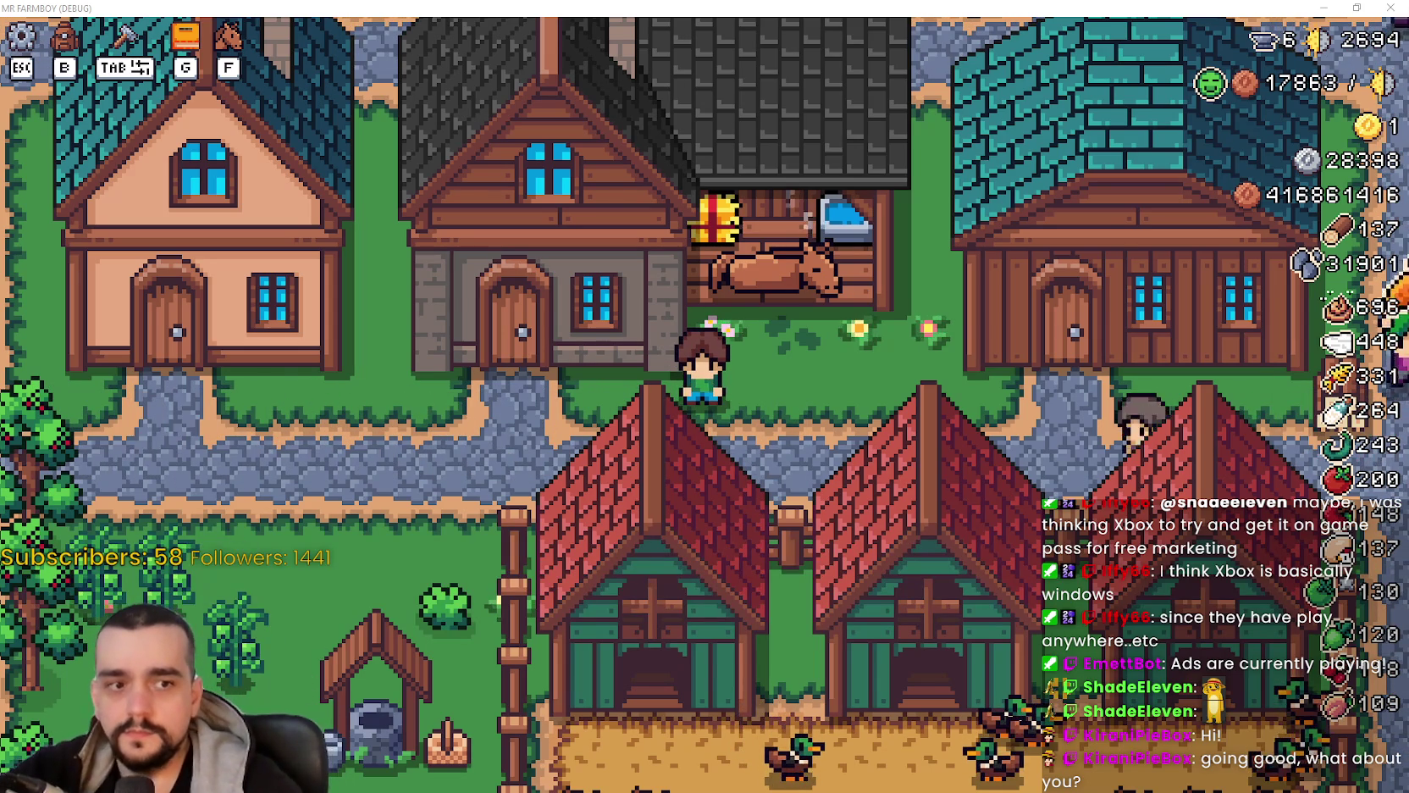
Step: Walk the farmer to the house, open the Player House panel with its locked Horse Stable, then switch to Godot
scroll(813, 449, up, 2)
key(w)
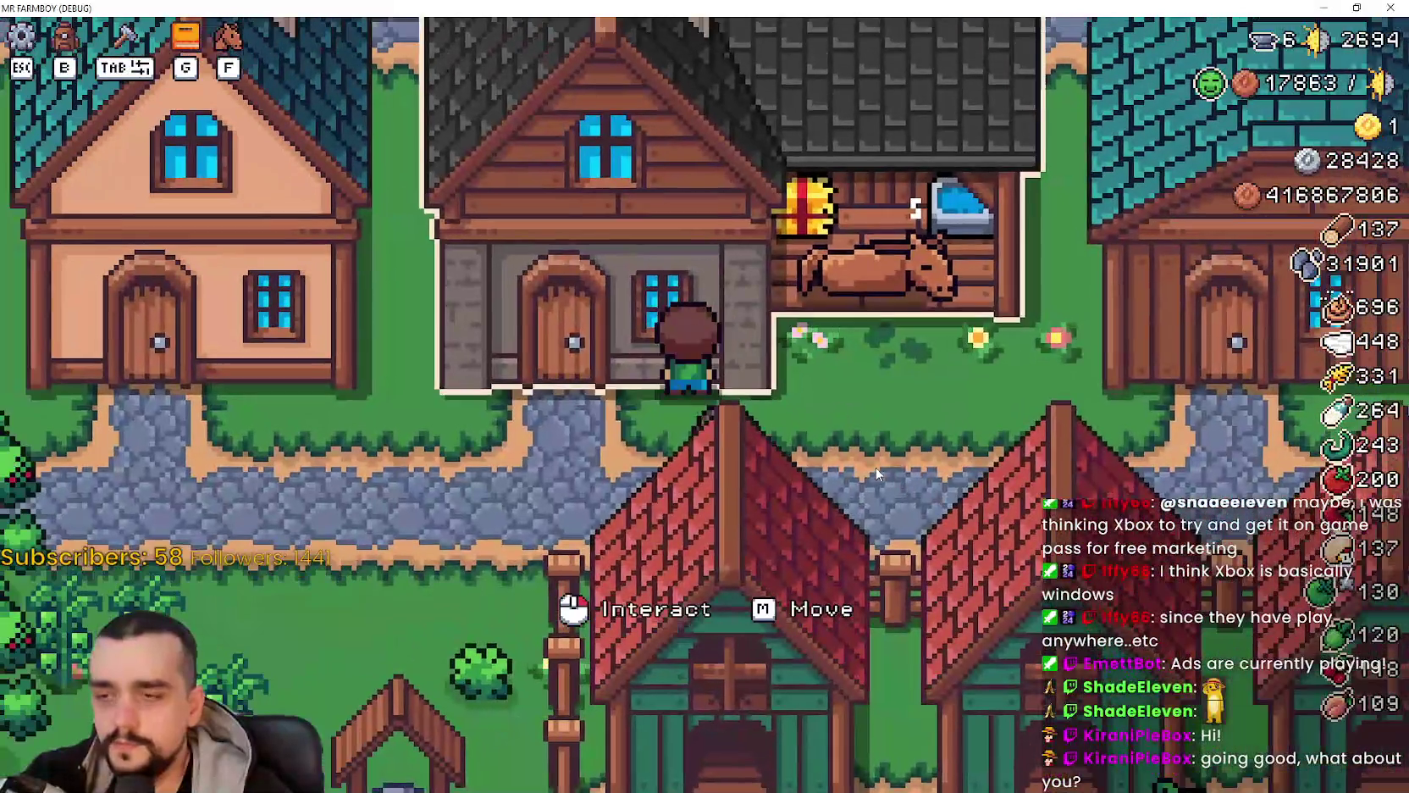
click(877, 474)
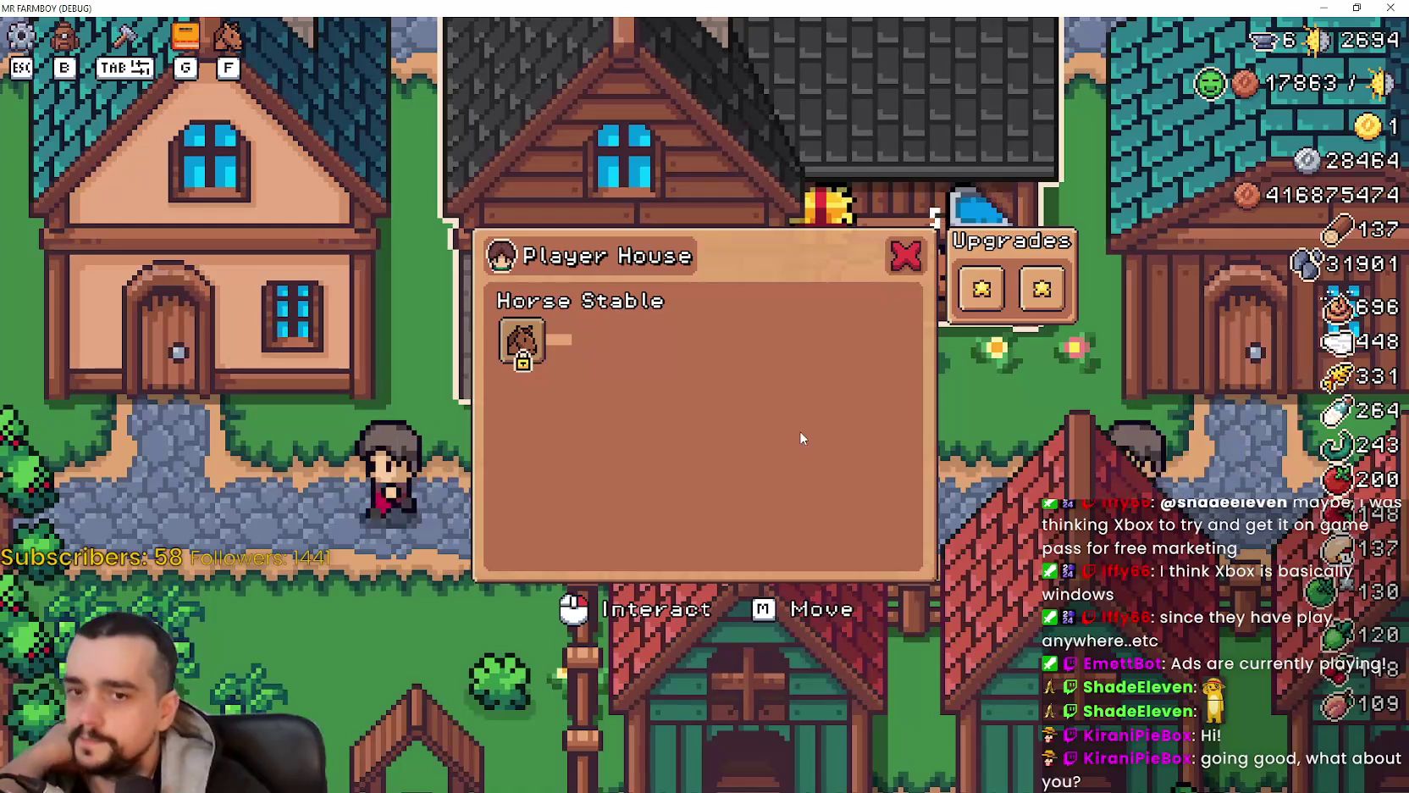
key(alt+Tab)
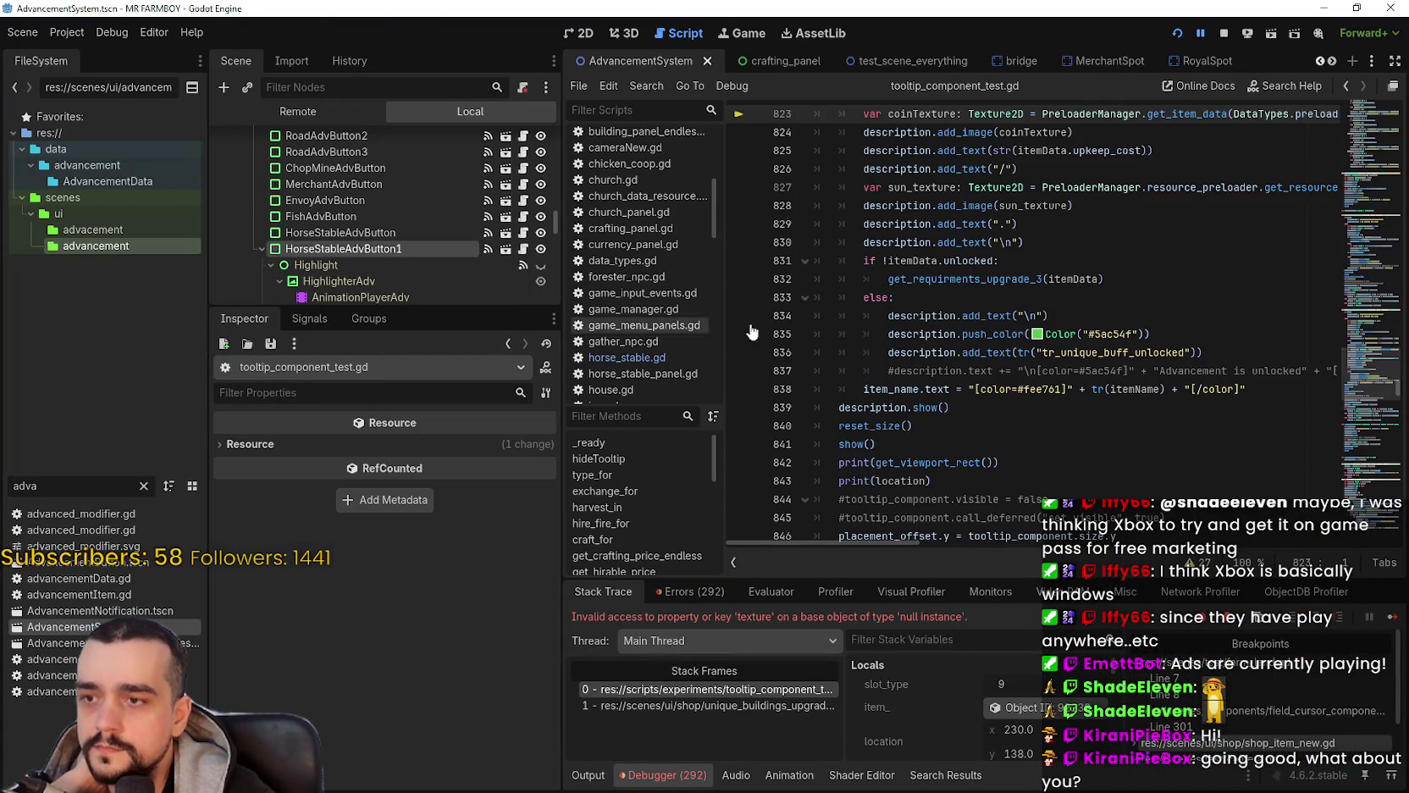
Step: Inspect lines 829 and 824 of tooltip_component_test.gd, then resume the paused game
click(931, 222)
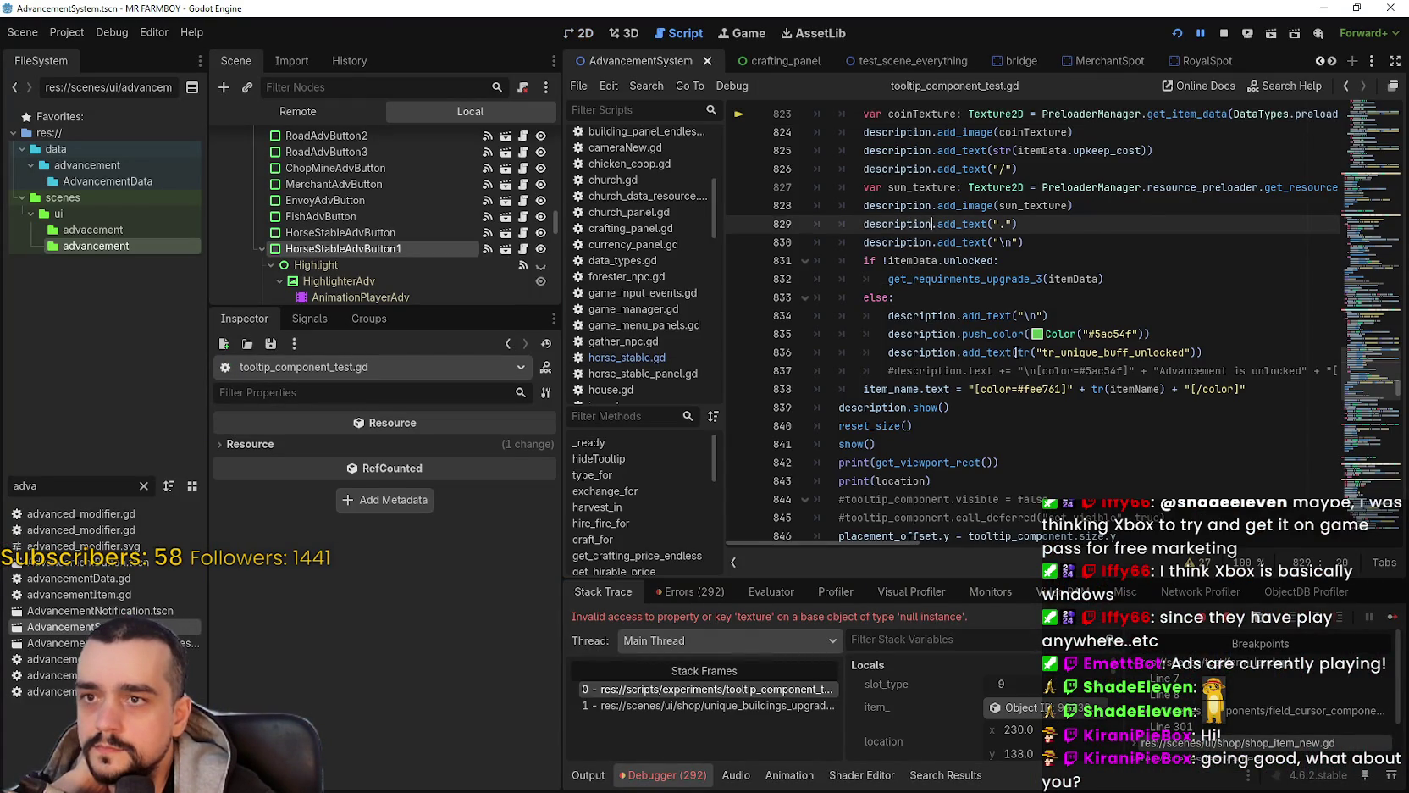
scroll(1016, 352, up, 2)
click(963, 243)
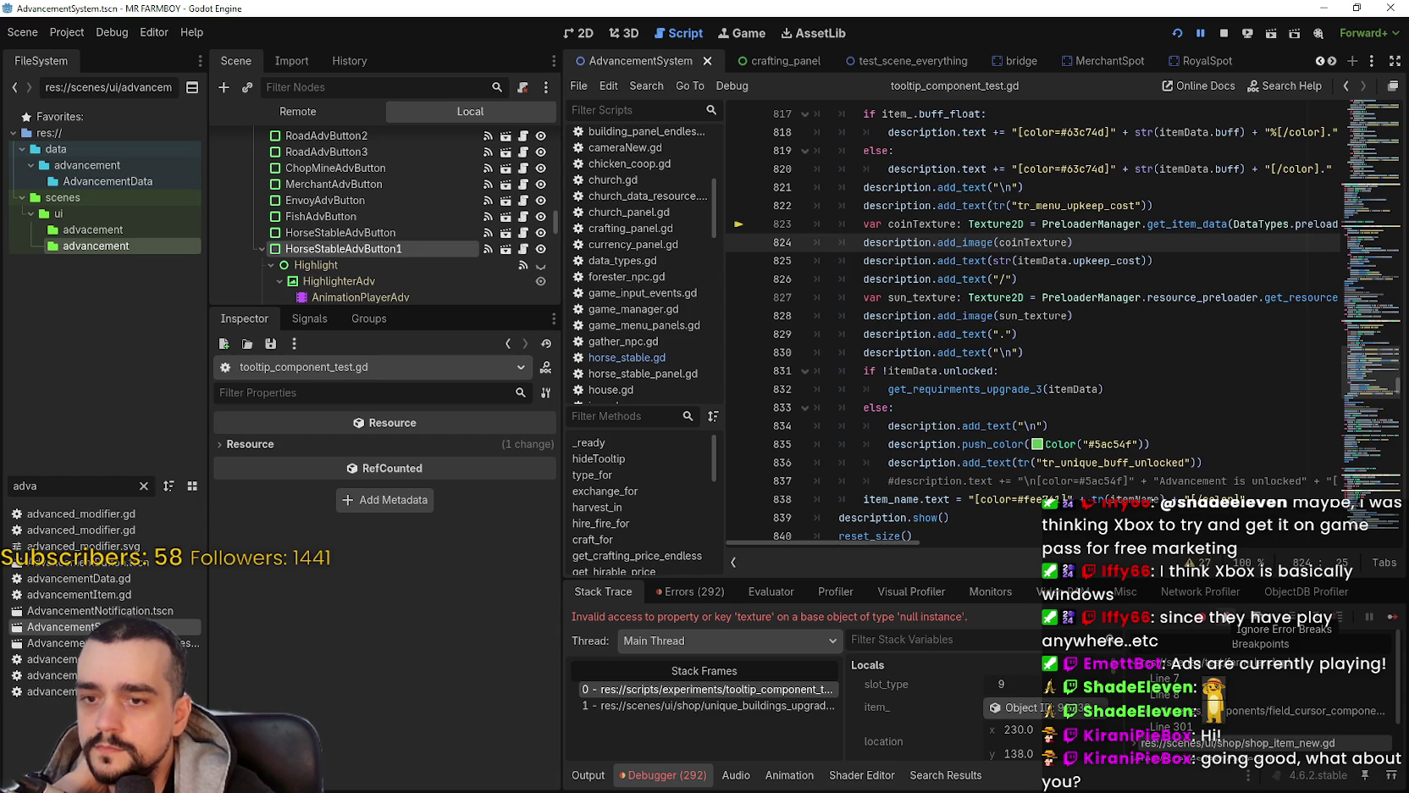
click(1393, 621)
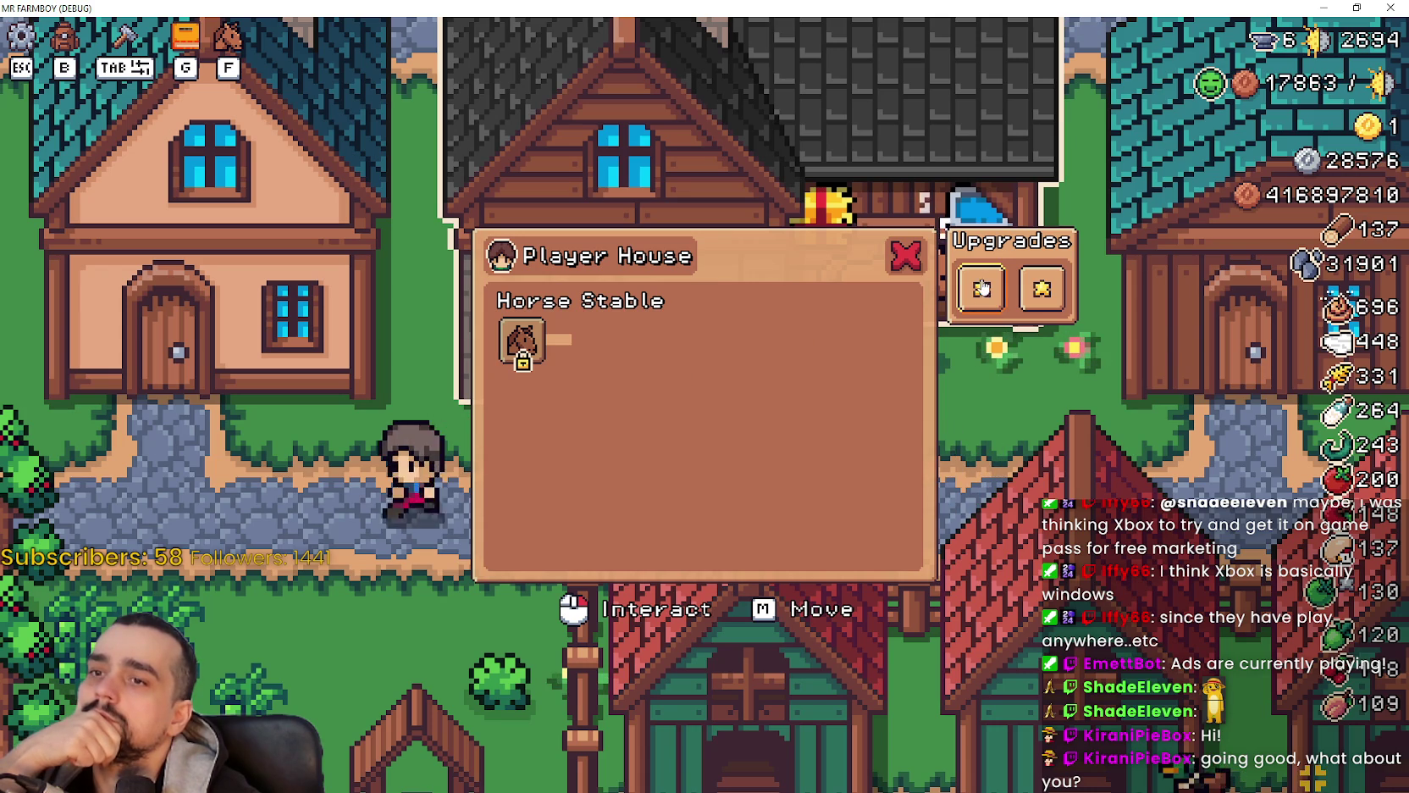
Step: Close the Player House panel, walk back up to the house and reopen its upgrades
click(930, 272)
key(a)
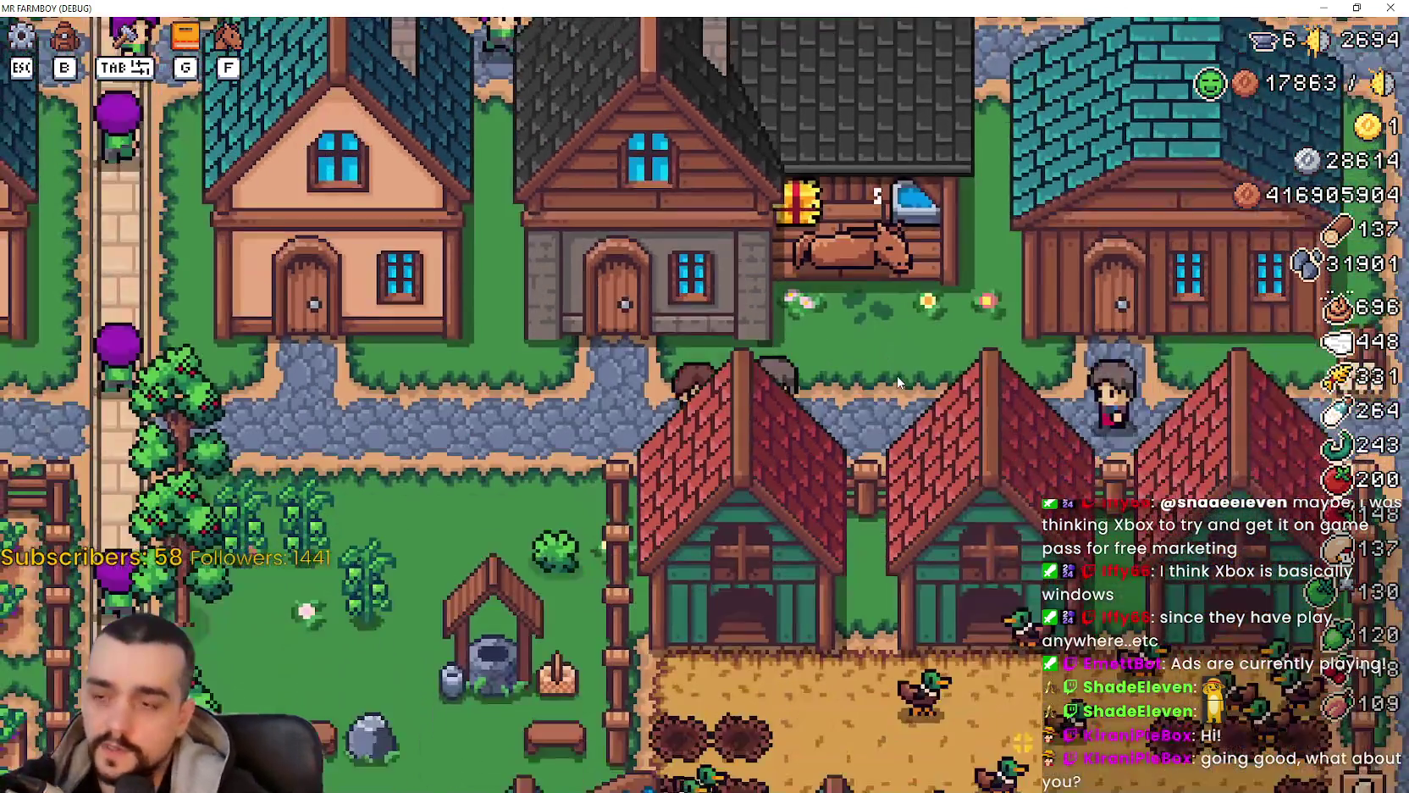
key(w)
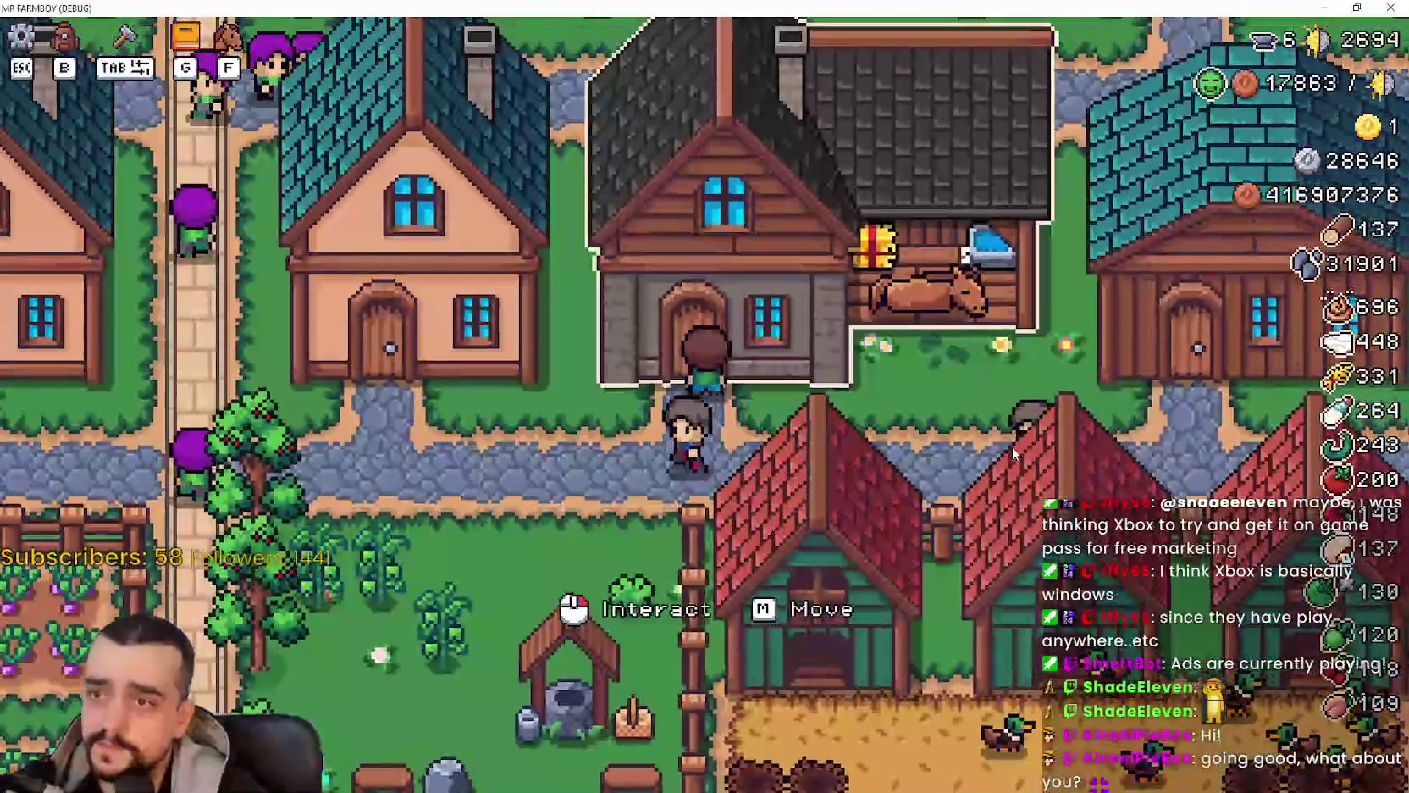
click(1012, 446)
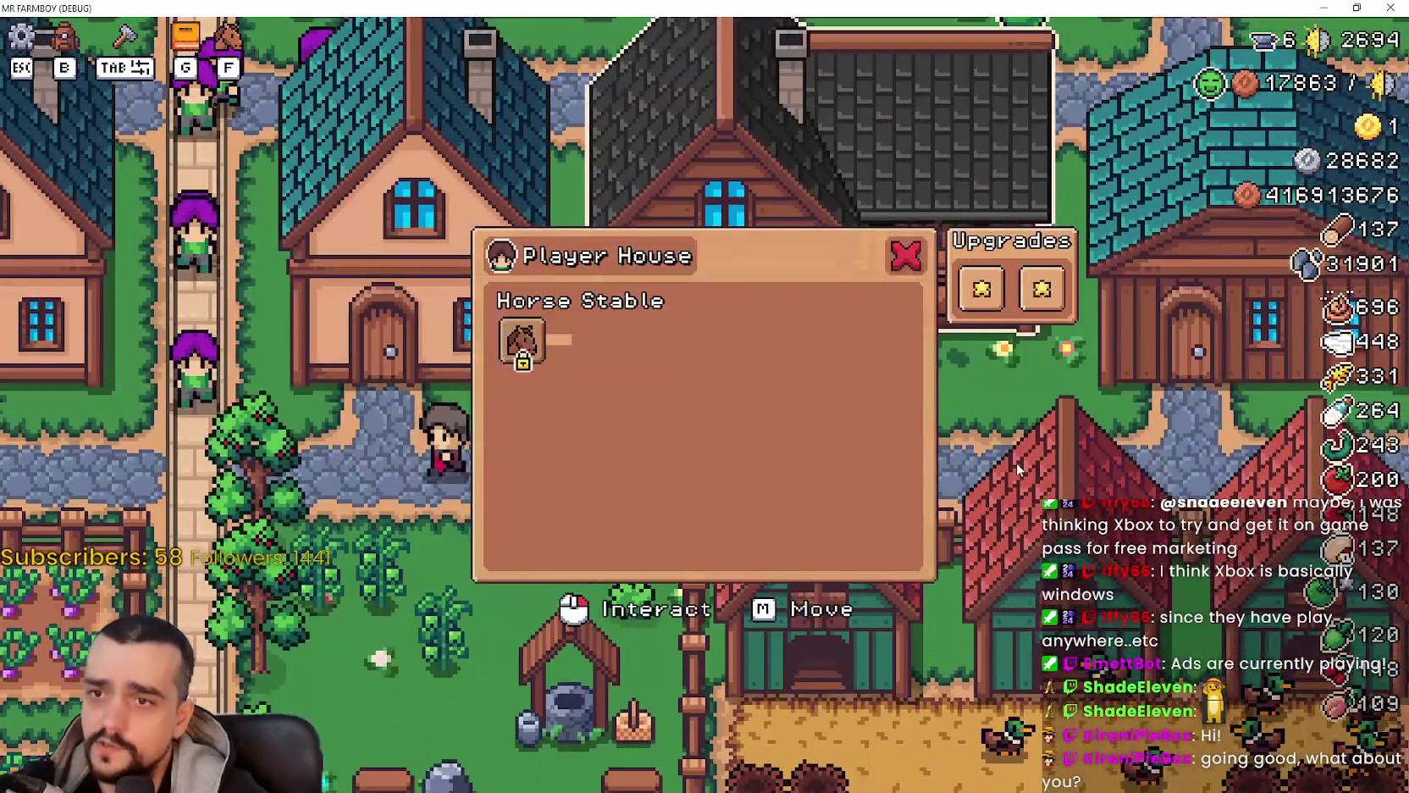
click(1017, 462)
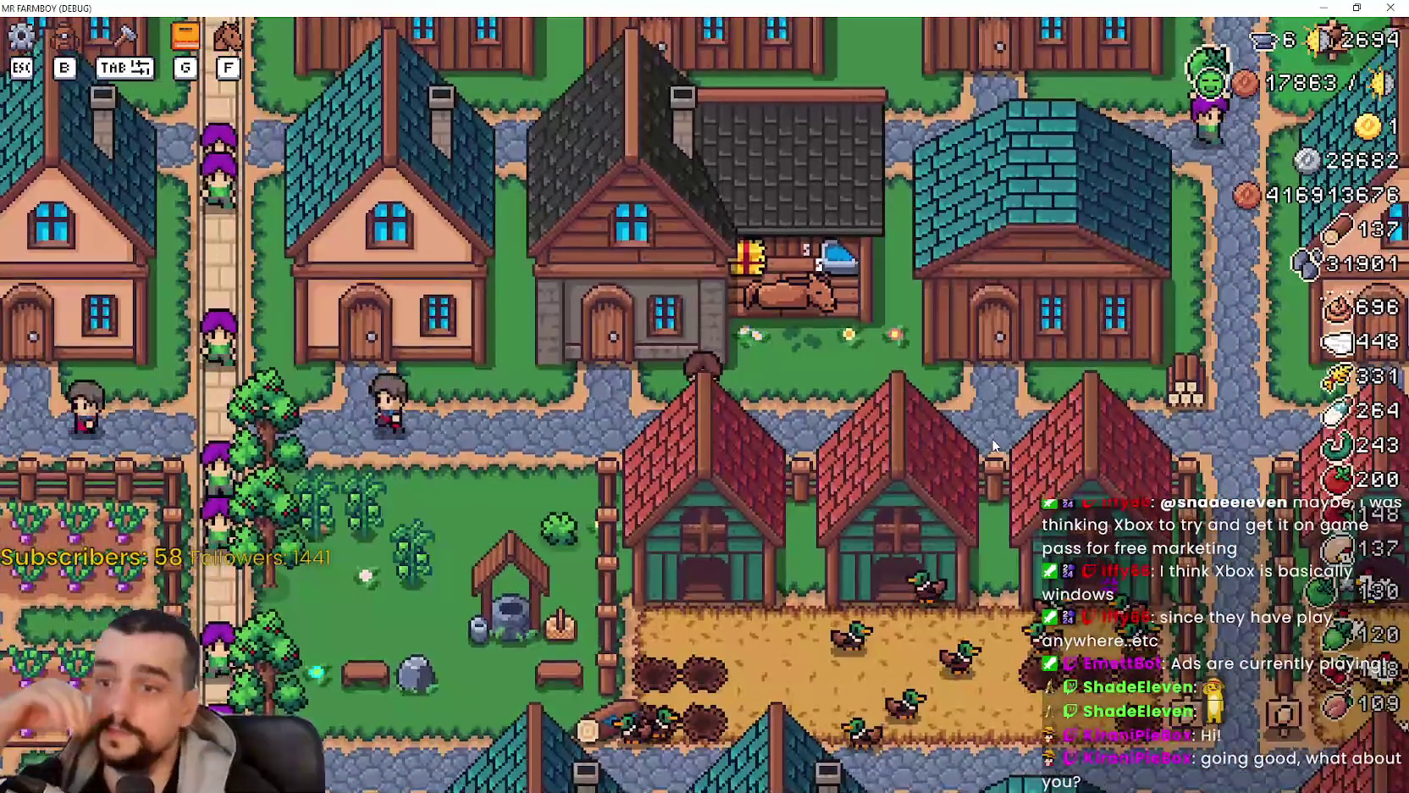
scroll(991, 447, up, 2)
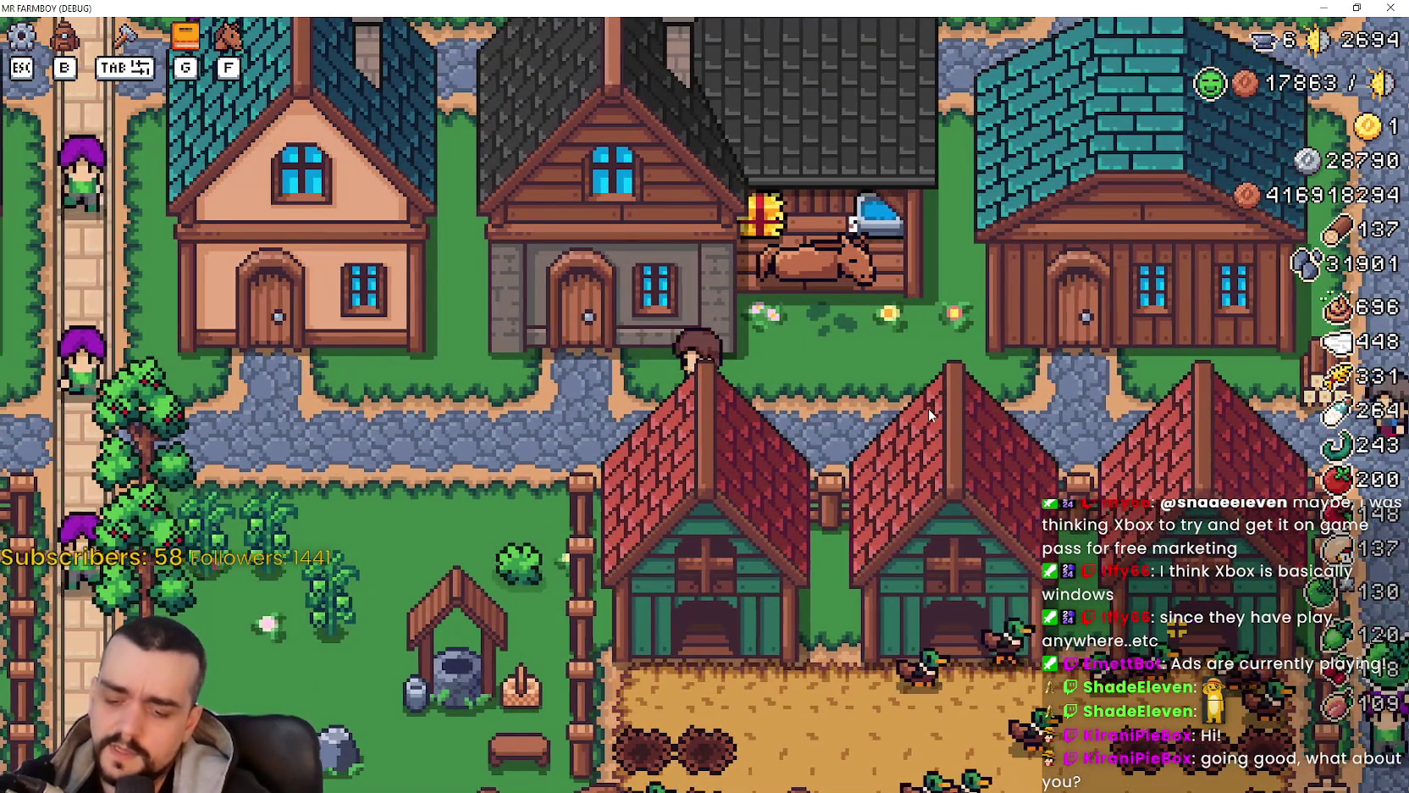
scroll(928, 408, up, 1)
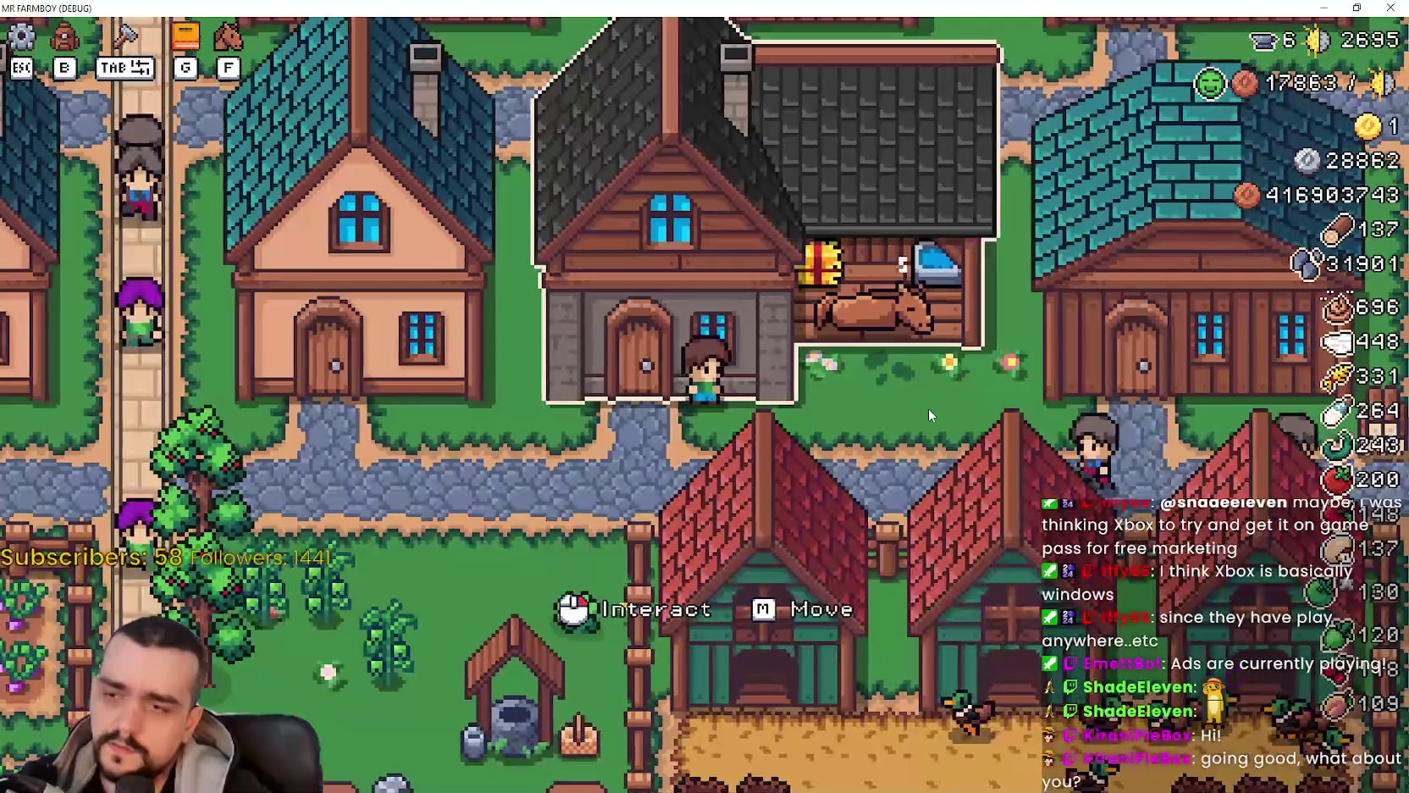
Step: Walk right to view the Warehouse panel, then review the Player House panel again
key(d)
key(e)
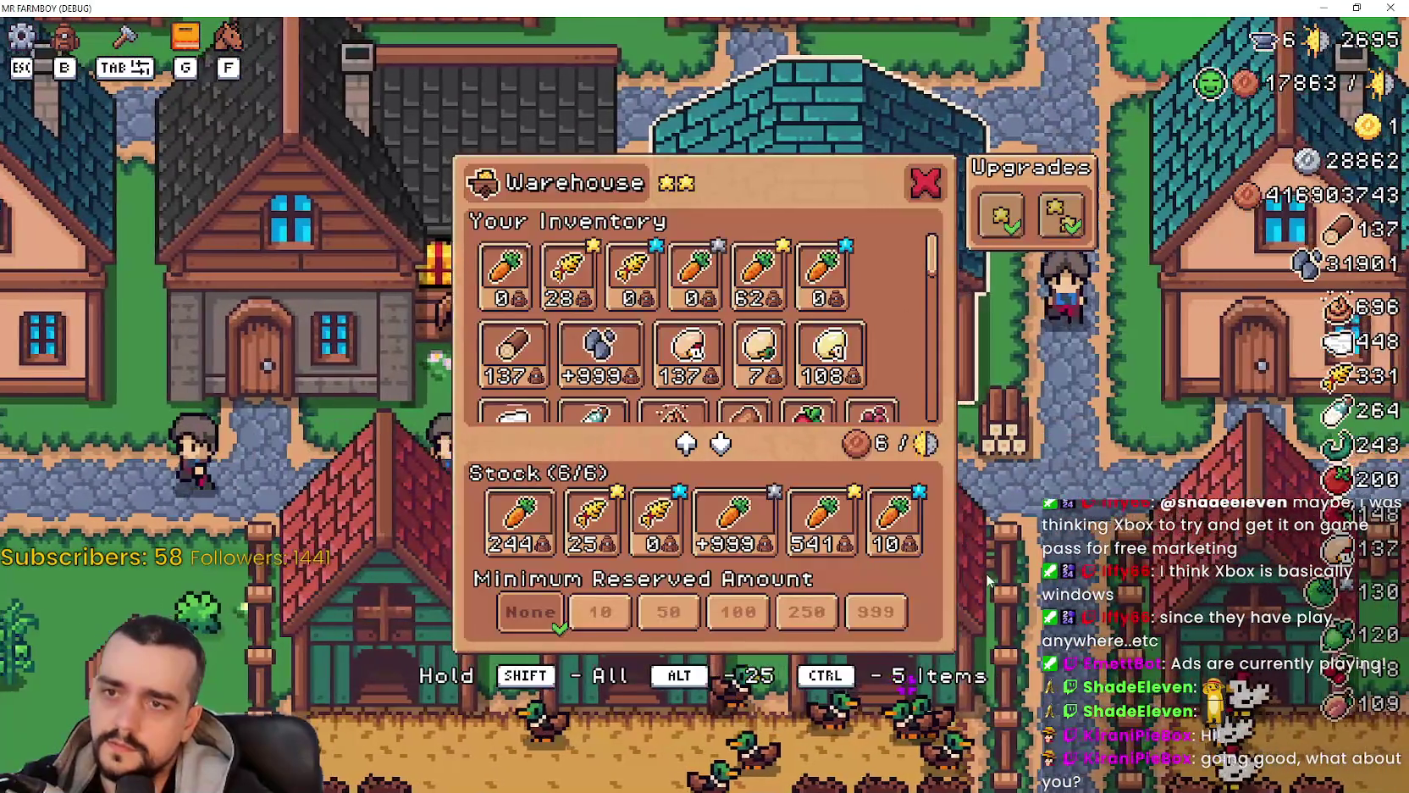
key(a)
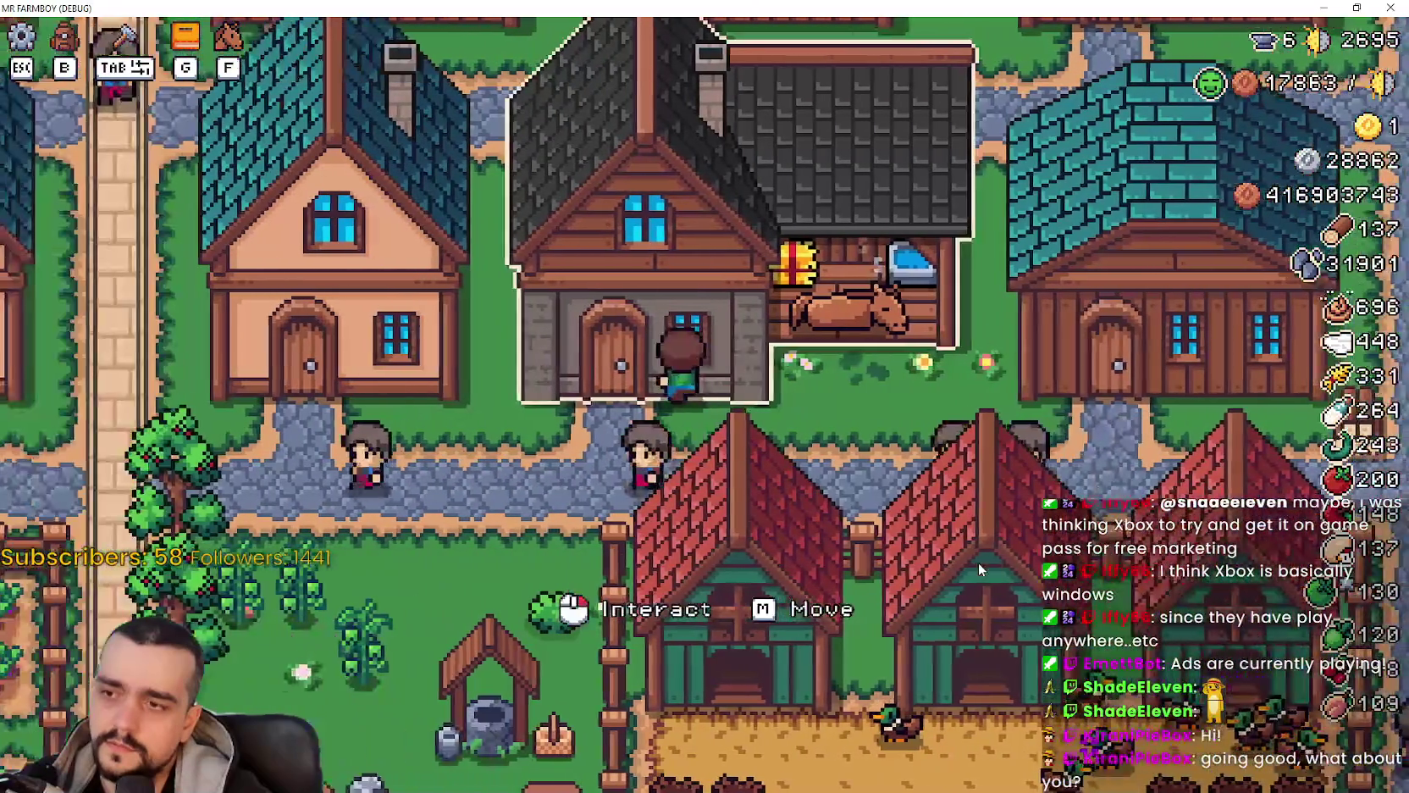
key(e)
key(Escape)
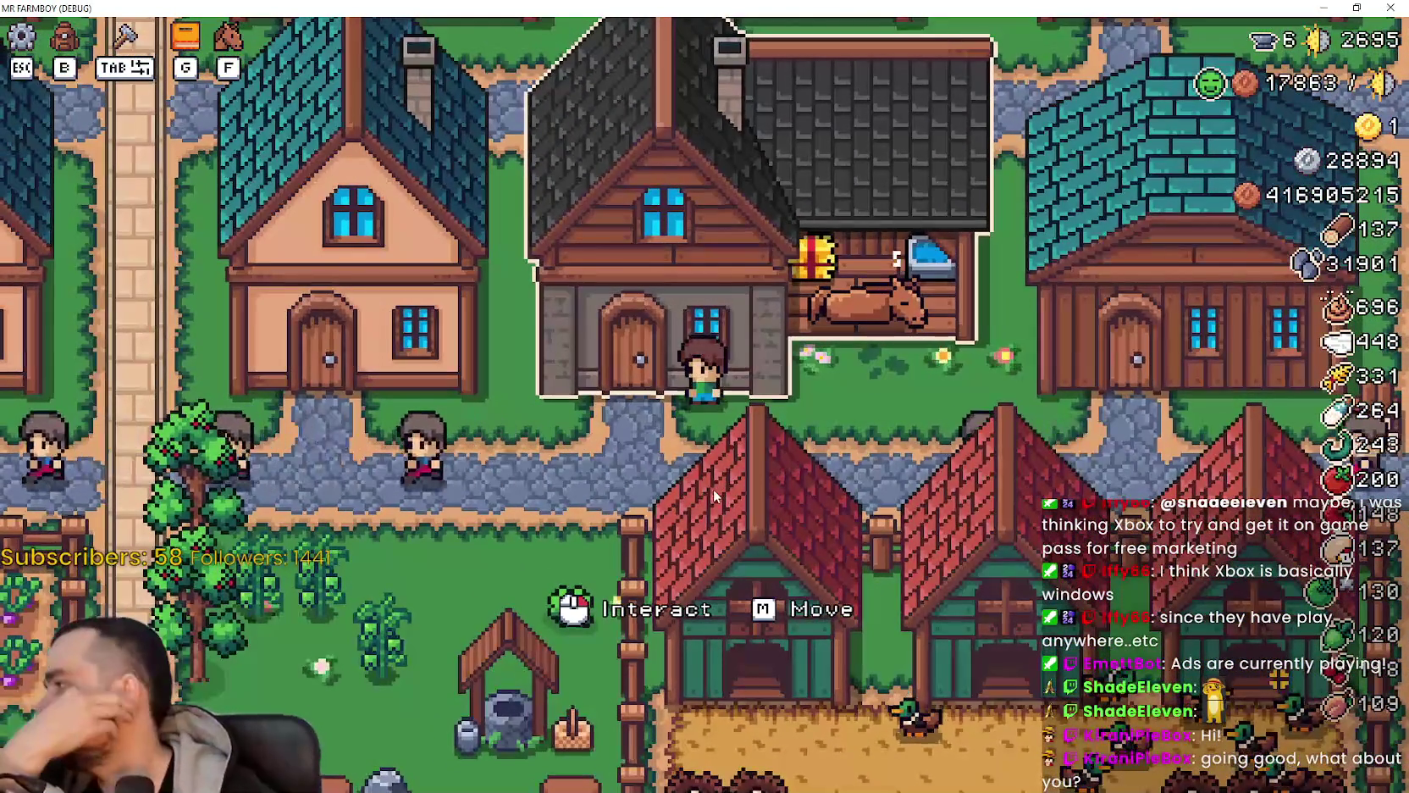
click(746, 409)
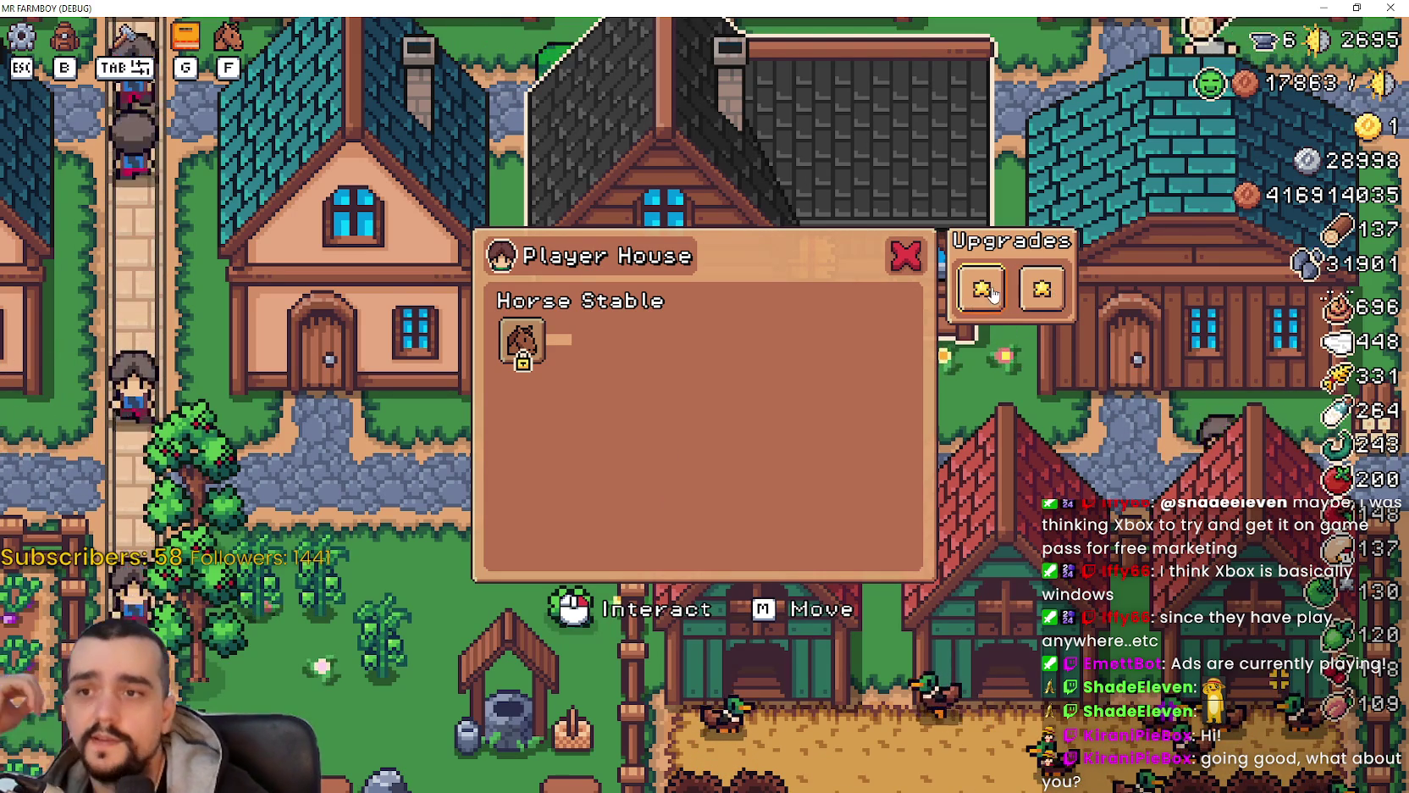
click(1047, 292)
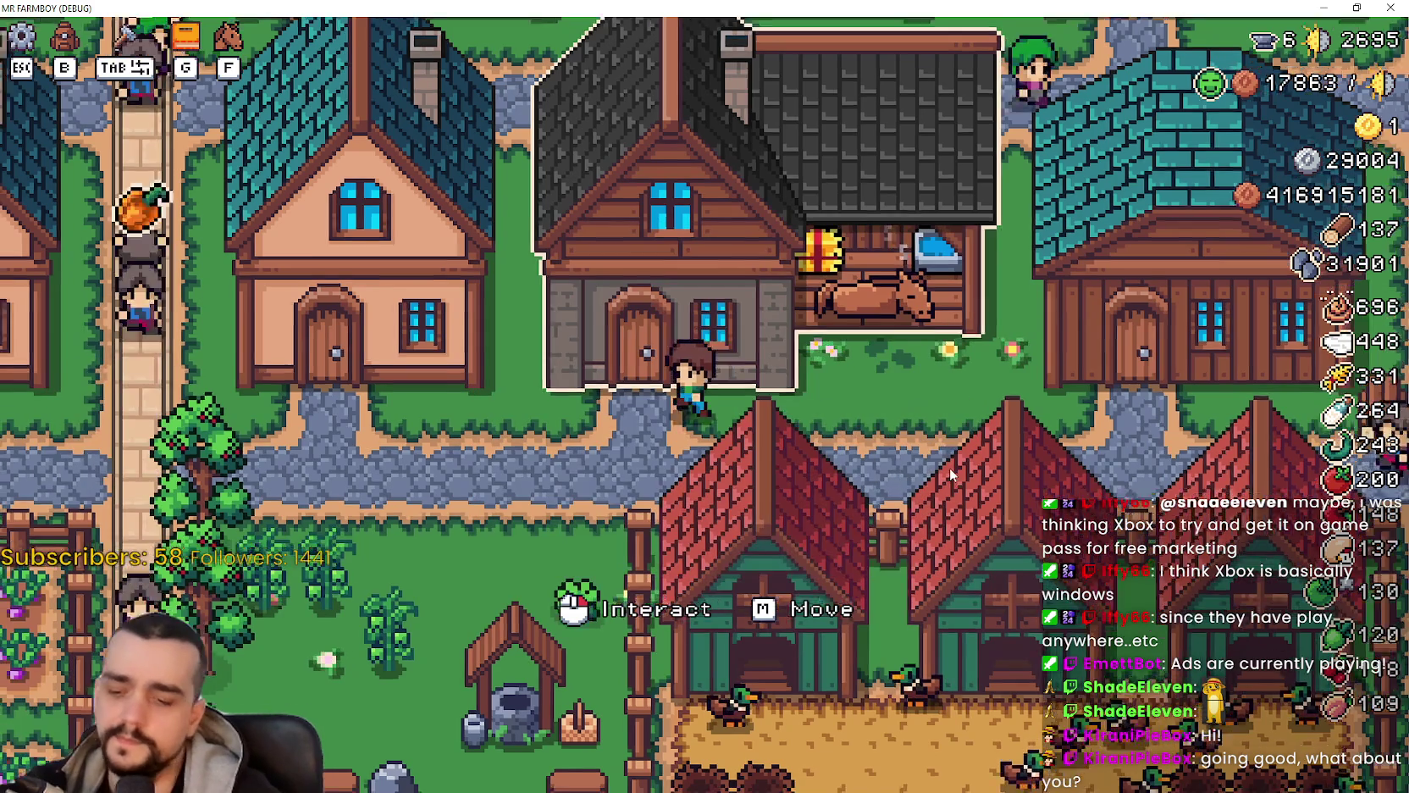
Step: View the neighbouring House's hirable workers, recheck Player House, then minimize the game window
key(a)
click(958, 457)
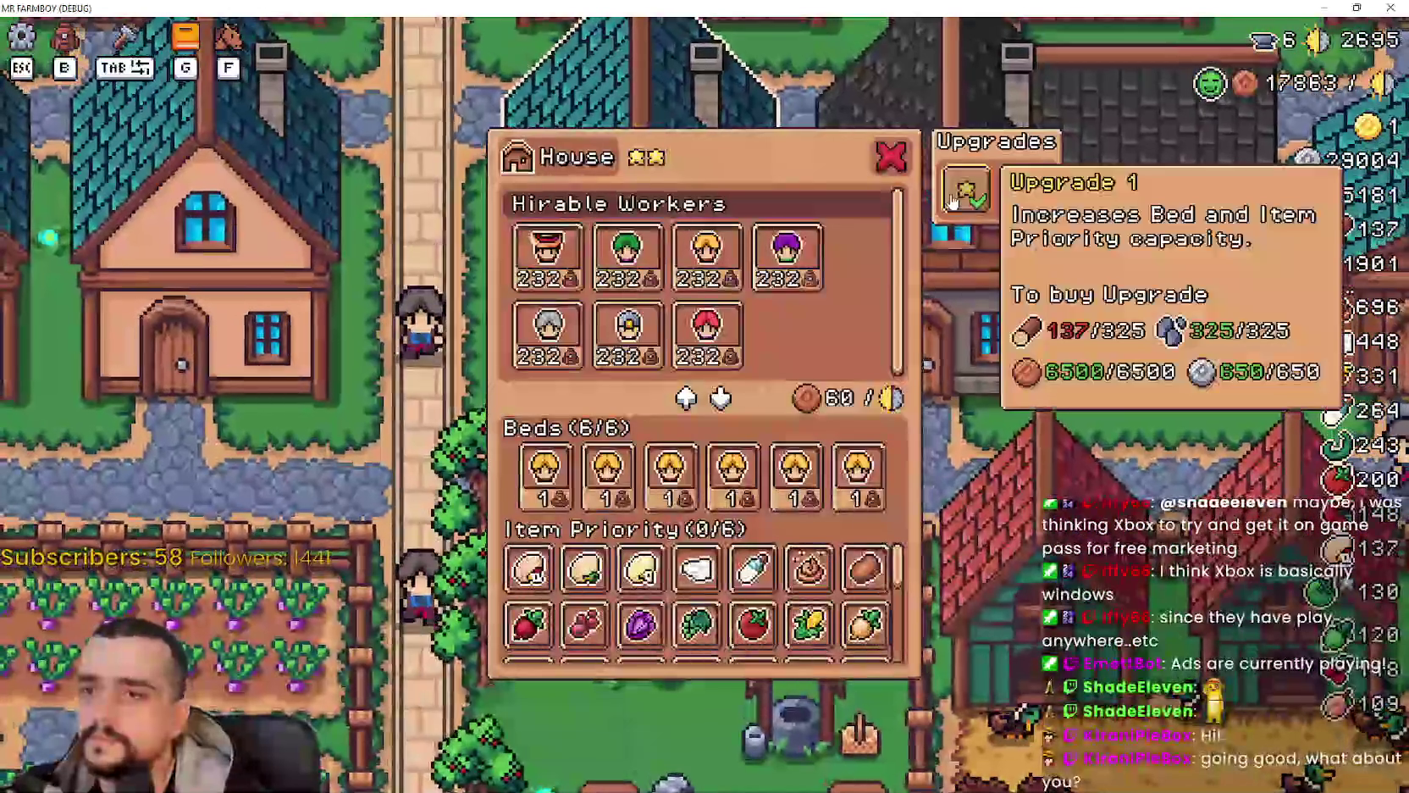
key(d)
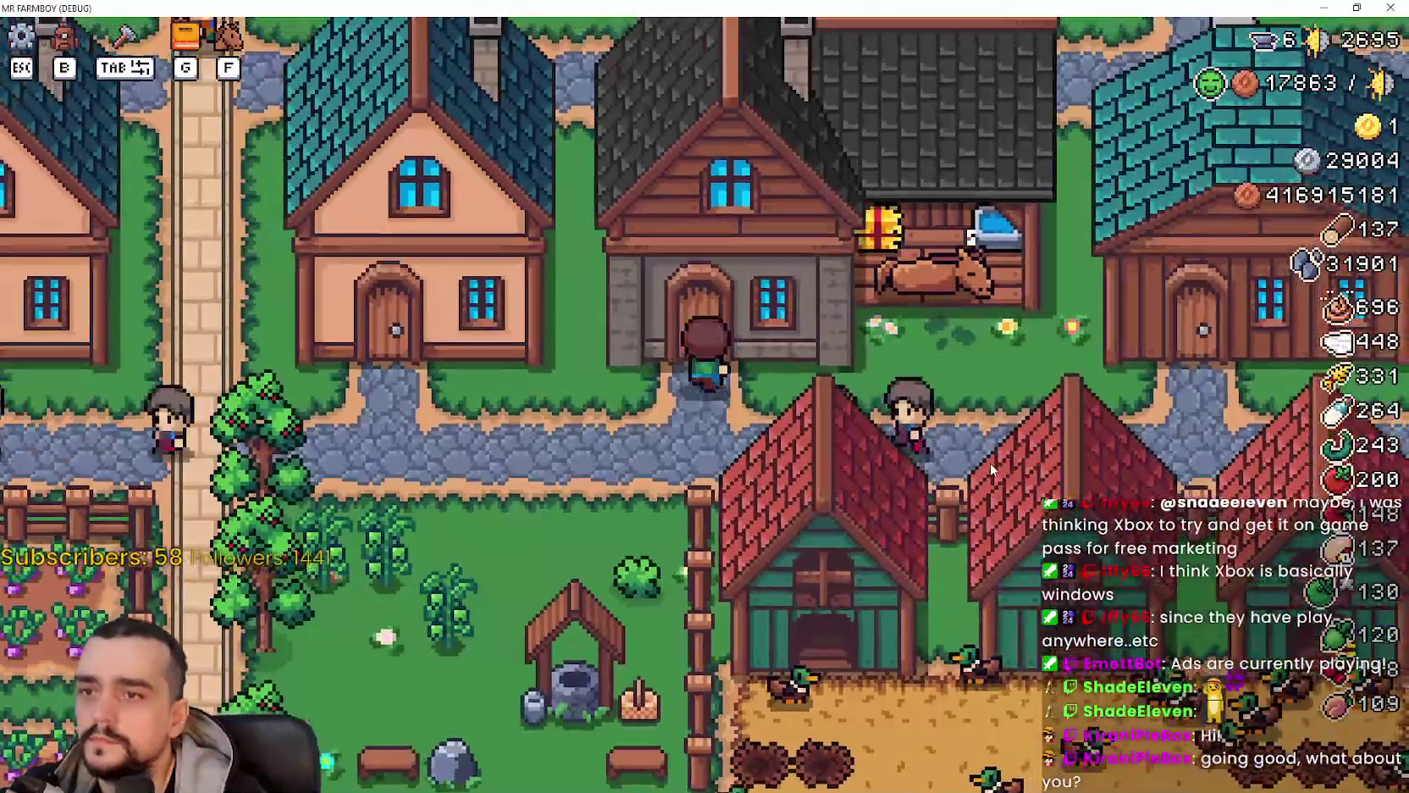
click(1014, 245)
key(Escape)
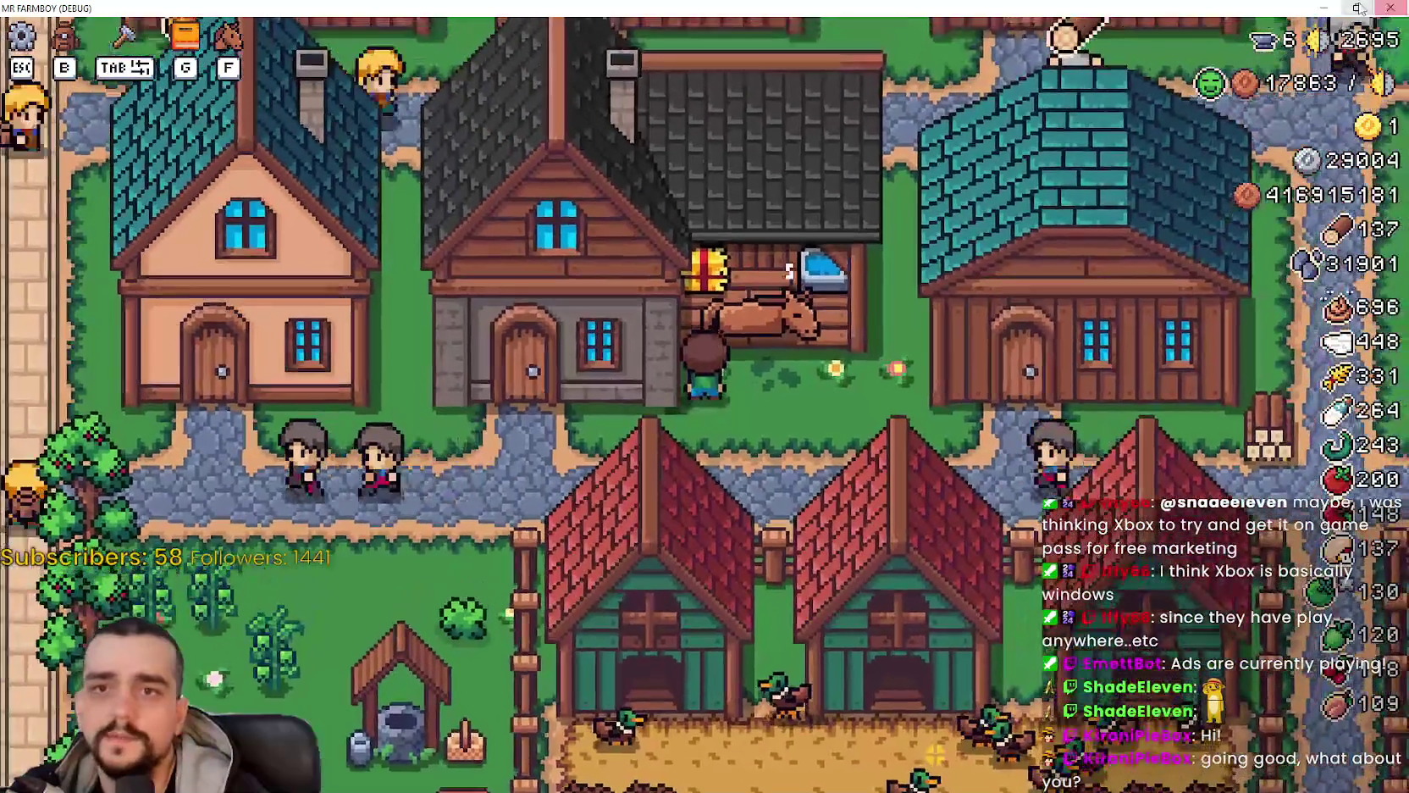
click(1357, 7)
Step: Stop the running debug game and scroll the editor's scene tabs to reveal the remaining ones
key(F8)
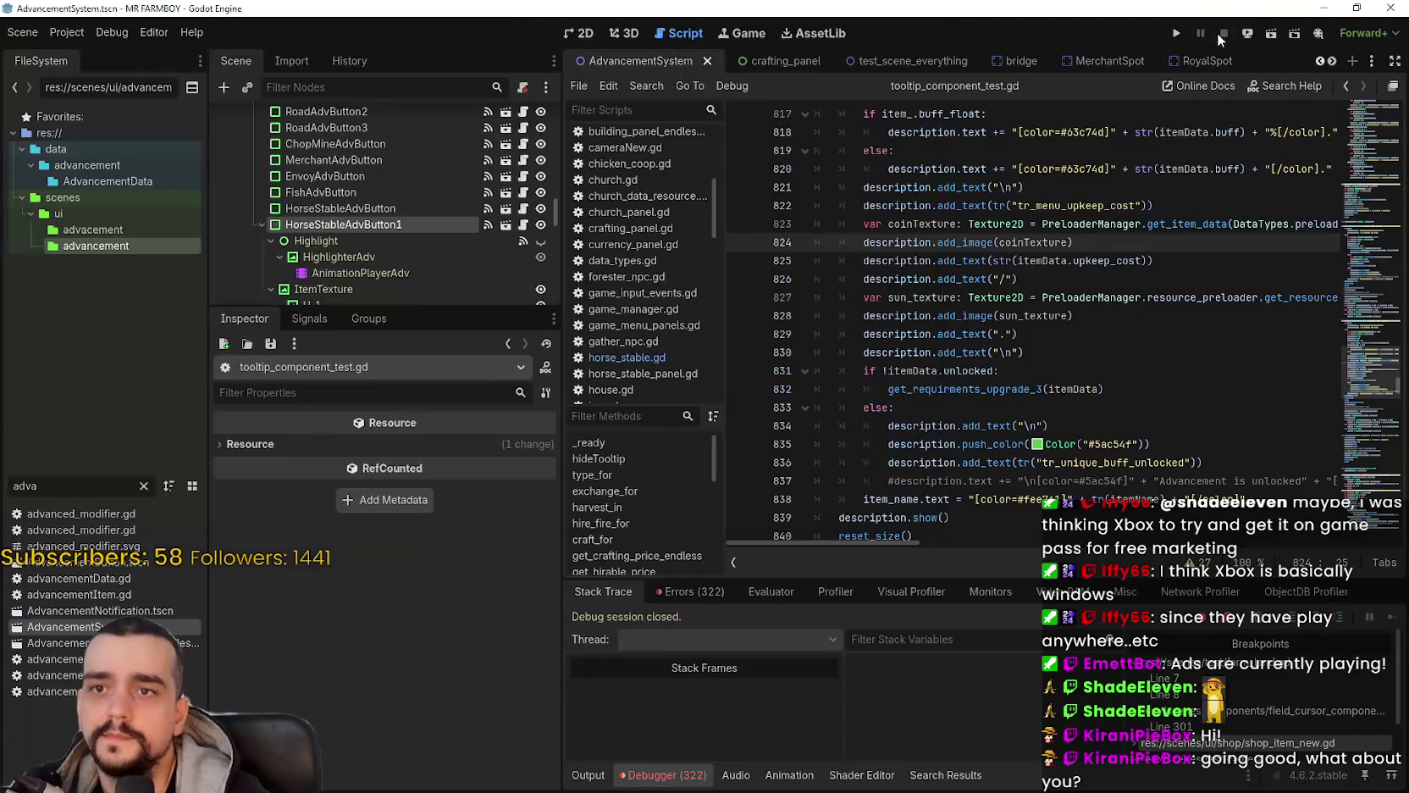
click(1086, 322)
scroll(1086, 322, up, 3)
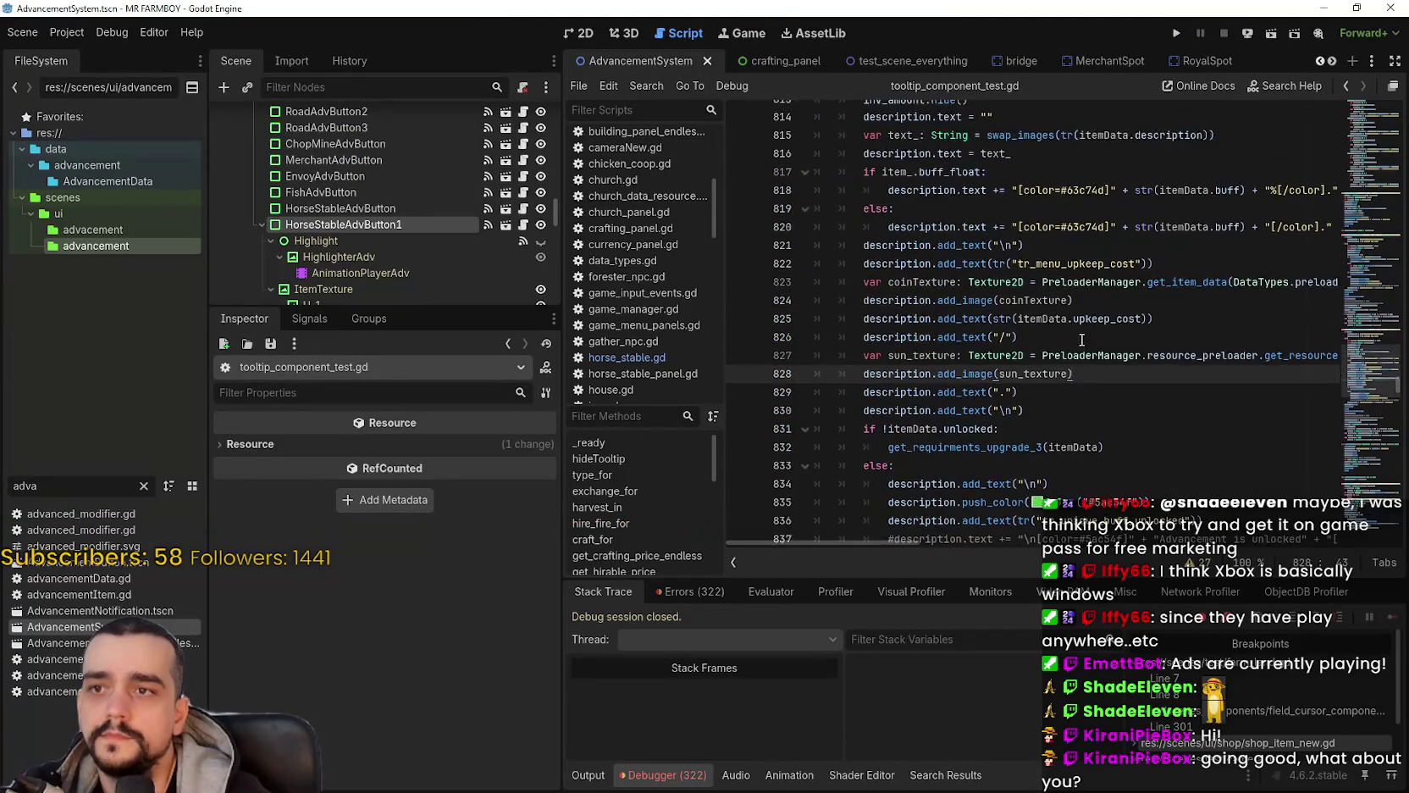
click(1330, 64)
click(1330, 64)
click(1330, 64)
click(1330, 64)
click(1330, 64)
click(1329, 63)
click(1330, 63)
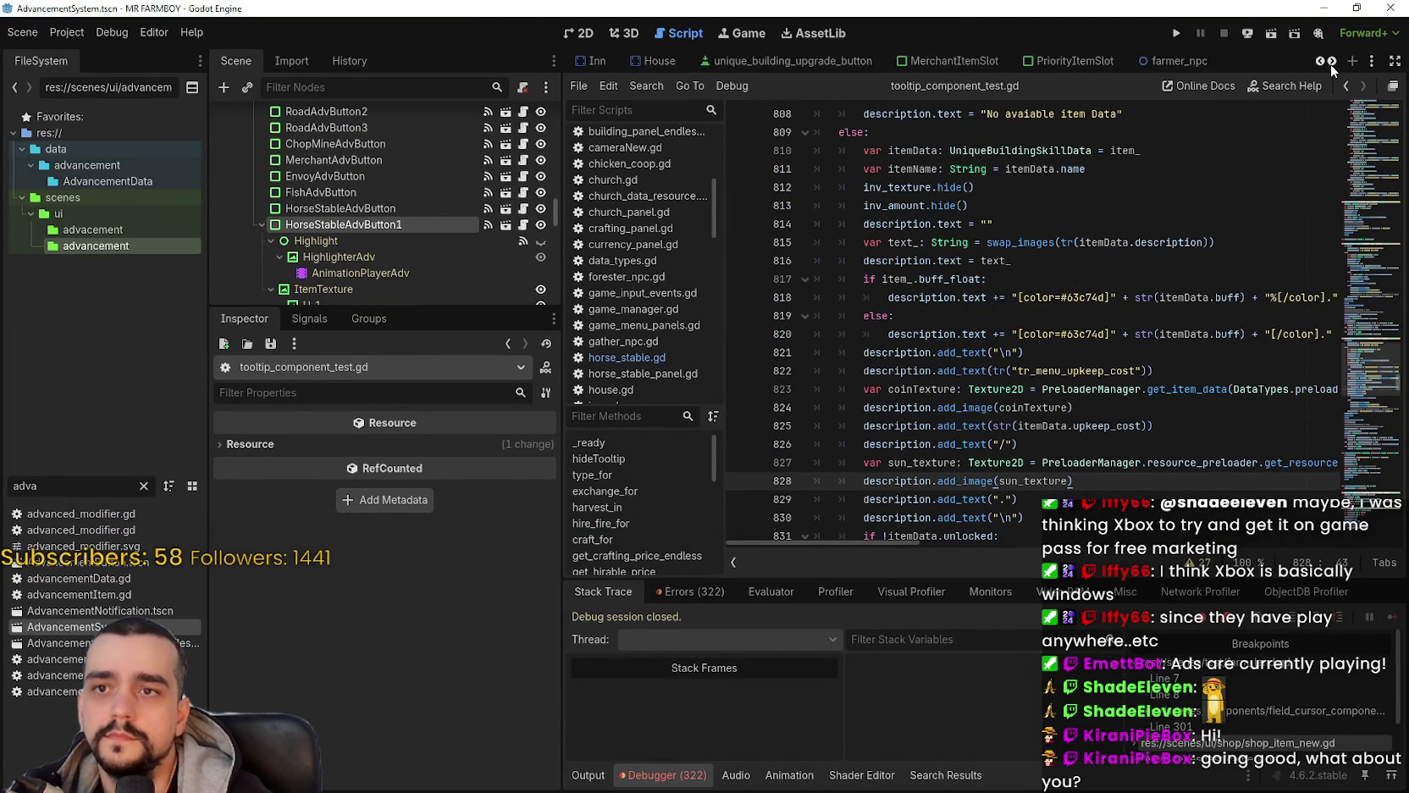
click(1330, 64)
click(1330, 63)
click(1330, 64)
click(1330, 63)
click(1330, 63)
click(1330, 63)
click(1330, 63)
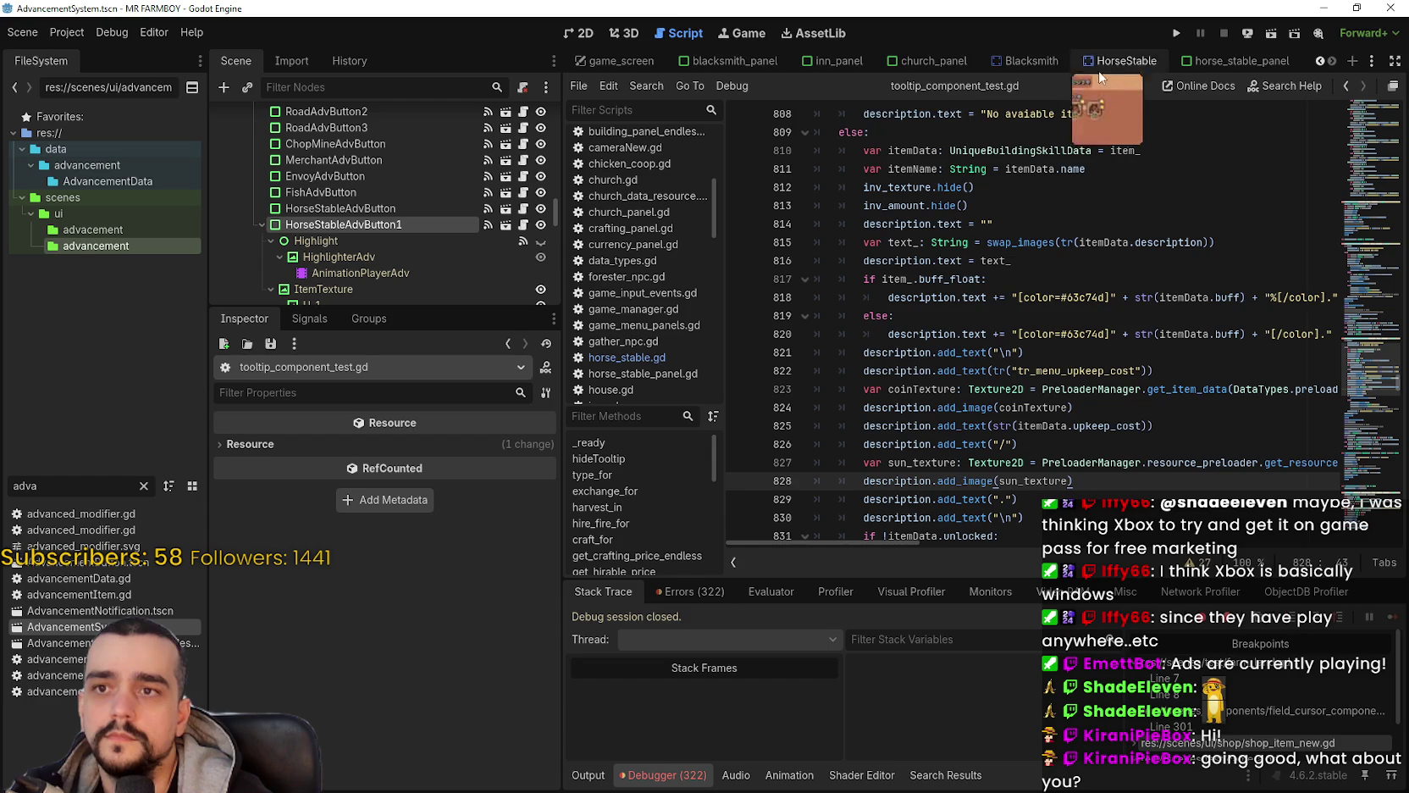
Step: Switch to the Blacksmith, then HorseStable scene and inspect its UpgradeData upgradeBuilding entries
drag(1114, 68, 1046, 65)
click(1046, 64)
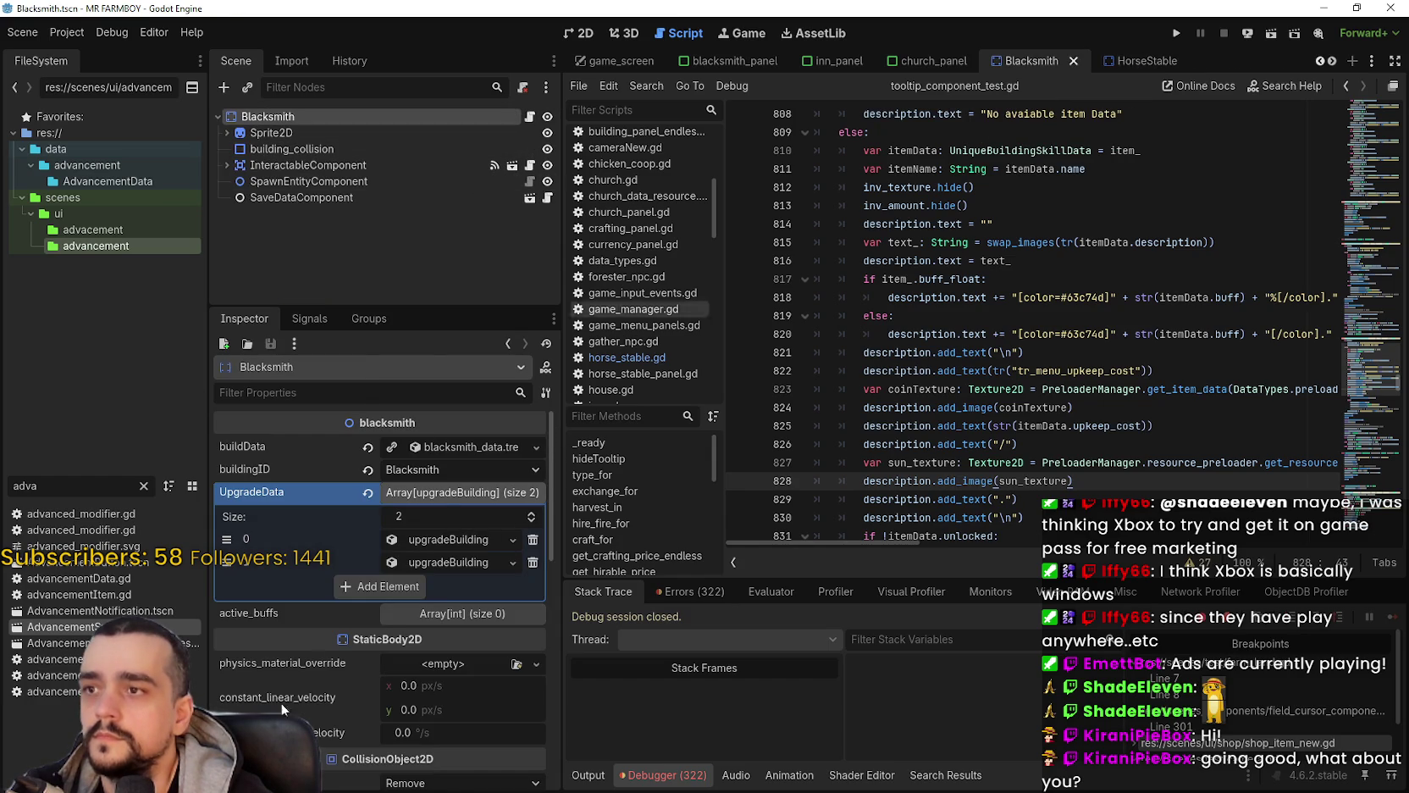
click(1123, 63)
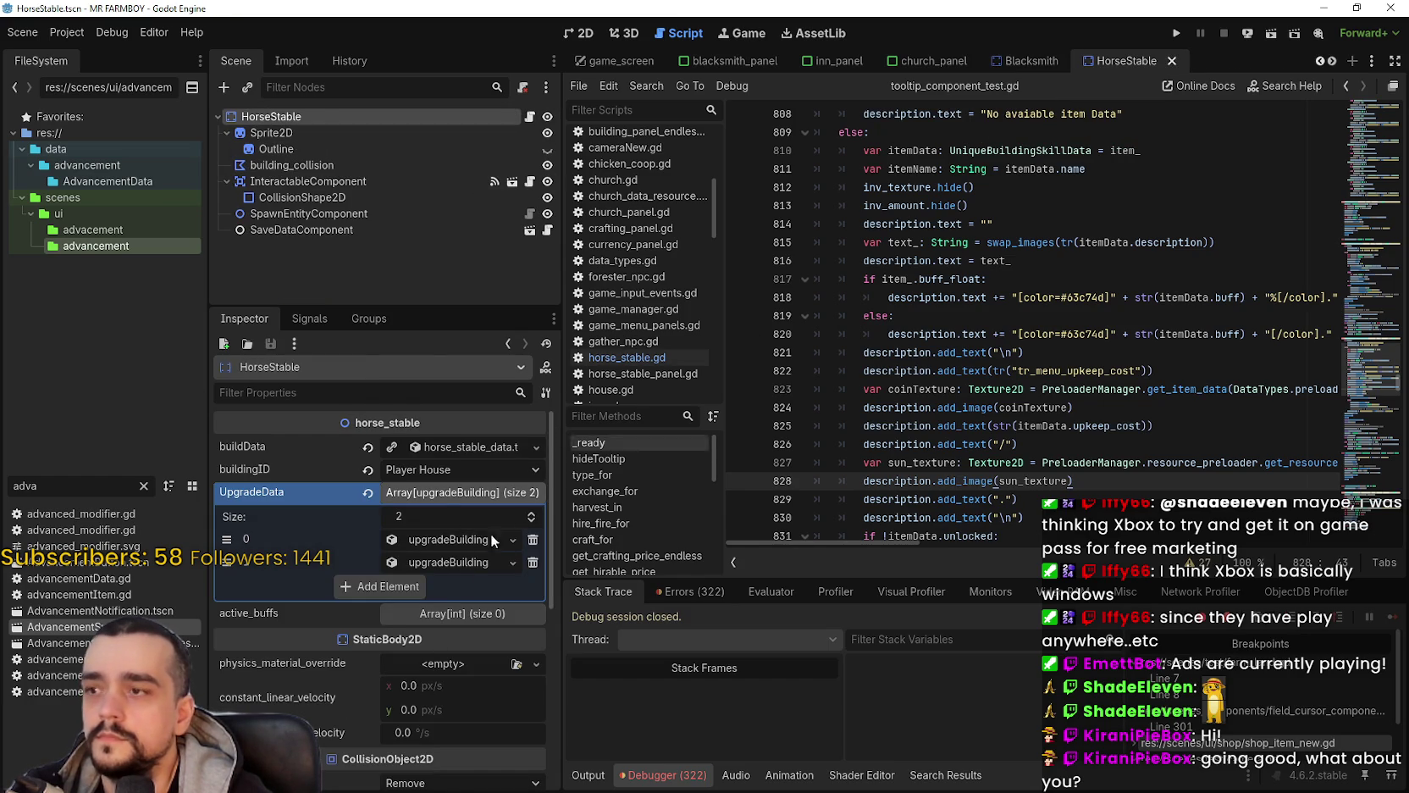
click(442, 540)
scroll(444, 585, down, 5)
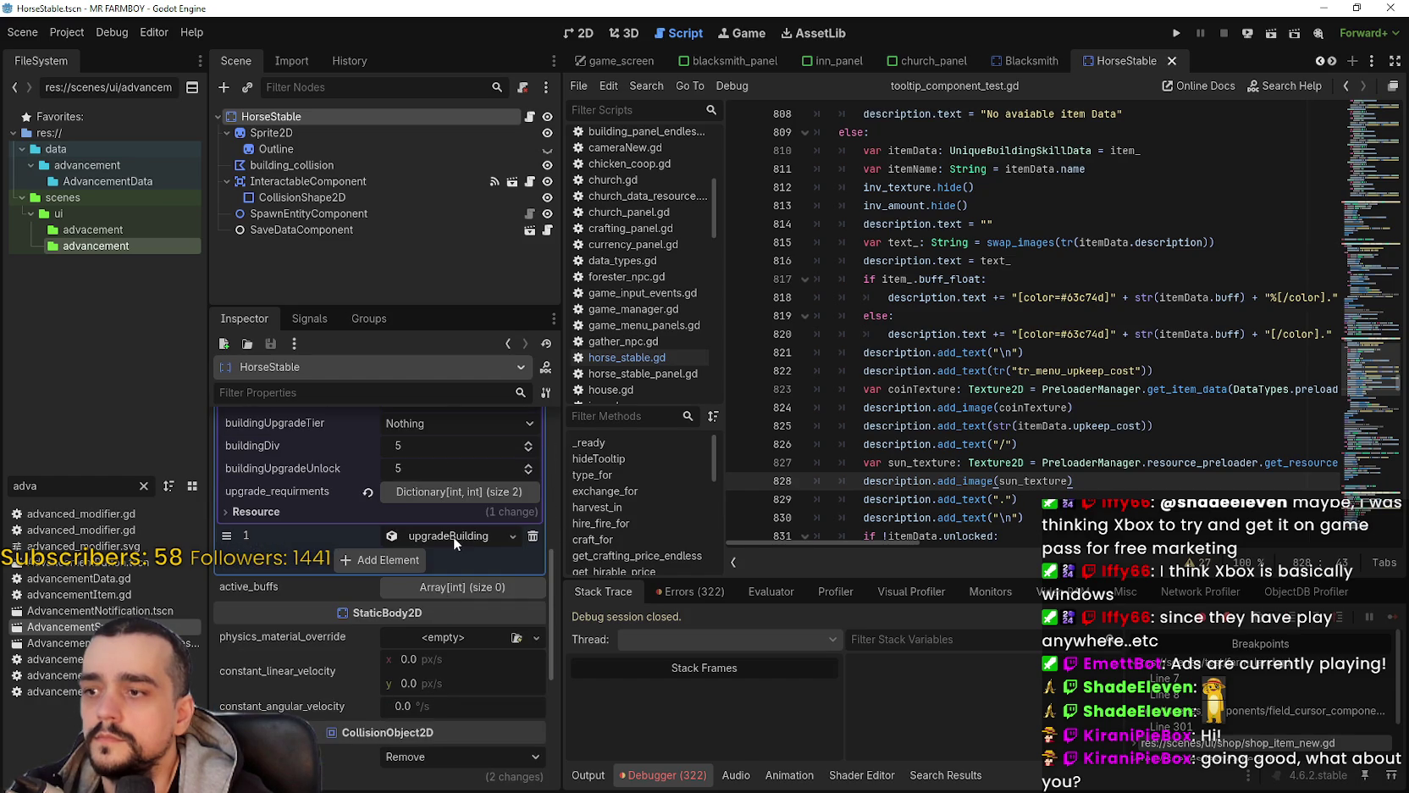
click(454, 535)
scroll(443, 554, up, 5)
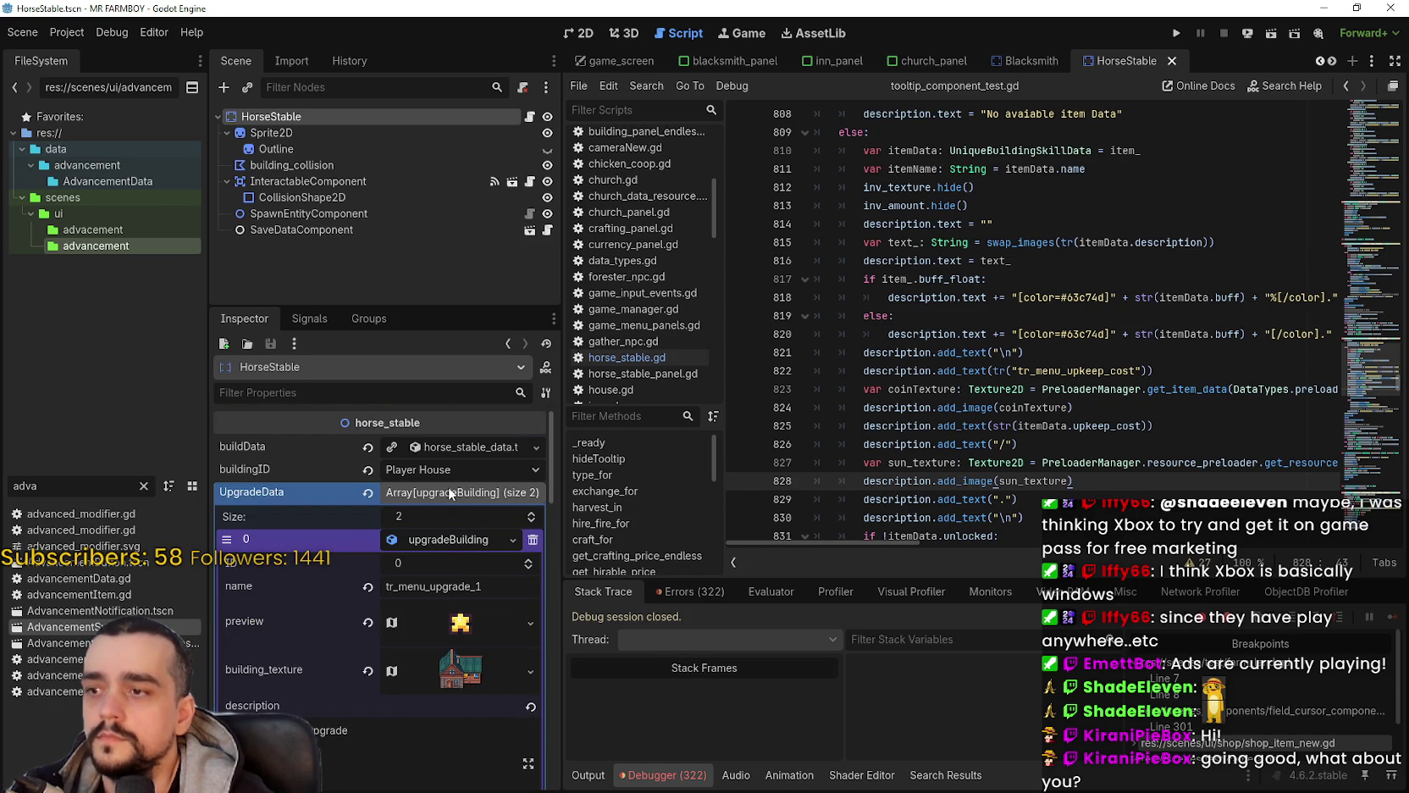
click(451, 493)
Step: Expand the HorseStable buildData's preview_craft_data dictionary, then open horse_stable.gd
click(467, 443)
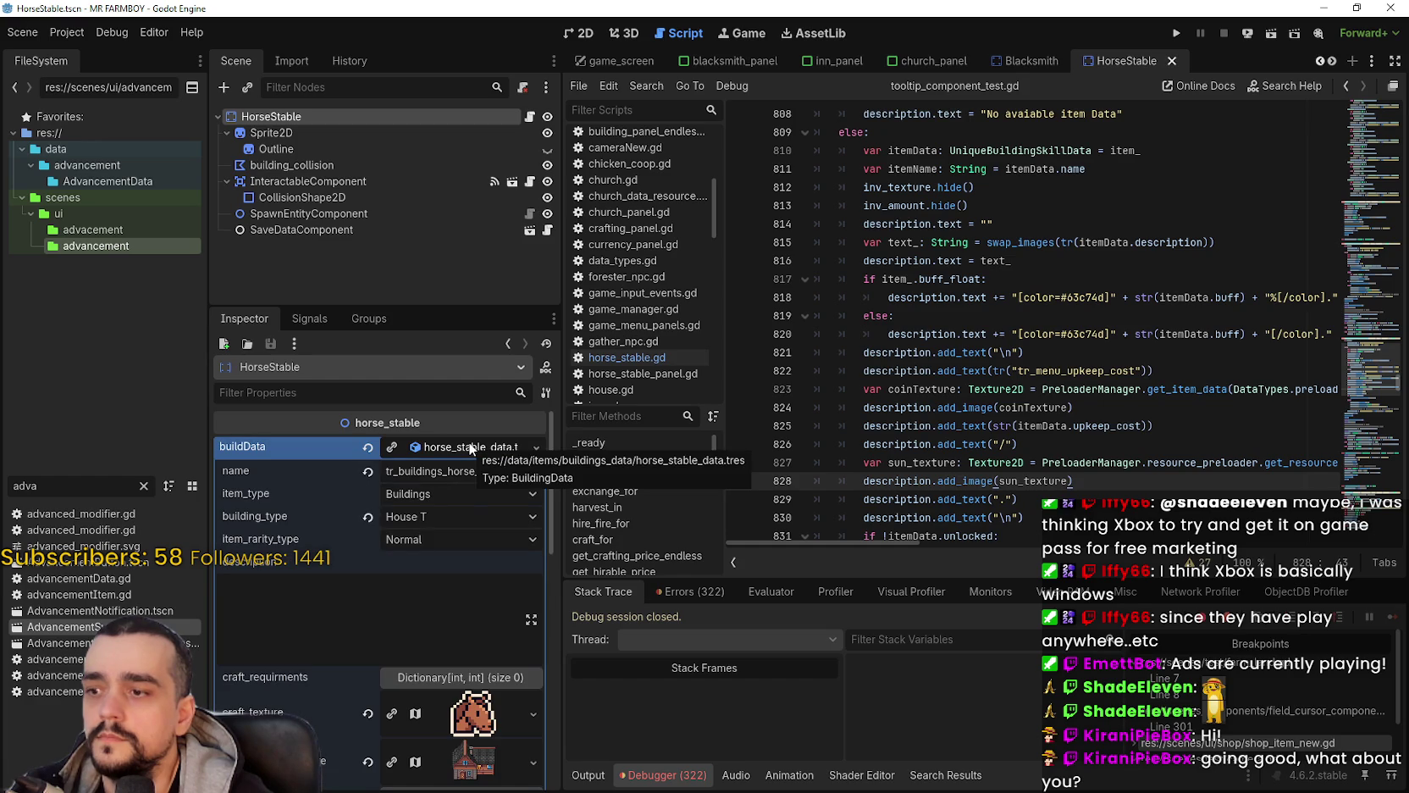
scroll(435, 542, down, 5)
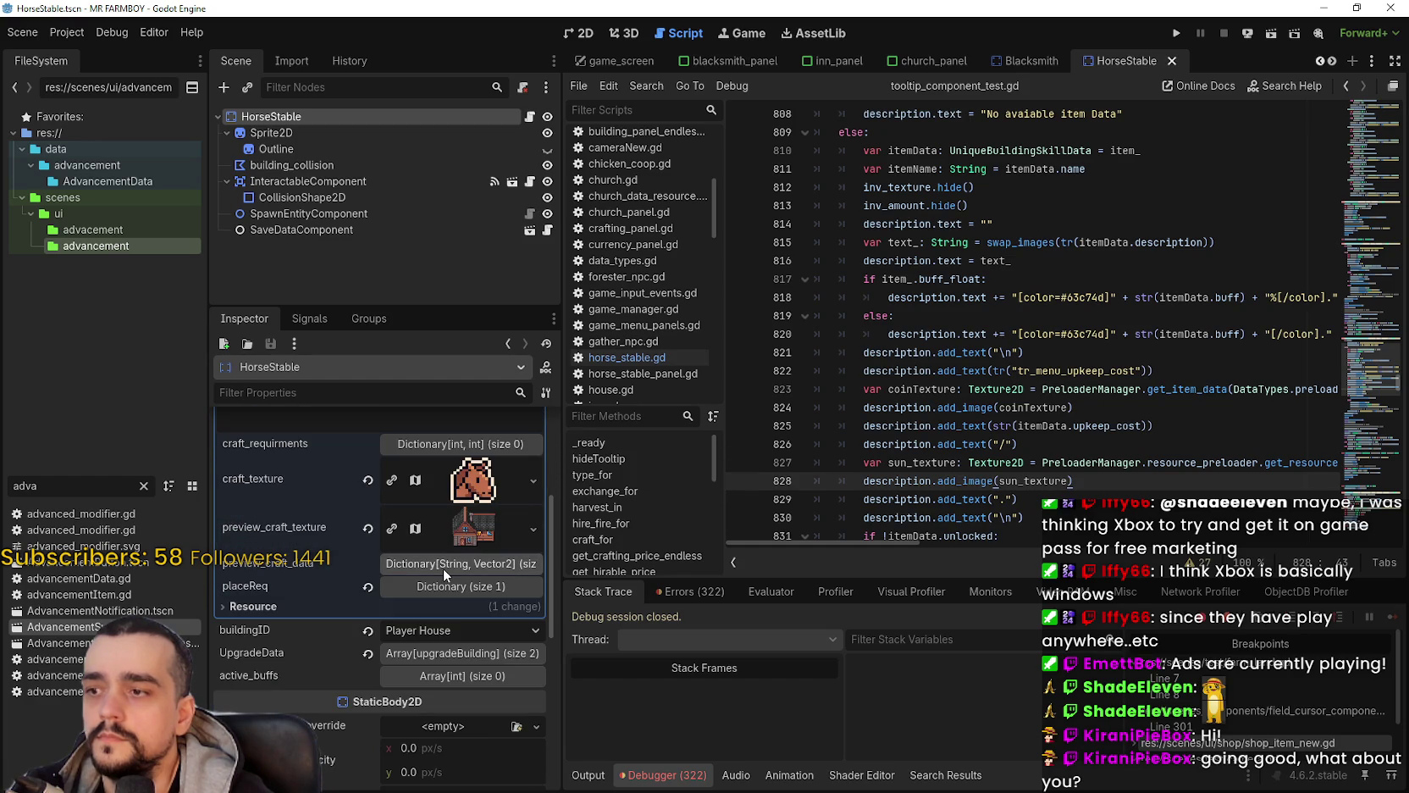
click(443, 568)
scroll(449, 585, up, 5)
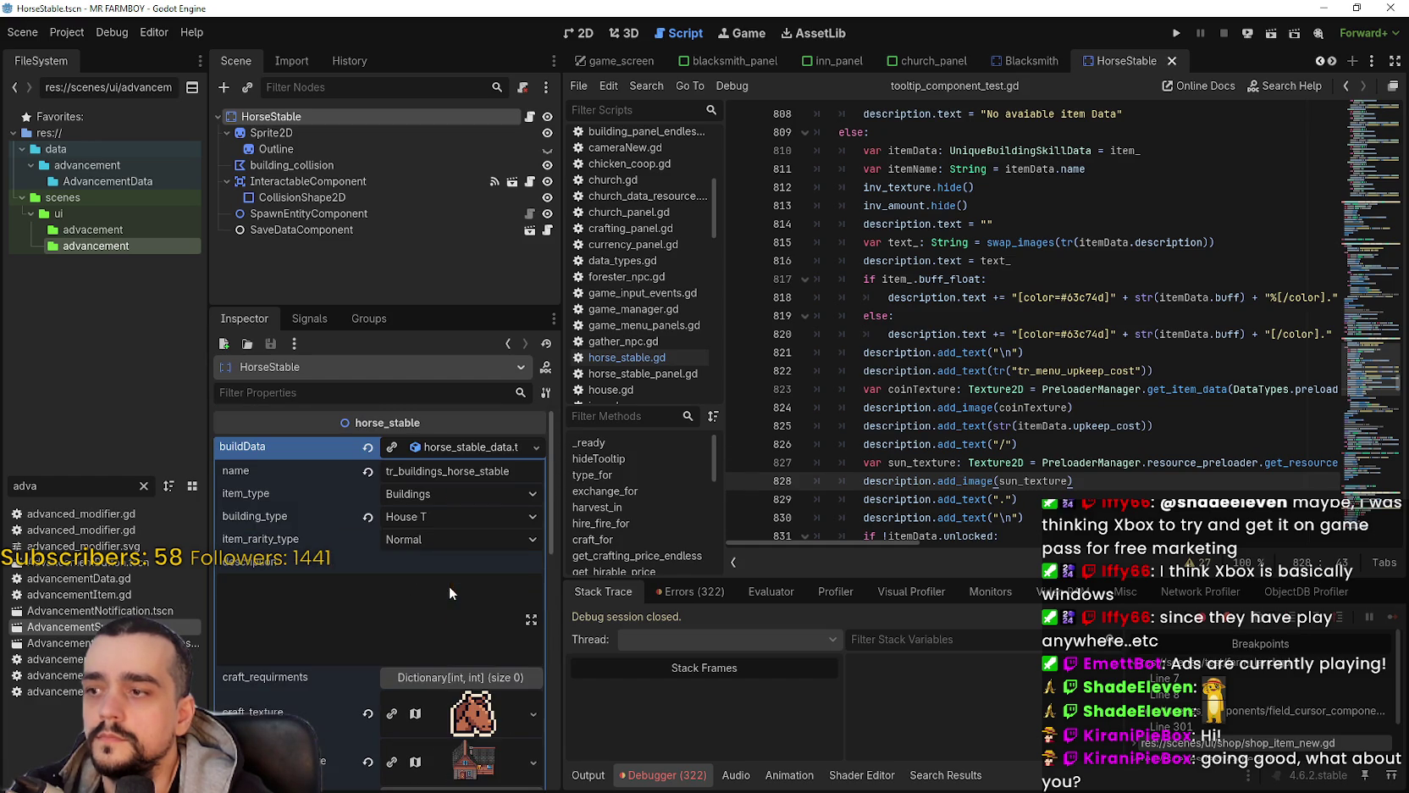
click(531, 119)
Step: Scroll through horse_stable.gd from line 12 to review the script
click(998, 205)
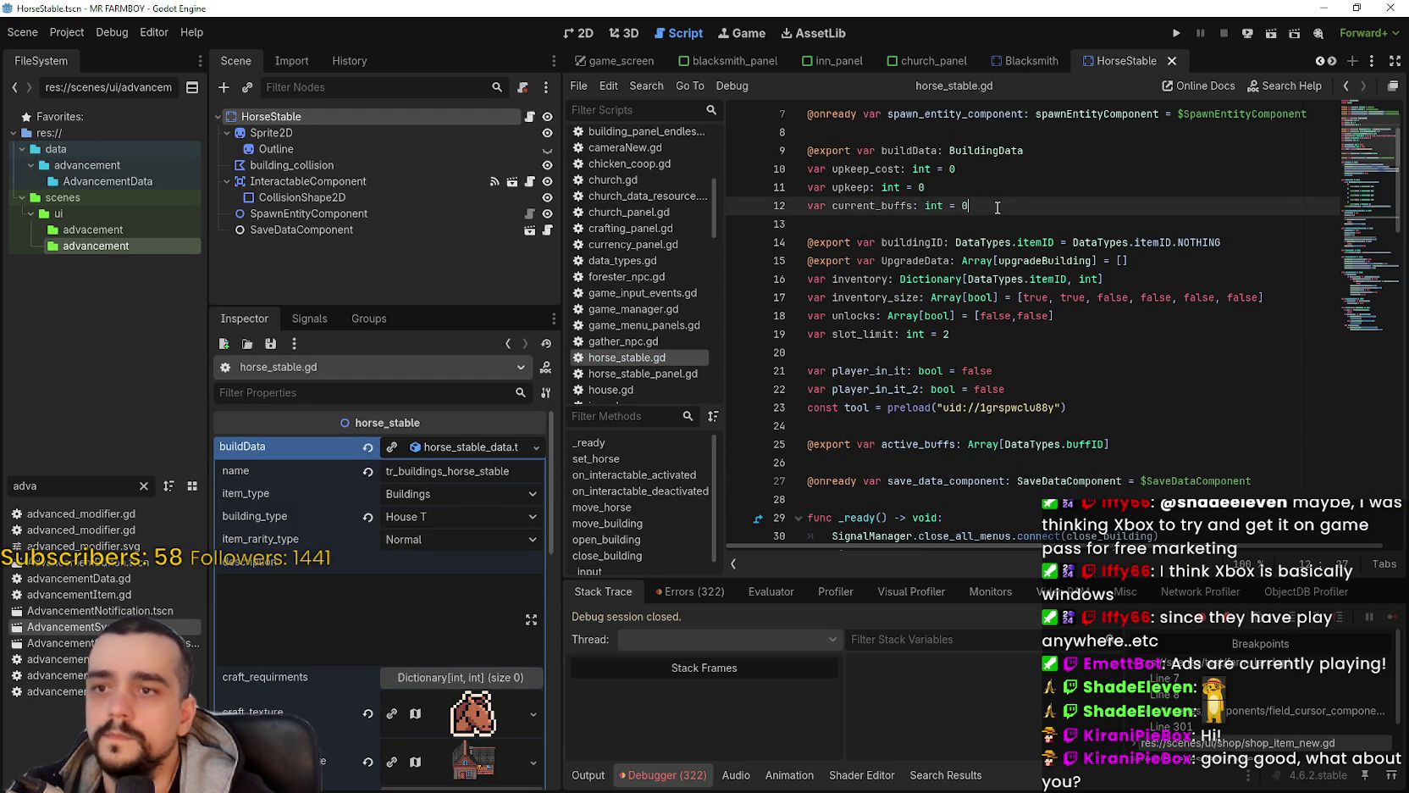
scroll(1377, 117, up, 2)
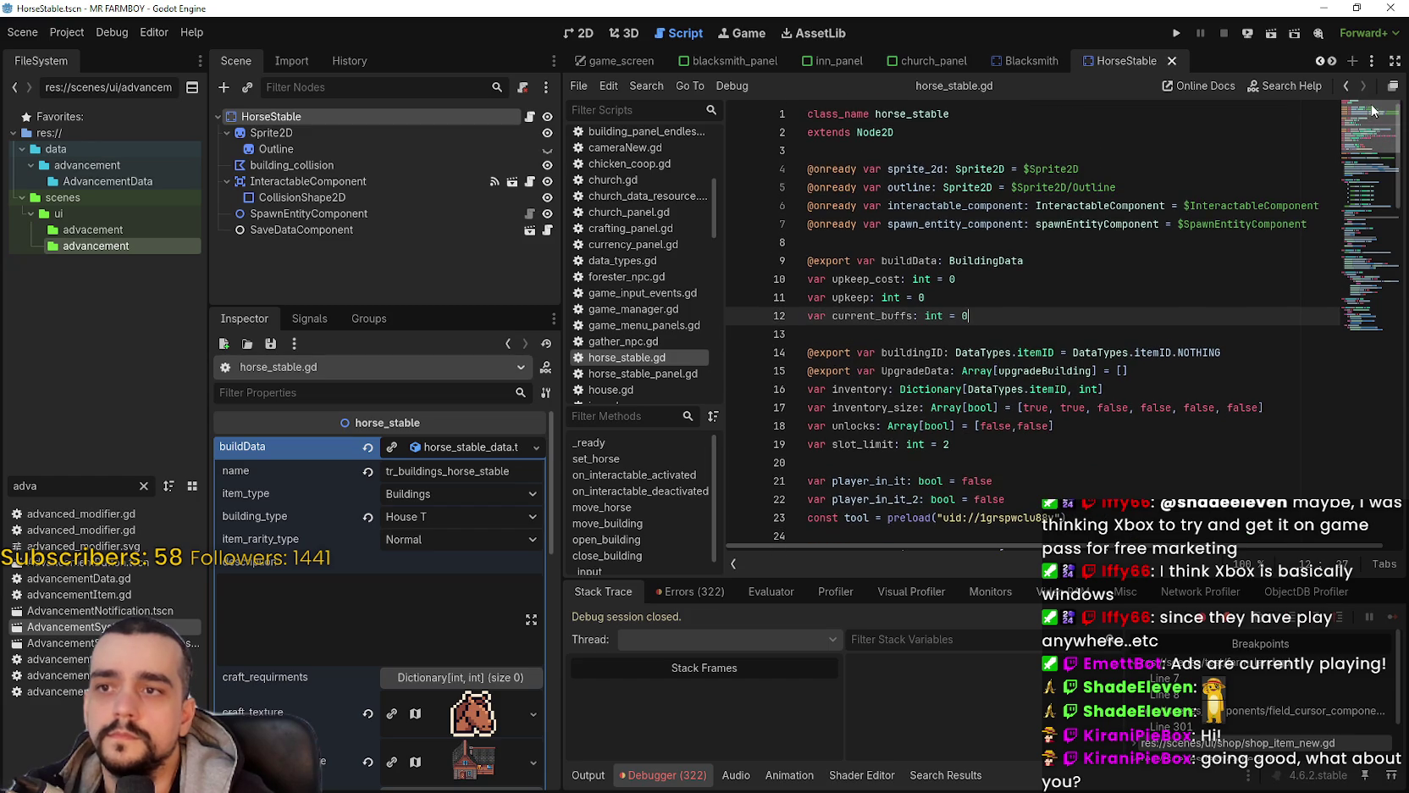
scroll(1374, 123, down, 2)
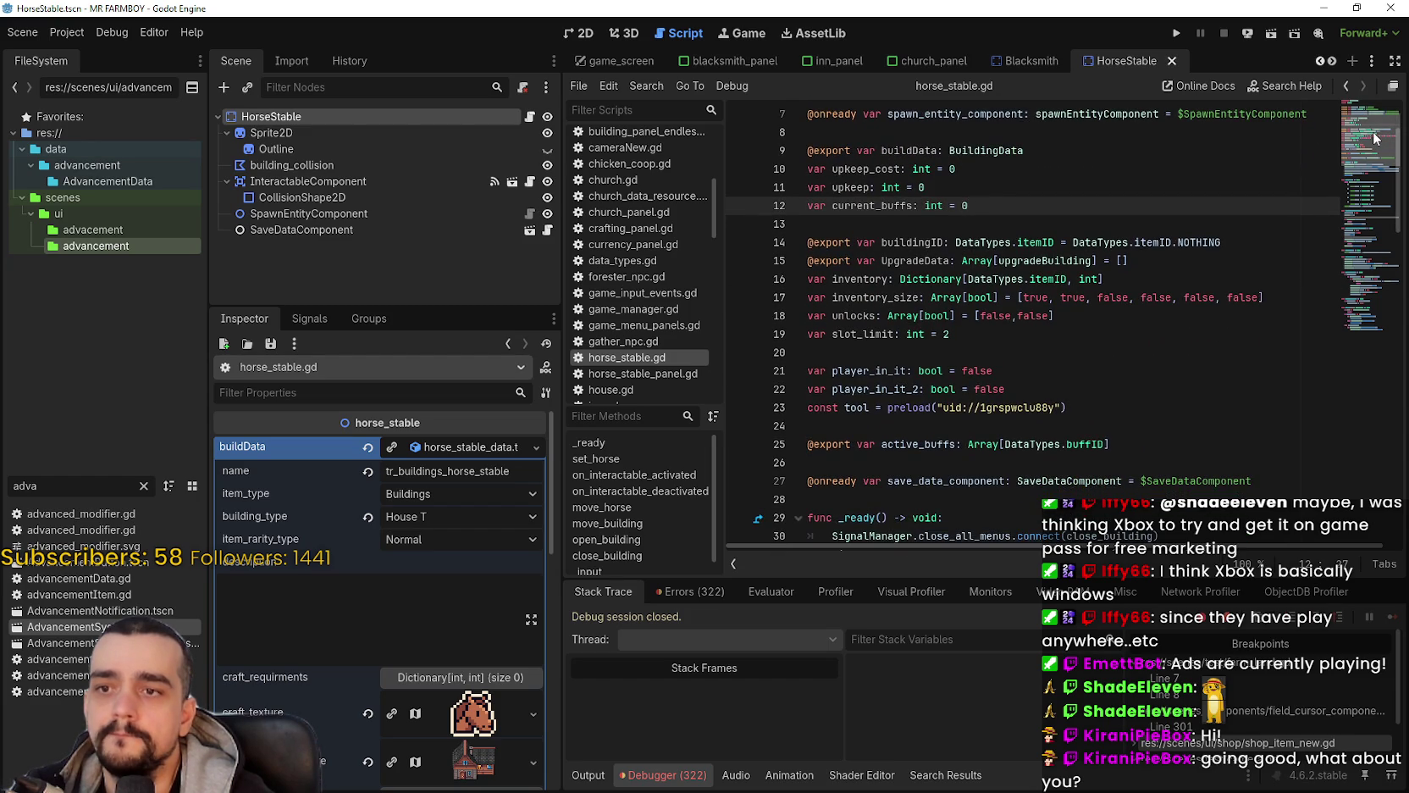
scroll(1376, 139, down, 2)
scroll(1374, 152, down, 3)
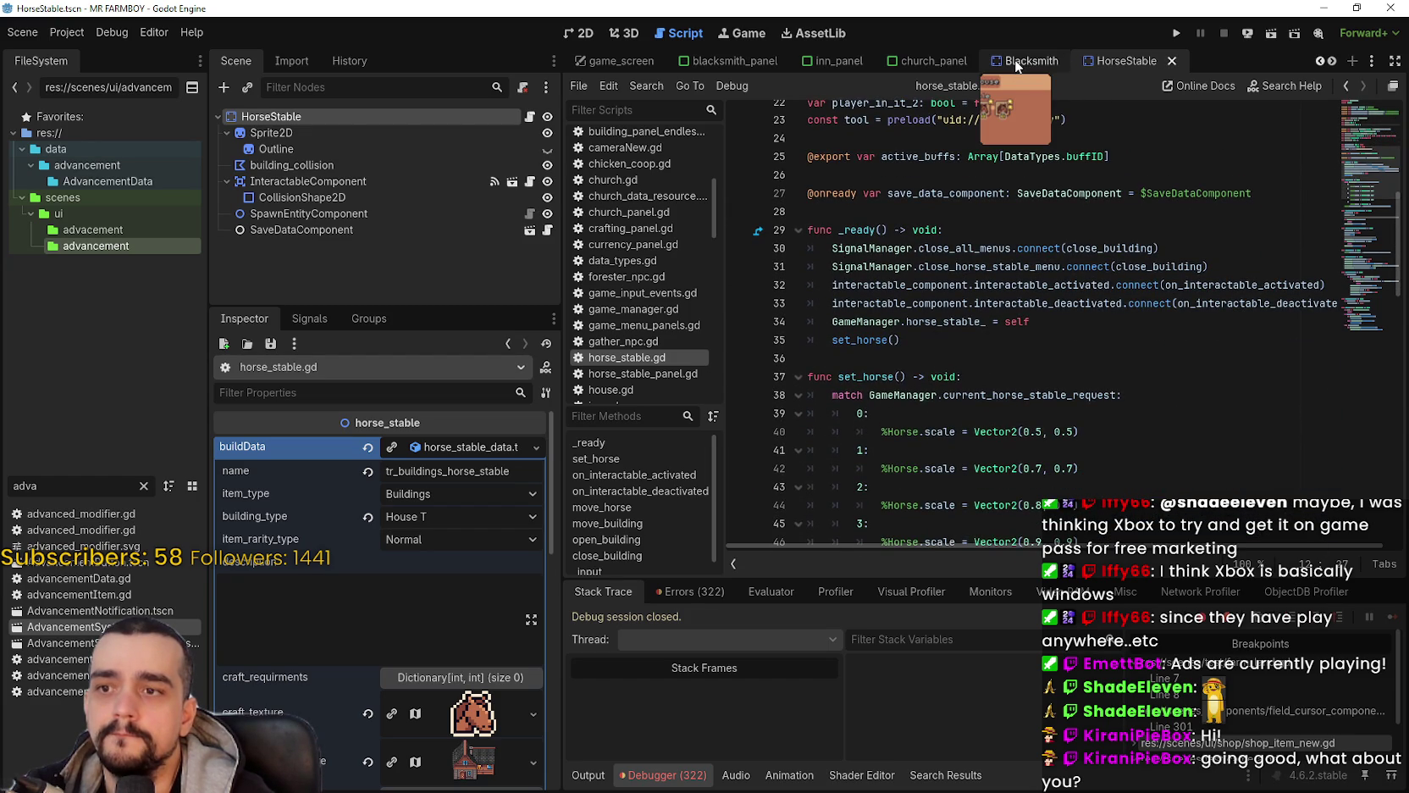
scroll(852, 290, down, 1)
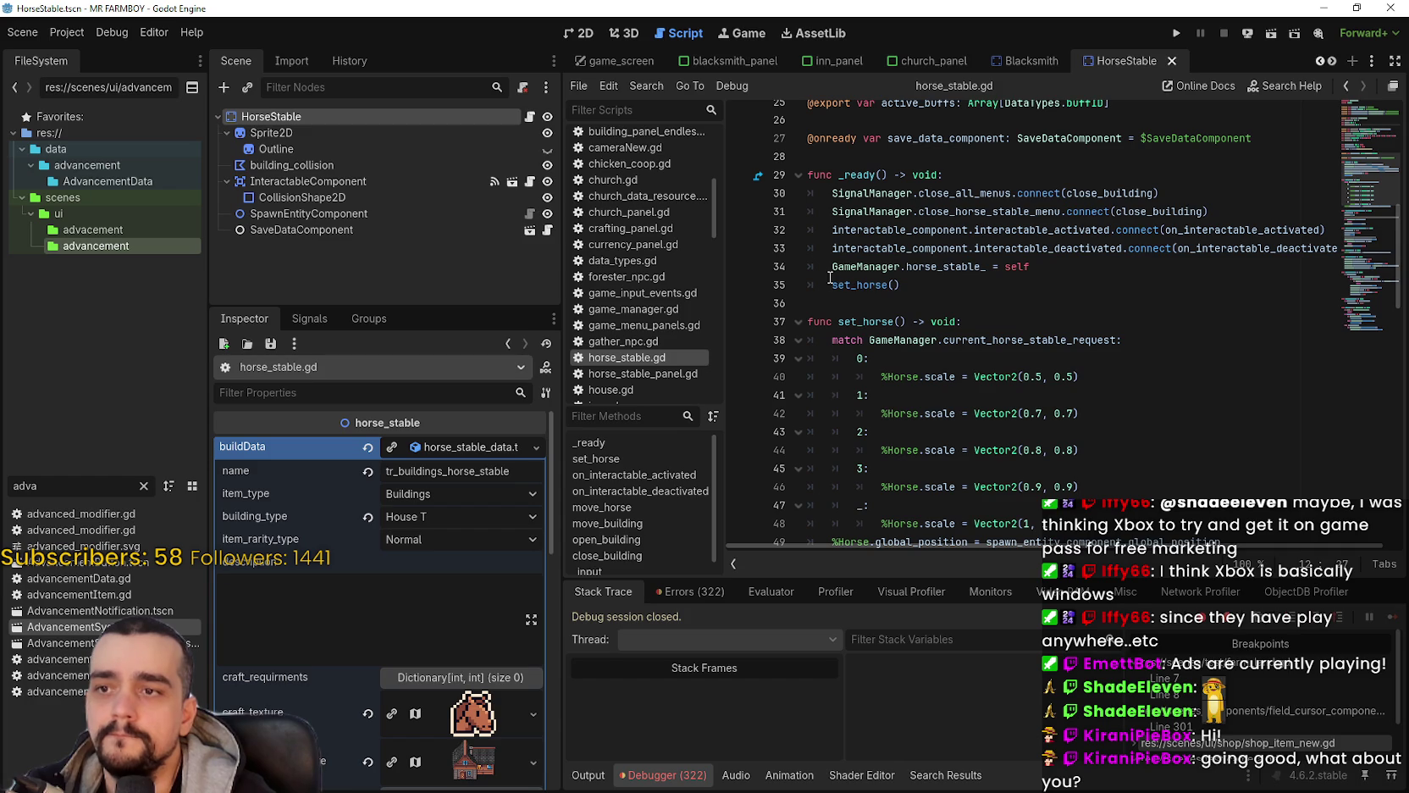
scroll(876, 308, down, 10)
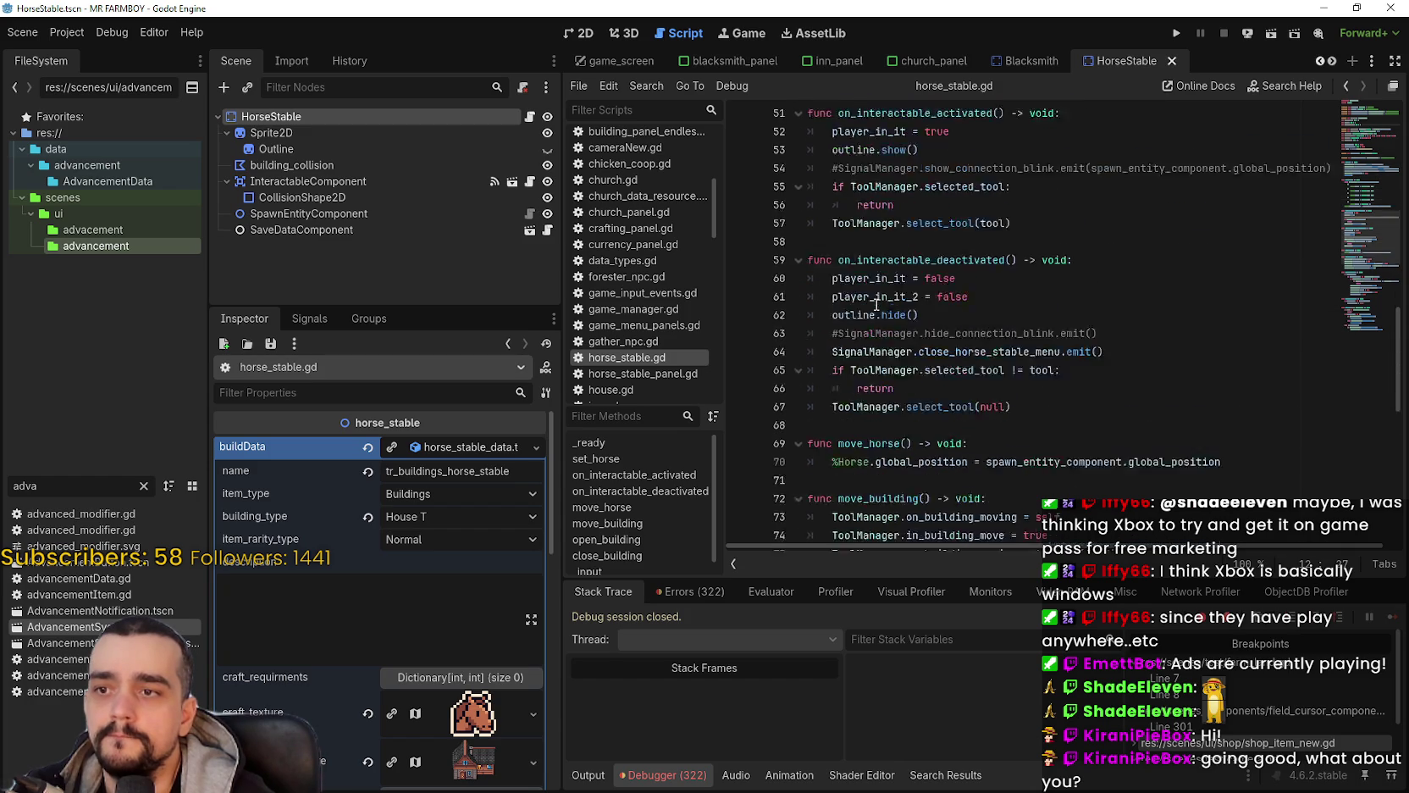
scroll(877, 305, down, 4)
scroll(890, 324, up, 10)
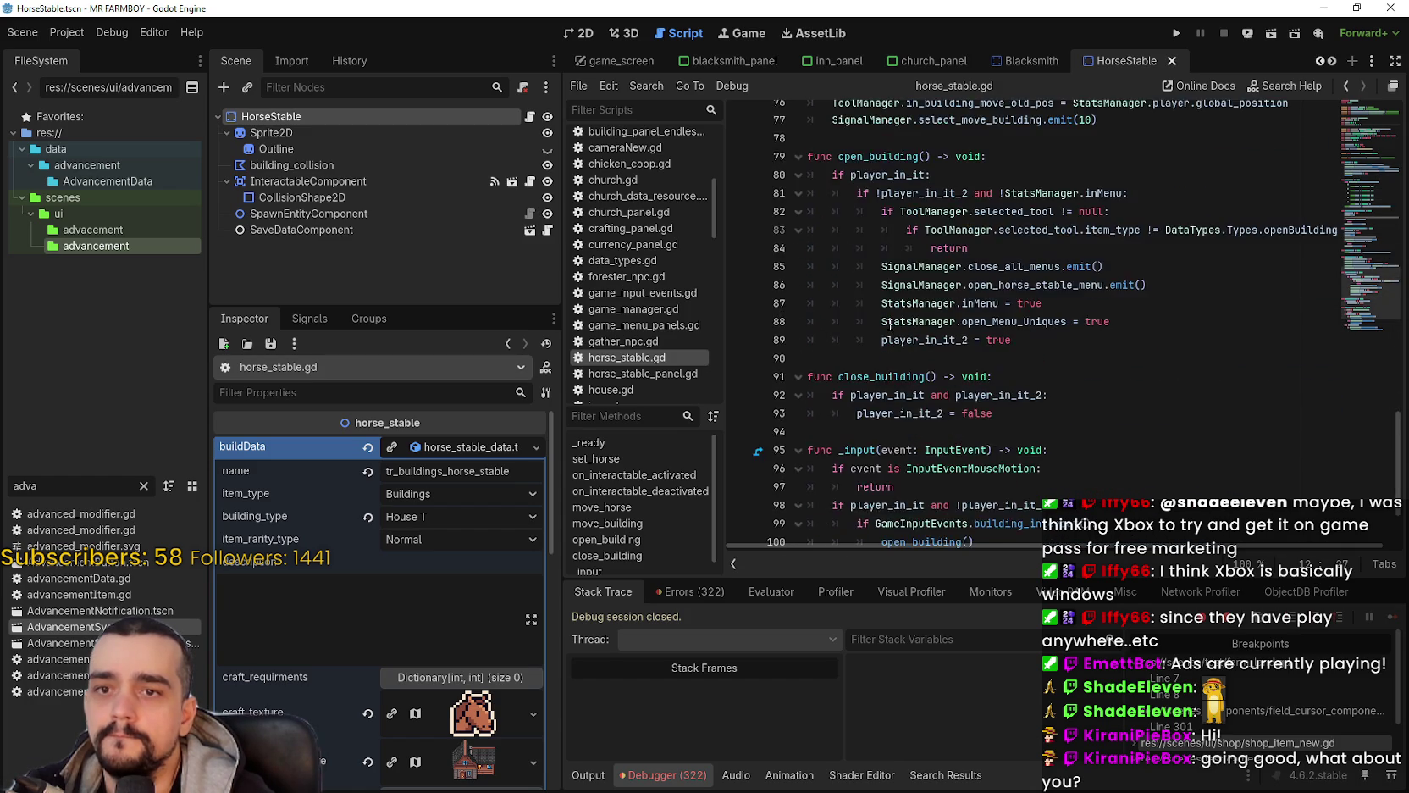
scroll(890, 324, up, 4)
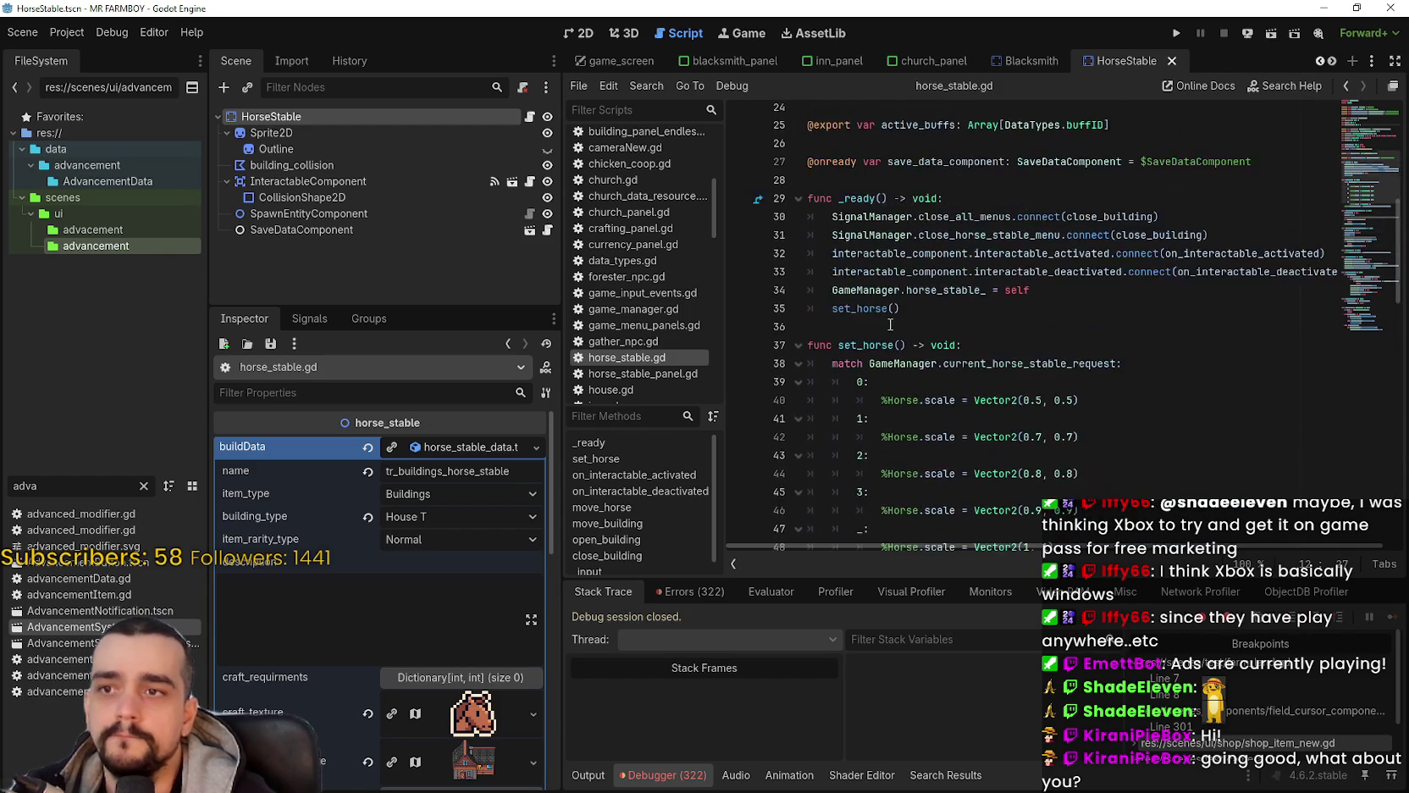
Step: Save horse_stable.gd near the set_horse() call, then open blacksmith.gd from the Blacksmith scene
click(833, 313)
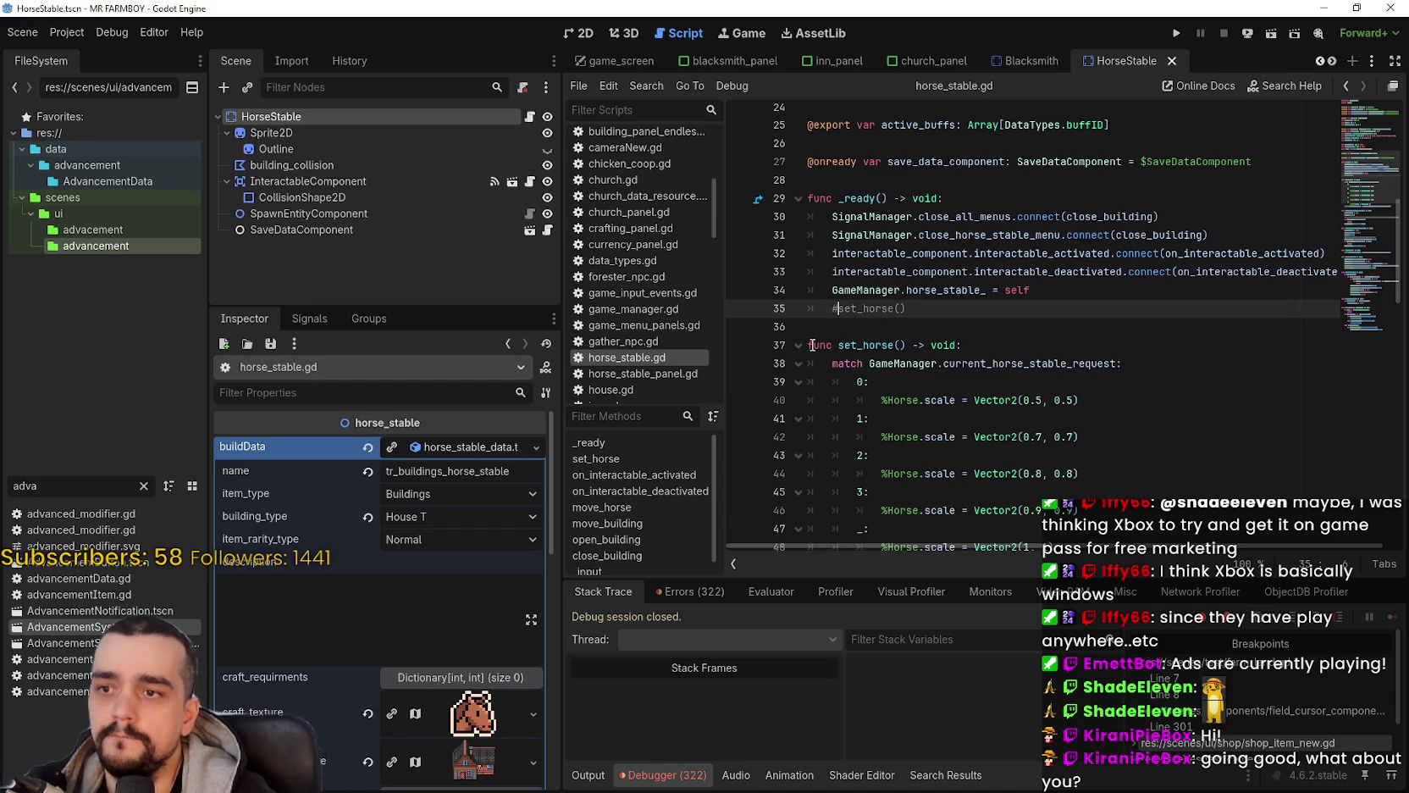
scroll(874, 309, down, 3)
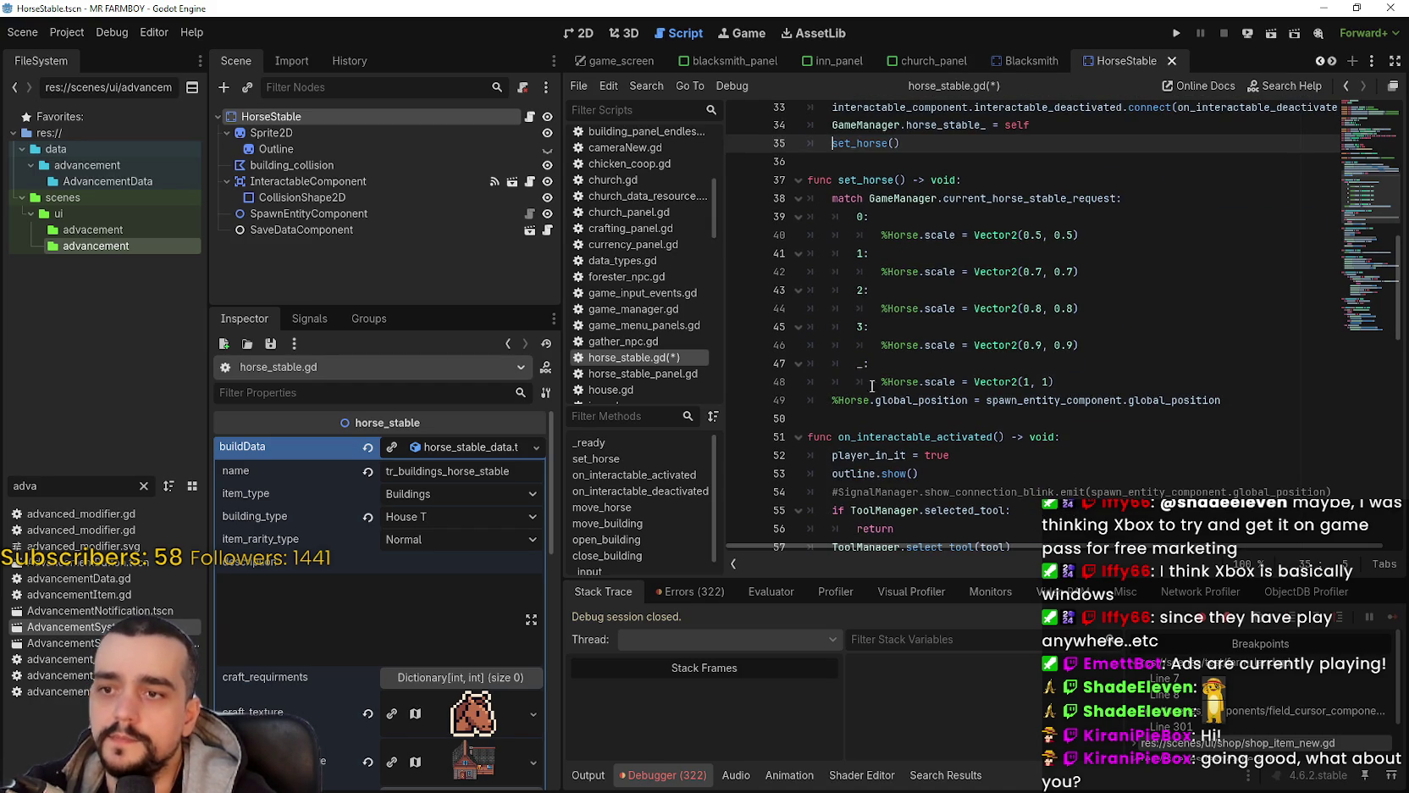
click(846, 381)
key(ctrl+s)
click(833, 144)
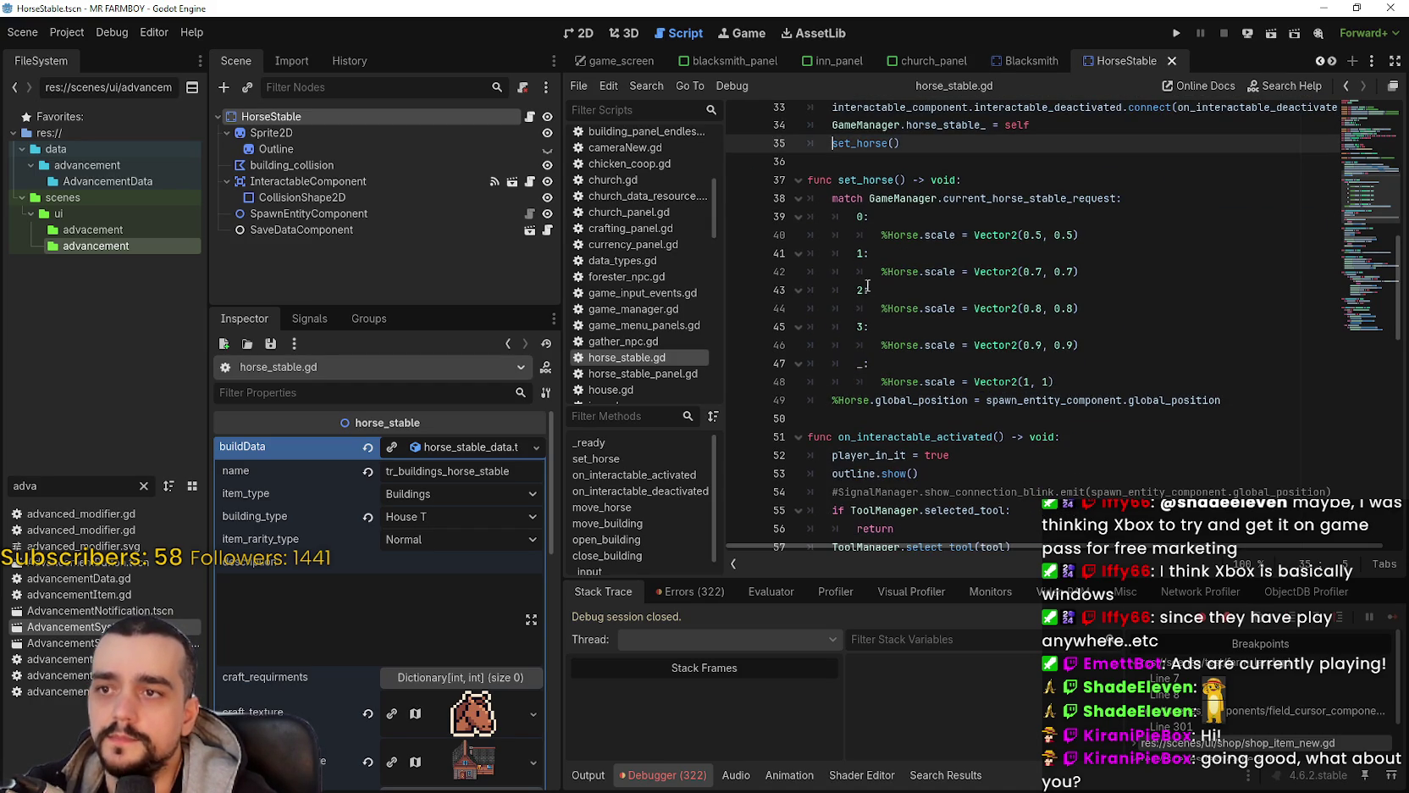
click(1063, 133)
scroll(1063, 133, up, 2)
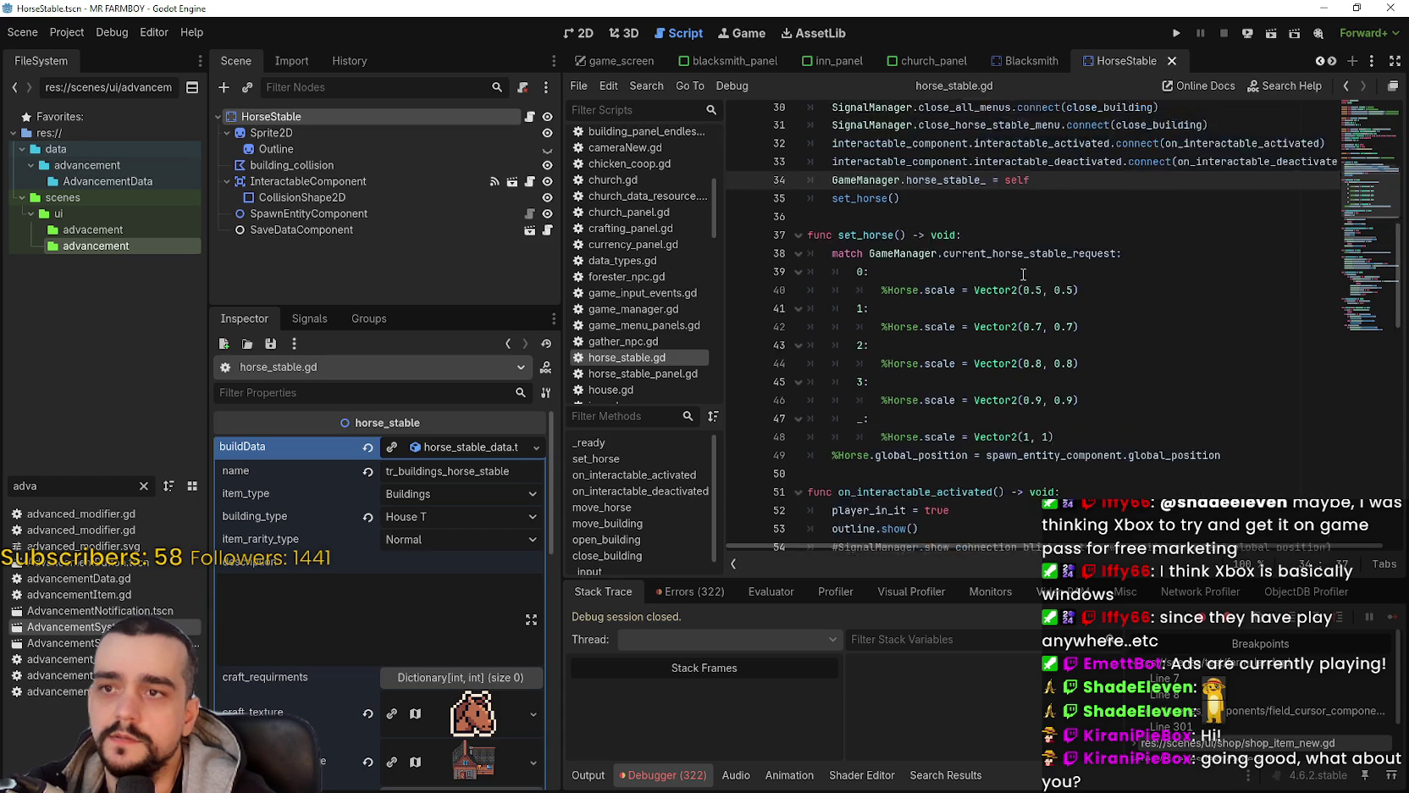
click(1050, 63)
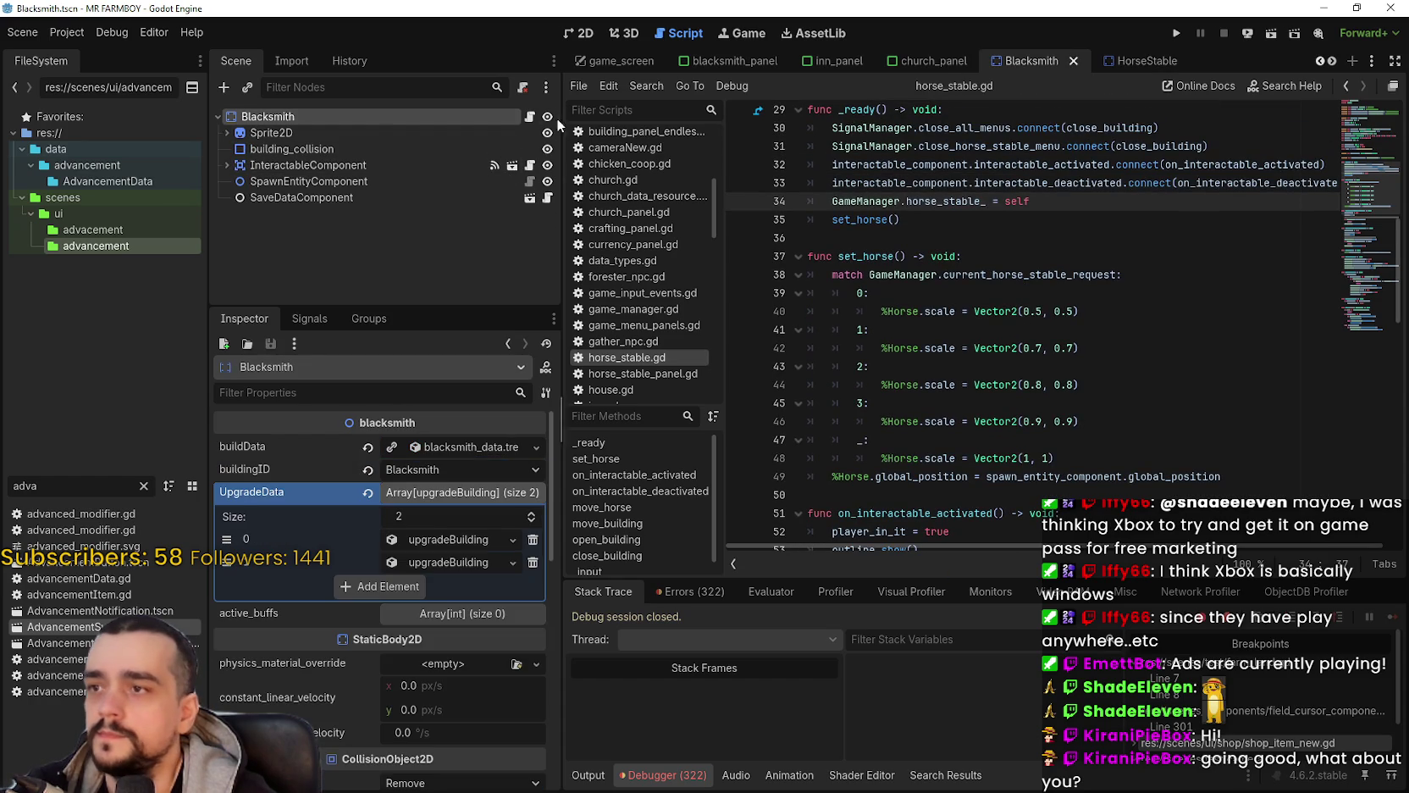
click(530, 117)
Step: Scroll through blacksmith.gd to locate its upgrade functions
click(1103, 308)
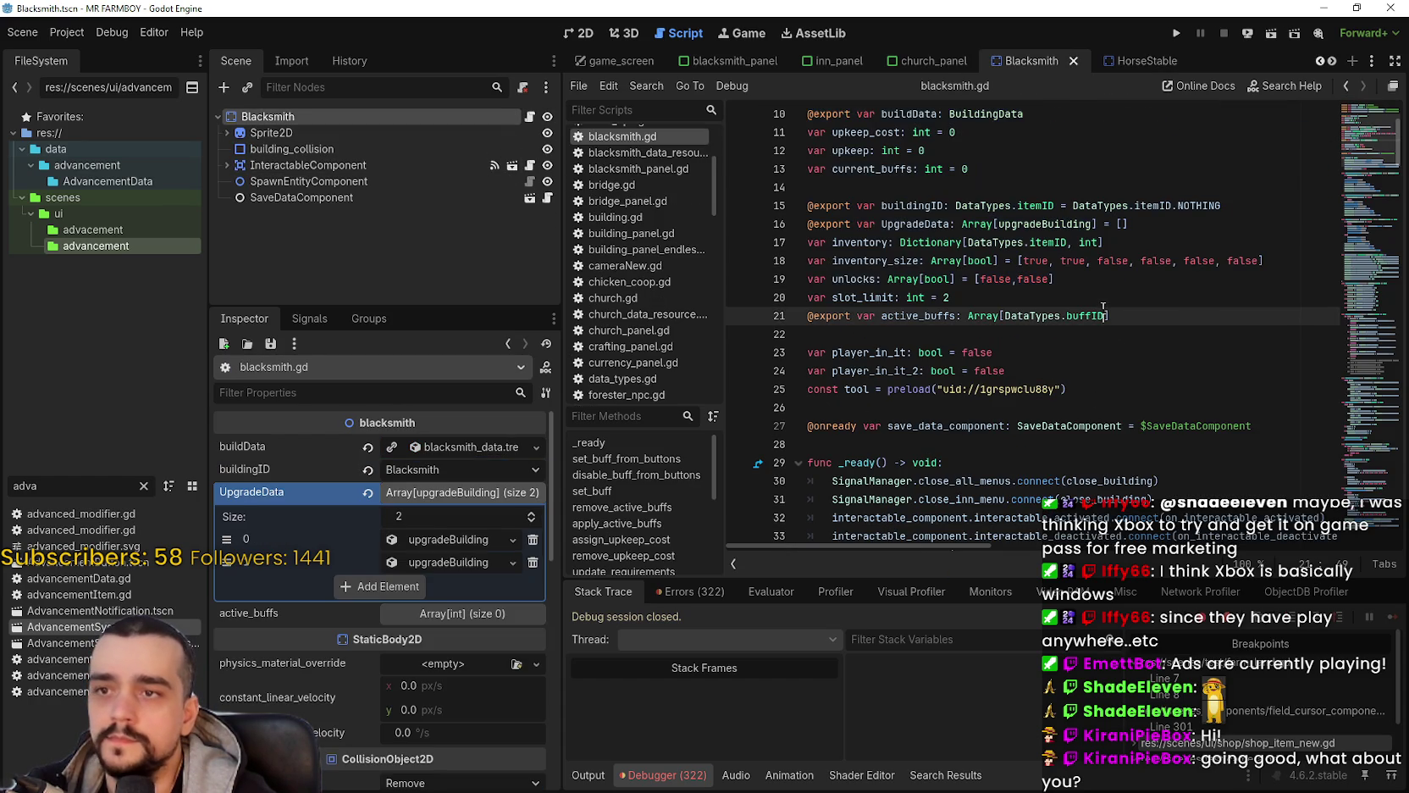
scroll(1100, 308, down, 4)
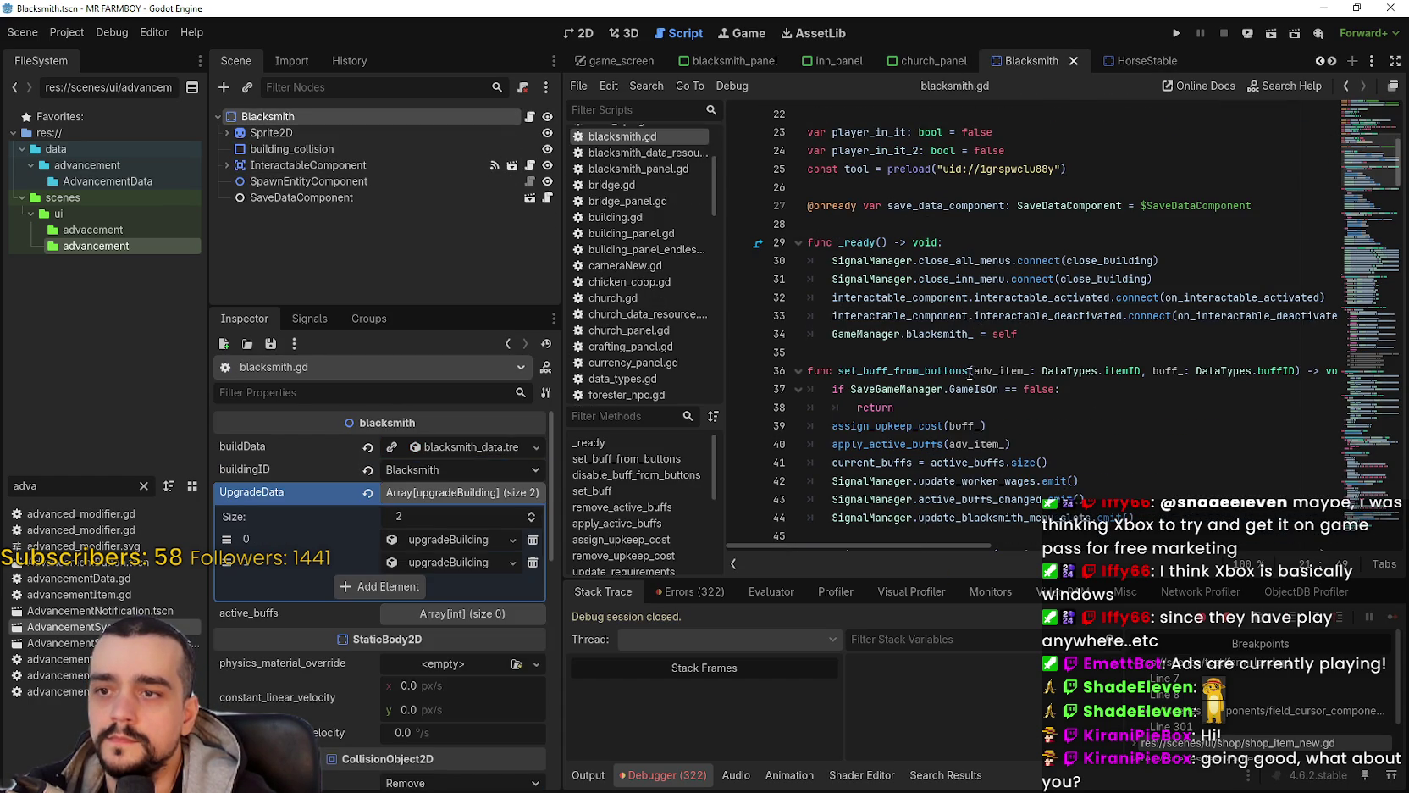
click(915, 349)
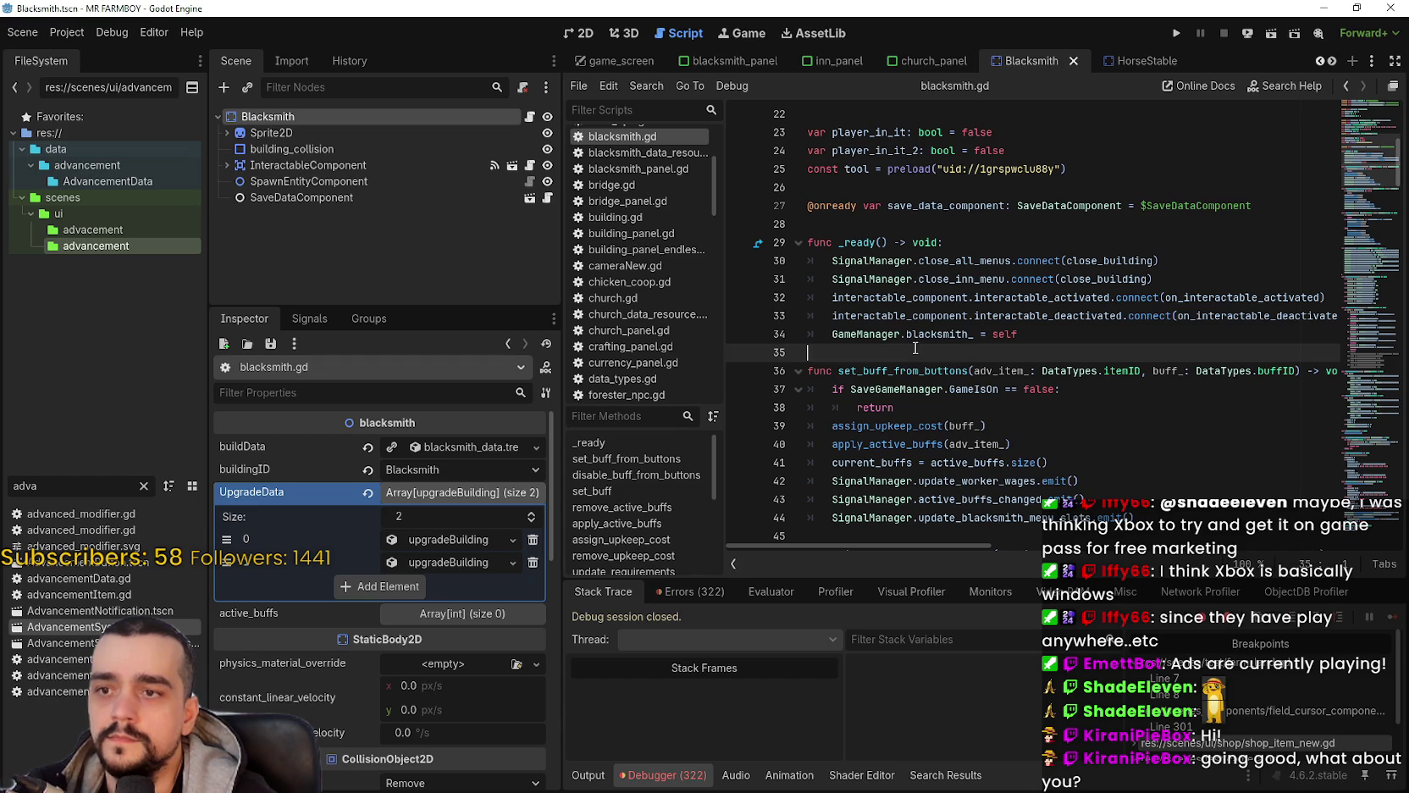
drag(1399, 165, 1400, 222)
drag(1356, 214, 1339, 369)
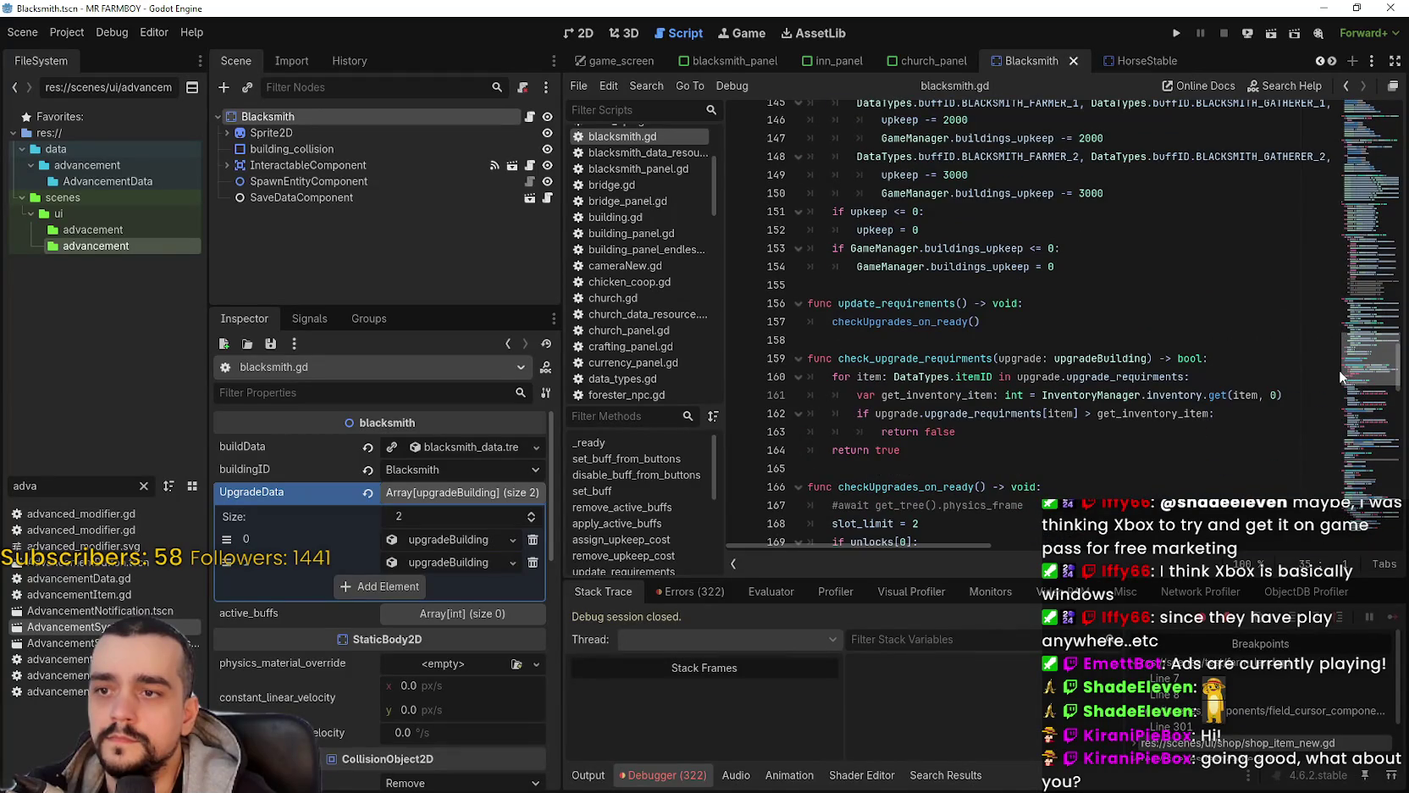
Step: Select the update_requirements through Upgrade_Building code, lines 155–197, in blacksmith.gd
double_click(903, 303)
scroll(922, 328, down, 1)
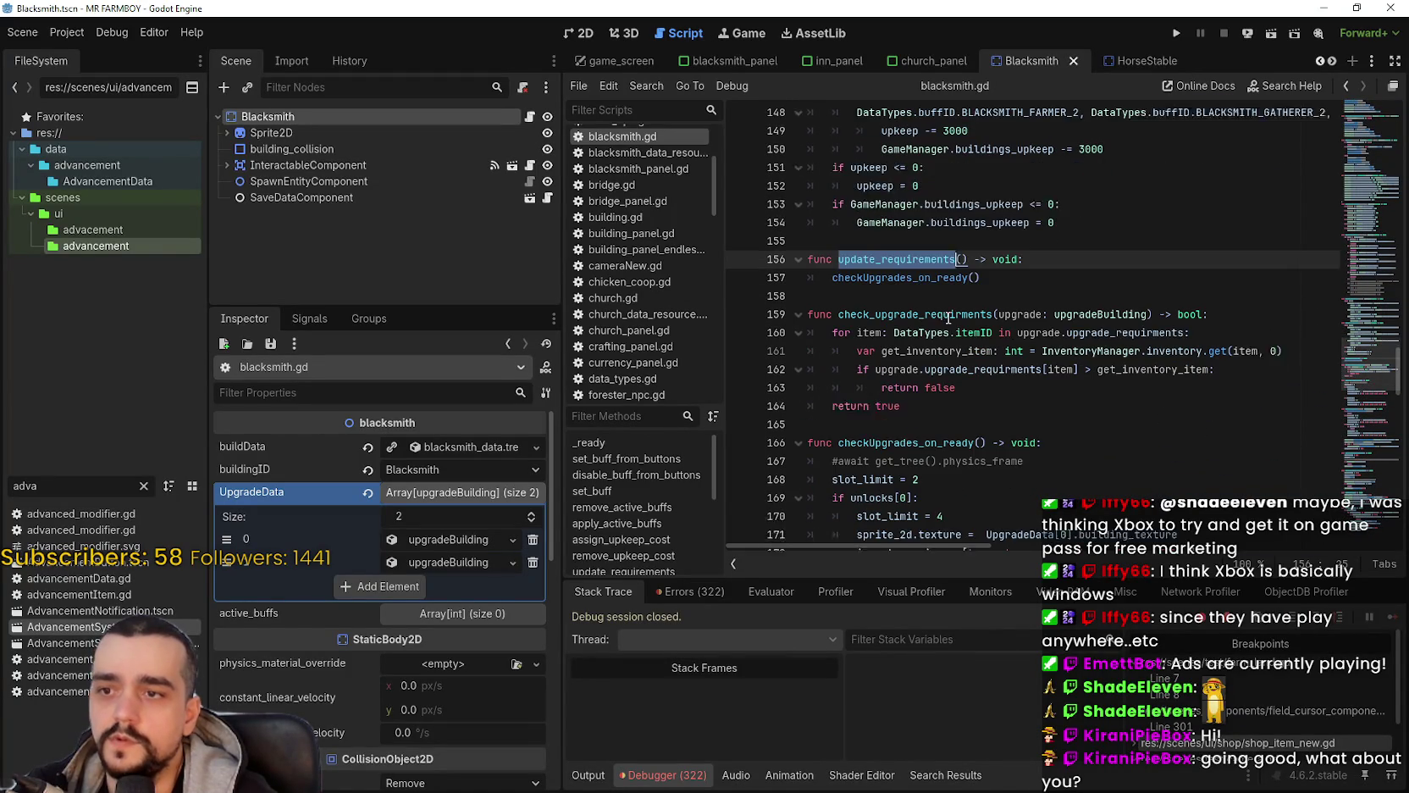
double_click(922, 273)
scroll(922, 272, down, 4)
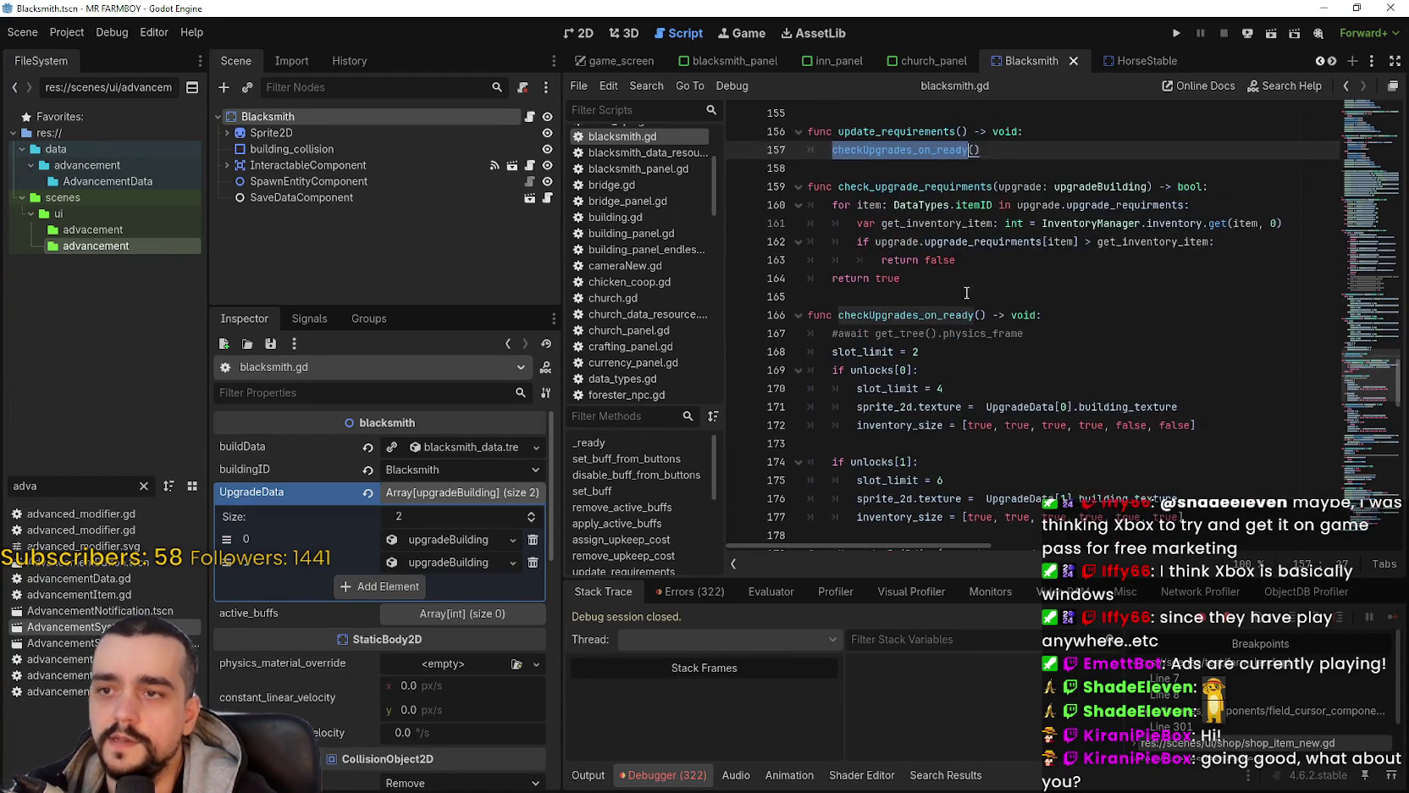
scroll(897, 255, up, 3)
mouse_move(810, 174)
mouse_down()
mouse_move(852, 212)
mouse_move(881, 212)
mouse_move(876, 187)
mouse_move(1020, 294)
mouse_move(1020, 279)
mouse_up()
scroll(881, 212, down, 3)
scroll(874, 185, down, 3)
scroll(876, 191, down, 2)
scroll(896, 203, down, 3)
scroll(897, 199, down, 2)
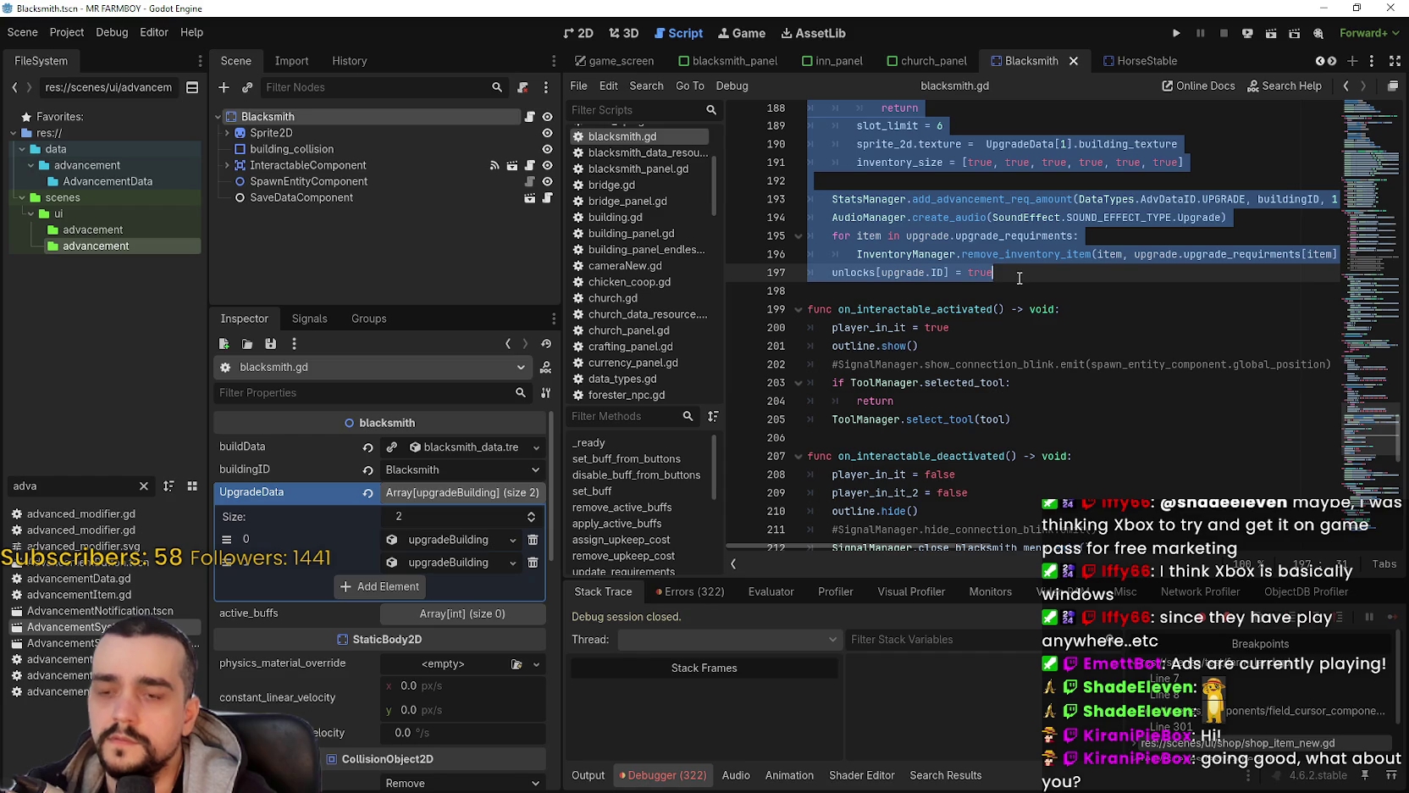
click(1021, 280)
Step: Scroll further down blacksmith.gd, then go back to the HorseStable scene
scroll(1309, 436, down, 5)
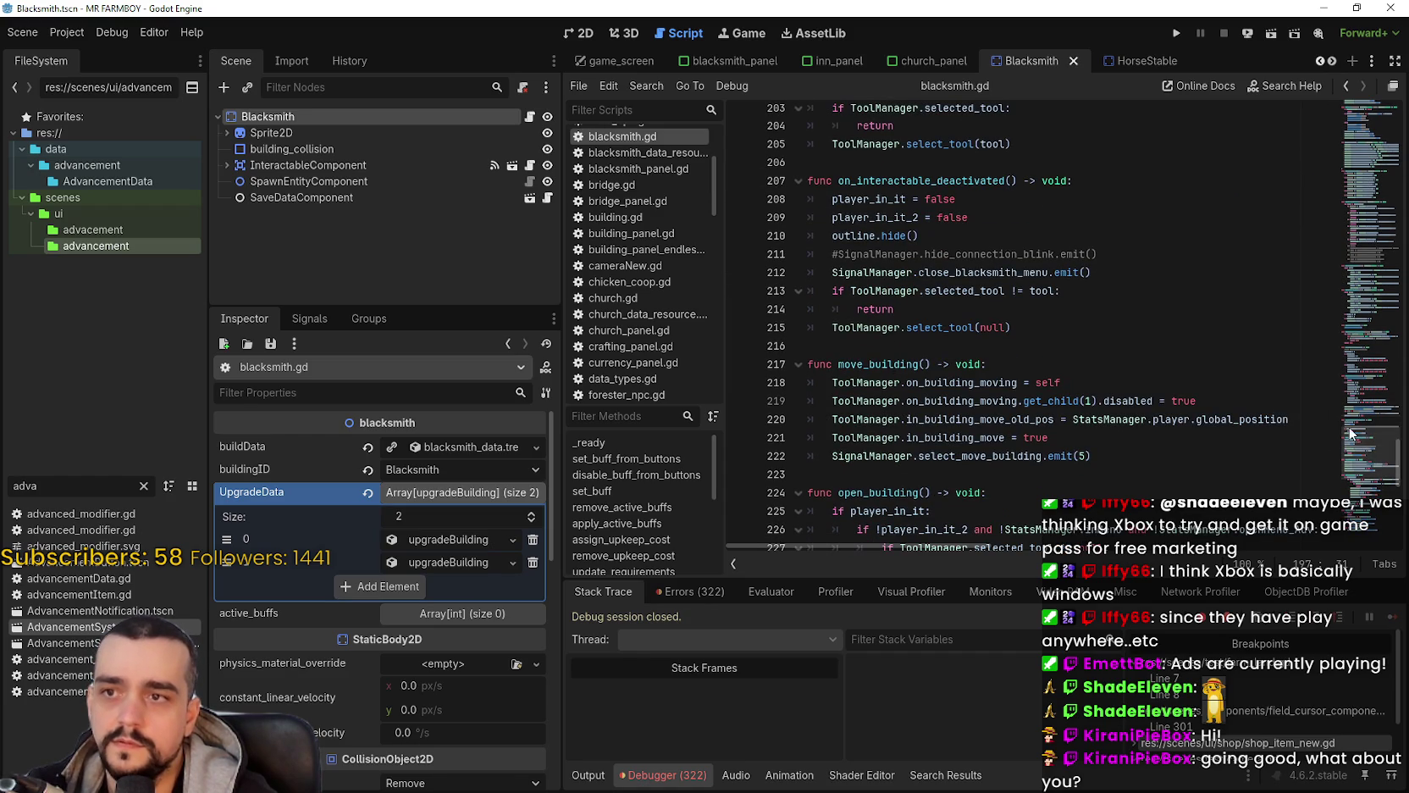
scroll(1367, 479, down, 6)
drag(1367, 479, 1373, 506)
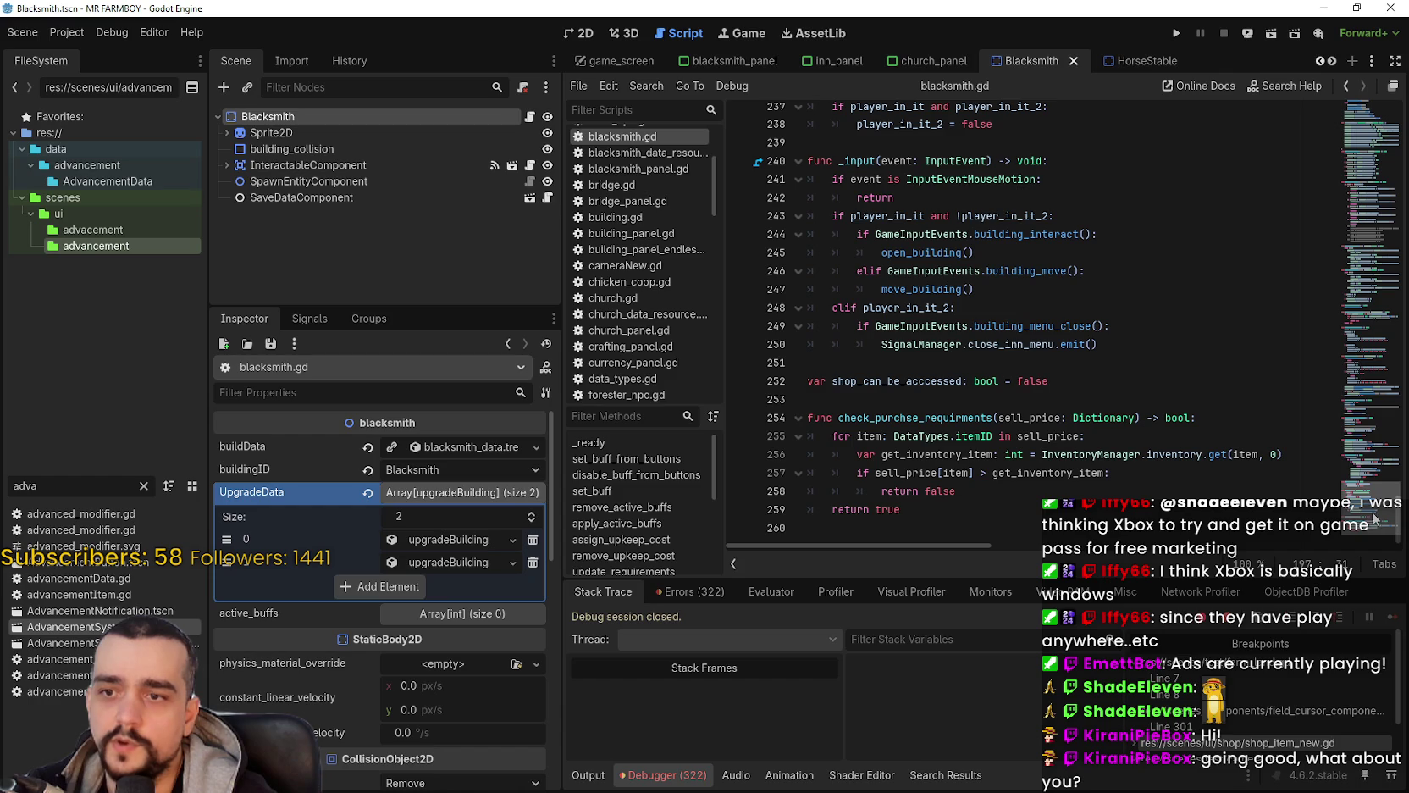
click(1127, 61)
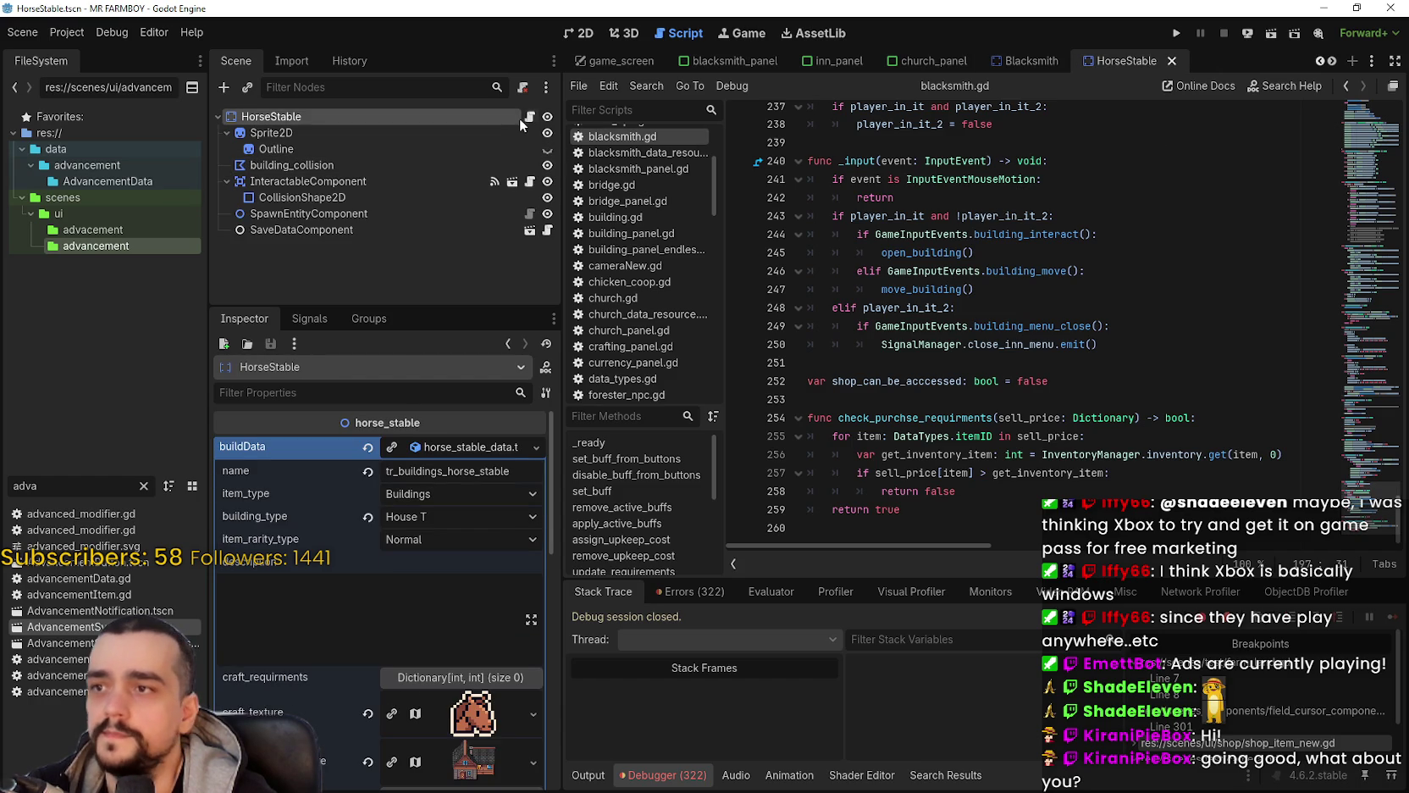
click(530, 116)
scroll(1374, 357, down, 15)
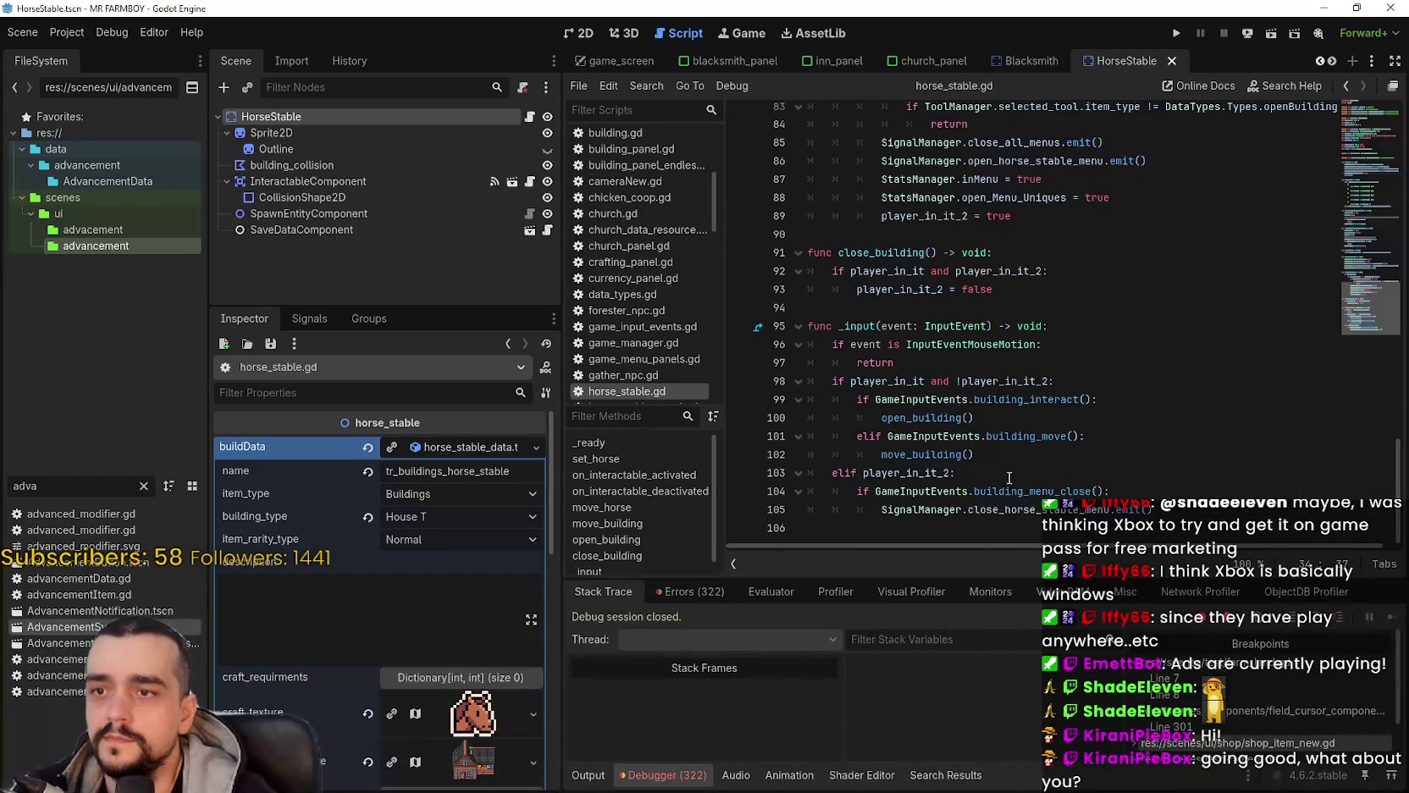
click(923, 528)
key(ctrl+v)
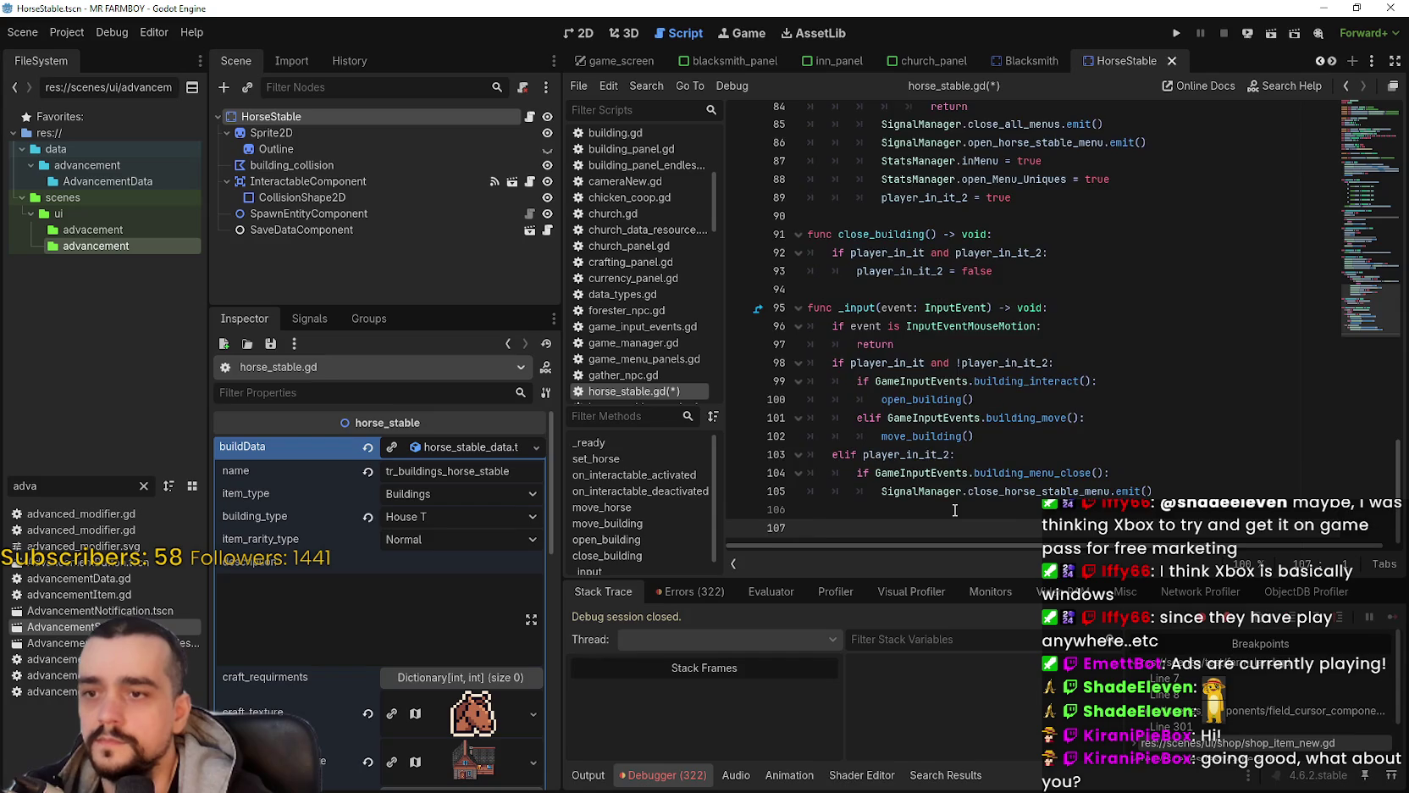
scroll(1019, 389, up, 5)
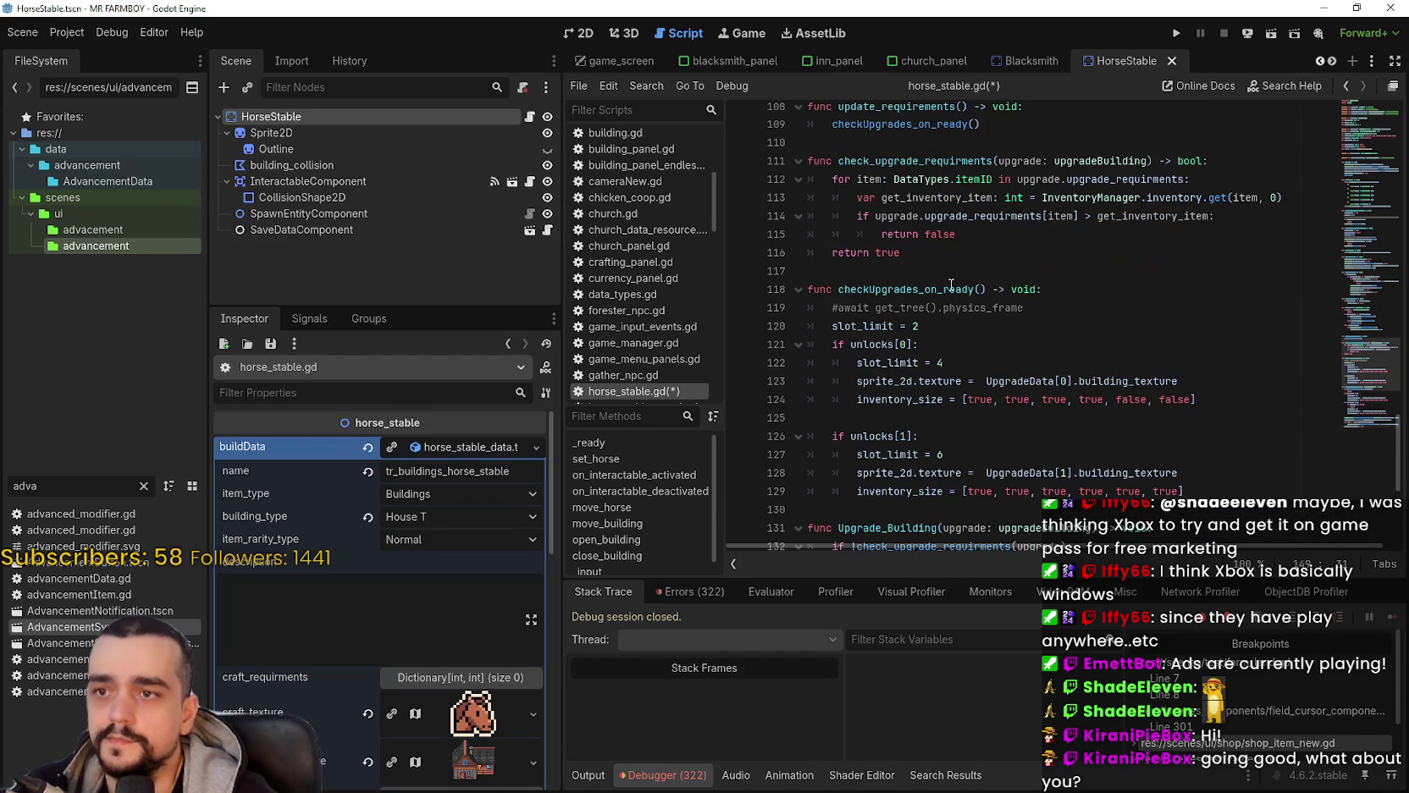
scroll(951, 285, down, 4)
click(919, 204)
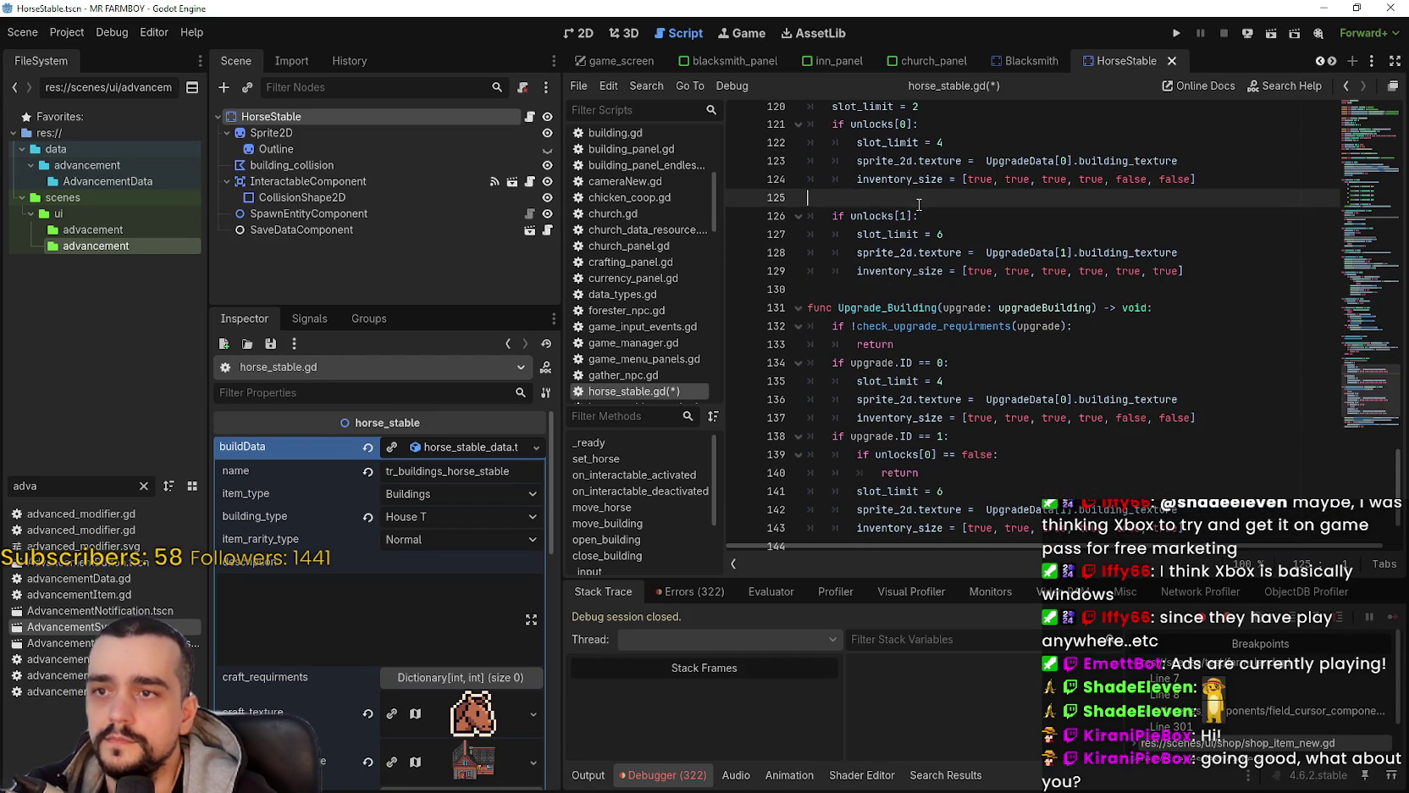
scroll(922, 212, up, 2)
scroll(937, 240, down, 4)
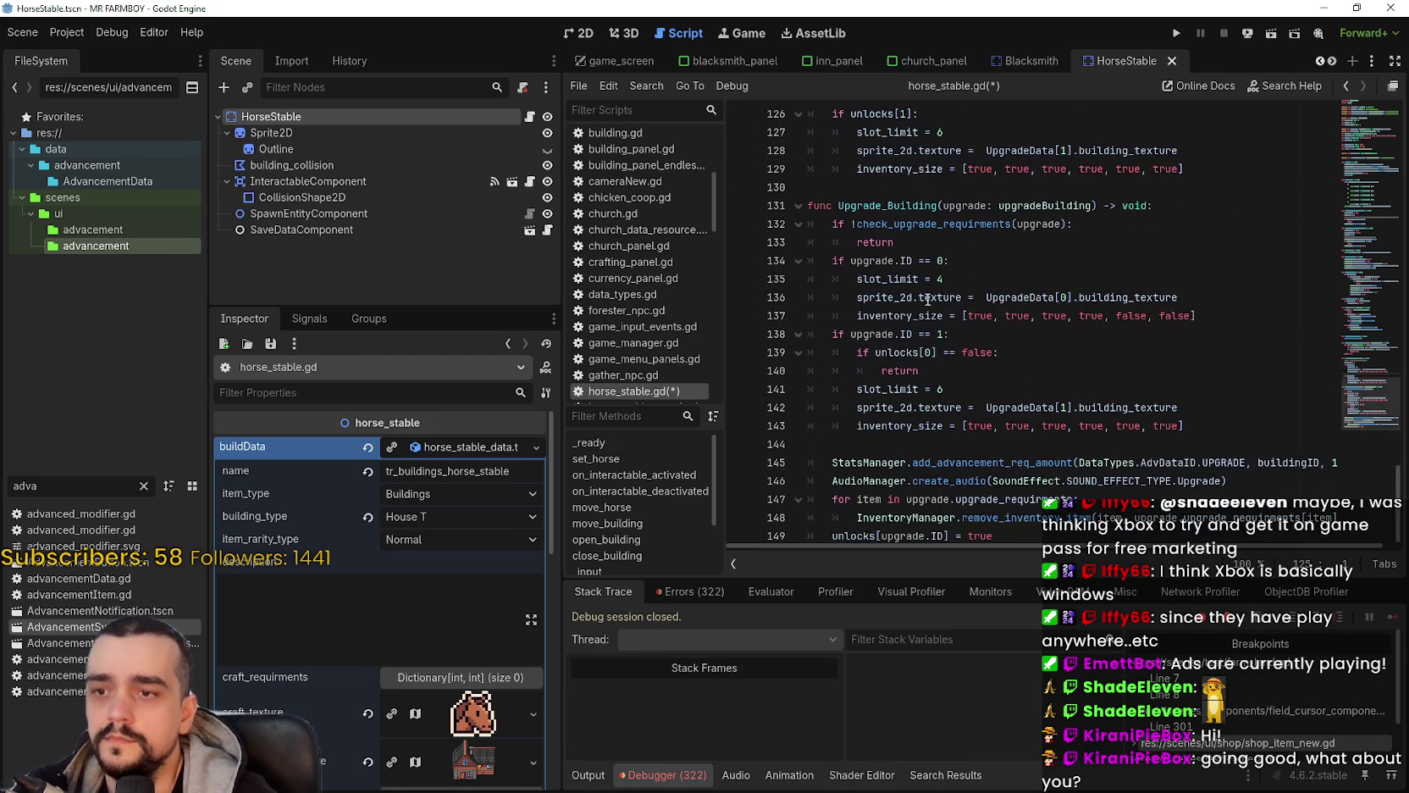
scroll(1101, 544, right, 1)
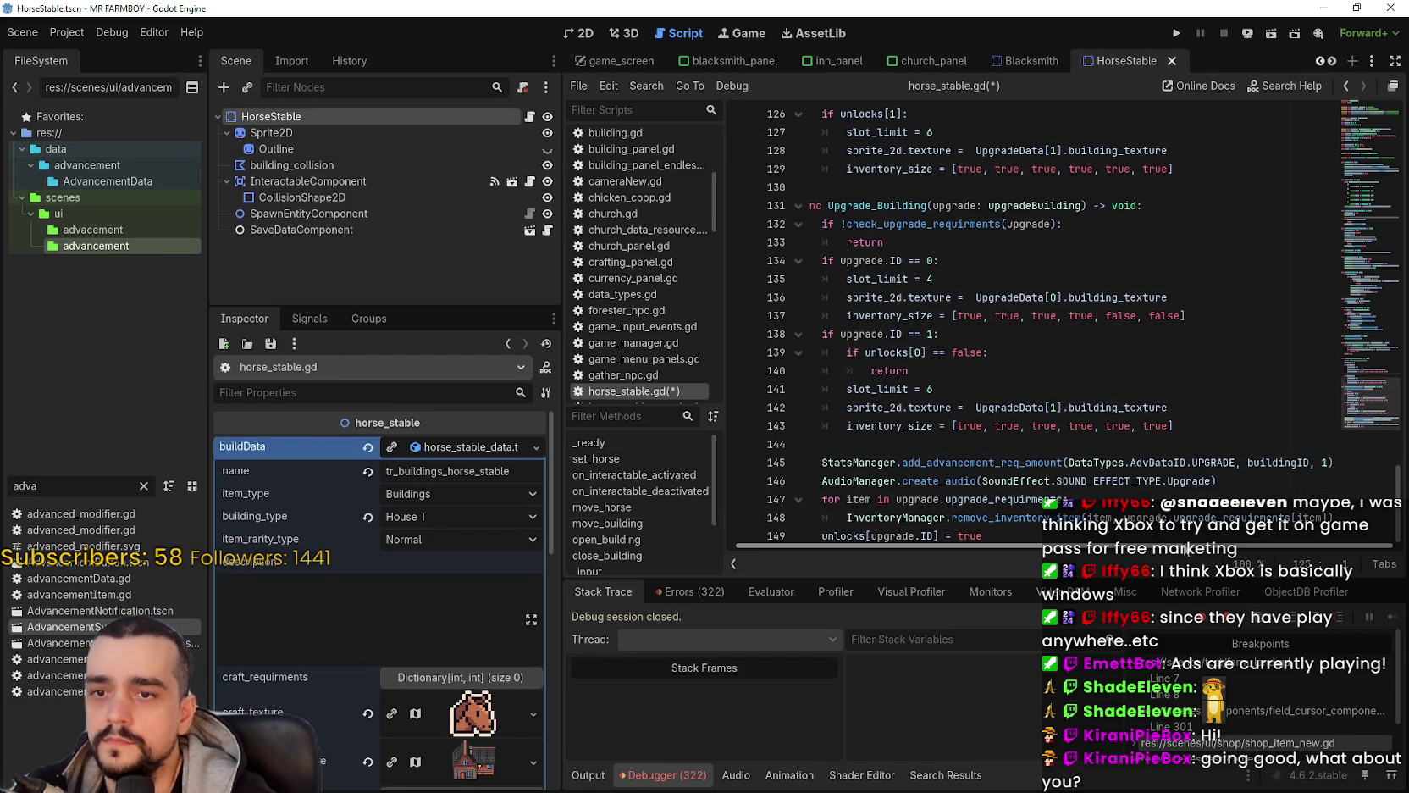
double_click(1289, 466)
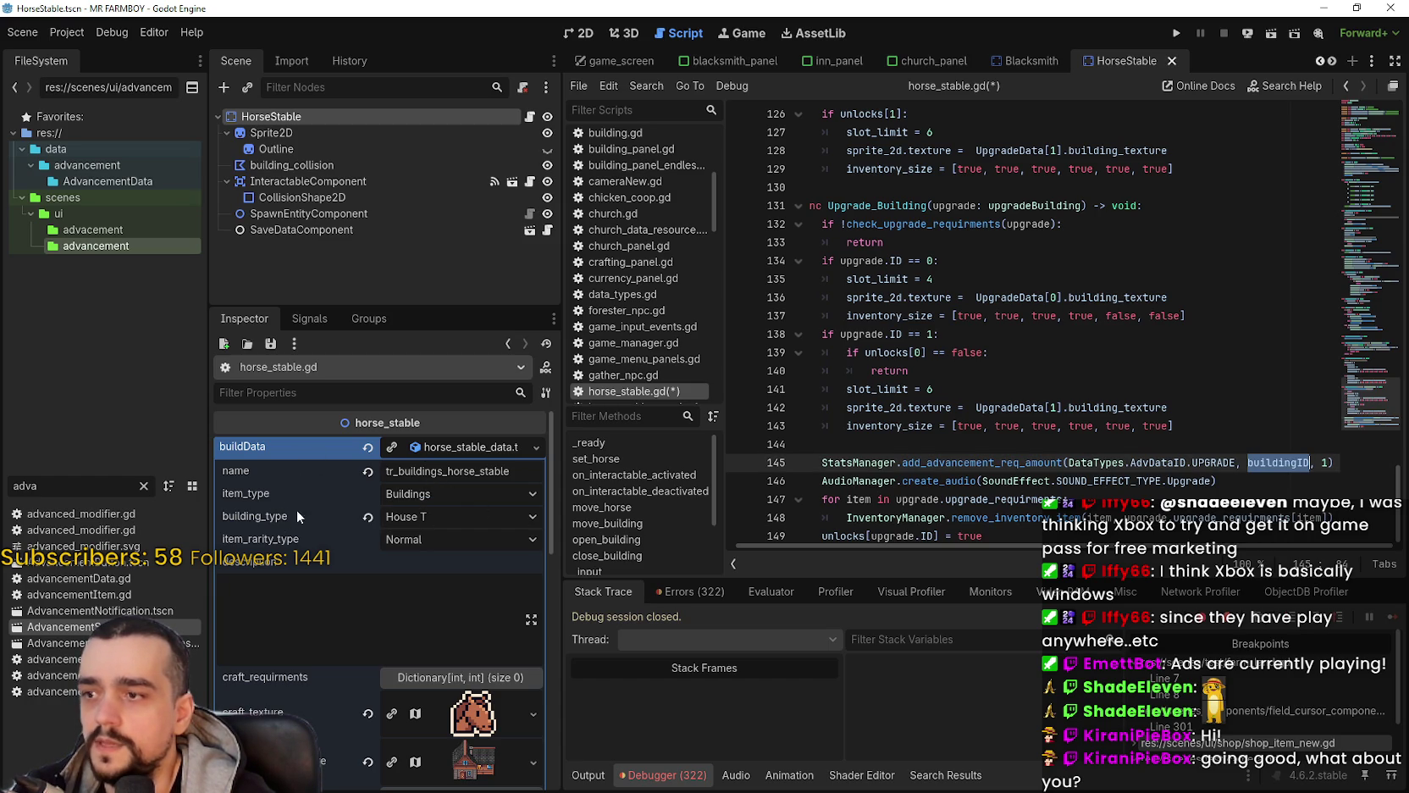
click(1279, 462)
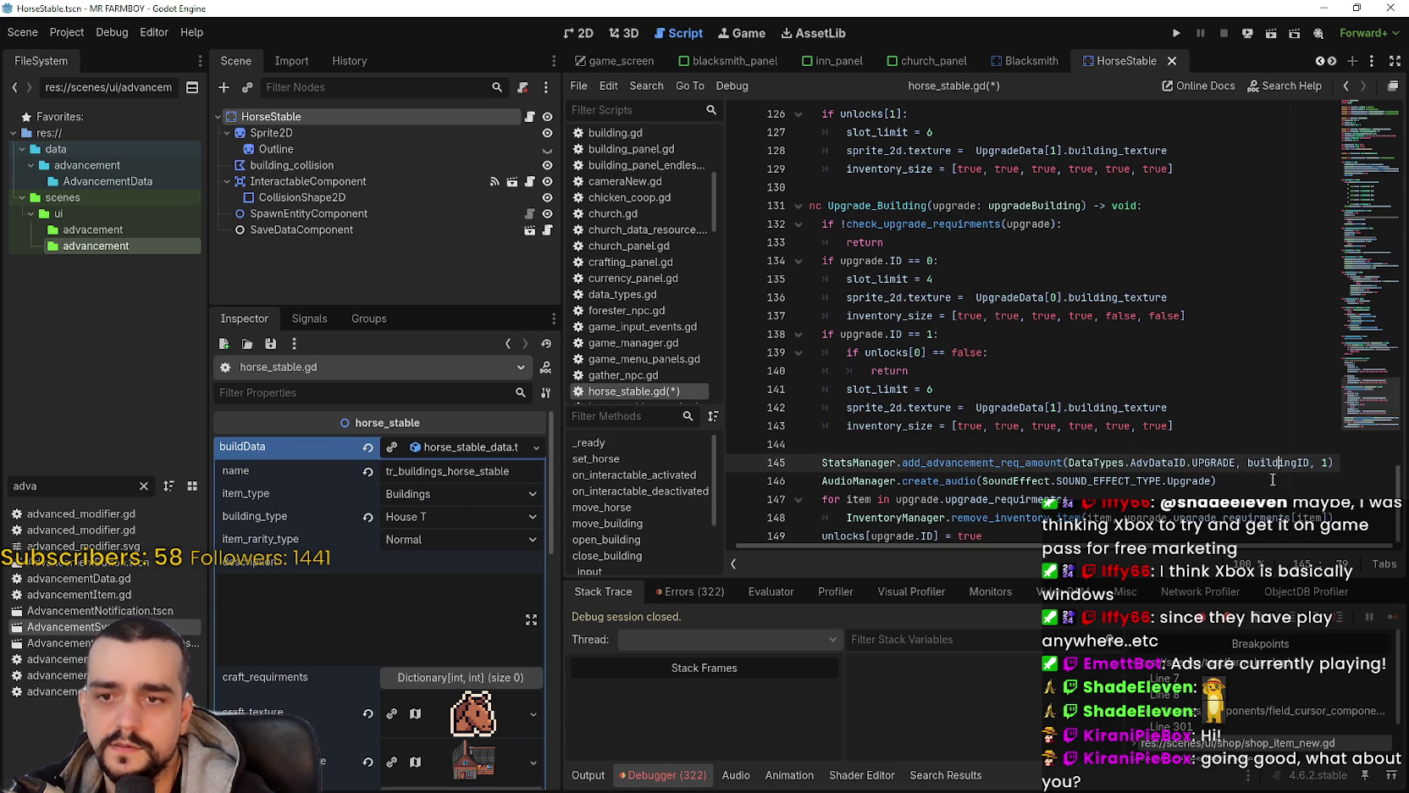
mouse_move(1279, 466)
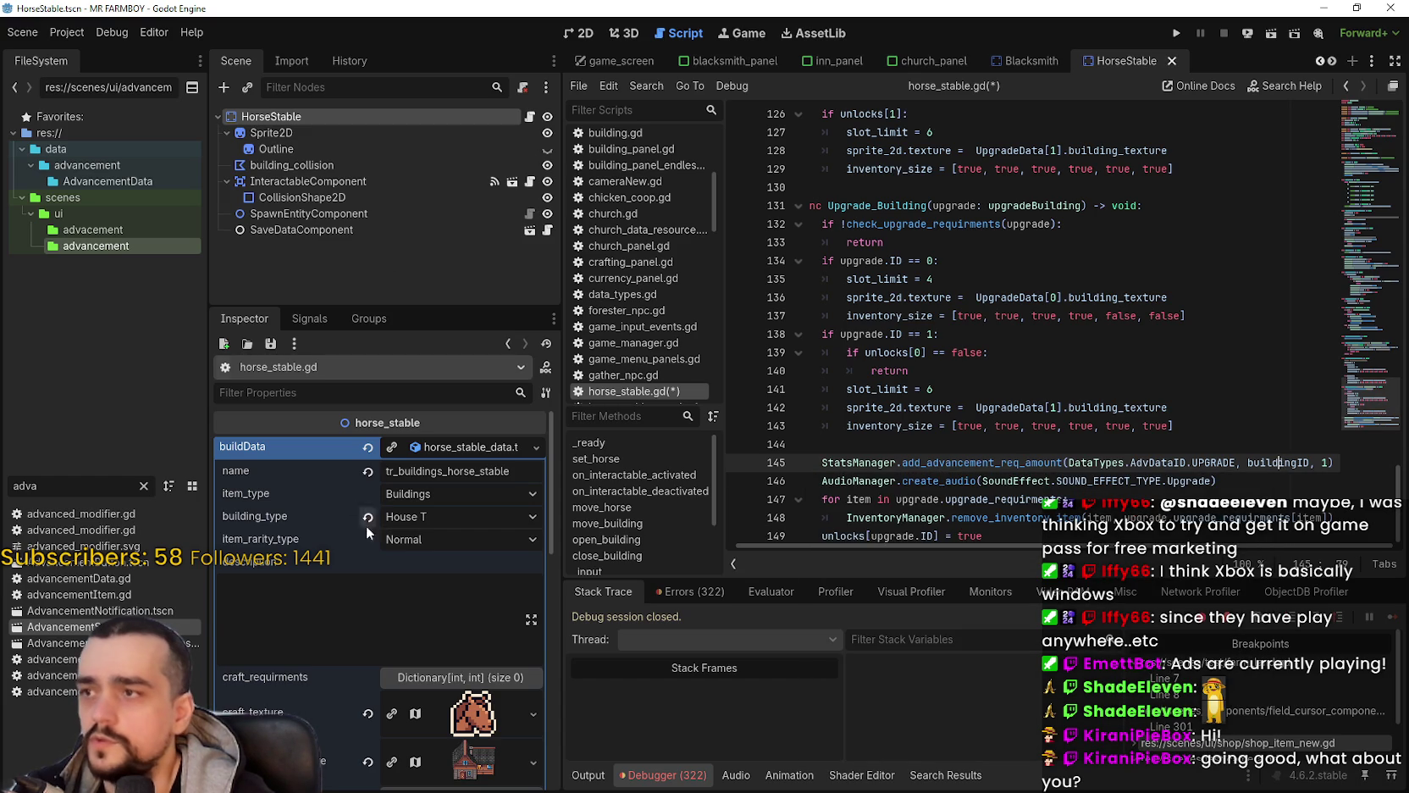
Step: Check buildData's buildingID and add a blank line after line 149 of horse_stable.gd
click(443, 454)
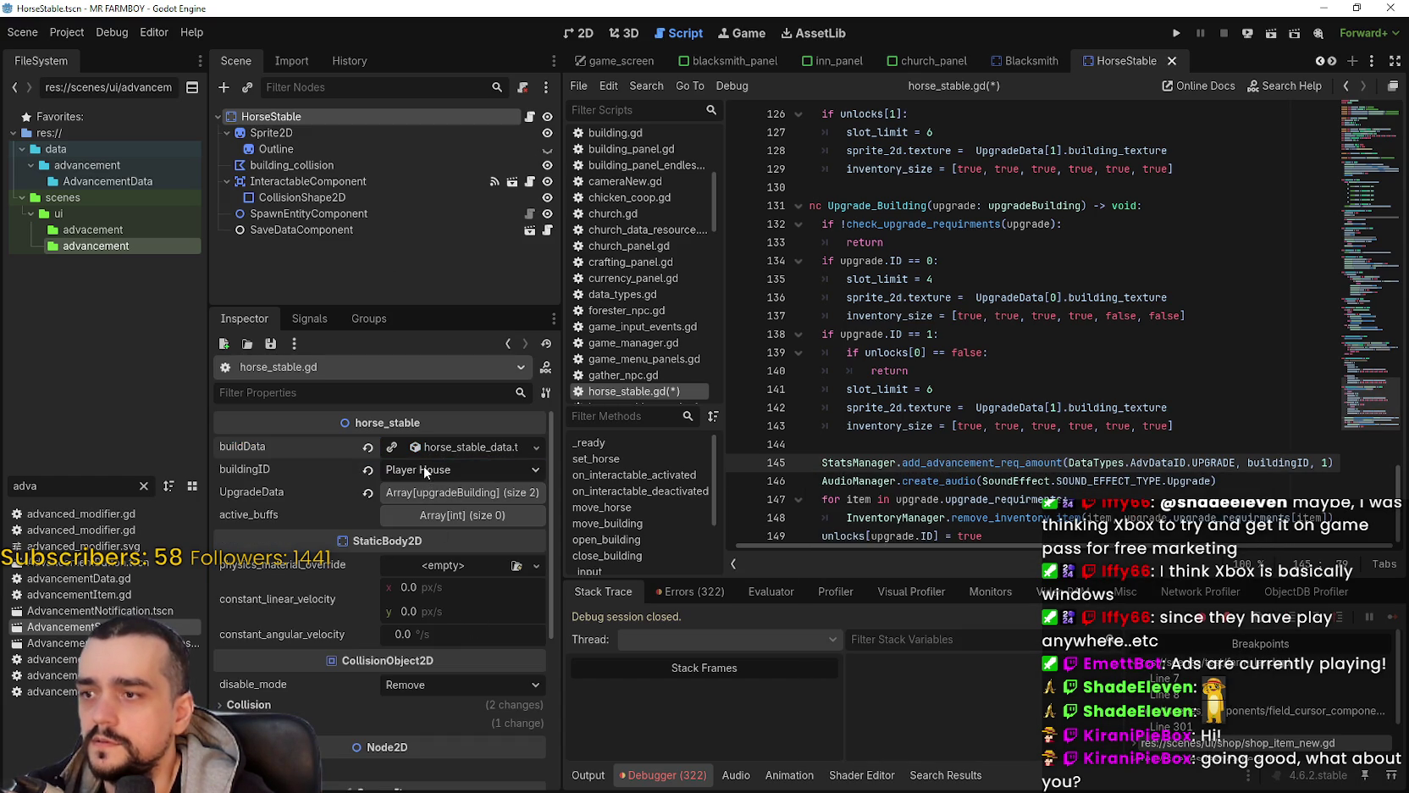
click(443, 446)
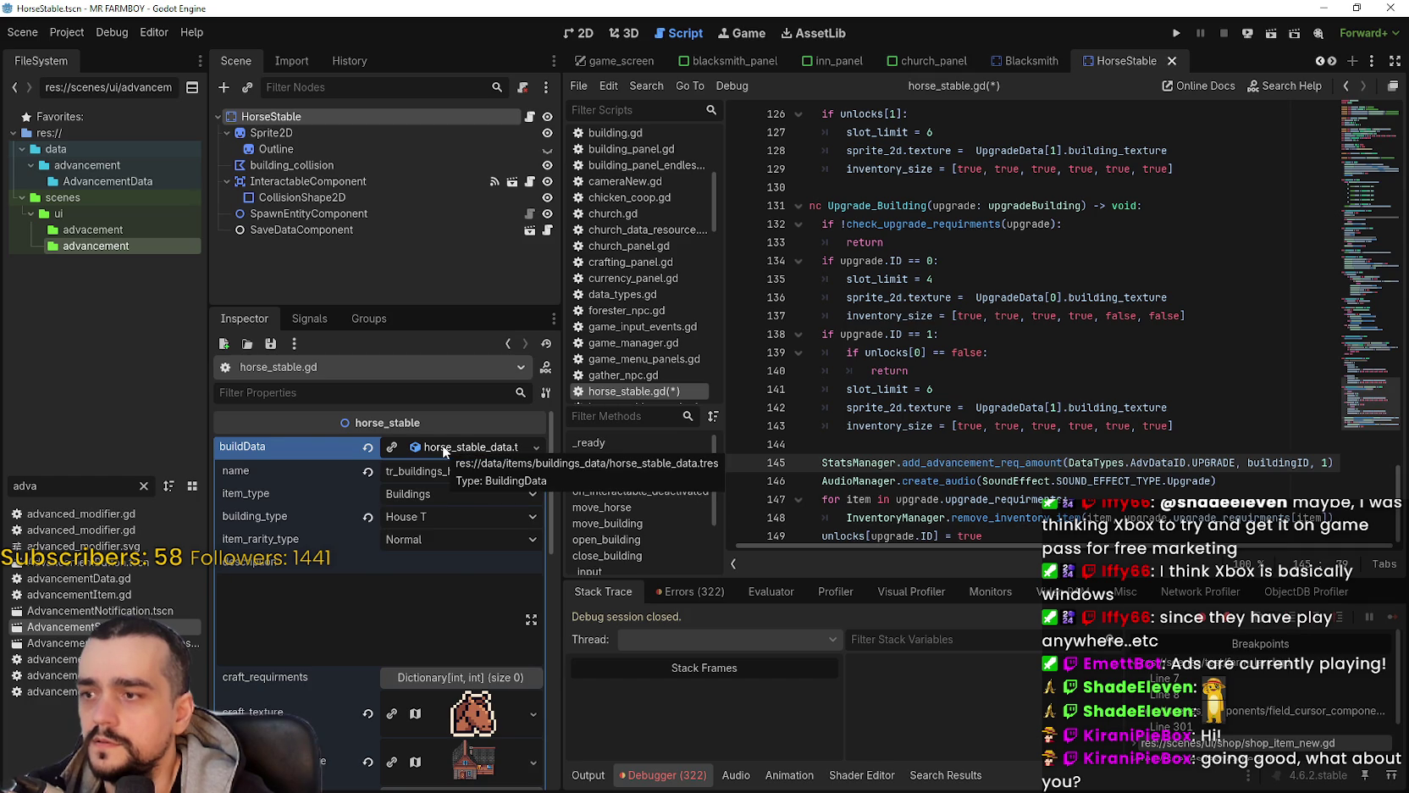
click(443, 448)
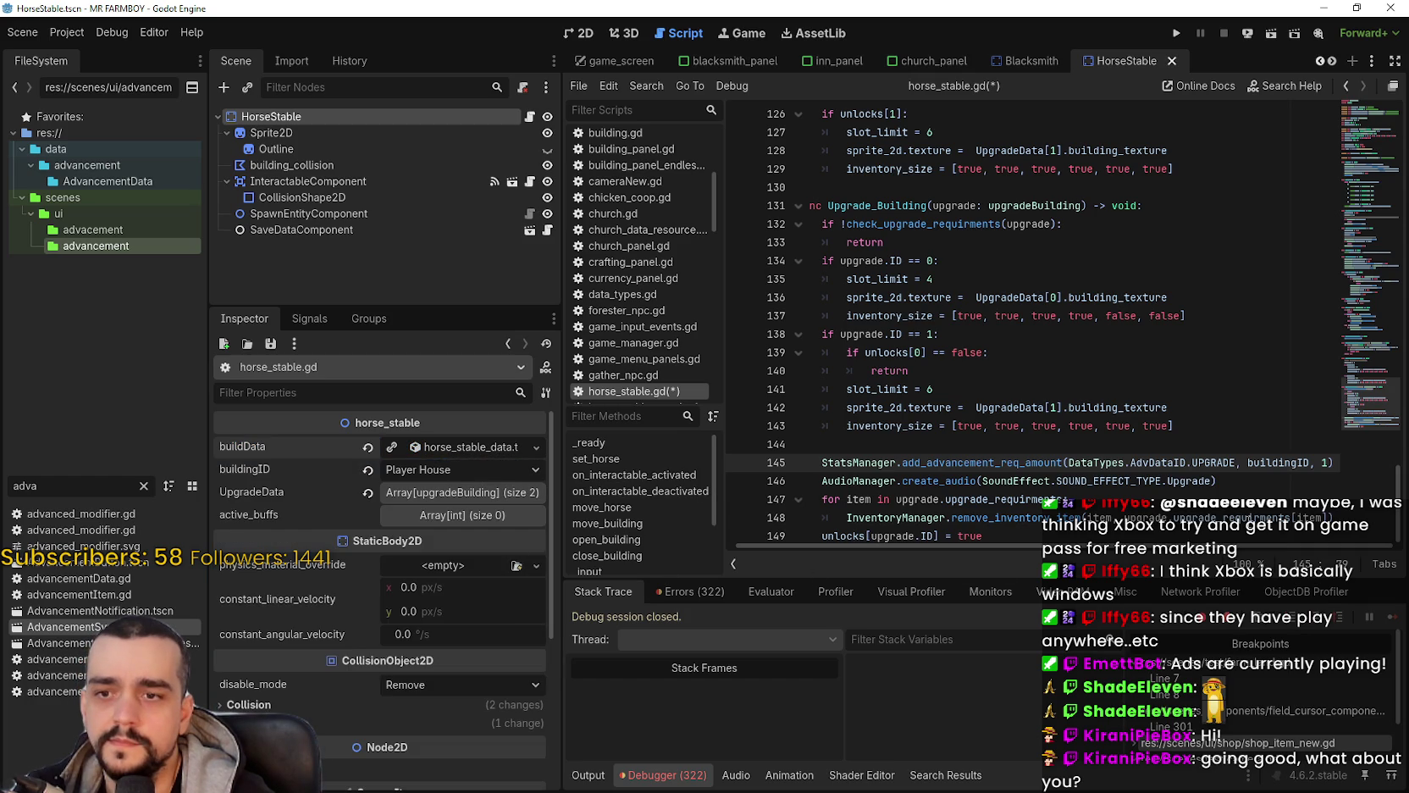
key(Down)
key(Down)
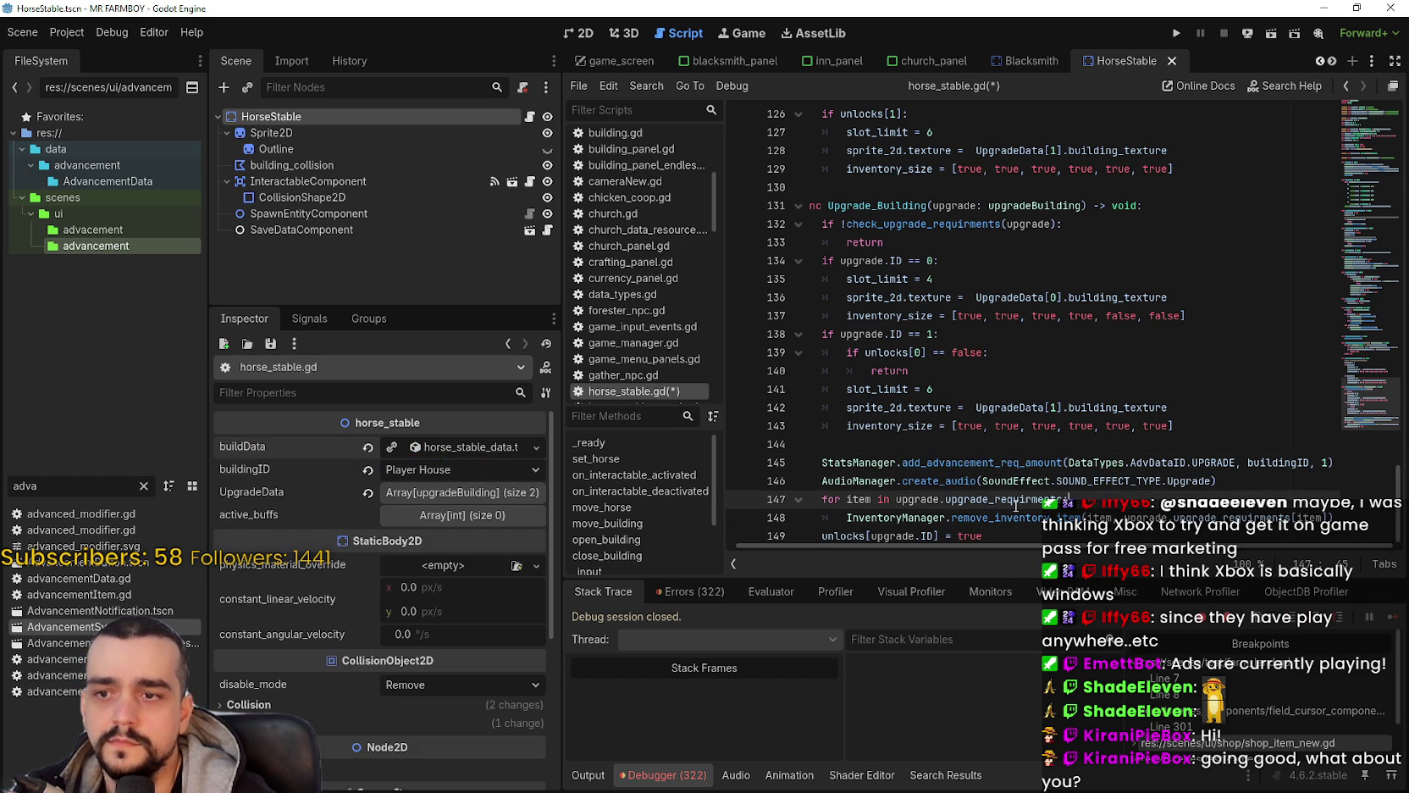
click(1025, 536)
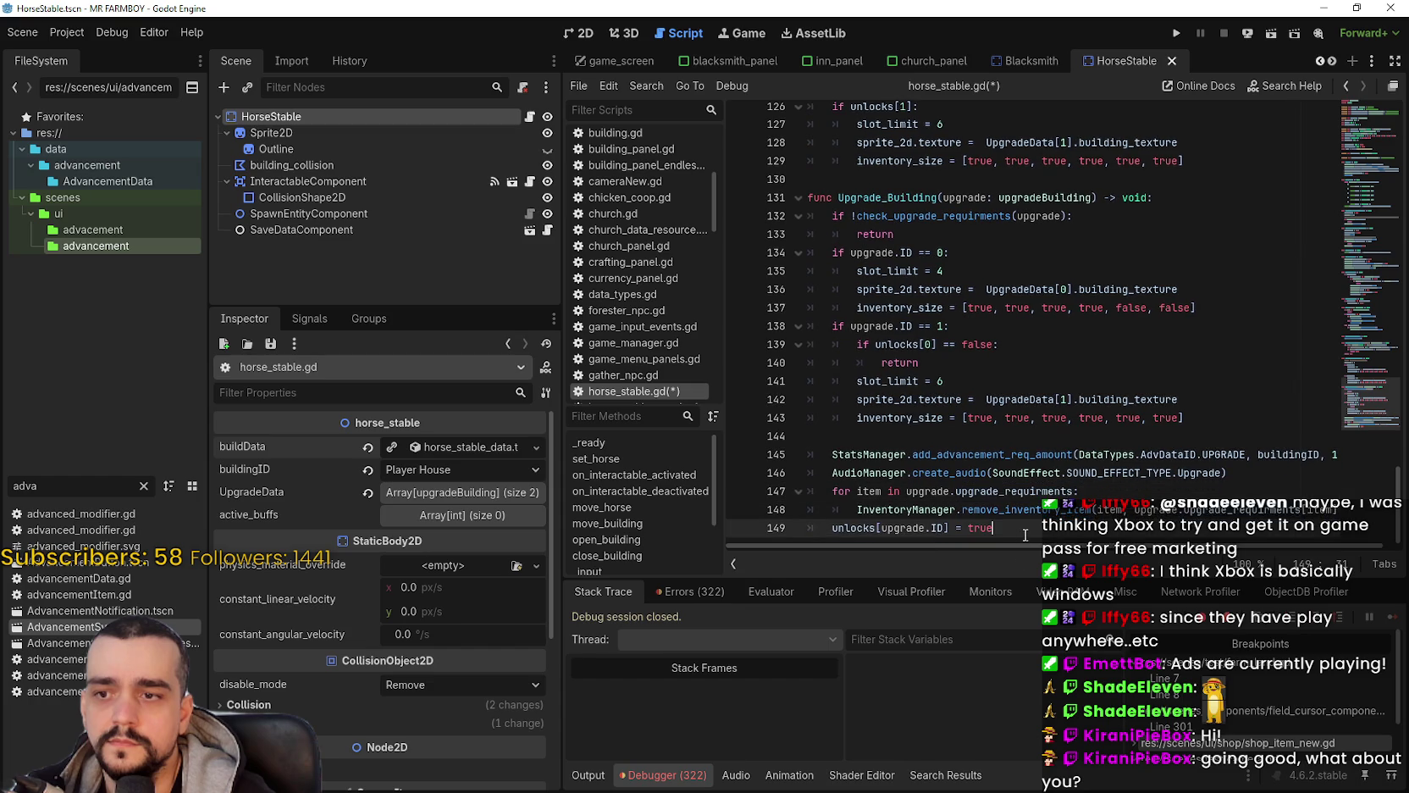
key(Return)
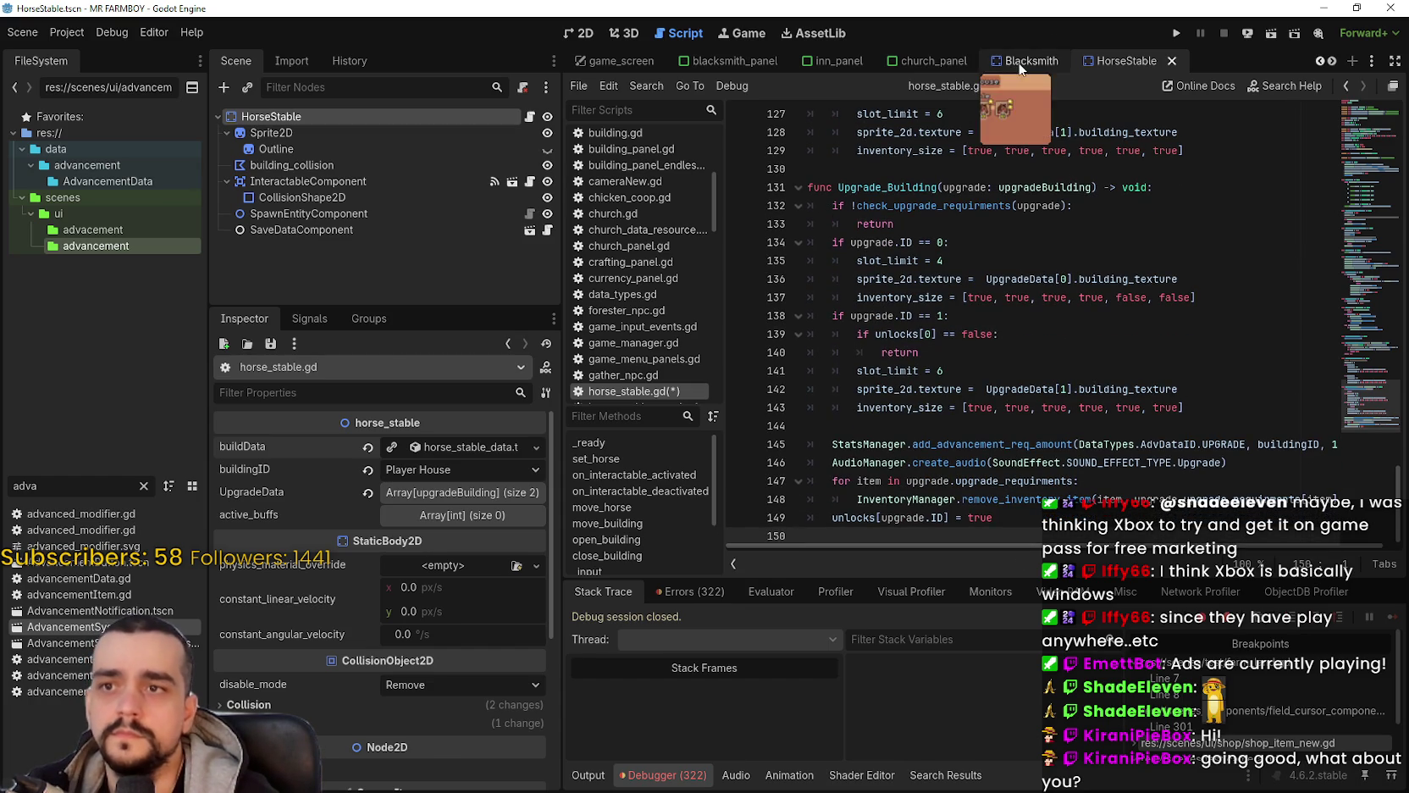
Step: Paste blacksmith.gd's lines 251–259 onto the new blank line in horse_stable.gd
click(1027, 61)
click(528, 119)
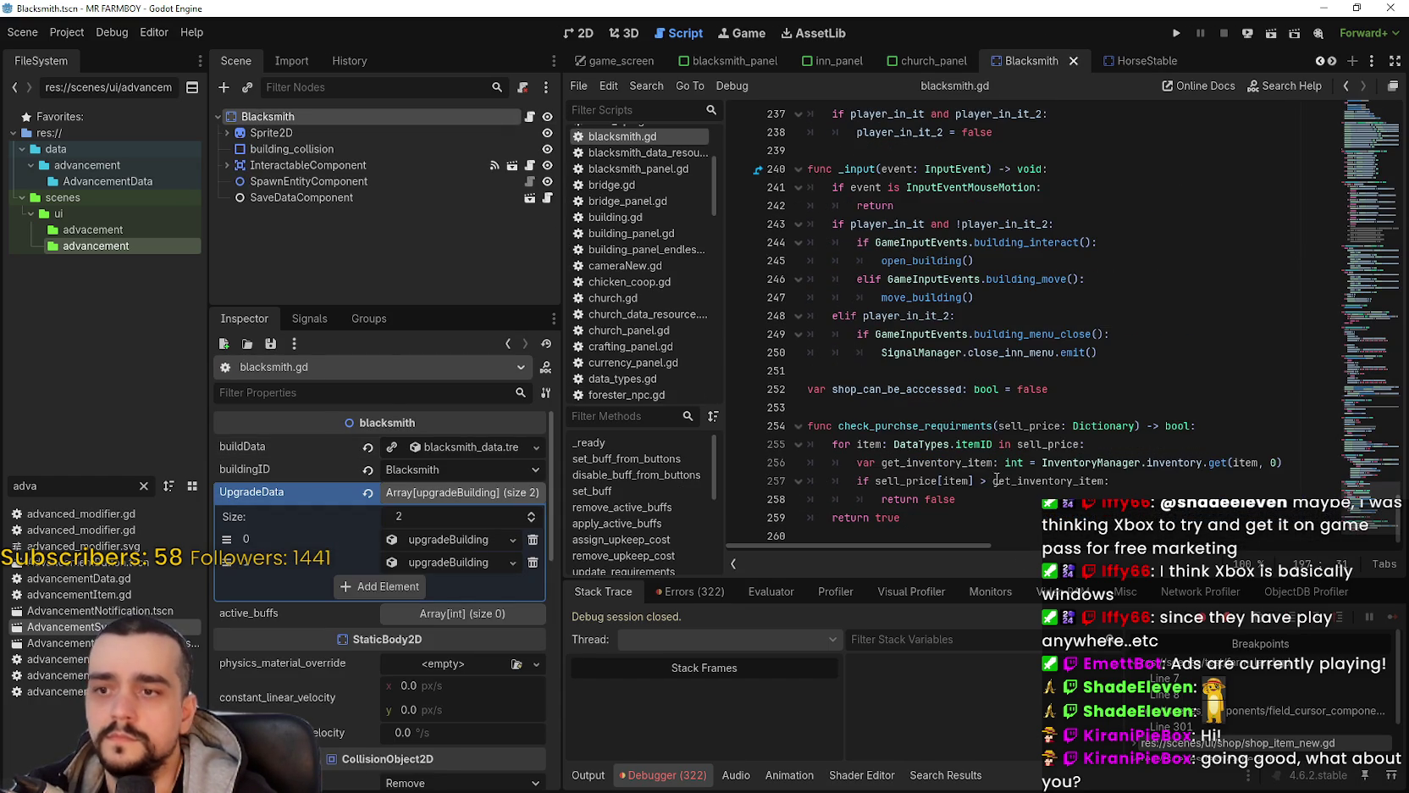
mouse_move(991, 517)
mouse_down()
mouse_move(889, 500)
mouse_move(779, 369)
mouse_up()
key(ctrl+c)
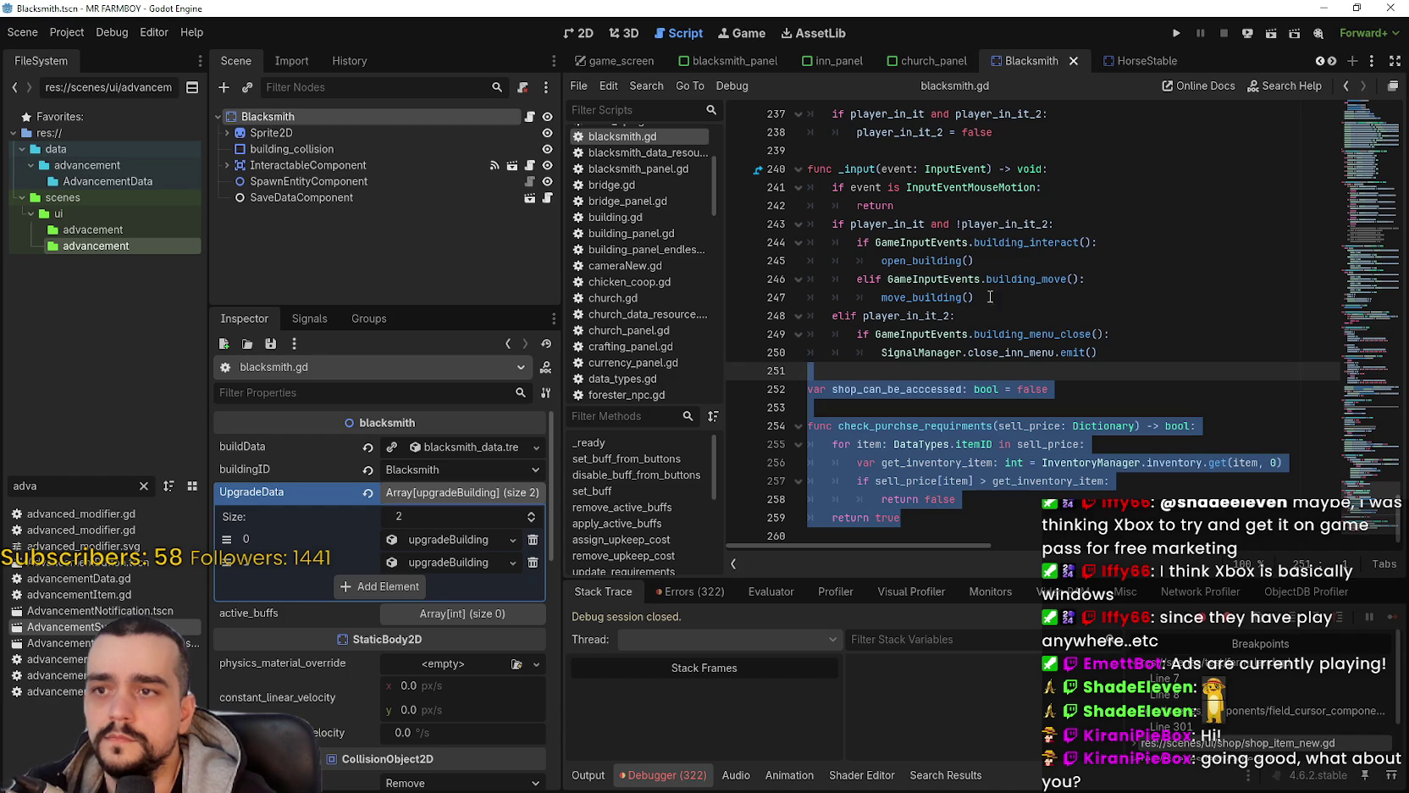
click(1116, 61)
click(529, 116)
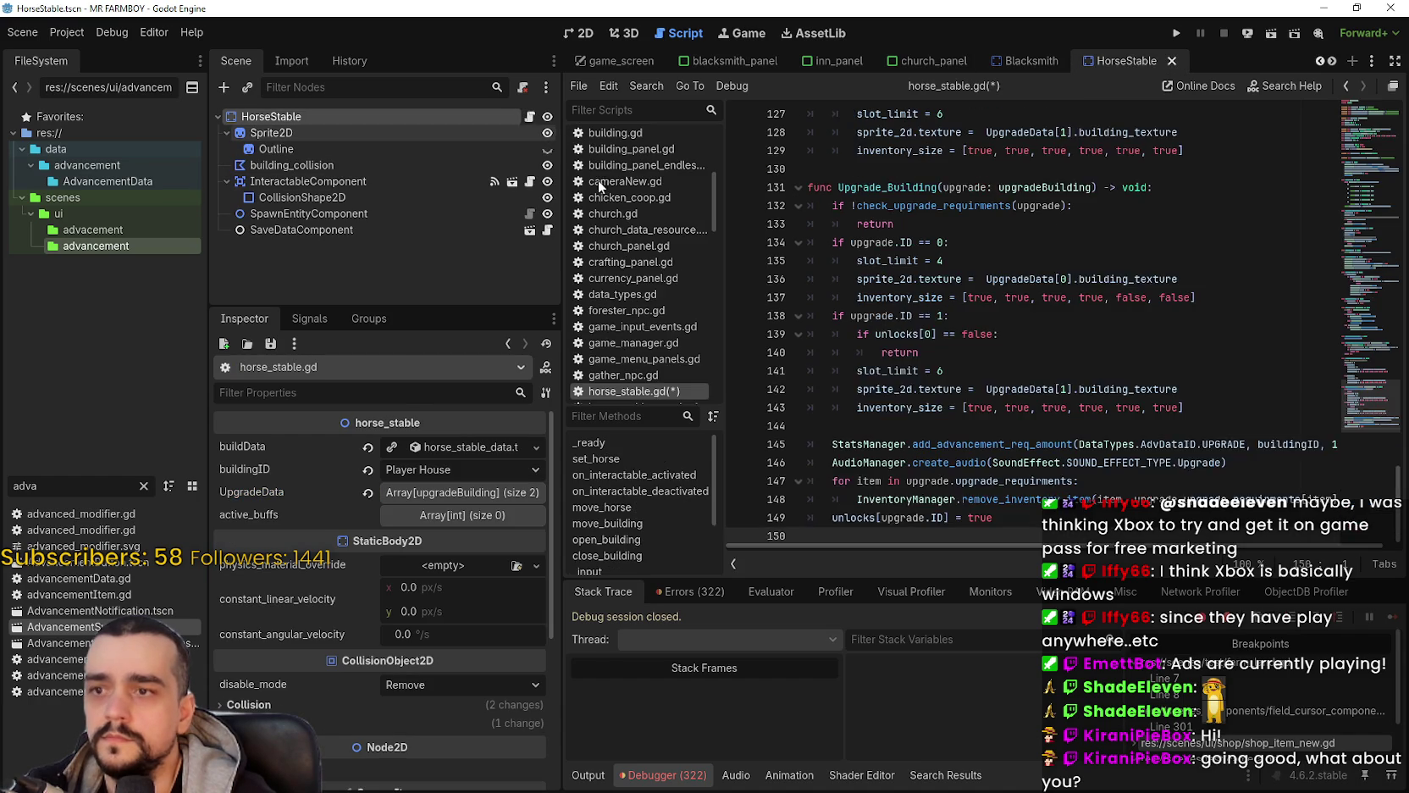
click(842, 535)
key(ctrl+v)
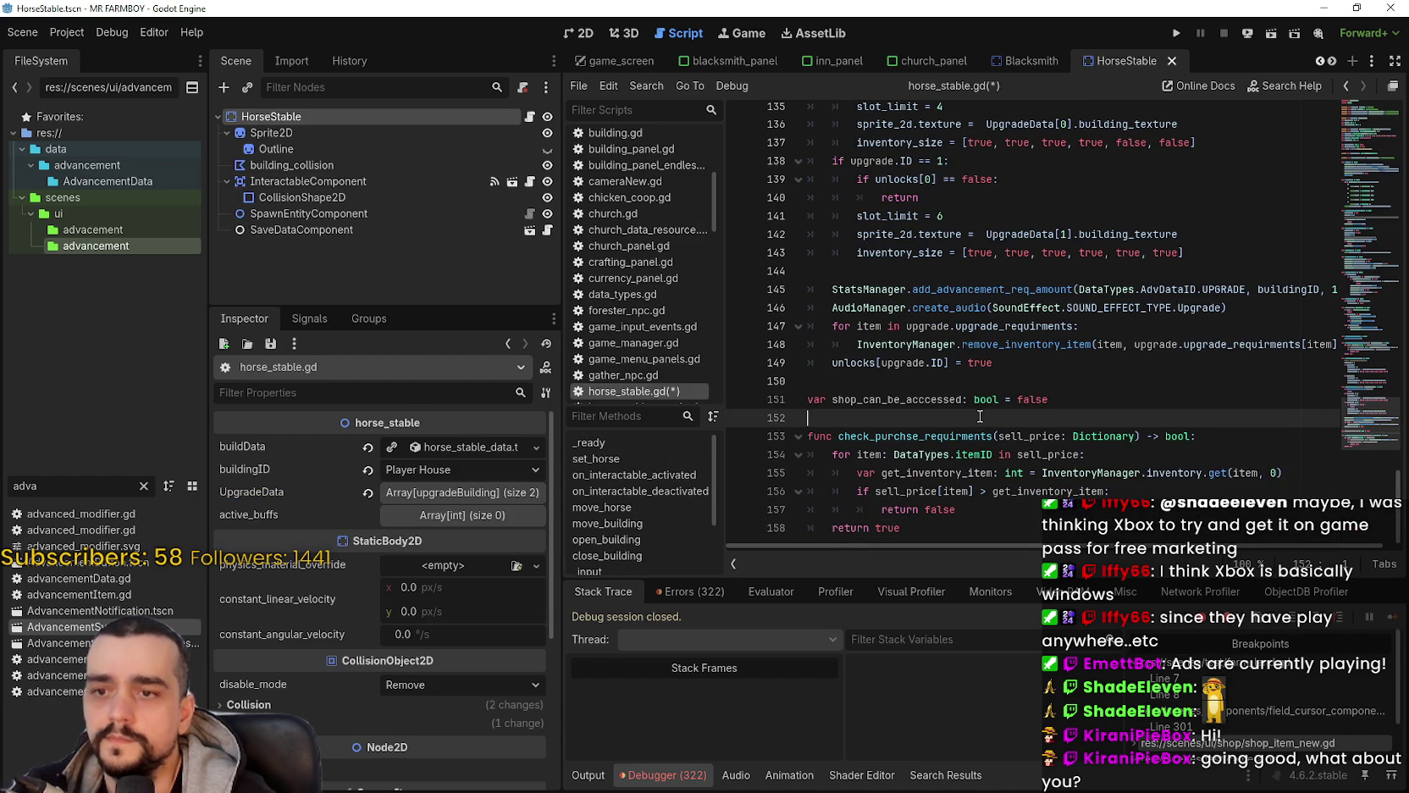
Step: Scroll back up horse_stable.gd past line 120 to review the earlier code
scroll(980, 420, up, 3)
scroll(984, 408, up, 8)
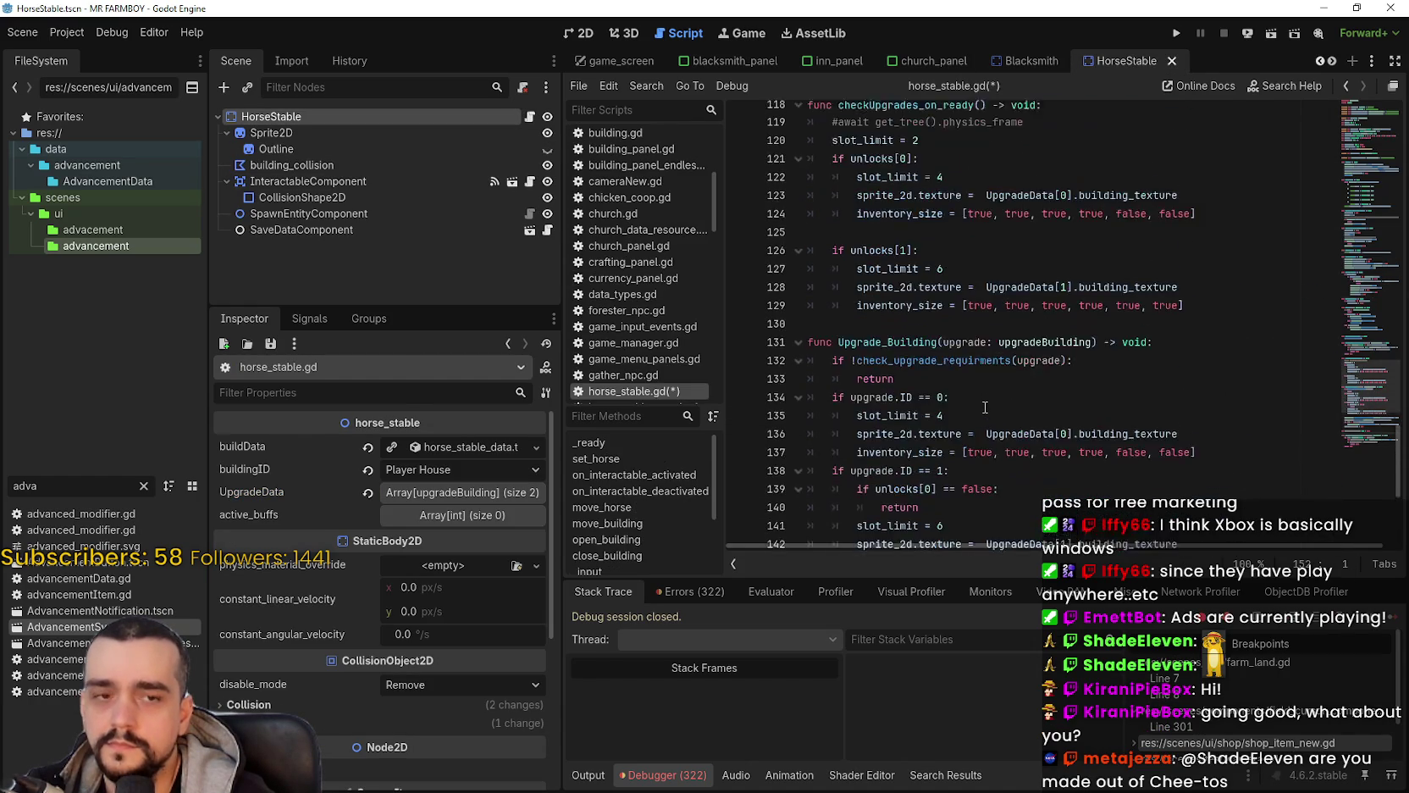
click(985, 406)
scroll(985, 407, up, 8)
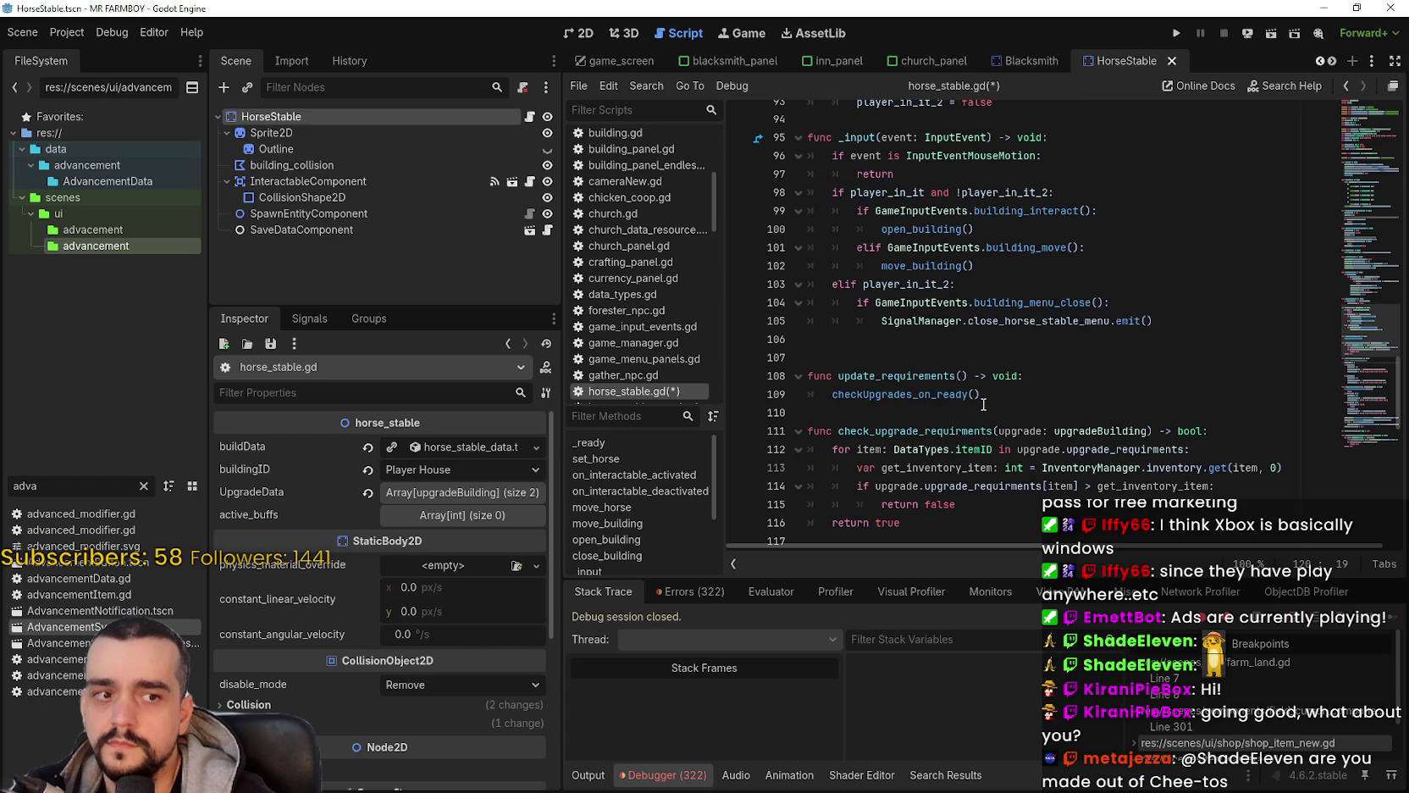
scroll(986, 373, up, 3)
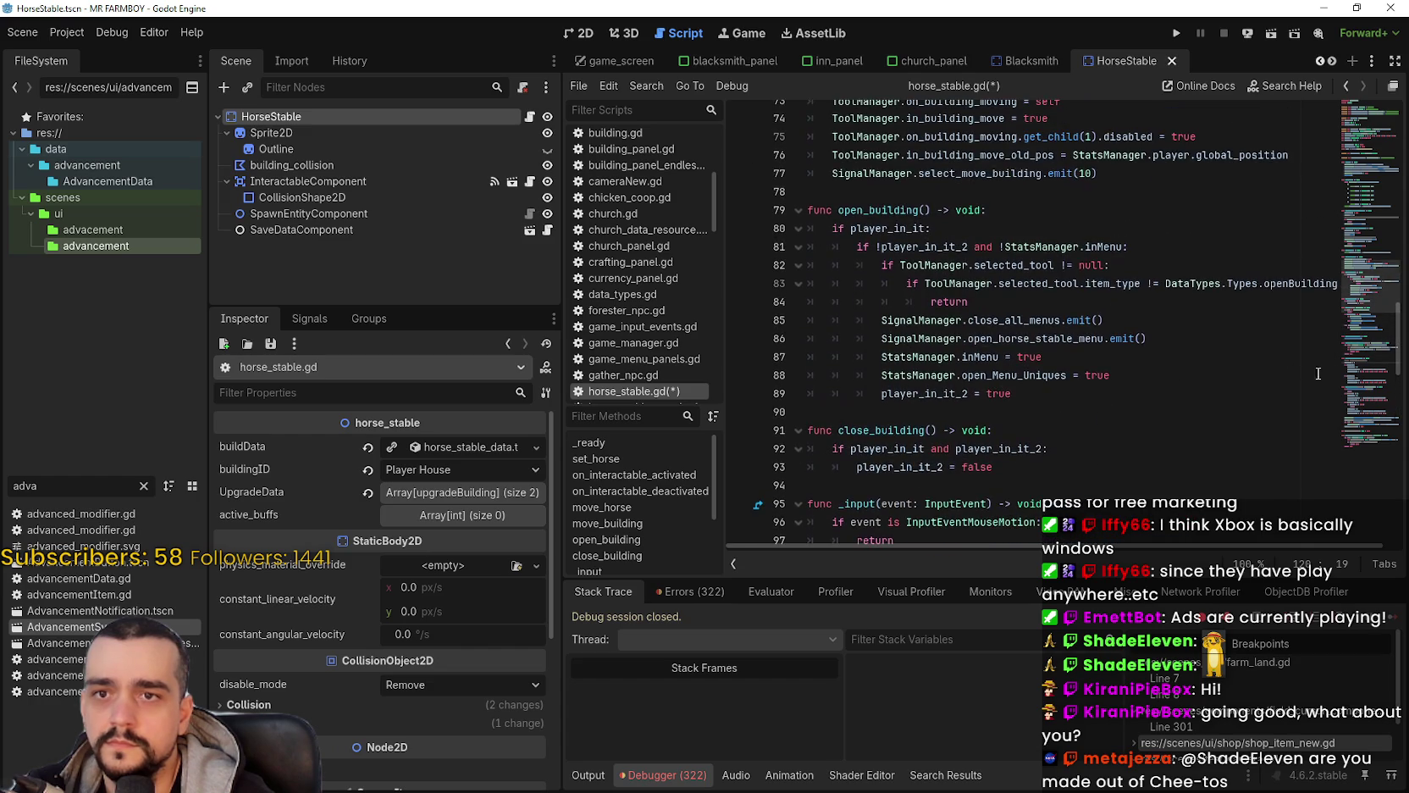
drag(1372, 288, 1372, 119)
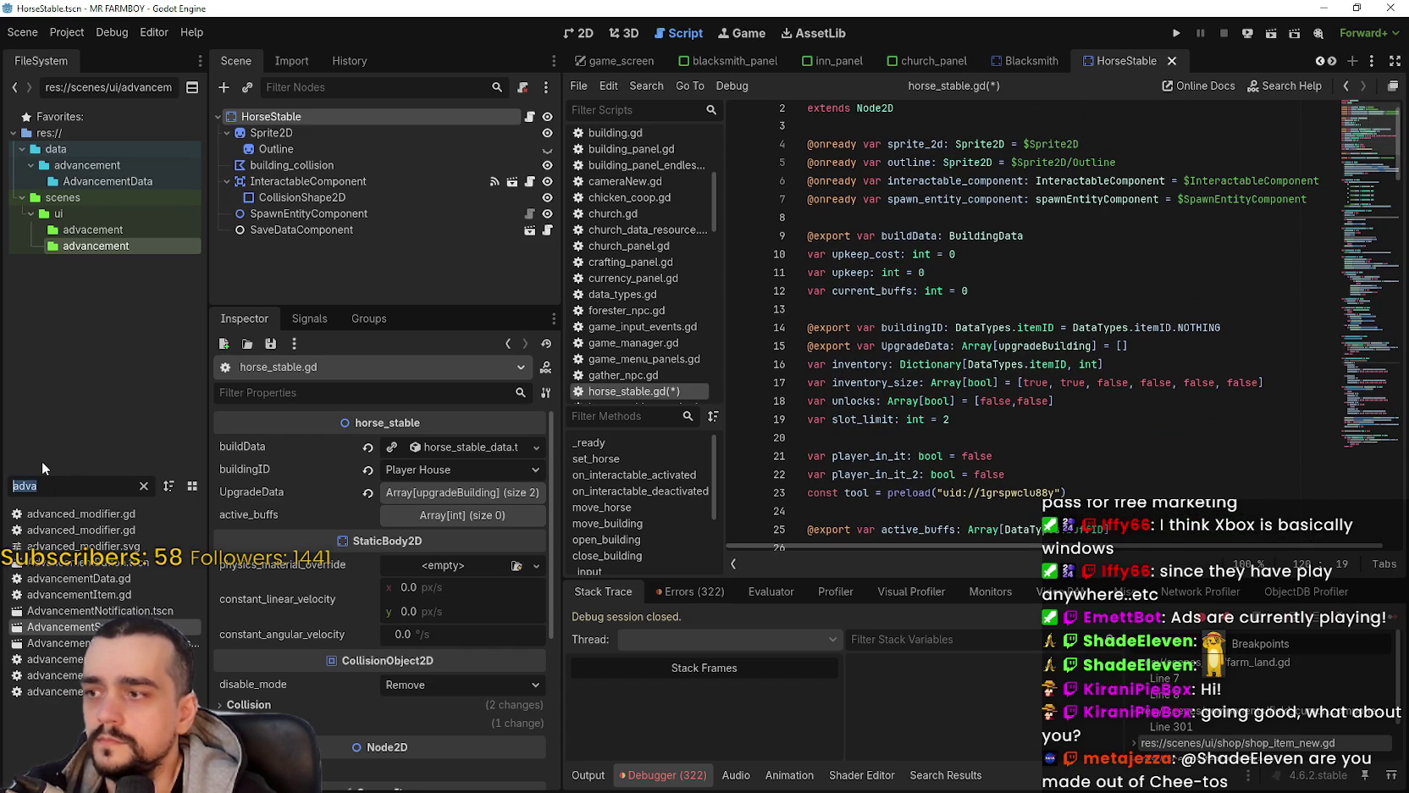
Step: Open blacksmith_data_resource.gd and copy its unlocks and active_buffs export lines
text(black)
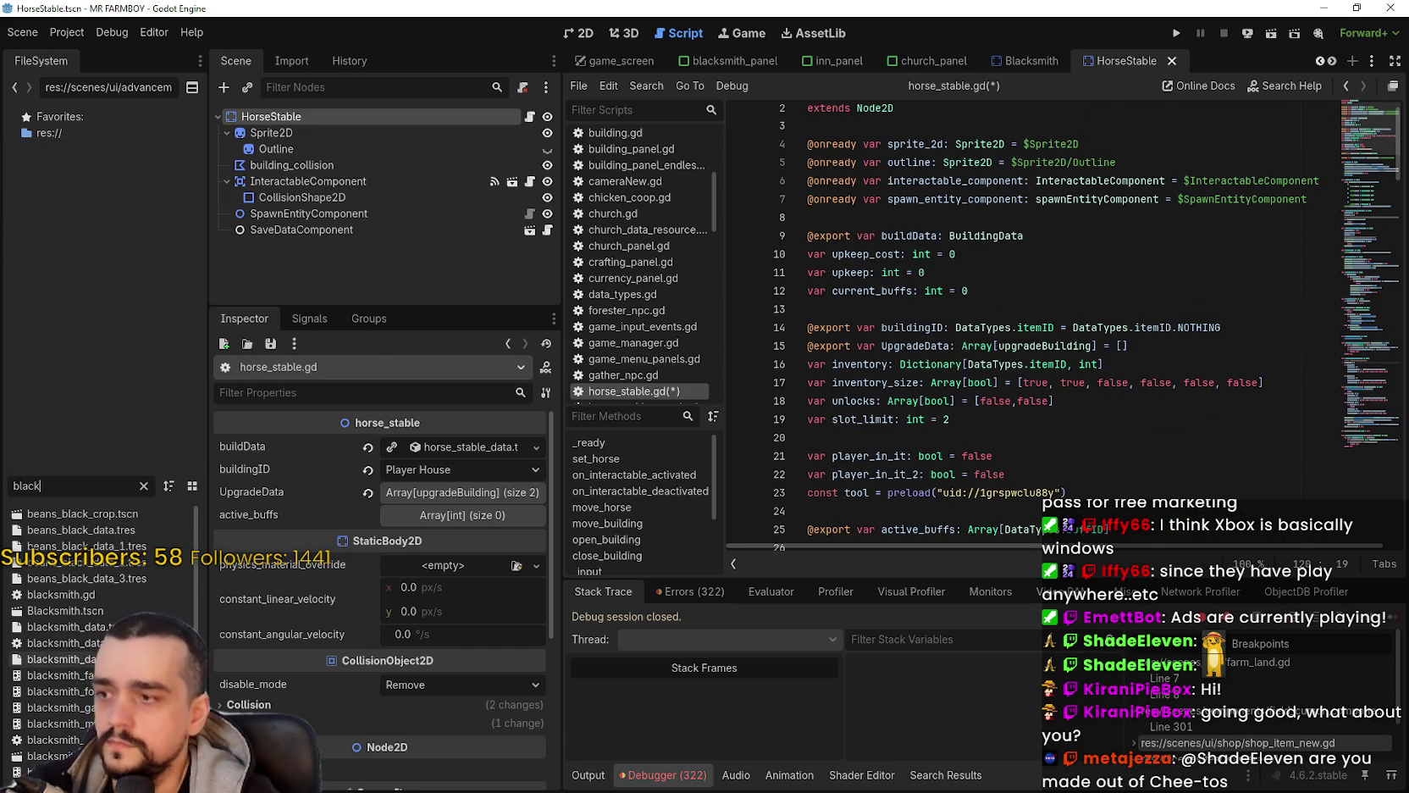
double_click(60, 643)
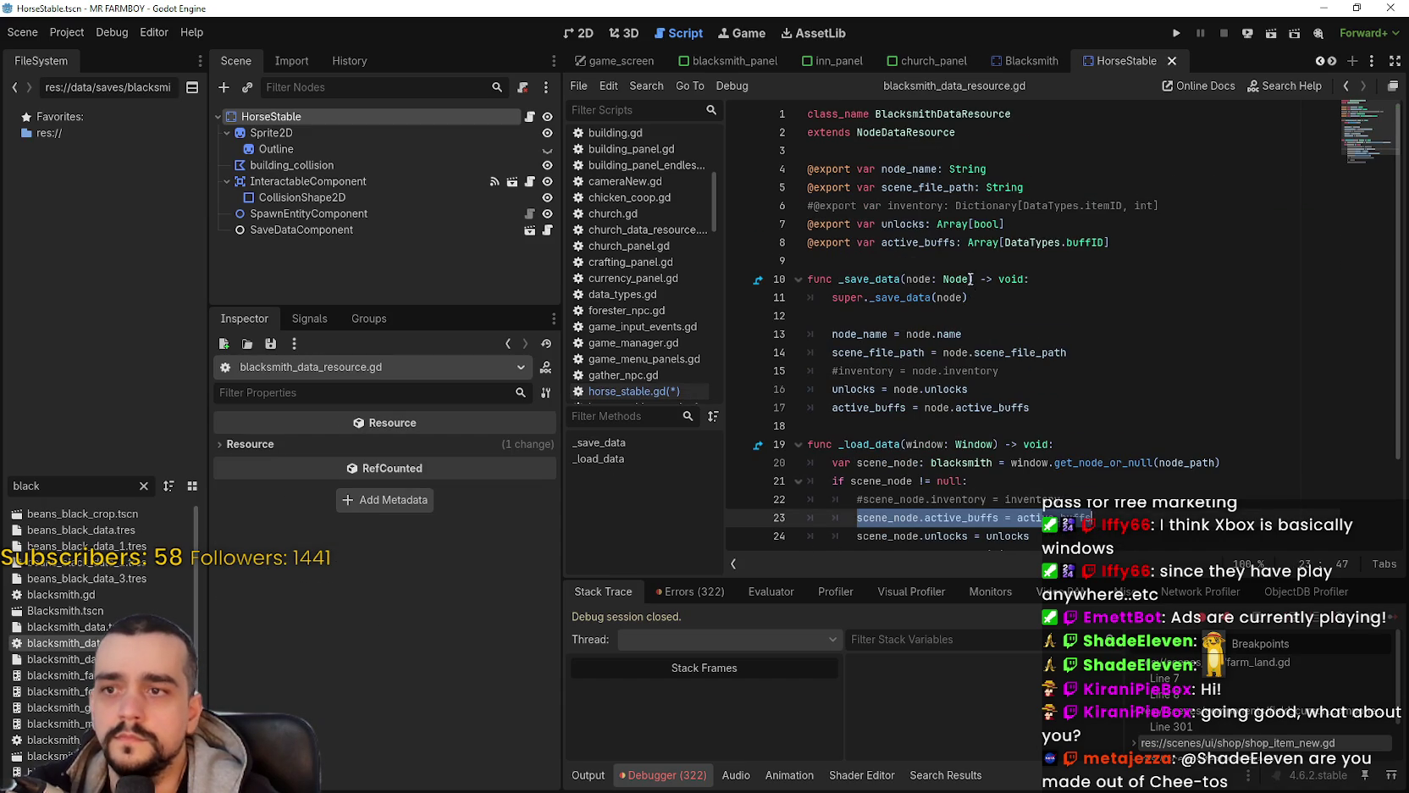
double_click(919, 242)
drag(1030, 218, 809, 221)
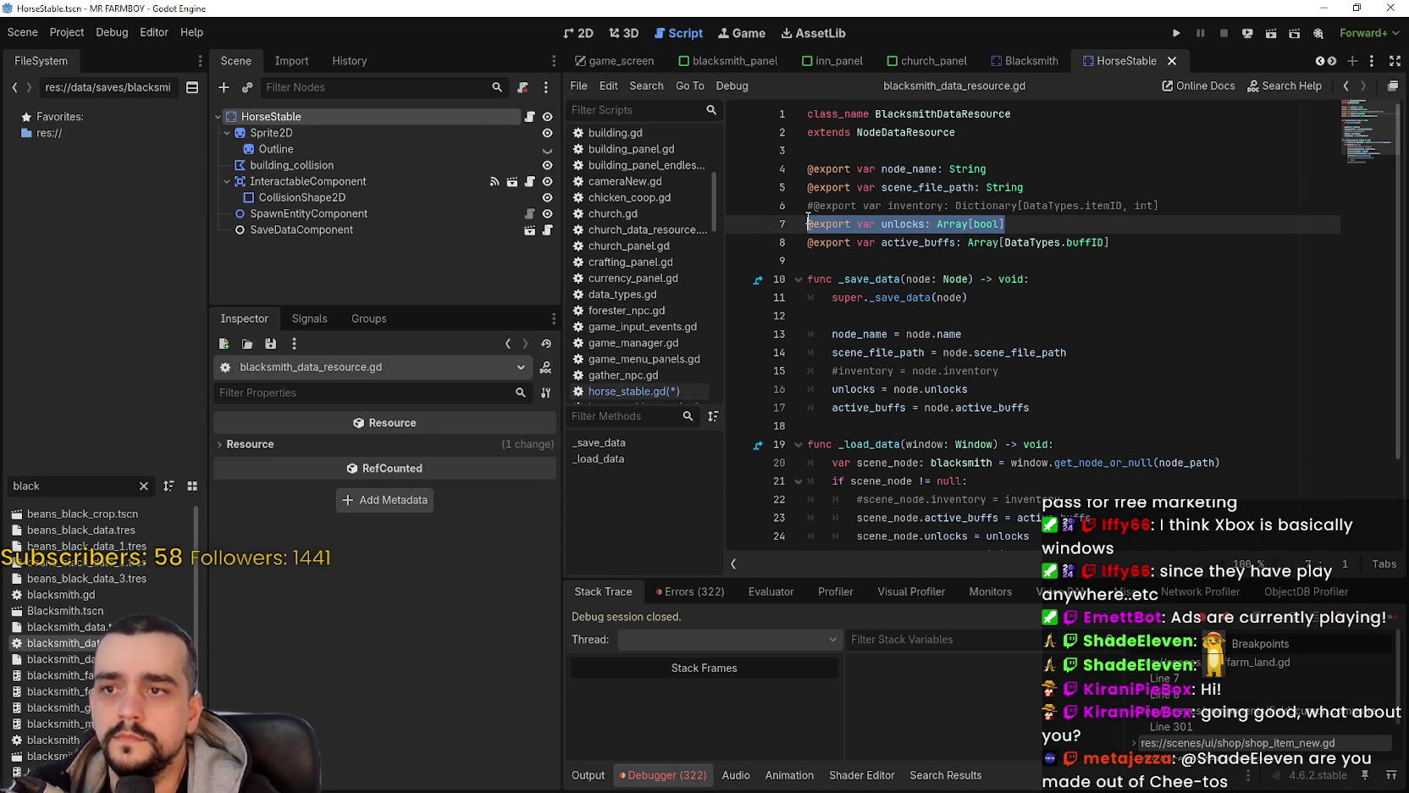
click(808, 222)
key(shift+Down)
key(shift+End)
key(ctrl+c)
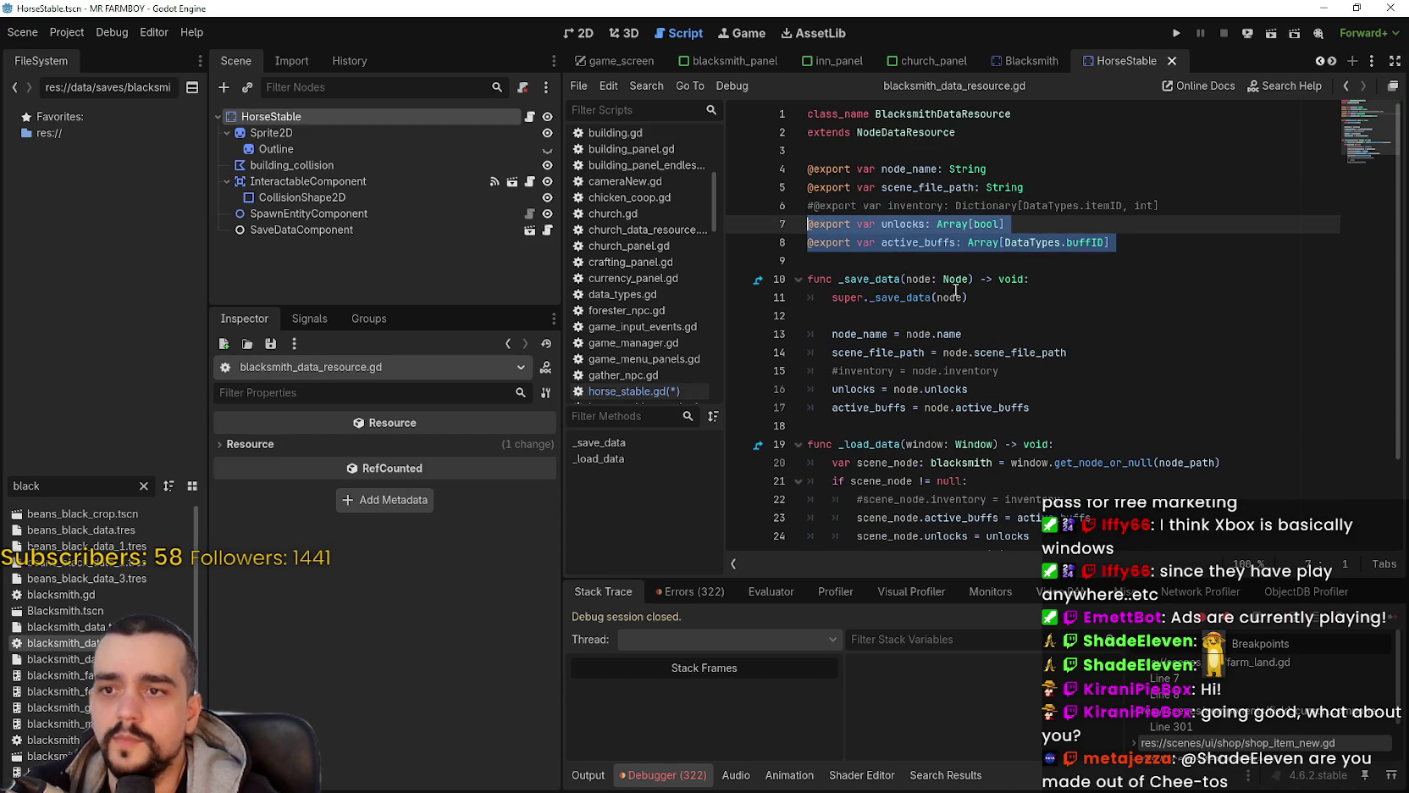
scroll(1065, 353, down, 2)
scroll(1059, 331, up, 2)
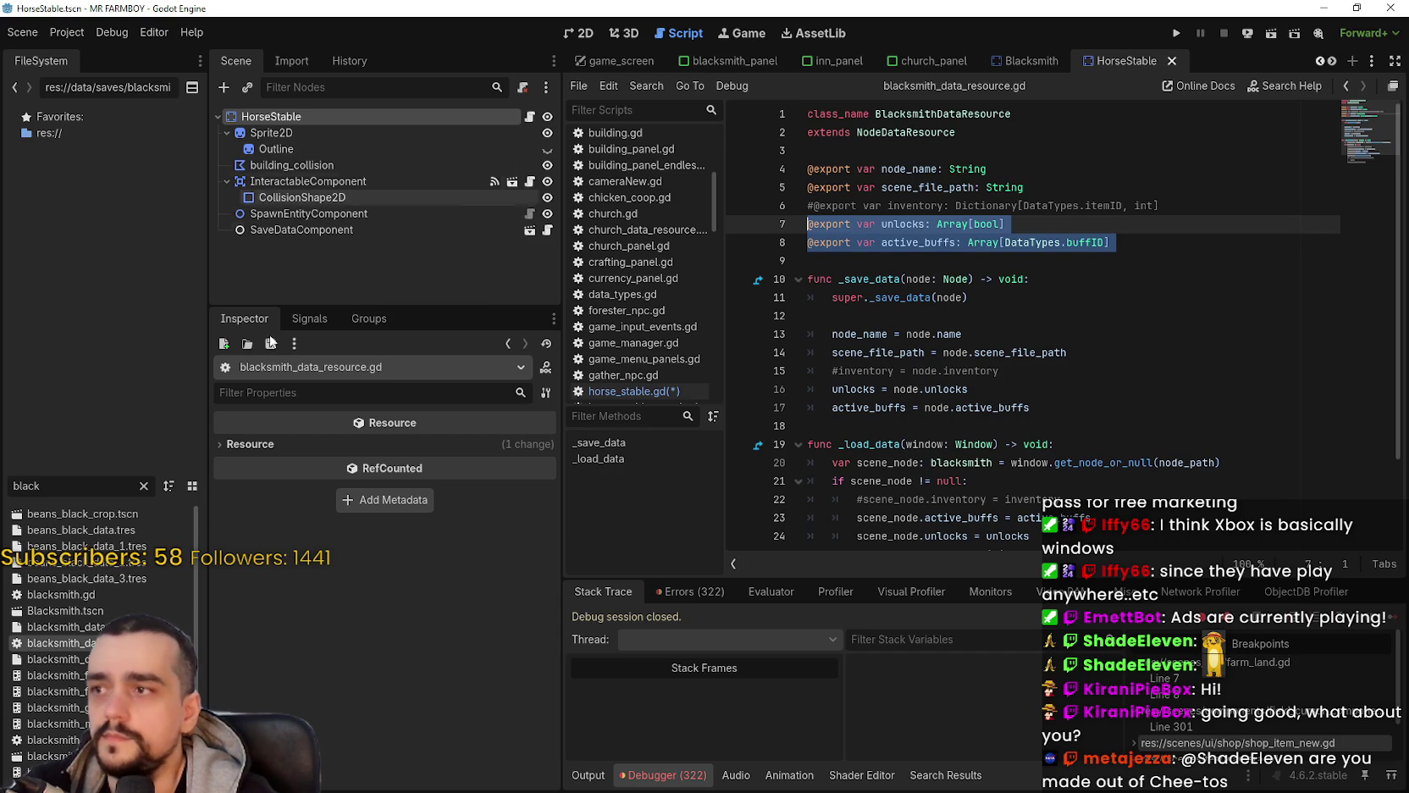
Step: Open horse_stable_data_resource.gd and paste the unlocks and active_buffs exports onto line 6
click(435, 115)
click(311, 230)
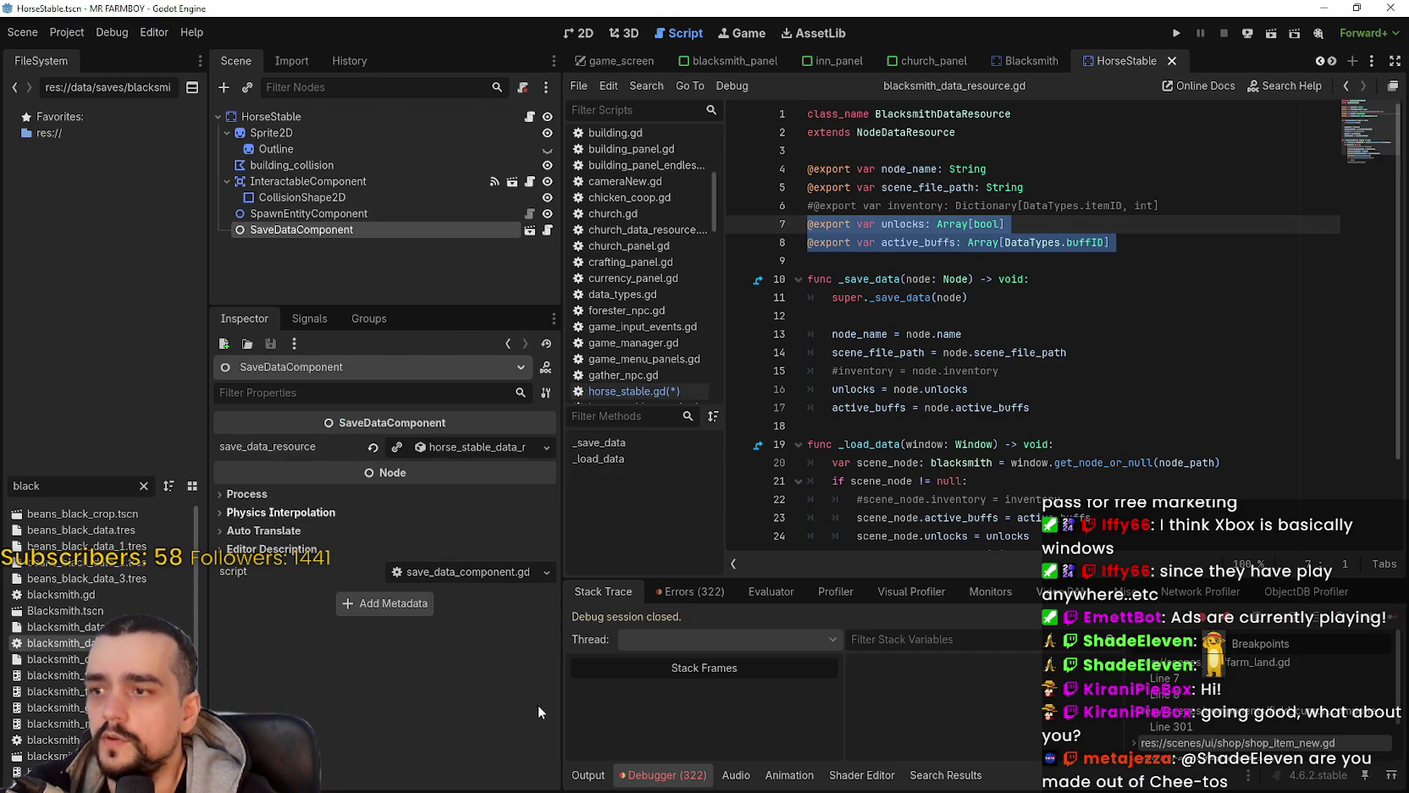
click(454, 444)
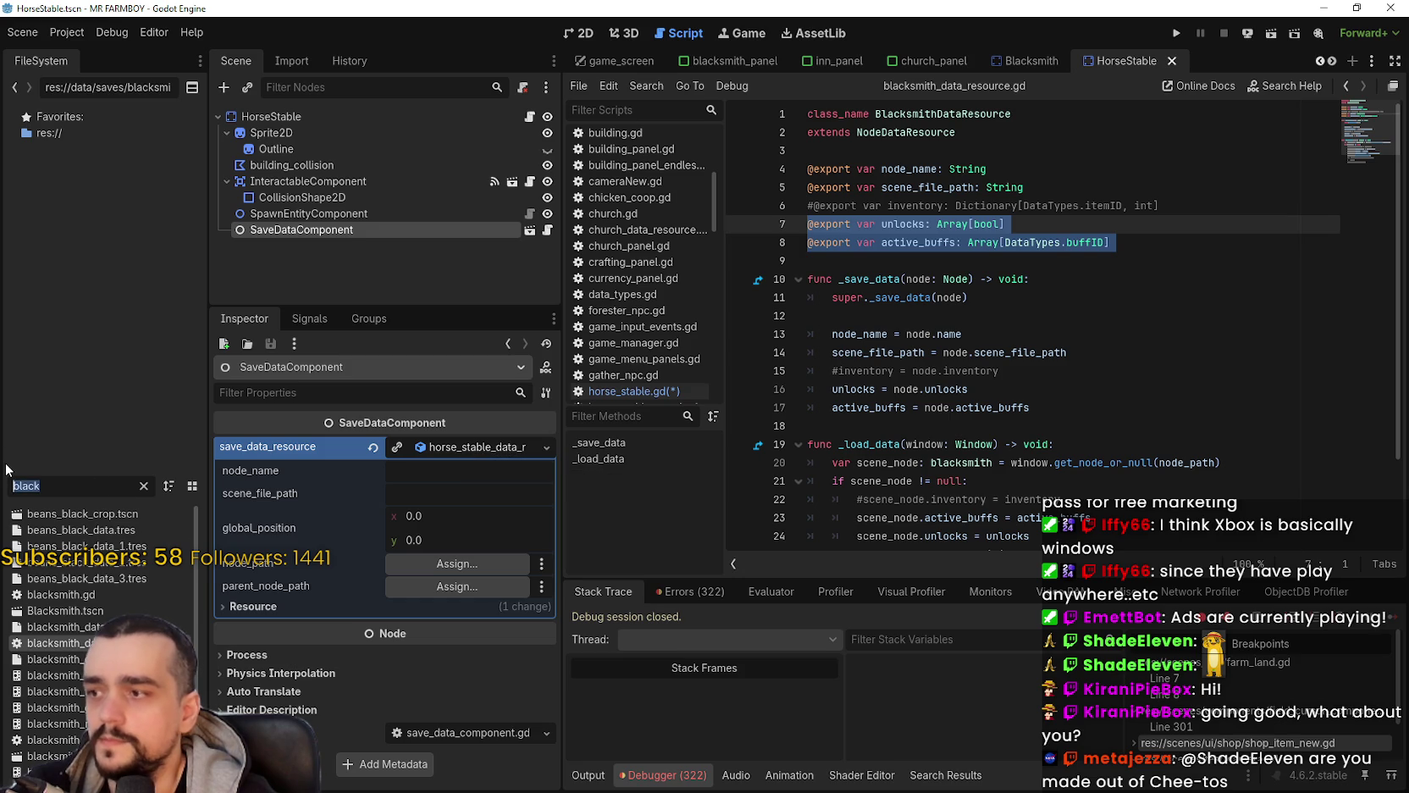
text(horse)
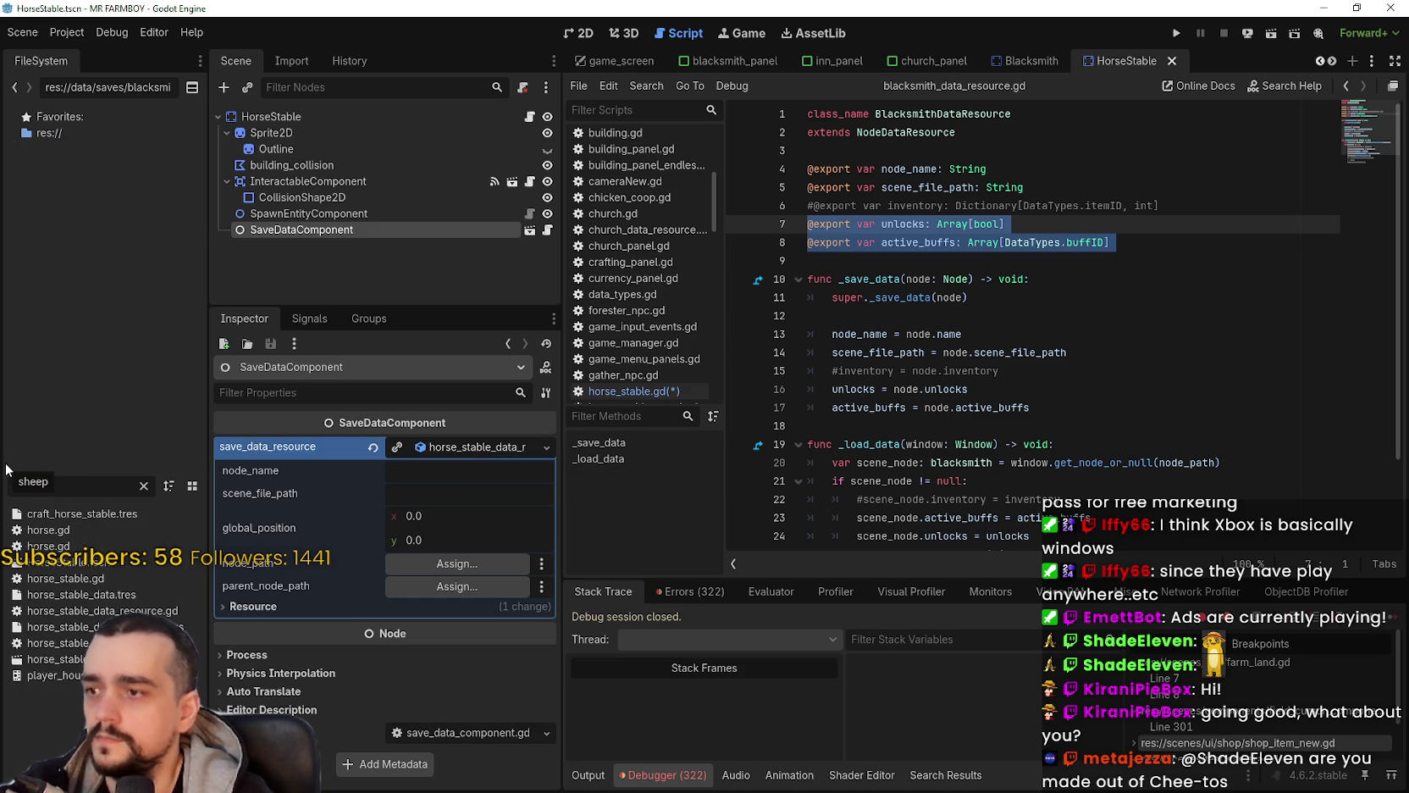
text(_st)
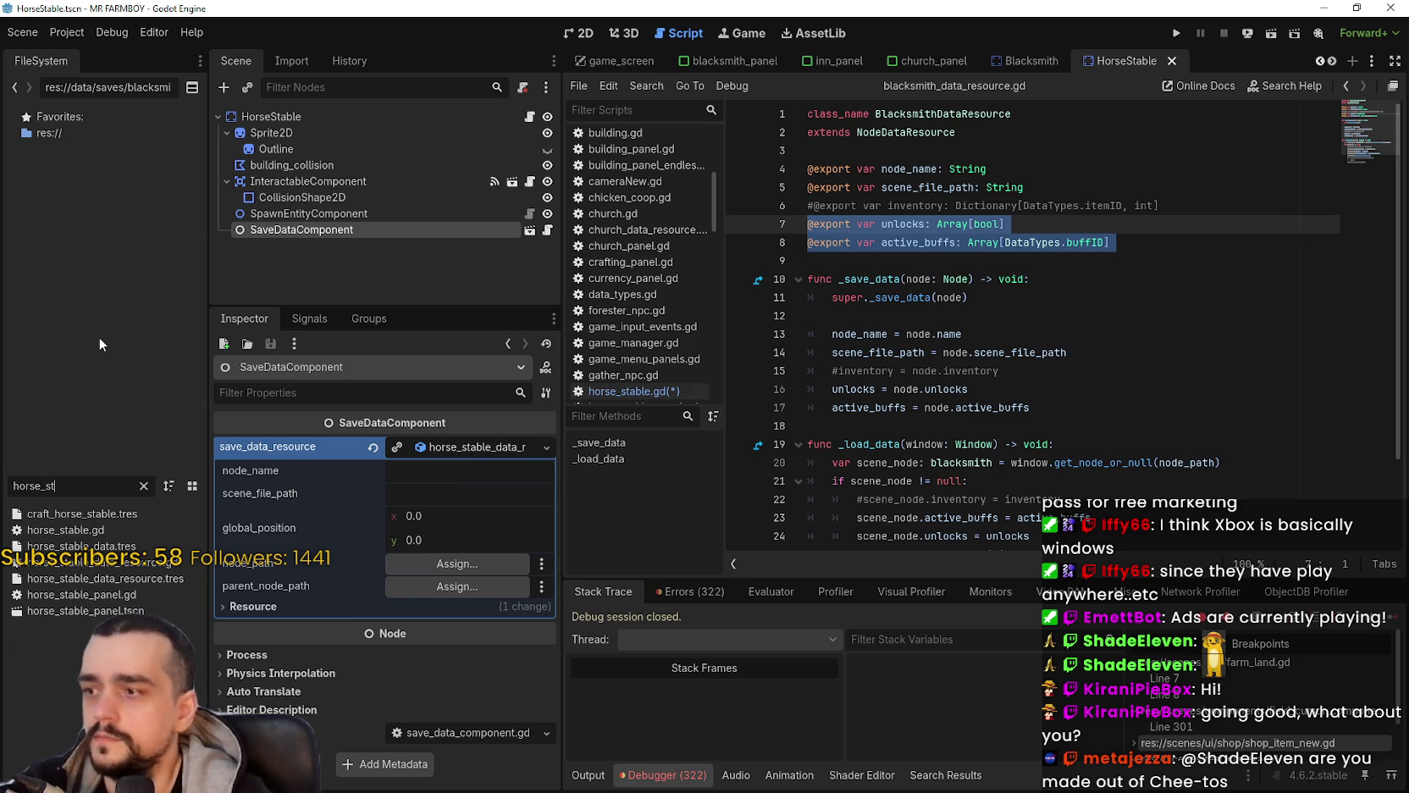
text(a)
double_click(155, 562)
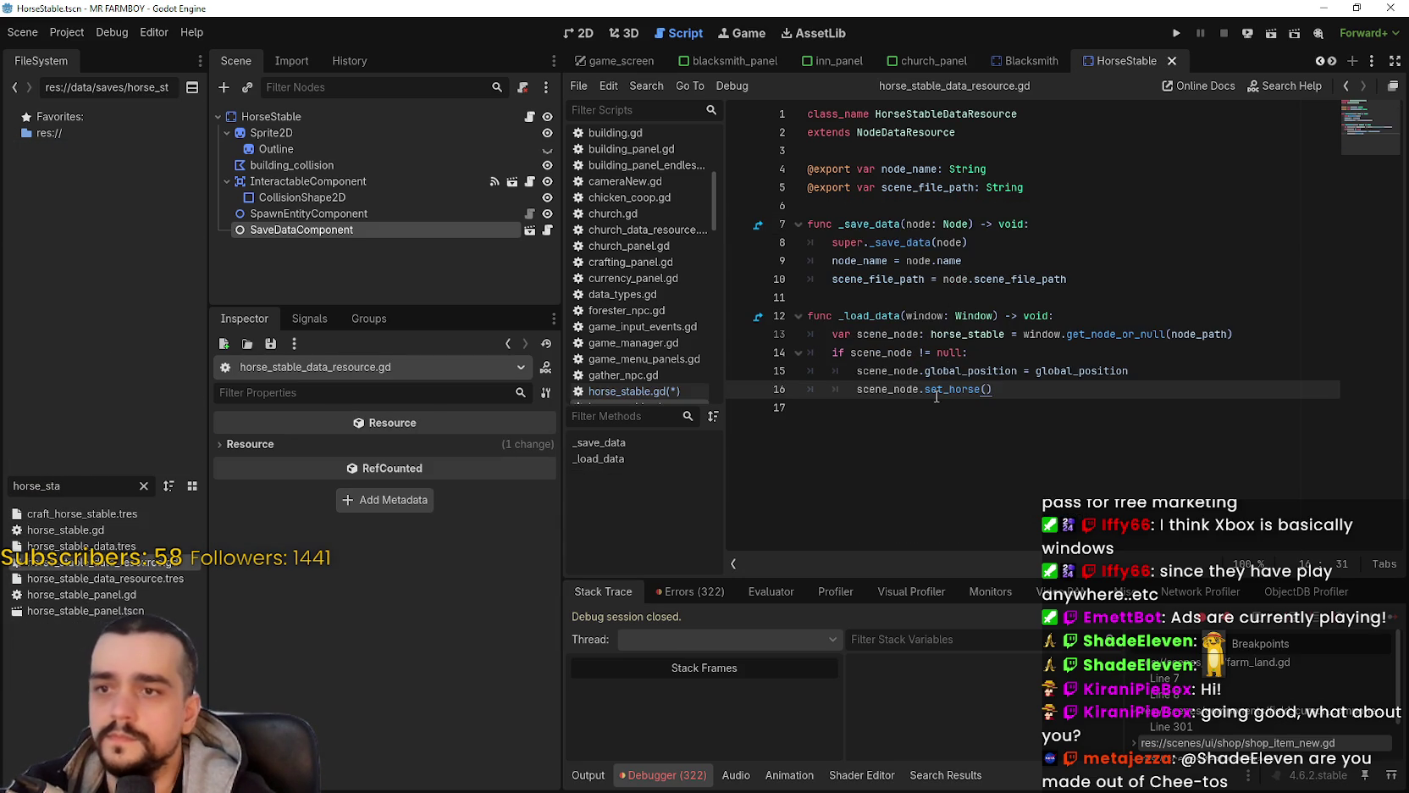
click(955, 205)
key(ctrl+v)
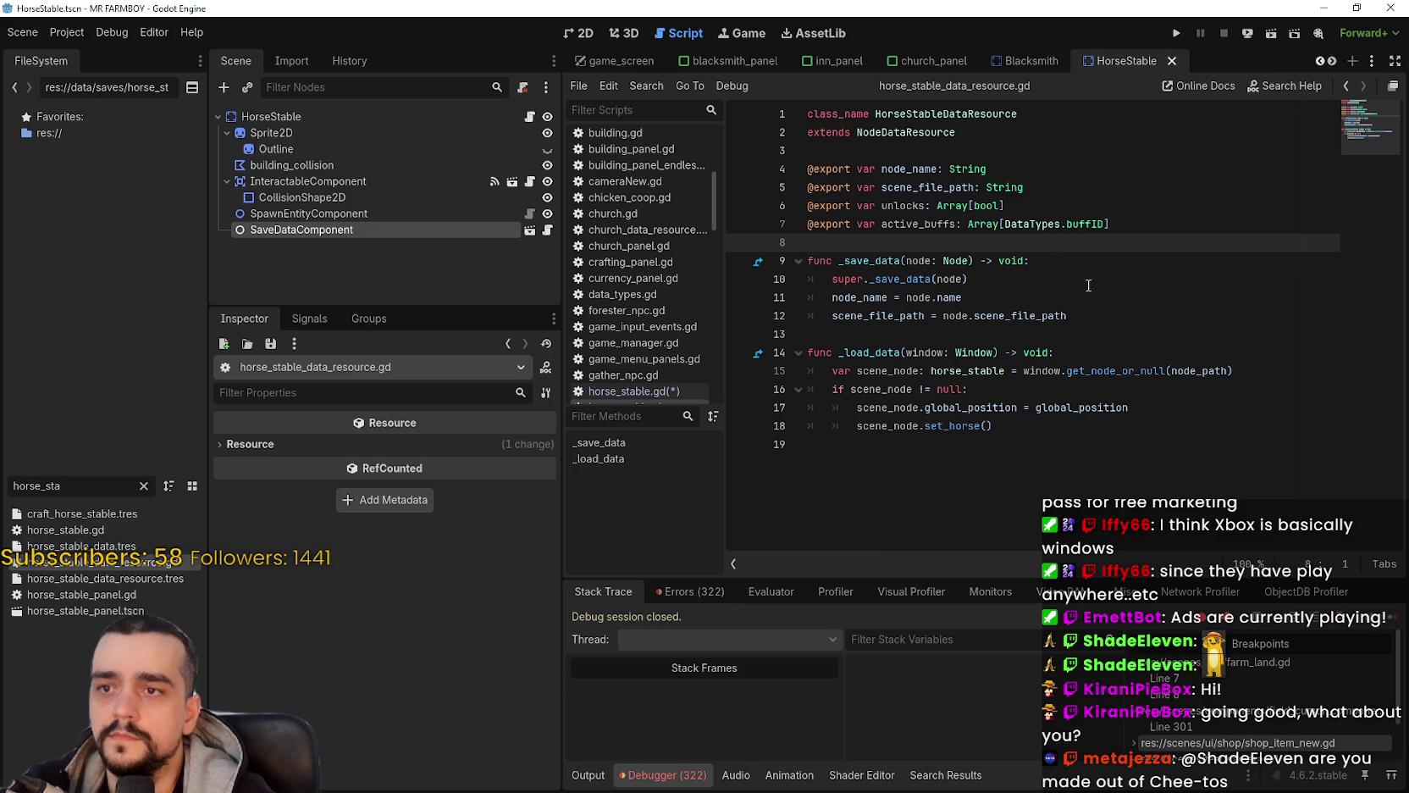
double_click(929, 206)
double_click(932, 223)
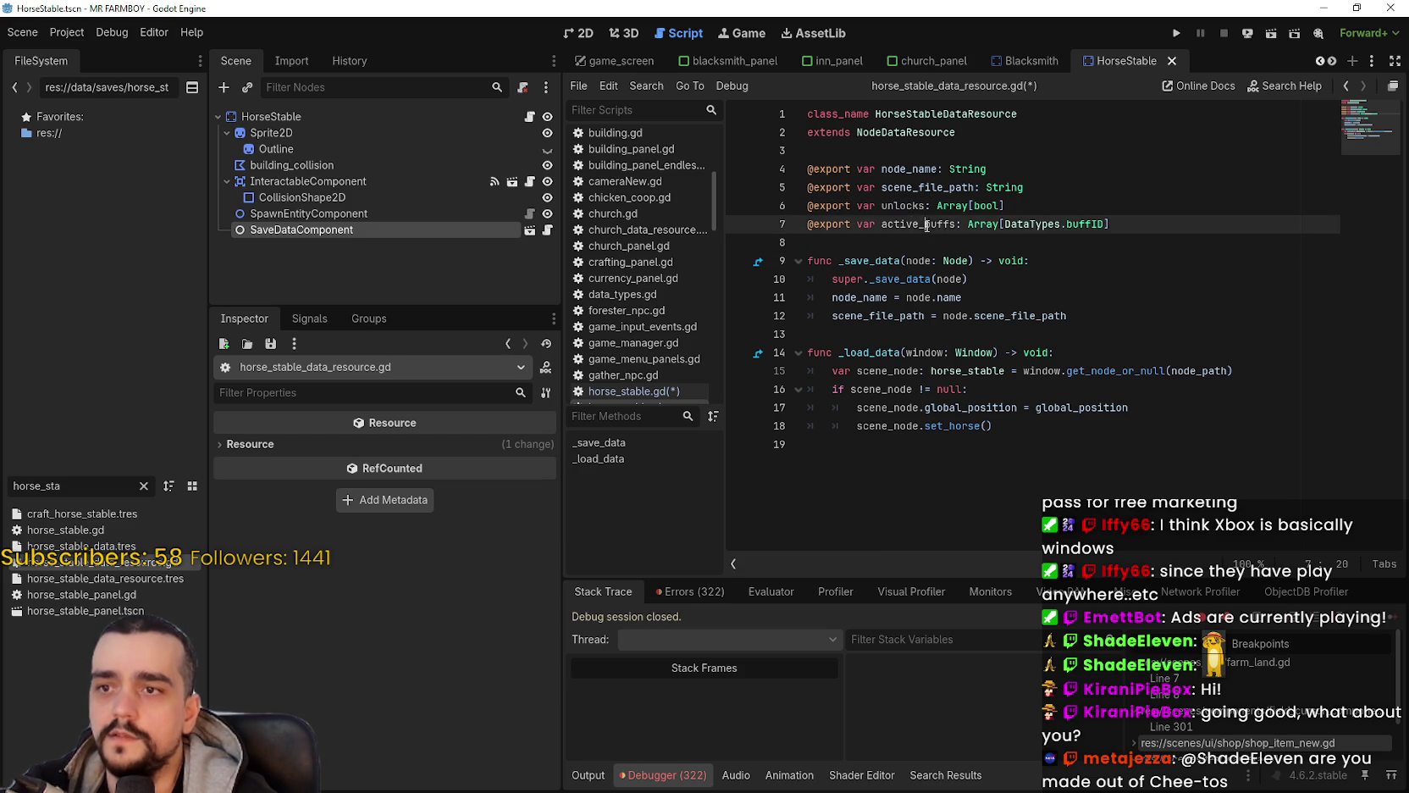
scroll(635, 380, down, 3)
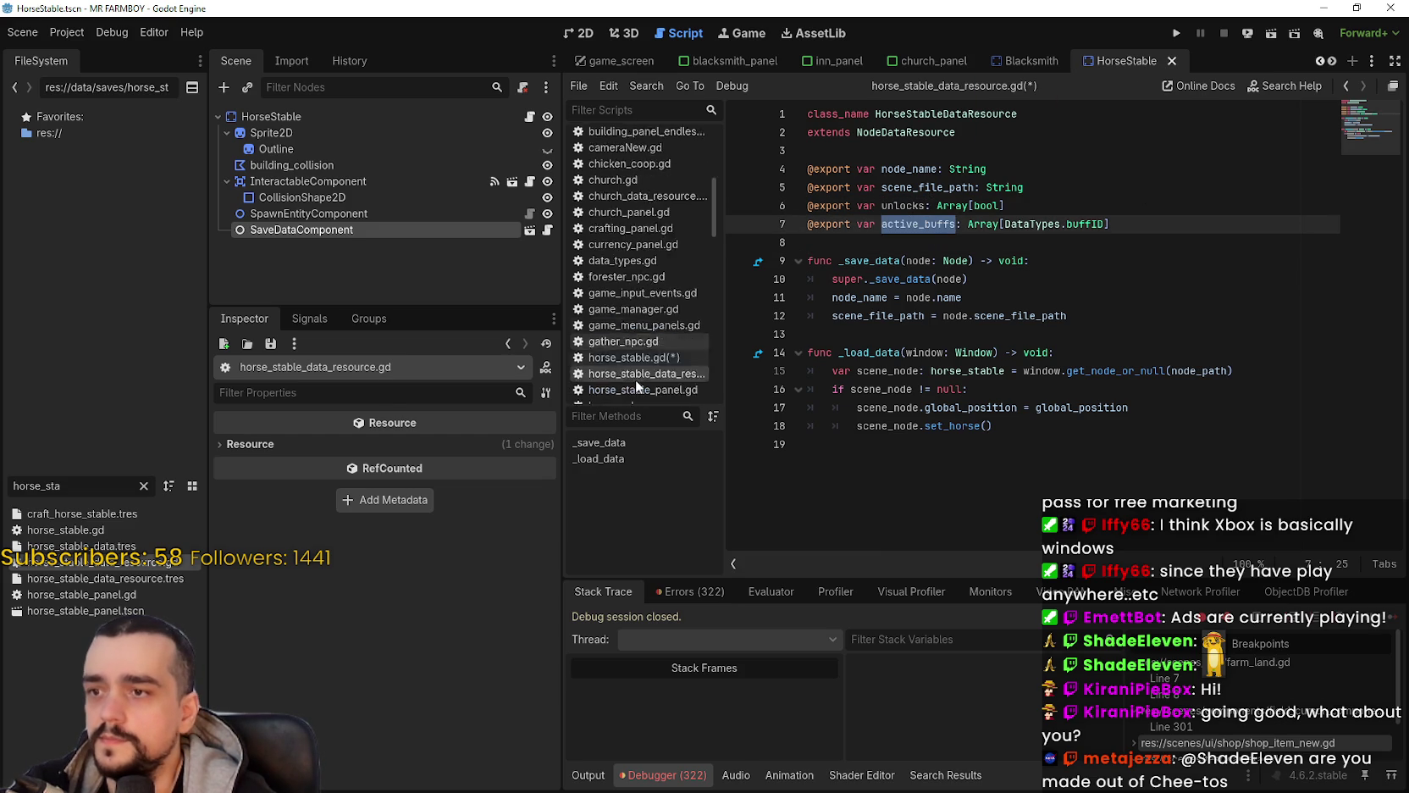
scroll(673, 348, up, 5)
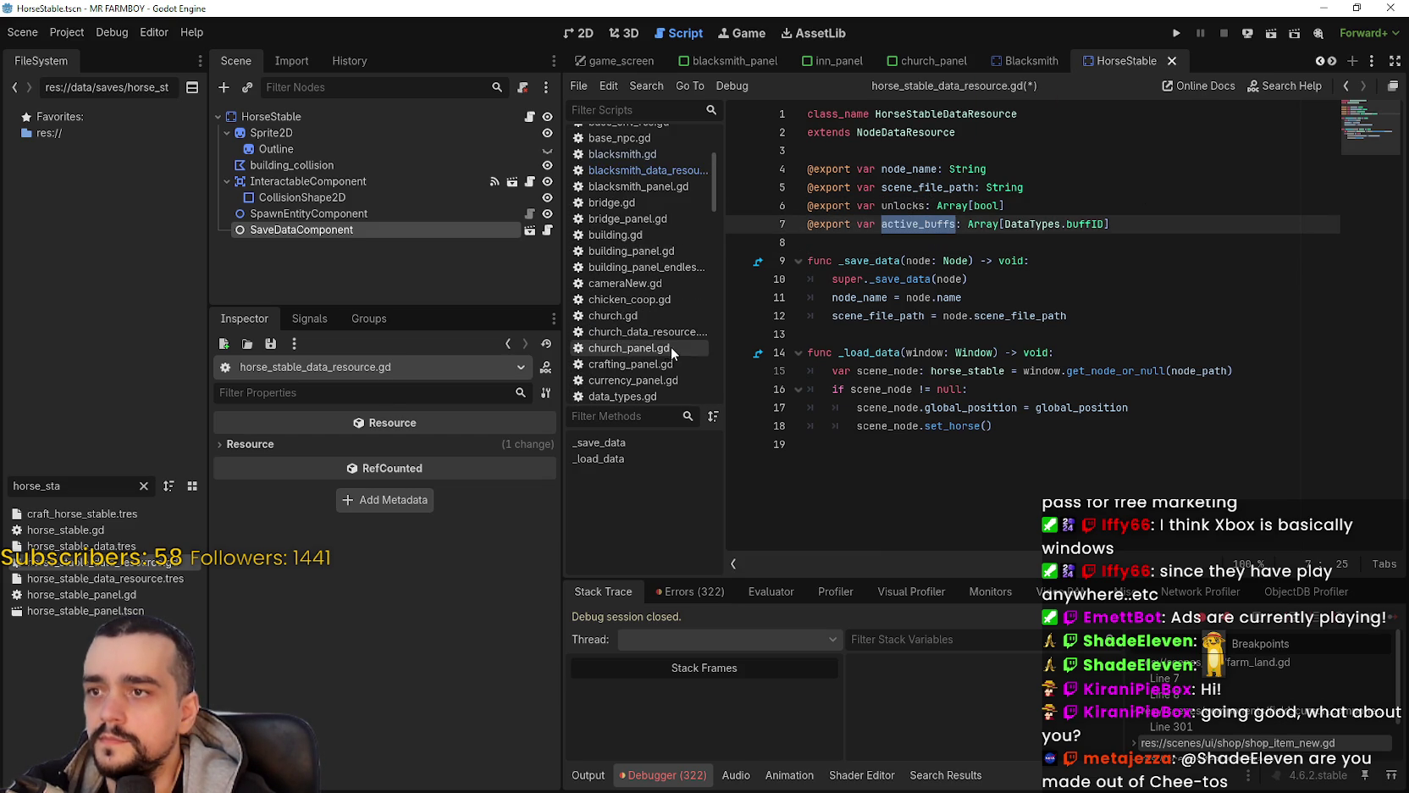
Step: Copy the blacksmith's unlocks and active_buffs save lines into the horse stable's _save_data
click(637, 171)
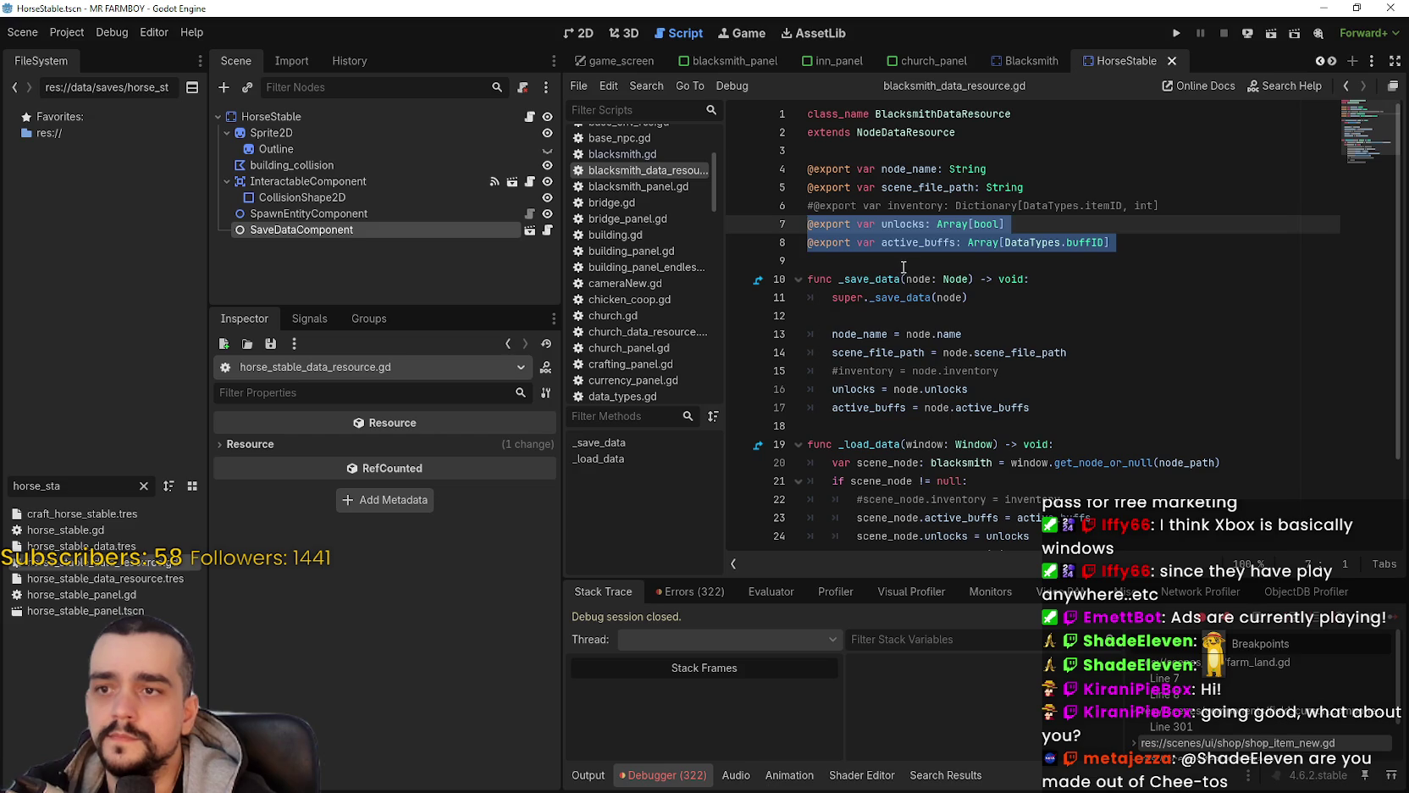
scroll(904, 267, down, 1)
drag(1076, 343, 775, 338)
key(ctrl+c)
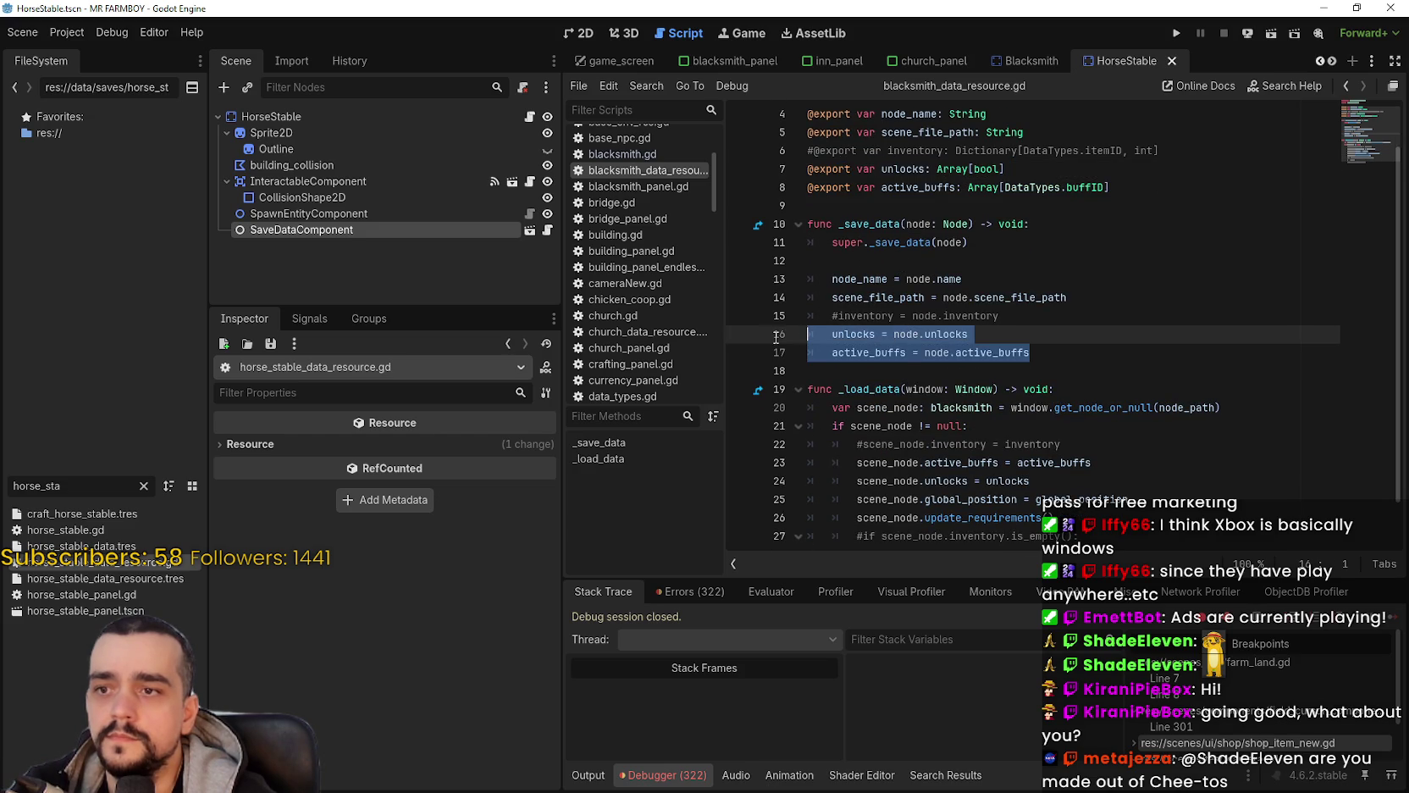
scroll(678, 333, down, 5)
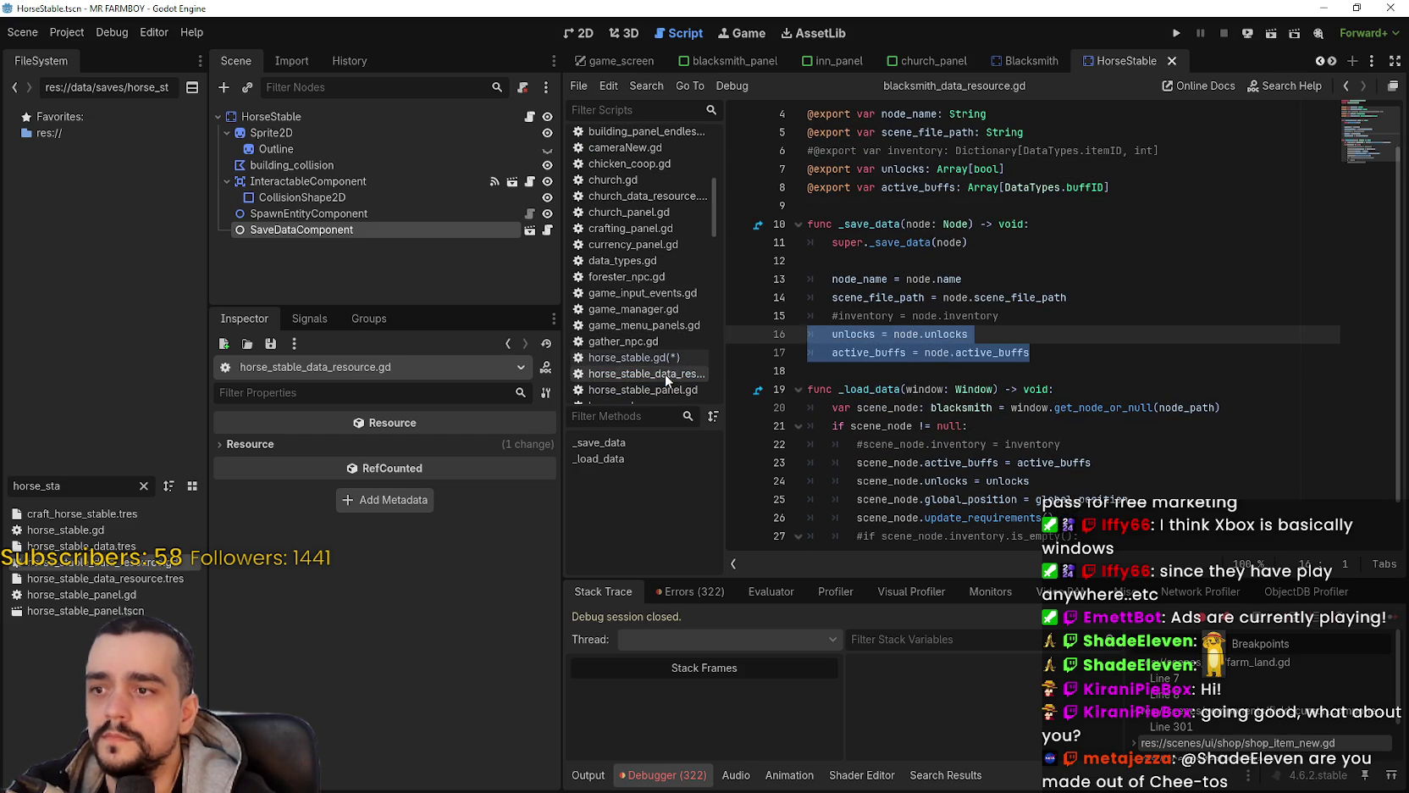
click(665, 373)
click(856, 335)
key(ctrl+v)
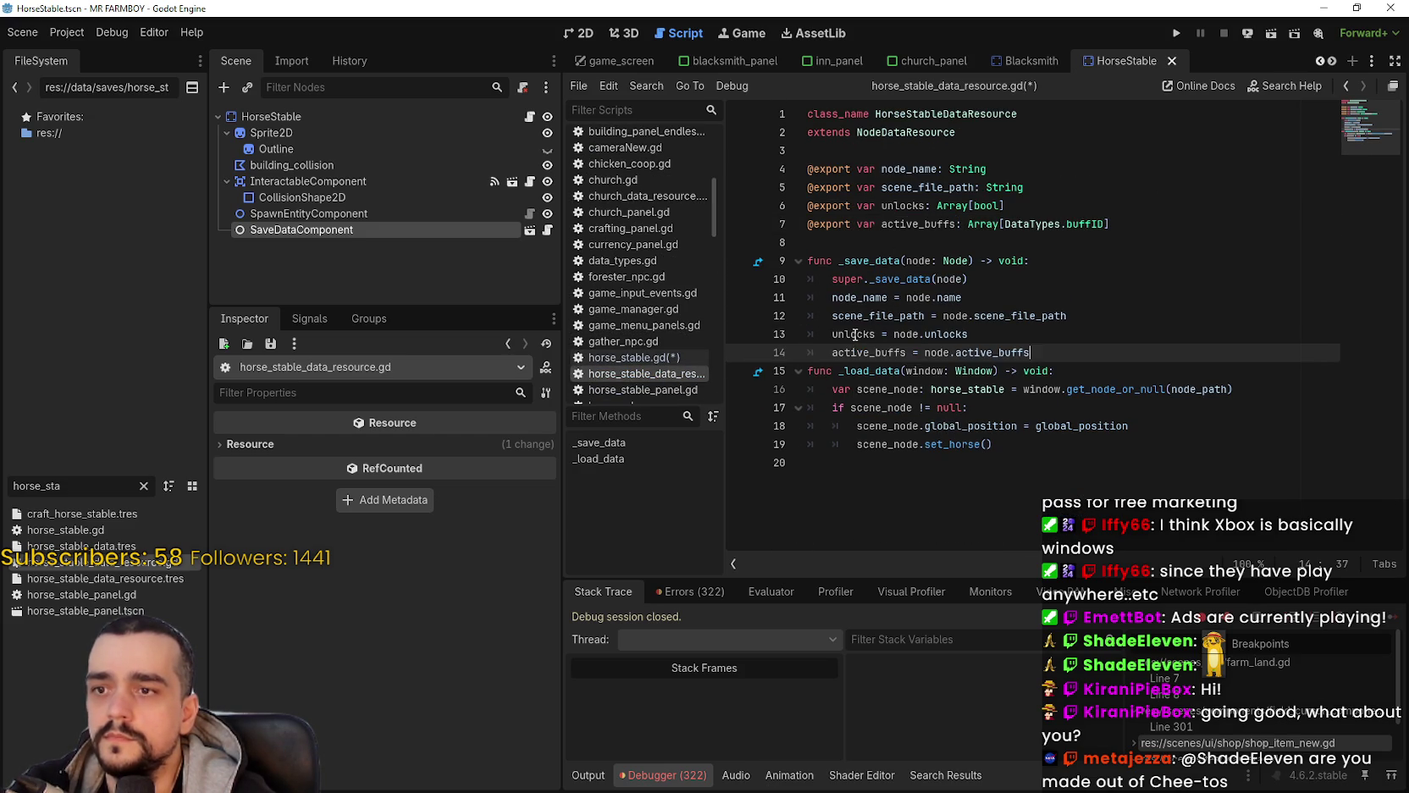
key(Return)
key(BackSpace)
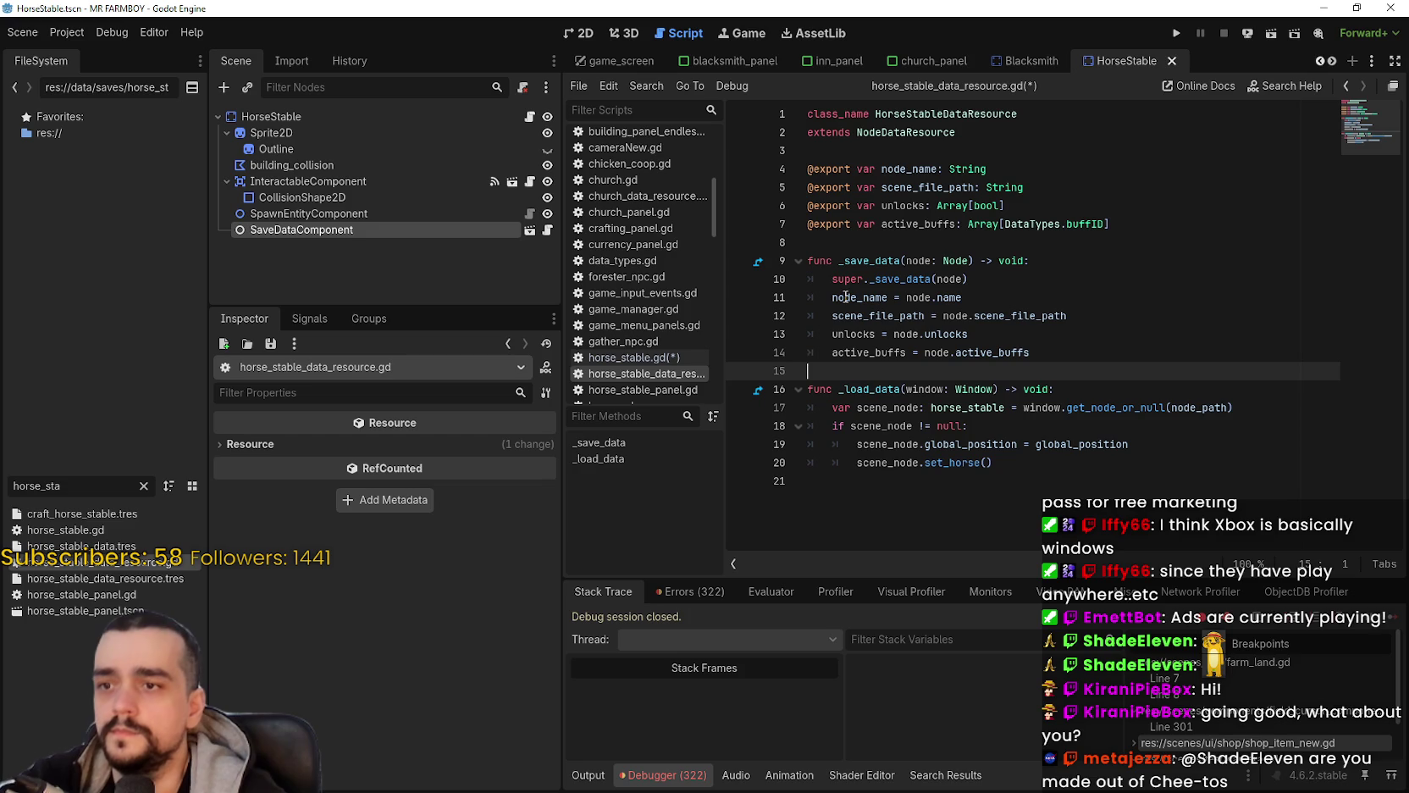
Step: Copy the load assignment lines from the blacksmith's _load_data
scroll(658, 213, up, 4)
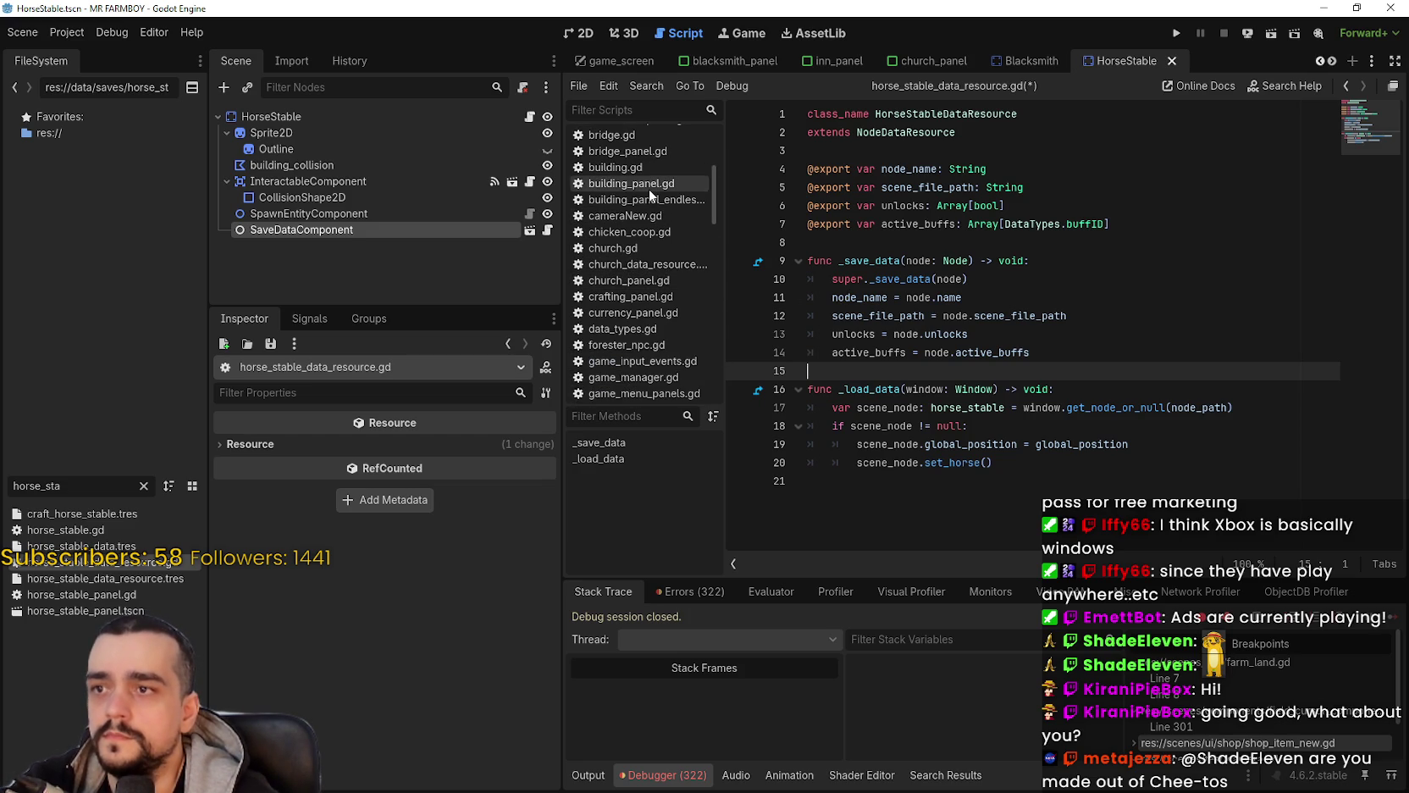
scroll(650, 188, up, 1)
click(665, 203)
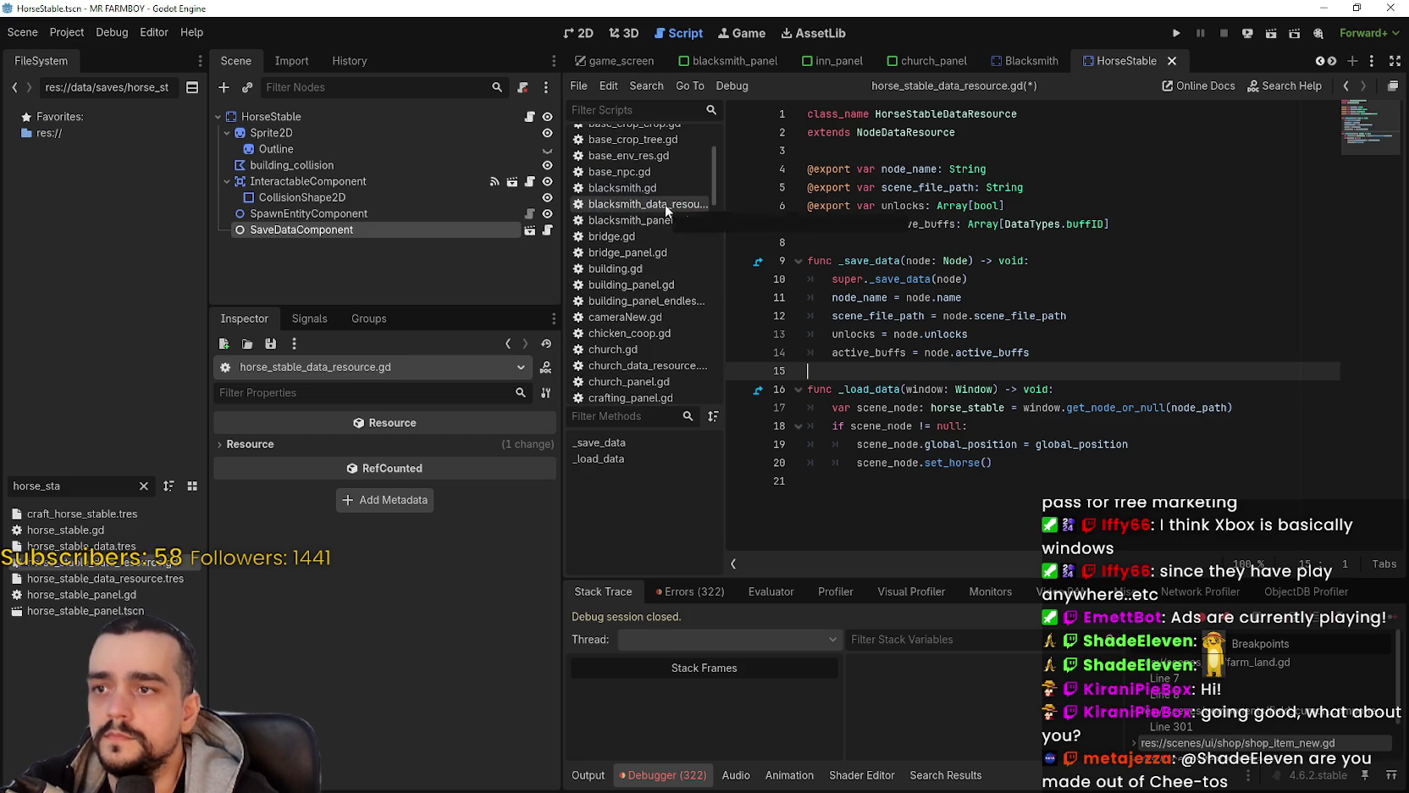
mouse_move(1059, 466)
mouse_down()
mouse_move(847, 465)
mouse_move(766, 449)
mouse_move(763, 416)
mouse_up()
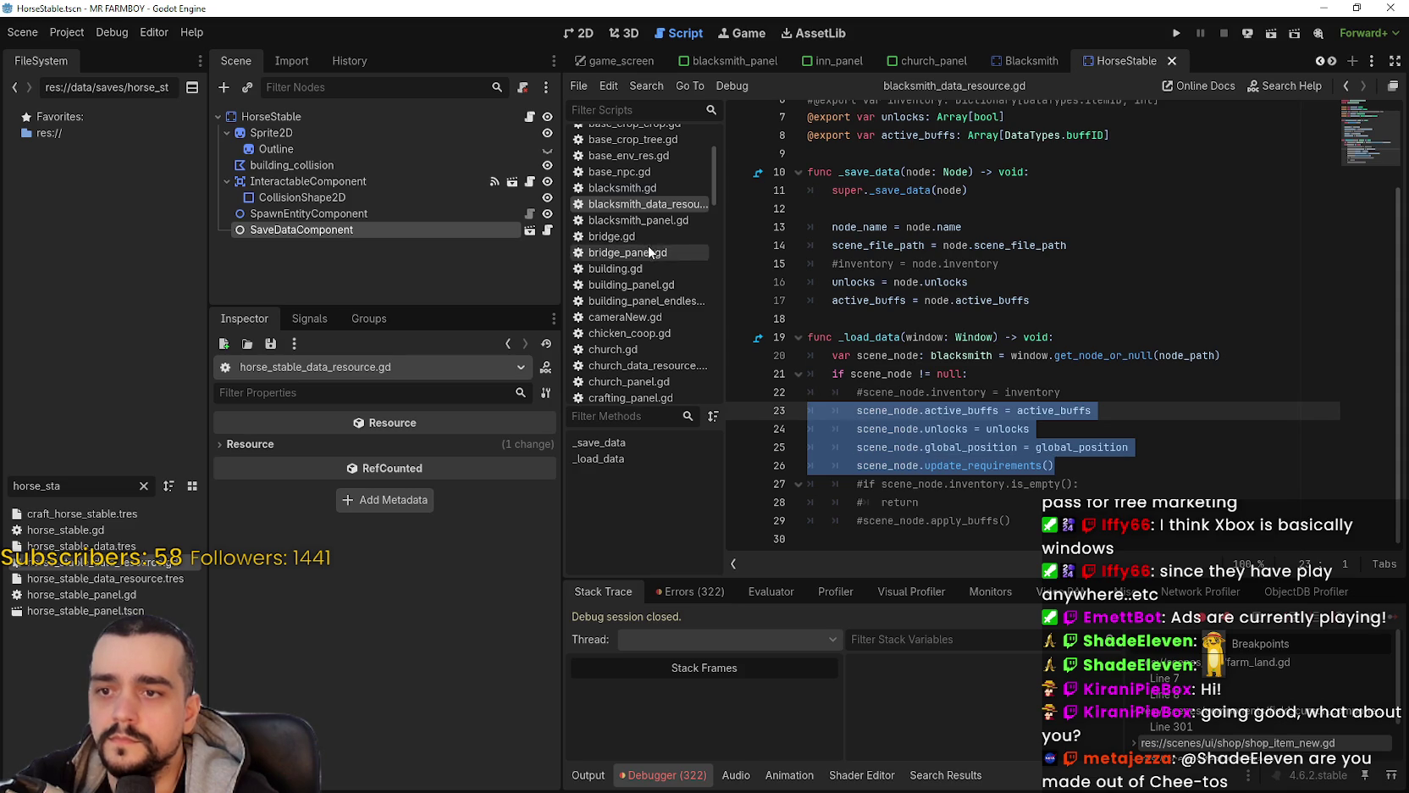
Step: Paste the blacksmith's load assignment lines into the horse stable's _load_data
scroll(662, 244, down, 2)
scroll(663, 254, down, 4)
click(663, 340)
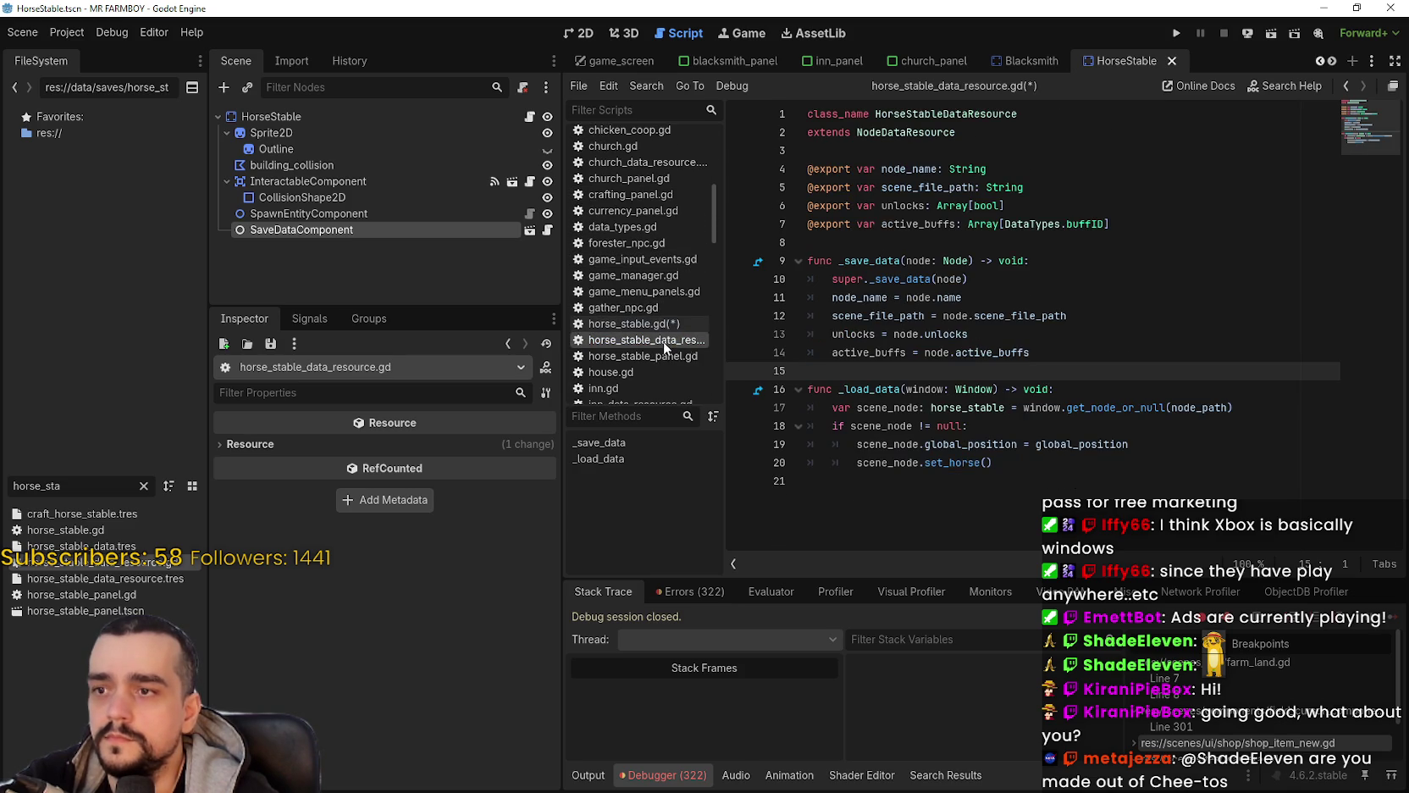
click(1042, 479)
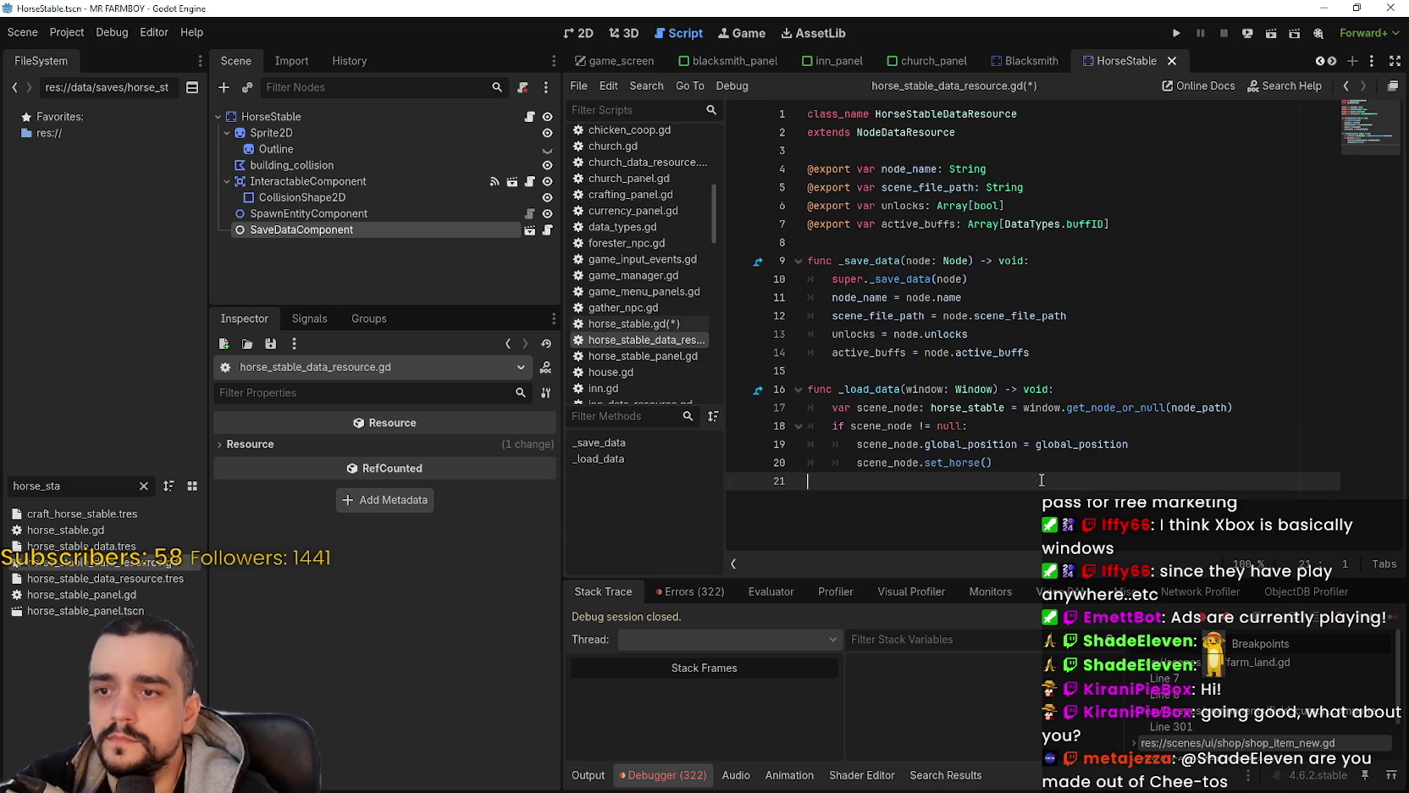
key(ctrl+v)
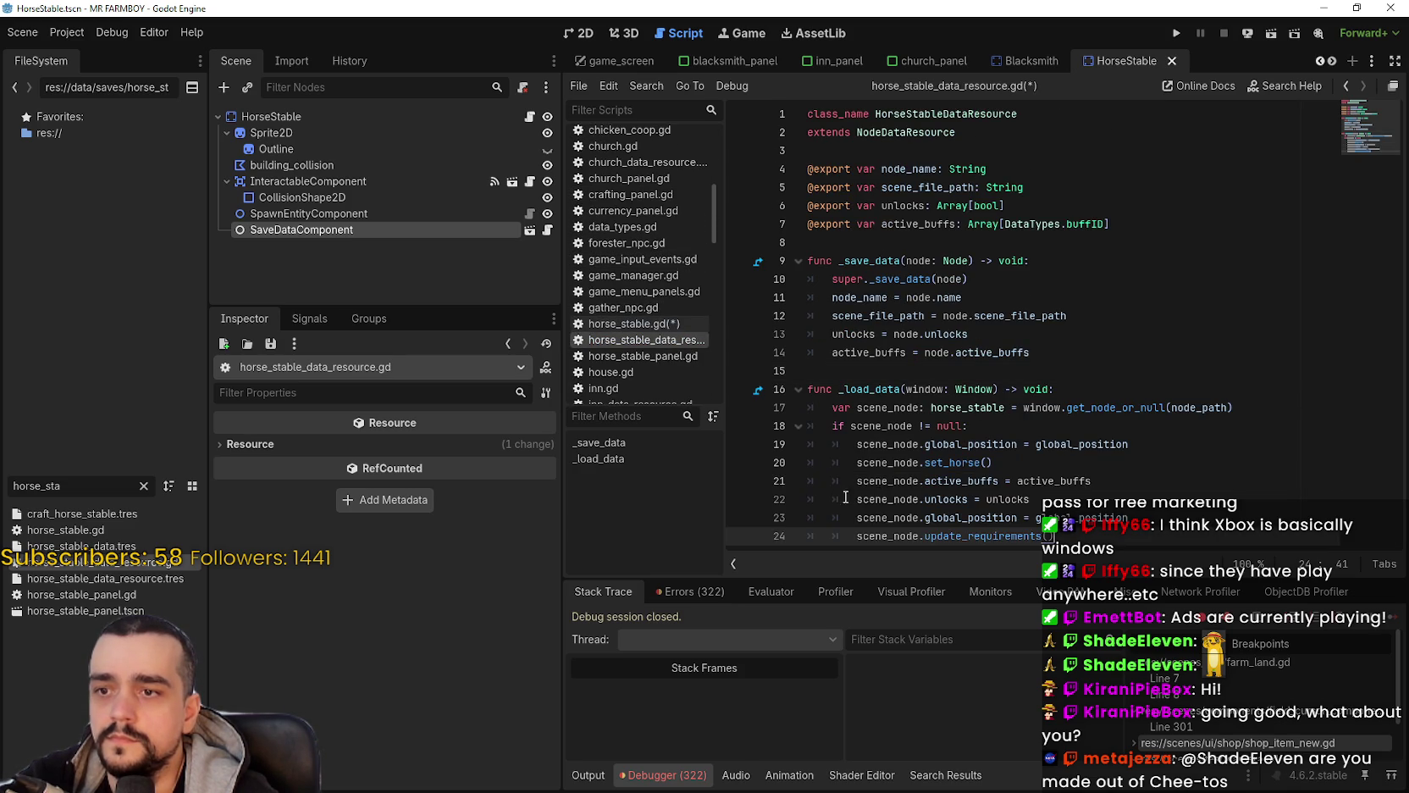
click(1033, 459)
key(shift+Up)
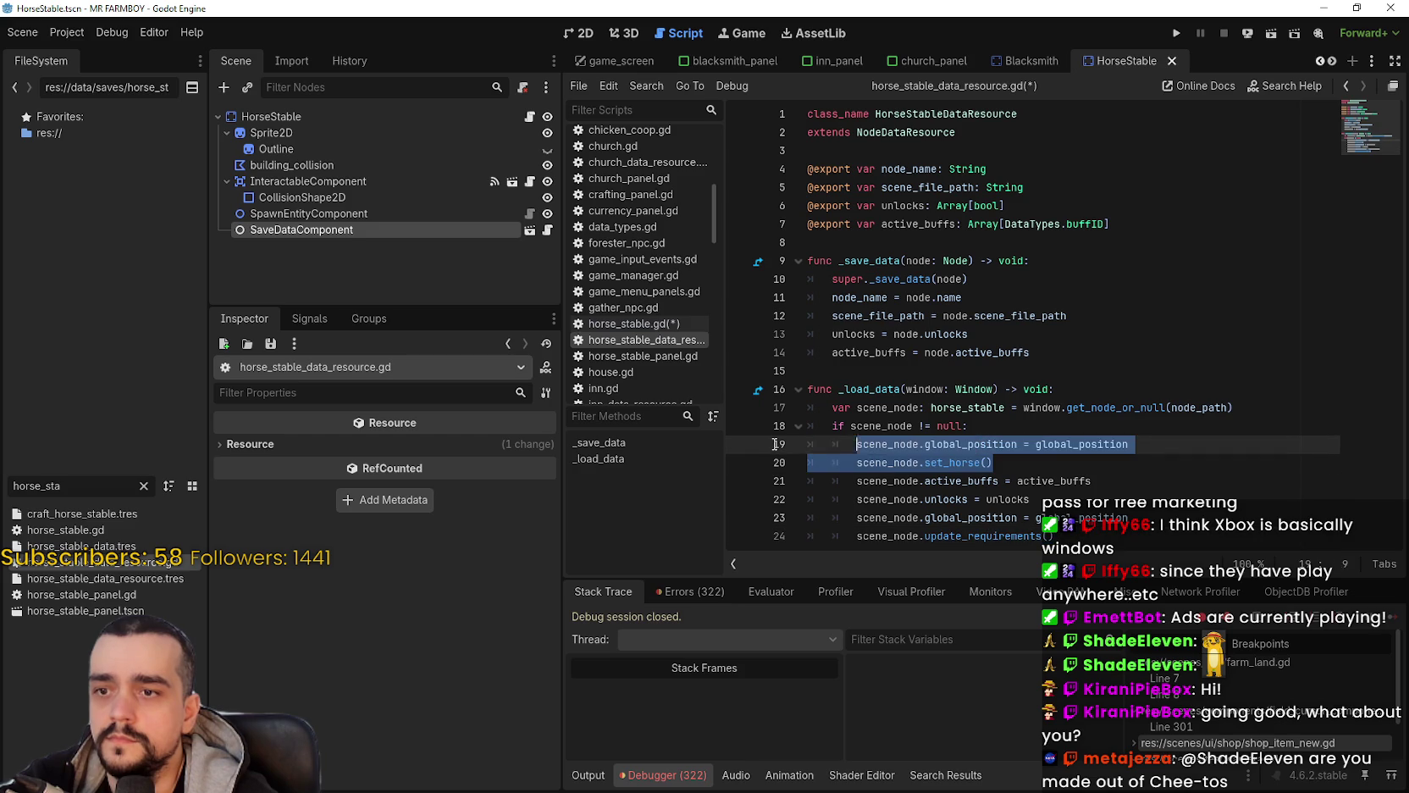
key(shift+Home)
key(shift+Home)
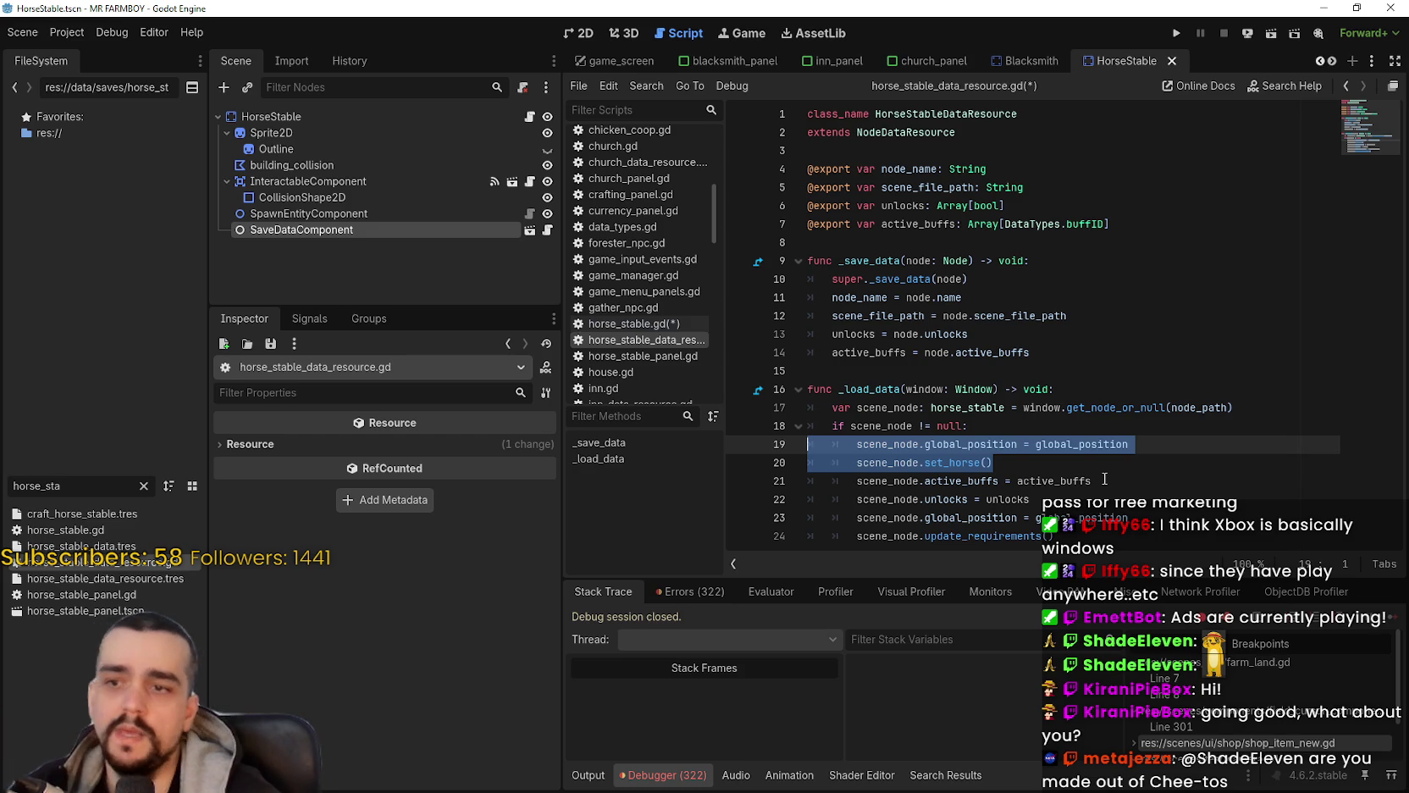
Step: Comment out the old global_position line and delete the original set_horse line
drag(834, 445, 855, 445)
text(#)
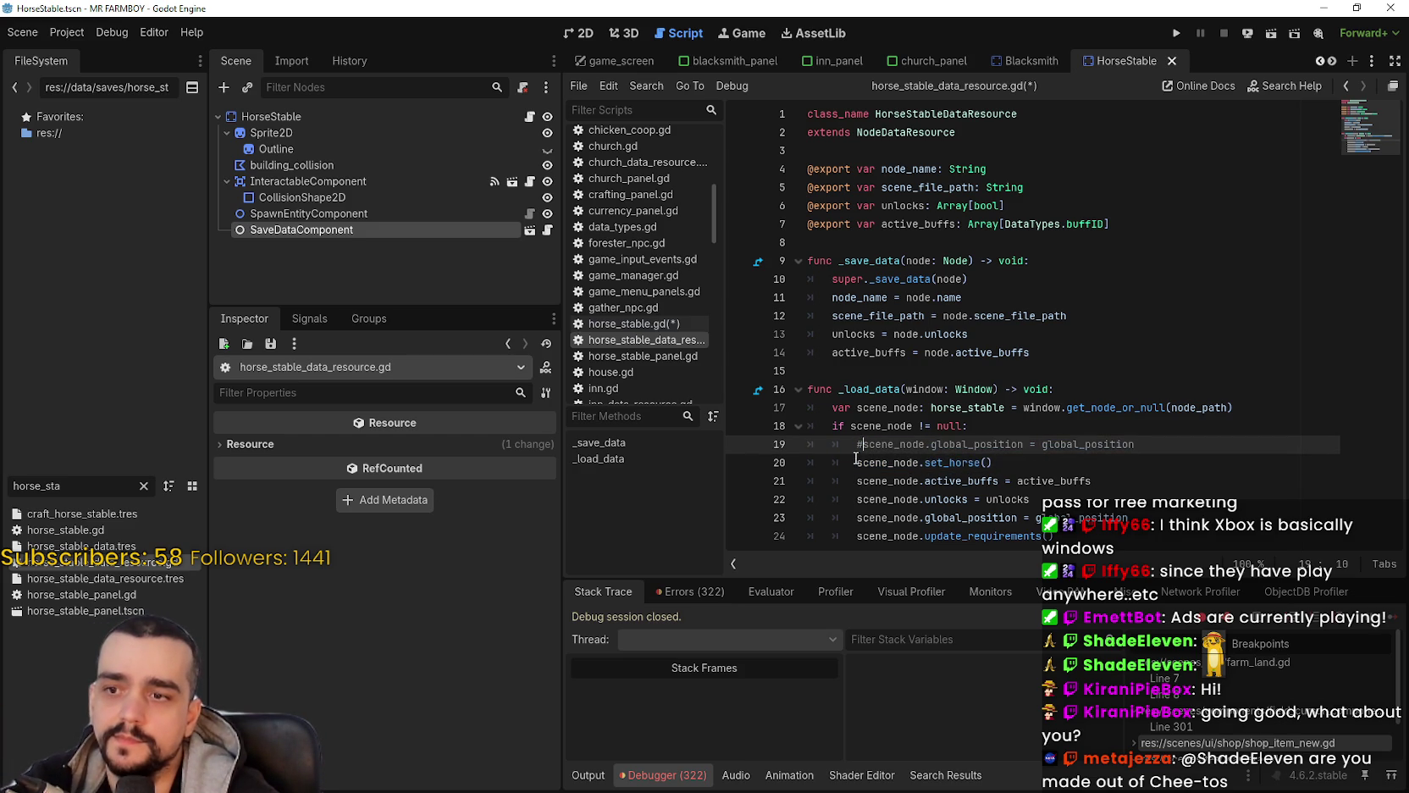
click(995, 460)
drag(996, 463, 806, 469)
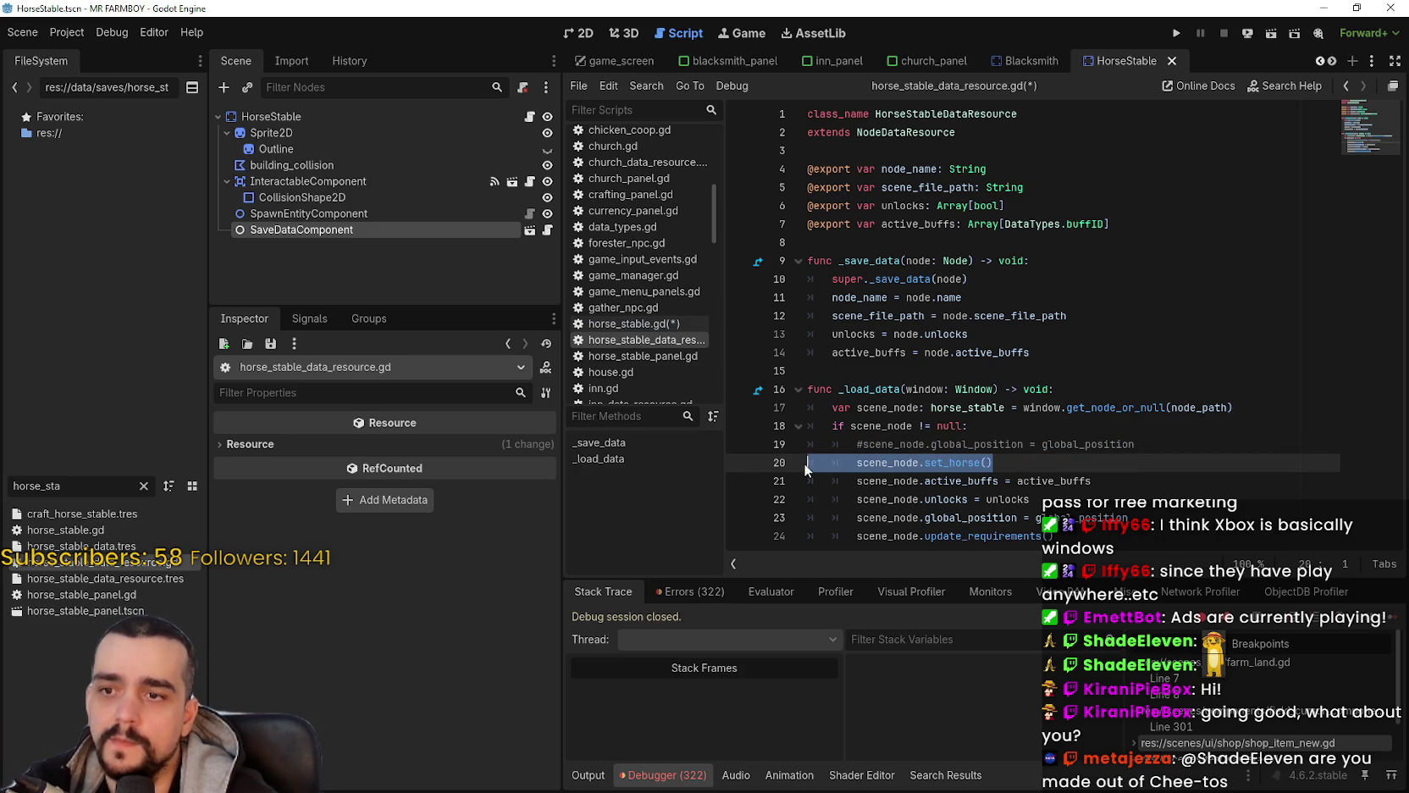
click(1098, 522)
click(1091, 538)
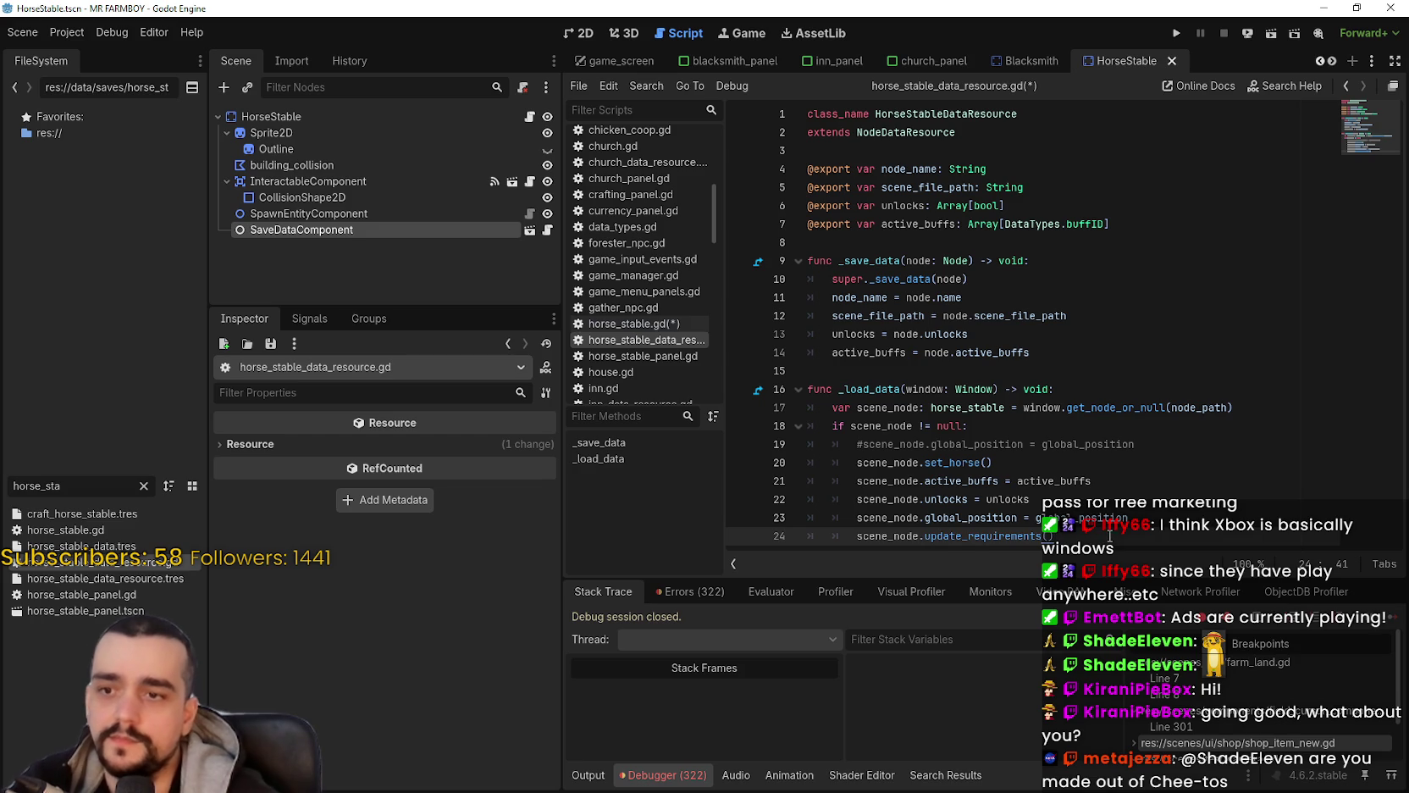
drag(996, 463, 797, 460)
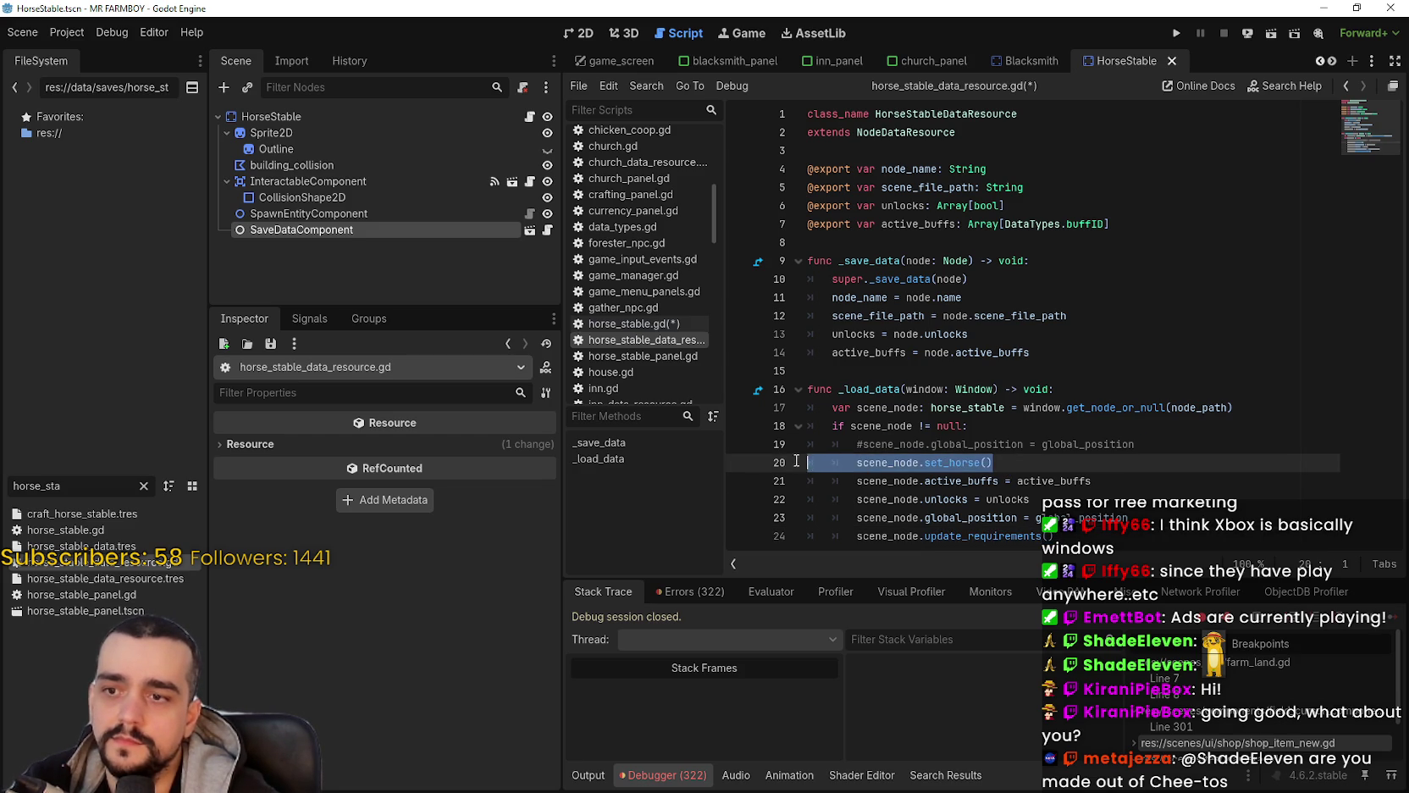
key(BackSpace)
key(BackSpace)
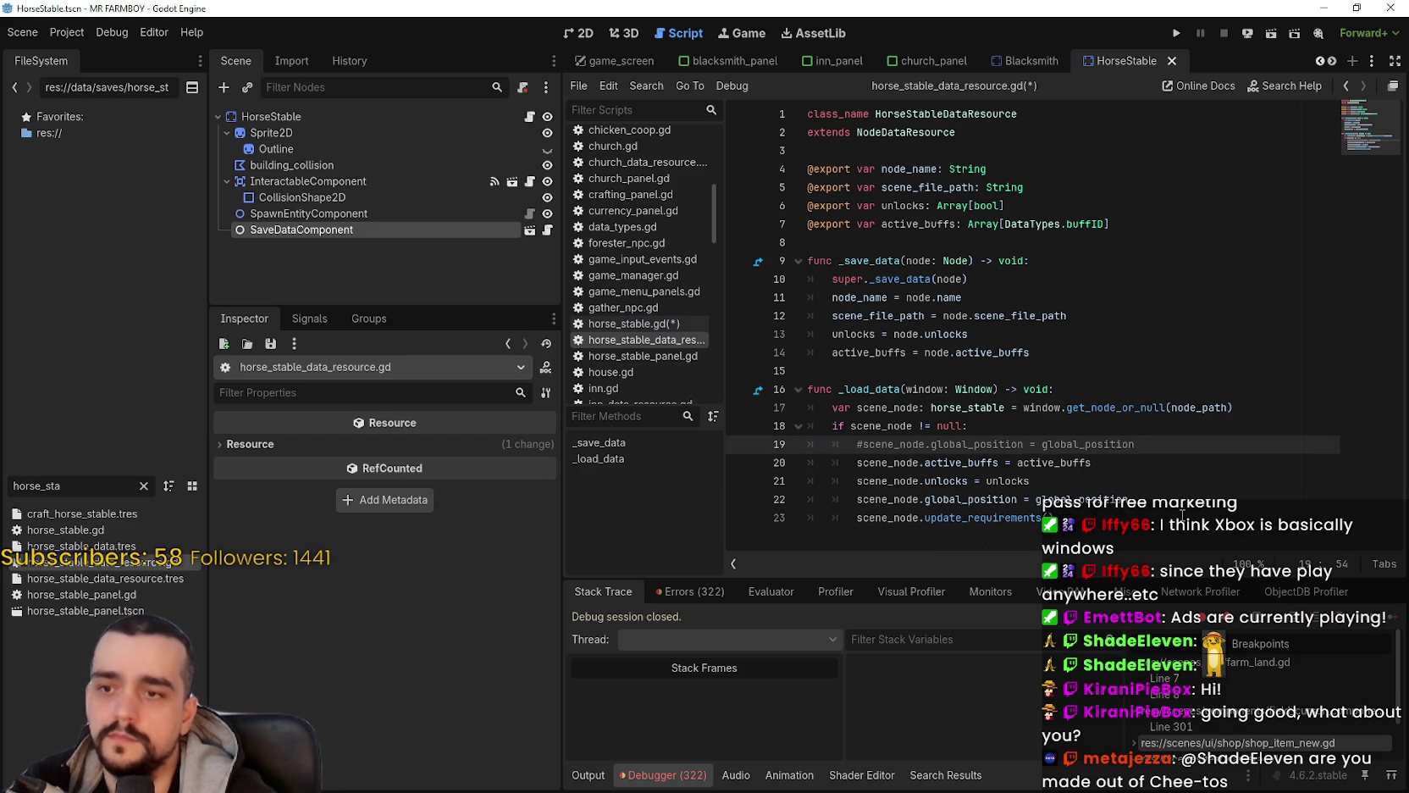
Step: Add scene_node.set_horse() after update_requirements inside the if block and save the script
click(1200, 498)
key(Return)
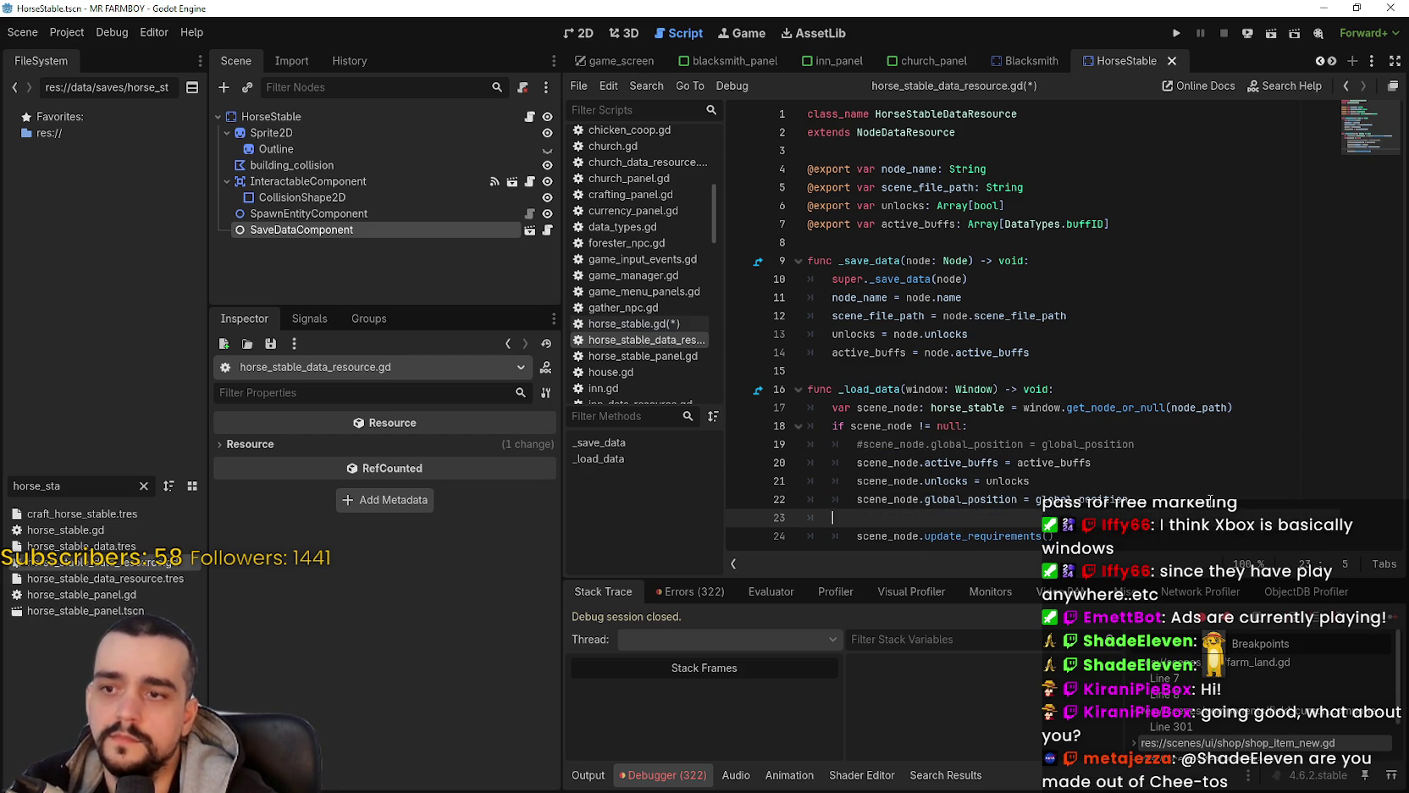
key(BackSpace)
key(BackSpace)
click(1168, 519)
key(Return)
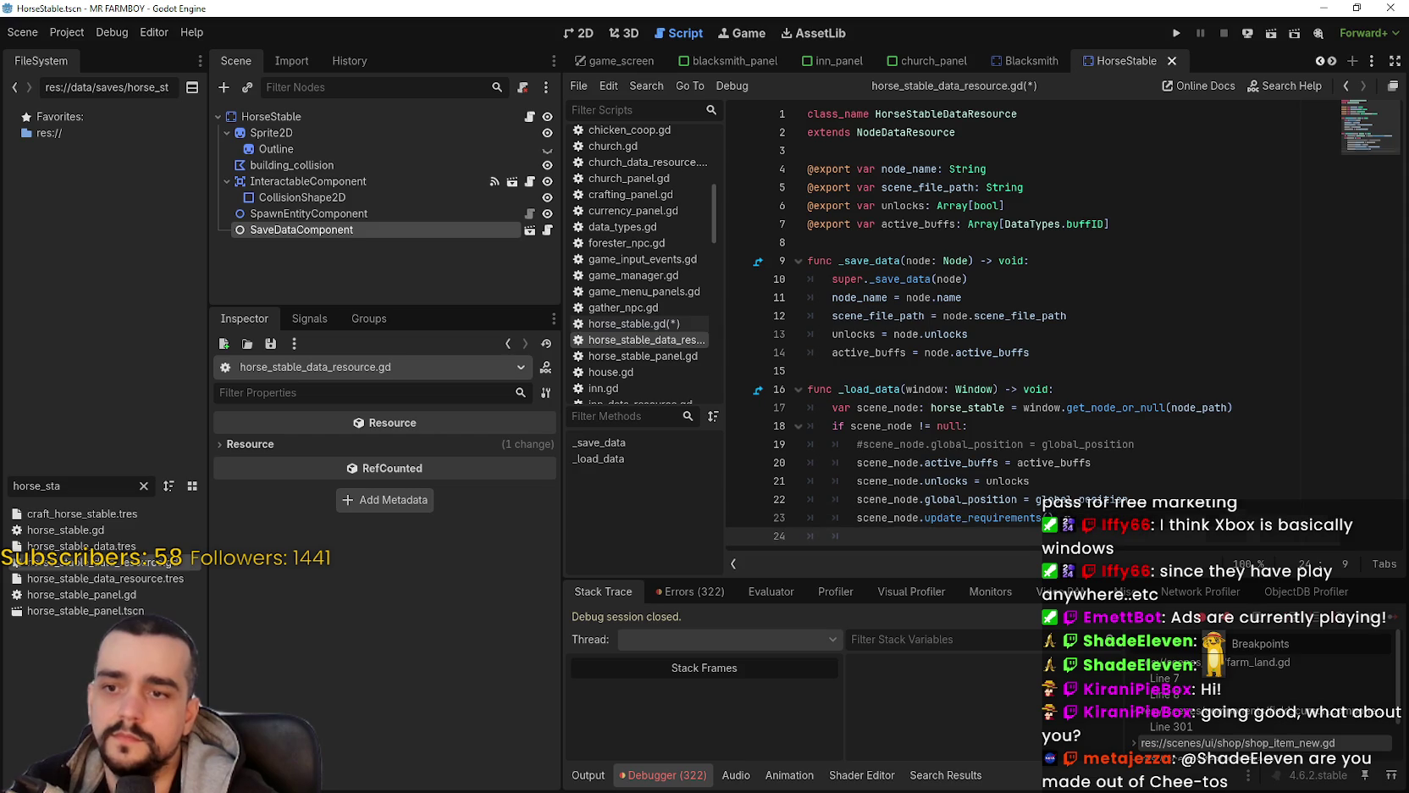
key(Tab)
text(scene_node.set_horse()
key(ctrl+s)
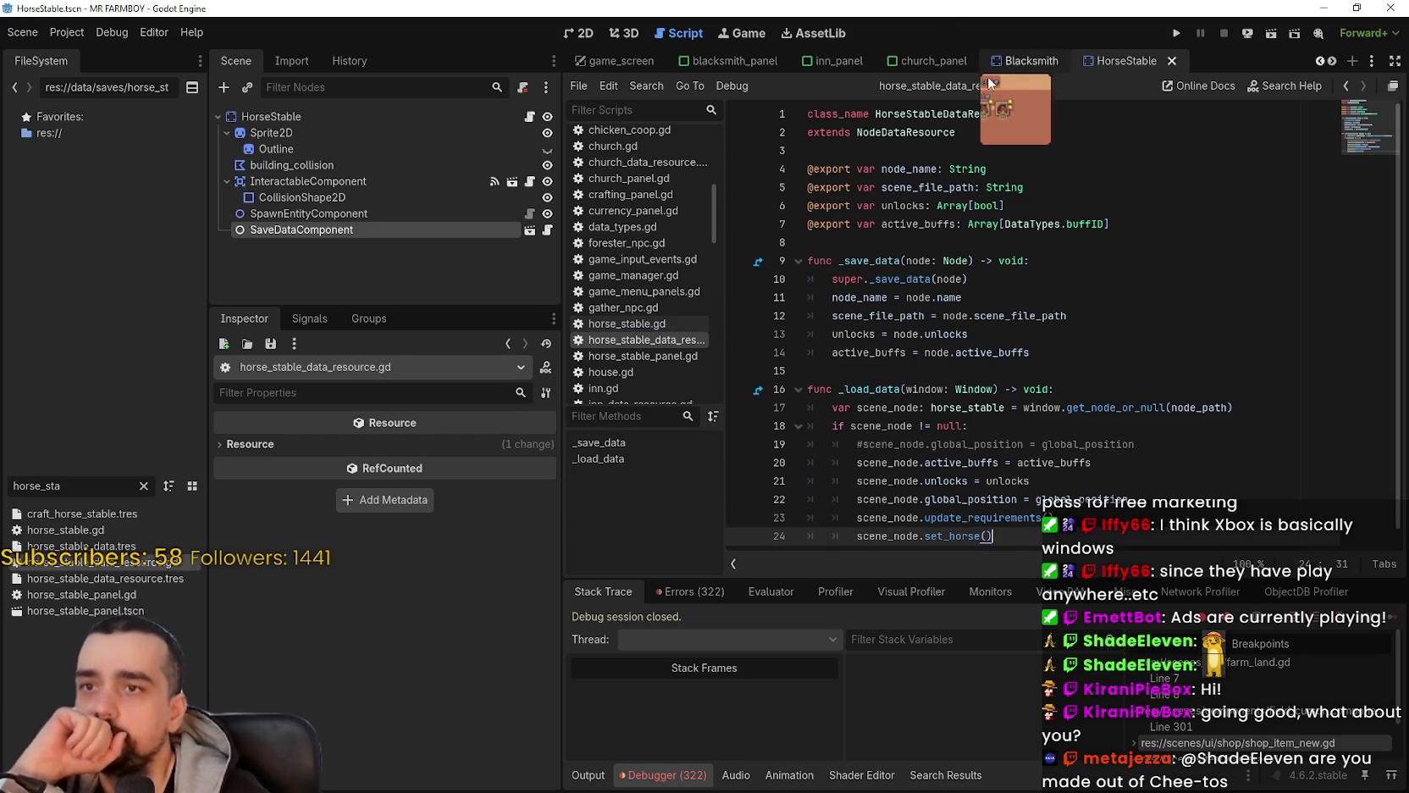
Step: Review the horse_stable.gd script
click(529, 117)
scroll(1007, 313, down, 5)
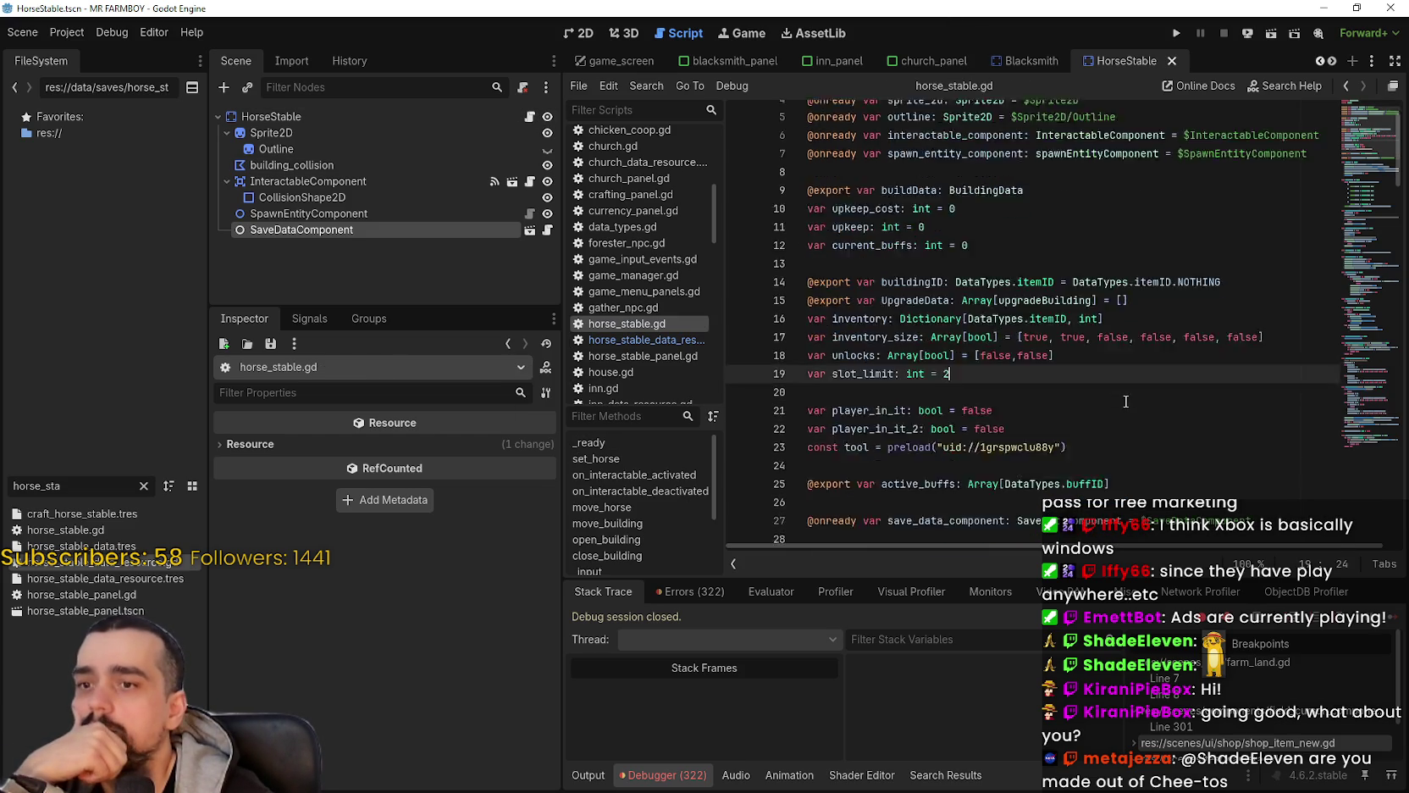
scroll(1007, 313, down, 2)
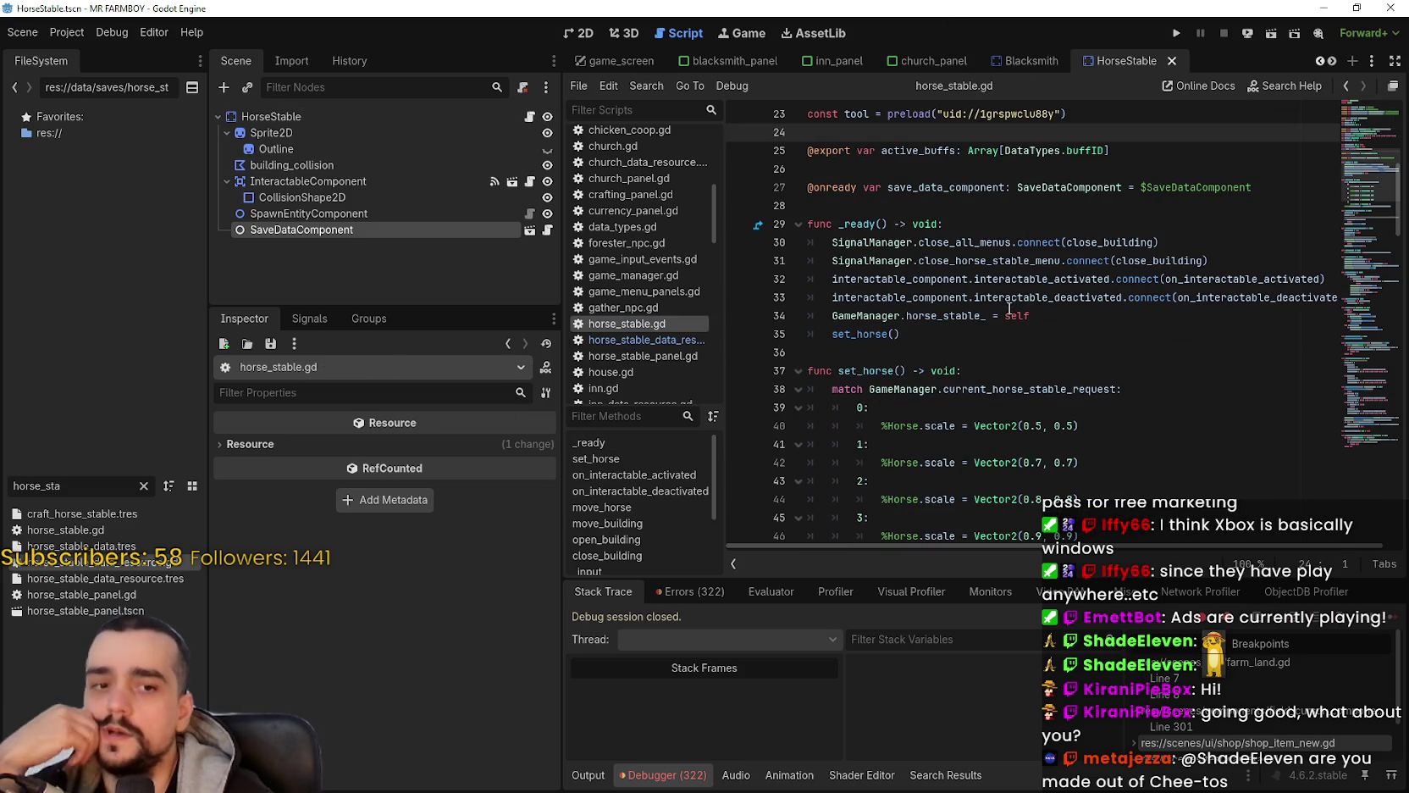
click(974, 202)
Step: In the Blacksmith scene's blacksmith.gd, search for checkUpgrades_on_ready and update_requirements
click(1021, 61)
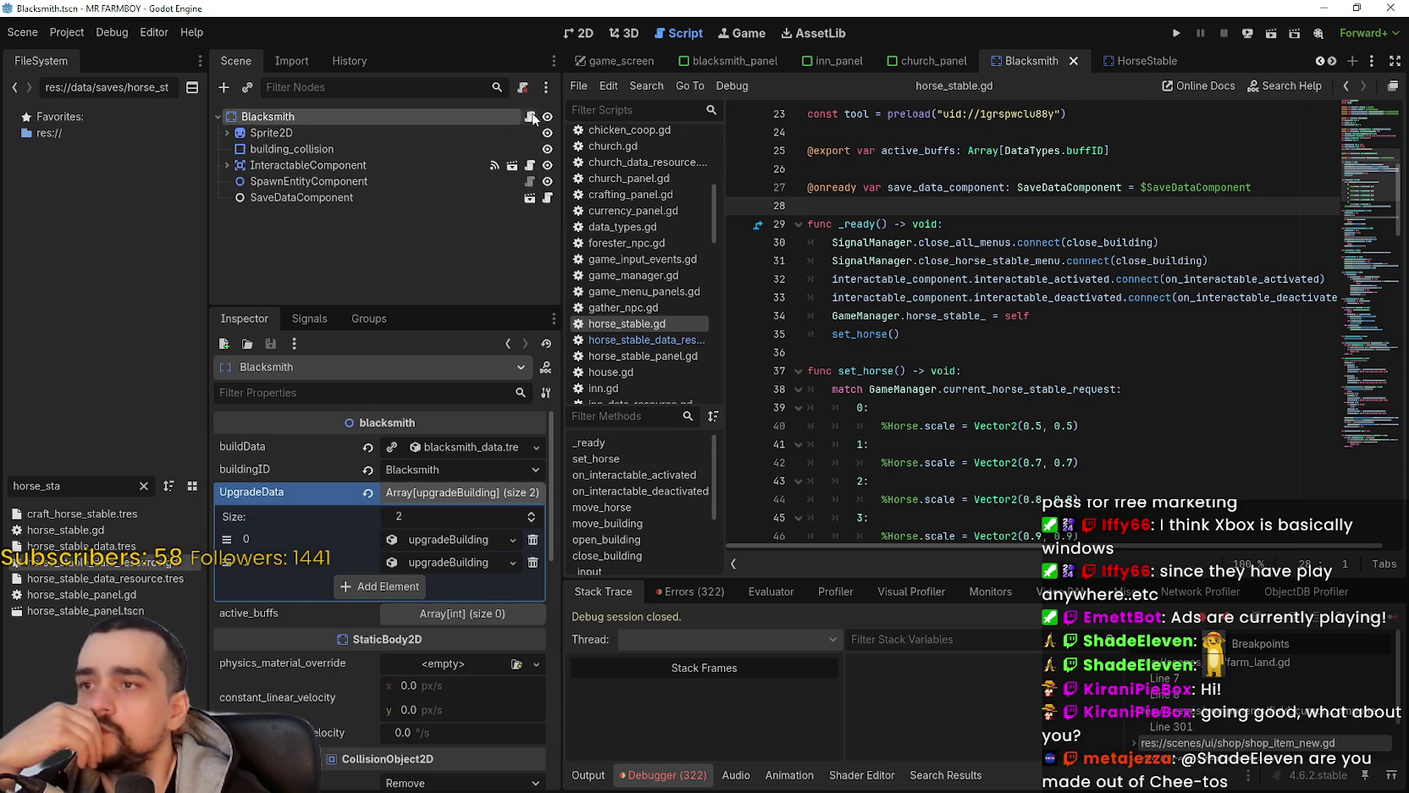
click(1026, 378)
scroll(923, 390, up, 15)
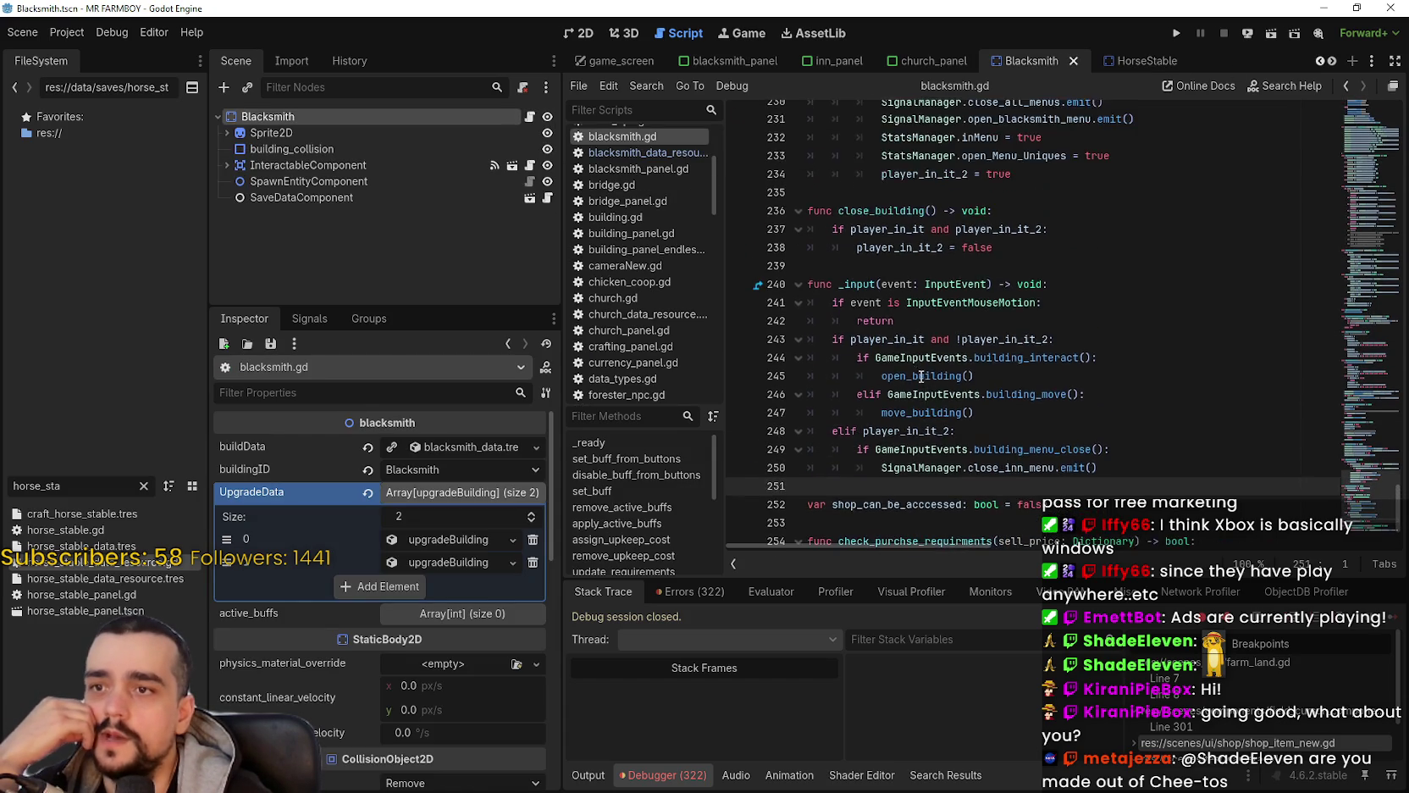
scroll(921, 354, up, 13)
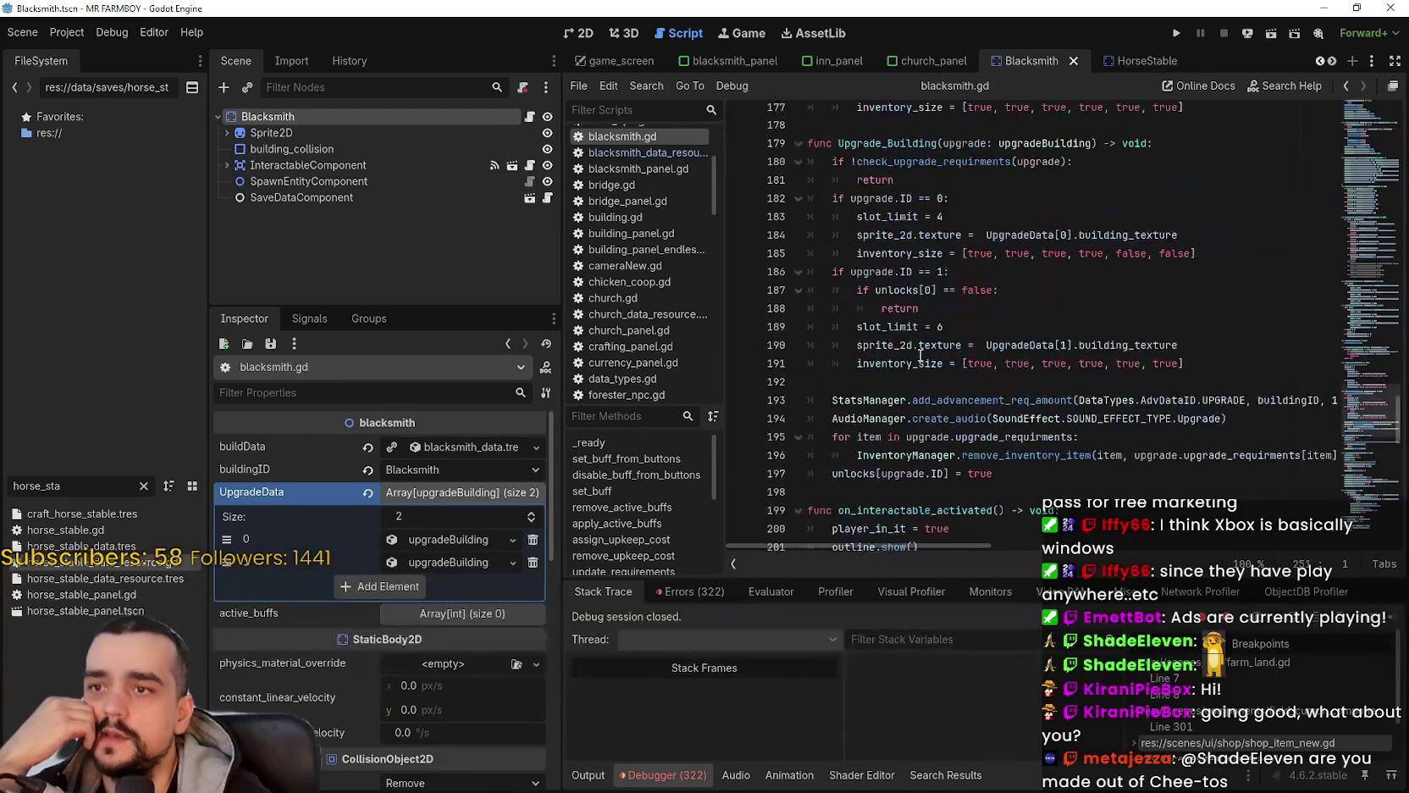
scroll(909, 332, up, 3)
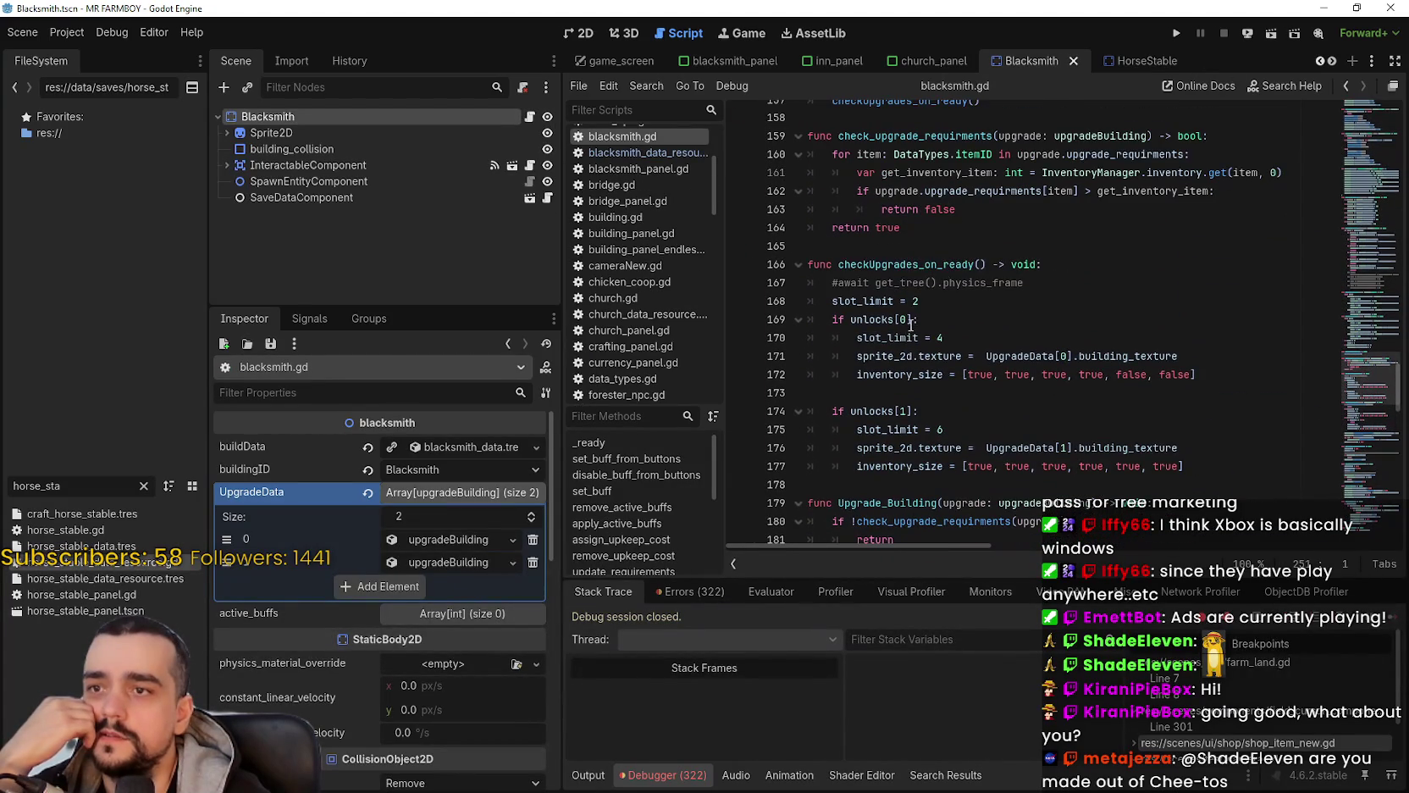
double_click(912, 262)
key(ctrl+f)
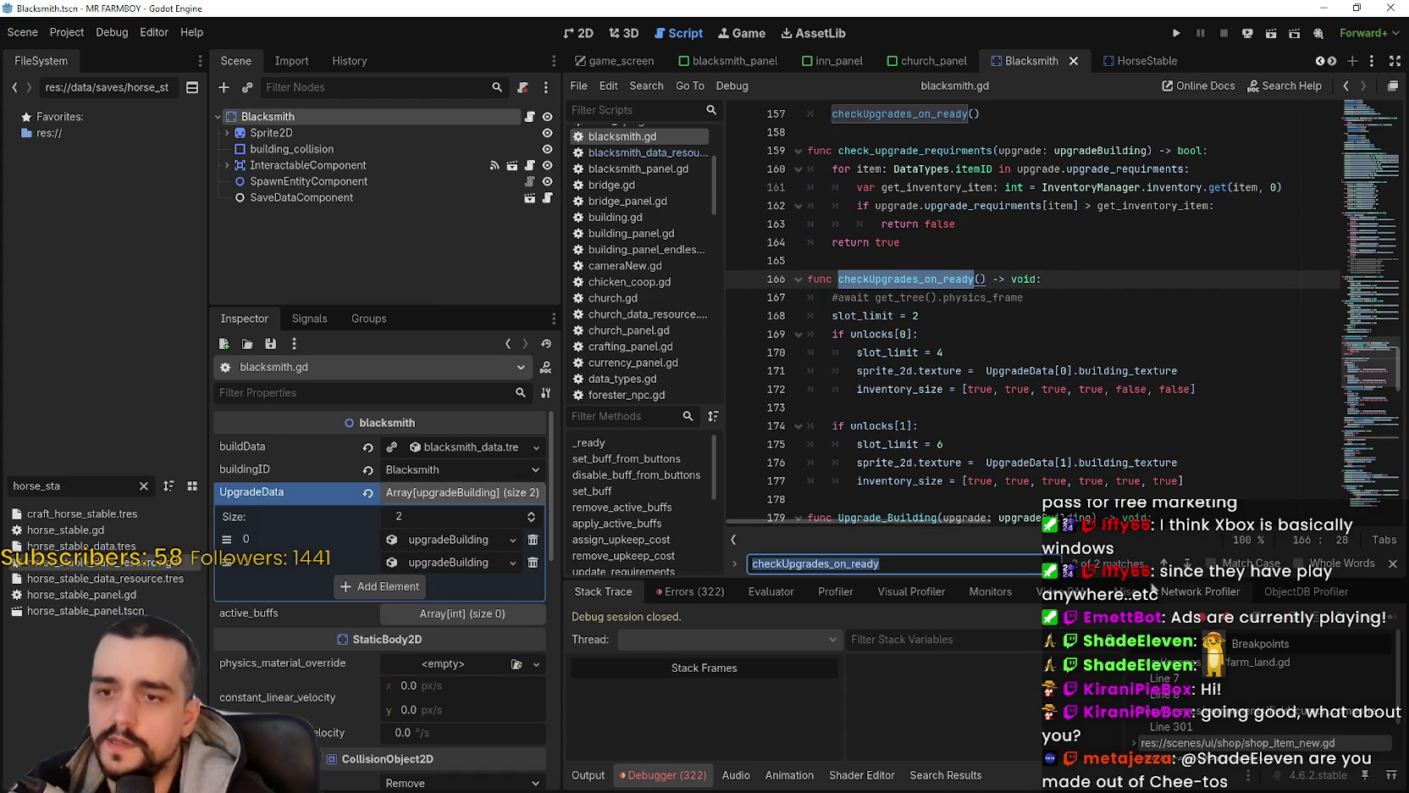
key(Return)
key(Up)
key(ctrl+d)
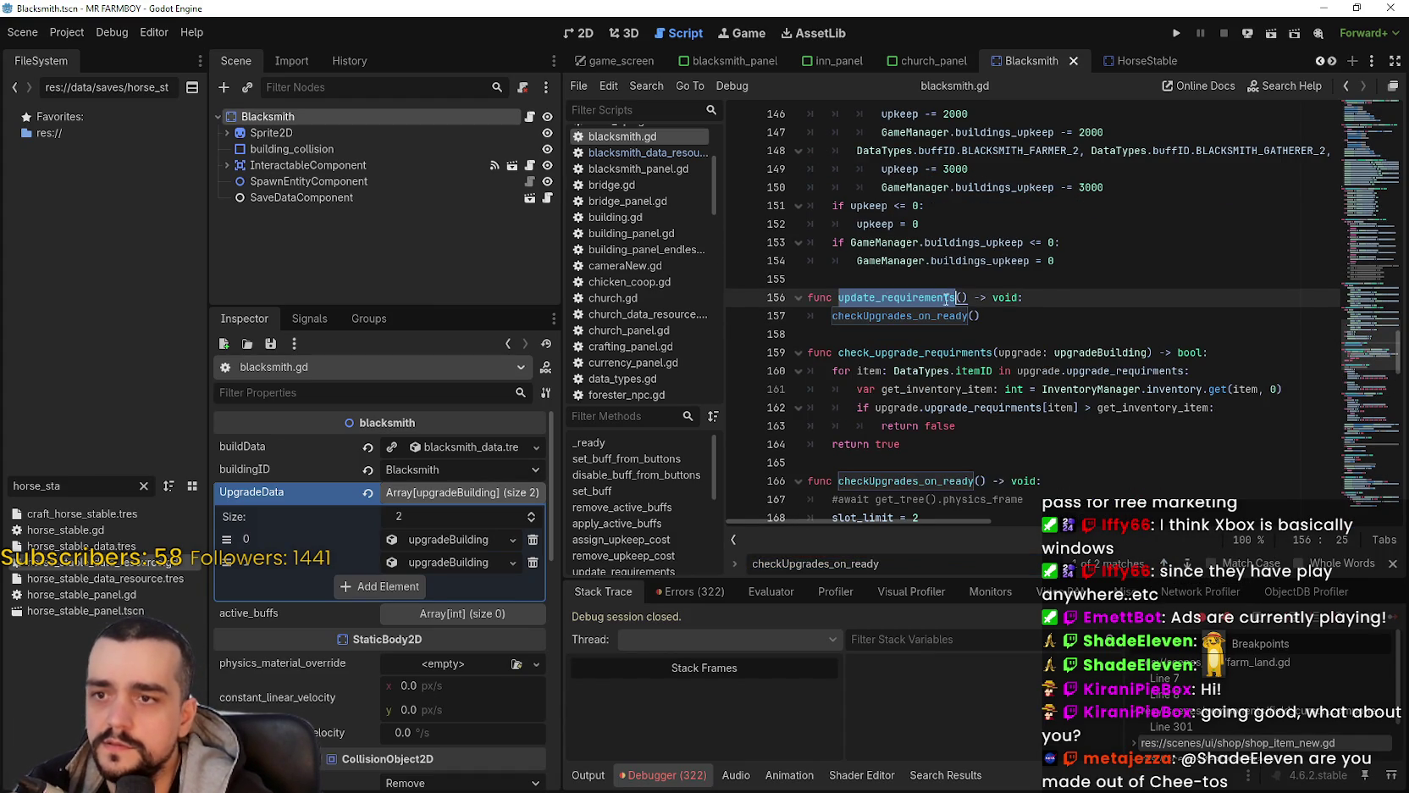
key(ctrl+f)
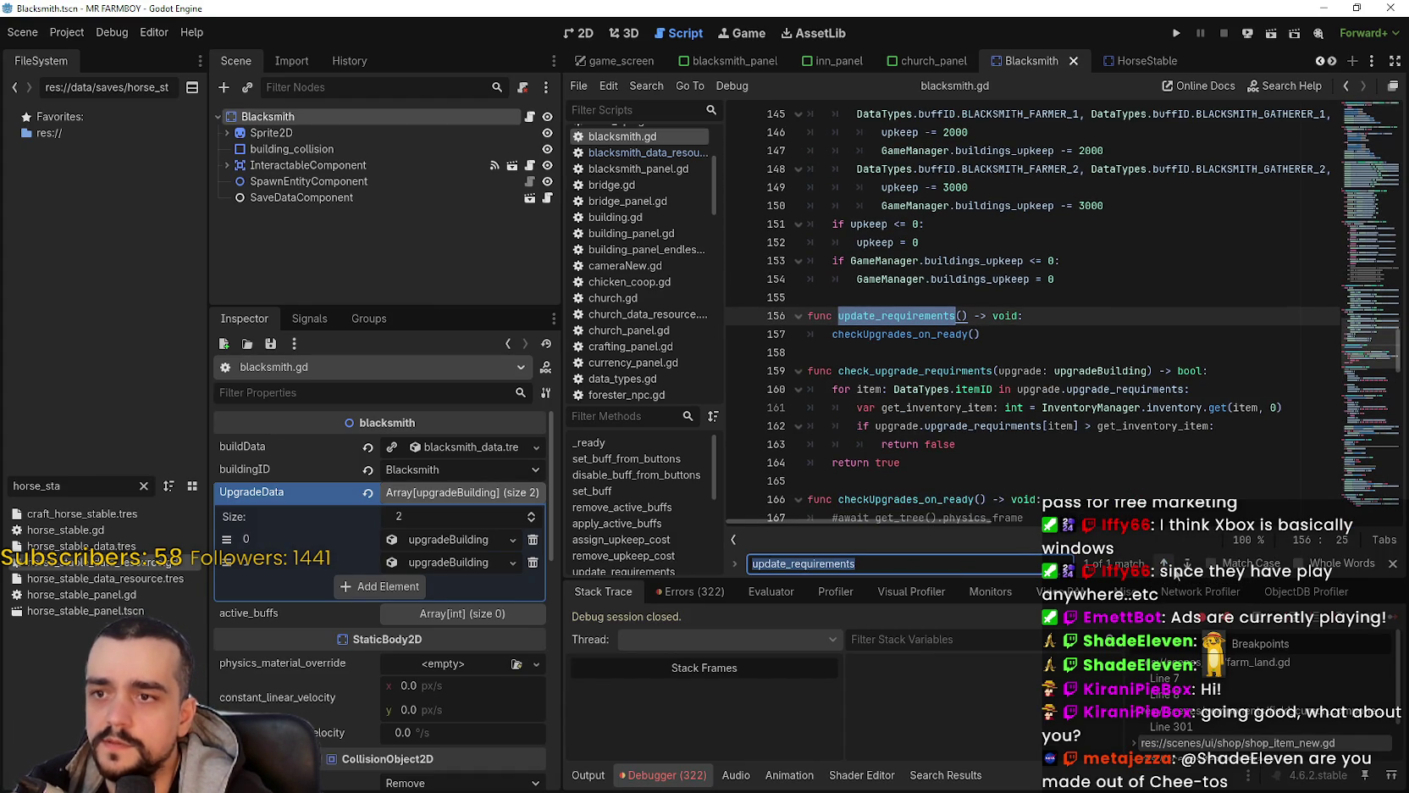
Step: Save the Blacksmith scene and put the caret on line 4 of blacksmith.gd
click(958, 351)
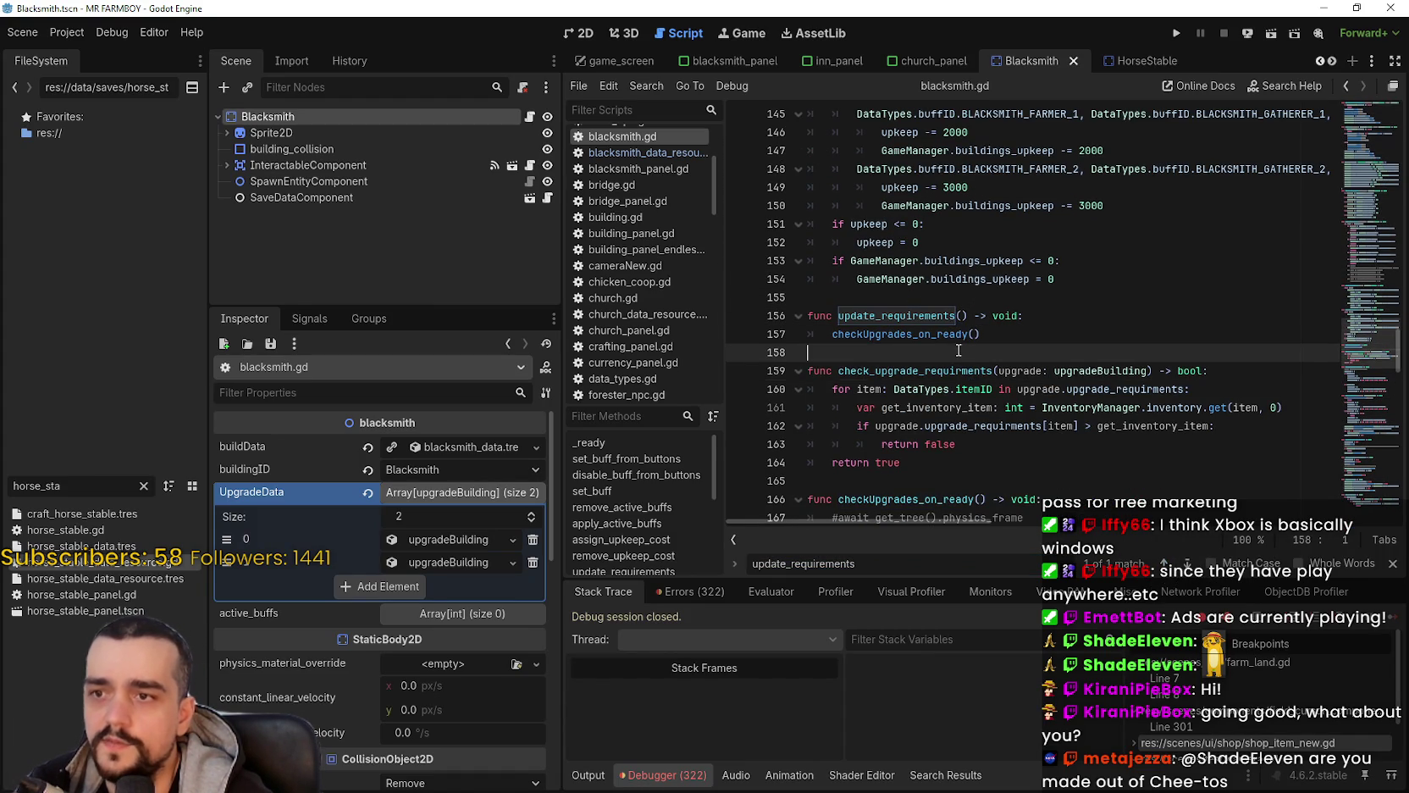
key(ctrl+s)
scroll(1359, 172, up, 3)
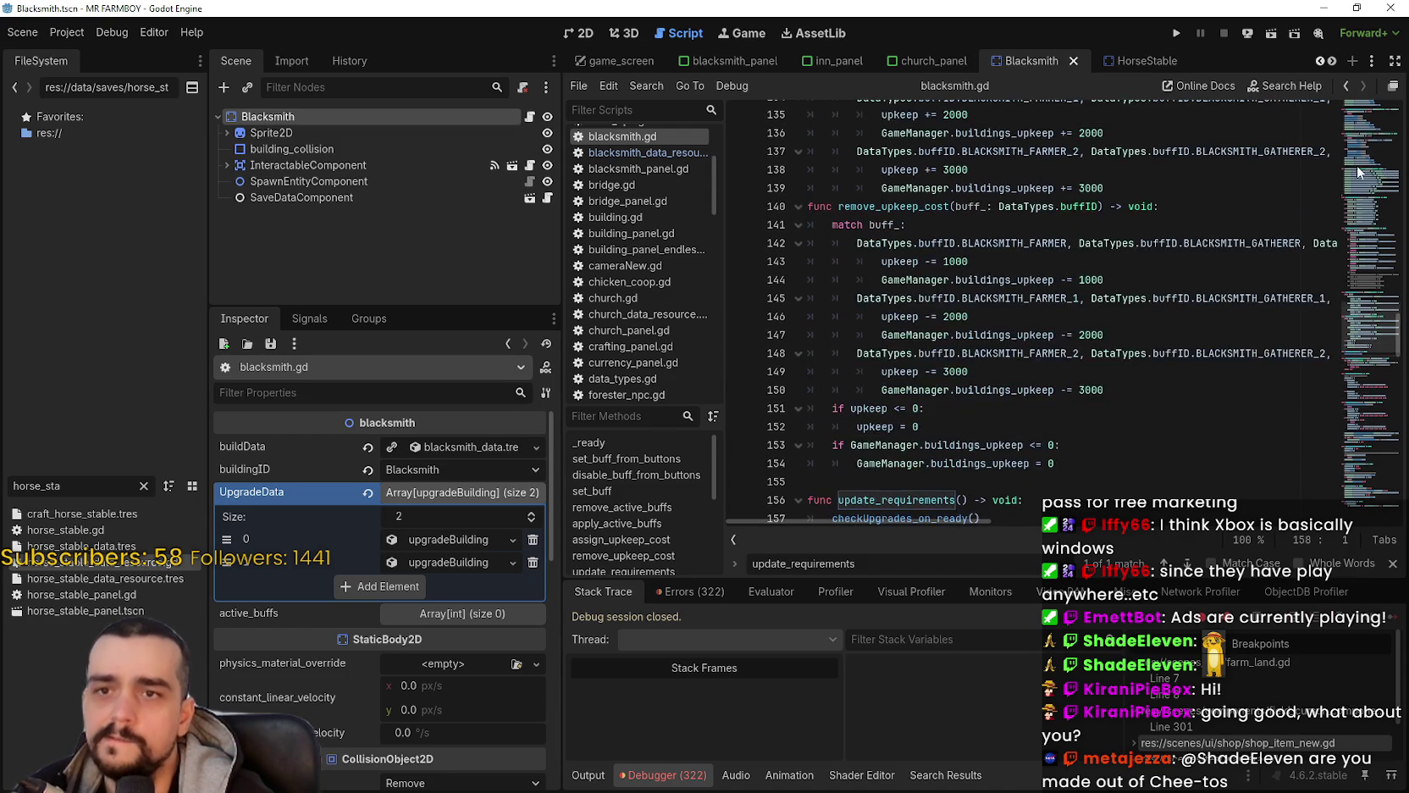
scroll(1359, 172, up, 15)
click(1111, 159)
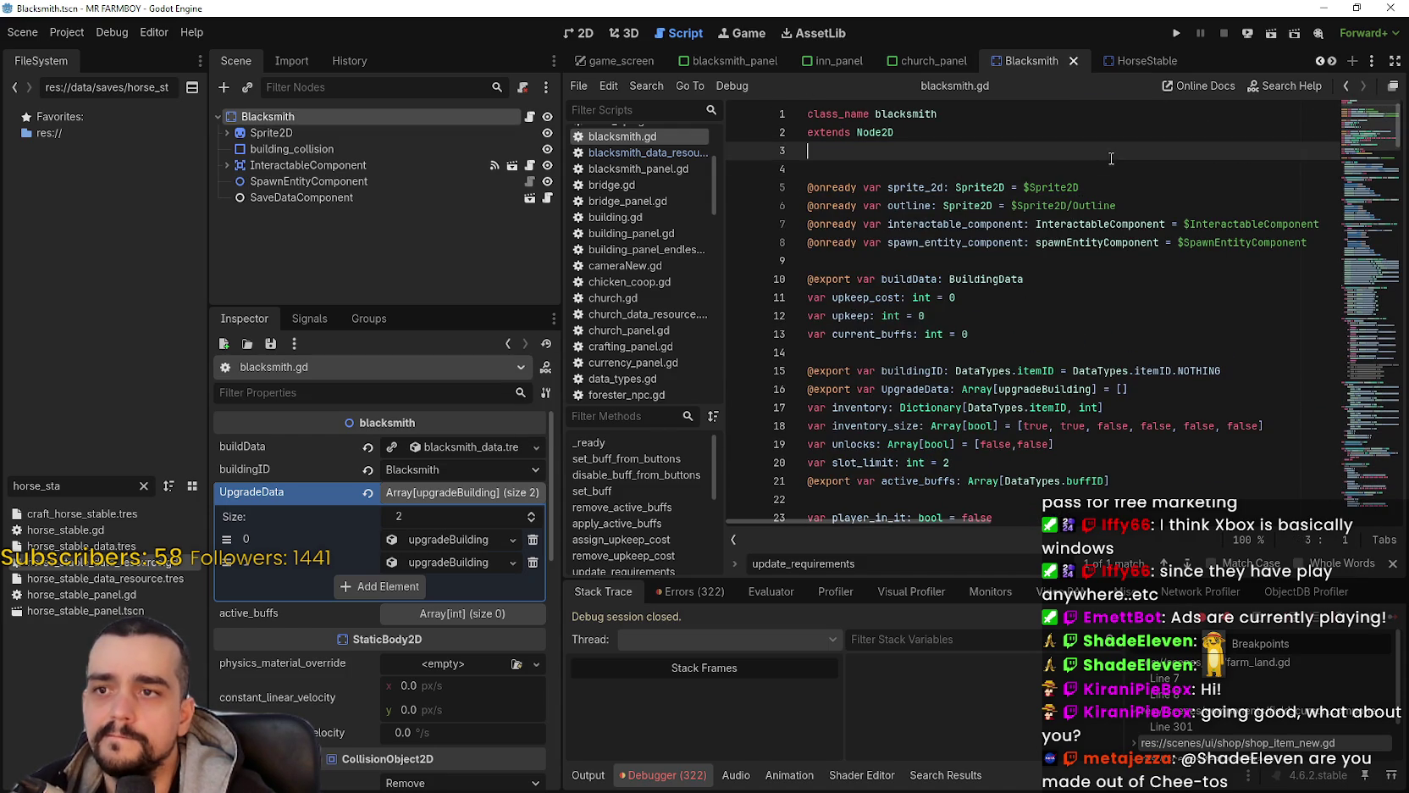
click(1115, 165)
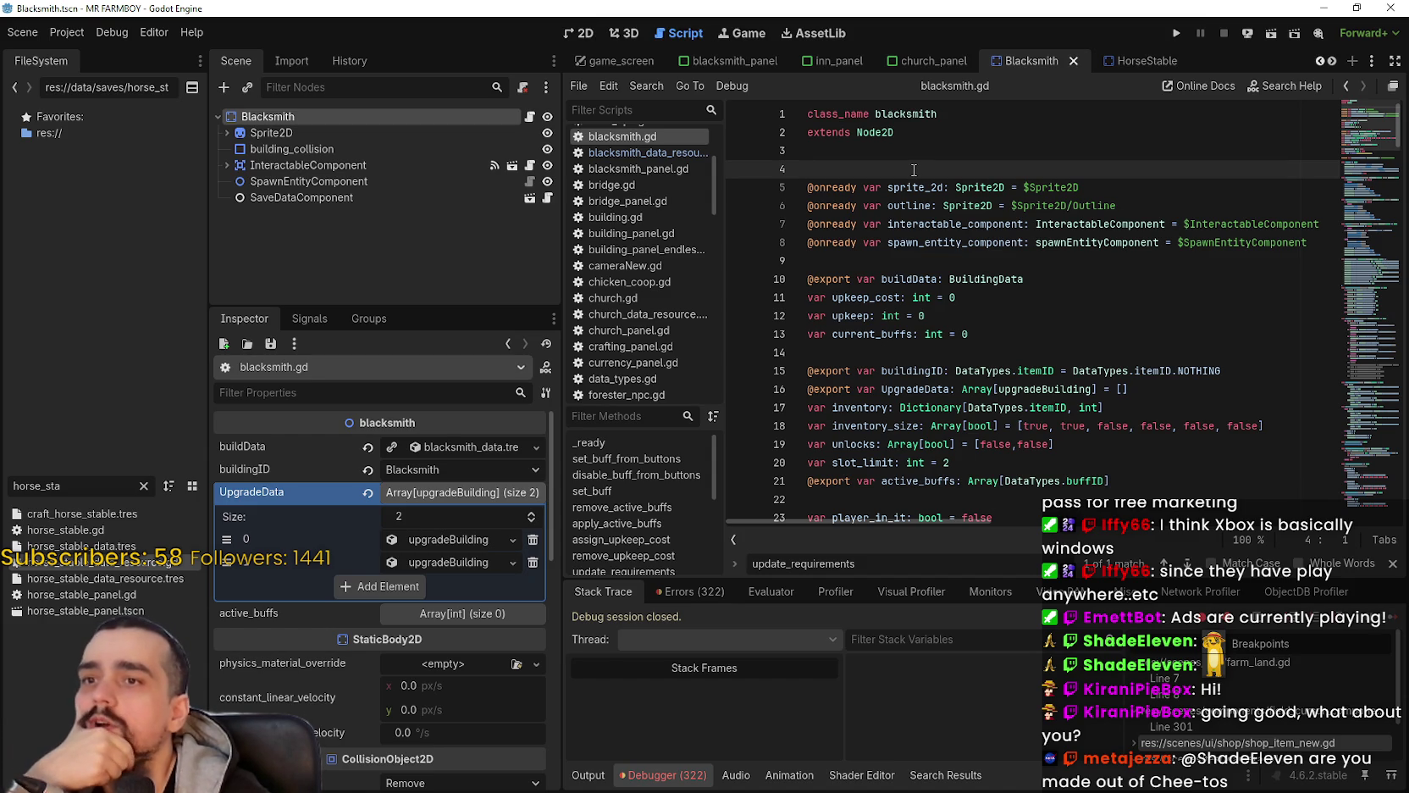
Step: In 2D view, filter FileSystem by 'adv', open AdvancementSystem.tscn, and select HouseToggleAdvButton
click(573, 32)
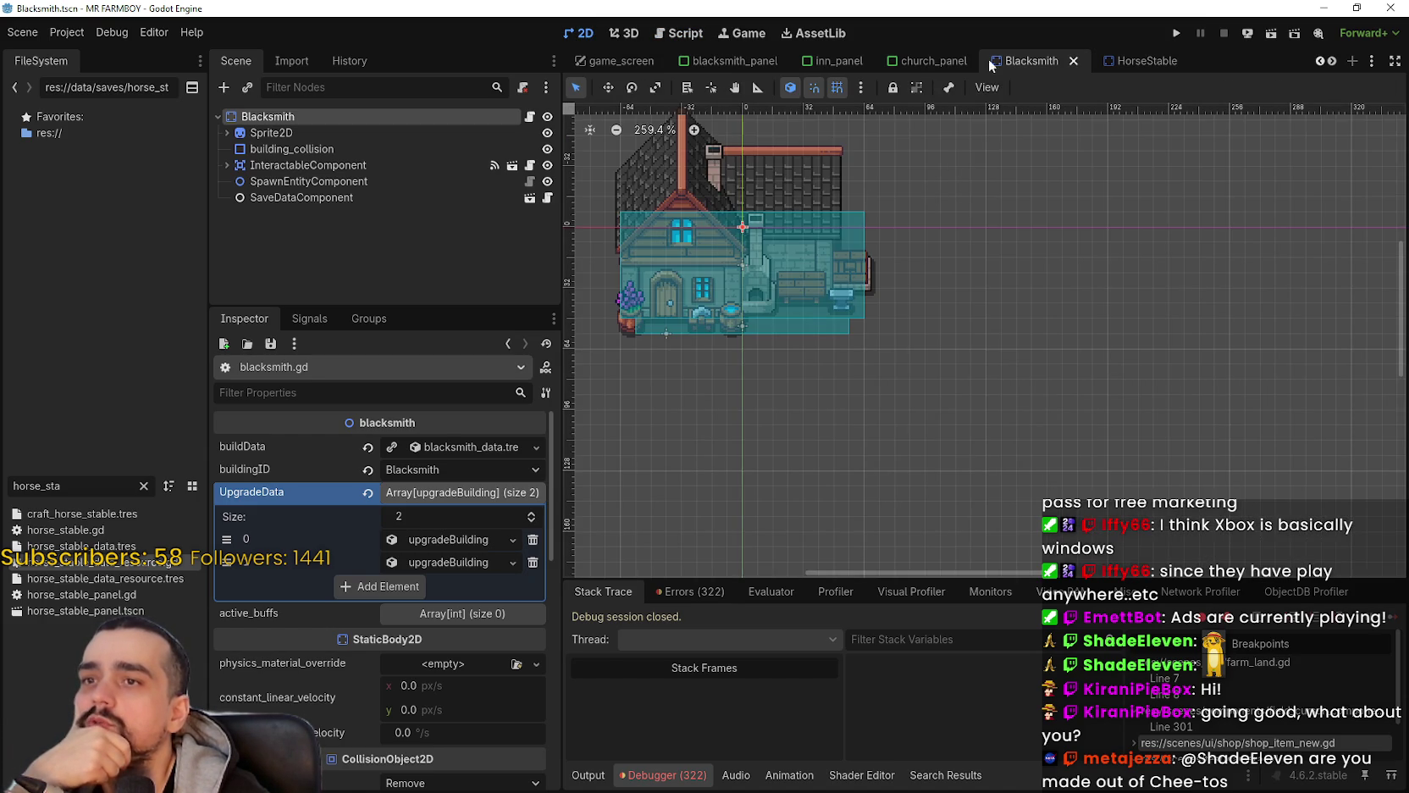
drag(68, 485, 4, 486)
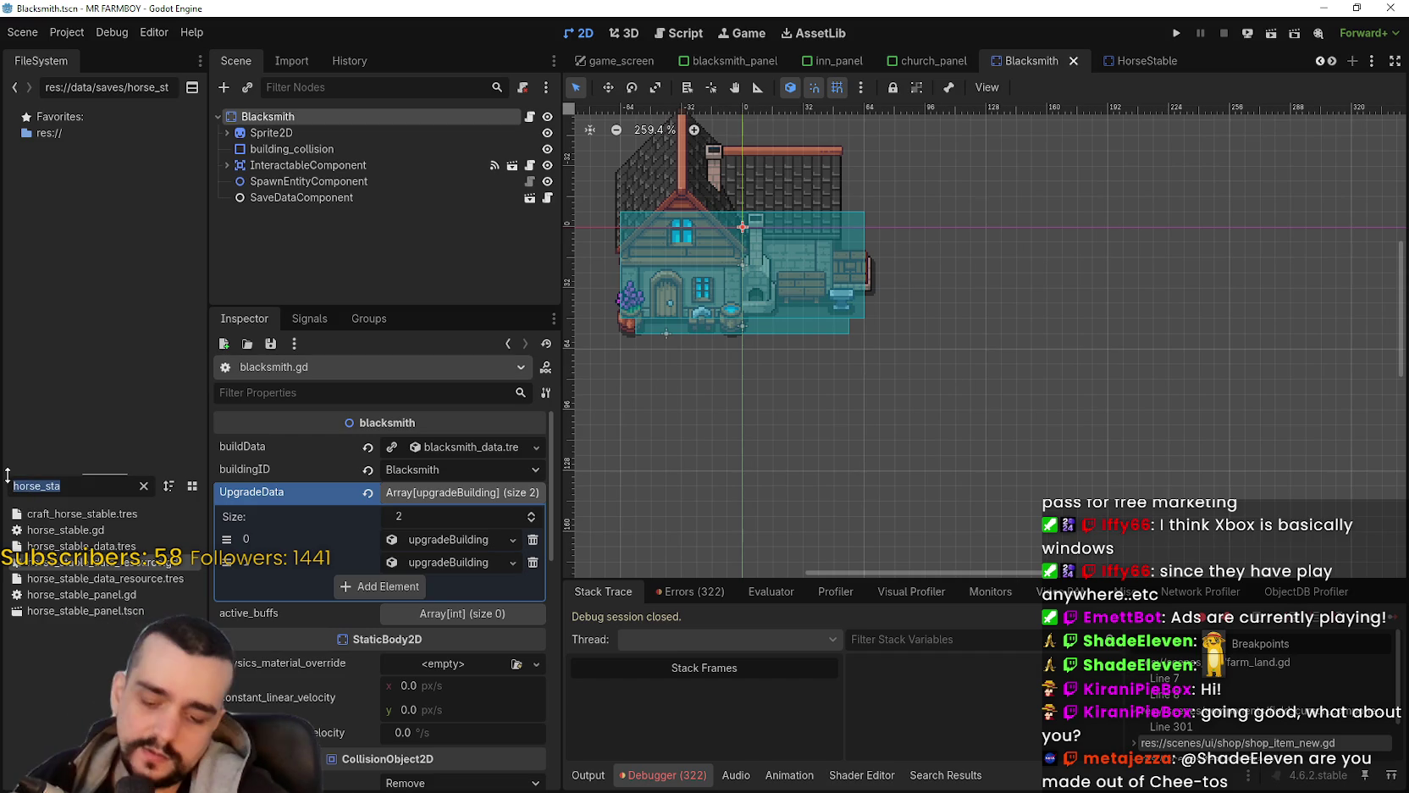
text(adv)
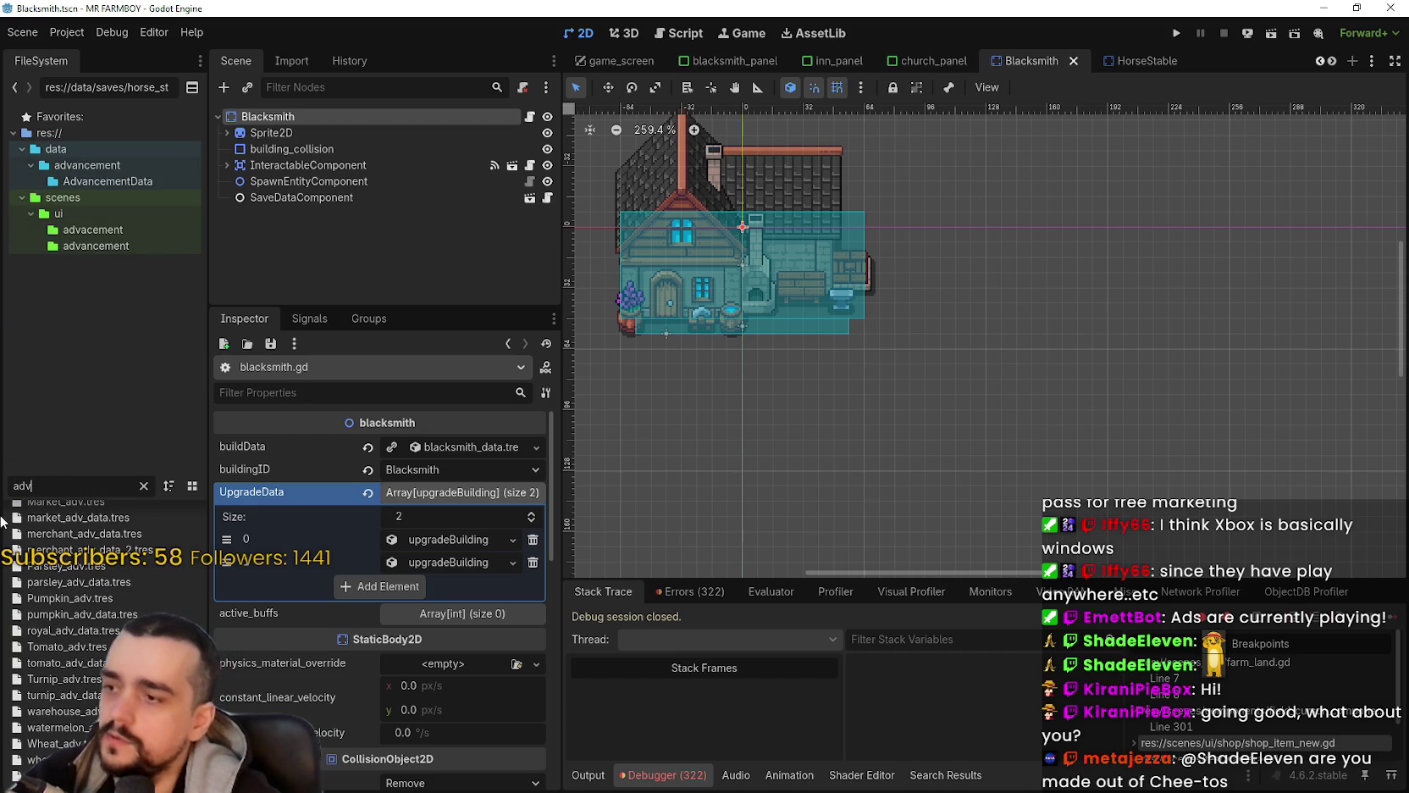
scroll(101, 609, up, 10)
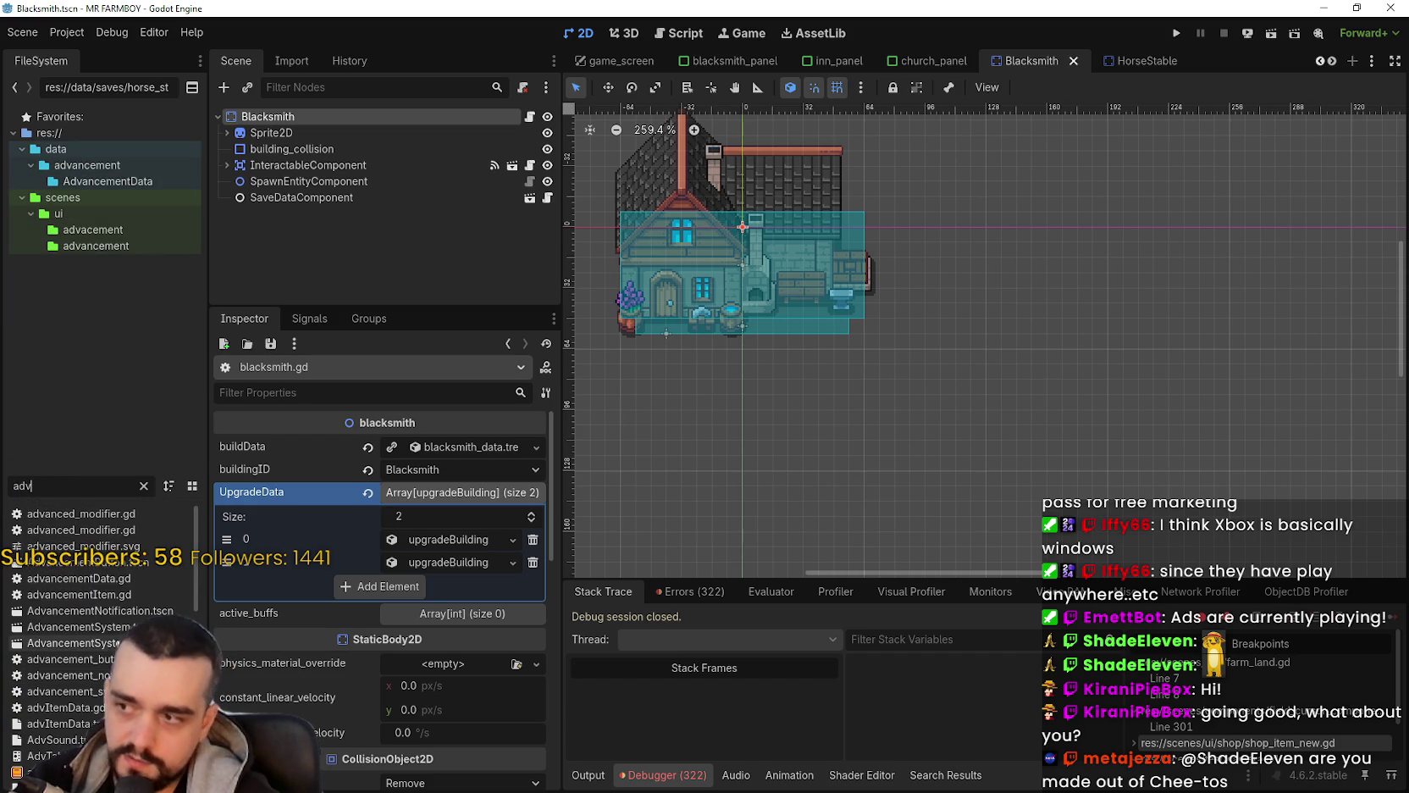
double_click(113, 637)
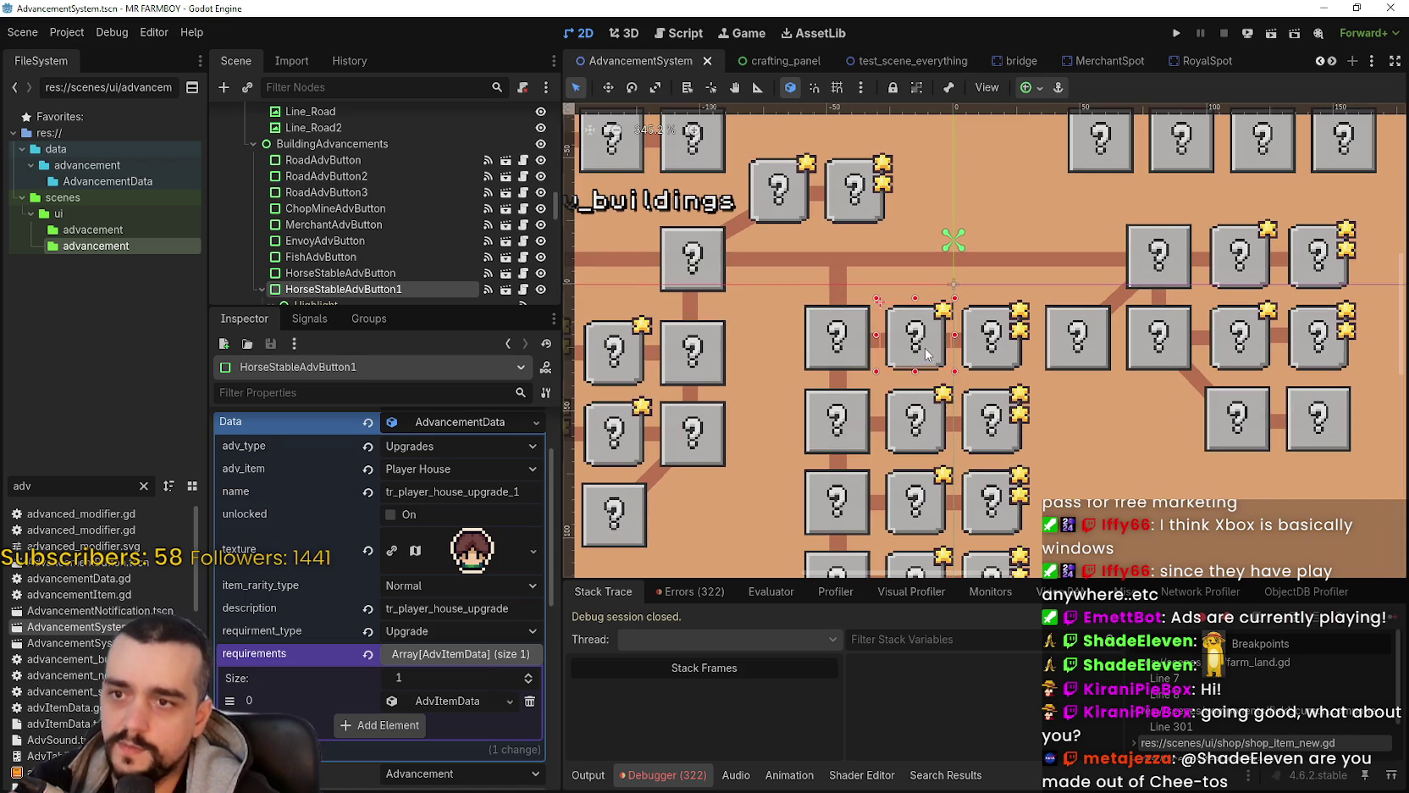
scroll(919, 360, down, 1)
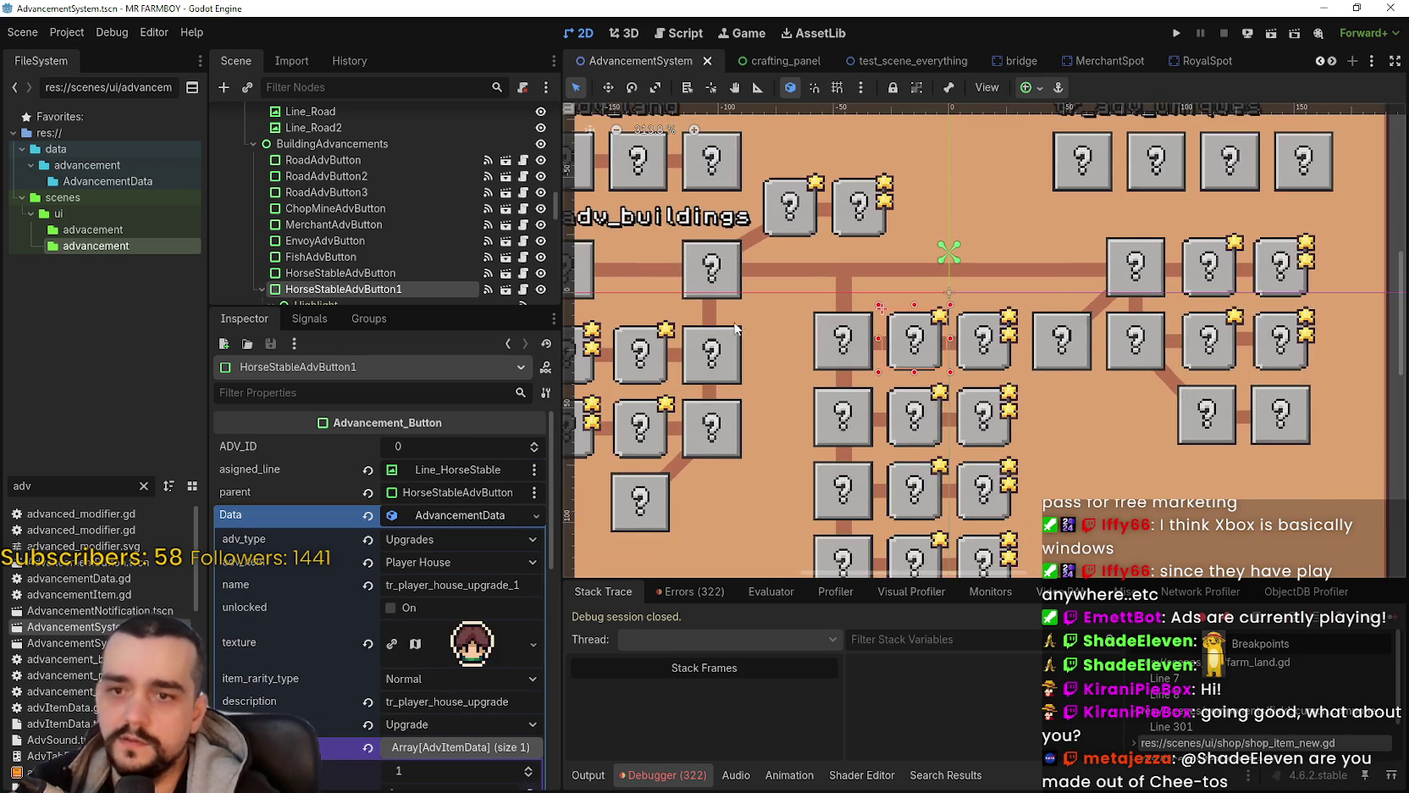
scroll(736, 329, down, 1)
click(652, 371)
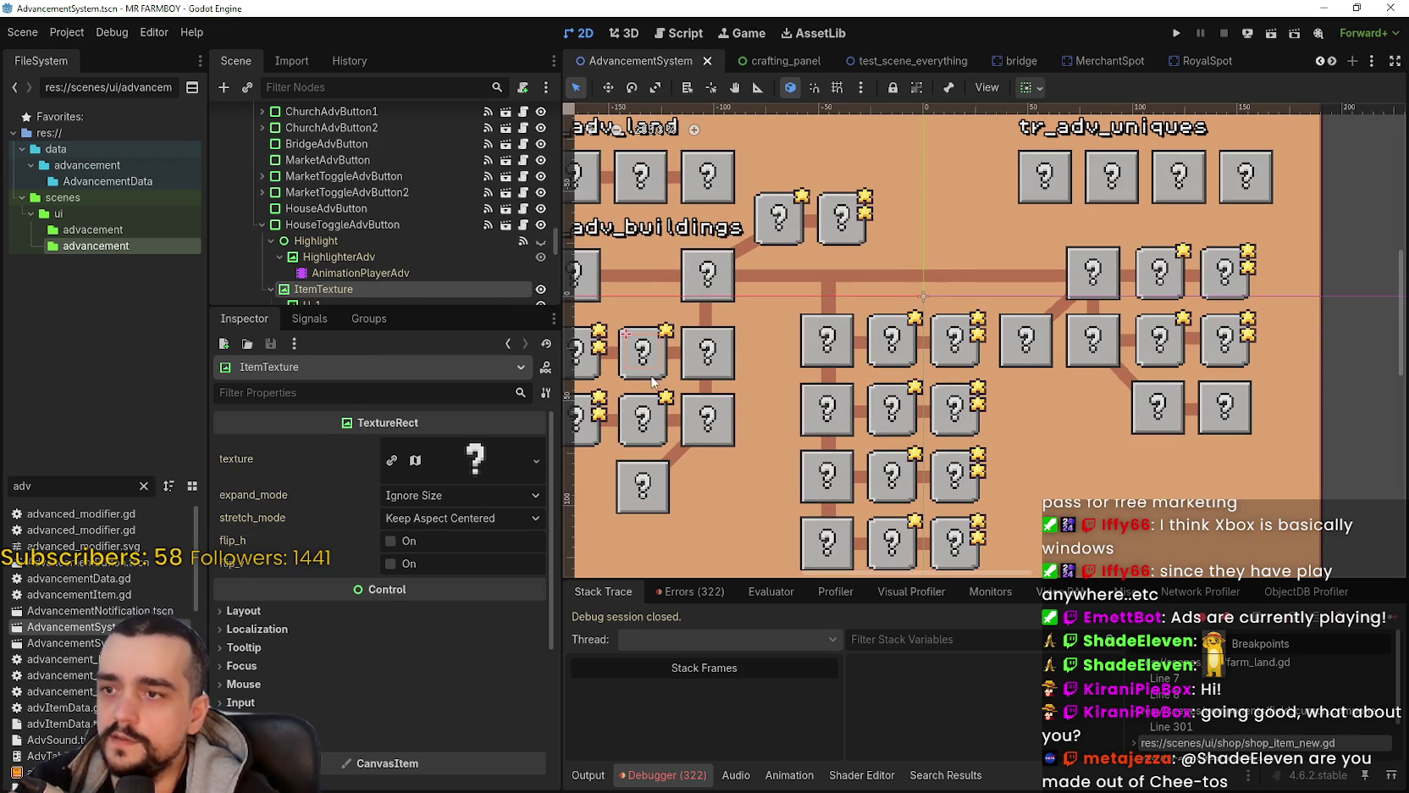
click(652, 381)
Step: Expand the house toggle button's requirements to inspect its first requirement
click(428, 671)
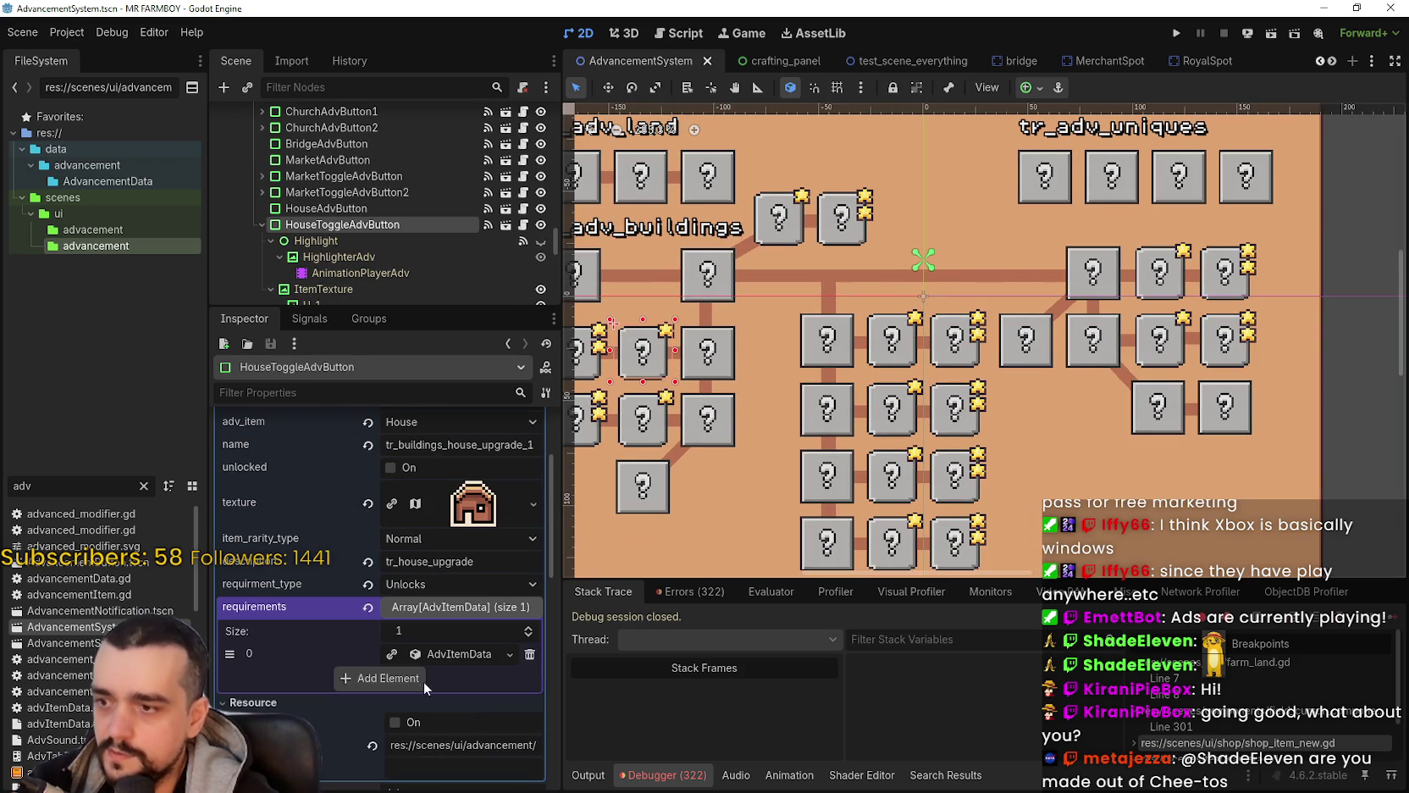
click(443, 653)
scroll(482, 737, down, 1)
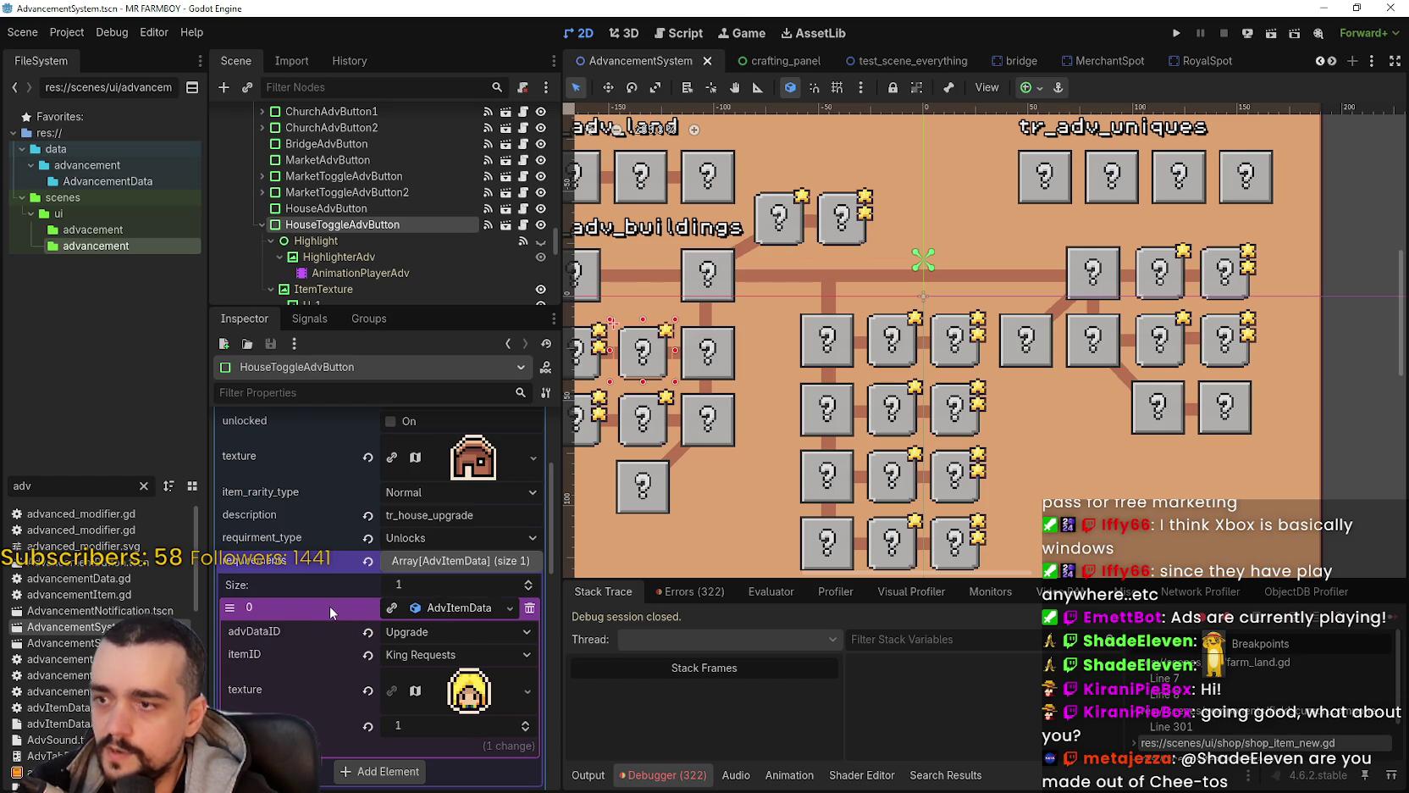
right_click(329, 605)
click(405, 627)
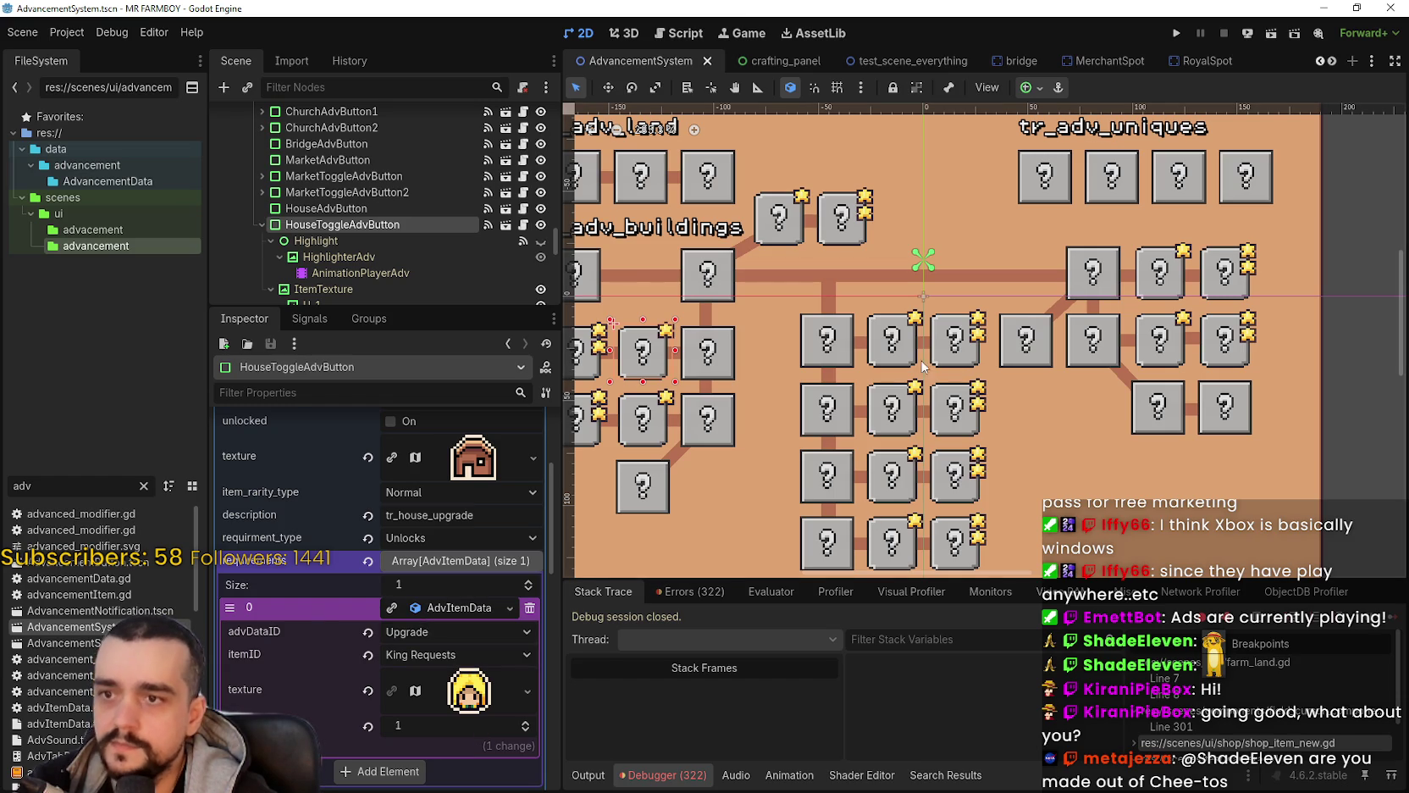
Step: On HorseStableAdvButton1, remove the Player House requirement and add an empty requirement slot
click(875, 359)
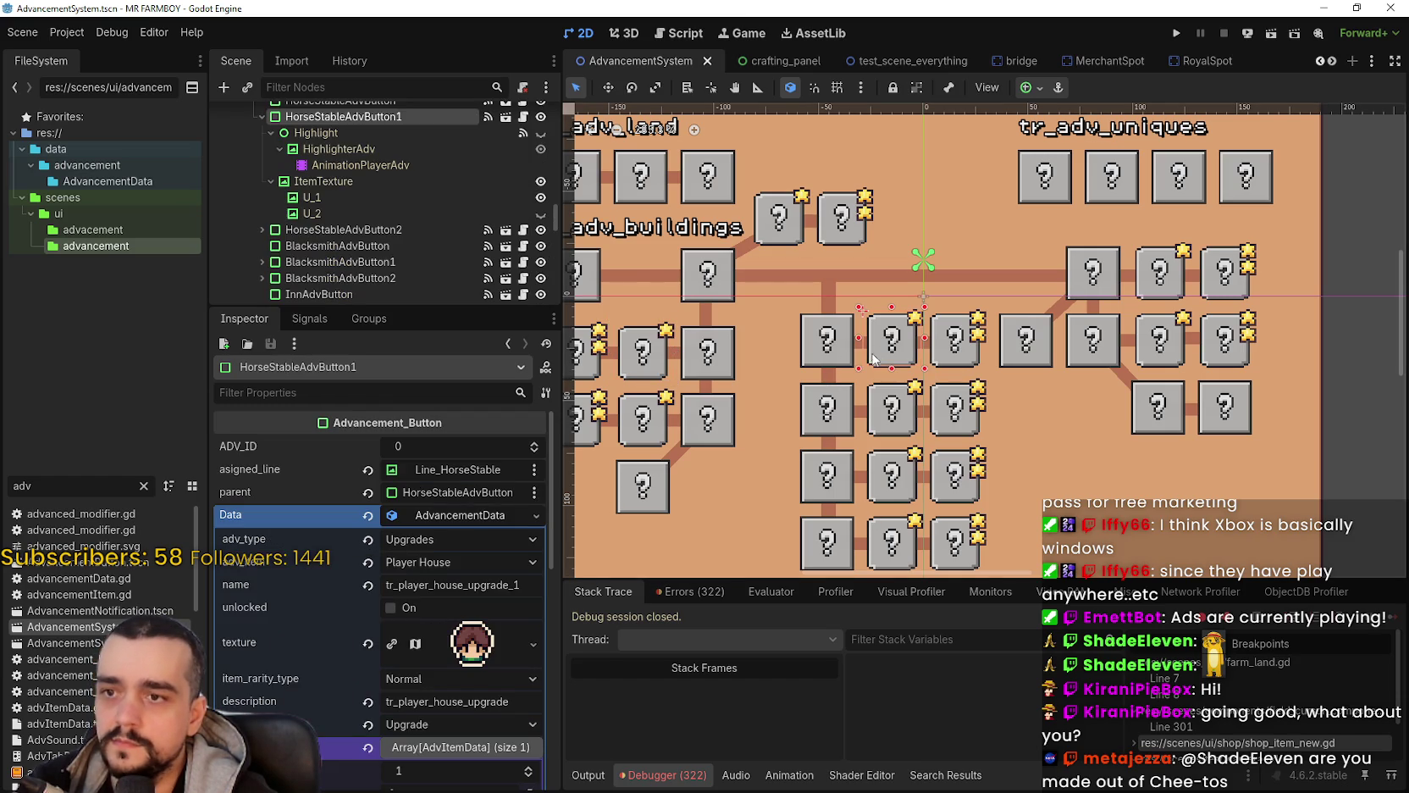
scroll(452, 595, down, 3)
click(430, 658)
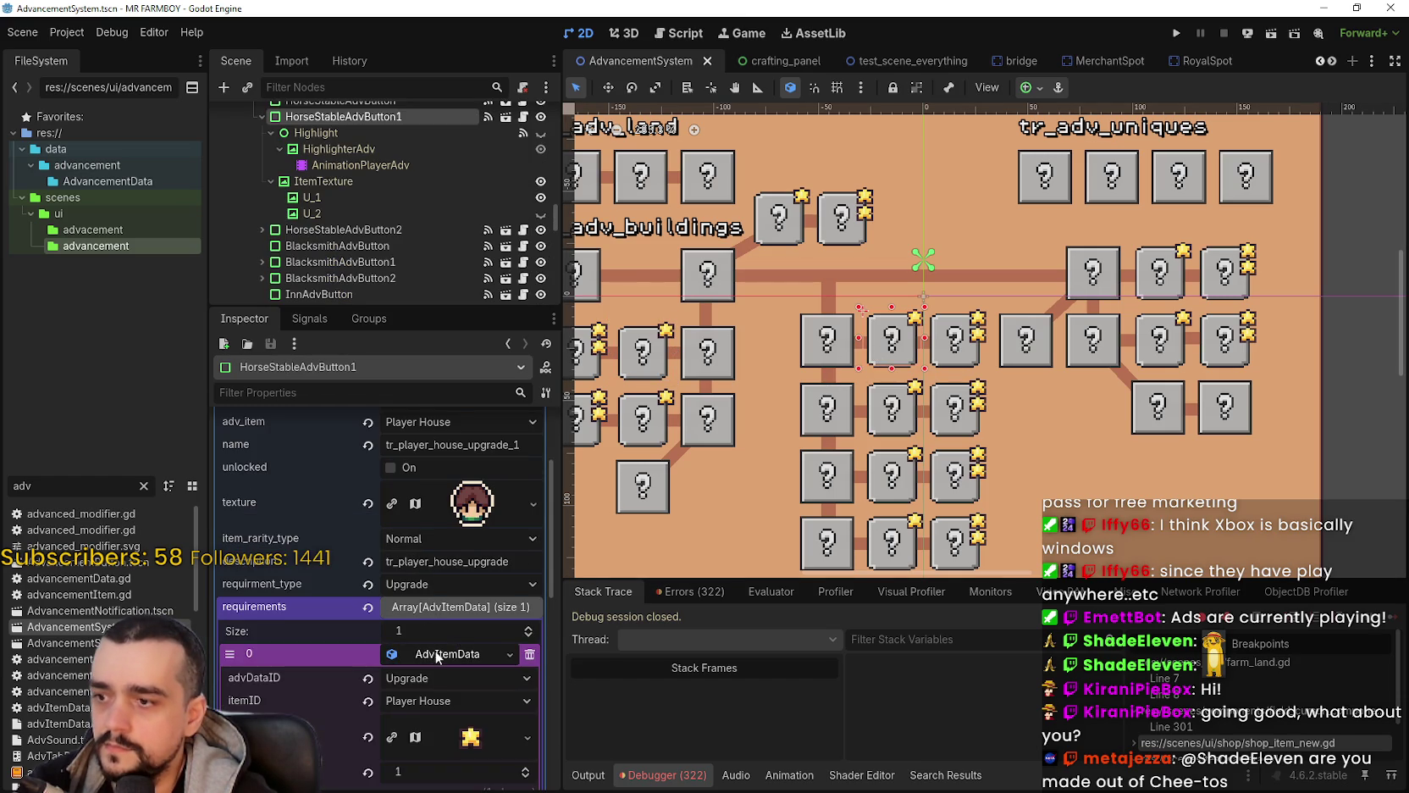
scroll(482, 610, down, 2)
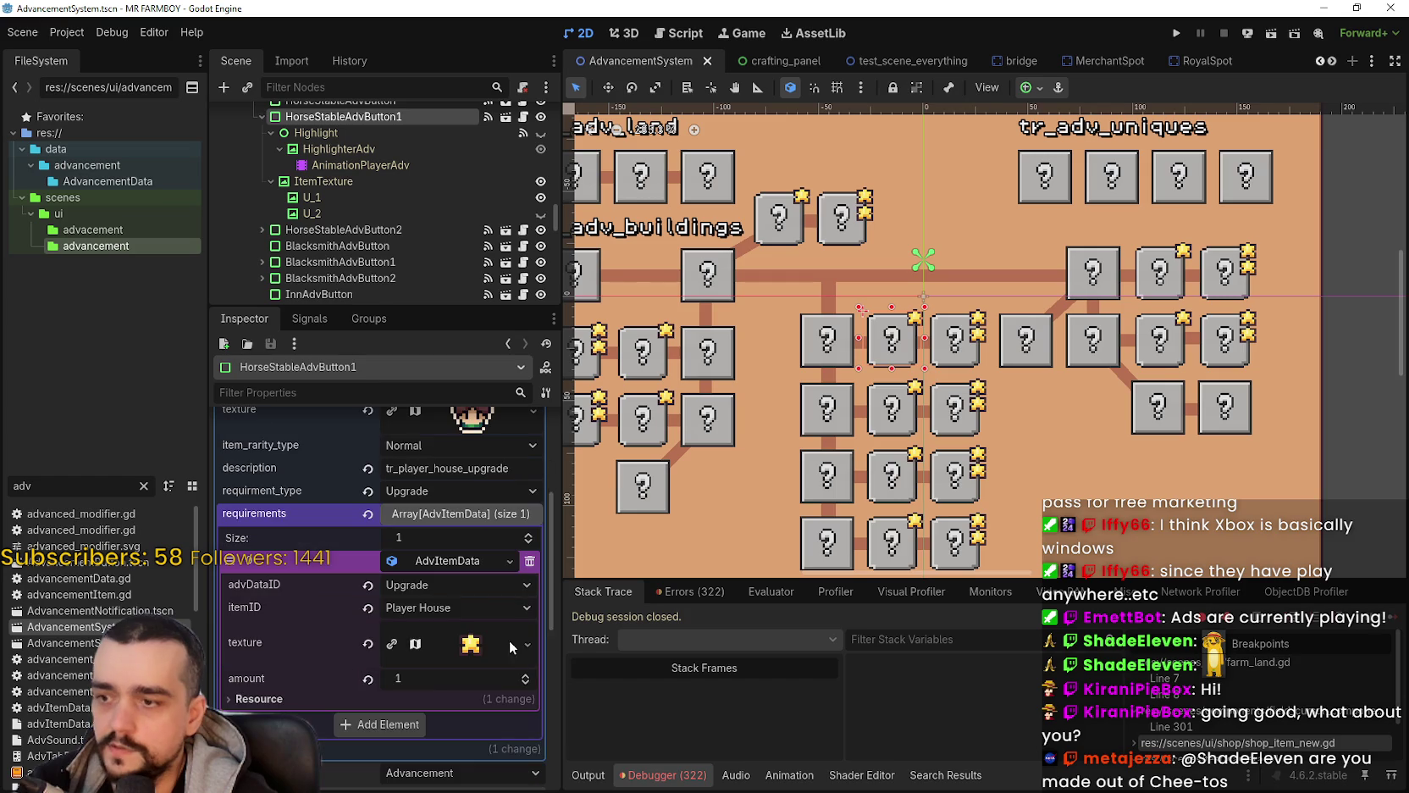
click(530, 562)
right_click(332, 518)
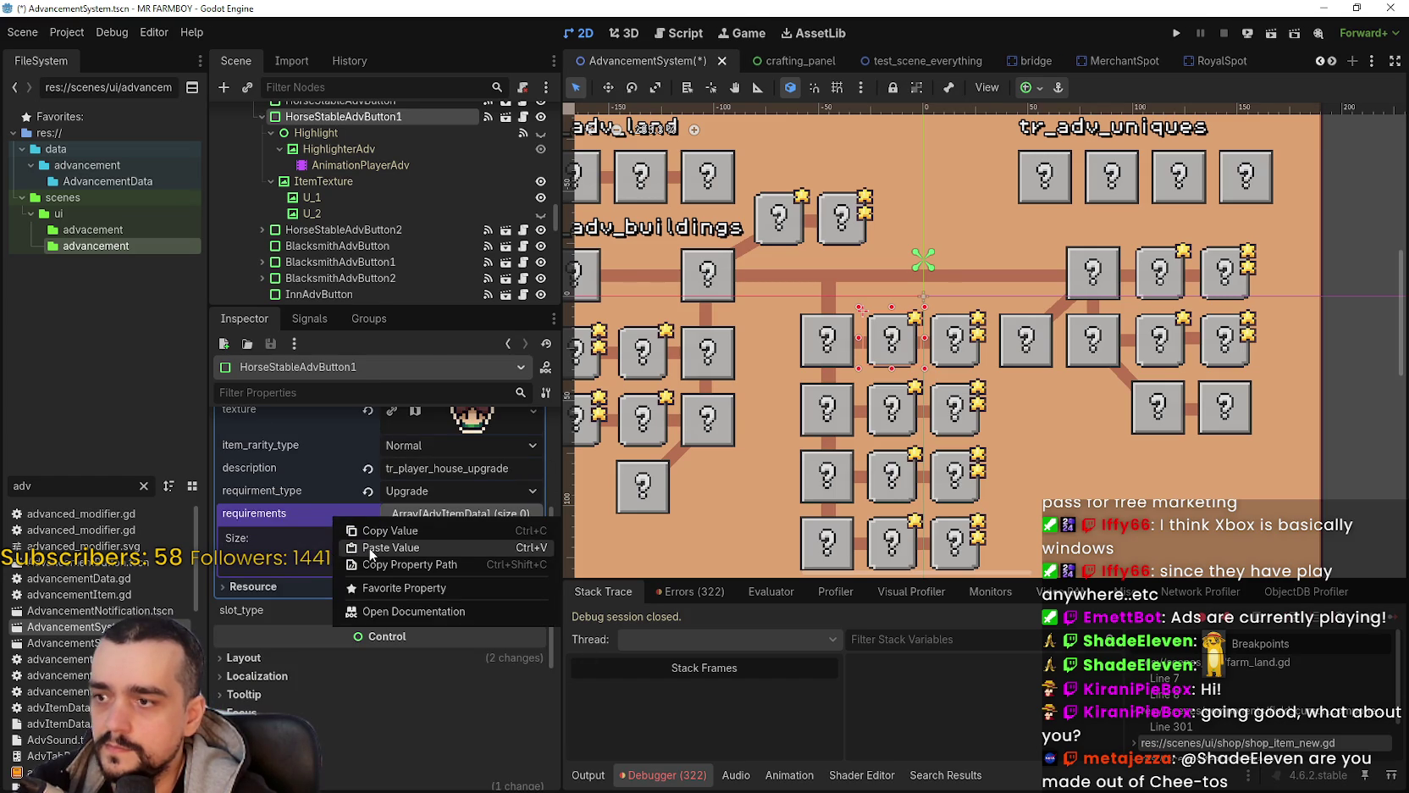
click(371, 548)
click(372, 561)
click(441, 560)
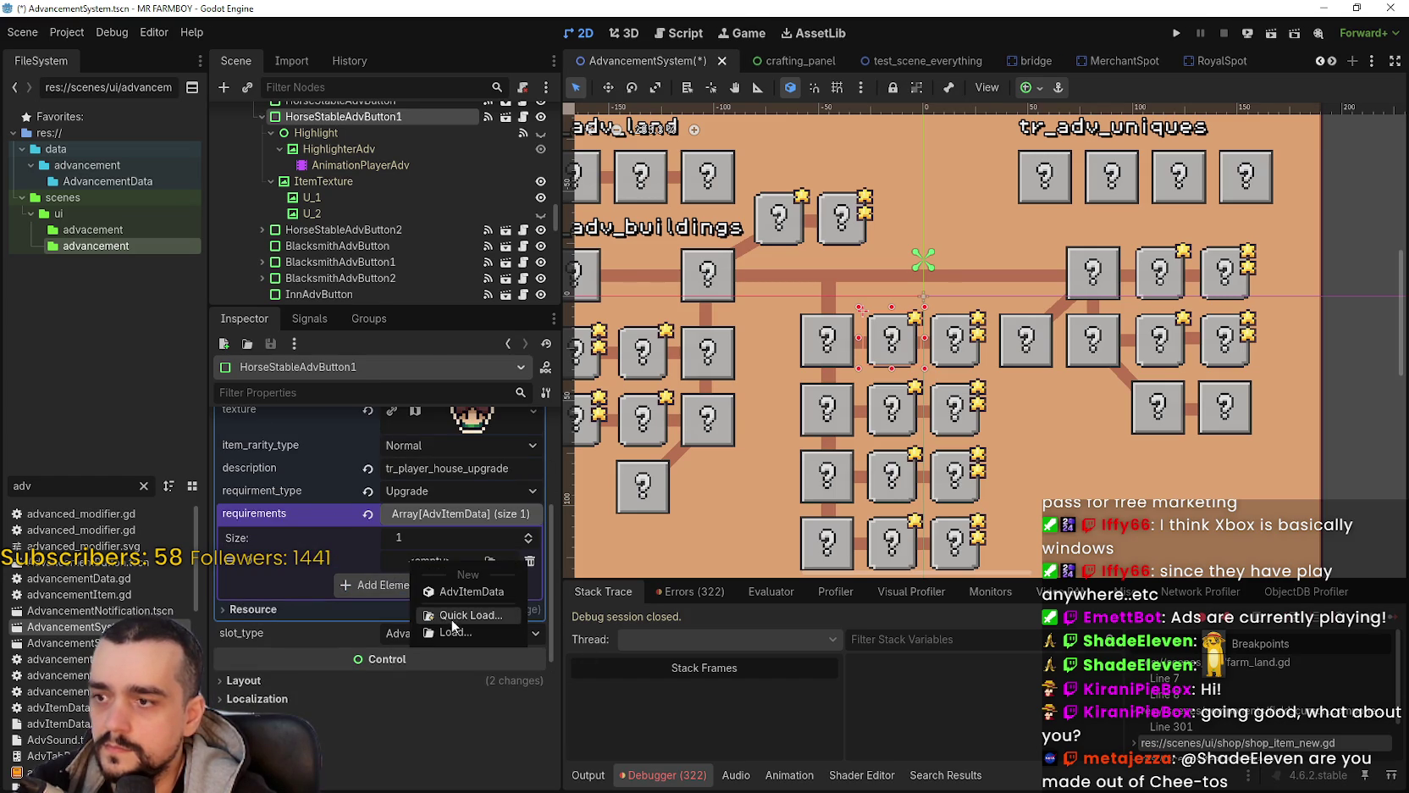
click(511, 563)
click(512, 562)
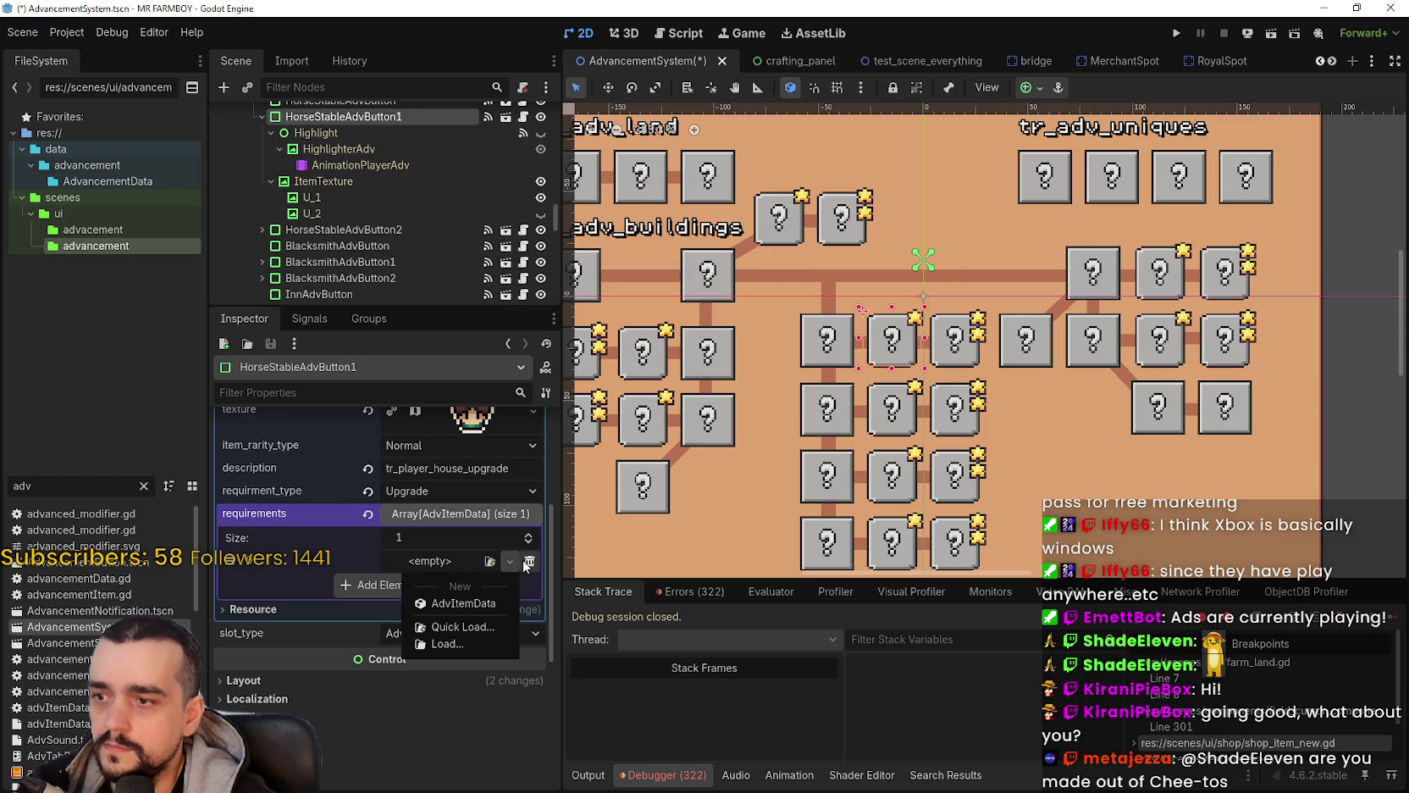
click(416, 559)
click(416, 559)
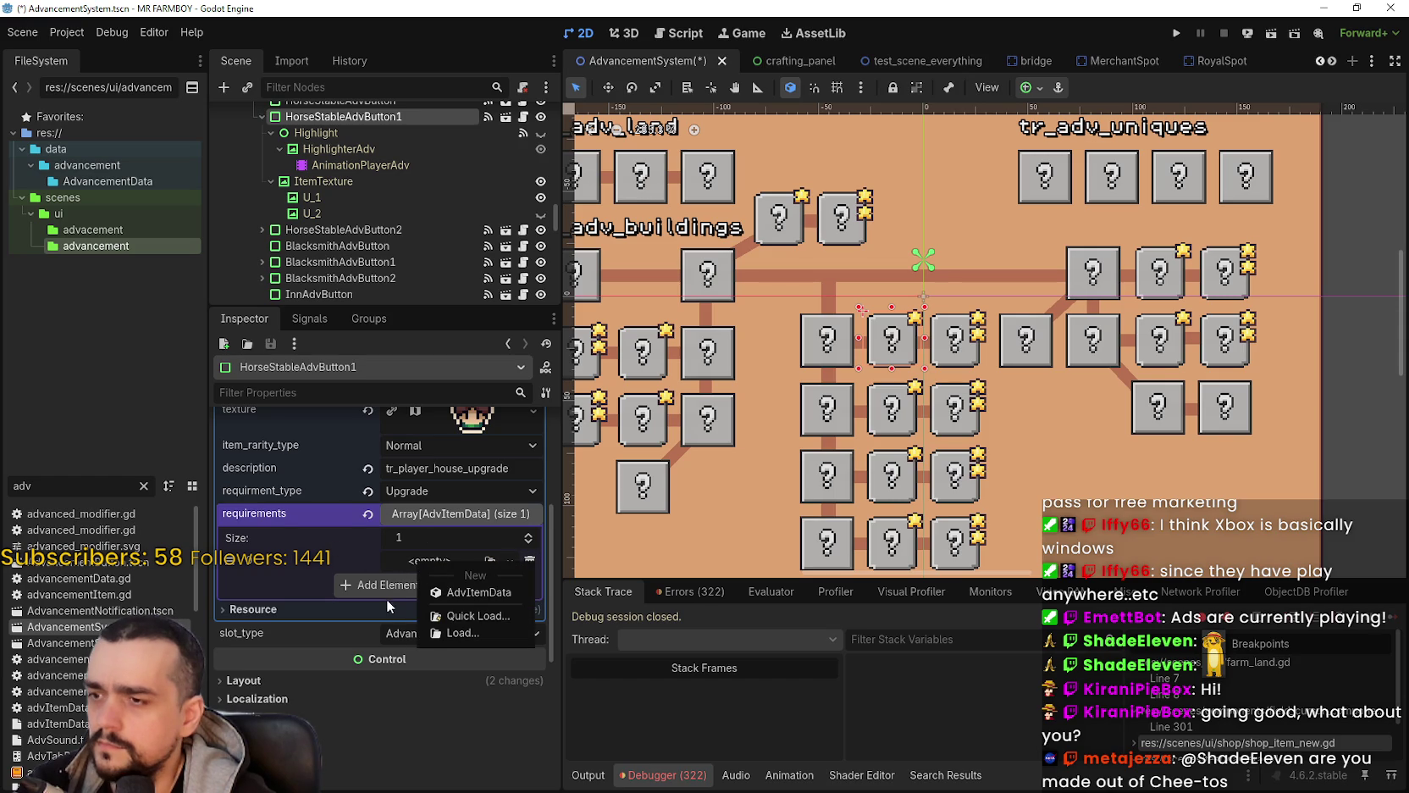
click(392, 559)
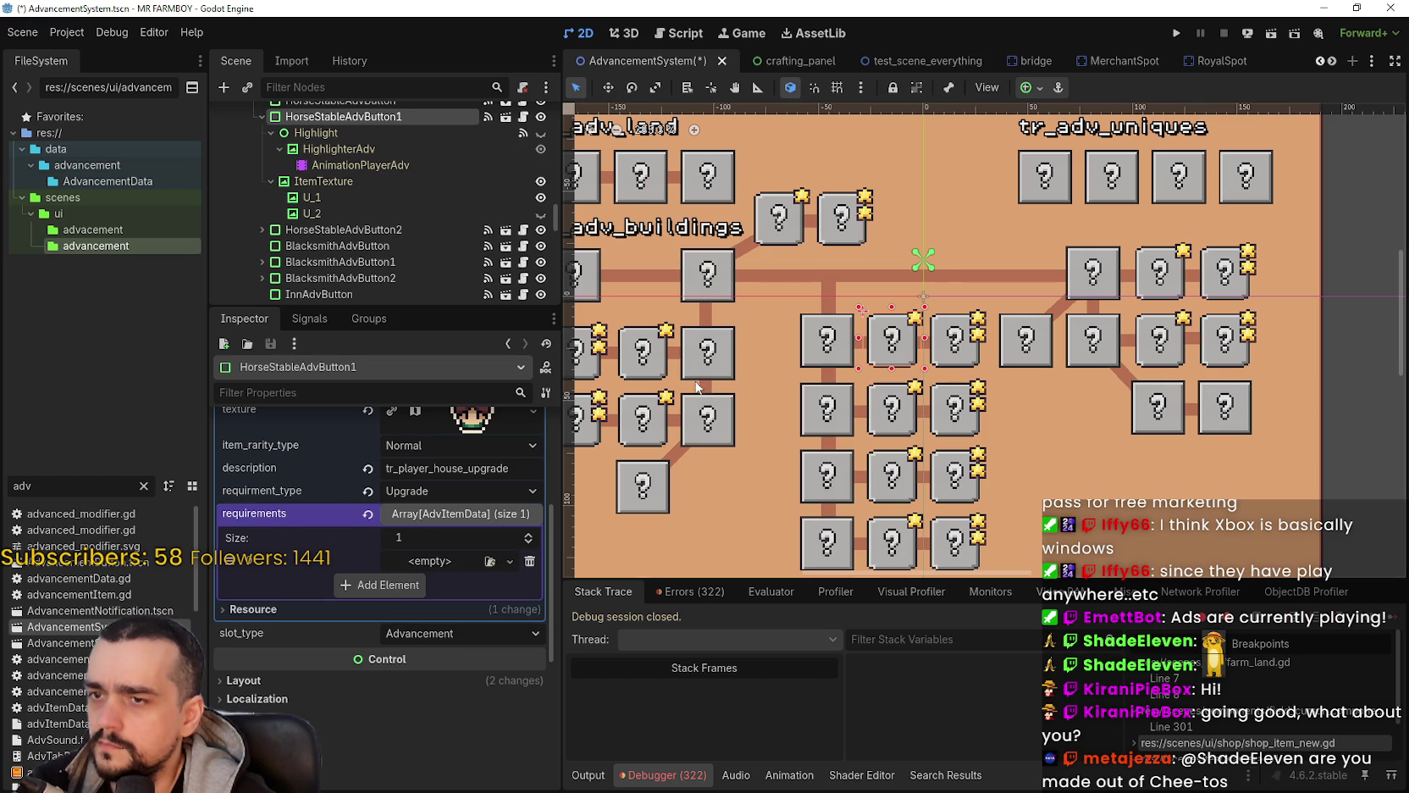
Step: Copy the house button's King Requests requirement and paste it into HorseStableAdvButton1's empty slot
click(640, 375)
right_click(448, 613)
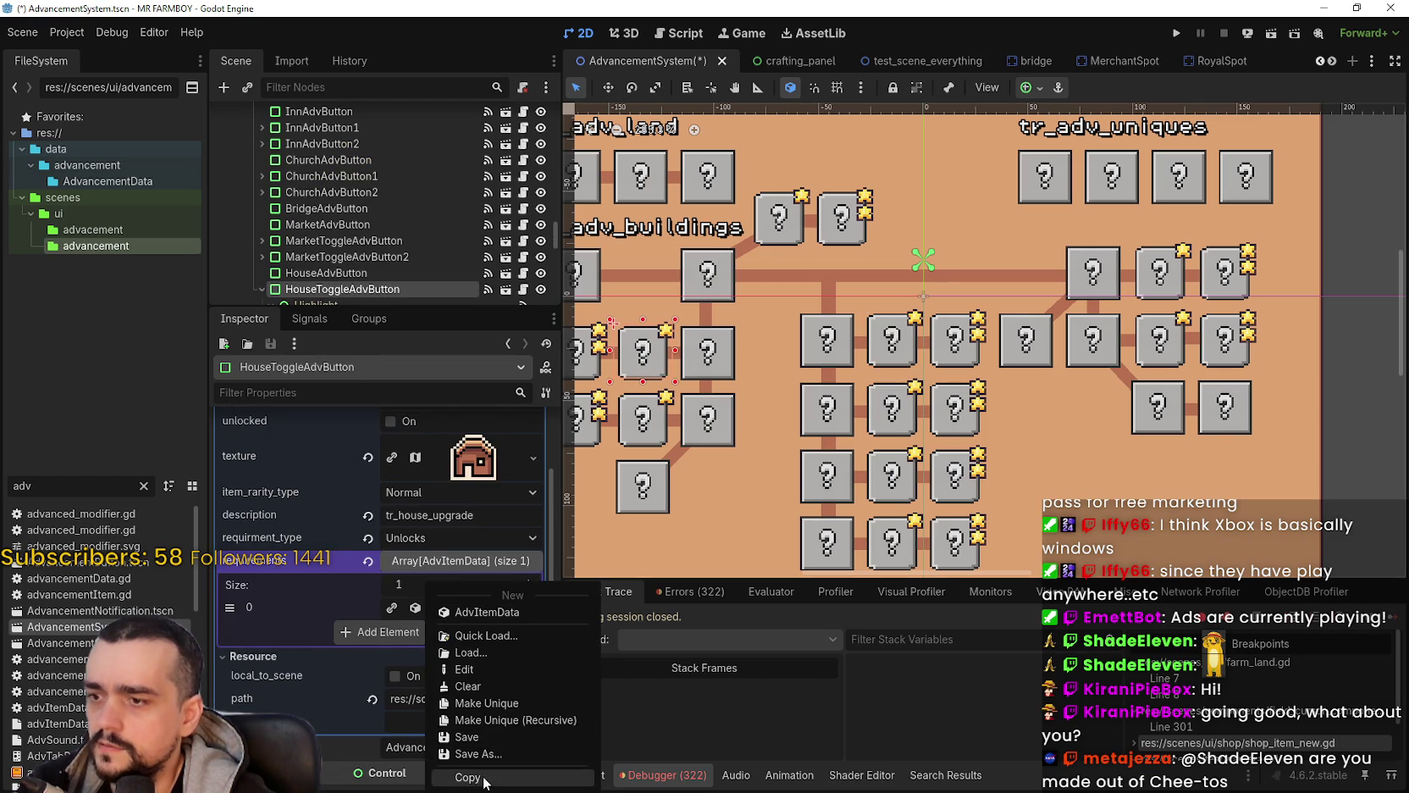
key(Escape)
click(879, 361)
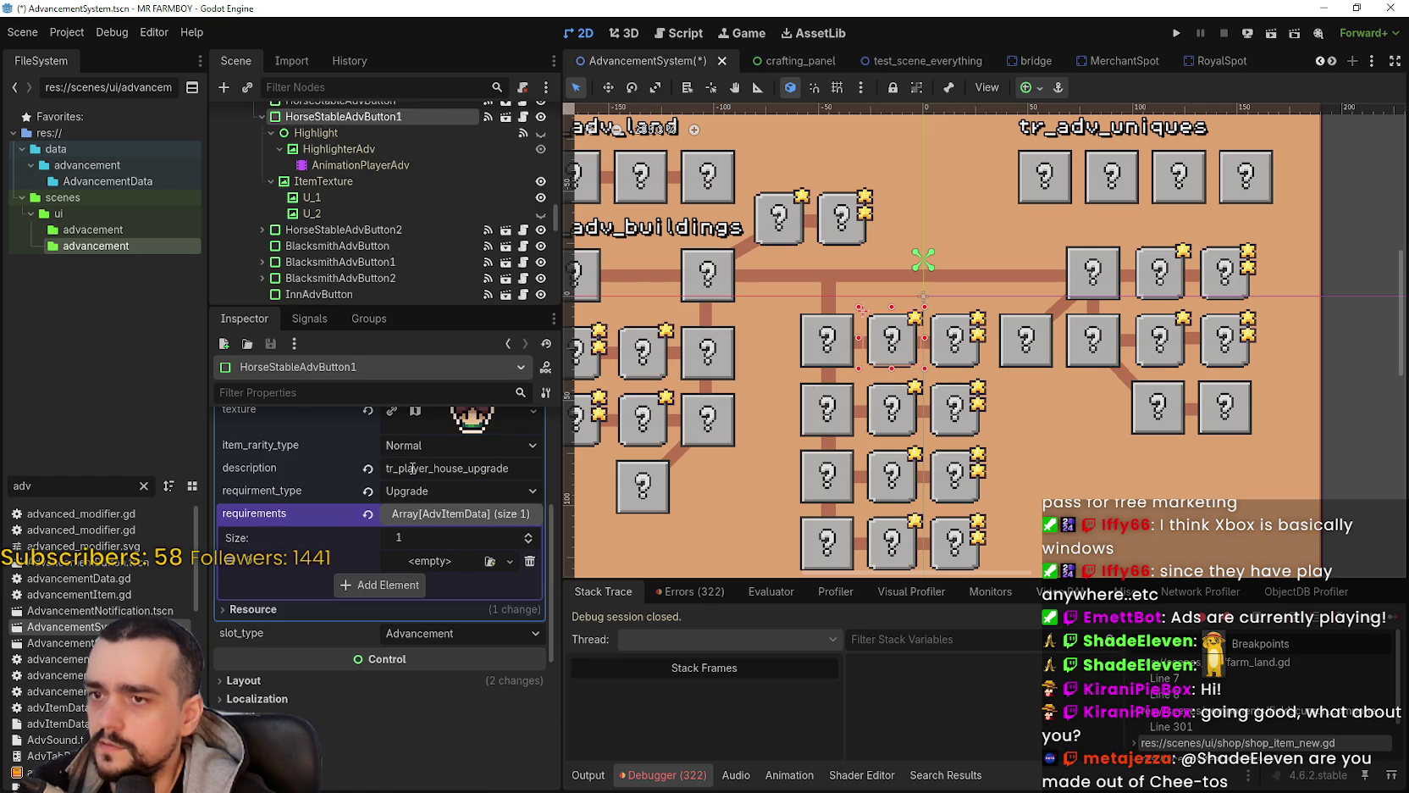
right_click(428, 566)
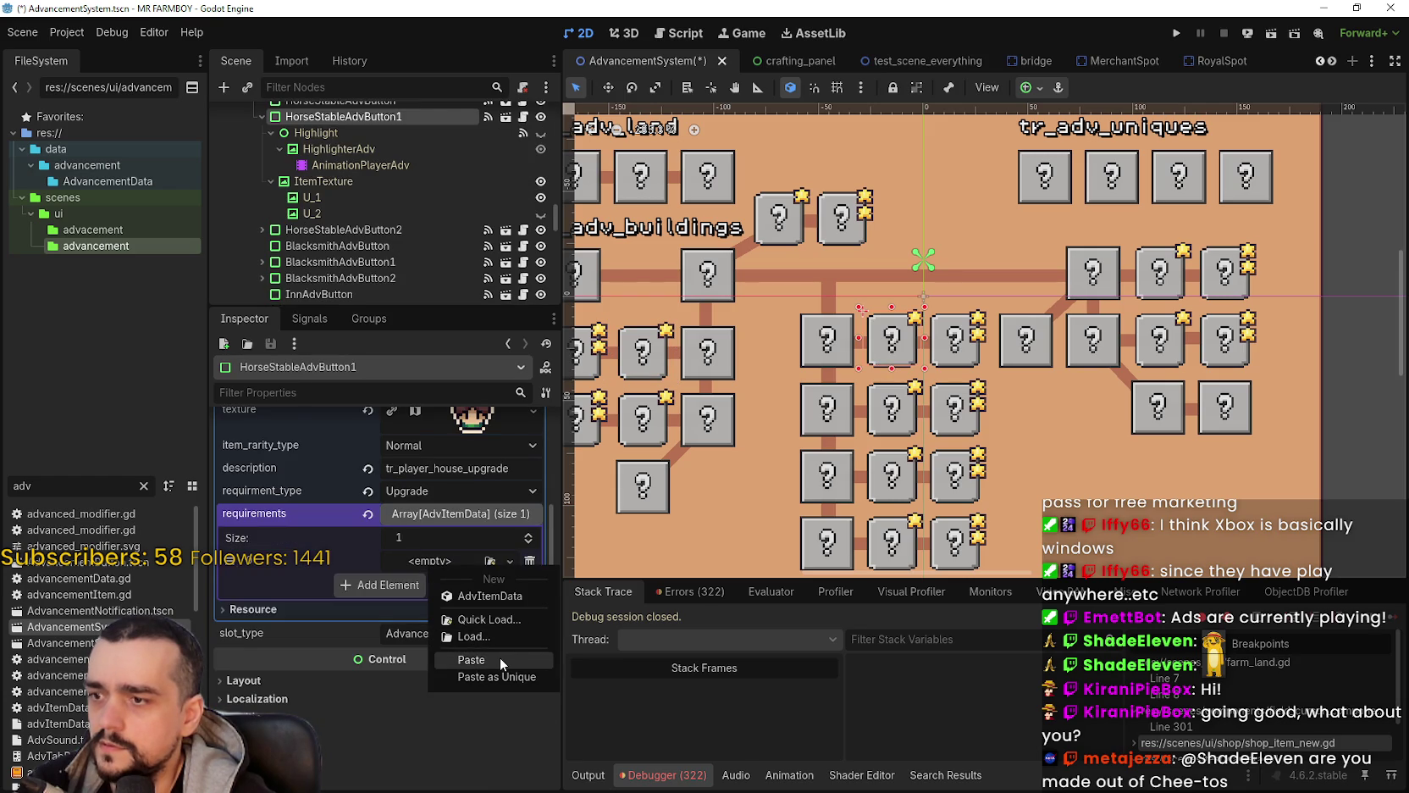
click(500, 664)
click(455, 562)
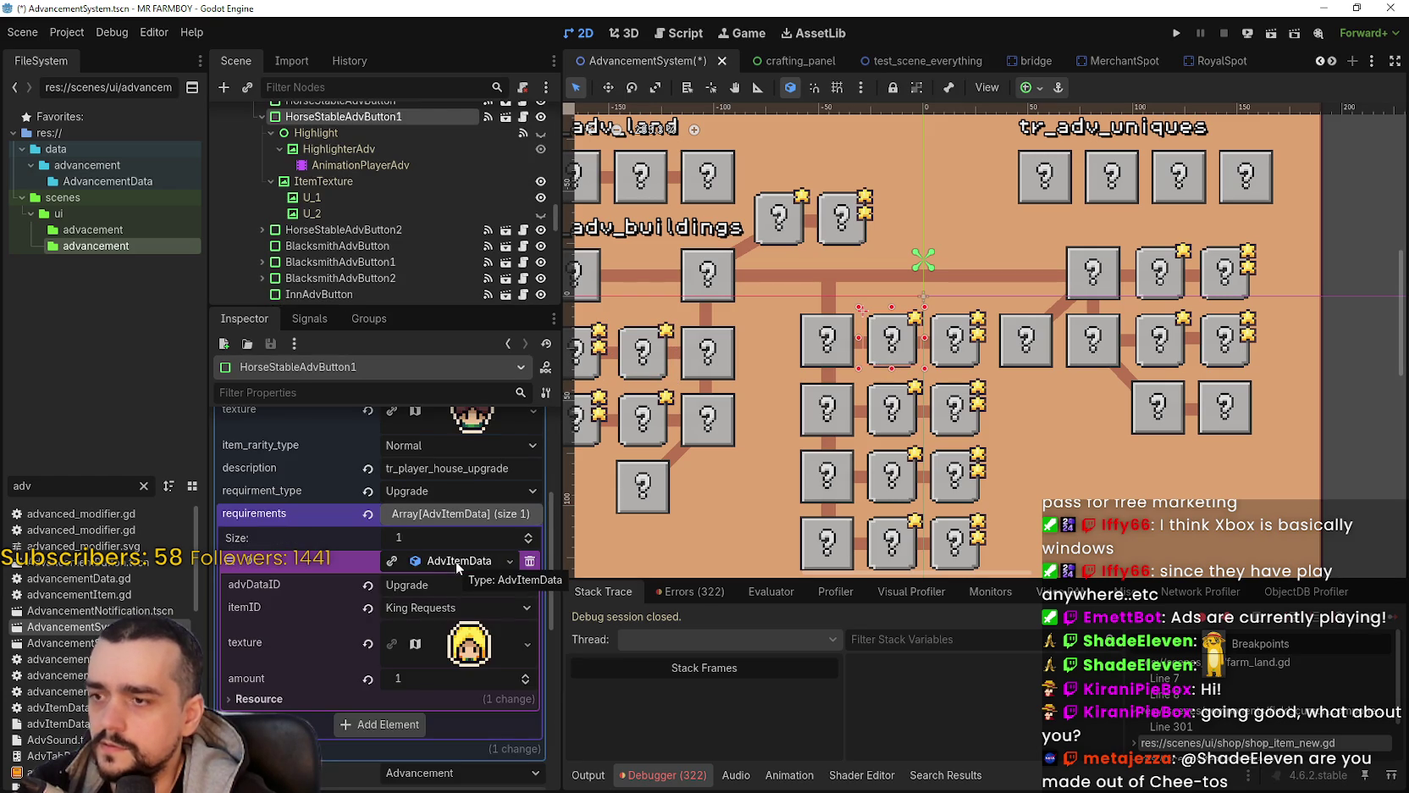
click(456, 560)
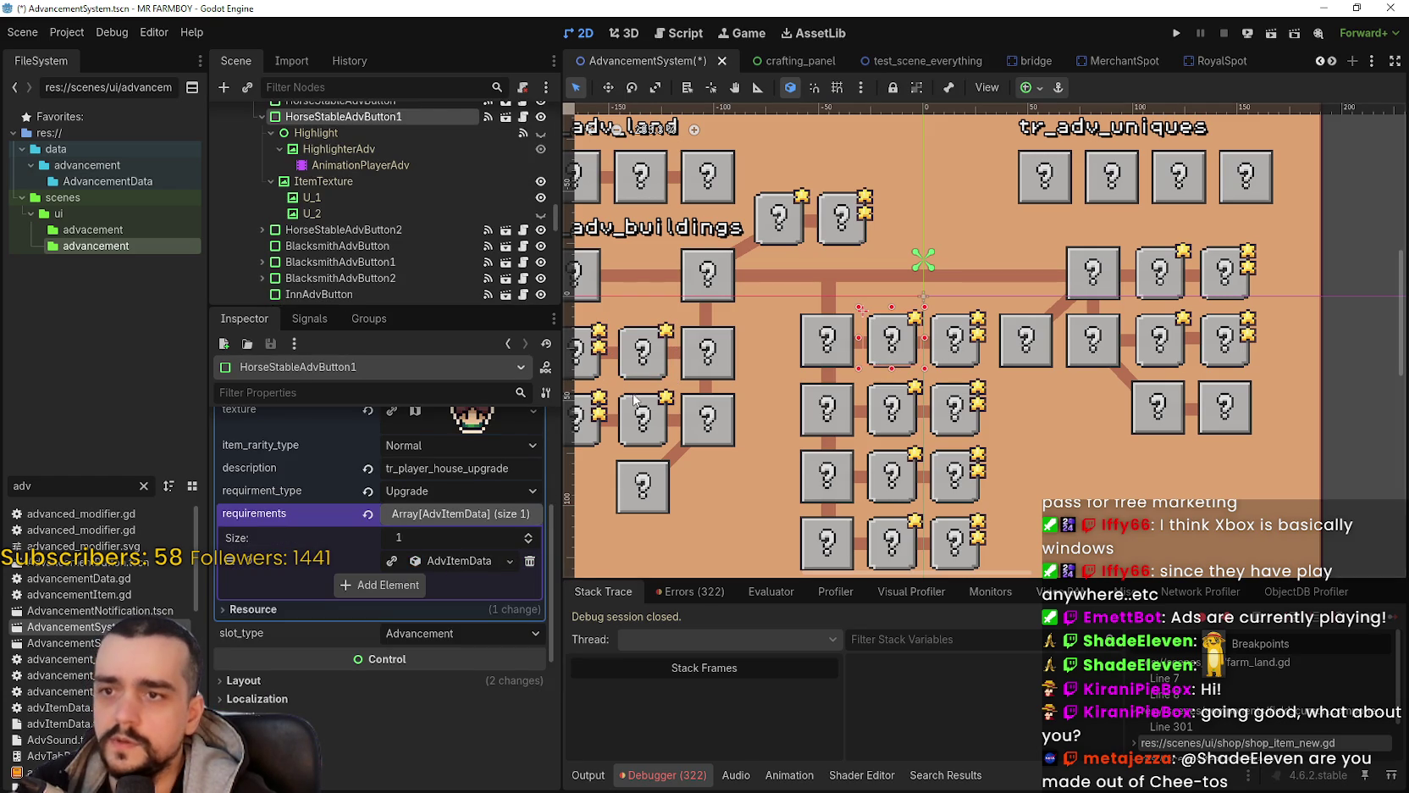
scroll(644, 385, left, 3)
Step: Copy the King Requests requirement data from HouseToggleAdvButton2
click(660, 373)
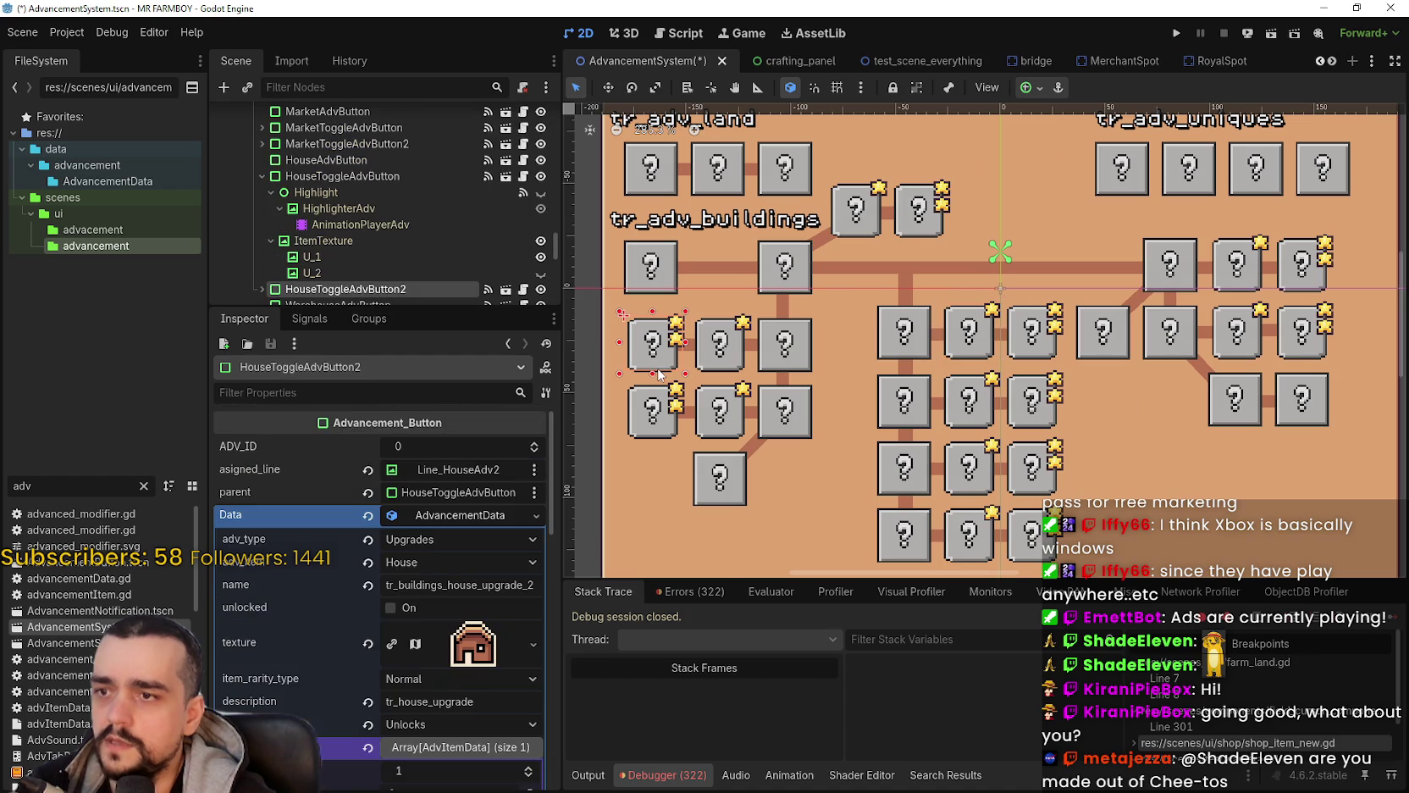
scroll(423, 593, down, 4)
click(443, 608)
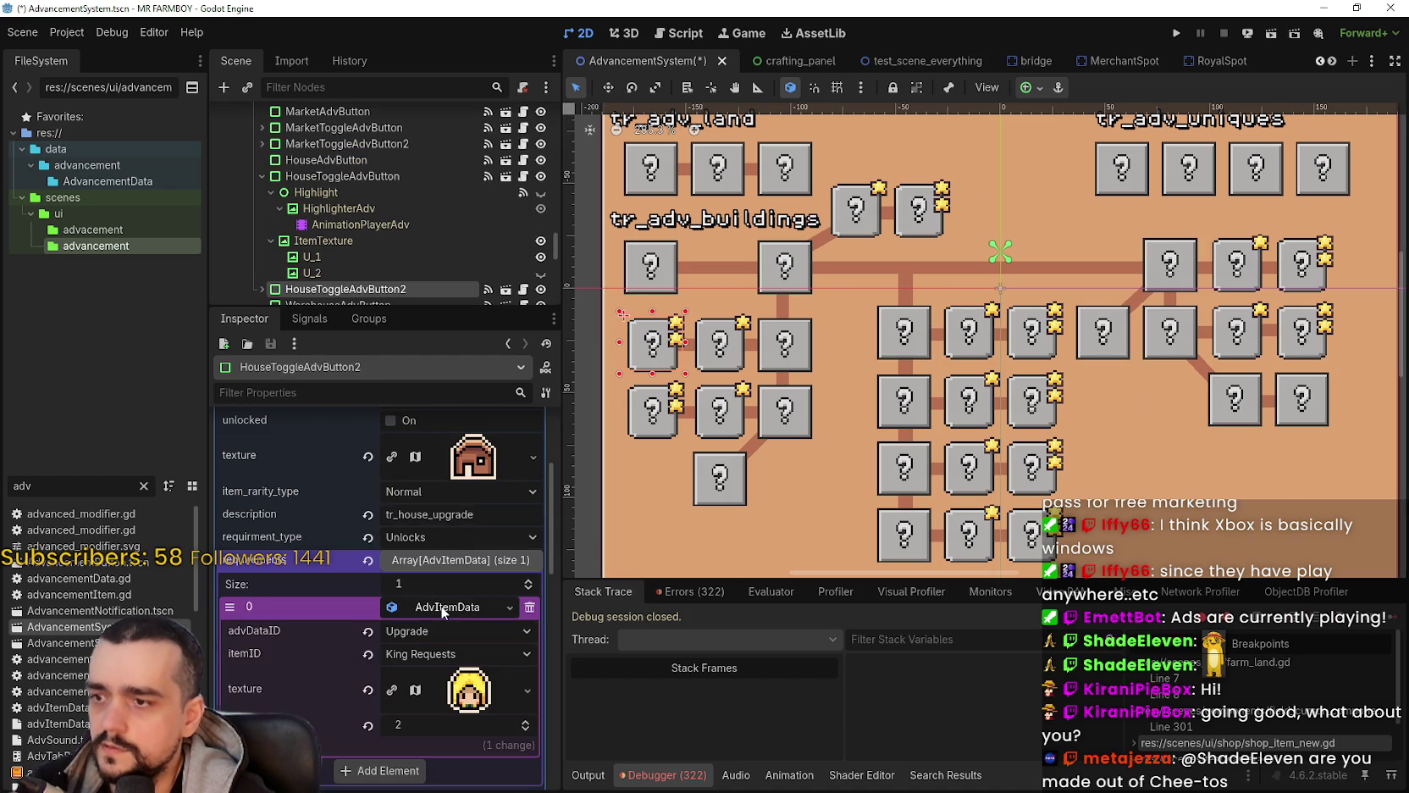
right_click(443, 610)
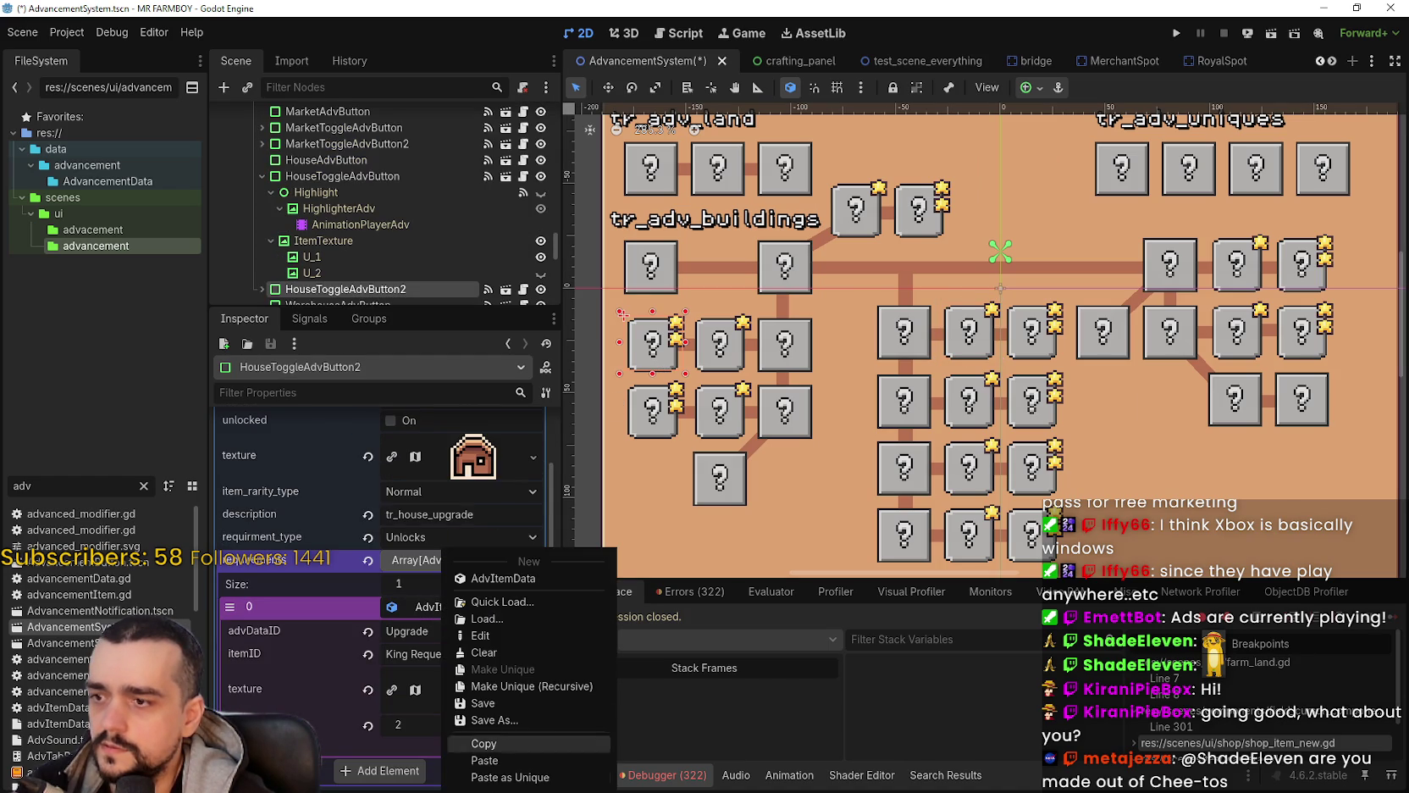
click(508, 743)
Step: Replace HorseStableAdvButton2's old requirement with the pasted King Requests requirement and save the scene
click(1048, 365)
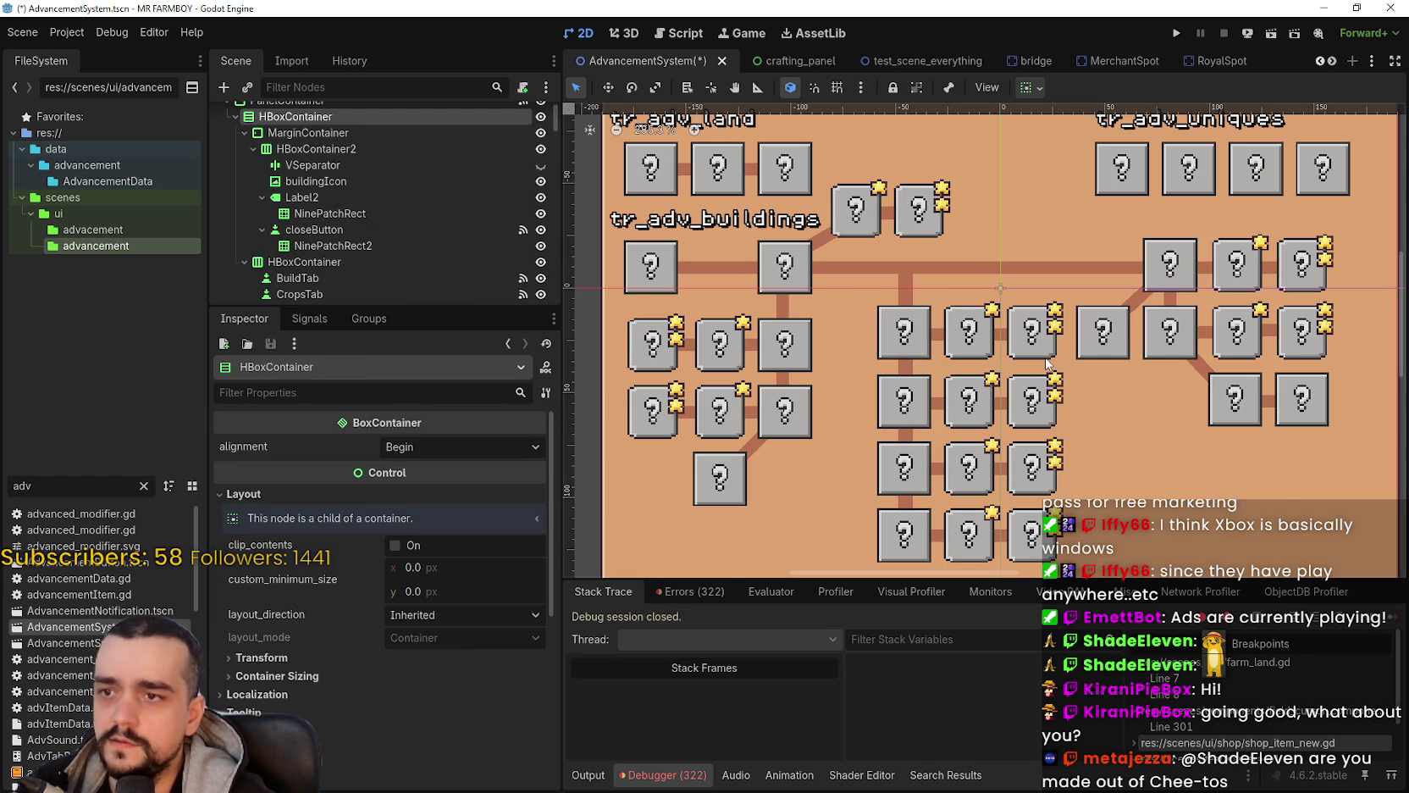
click(1048, 360)
scroll(441, 584, down, 5)
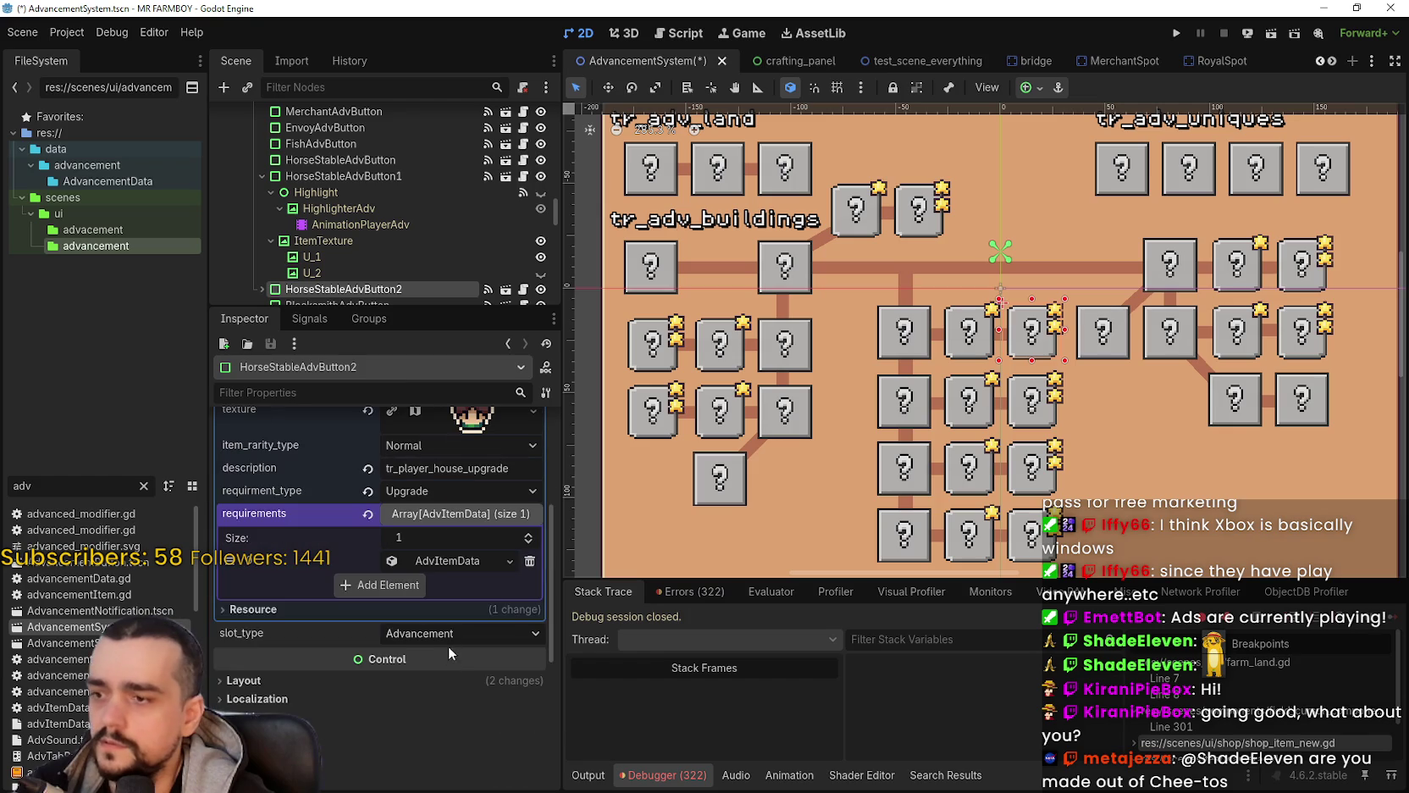
click(441, 567)
click(530, 561)
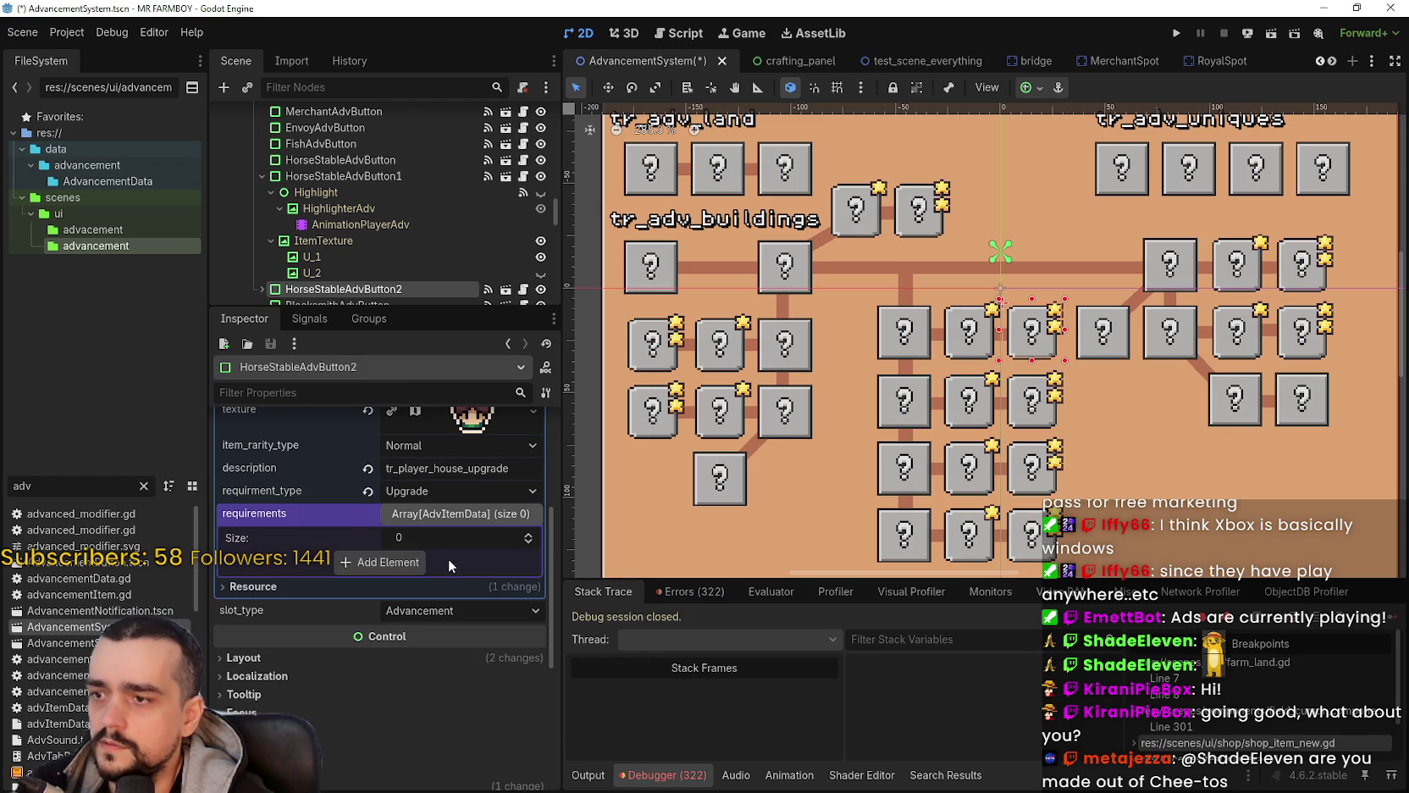
click(401, 563)
click(432, 565)
click(479, 659)
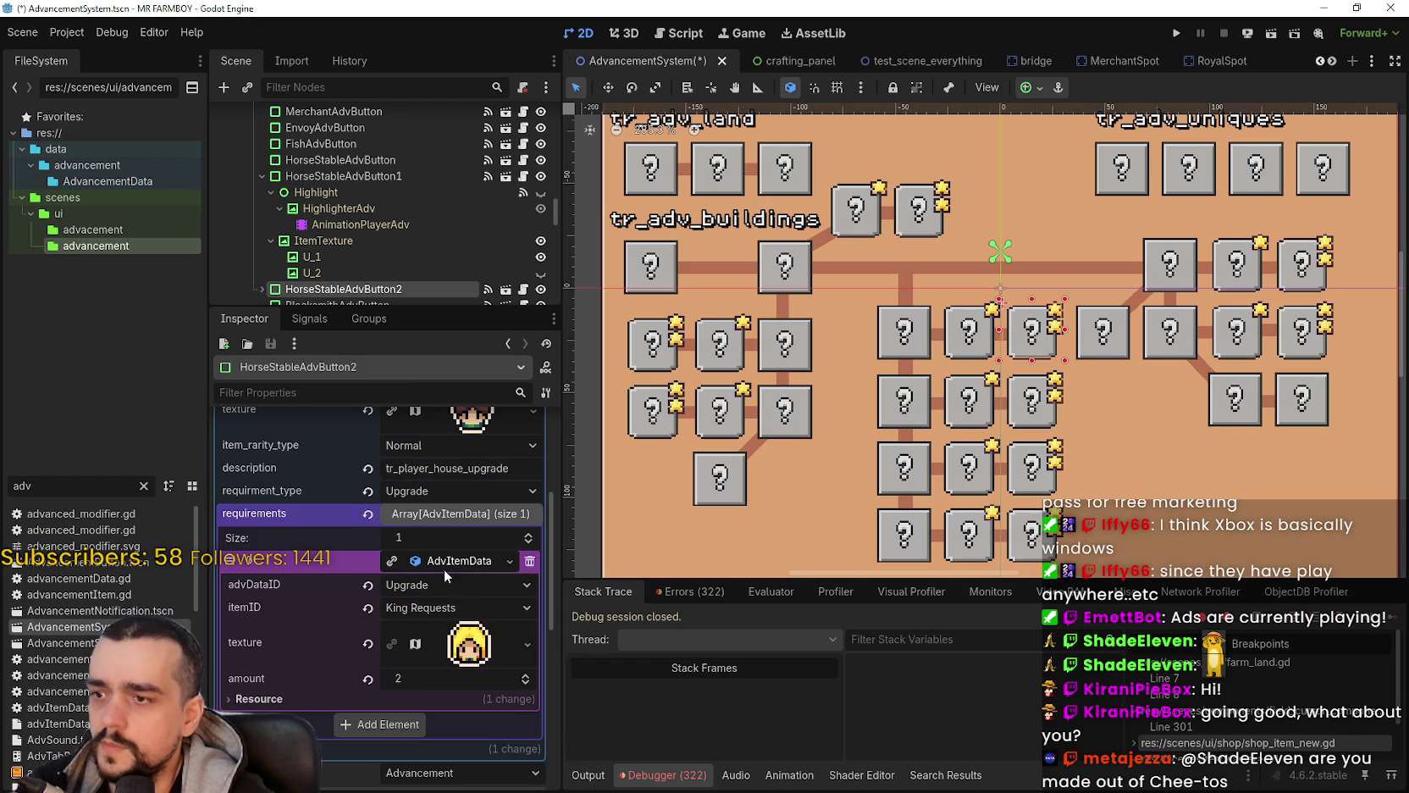
click(452, 570)
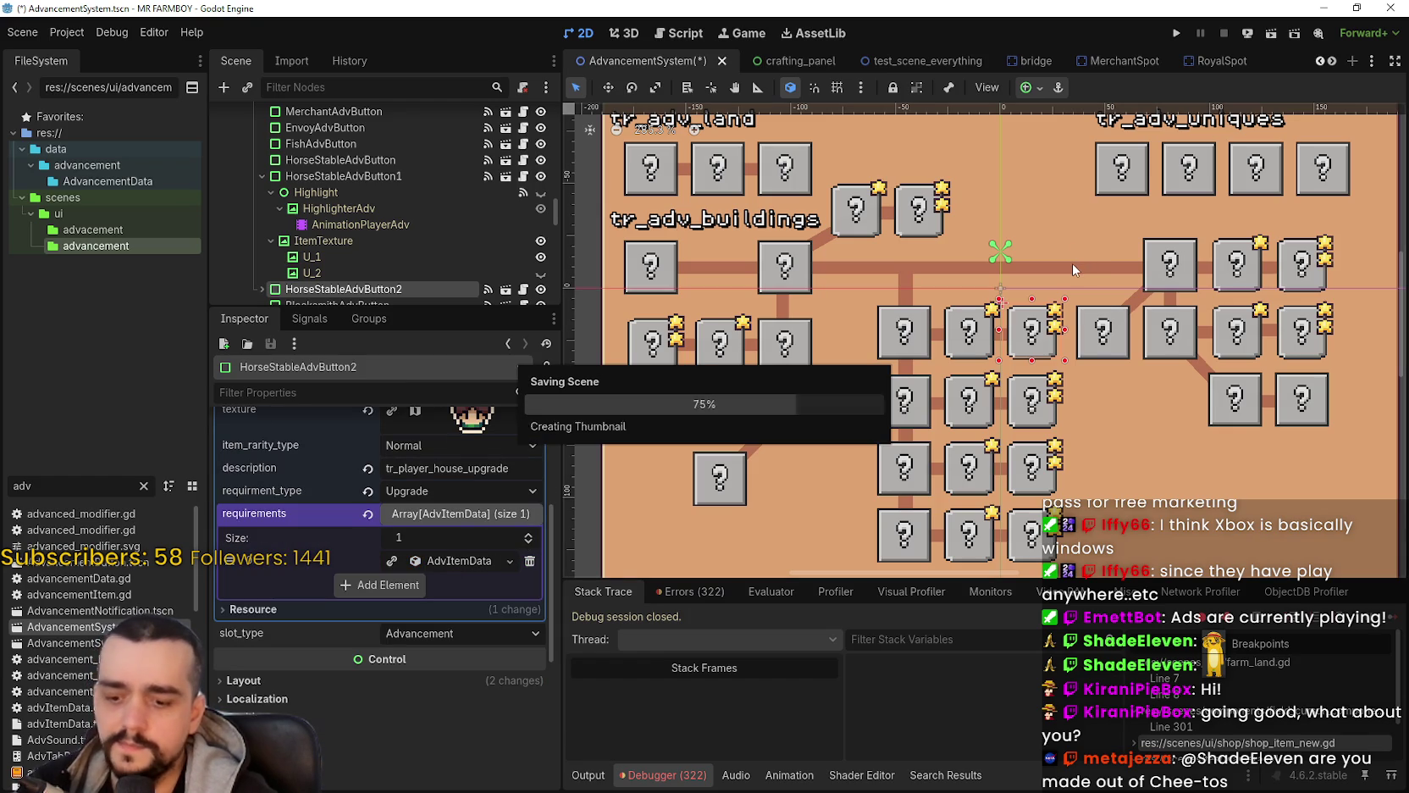
key(ctrl+s)
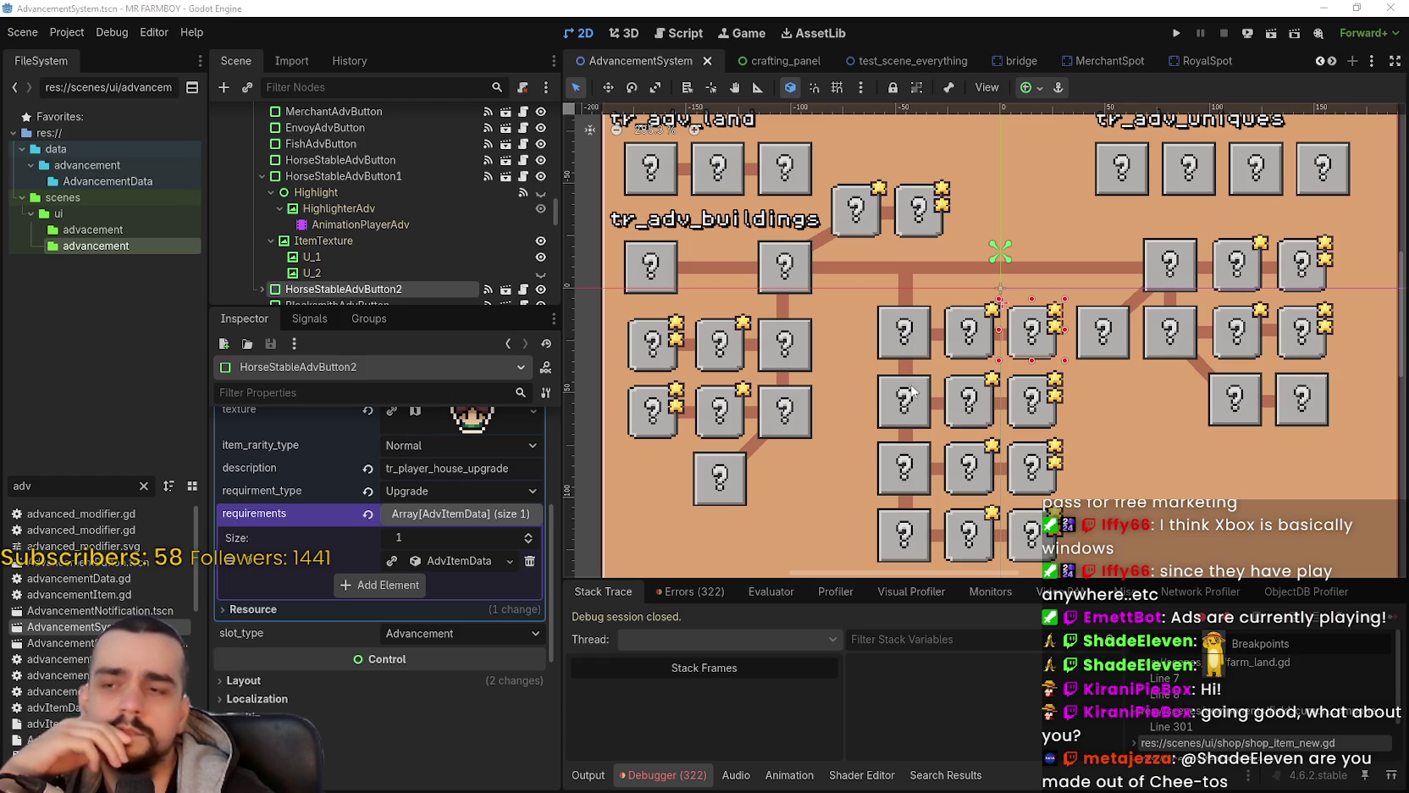
Step: Quit the Godot editor from the Project menu
click(68, 32)
click(55, 32)
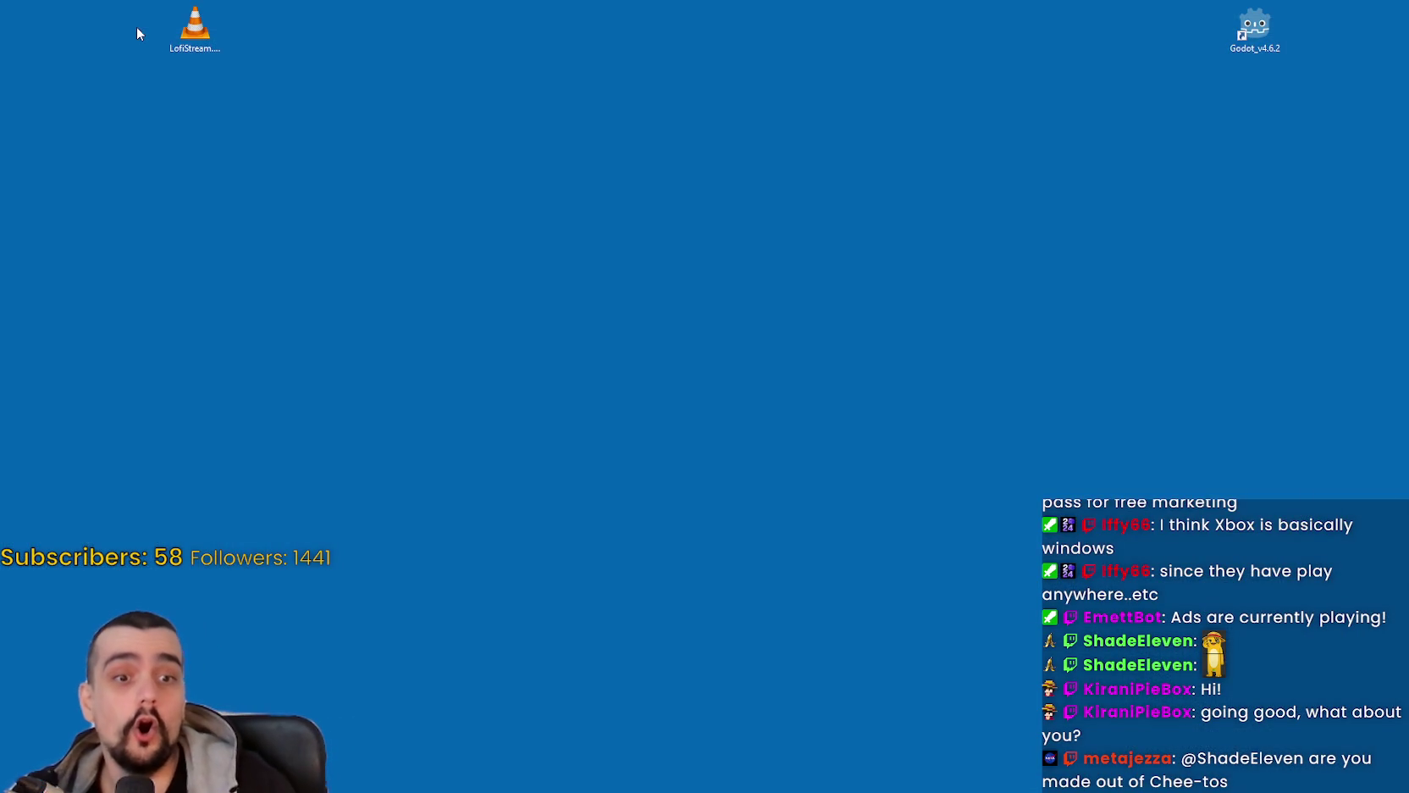
Step: Launch Godot 4.6.2 from its desktop shortcut
double_click(1257, 31)
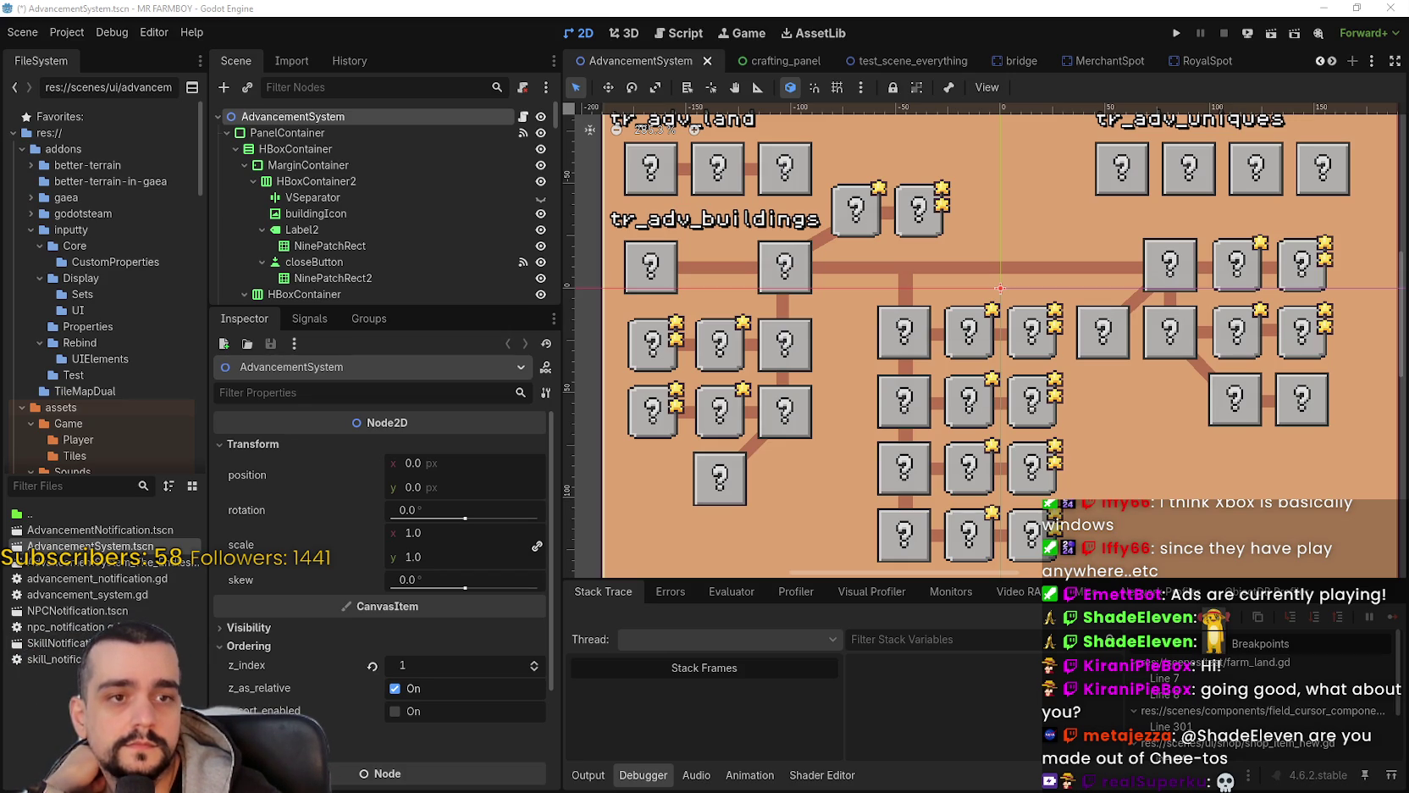
Step: Compare HorseStableAdvButton1 with the first house upgrade button's settings
scroll(987, 373, down, 1)
scroll(929, 359, up, 2)
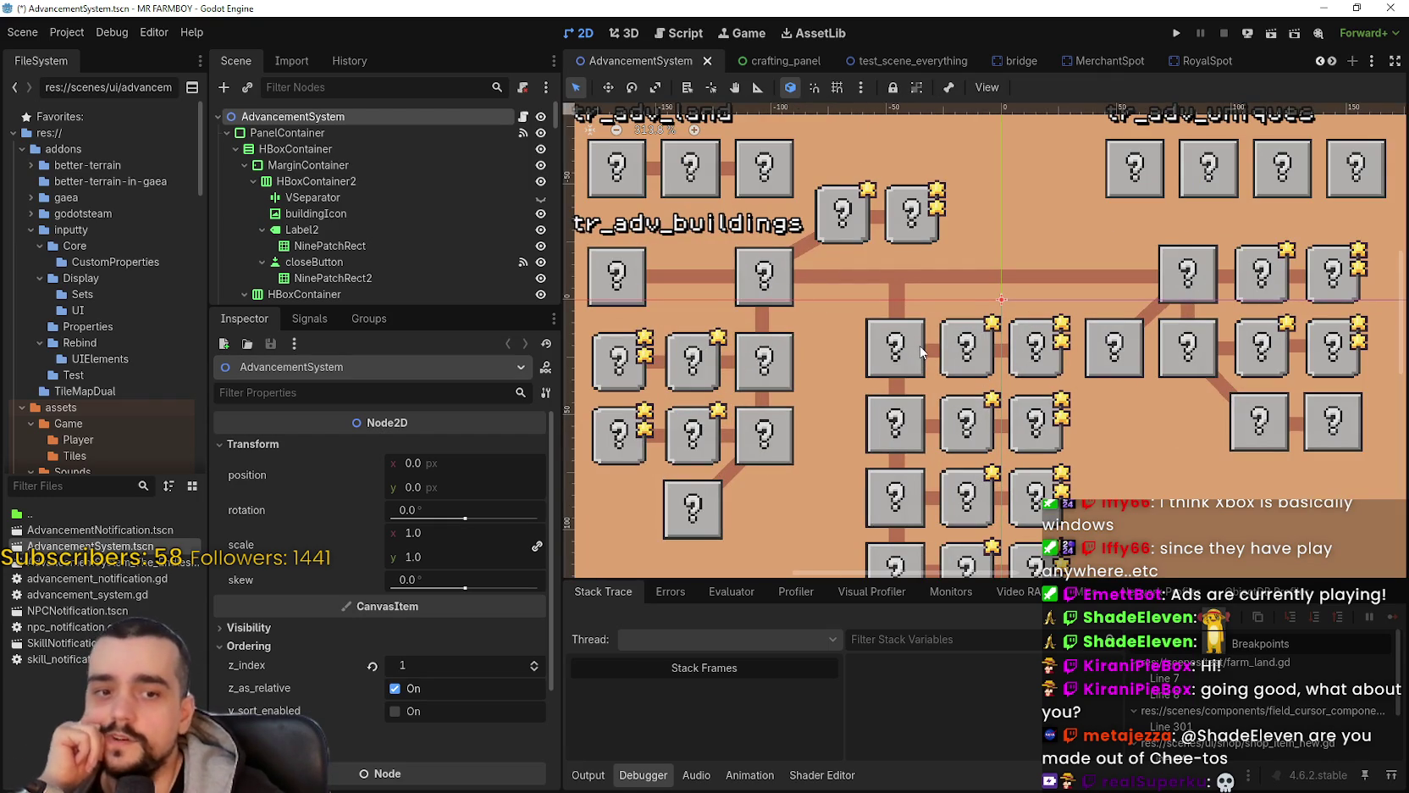
scroll(920, 347, down, 2)
scroll(644, 398, up, 1)
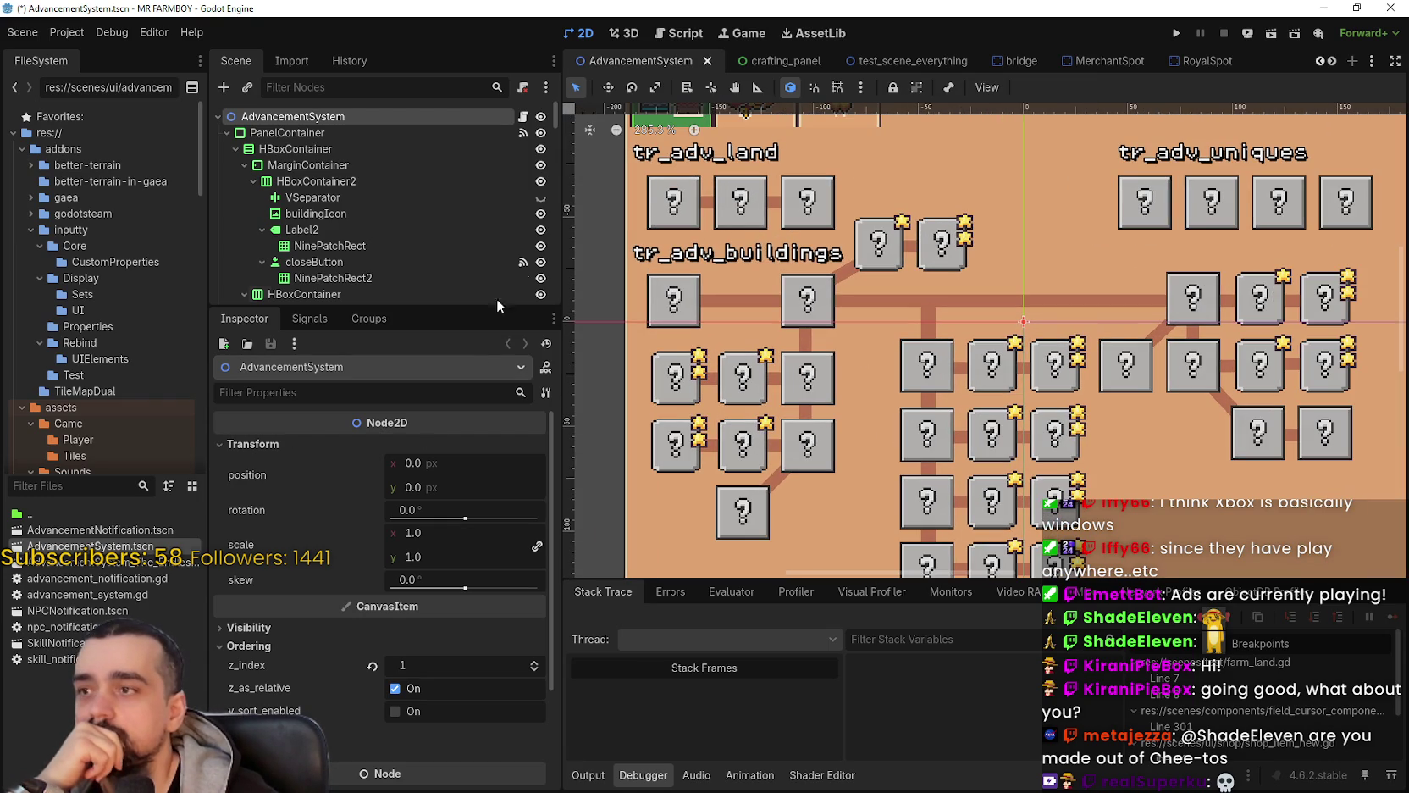
click(983, 394)
click(746, 407)
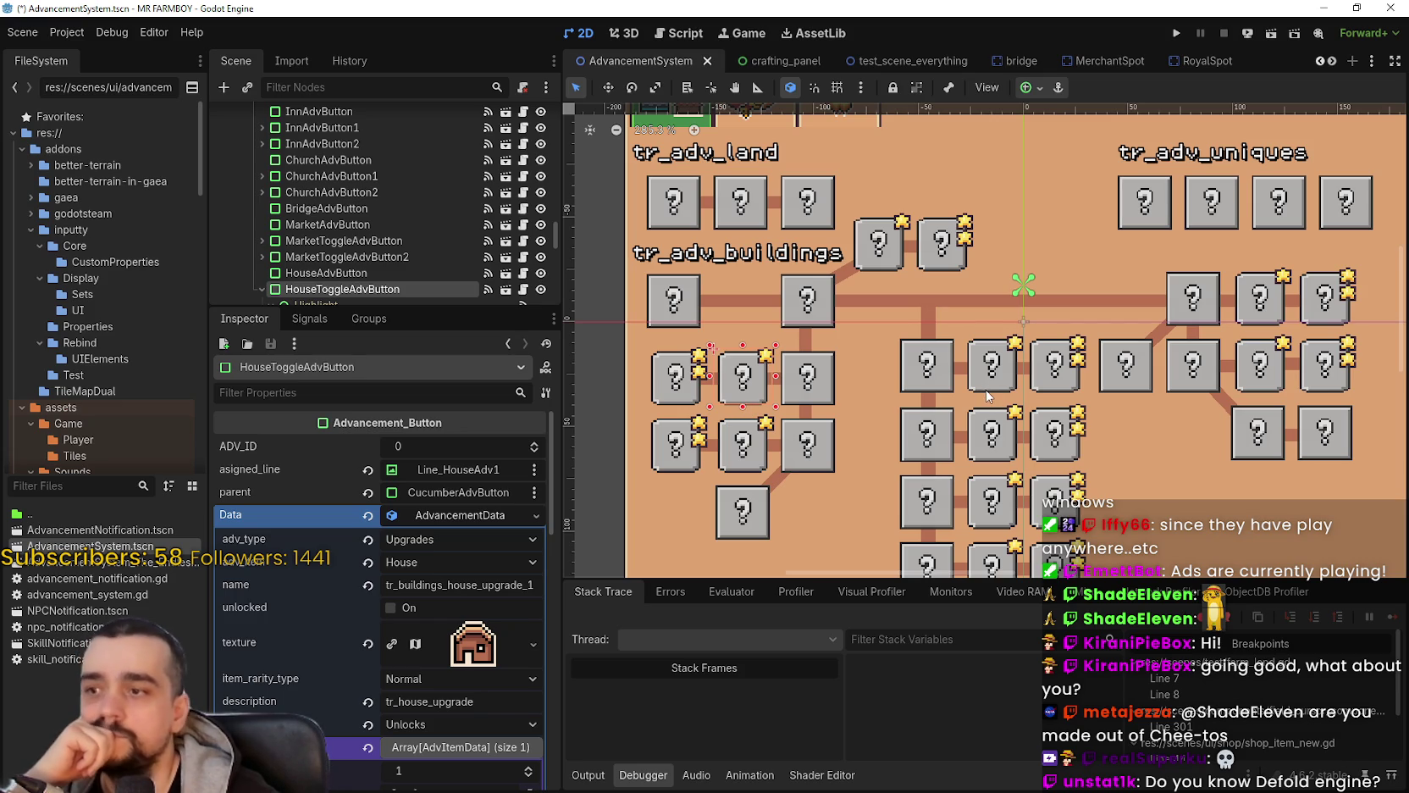
Step: Set HorseStableAdvButton1's parent to CucumberAdvButton, filtering the node list by 'cucu'
click(986, 390)
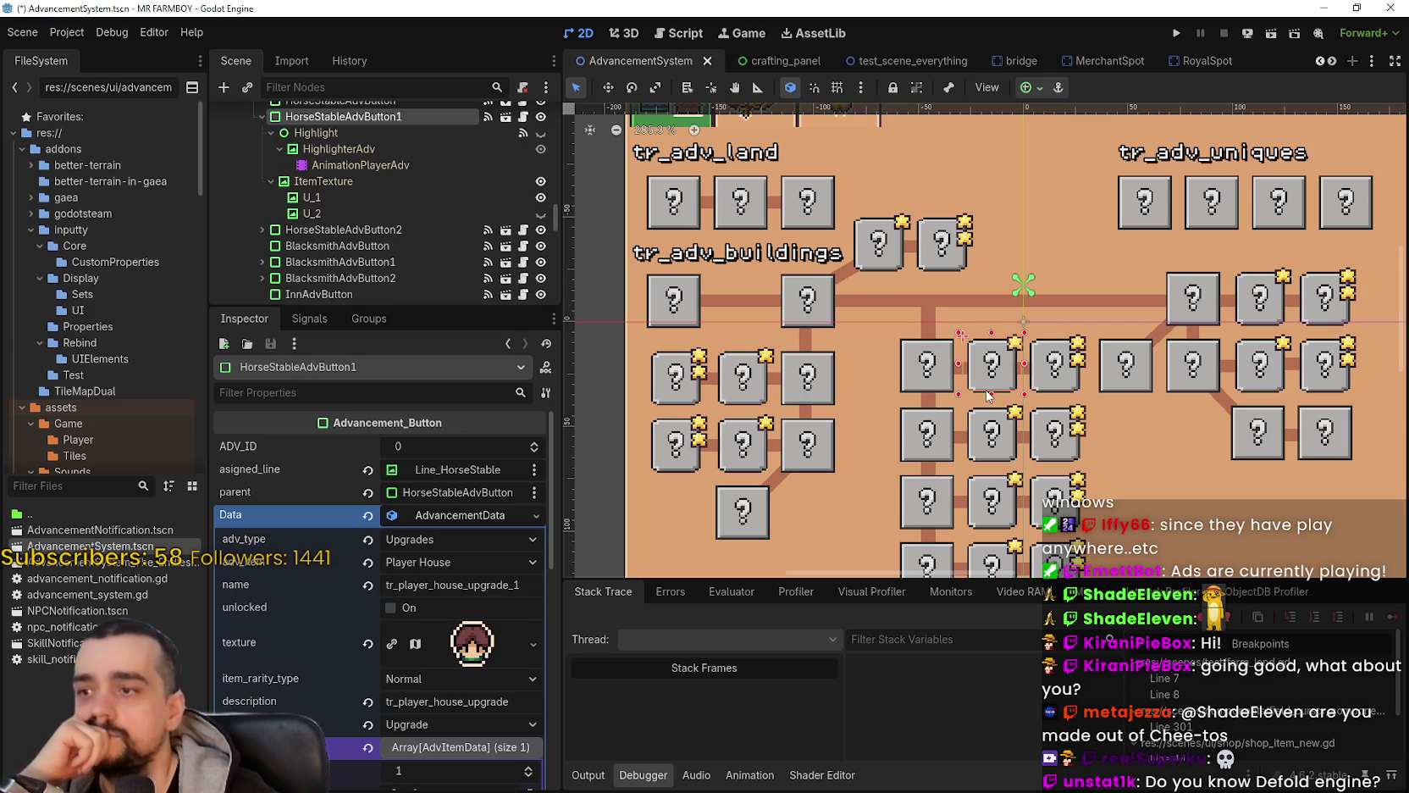
click(499, 491)
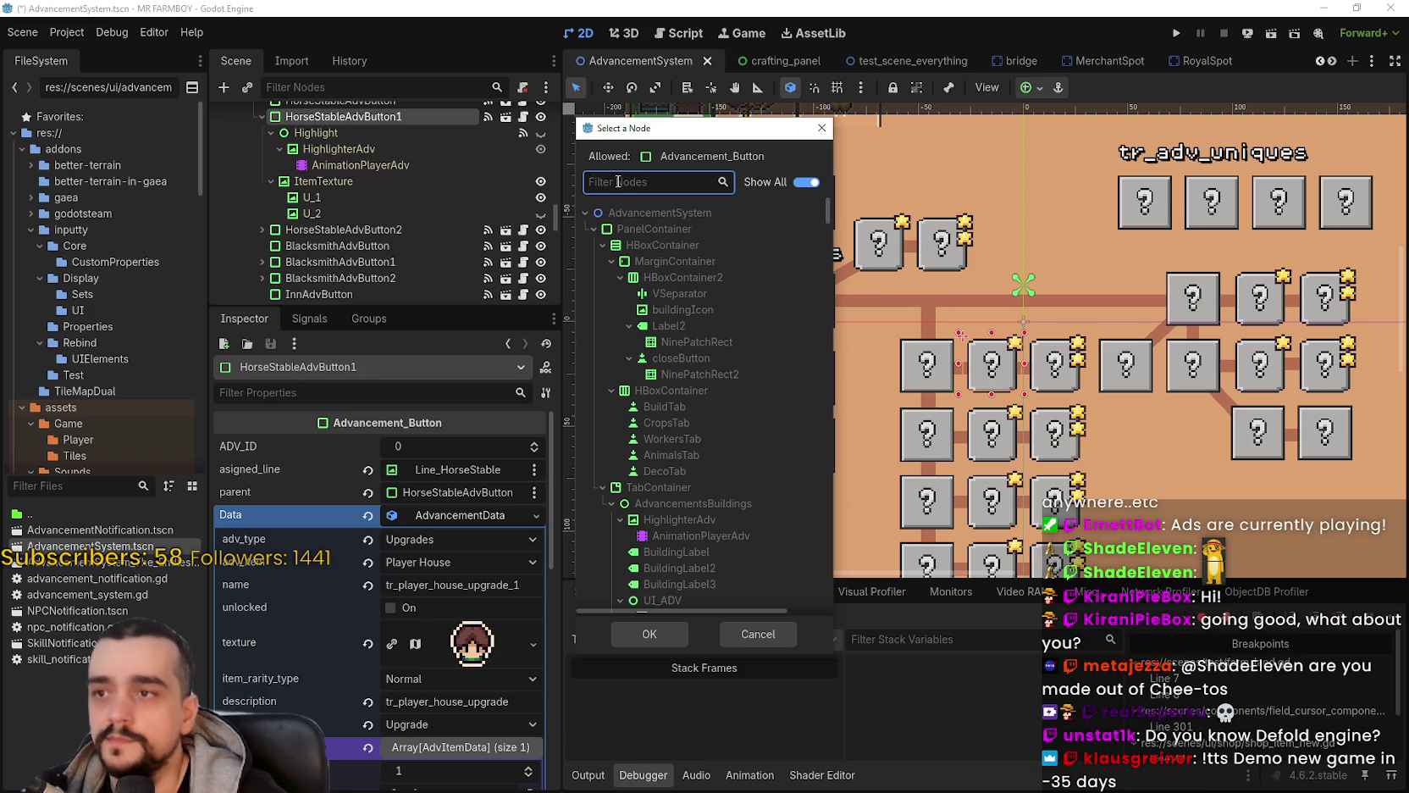
text(cucu)
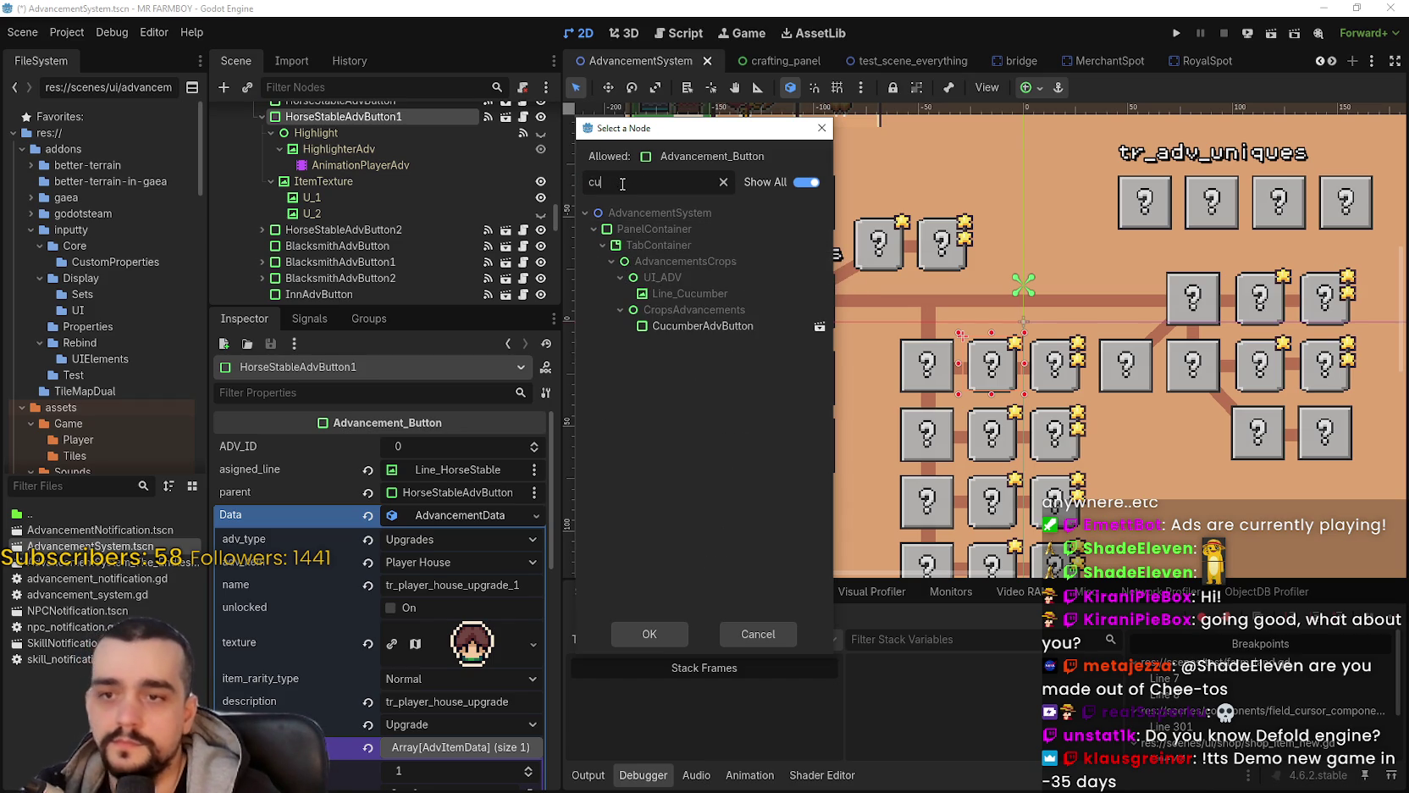
key(Down)
key(Down)
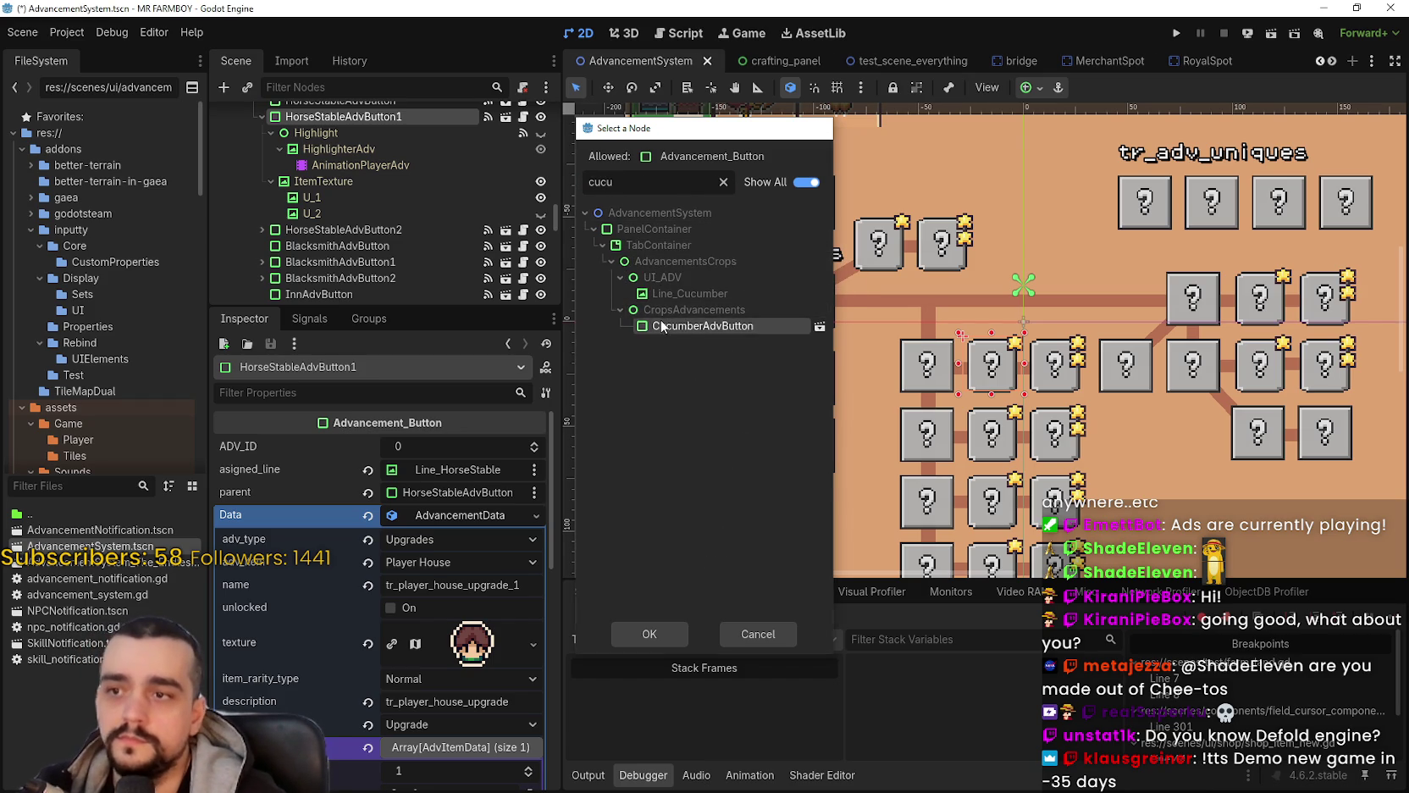
key(Return)
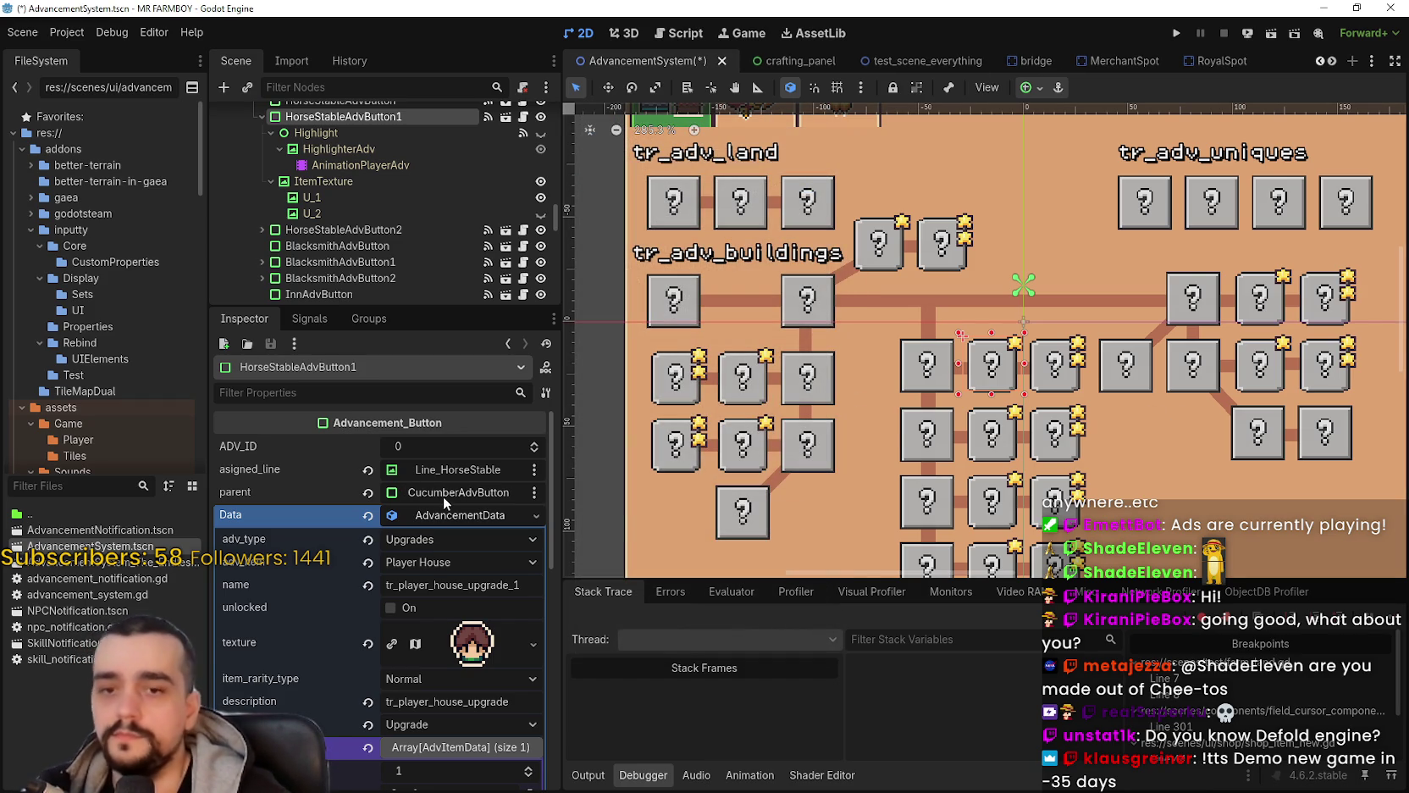
Step: Check the parents of the HouseToggle buttons and HorseStableAdvButton2, then recheck HorseStableAdvButton1
click(678, 407)
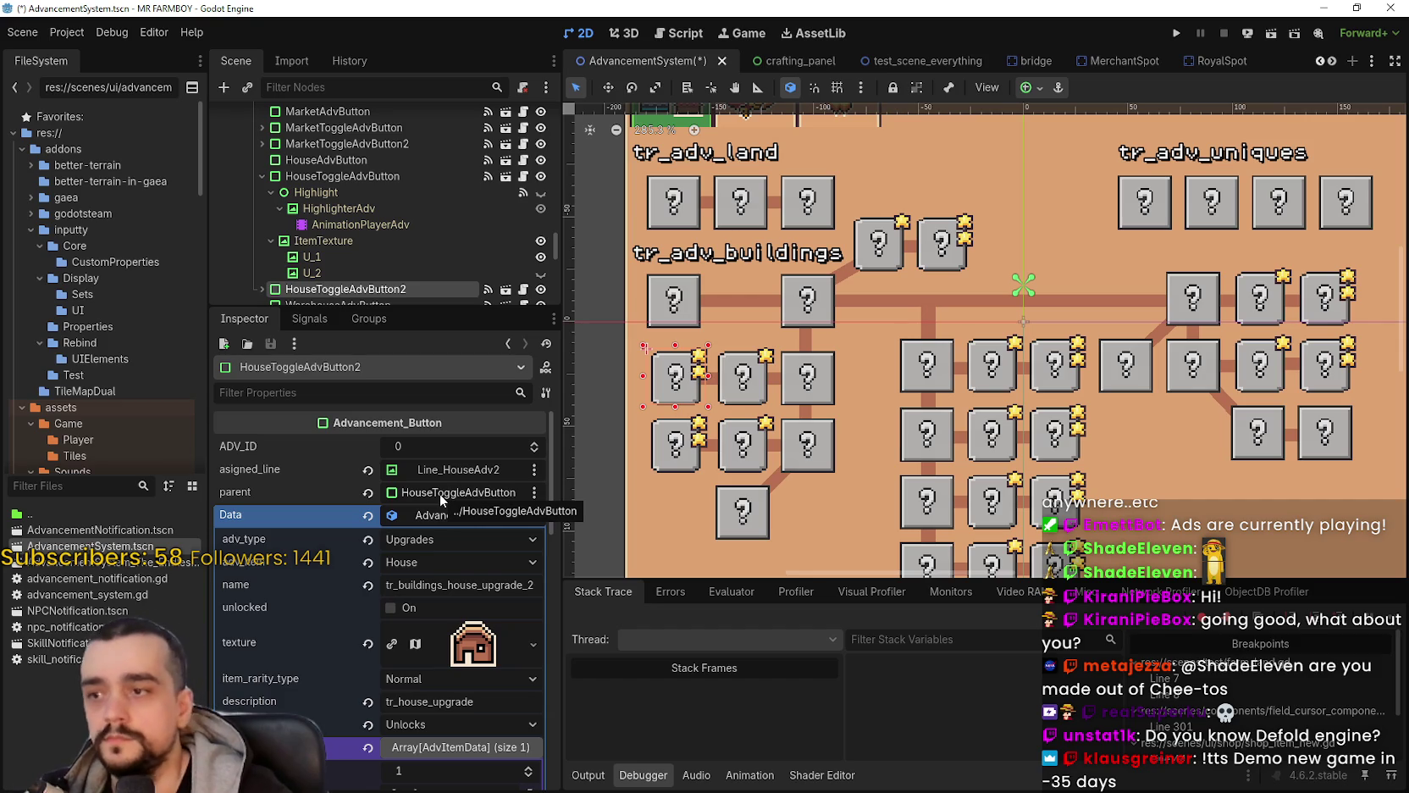
click(747, 407)
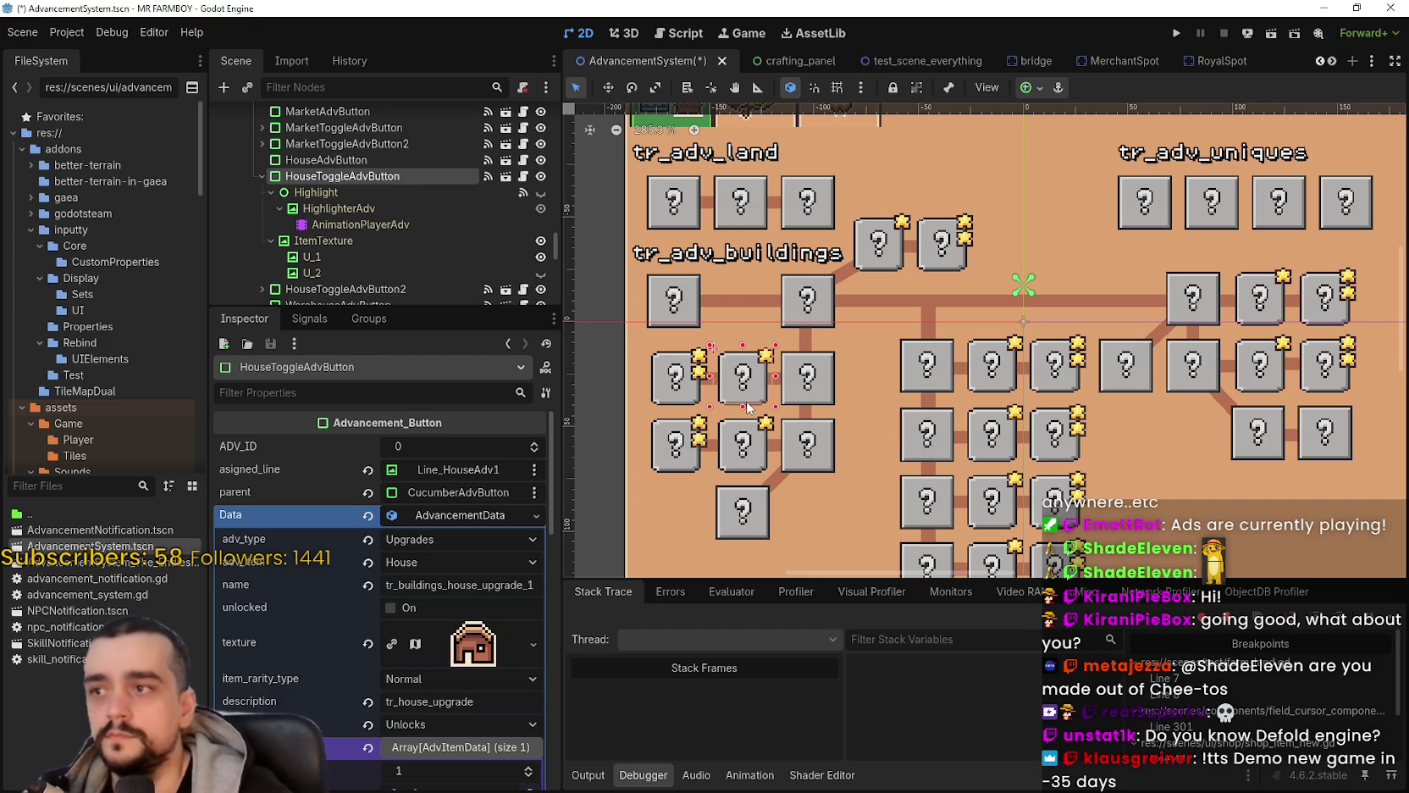
click(1043, 392)
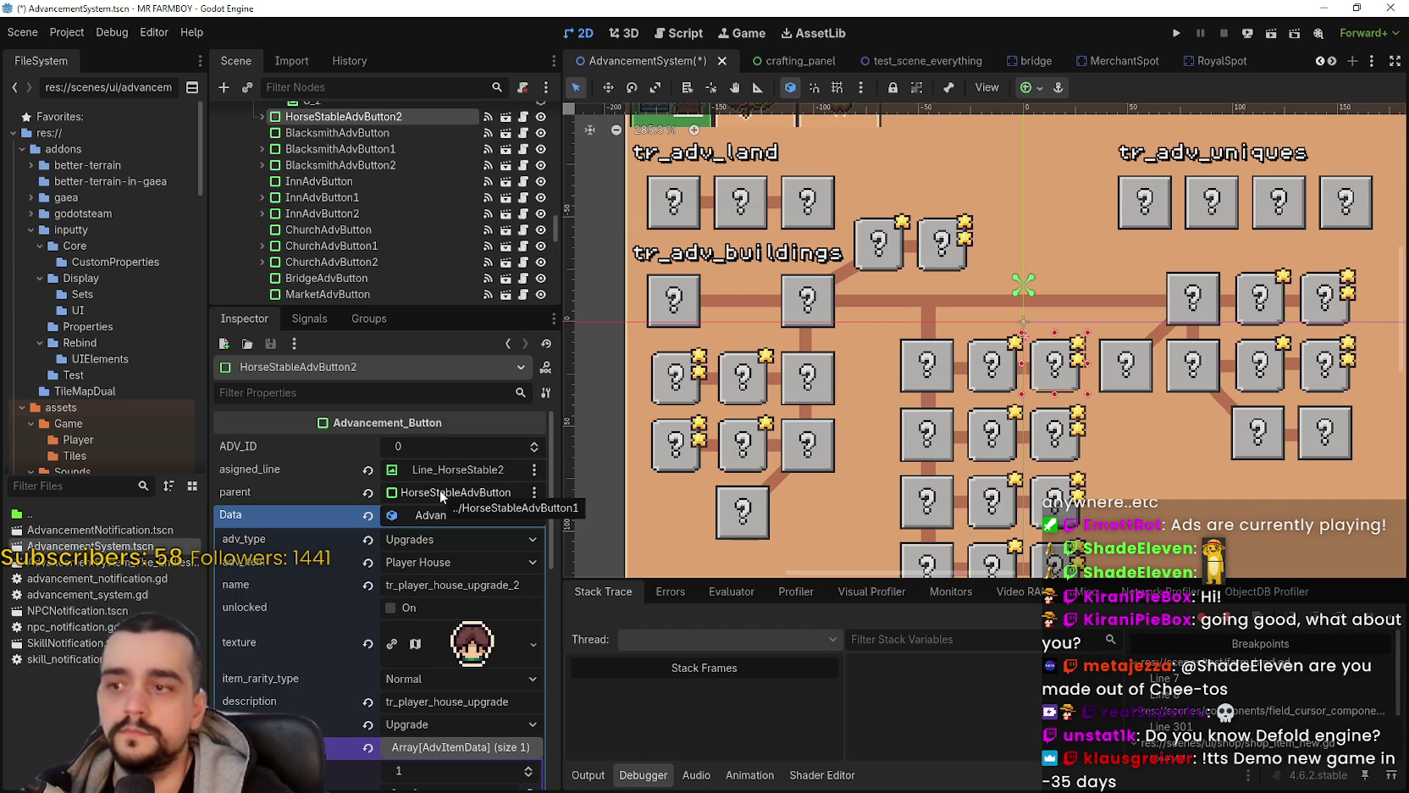
click(978, 393)
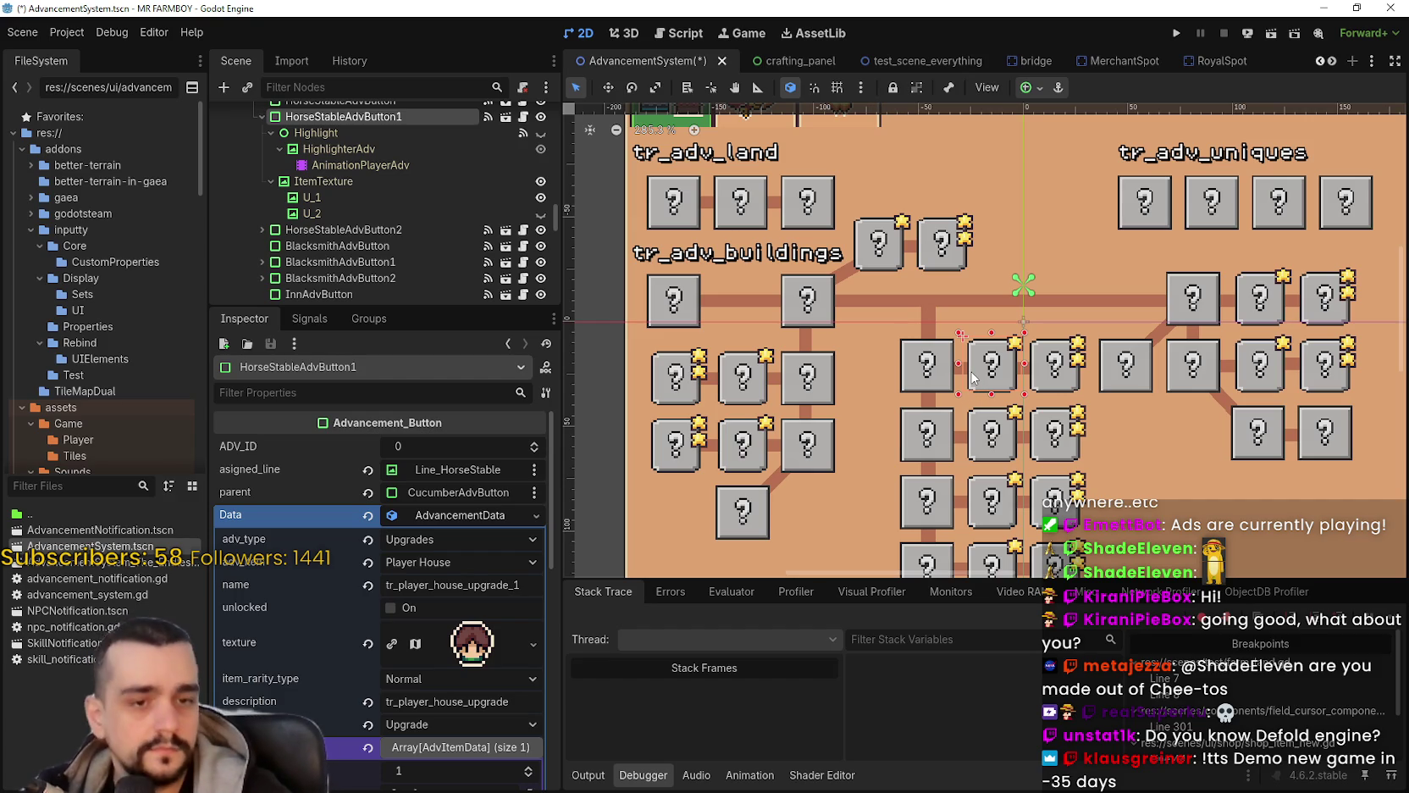
Step: Save the AdvancementSystem scene with Ctrl+S
key(ctrl+s)
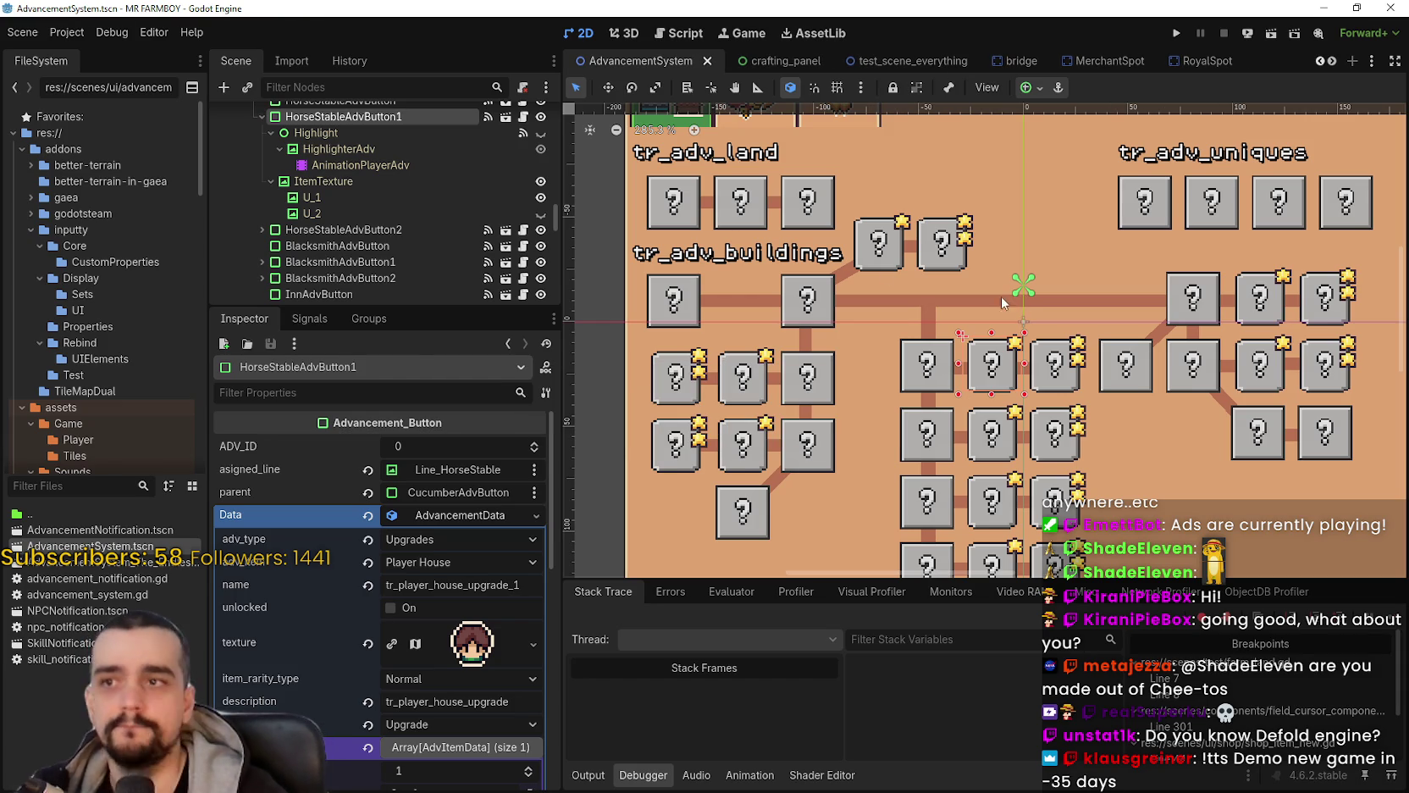
Step: Run the Mr Farmboy project and choose Continue on the title screen
click(108, 38)
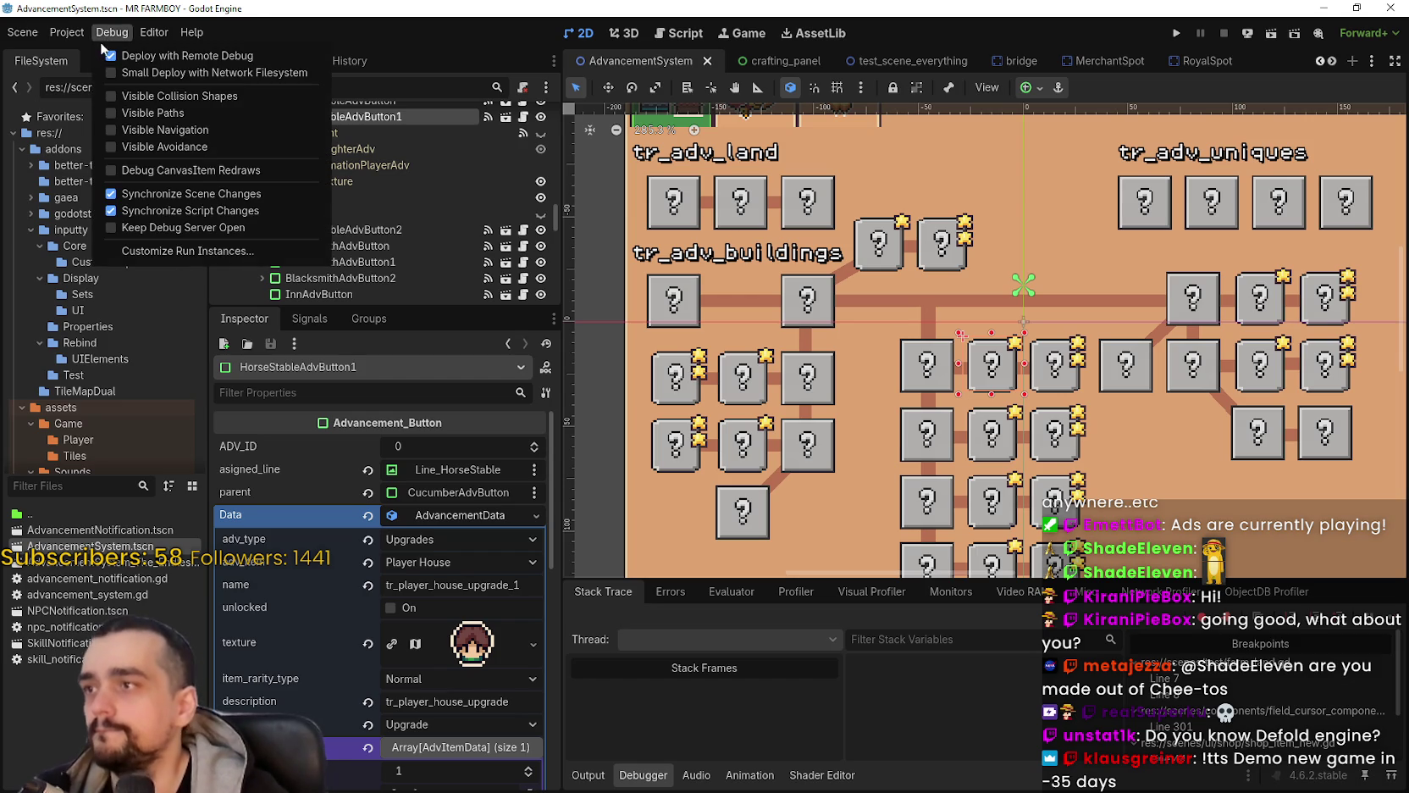
click(1175, 35)
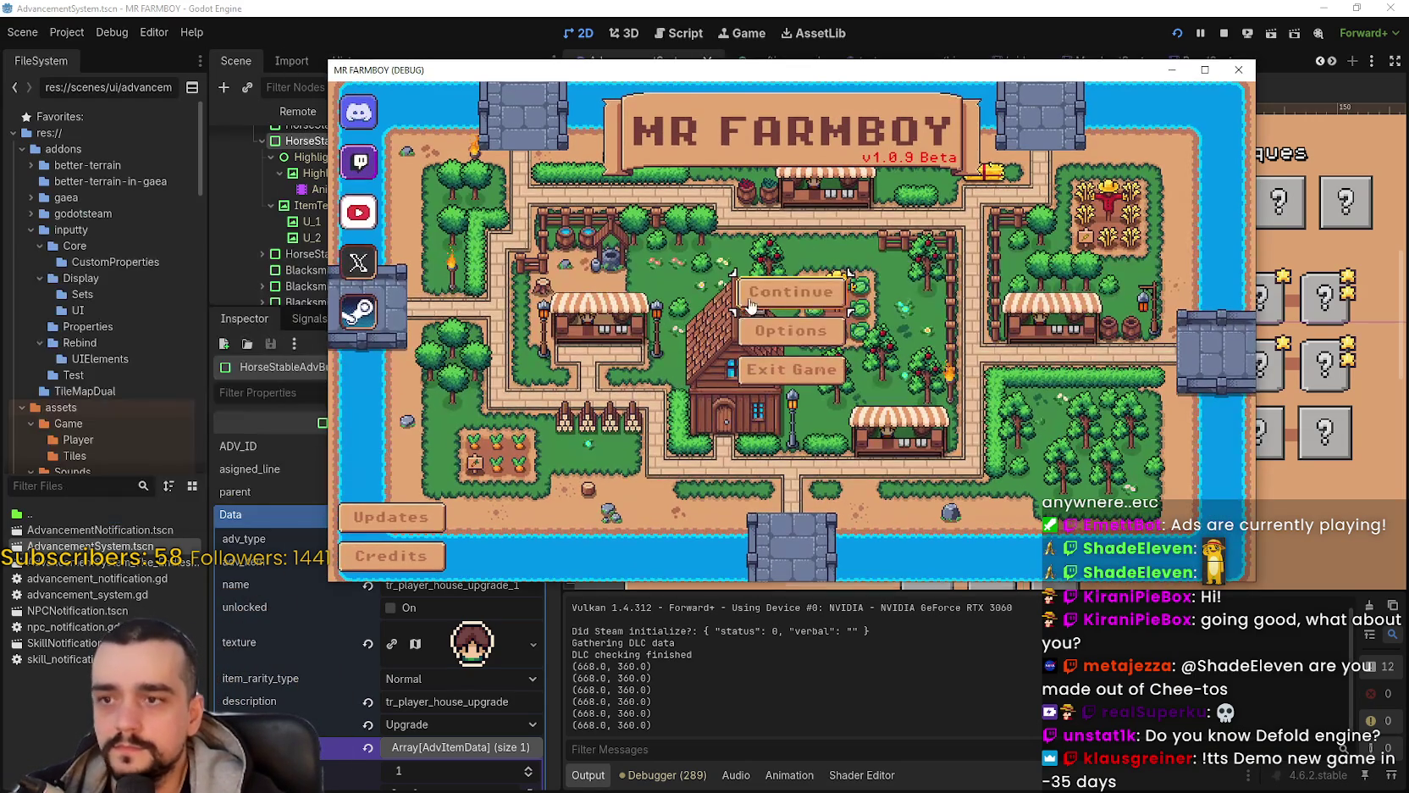
click(829, 288)
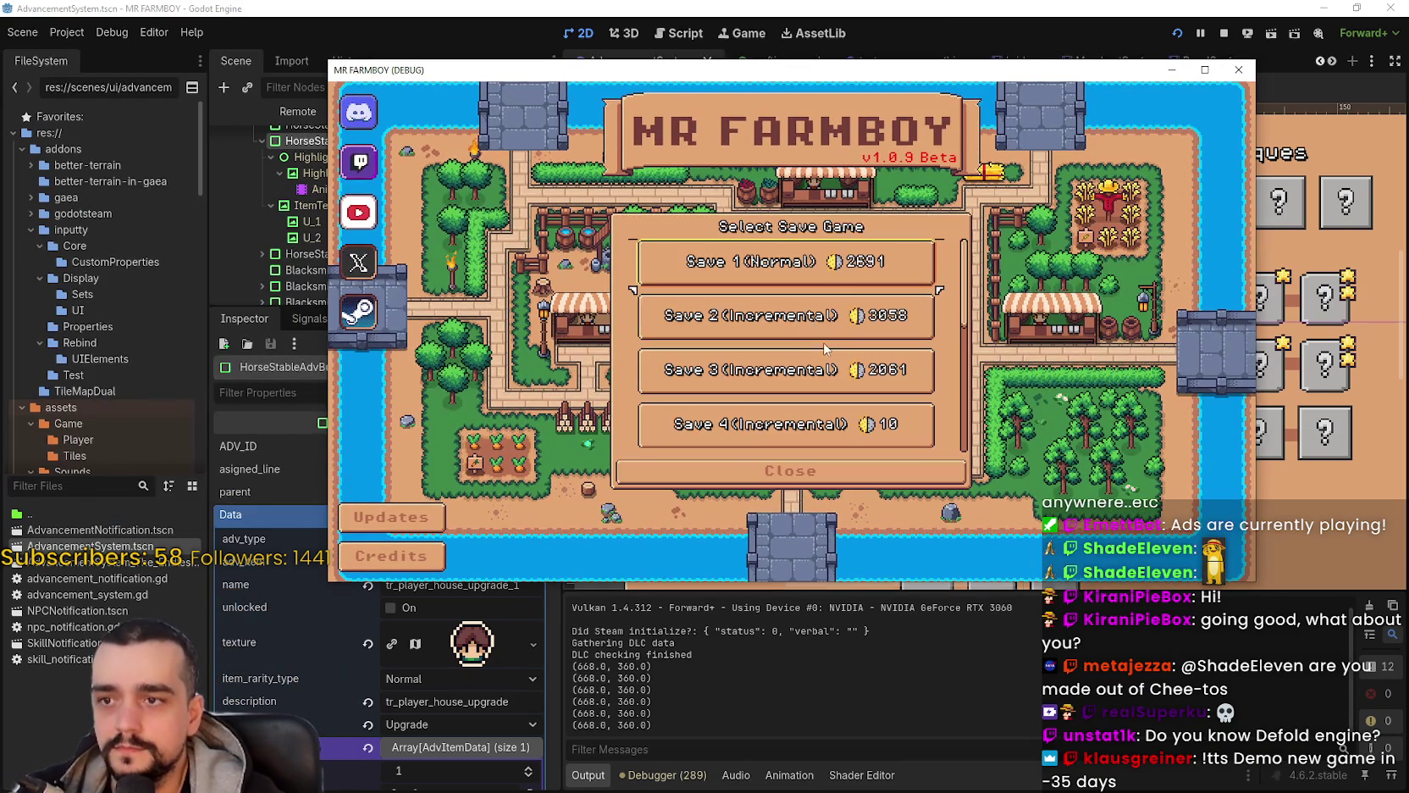
Step: Load the first save, triggering the error, and highlight unlocks[0] on the failing line
click(829, 288)
click(703, 275)
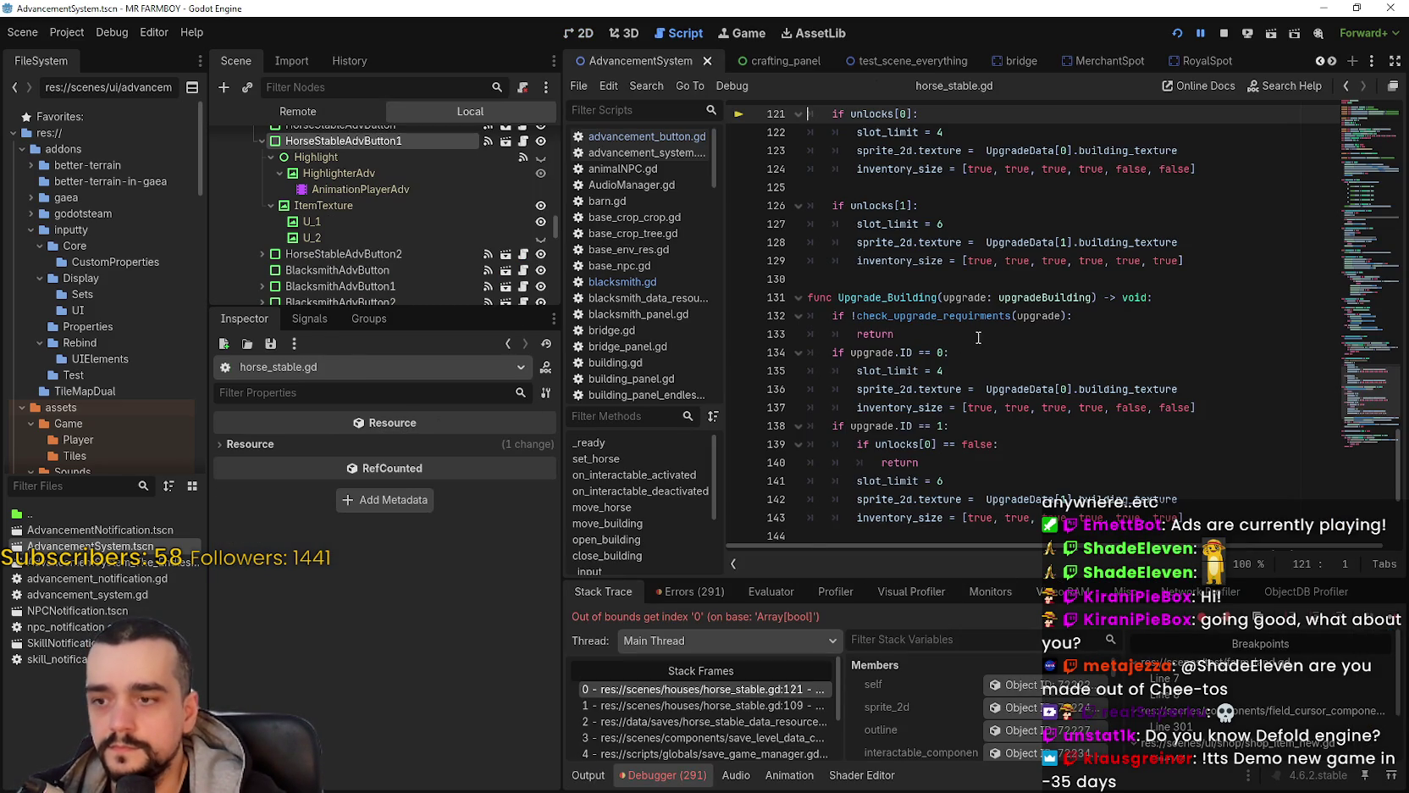
scroll(979, 337, up, 3)
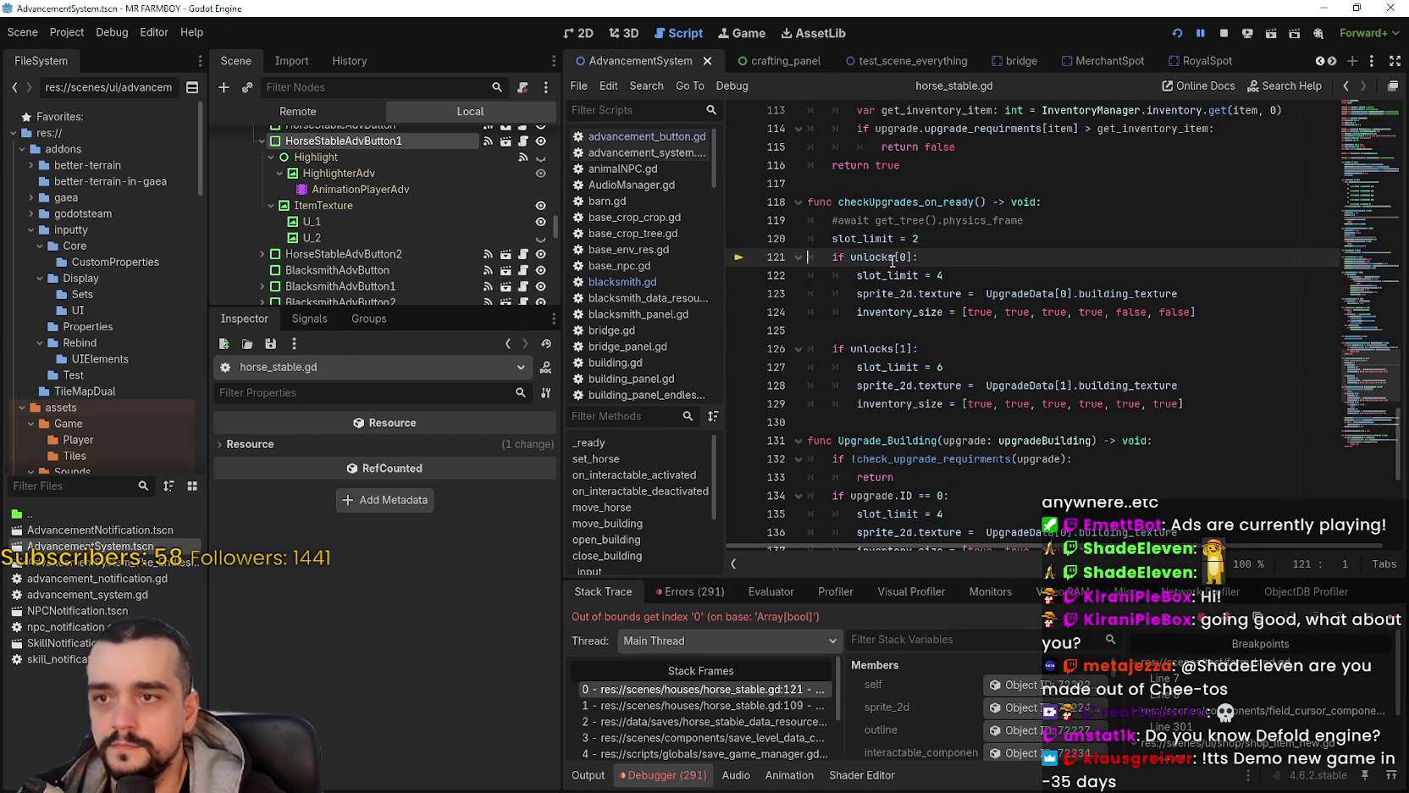
drag(851, 256, 915, 258)
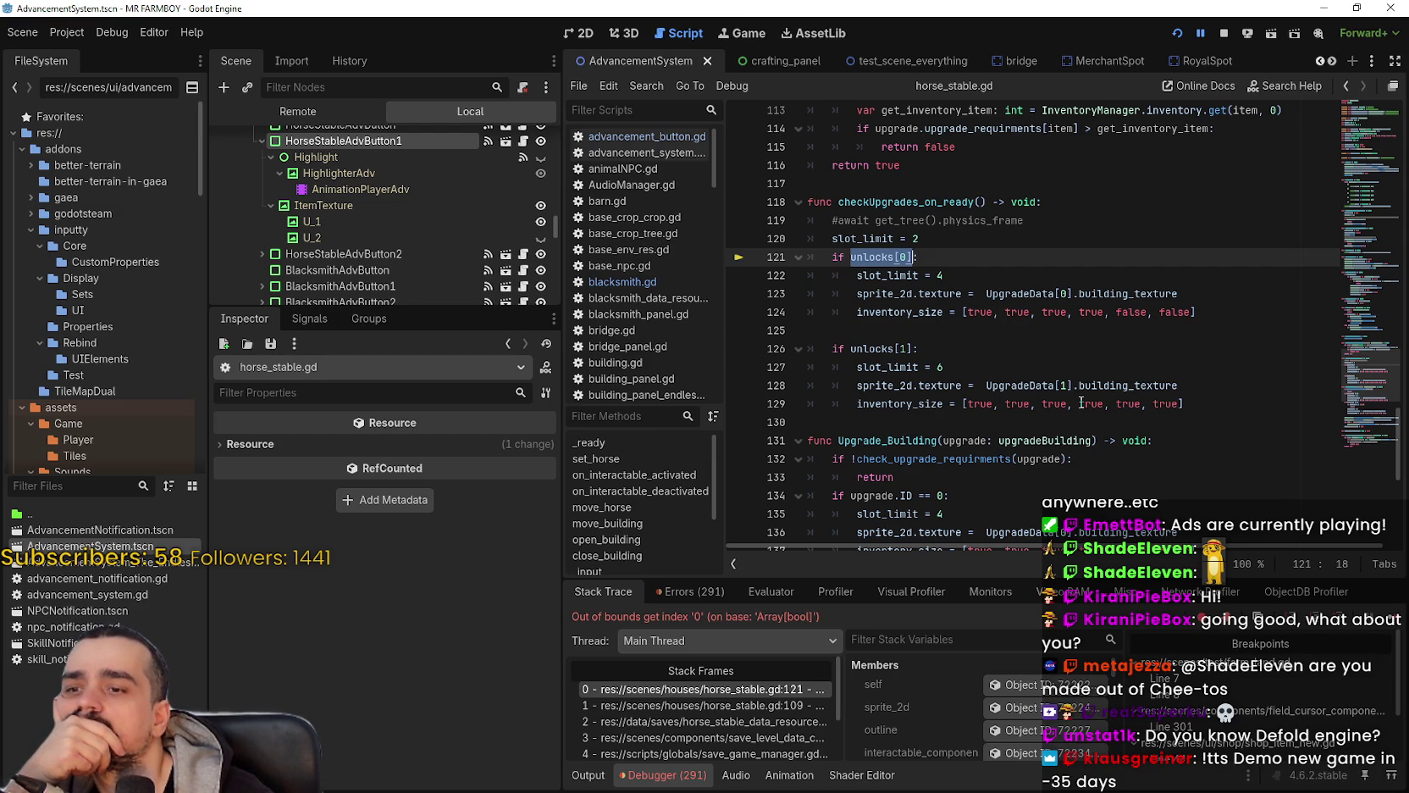
Step: Walk the stack frames from line 109 through save data, save game manager and scene loader
click(758, 704)
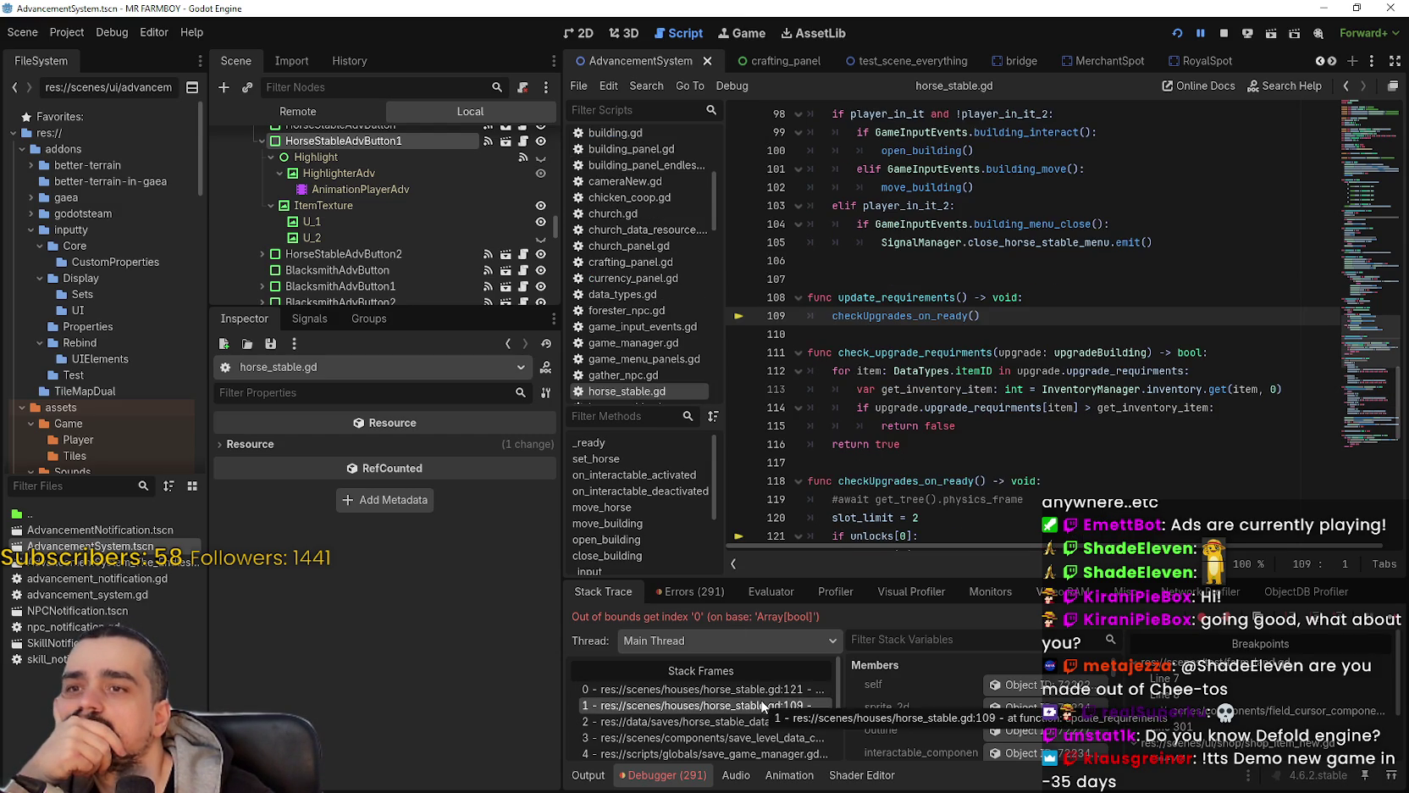
scroll(774, 725, down, 2)
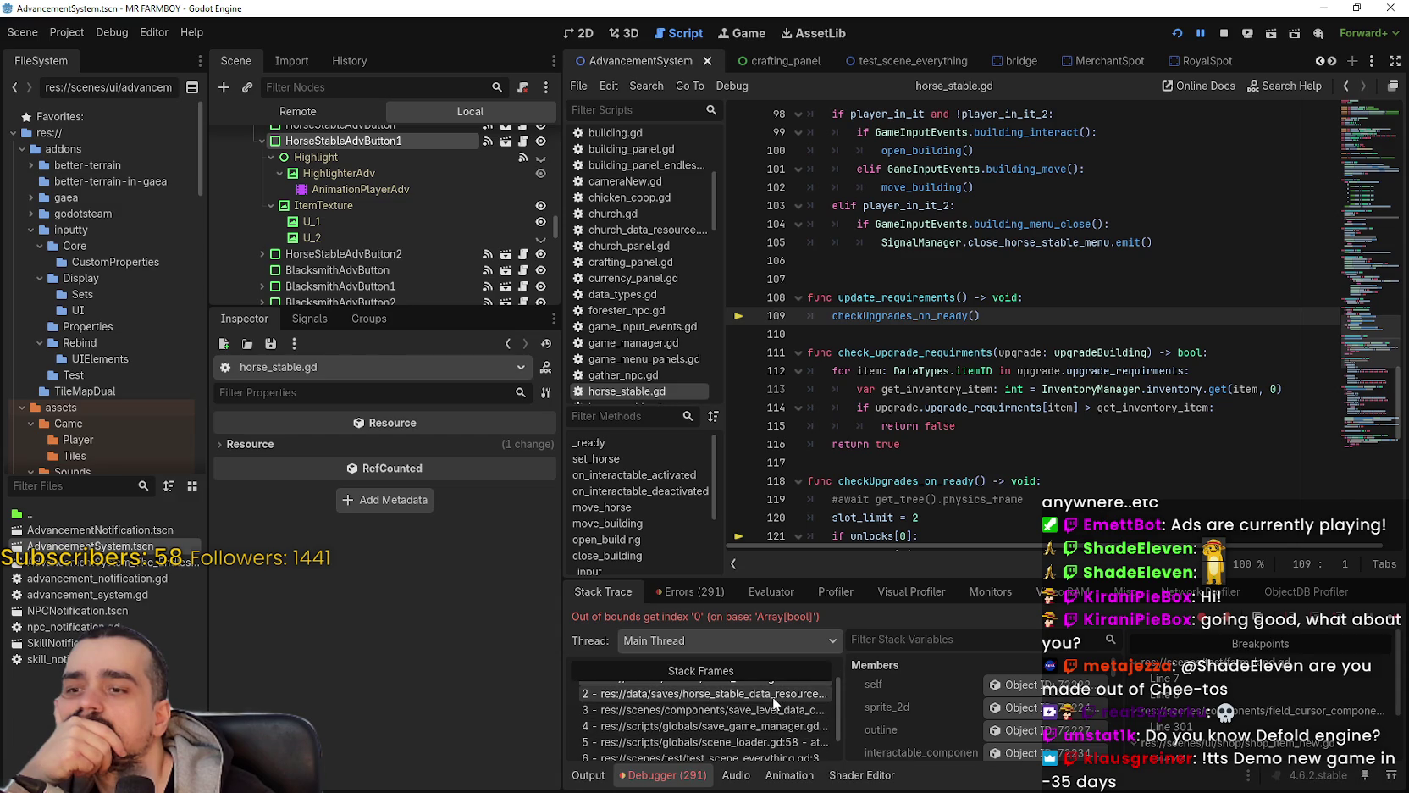
click(773, 696)
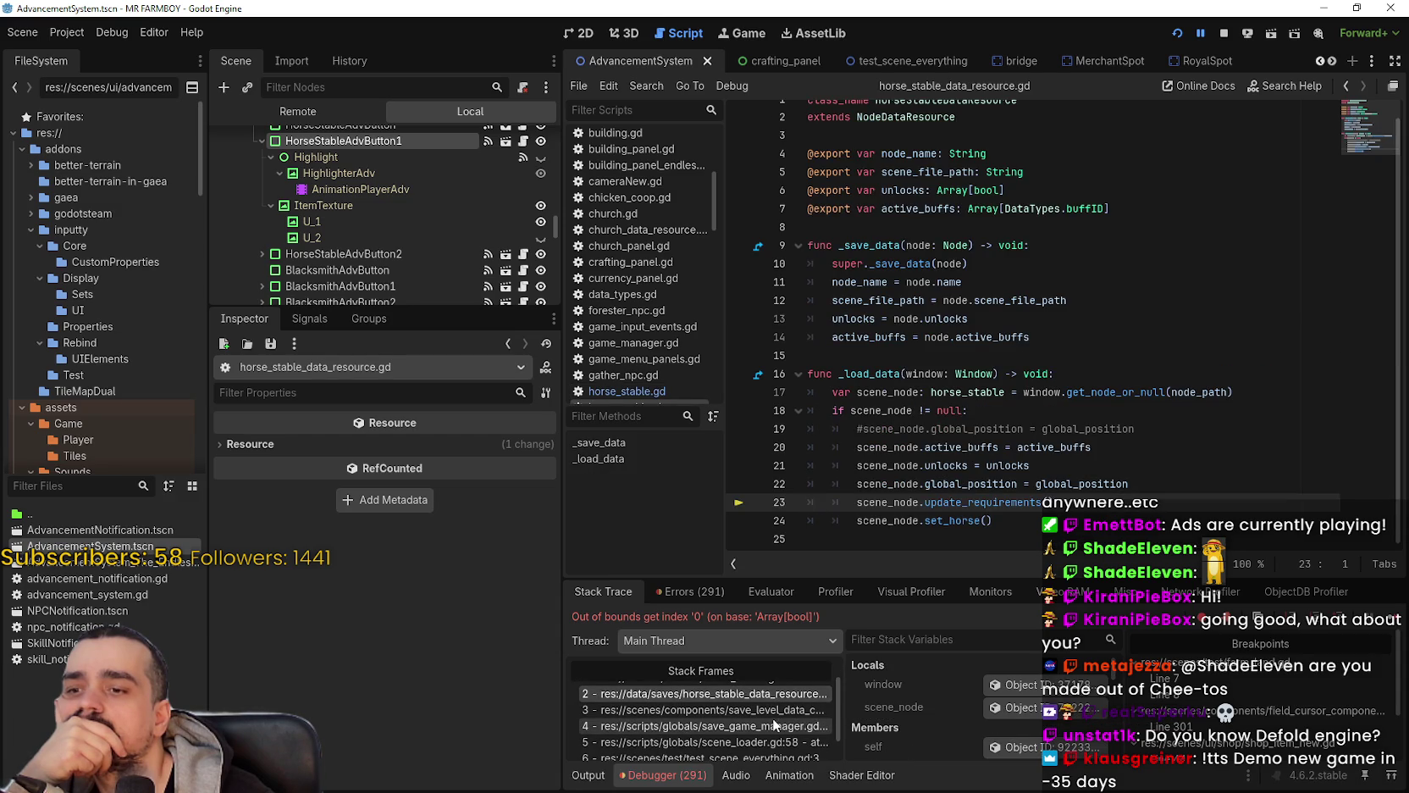
click(773, 712)
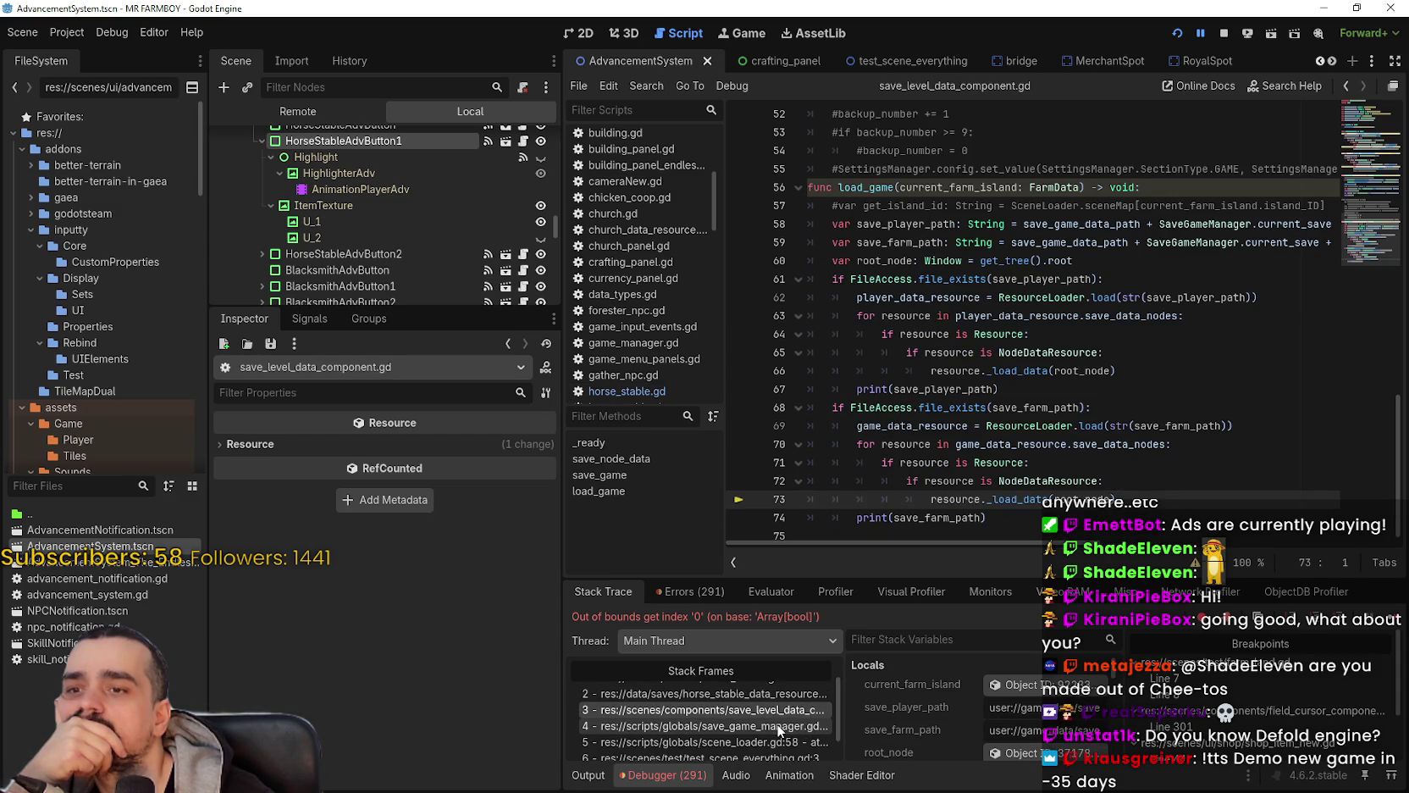
click(778, 727)
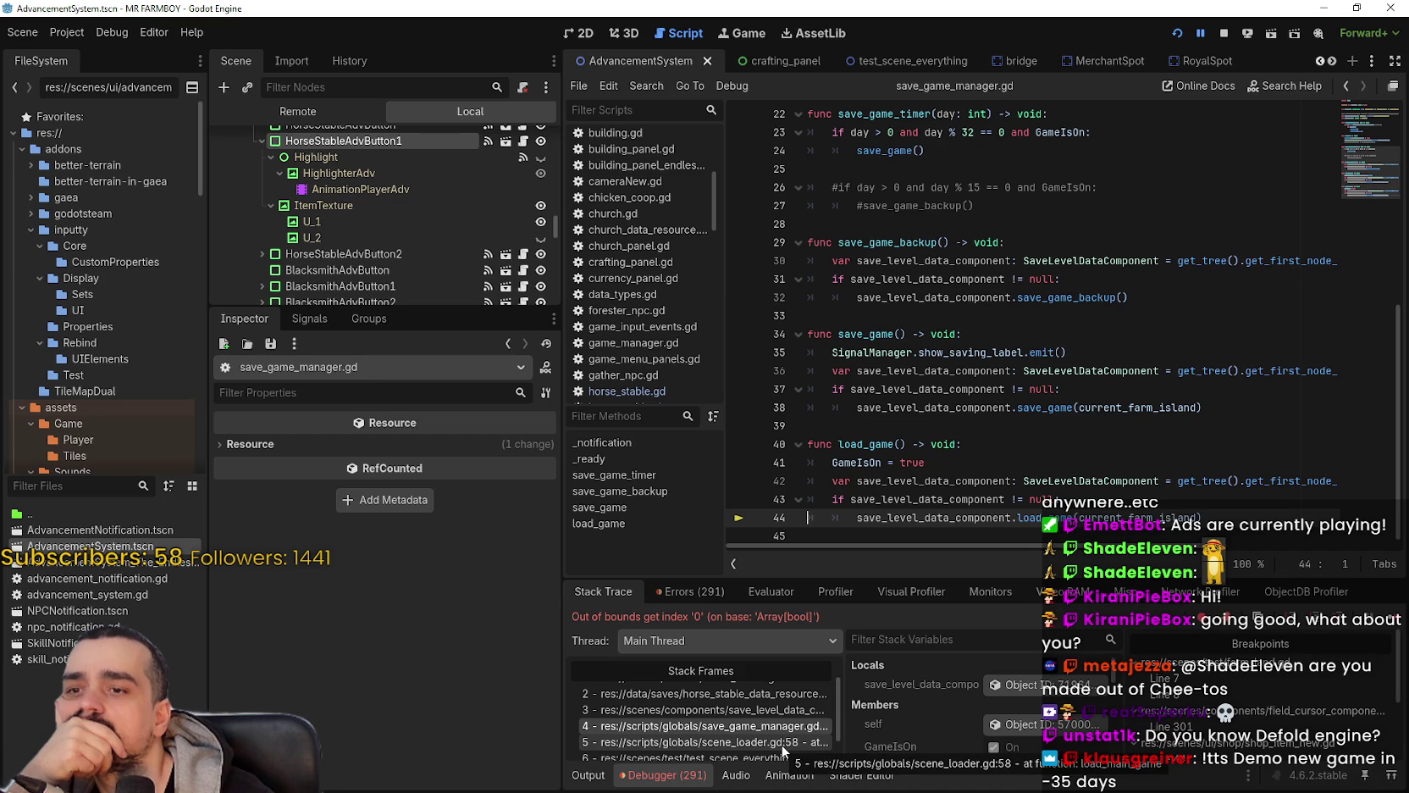
click(781, 744)
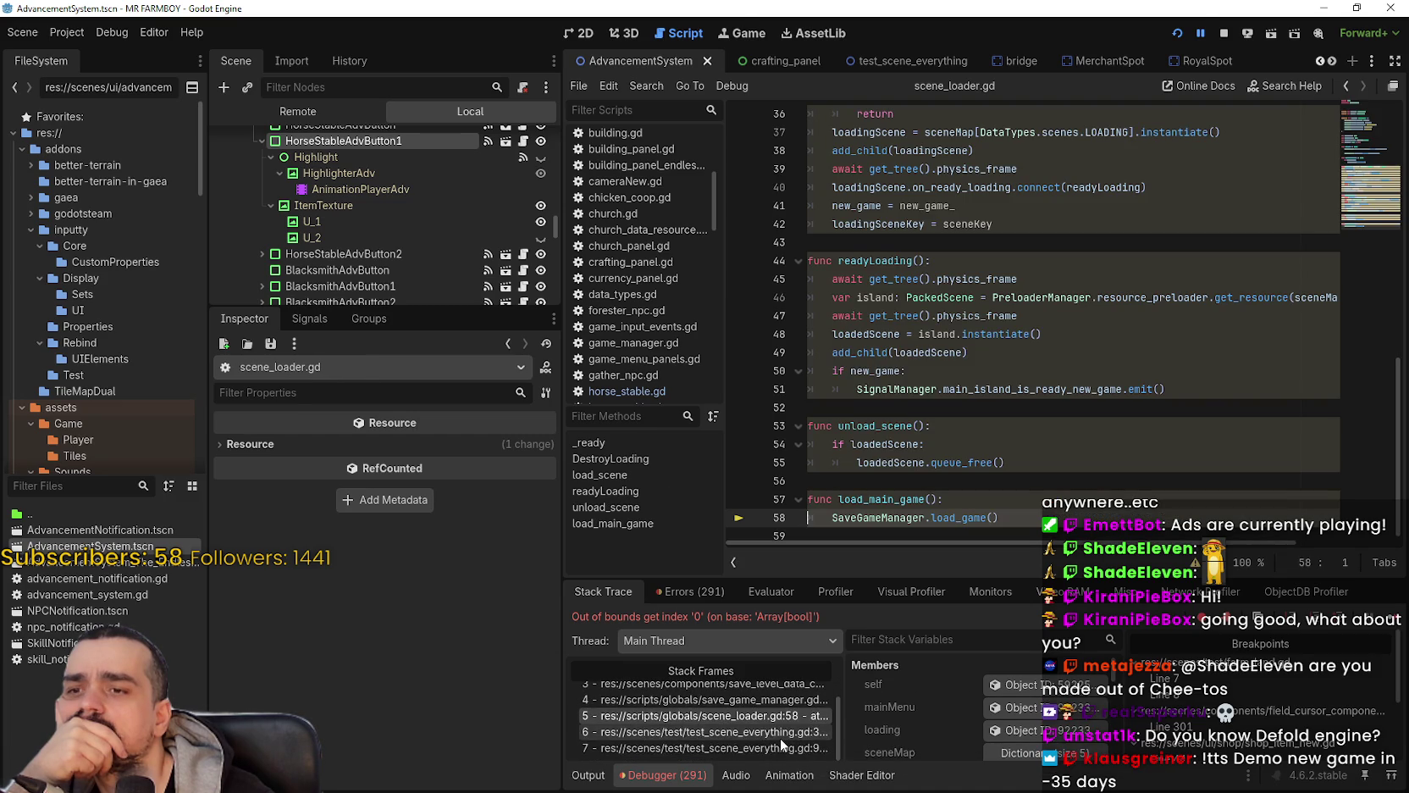
Step: View the test scene's frames, then return to horse_stable.gd lines 109 and 121
click(776, 734)
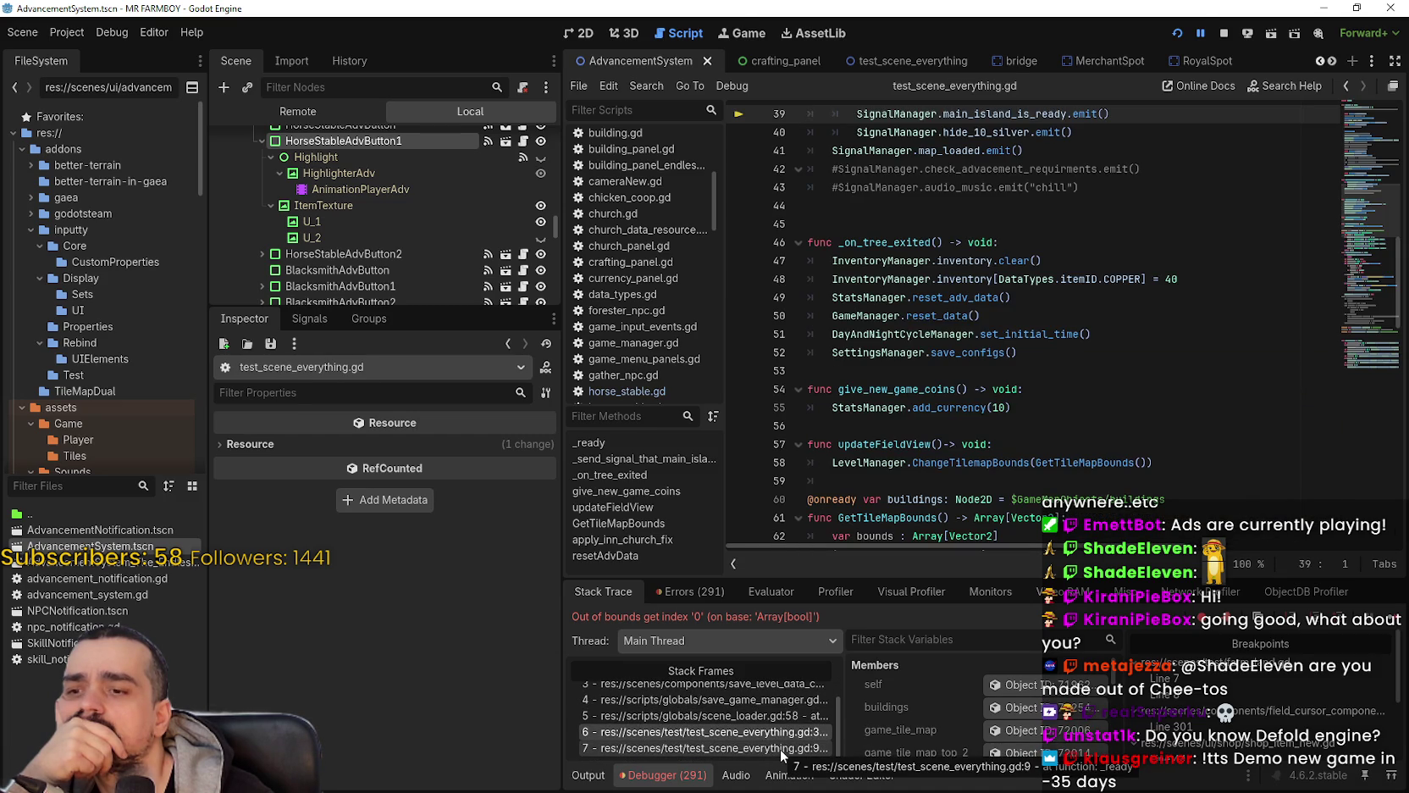
click(780, 749)
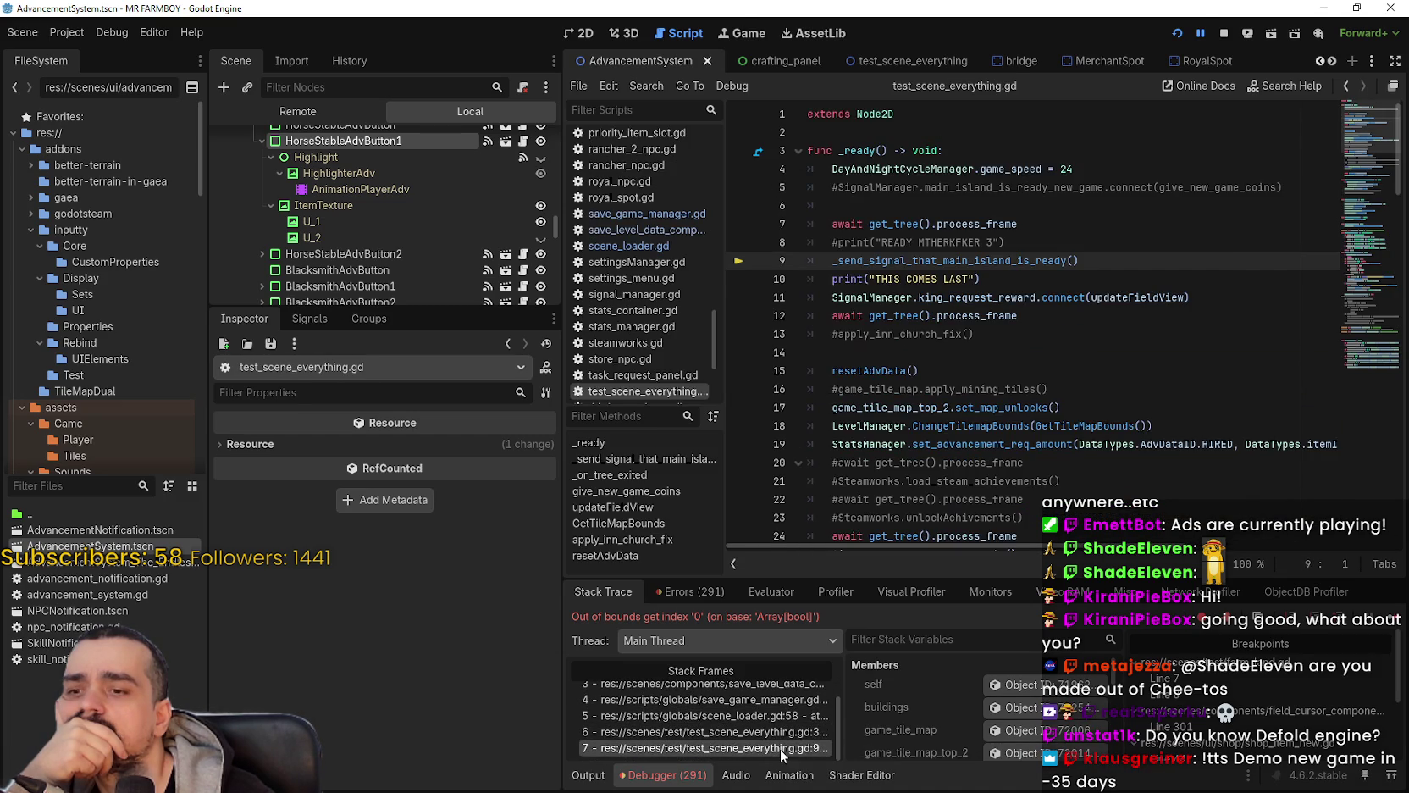
scroll(780, 749, up, 5)
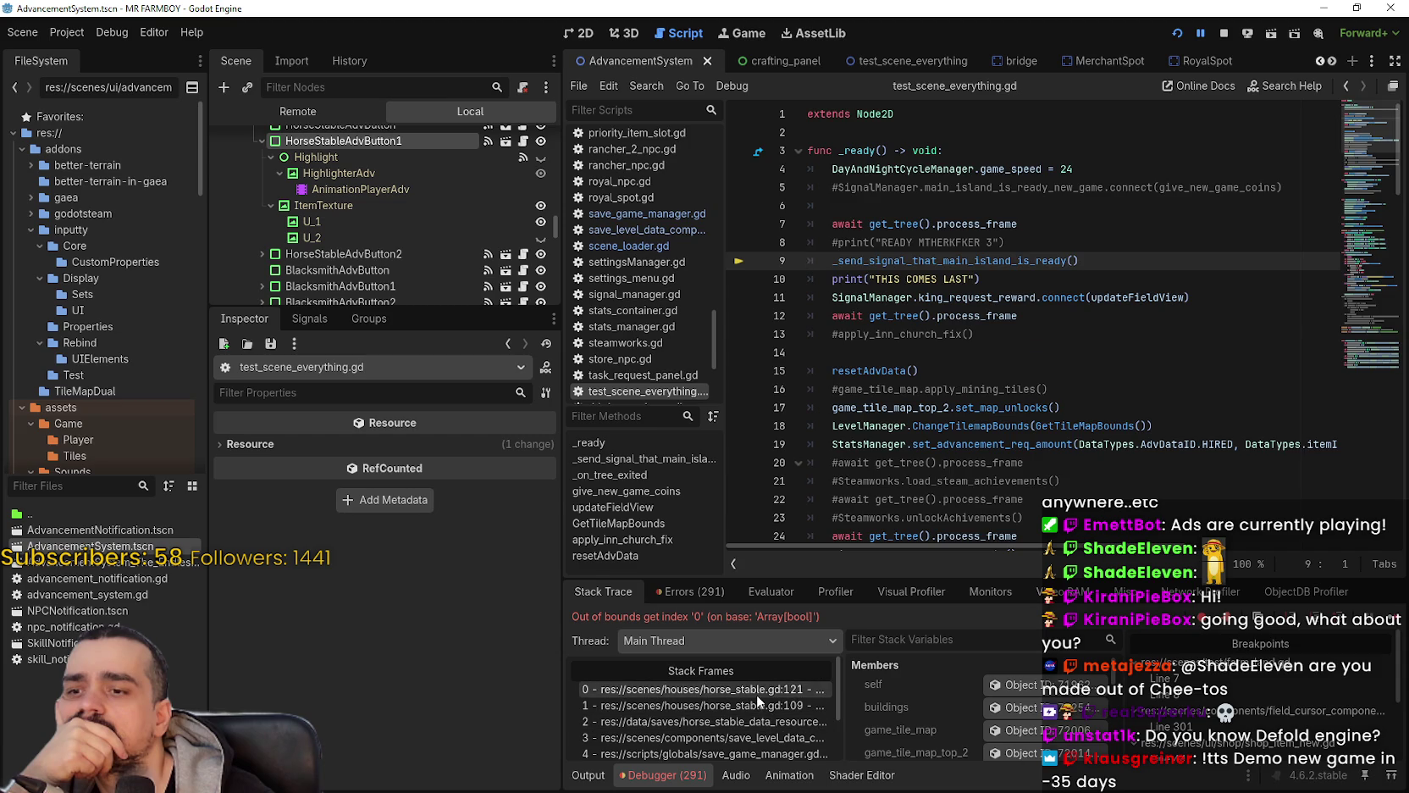
click(758, 696)
click(766, 707)
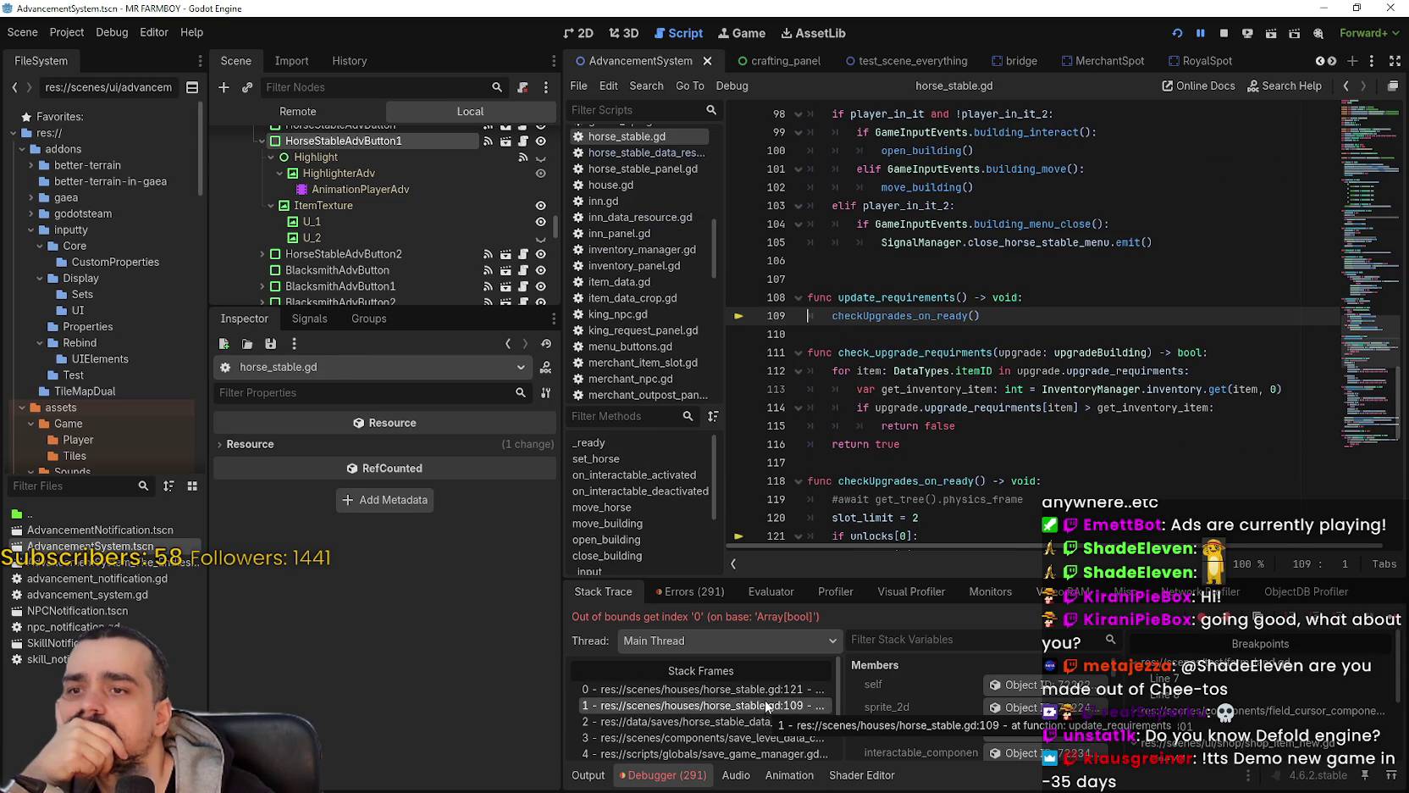
click(766, 690)
double_click(873, 315)
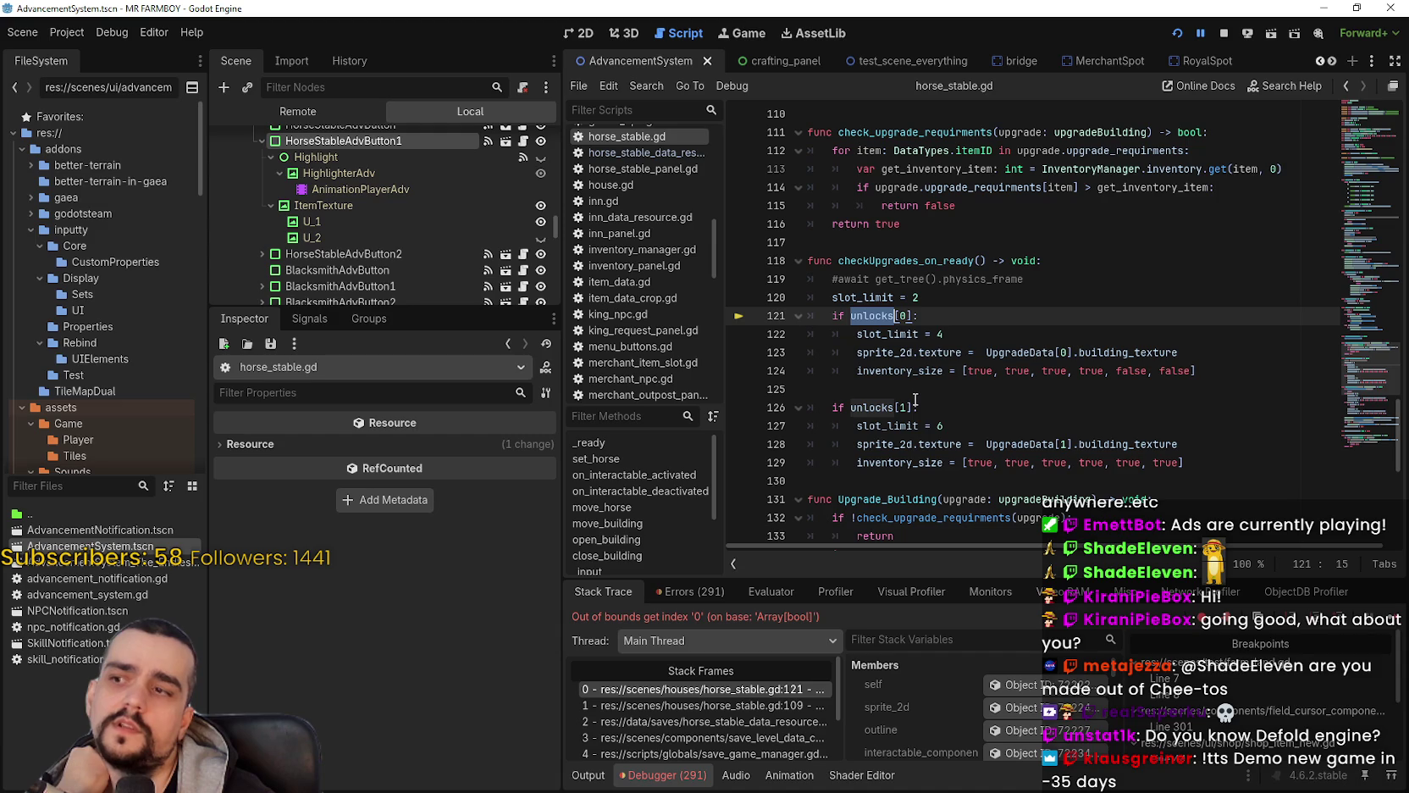
scroll(1357, 331, up, 5)
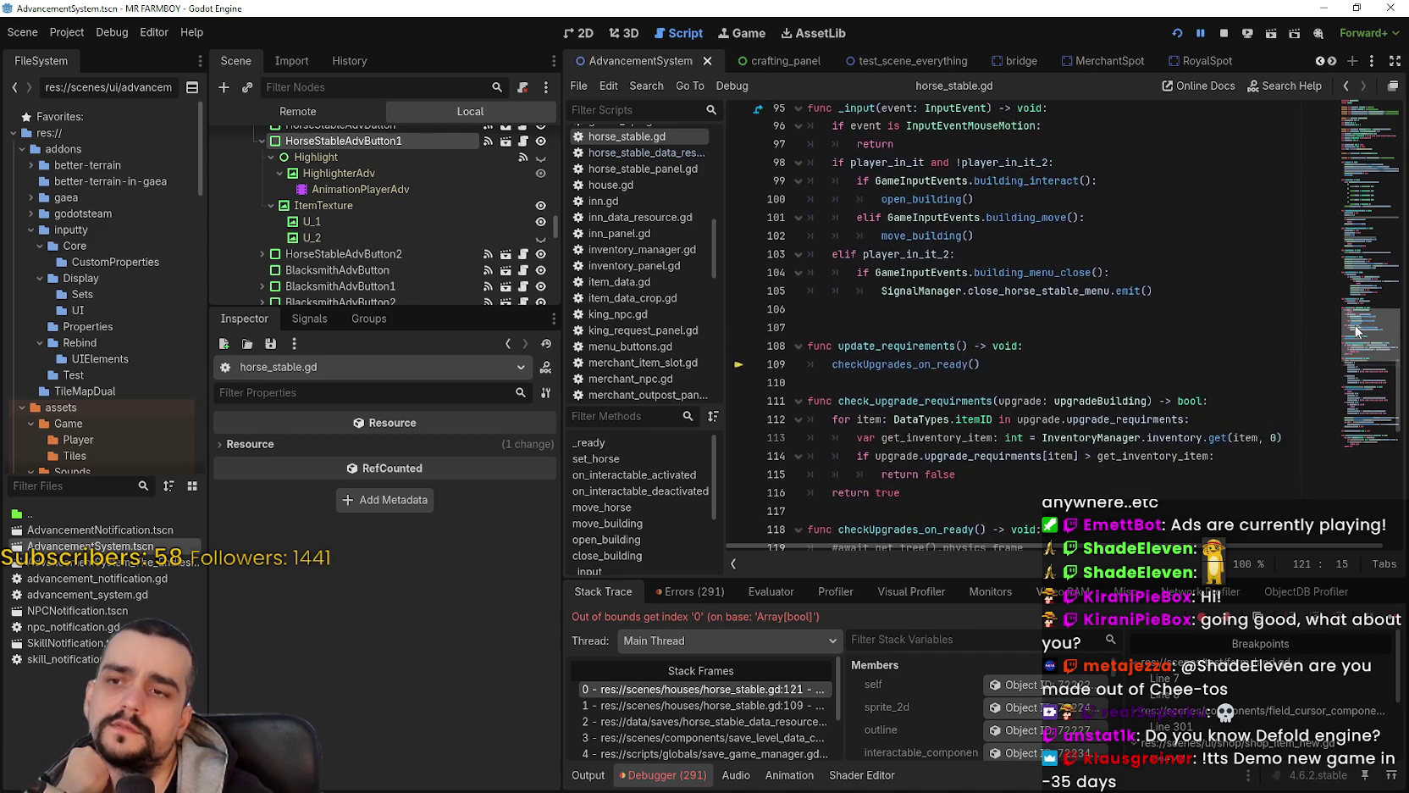
drag(1357, 330, 1354, 91)
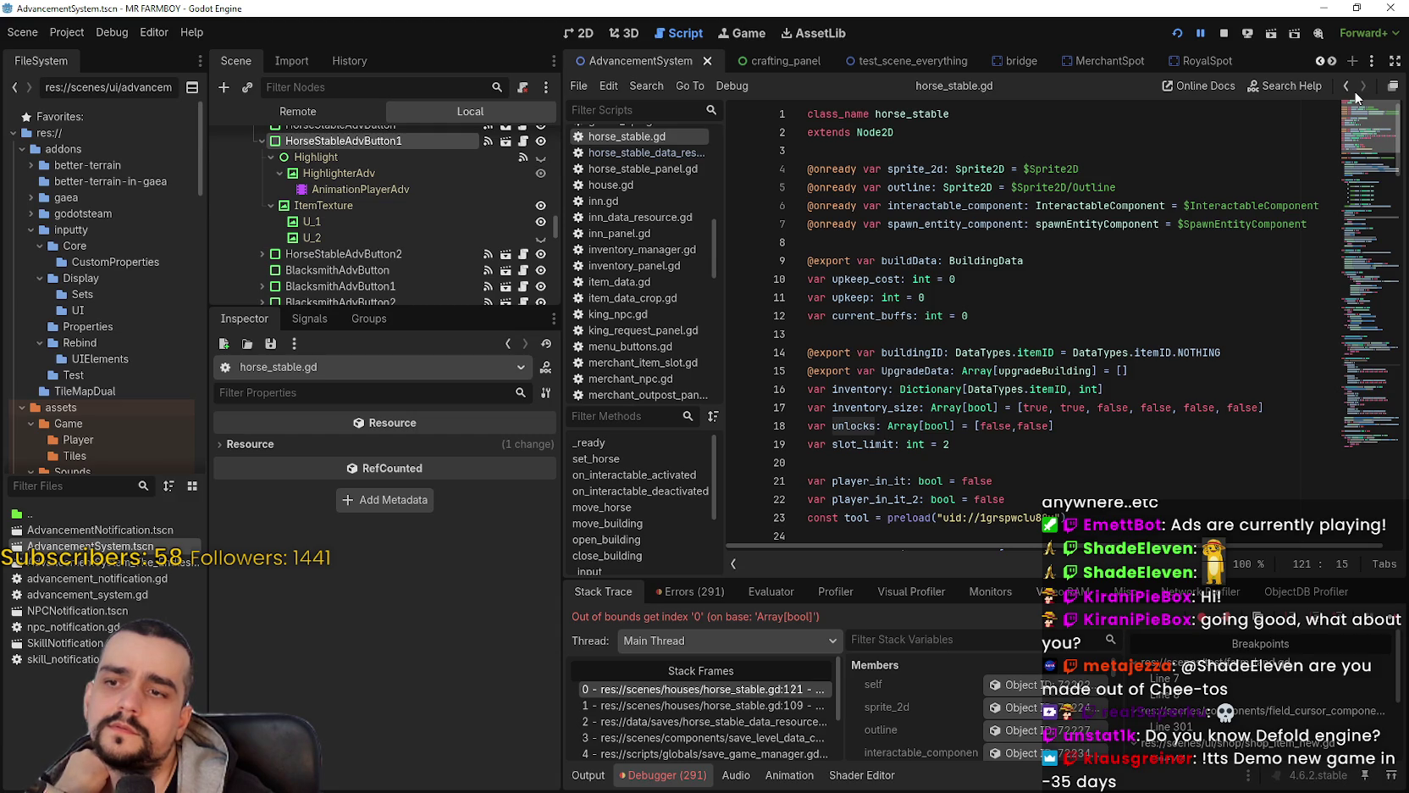
drag(1069, 428, 773, 429)
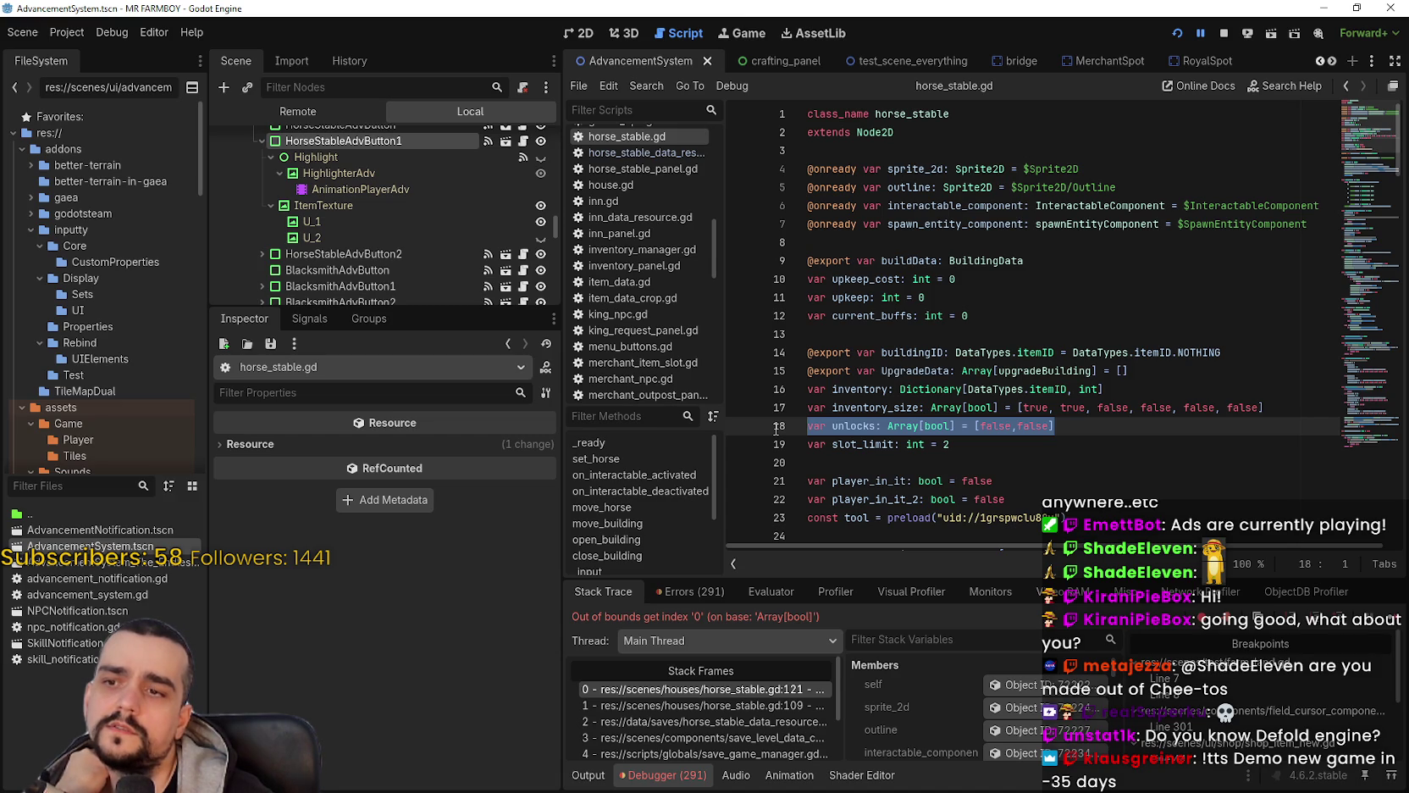
Step: Step through the update_requirements, scene loader, save game manager and test scene _ready frames
click(779, 705)
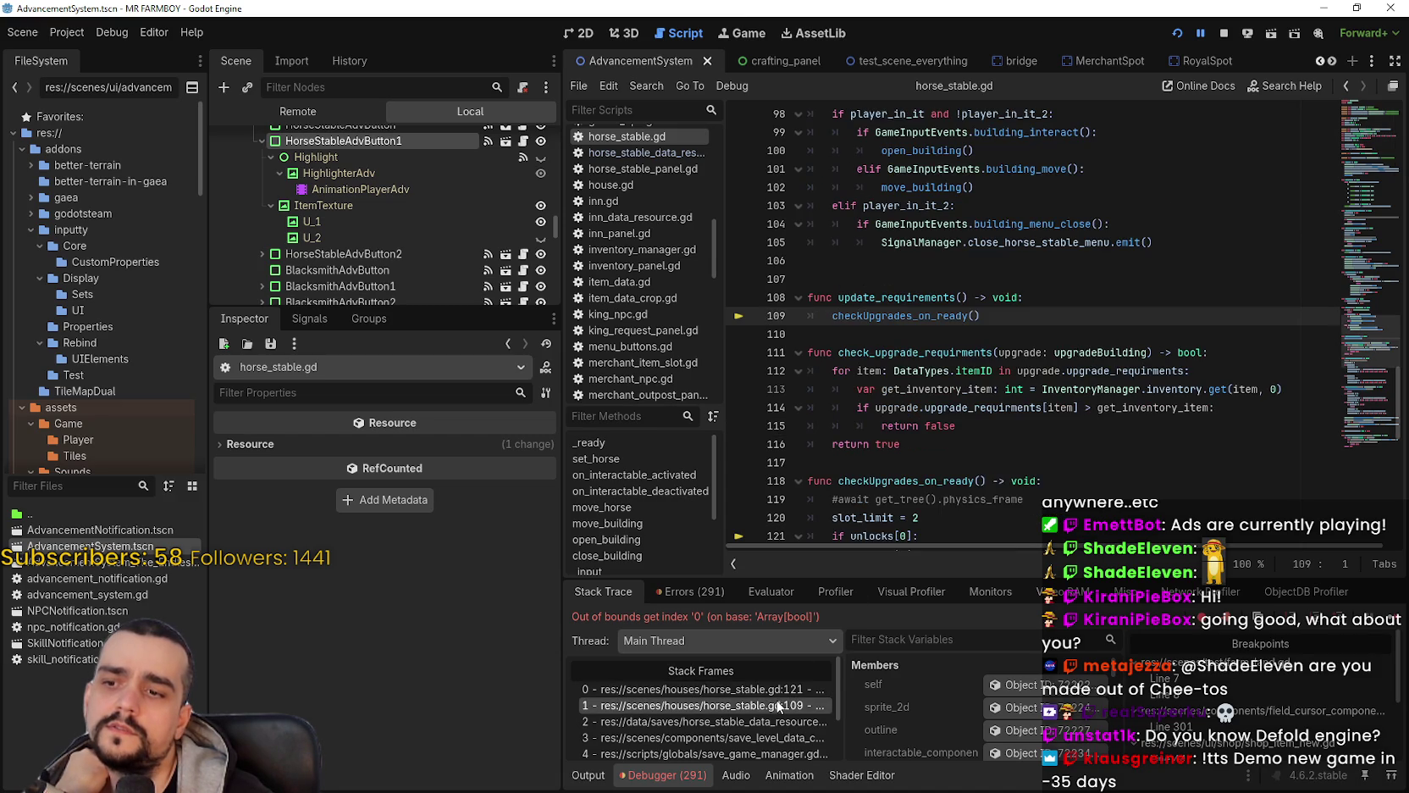
scroll(763, 712, down, 2)
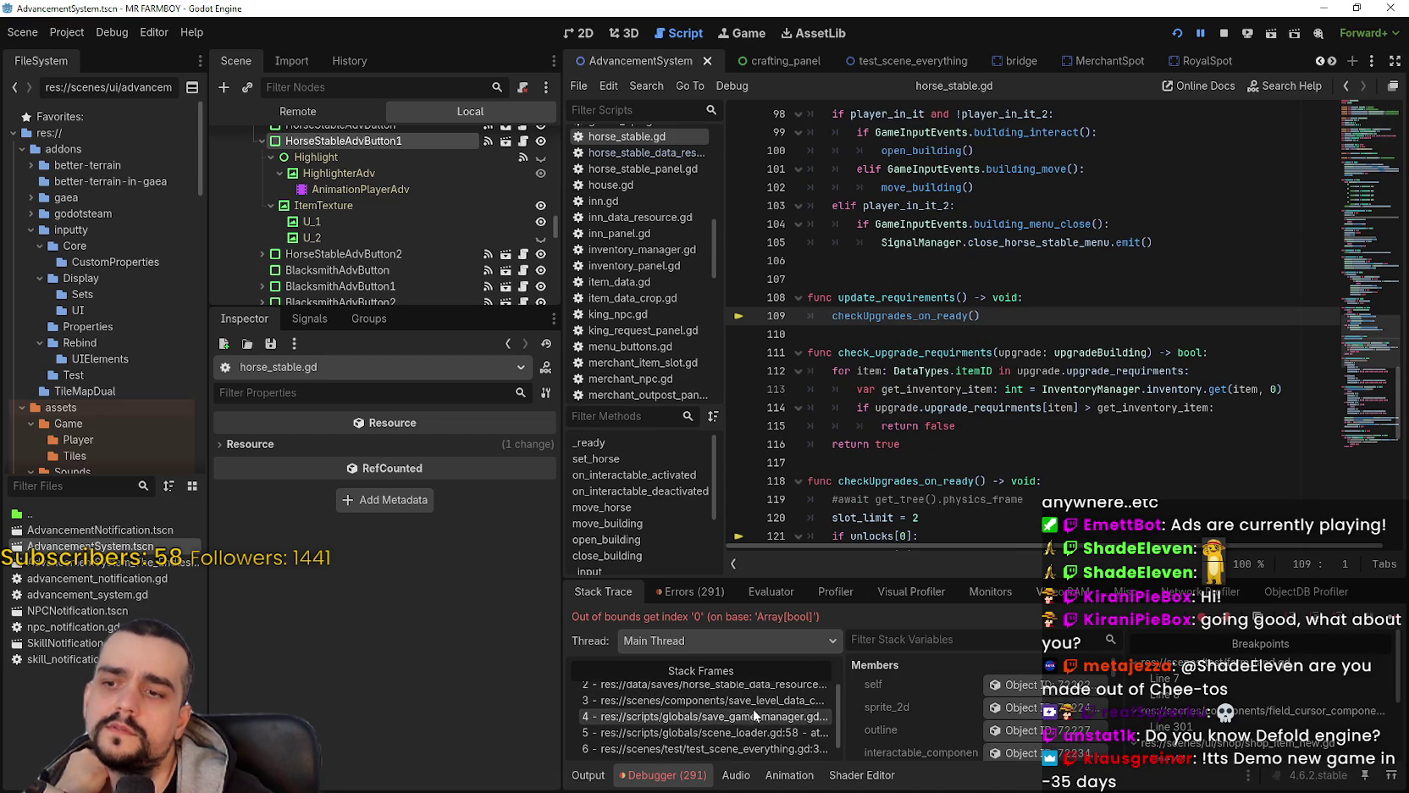
click(756, 734)
click(754, 716)
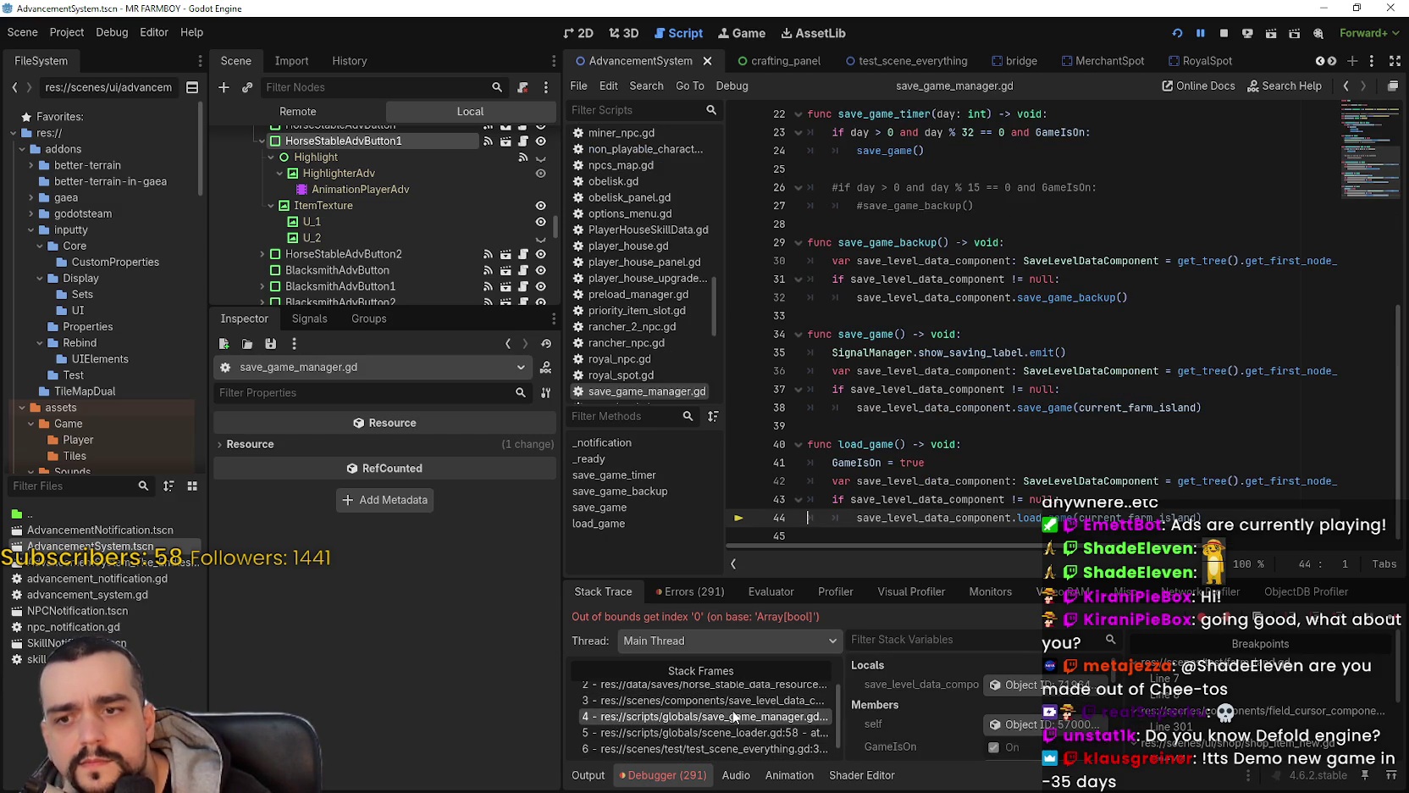
scroll(736, 725, down, 1)
click(741, 722)
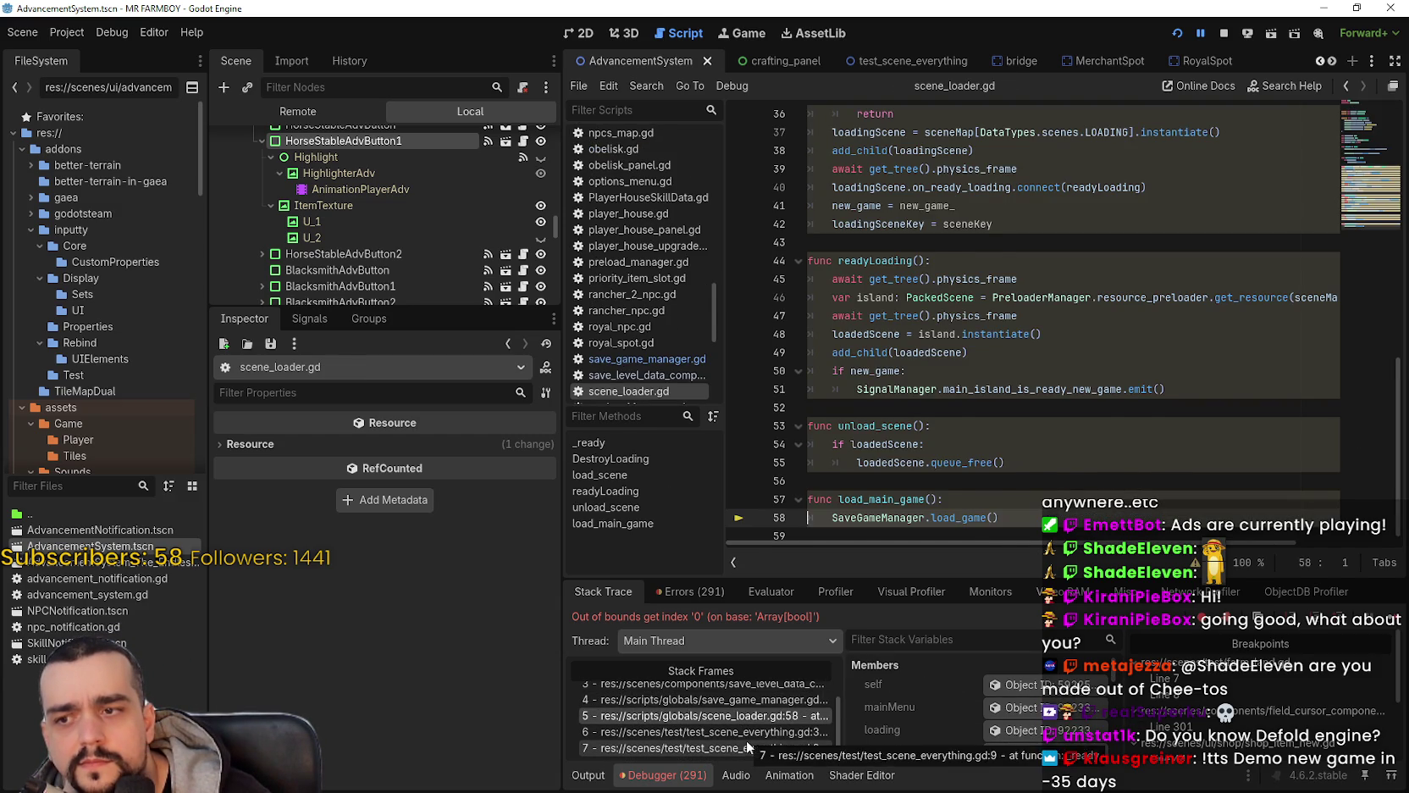
click(746, 741)
scroll(741, 738, up, 3)
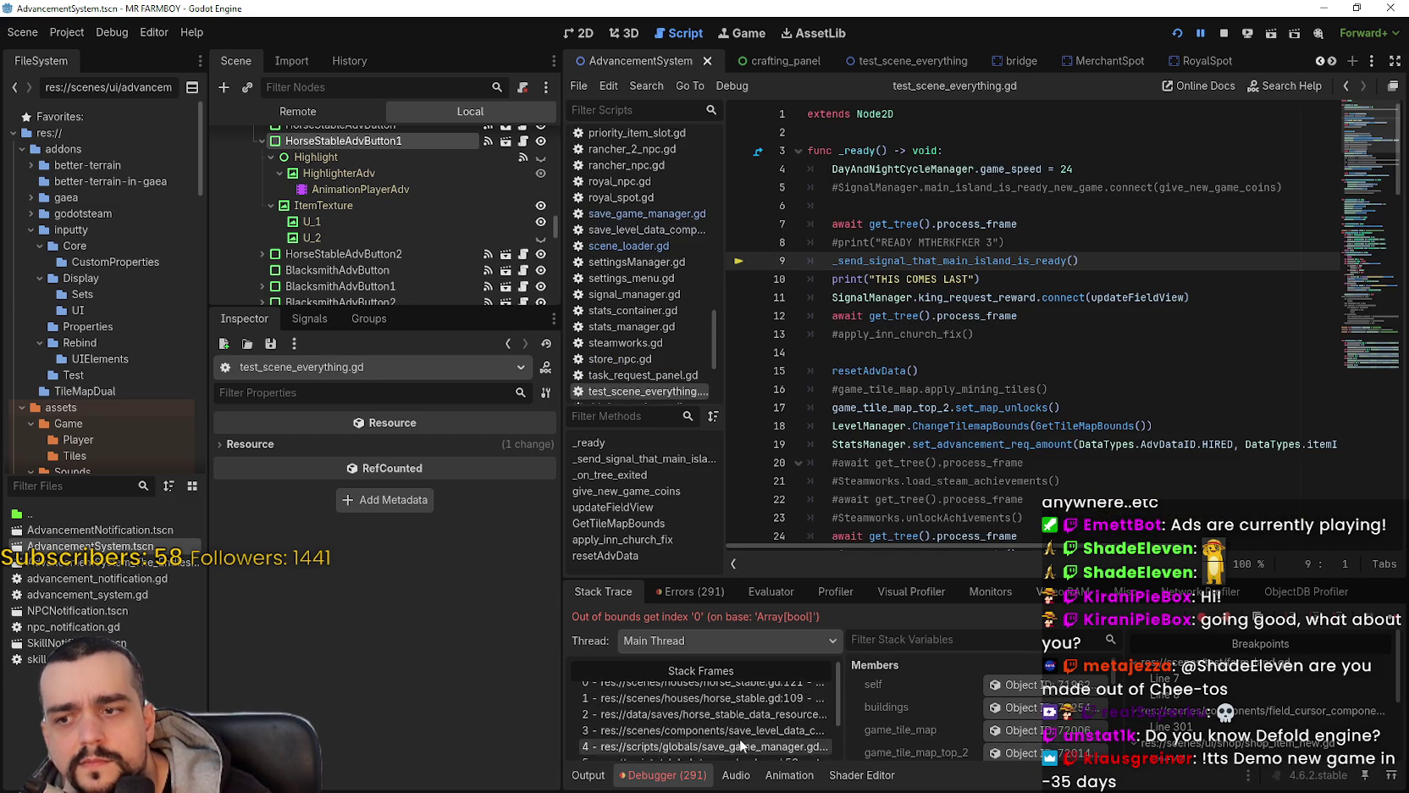
Step: Return to line 121 and select unlocks[0] in the failing check
click(741, 695)
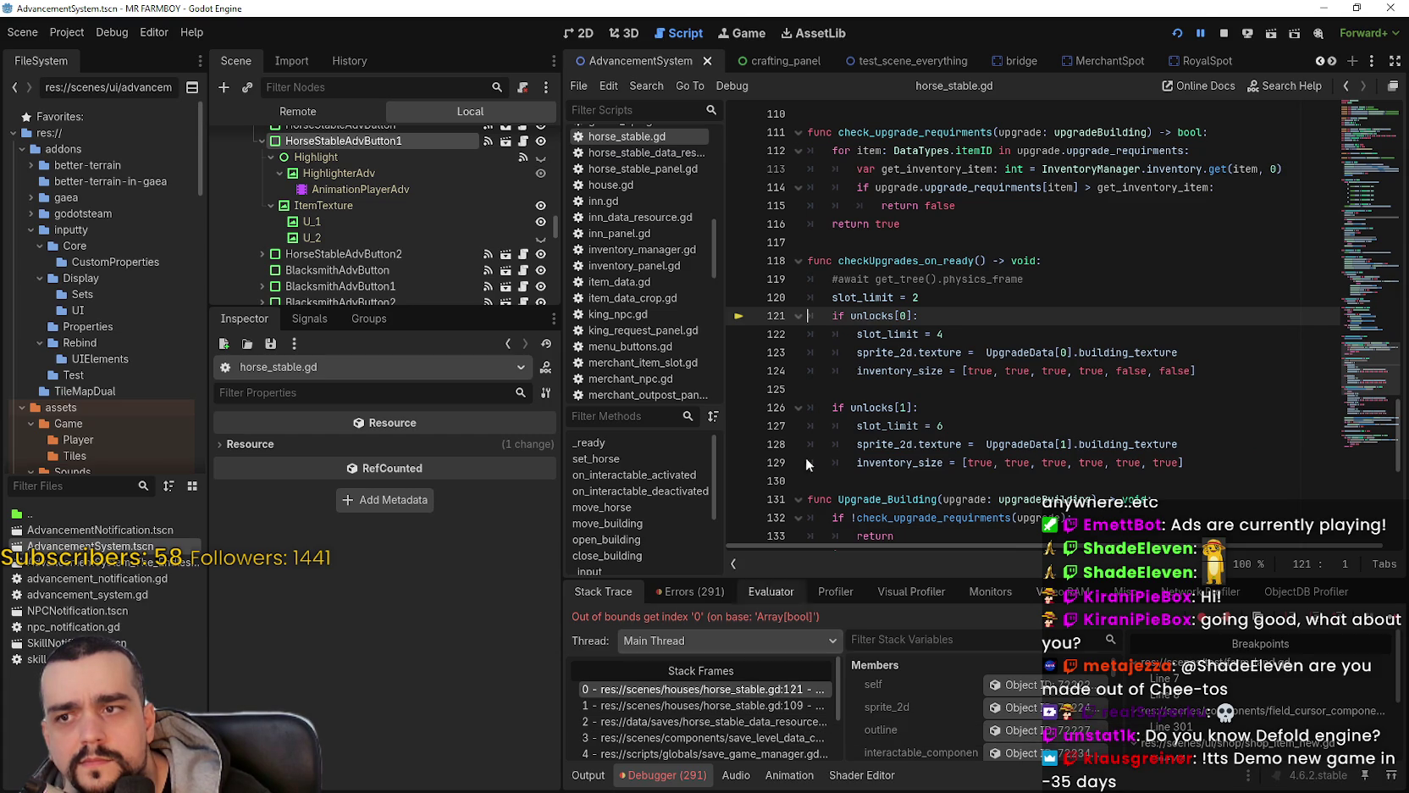
double_click(896, 315)
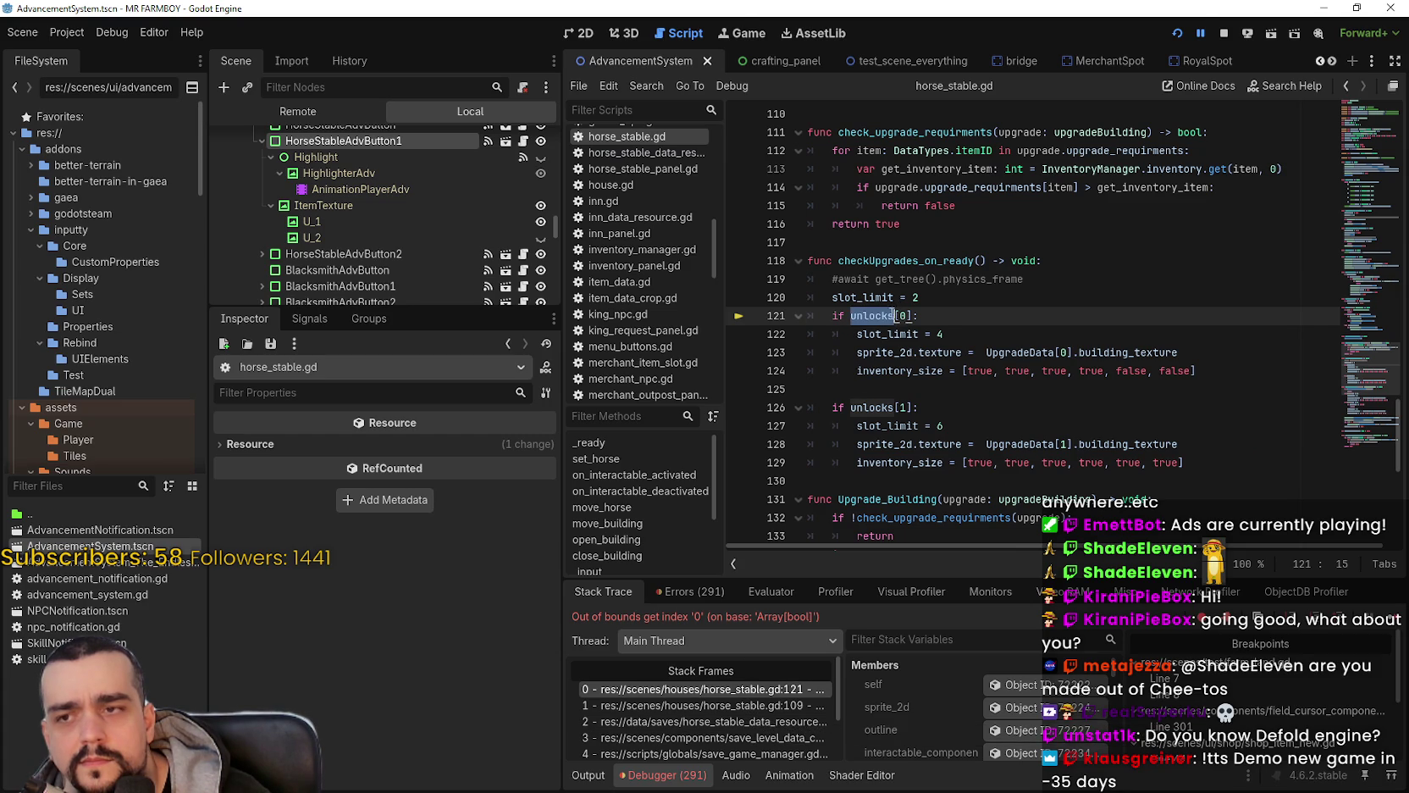
shift+click(911, 315)
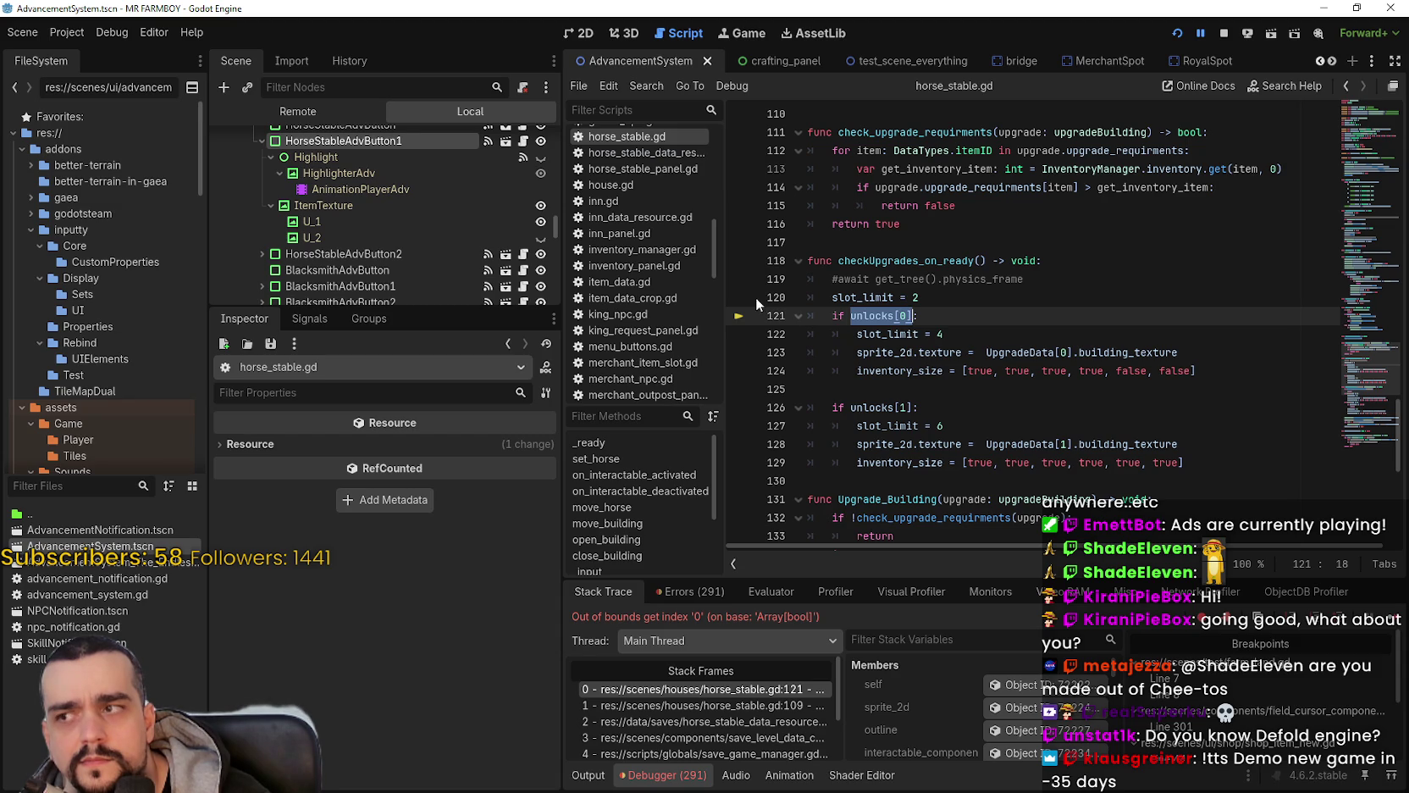
scroll(402, 206, up, 2)
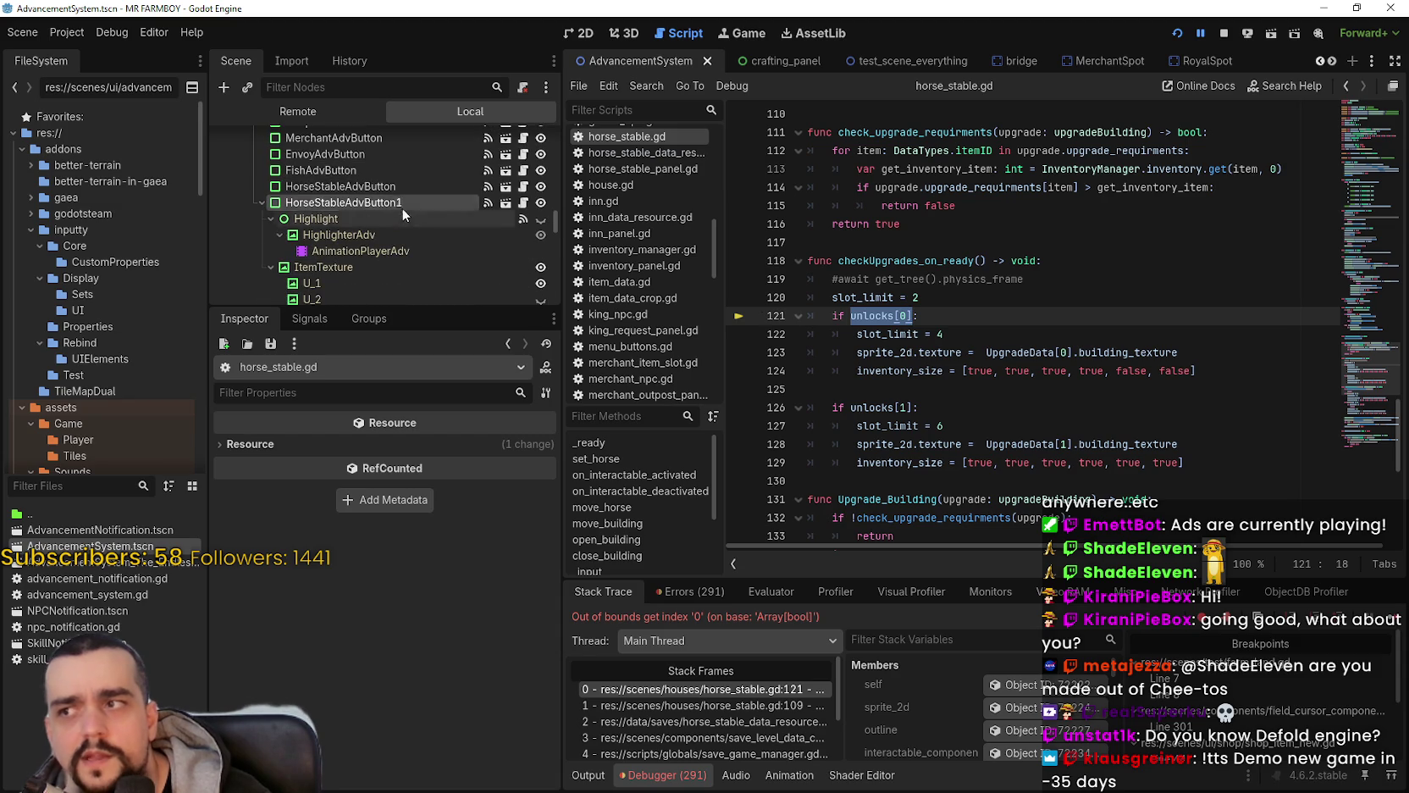
Step: Show the Remote scene tree and expand SceneLoader > Game > StaticMap > Buildings
click(328, 115)
scroll(223, 254, down, 2)
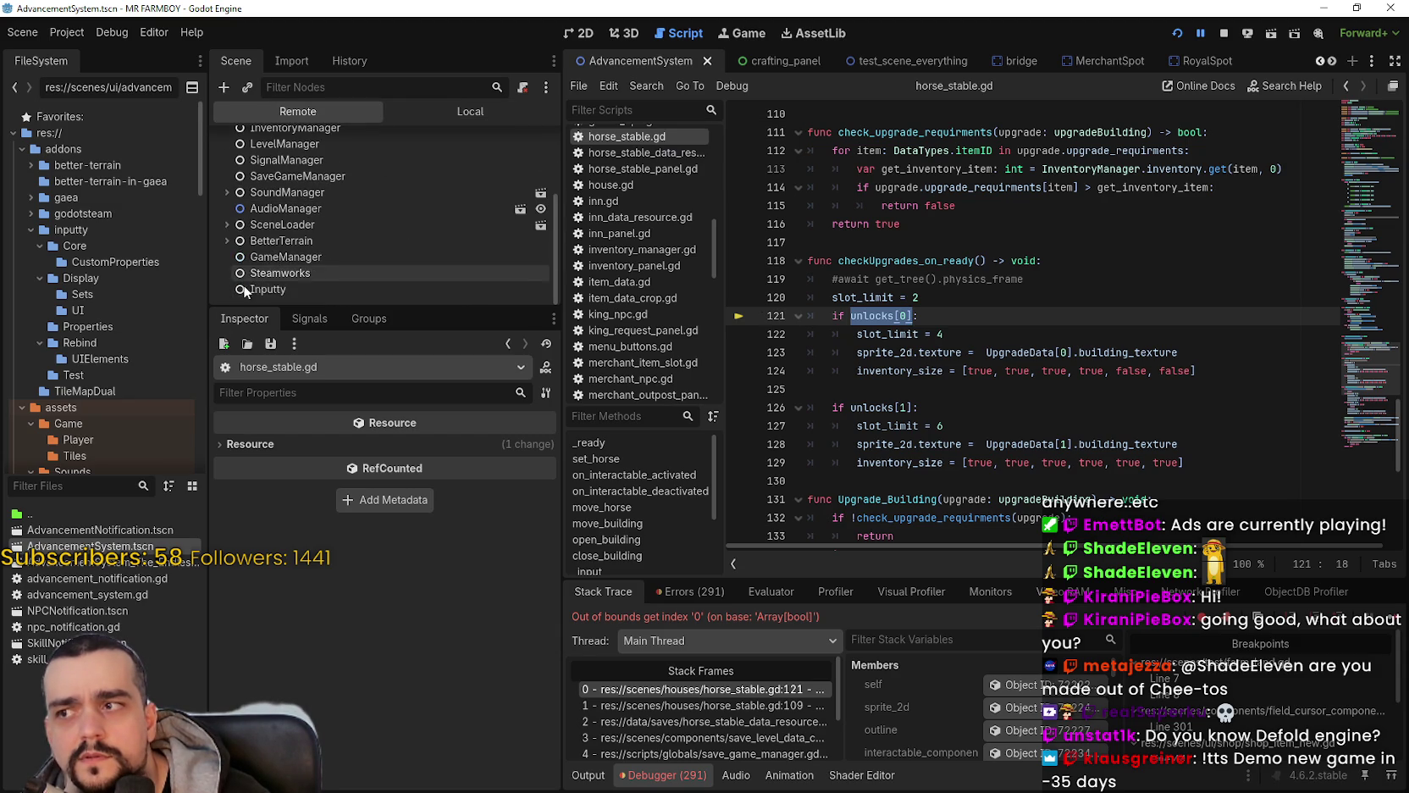
click(226, 224)
scroll(225, 230, down, 1)
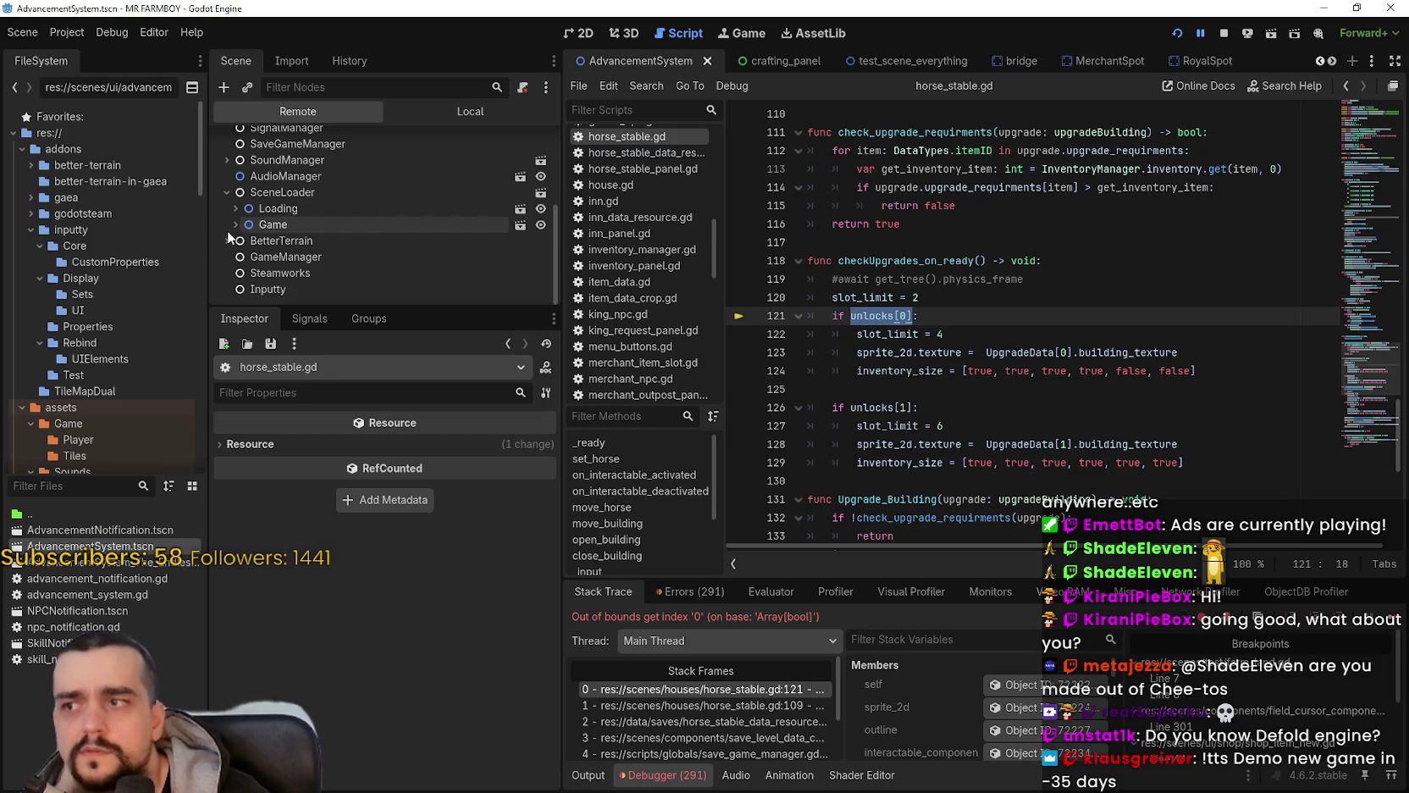
click(237, 229)
scroll(248, 247, down, 3)
scroll(262, 241, down, 3)
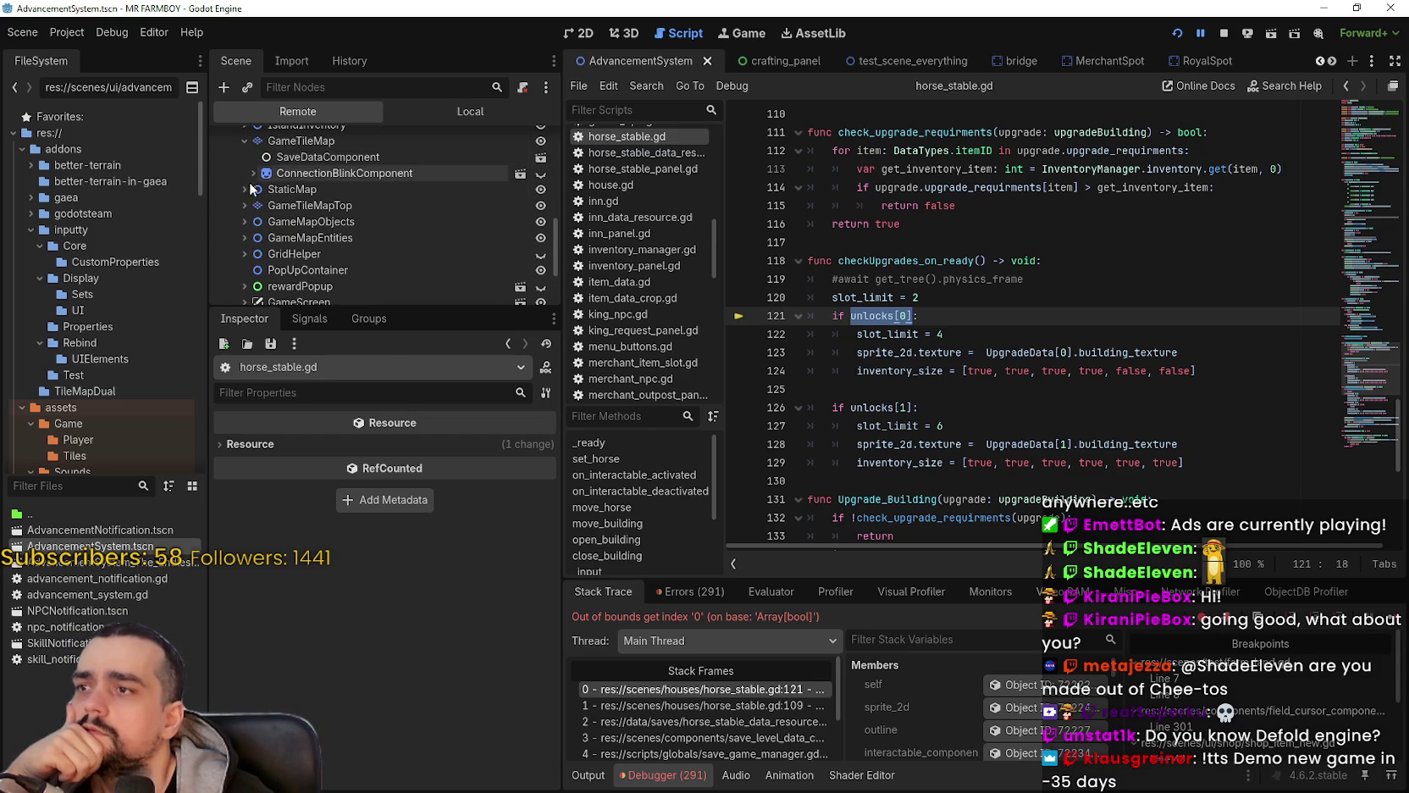
click(245, 188)
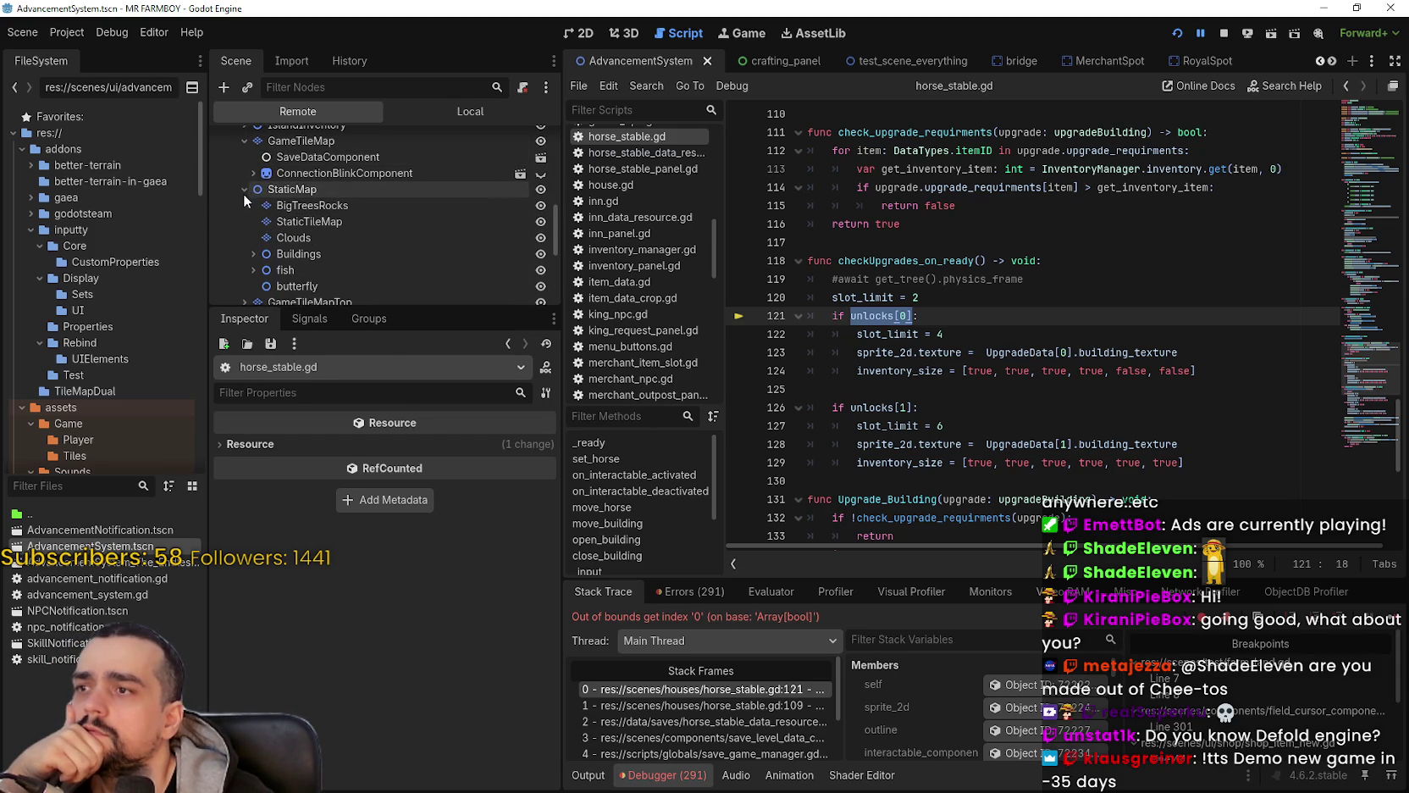
click(254, 254)
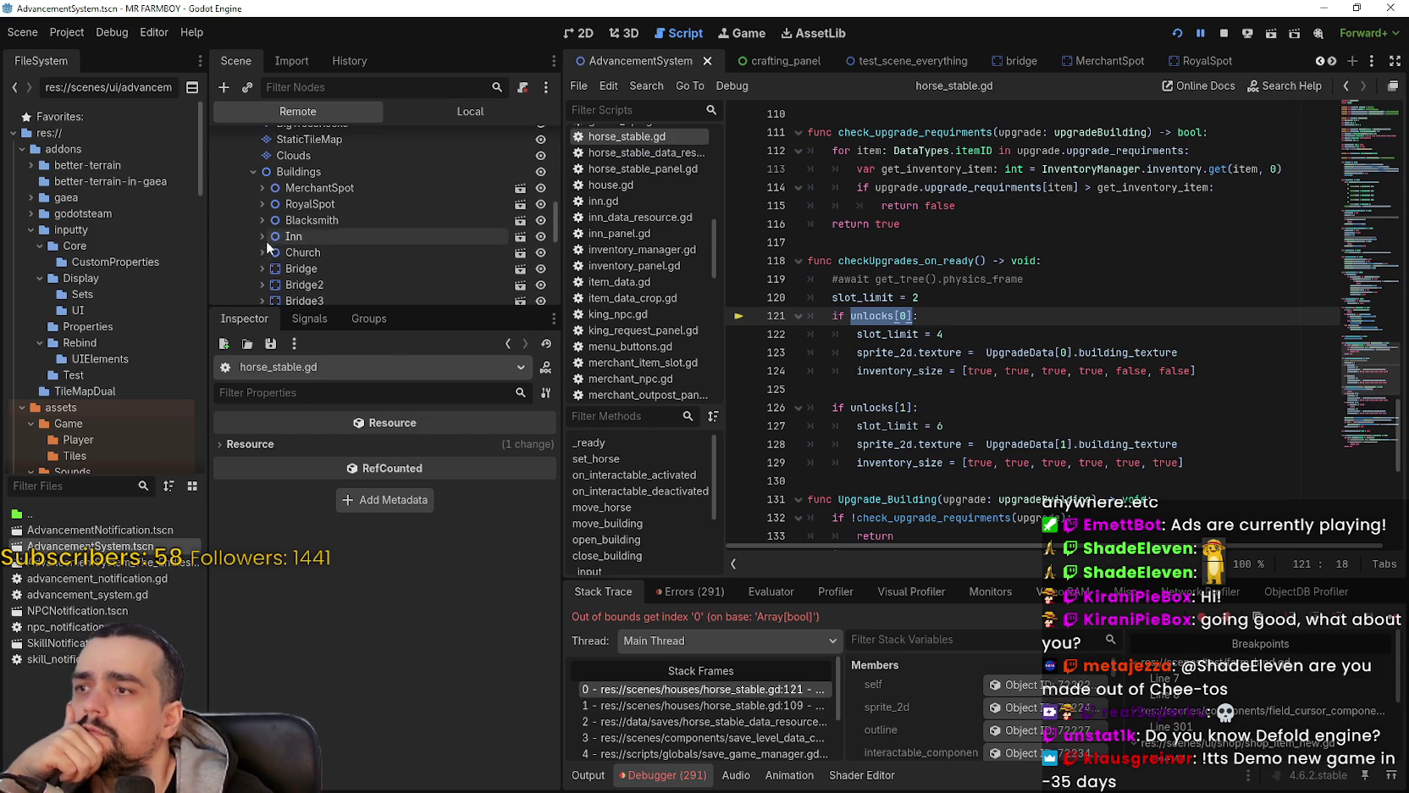
Step: Select the live HorseStable node and expand its unlocks array, showing size 0
scroll(269, 222, down, 3)
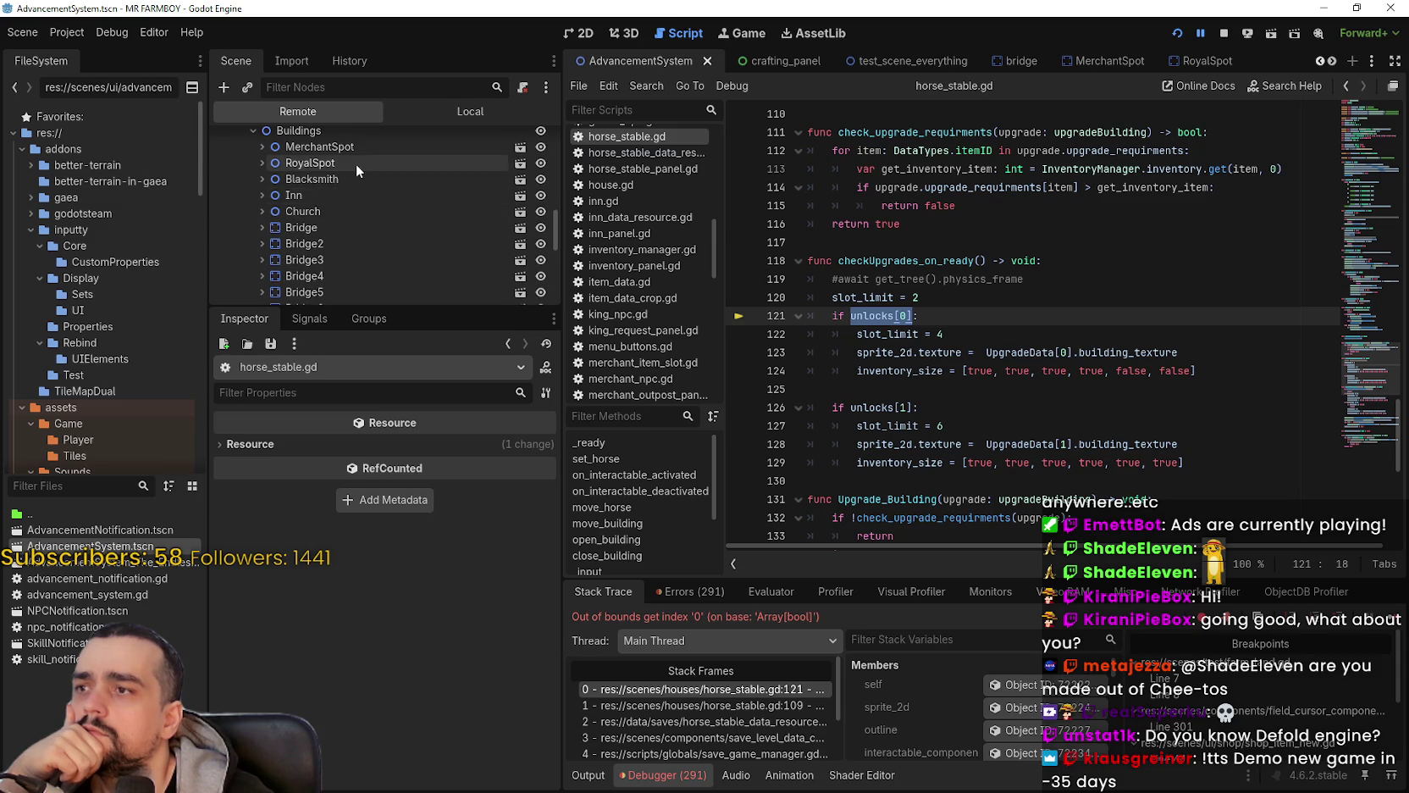
scroll(341, 171, down, 2)
click(353, 278)
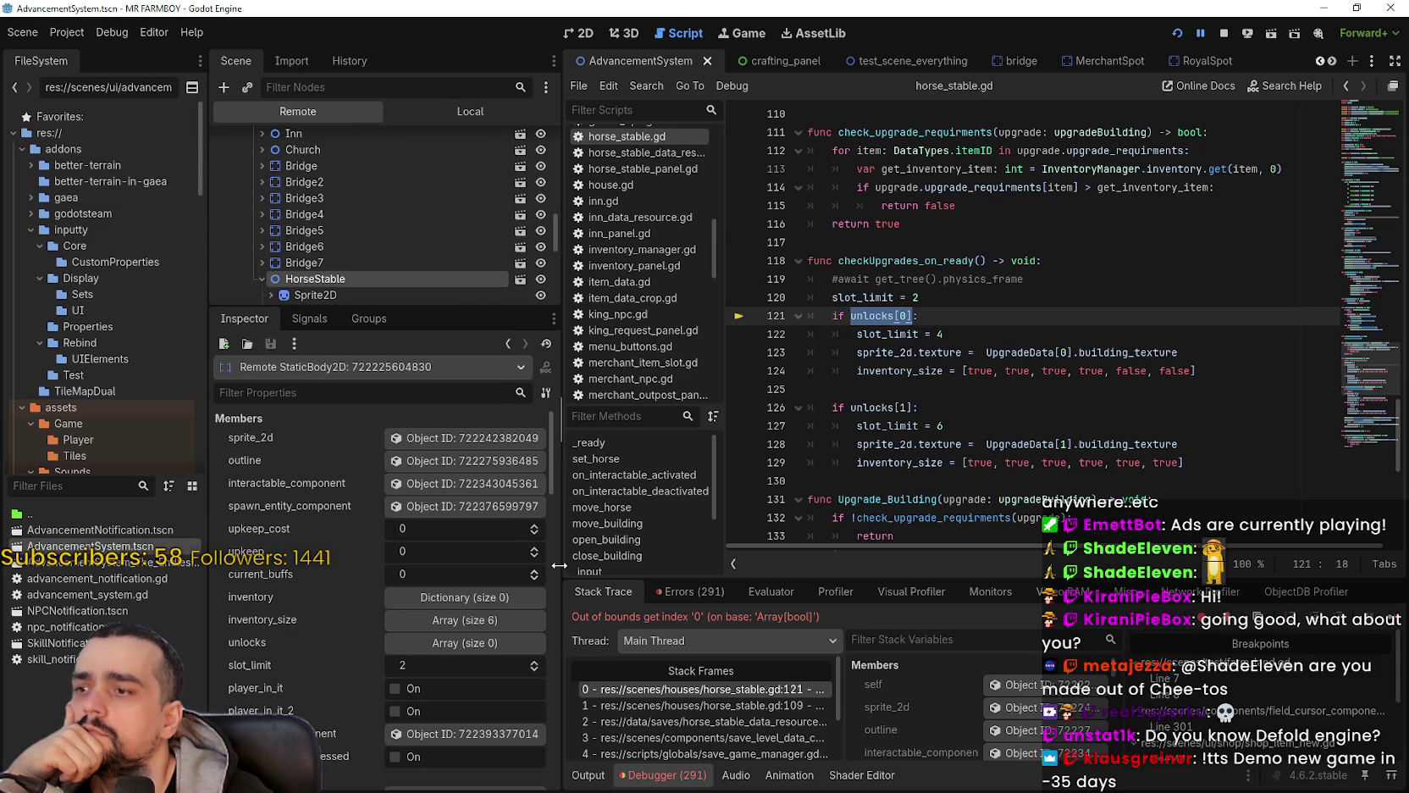
drag(559, 565, 599, 565)
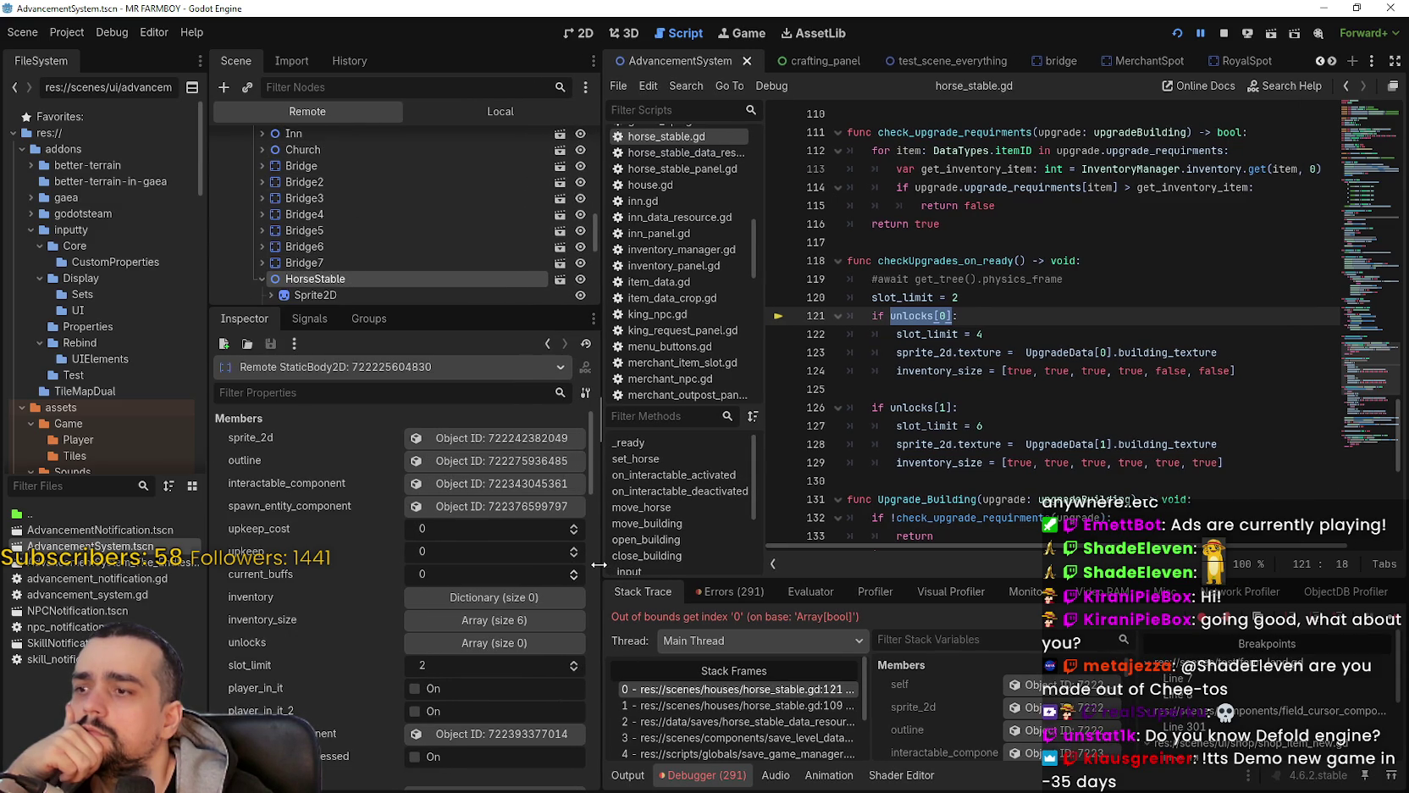
click(541, 640)
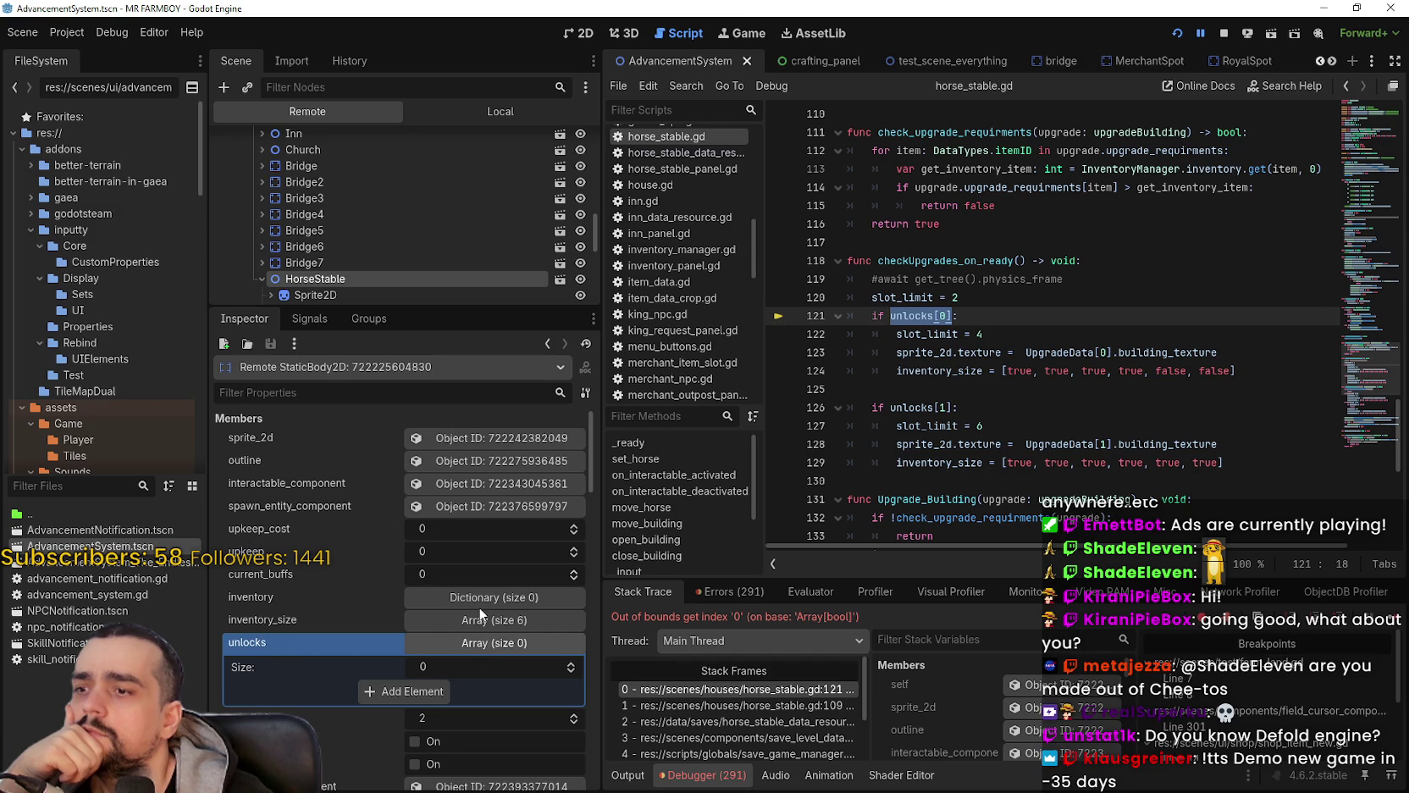
Step: Stop the running game's debug session
click(1221, 36)
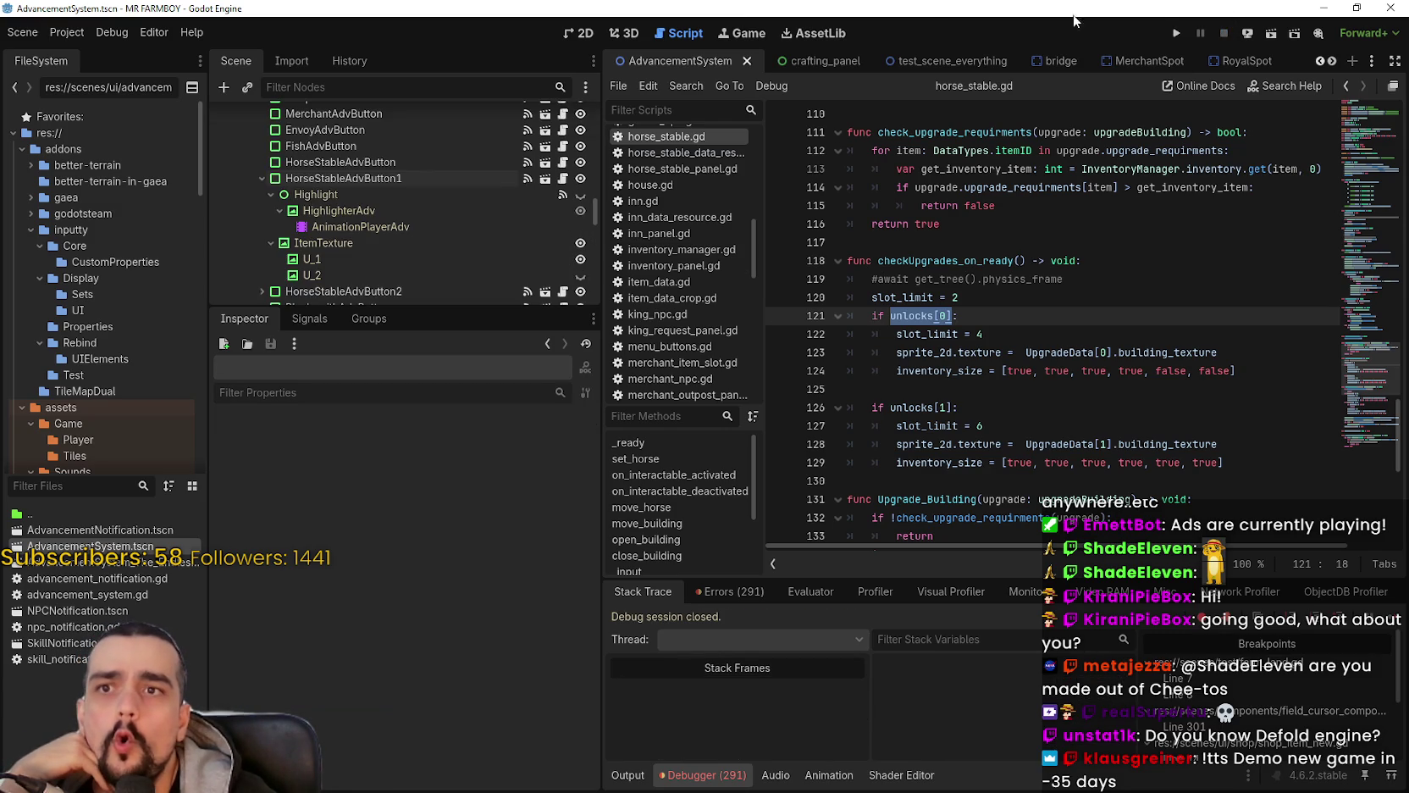
scroll(391, 152, up, 5)
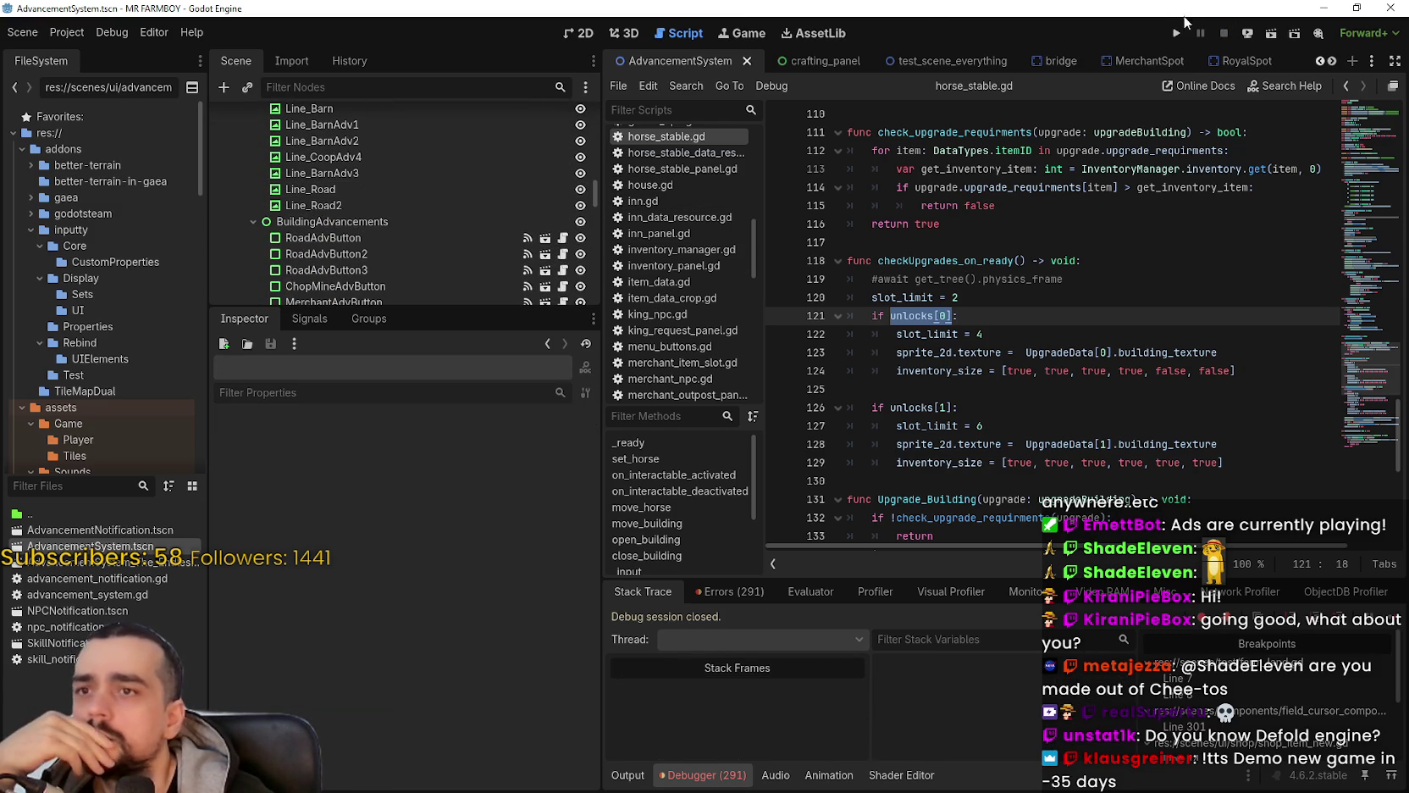
scroll(1333, 61, down, 5)
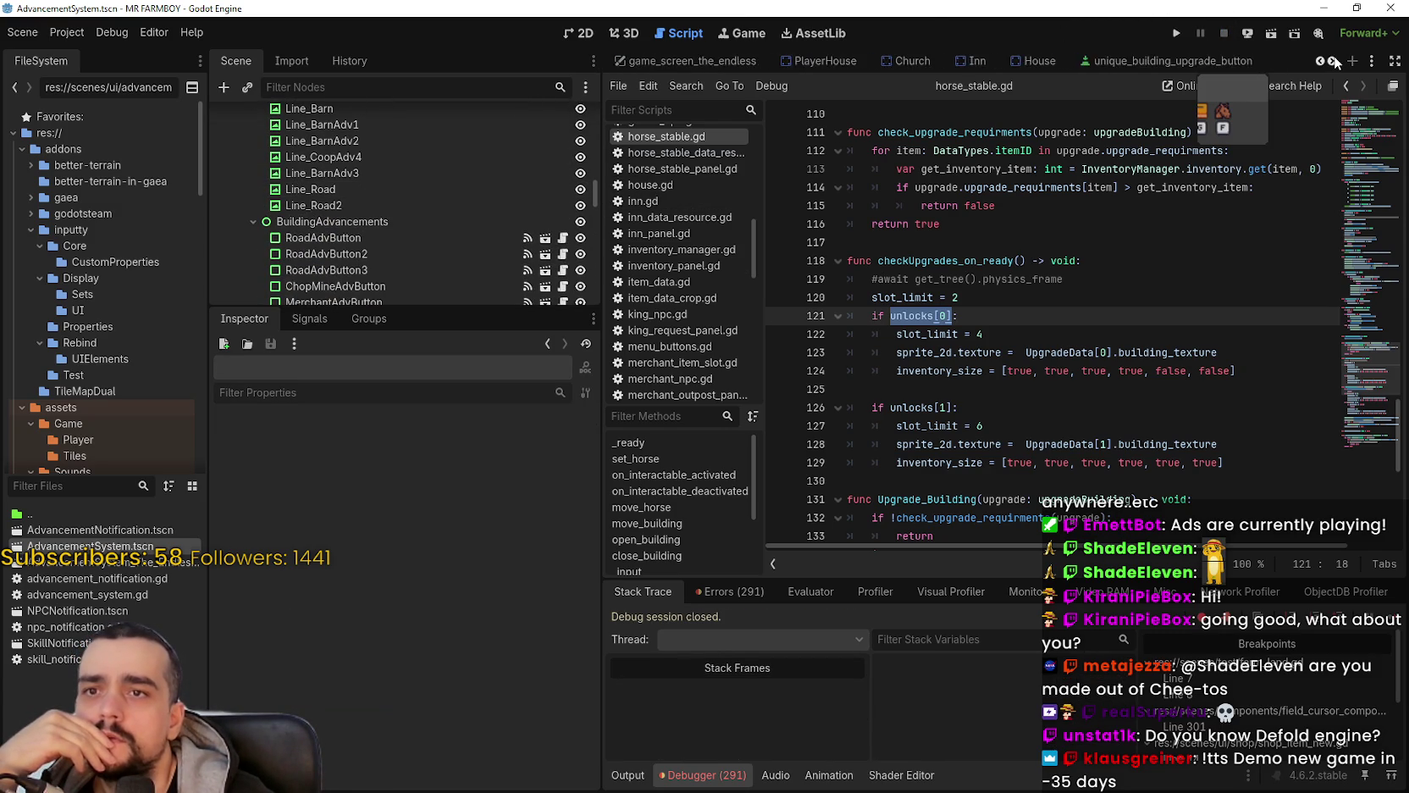
scroll(1332, 61, down, 10)
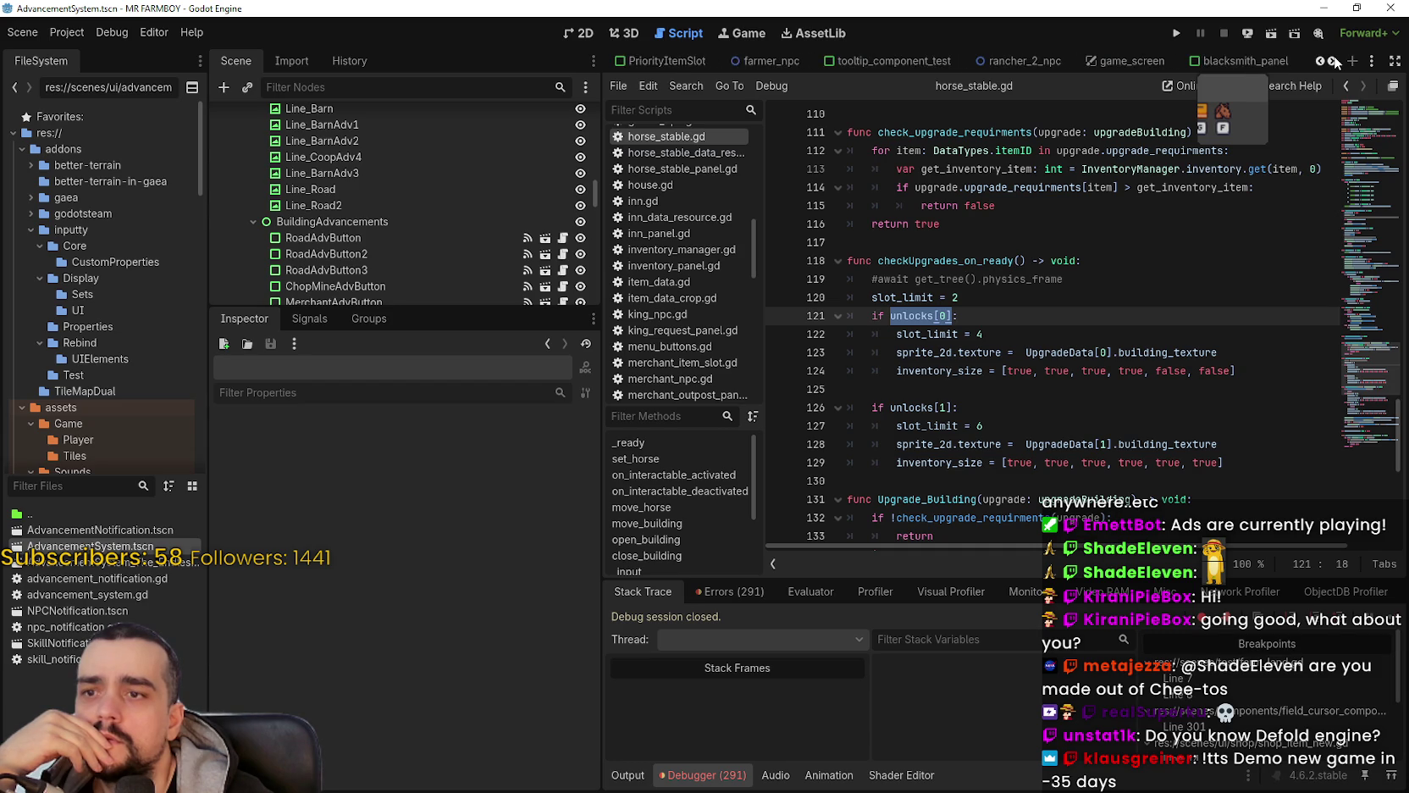
scroll(1335, 61, down, 1)
scroll(1336, 59, down, 3)
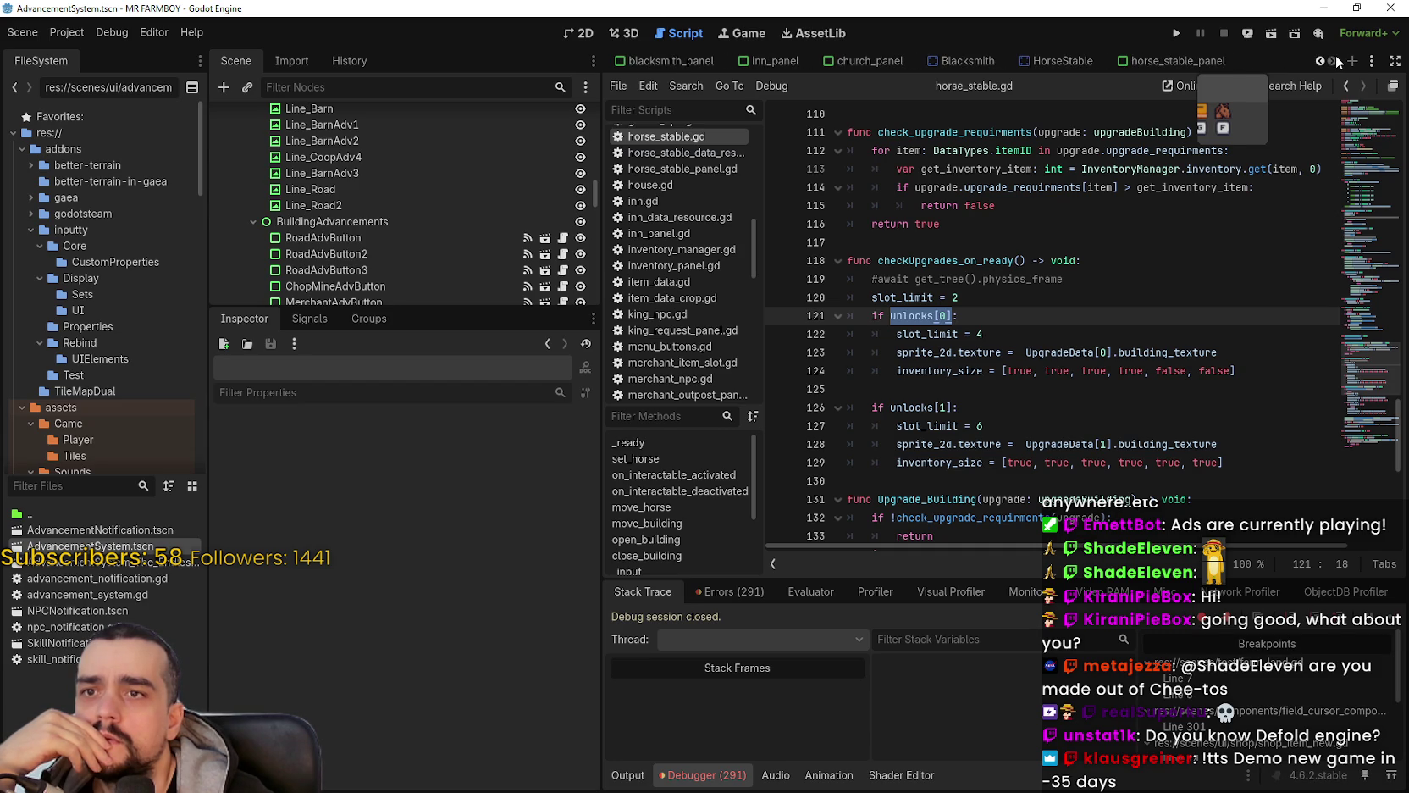
Step: Open the HorseStable scene and inspect its active_buffs, UpgradeData and buildData properties
click(1050, 61)
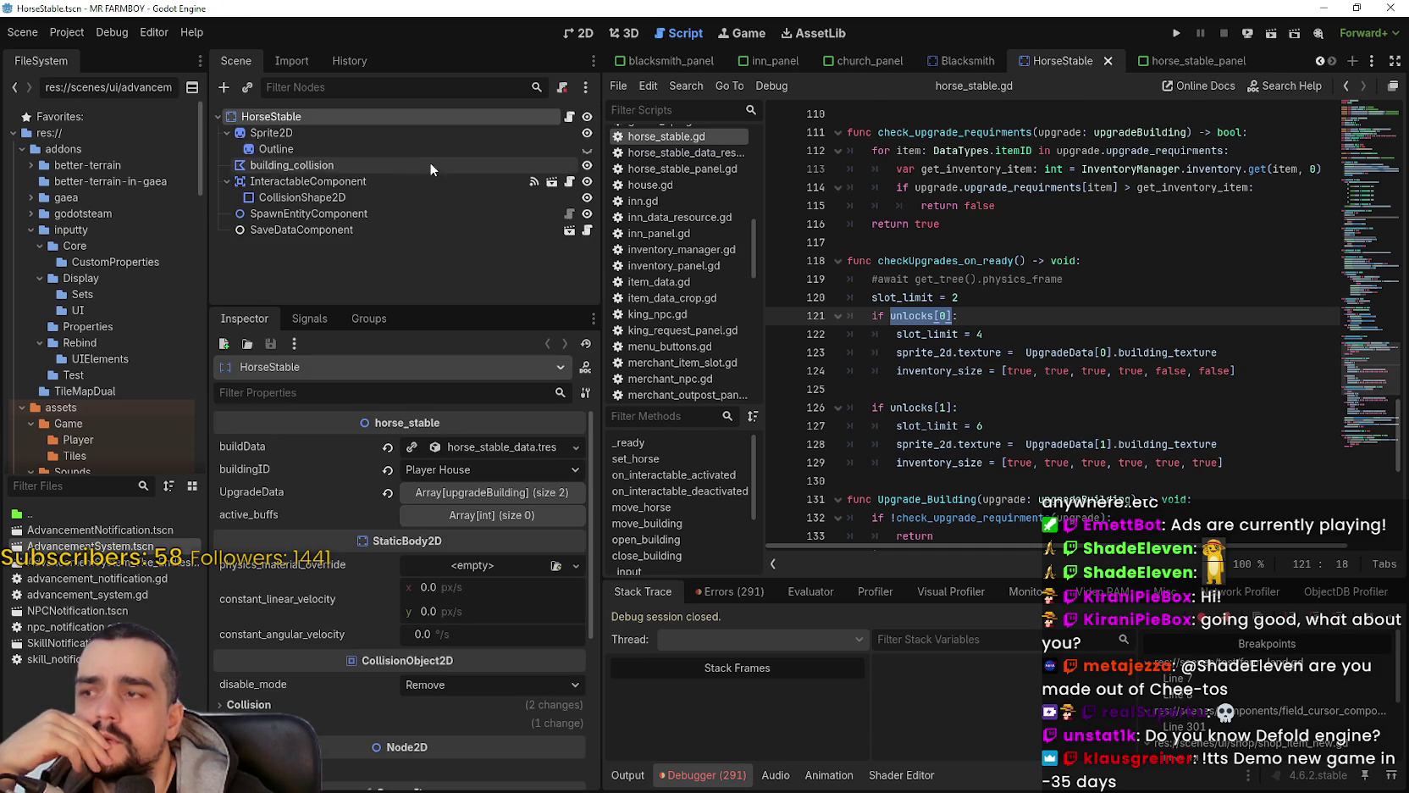
click(462, 516)
click(470, 514)
click(477, 493)
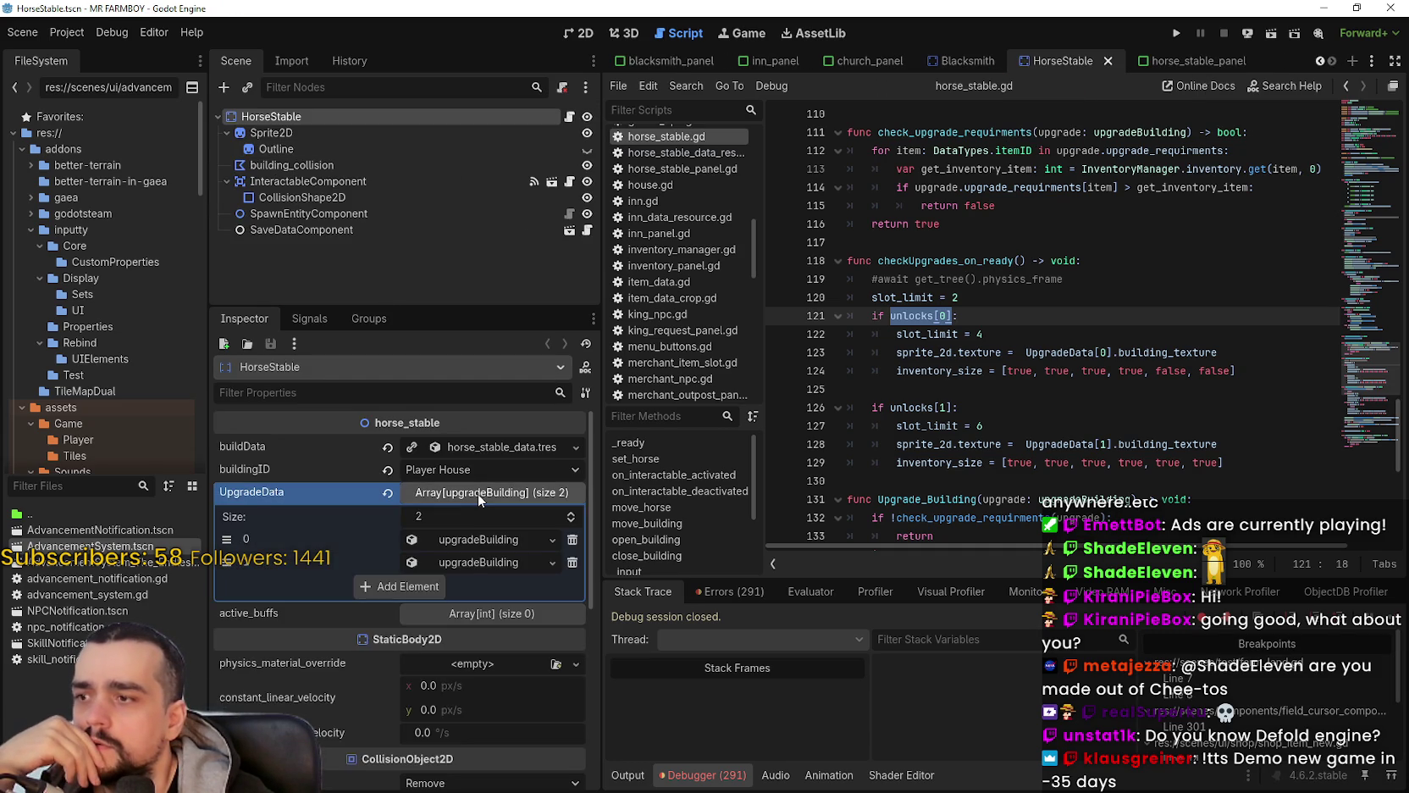
click(477, 493)
click(487, 443)
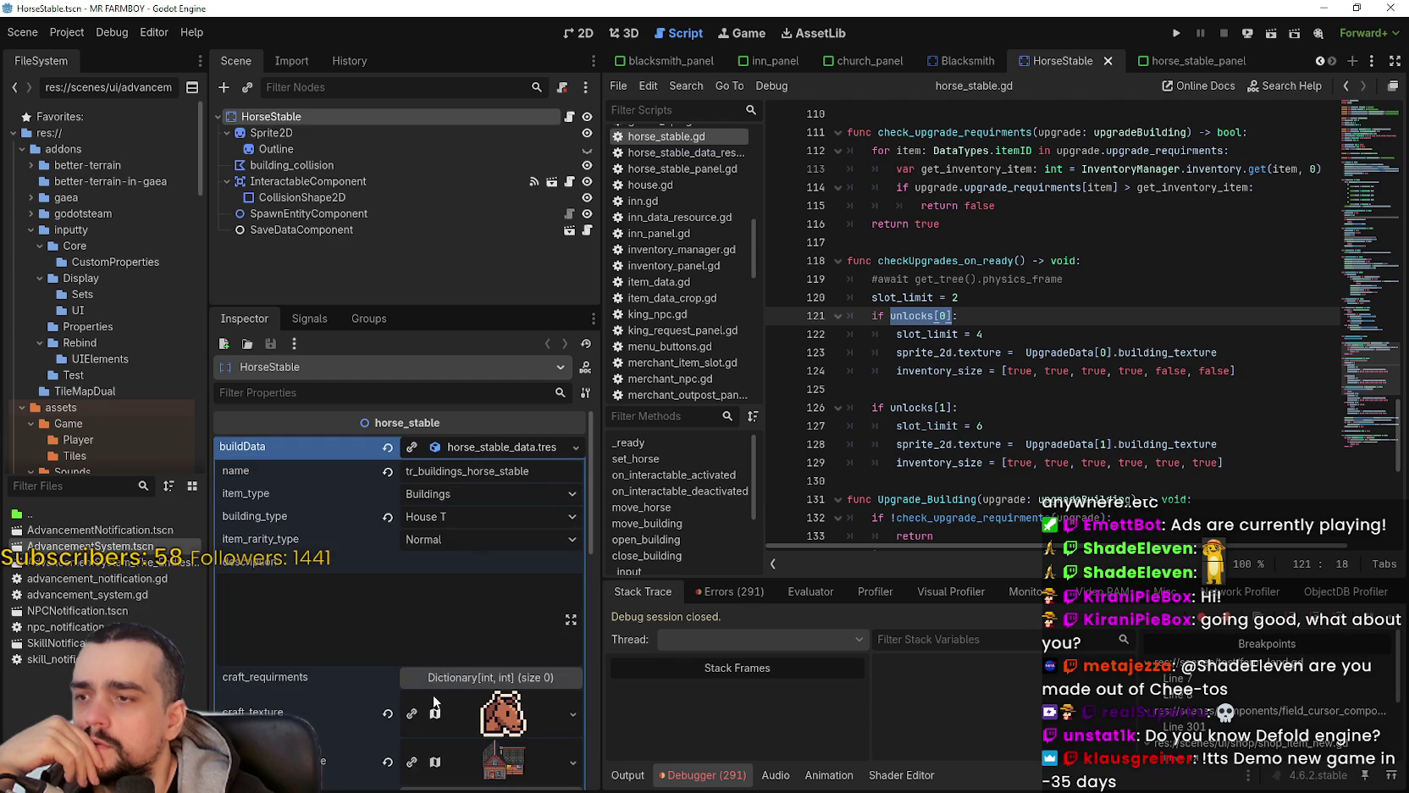
scroll(433, 694, down, 3)
scroll(421, 672, up, 5)
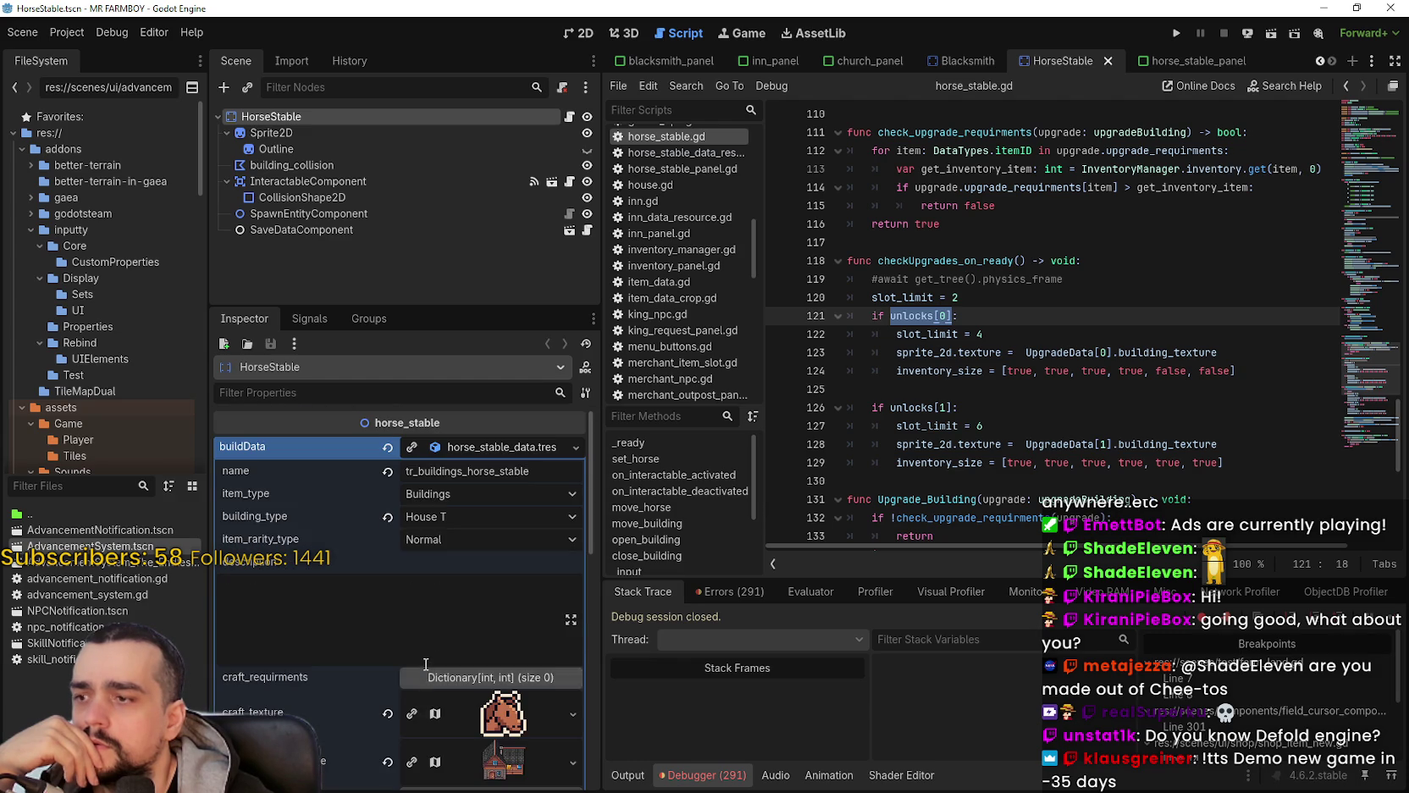
click(474, 445)
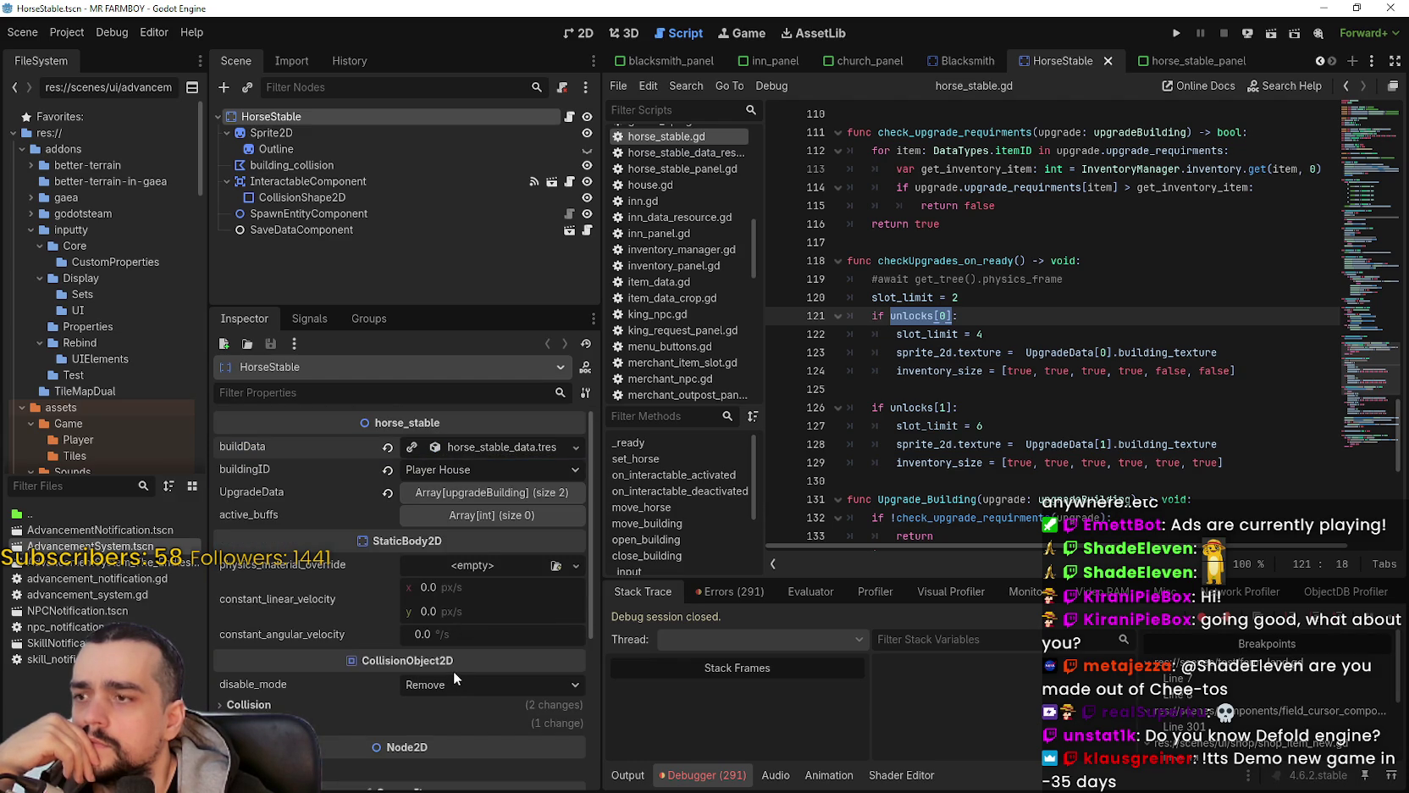
Step: Scroll horse_stable.gd to the unlocks declaration on line 18 and select its default value
scroll(851, 375, up, 5)
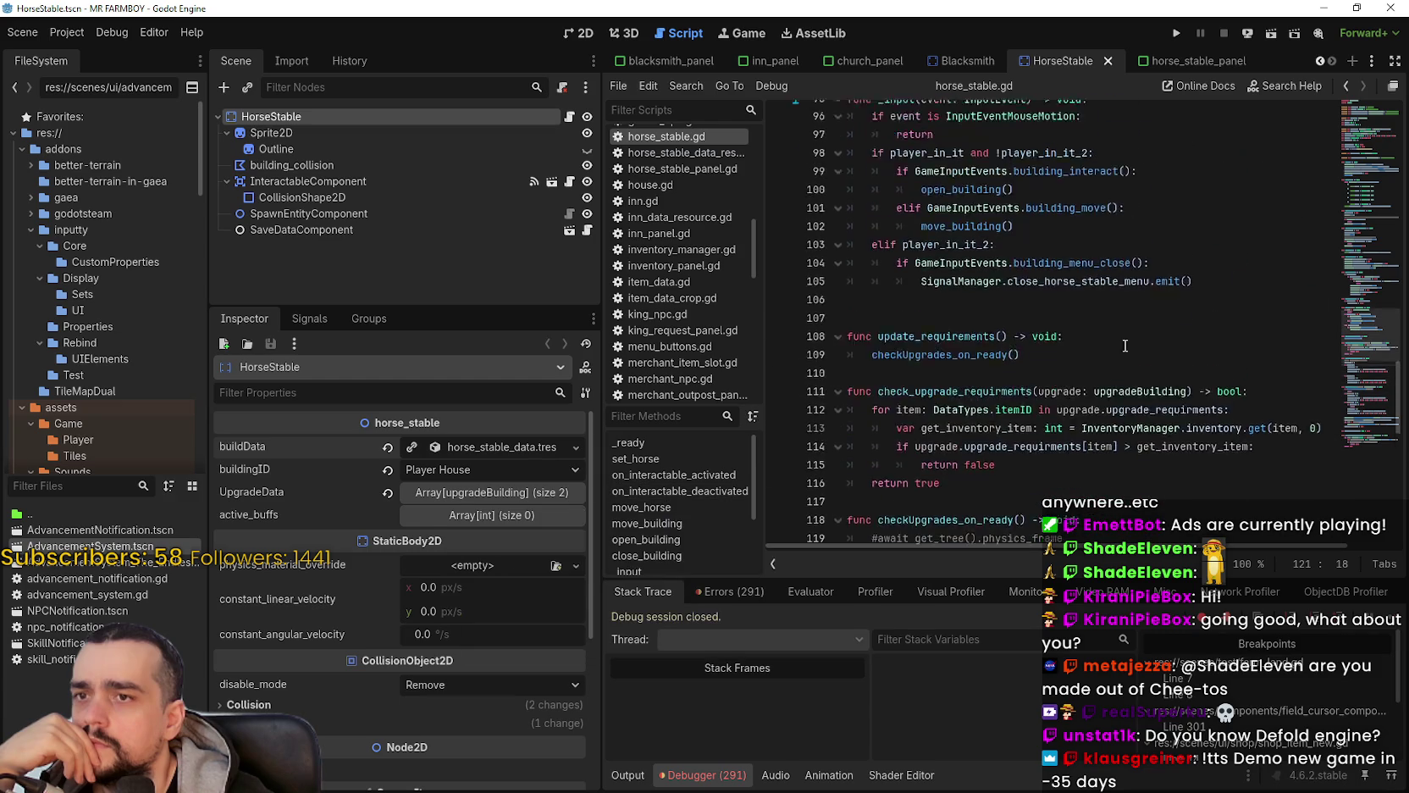
drag(1385, 272, 1372, 150)
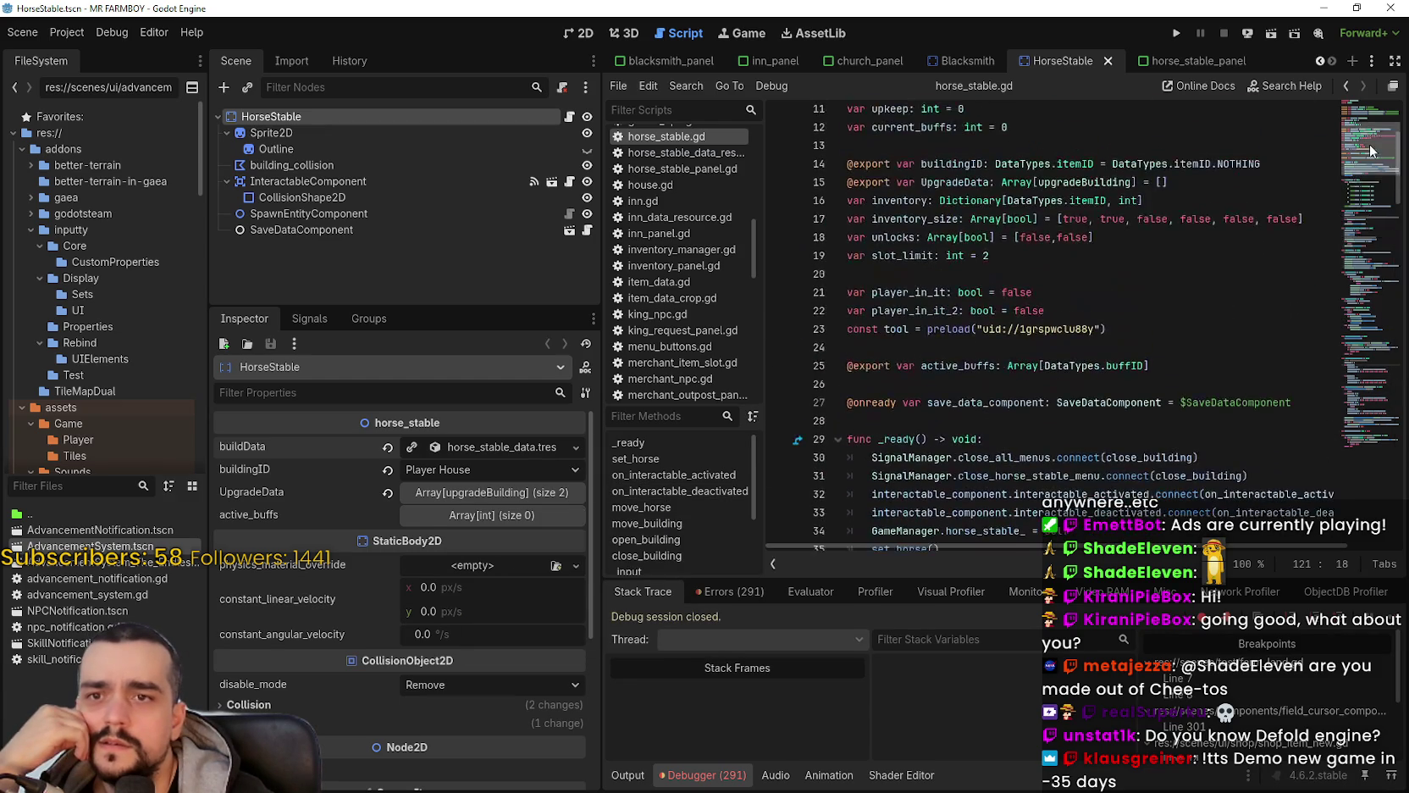
click(1083, 237)
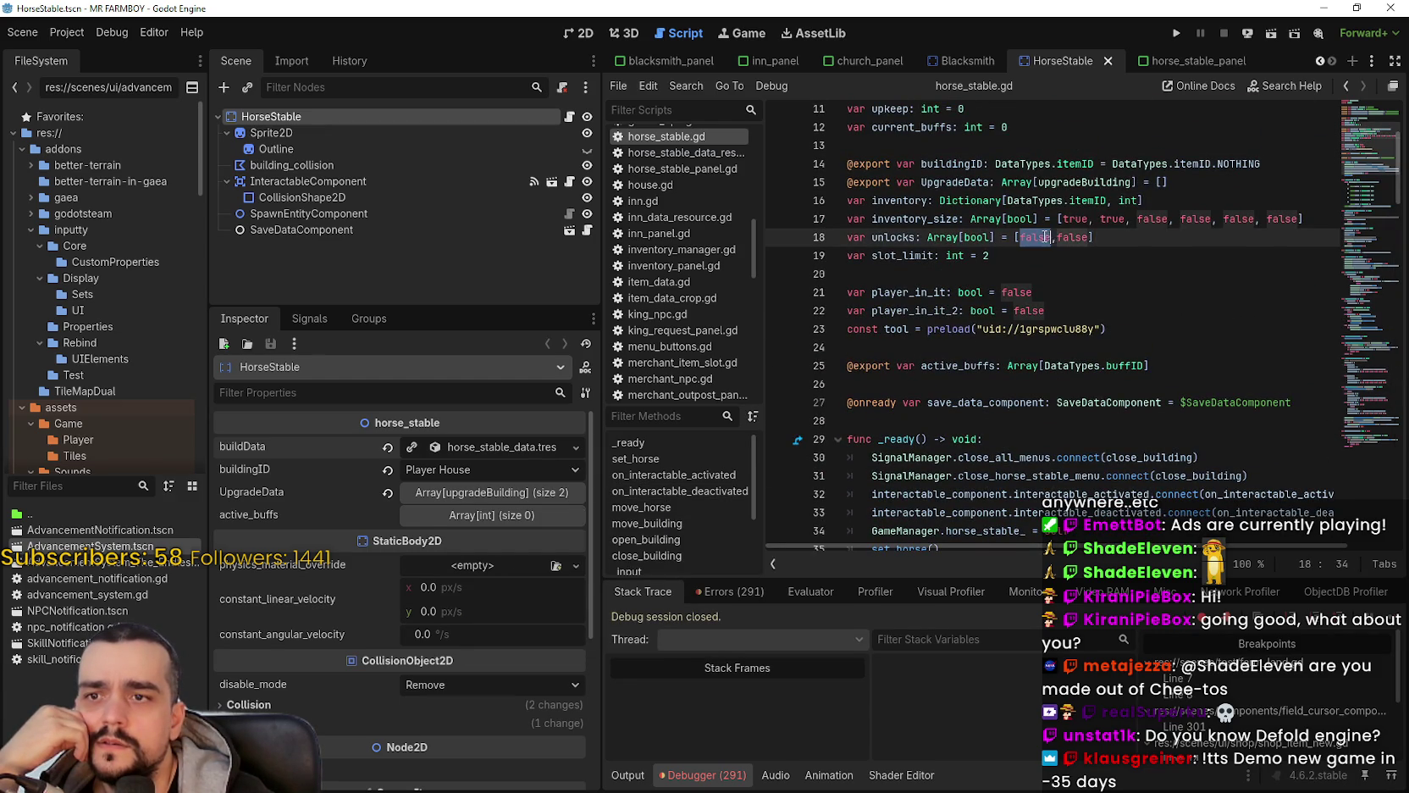
double_click(1084, 237)
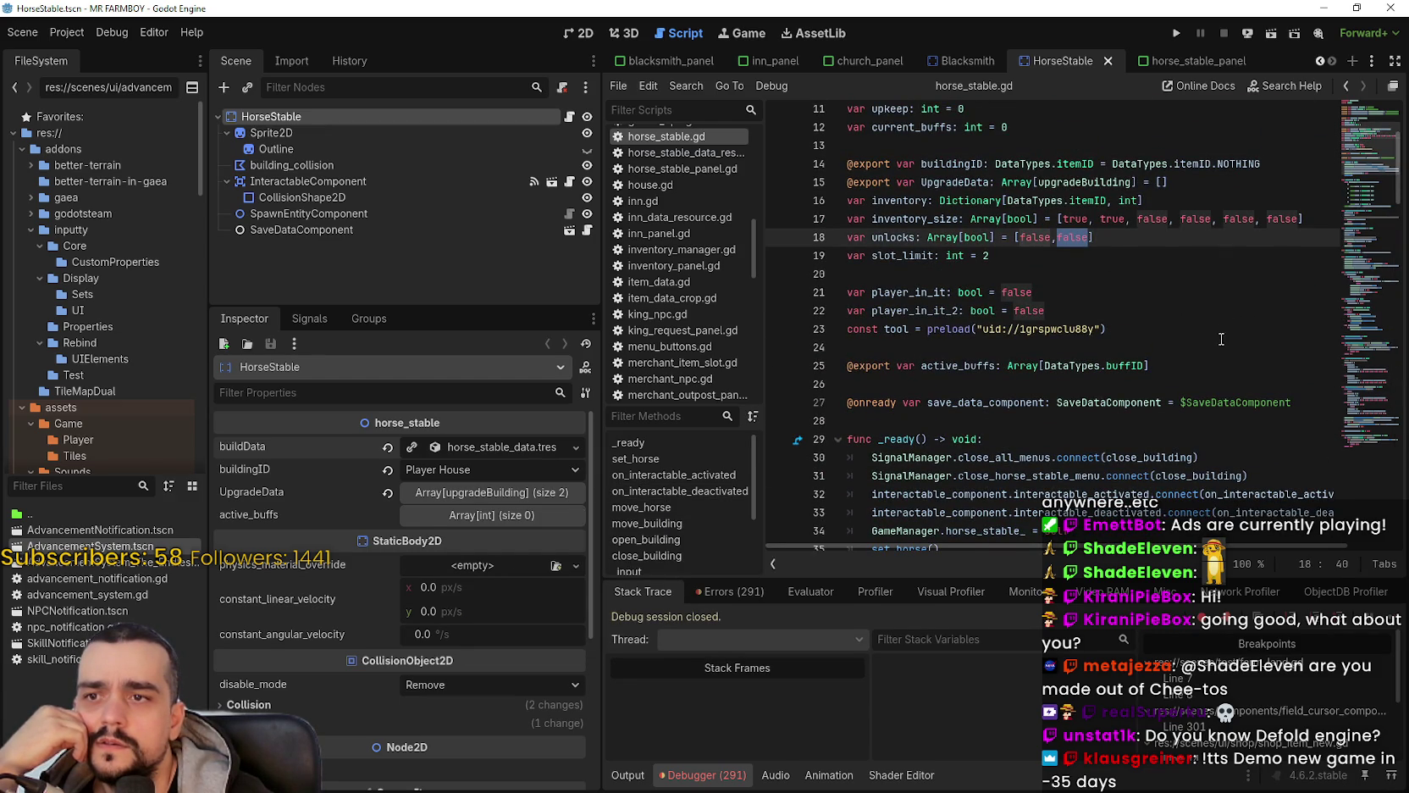
Step: Recheck the UpgradeData size and the horse_stable_data.tres buildData fields
click(484, 494)
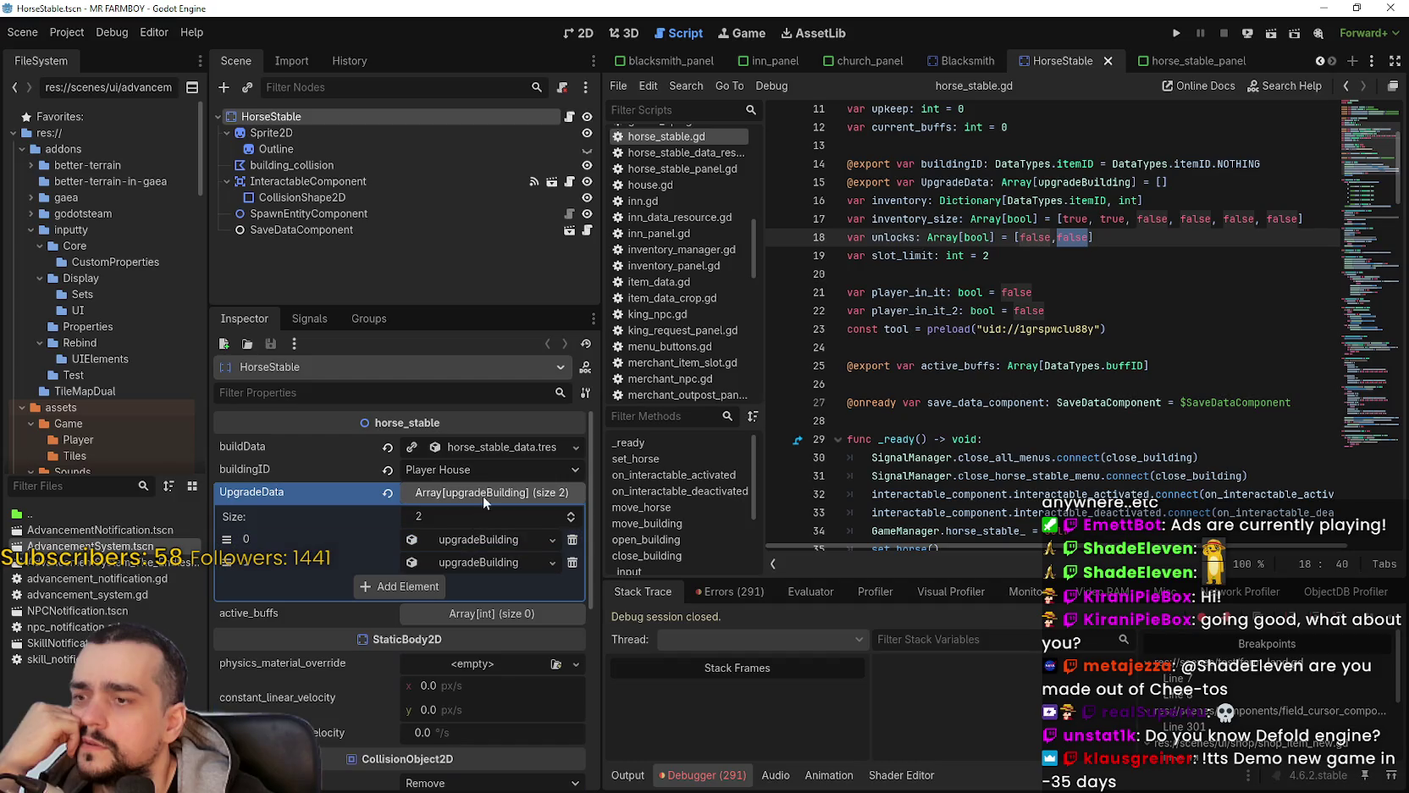
click(483, 494)
click(502, 447)
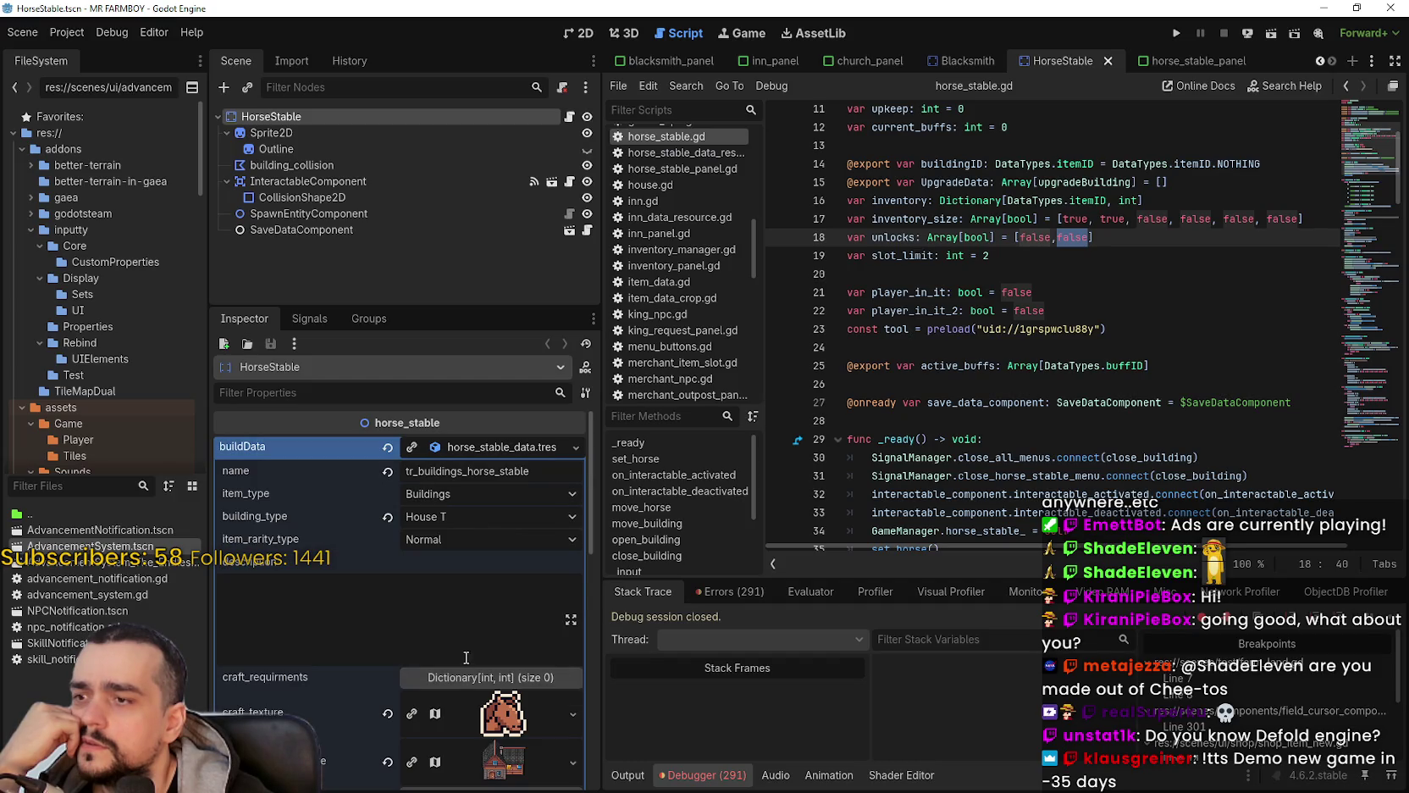
scroll(465, 646, down, 1)
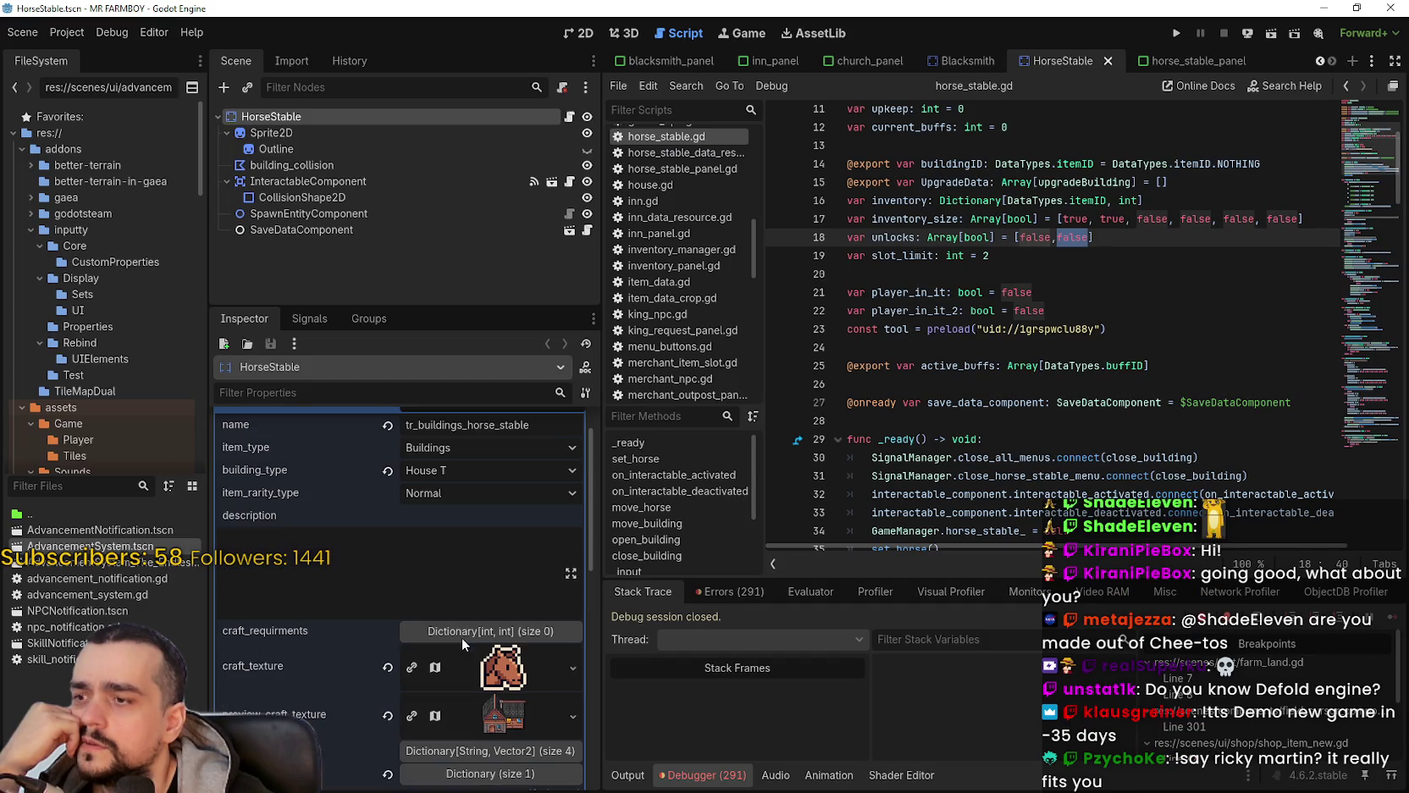
scroll(498, 431, up, 1)
click(487, 441)
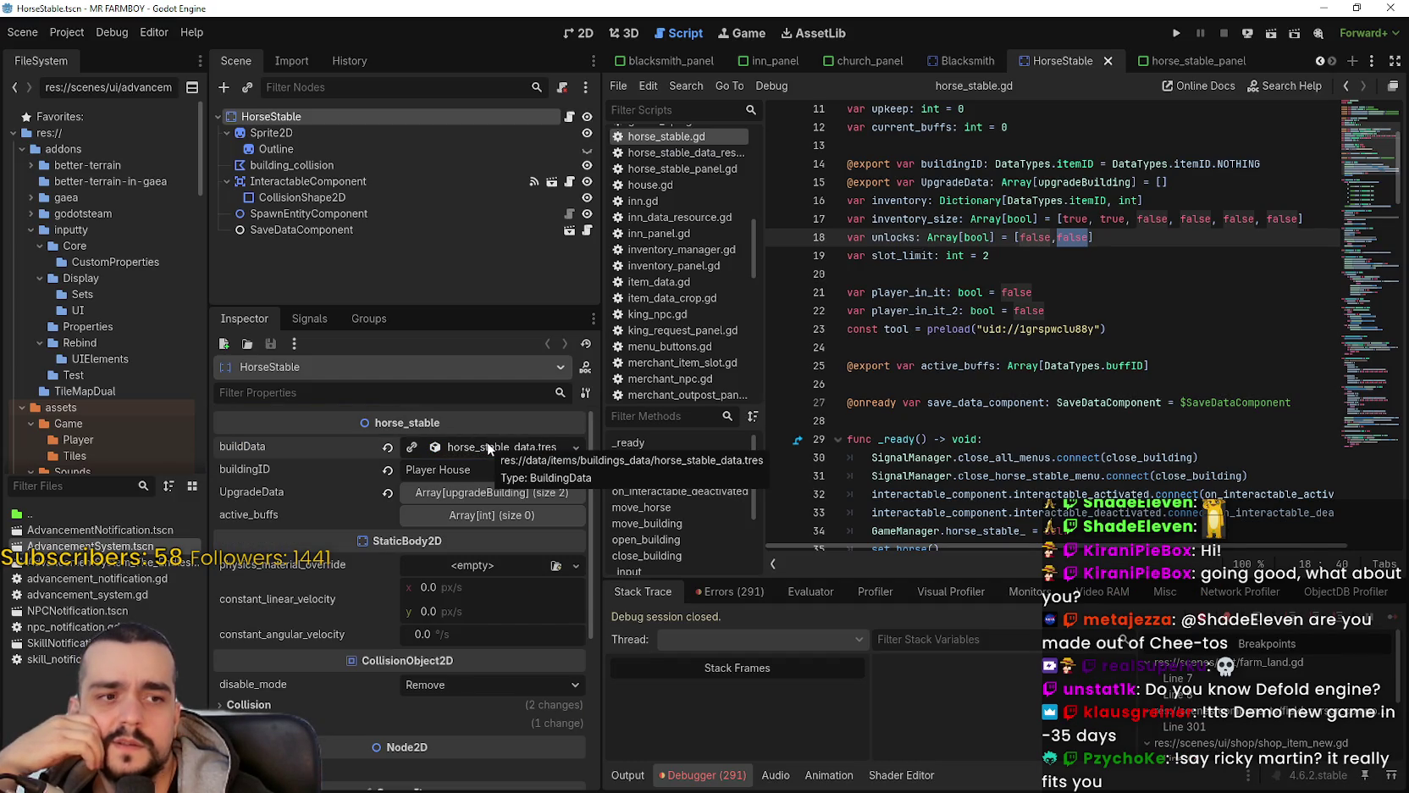
Step: Review active_buffs and UpgradeData again, then select the word unlocks on line 18
click(908, 278)
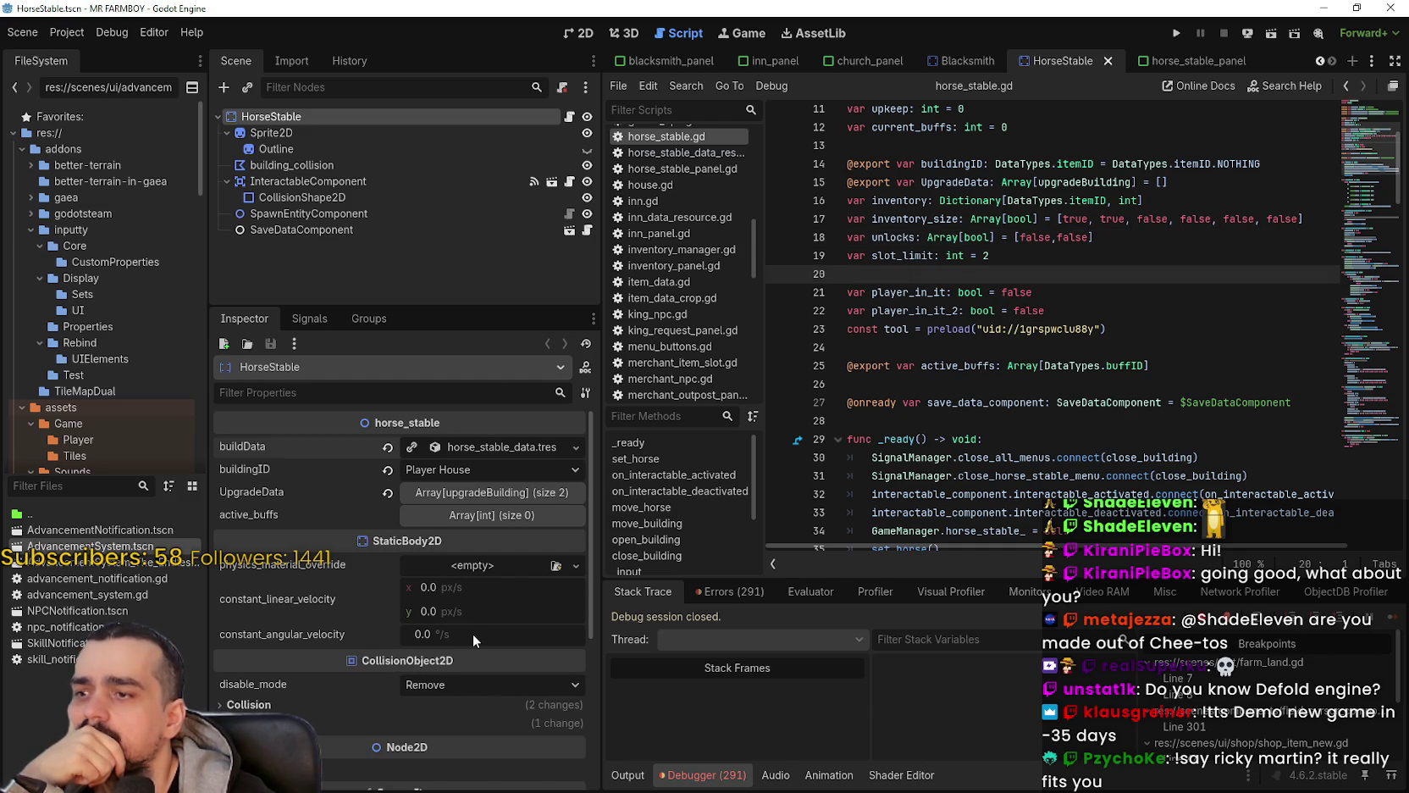
click(470, 516)
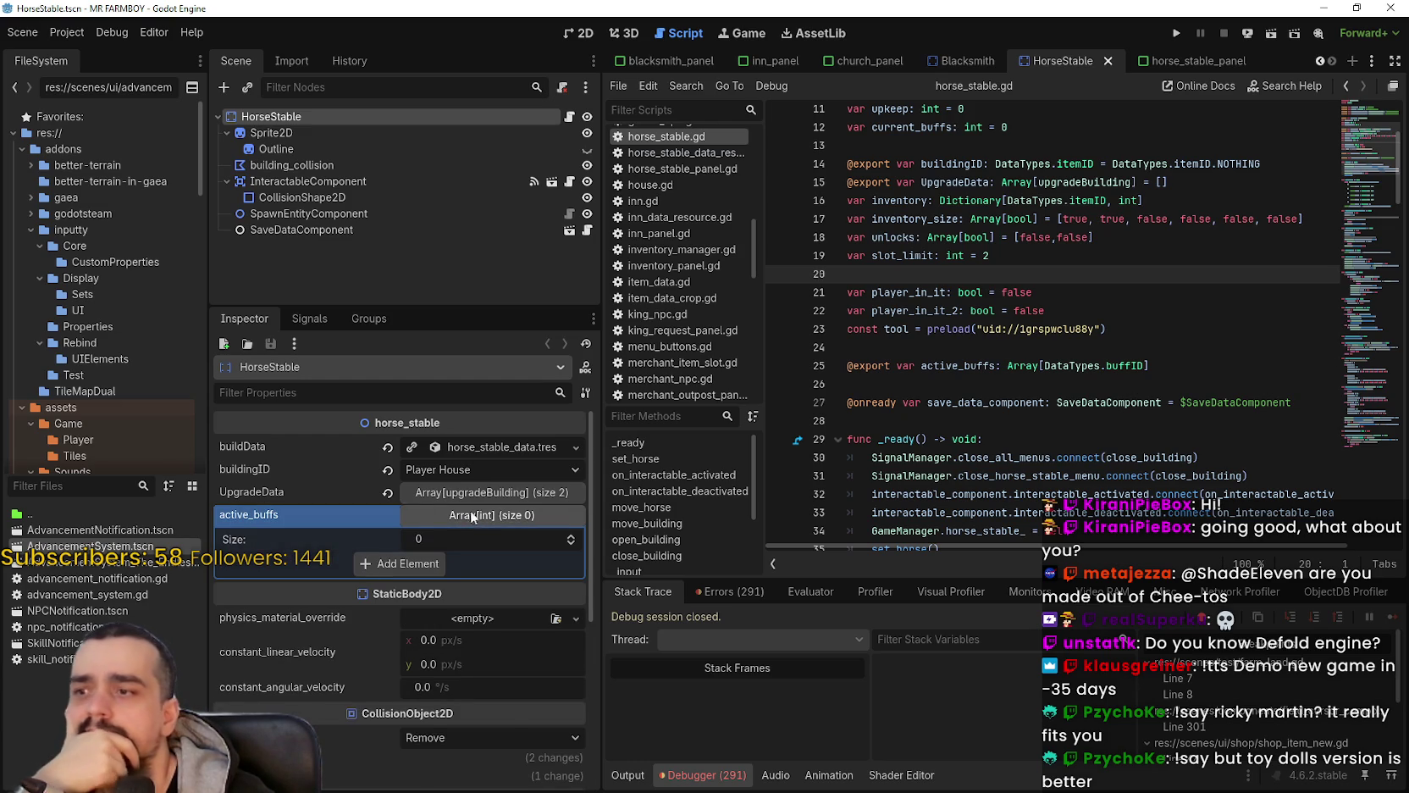
click(481, 494)
click(480, 493)
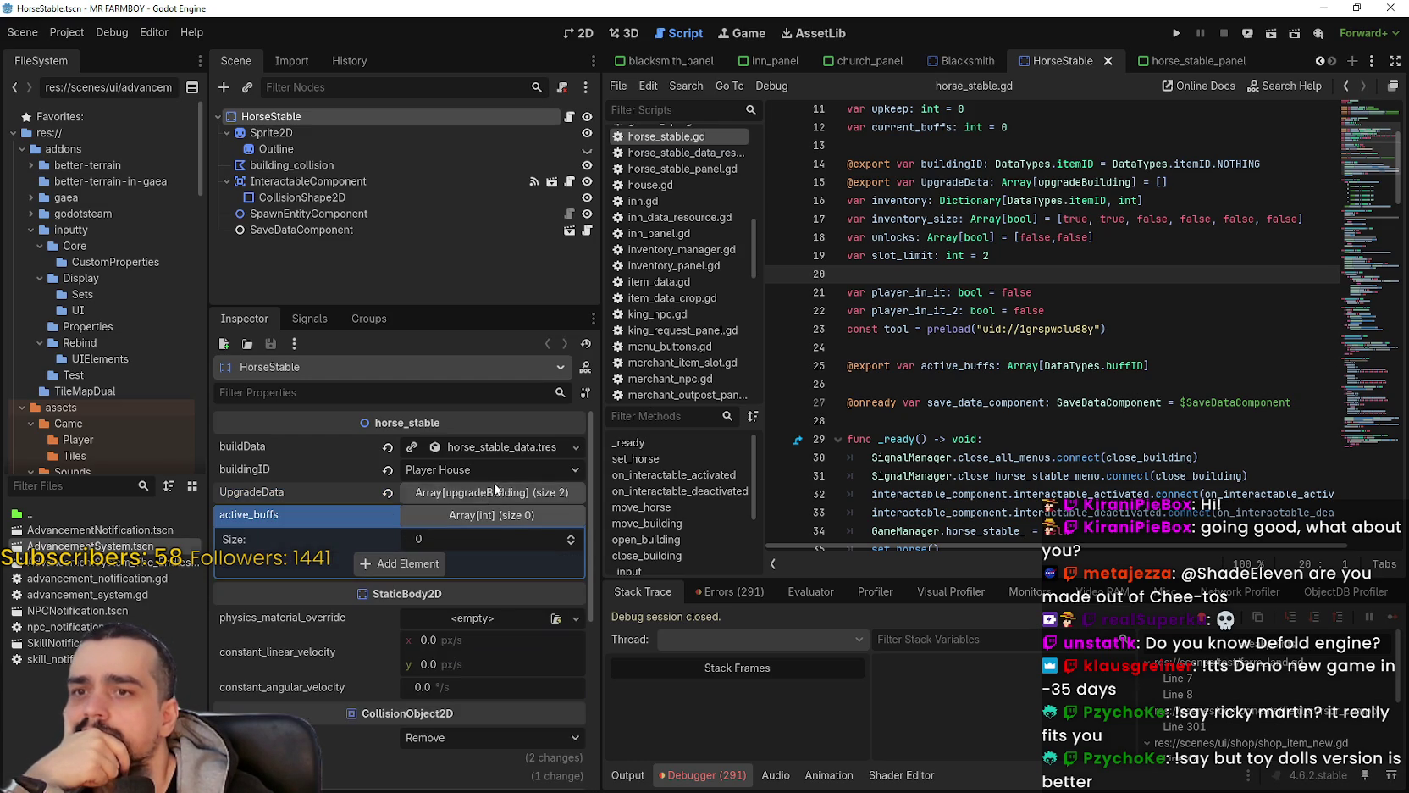
double_click(913, 238)
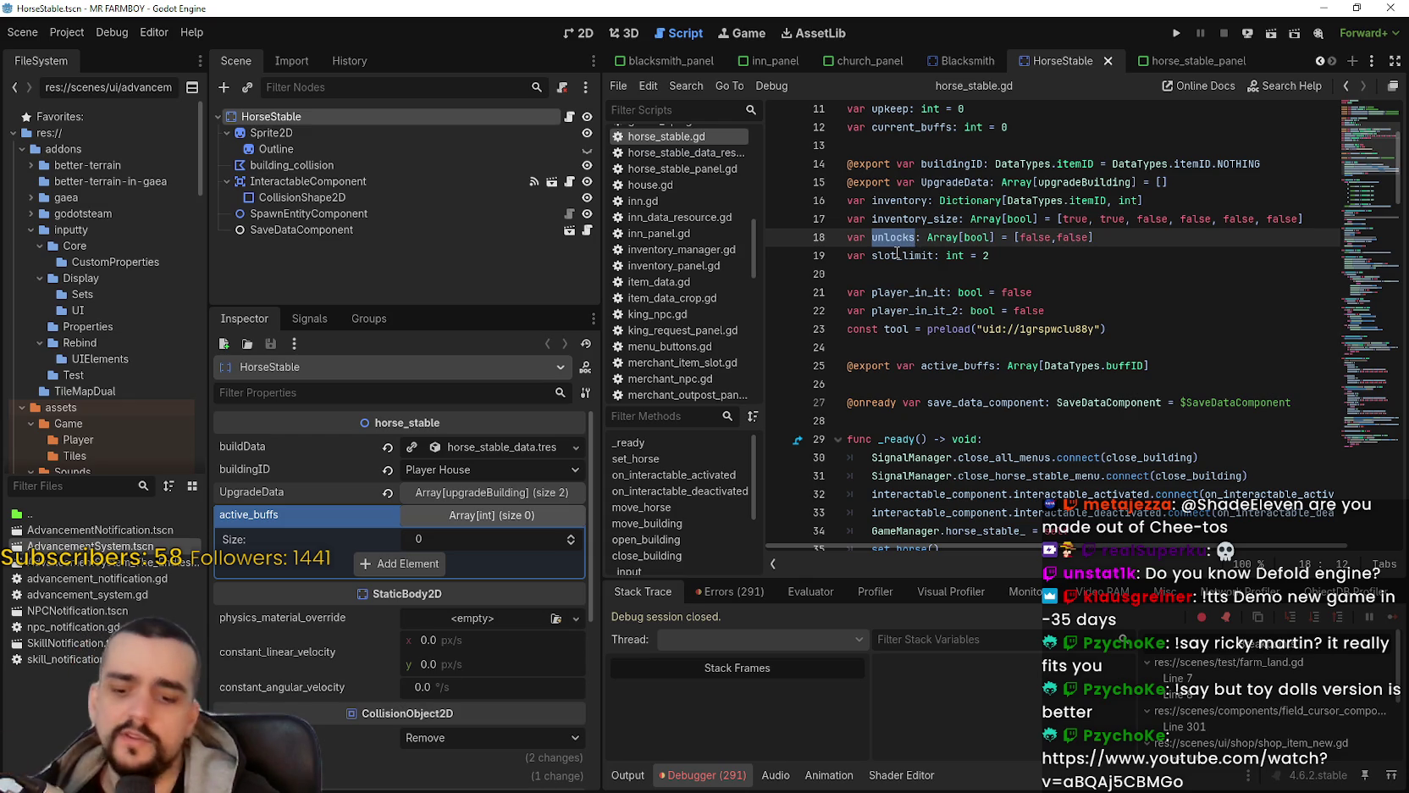
Step: Search the script for 'unlocks', cycling through matches on lines 18, 121, 126, 139 and 149
key(ctrl+f)
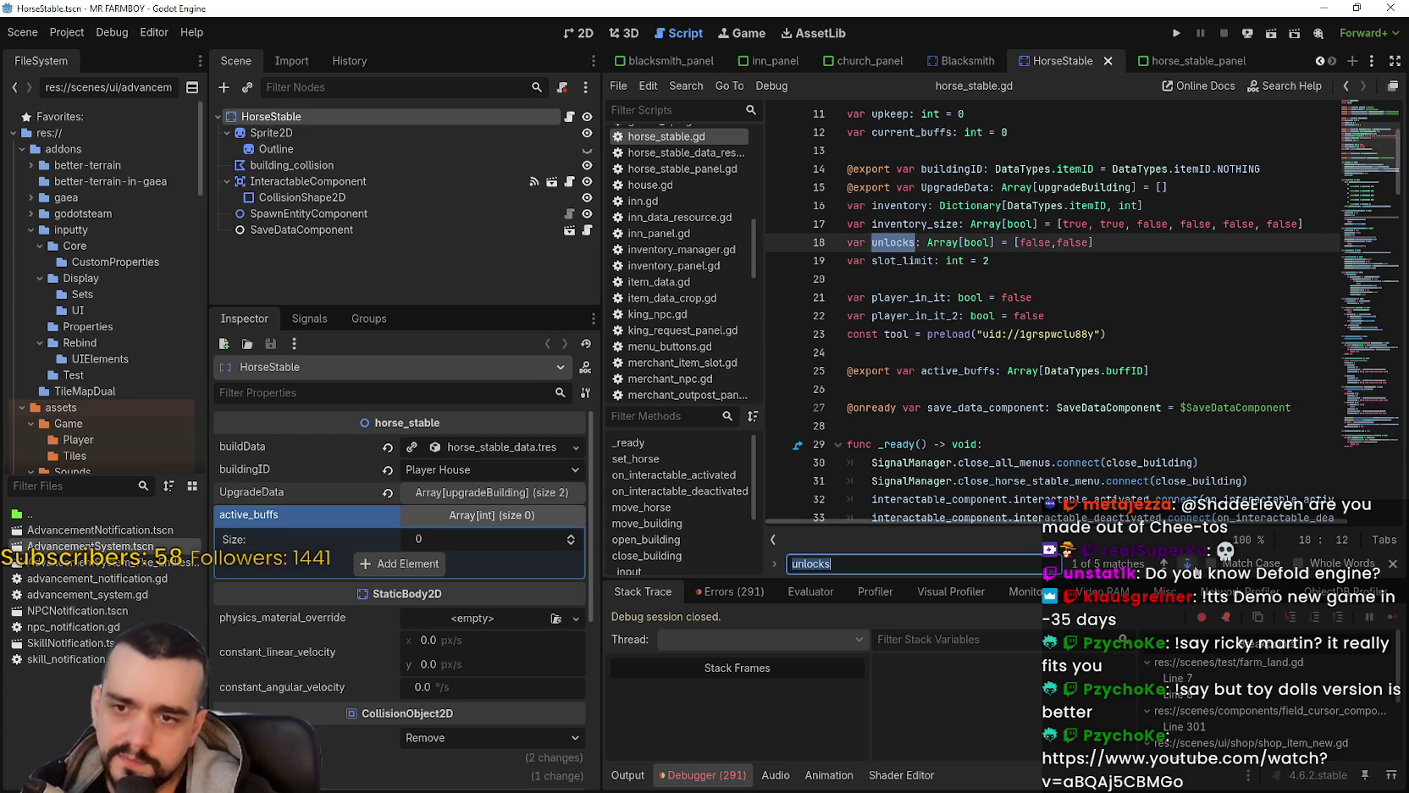
click(1188, 564)
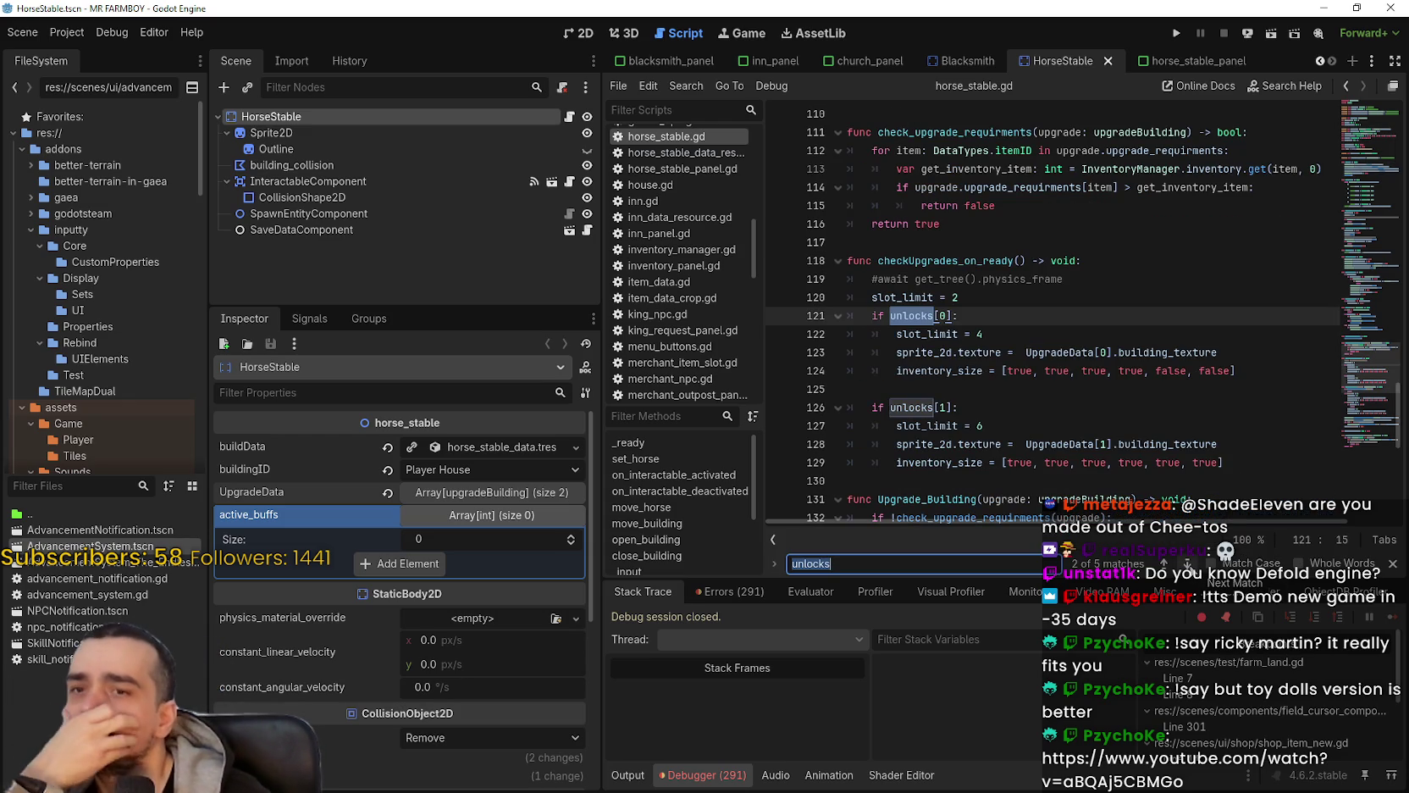
click(1189, 563)
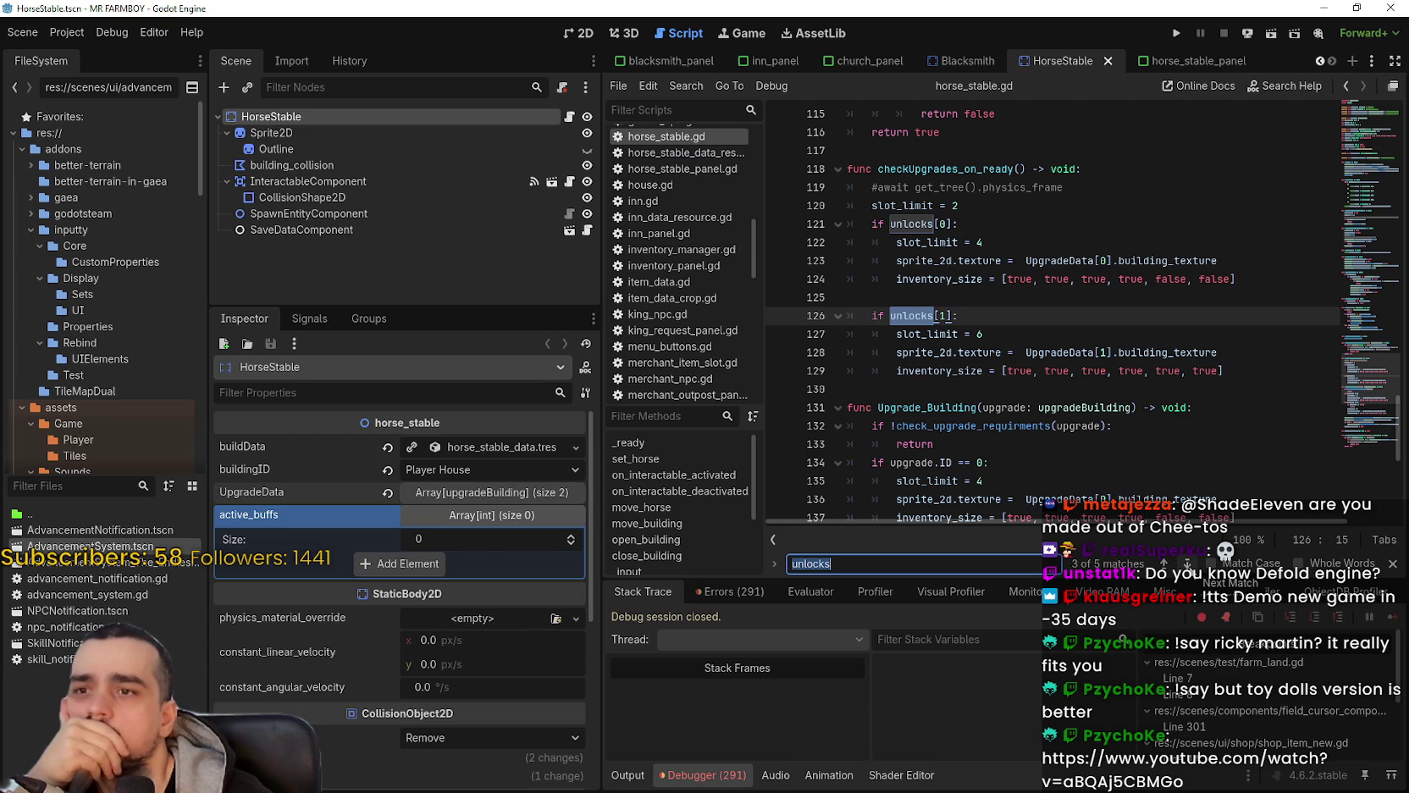
click(1188, 563)
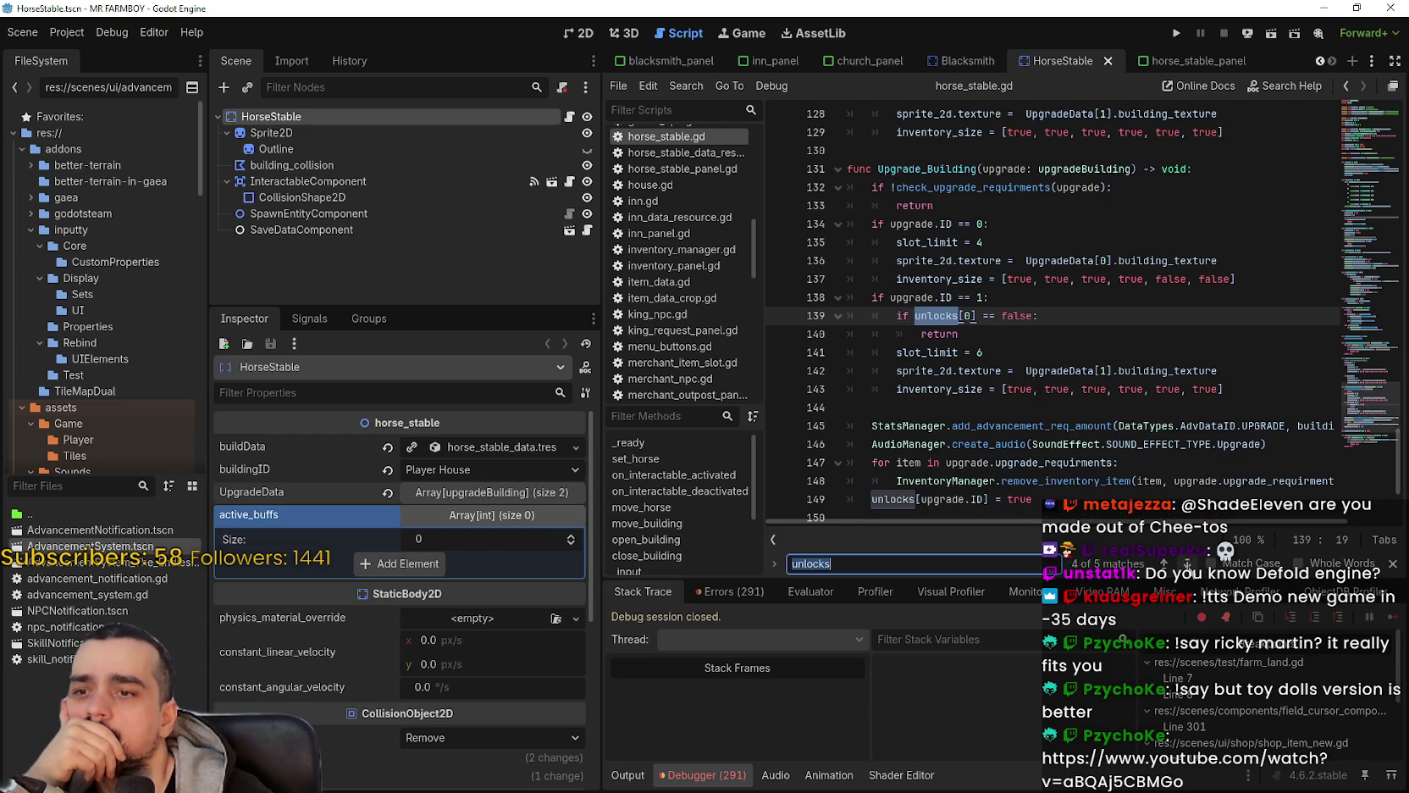
click(1189, 563)
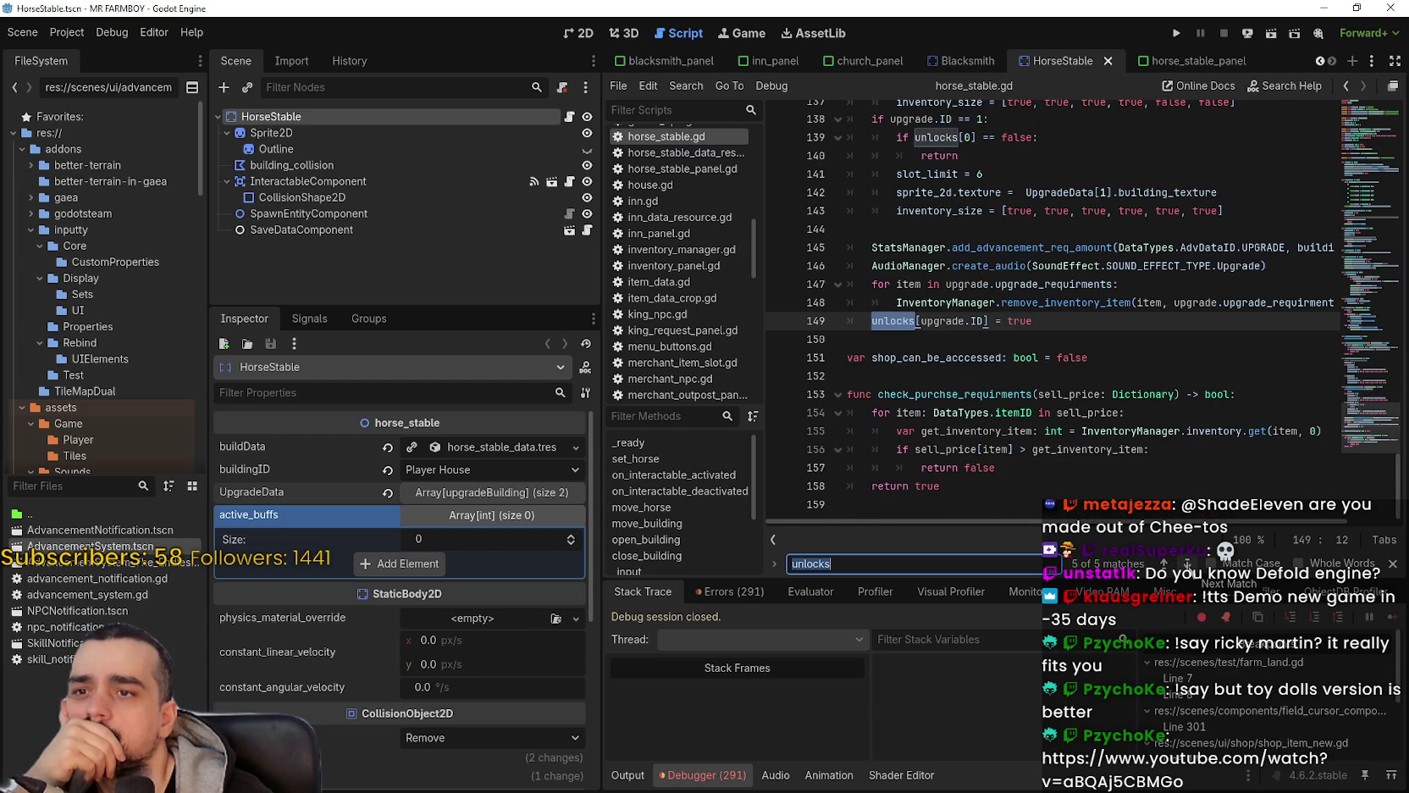
click(1188, 564)
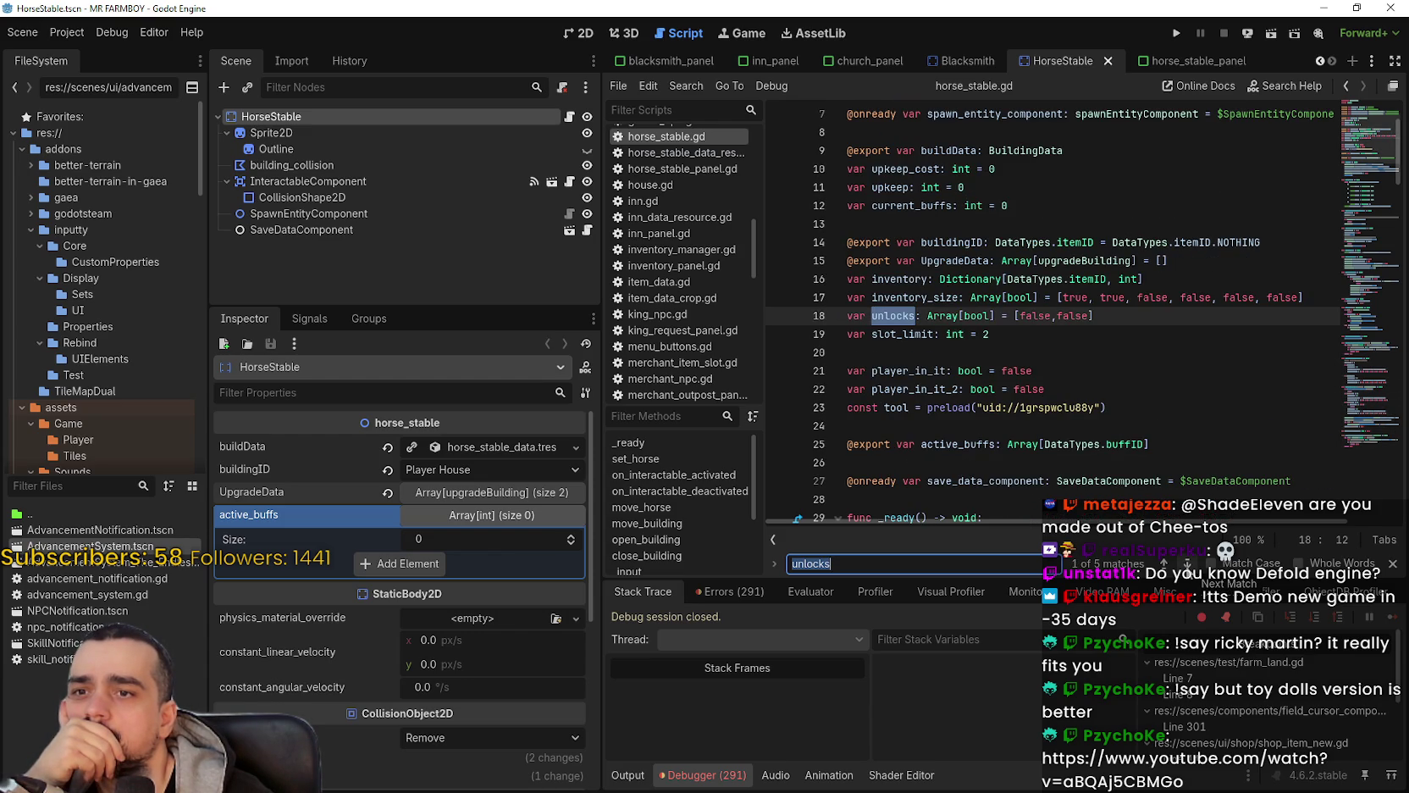
click(1188, 563)
click(1189, 563)
click(1188, 563)
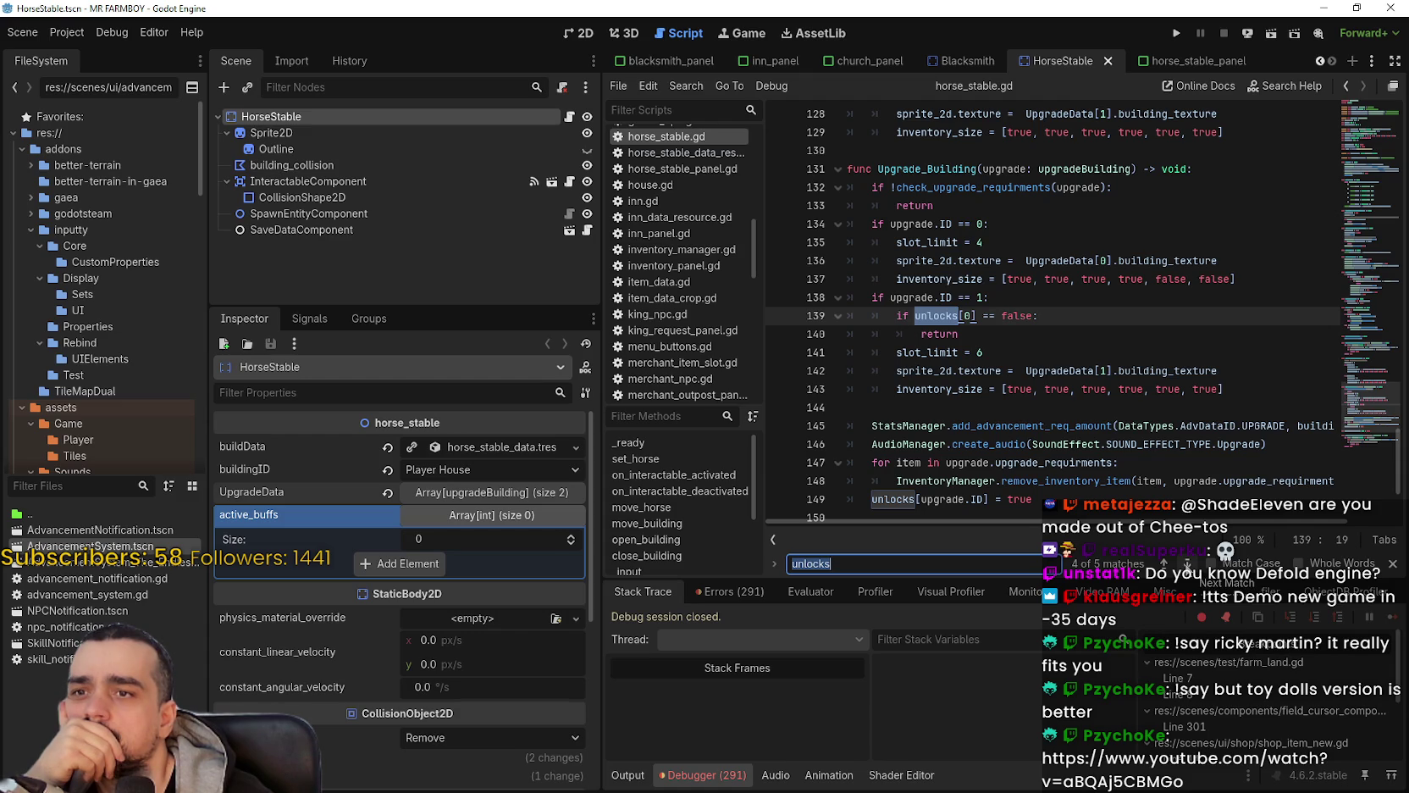
click(1188, 563)
click(1188, 563)
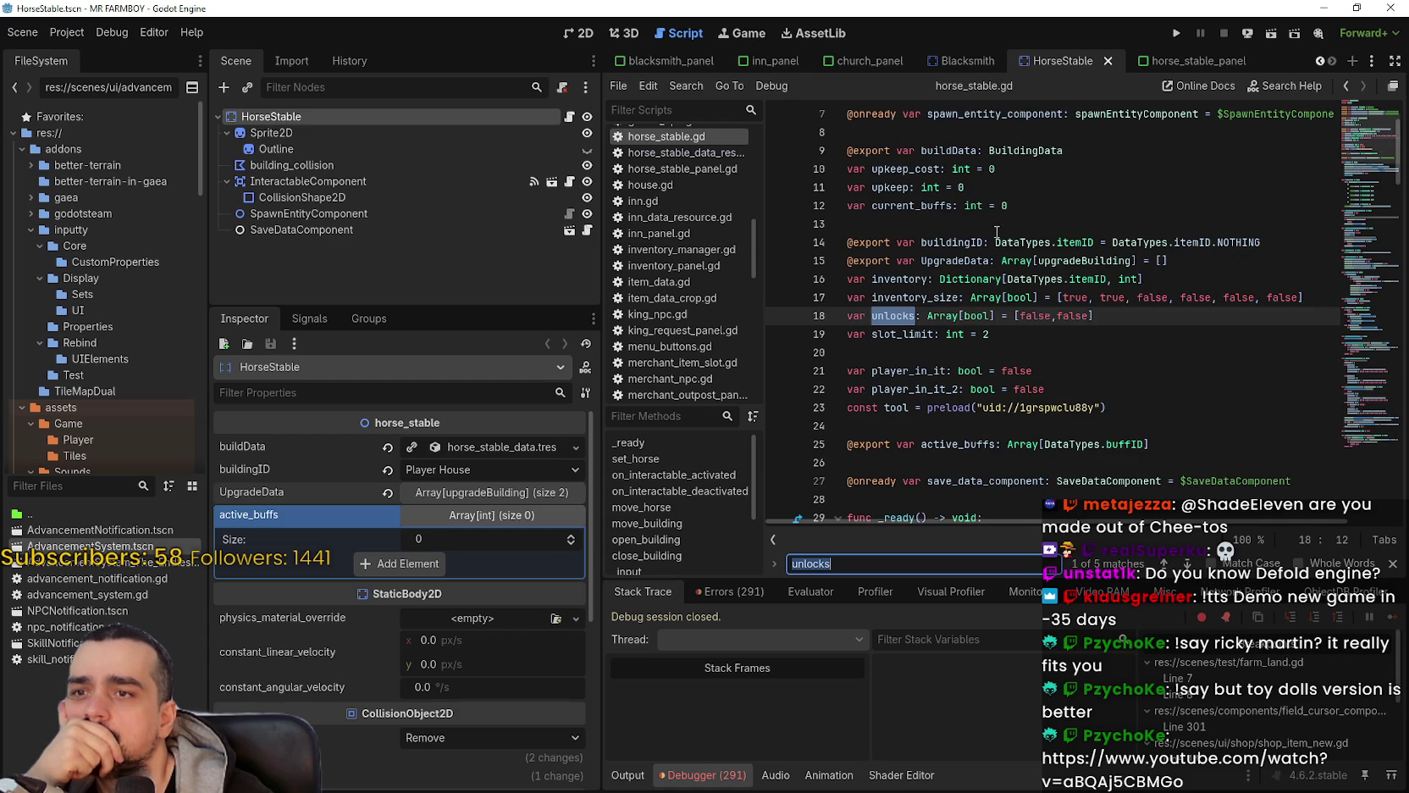
click(68, 486)
Step: Filter files by 'horse', open horse_stable_data_resource.gd, and select the unlocks declaration on line 6
text(horse)
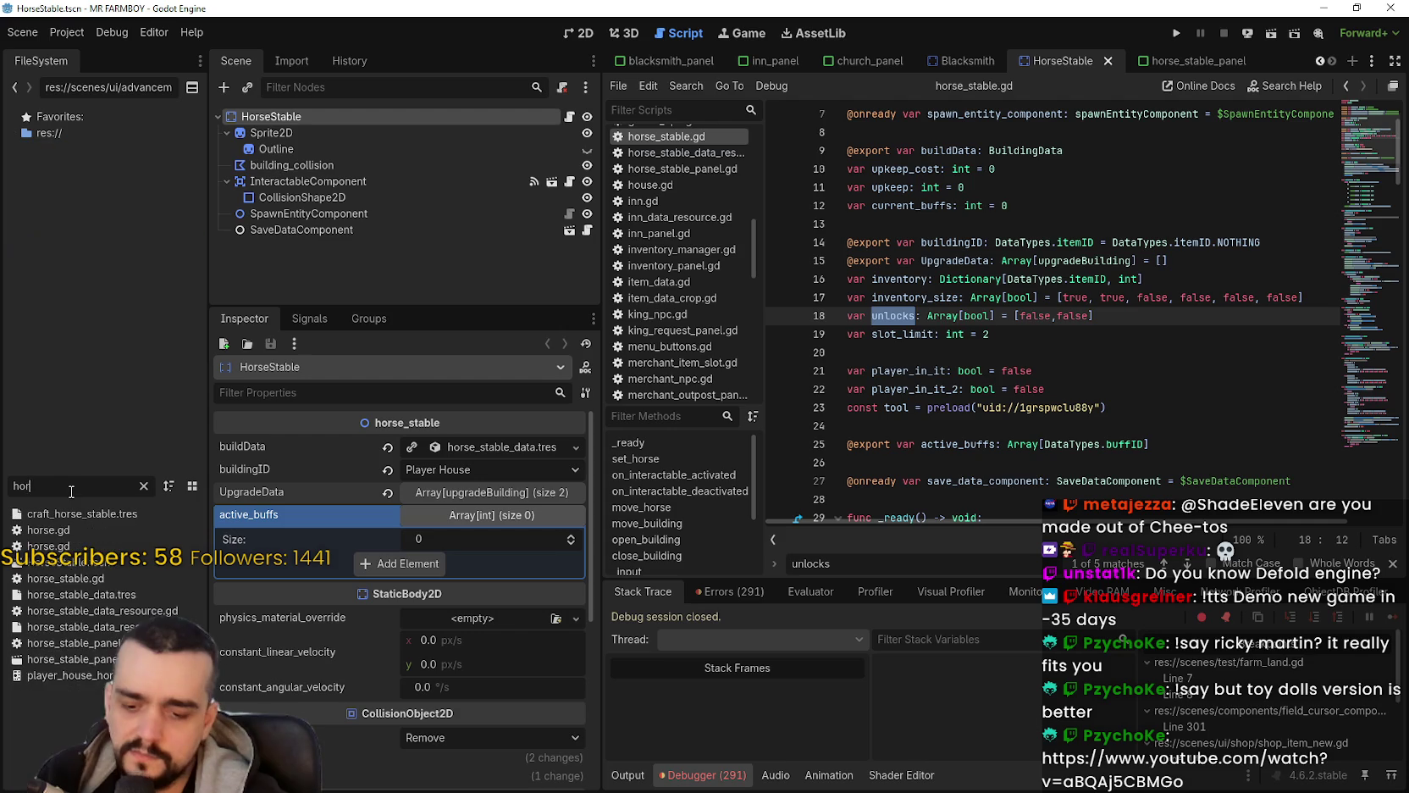
double_click(105, 606)
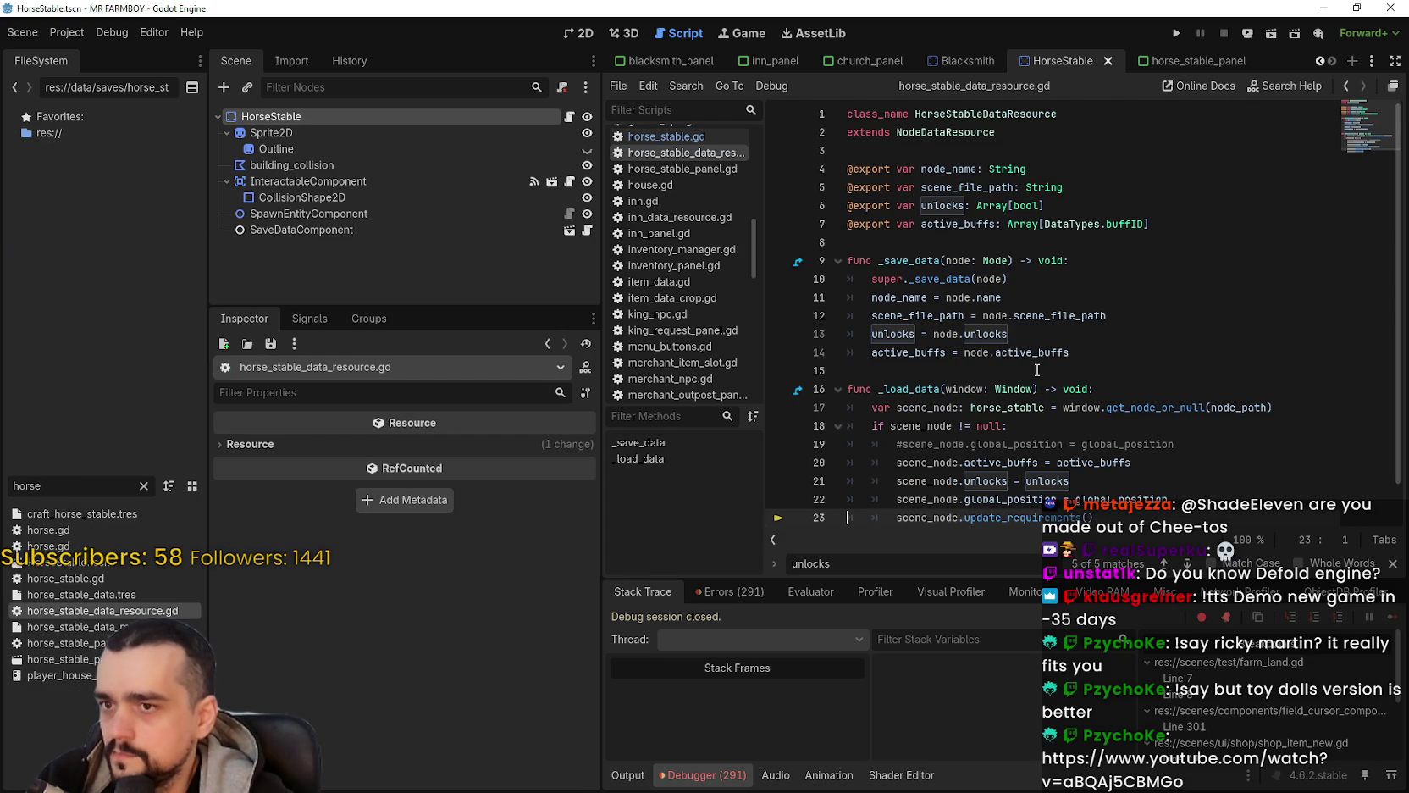
double_click(944, 207)
drag(944, 208, 1048, 205)
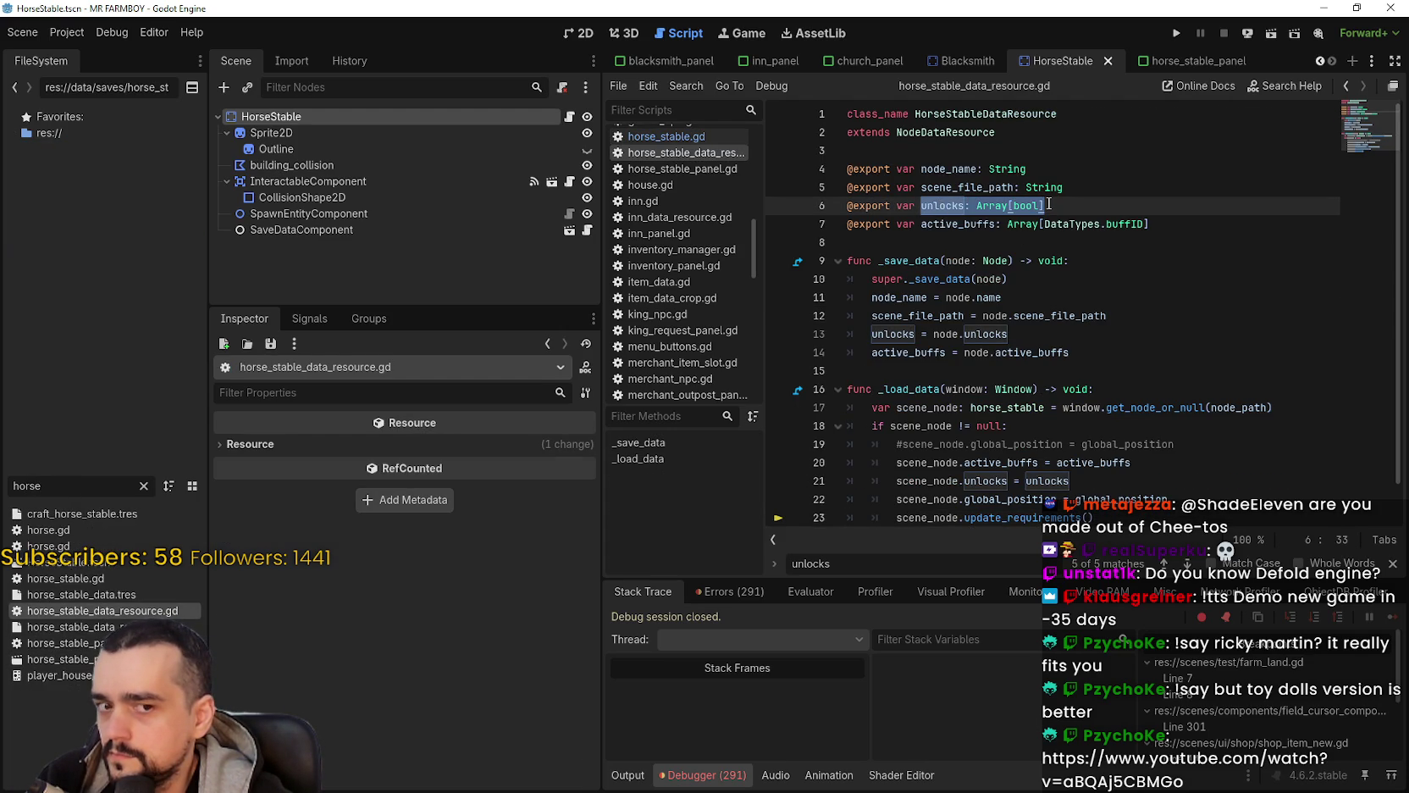
Step: Highlight the scene_node.unlocks assignment on line 21 in _load_data
drag(1010, 333, 845, 334)
scroll(974, 345, down, 1)
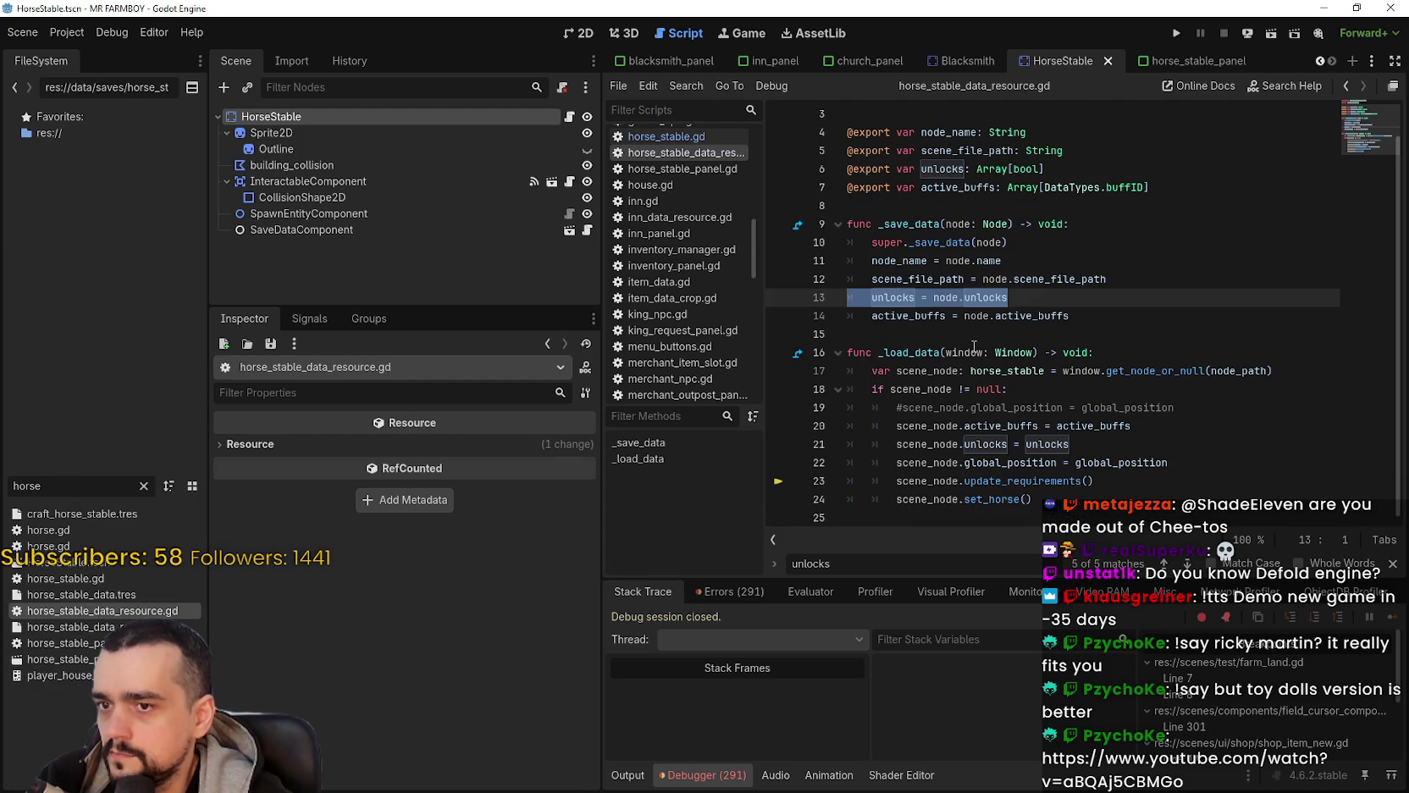
click(1103, 444)
key(shift+Home)
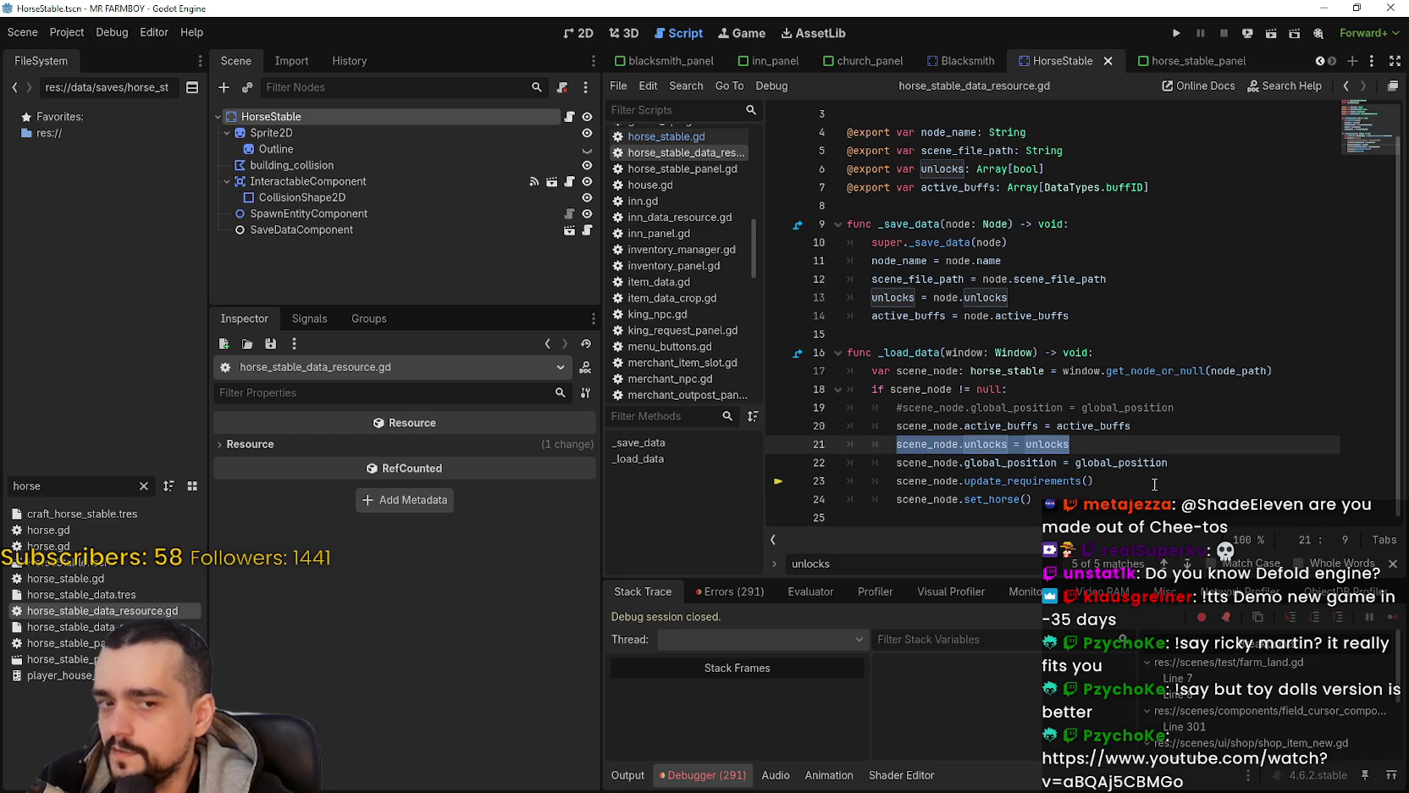
scroll(1067, 241, up, 1)
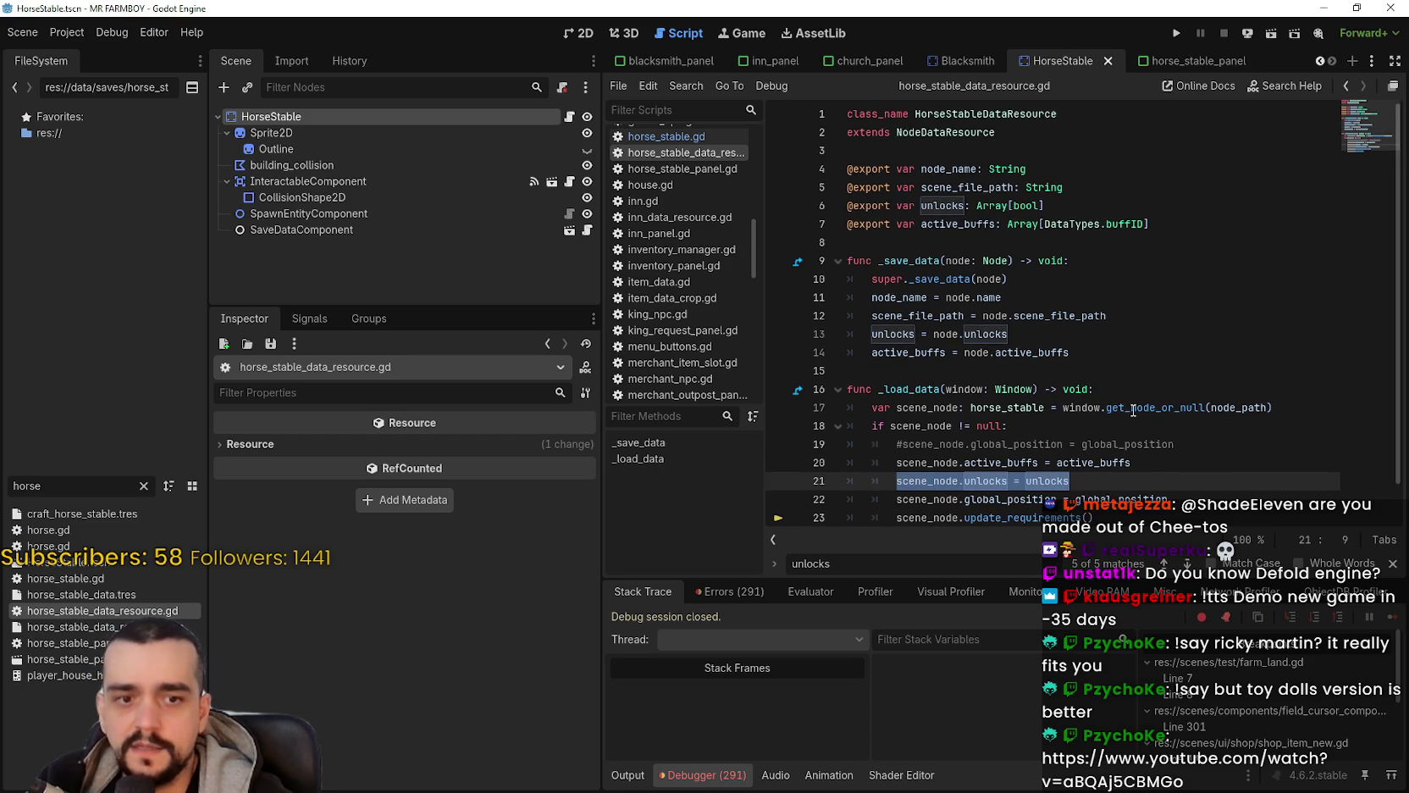
Step: Remove an accidental '=' from the unlocks declaration, leaving line 6 unchanged
click(1063, 206)
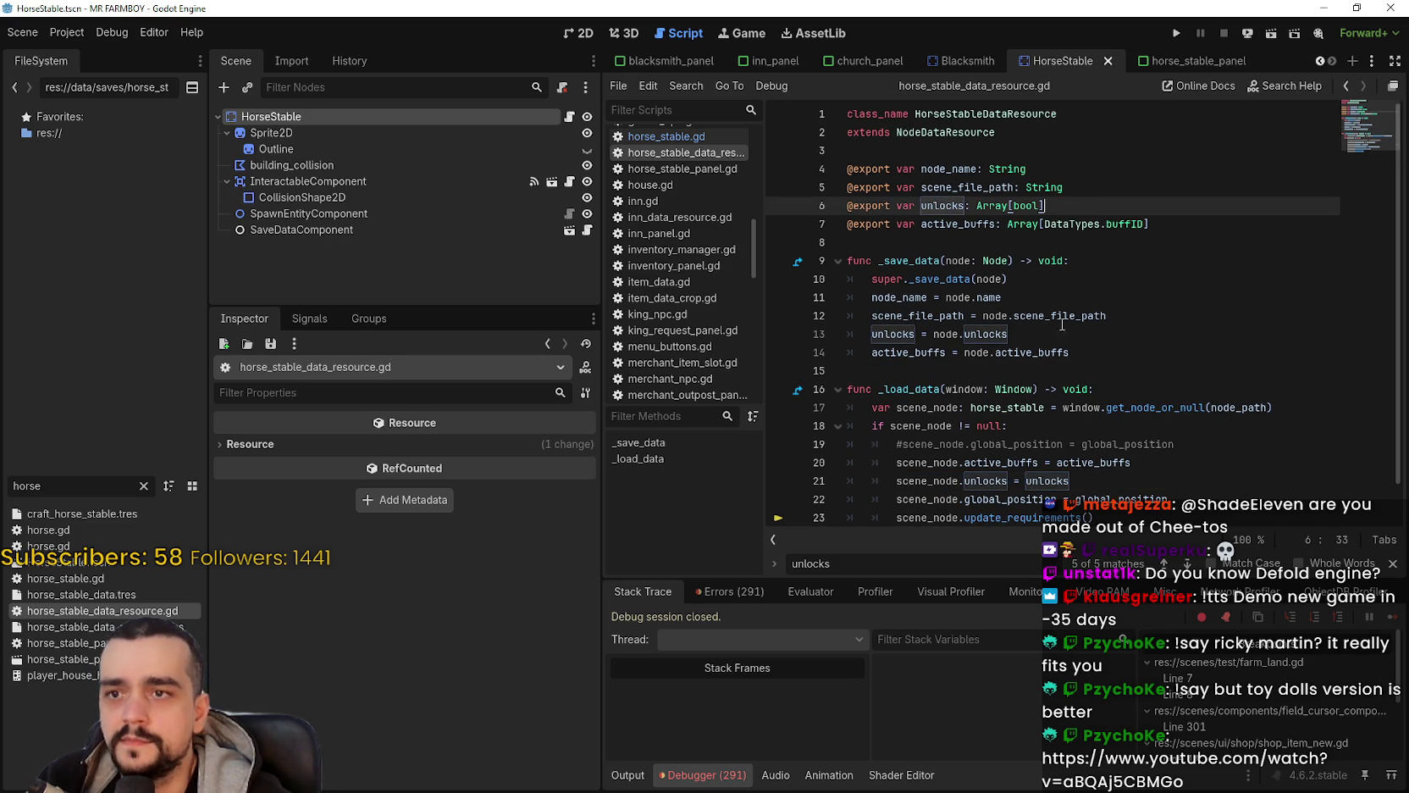
mouse_move(1086, 321)
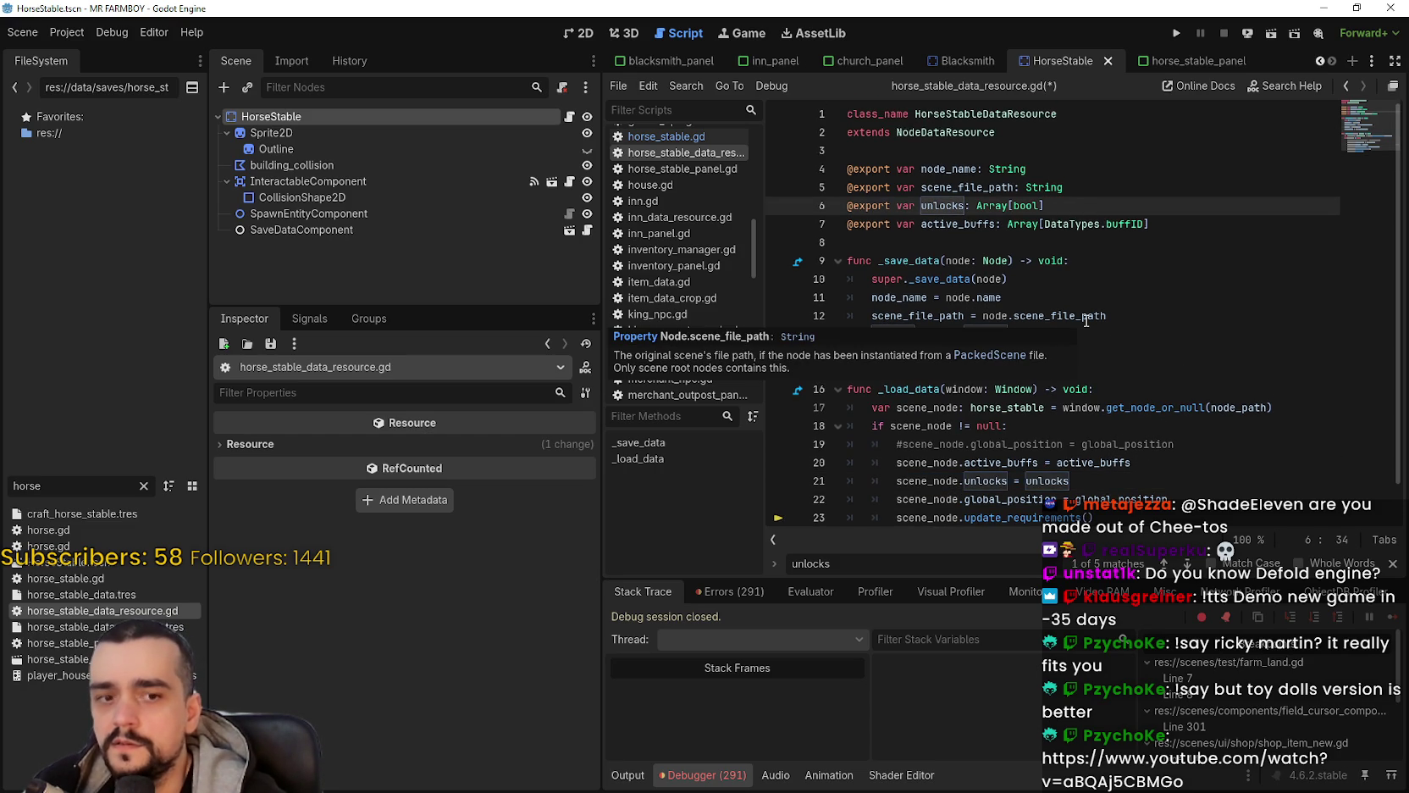
text(=)
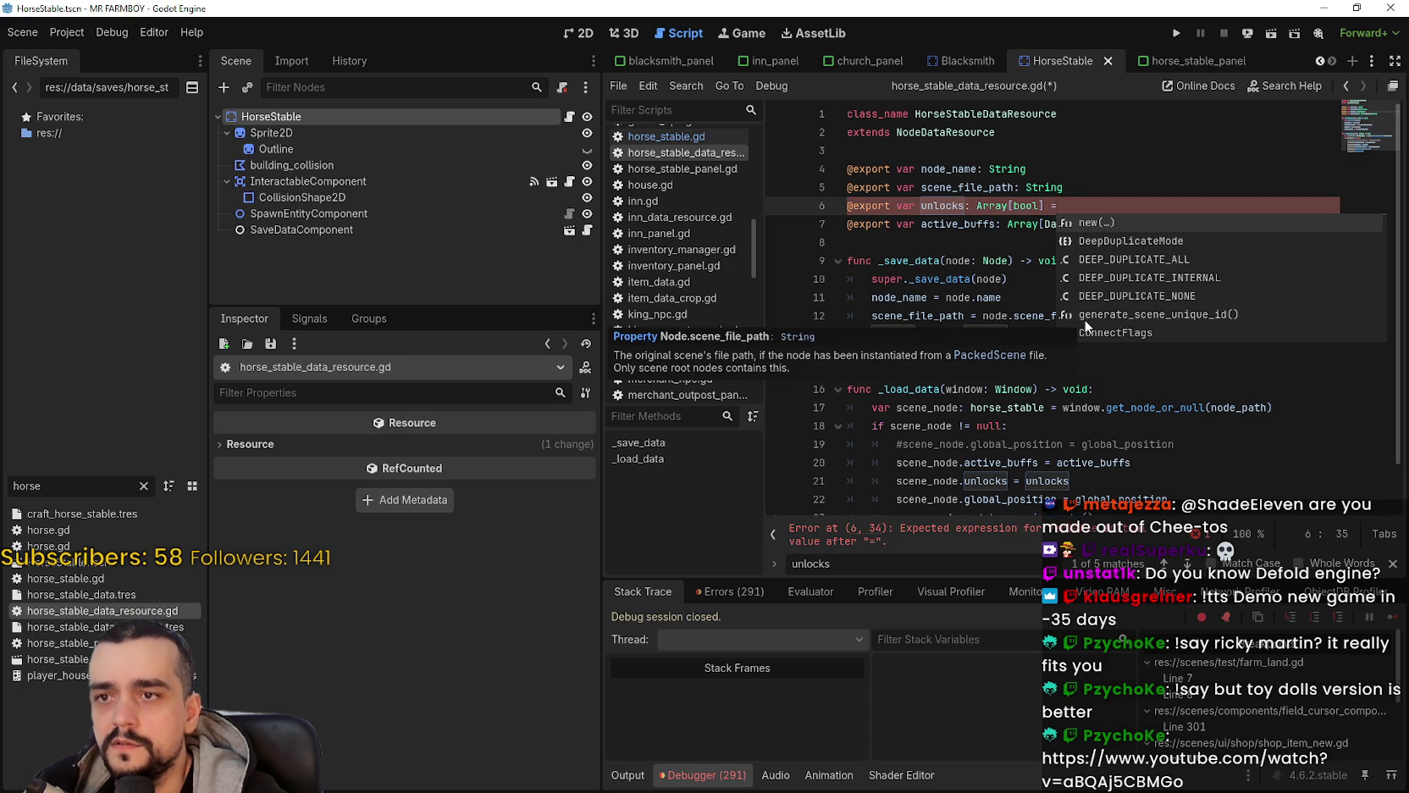
key(BackSpace)
key(BackSpace)
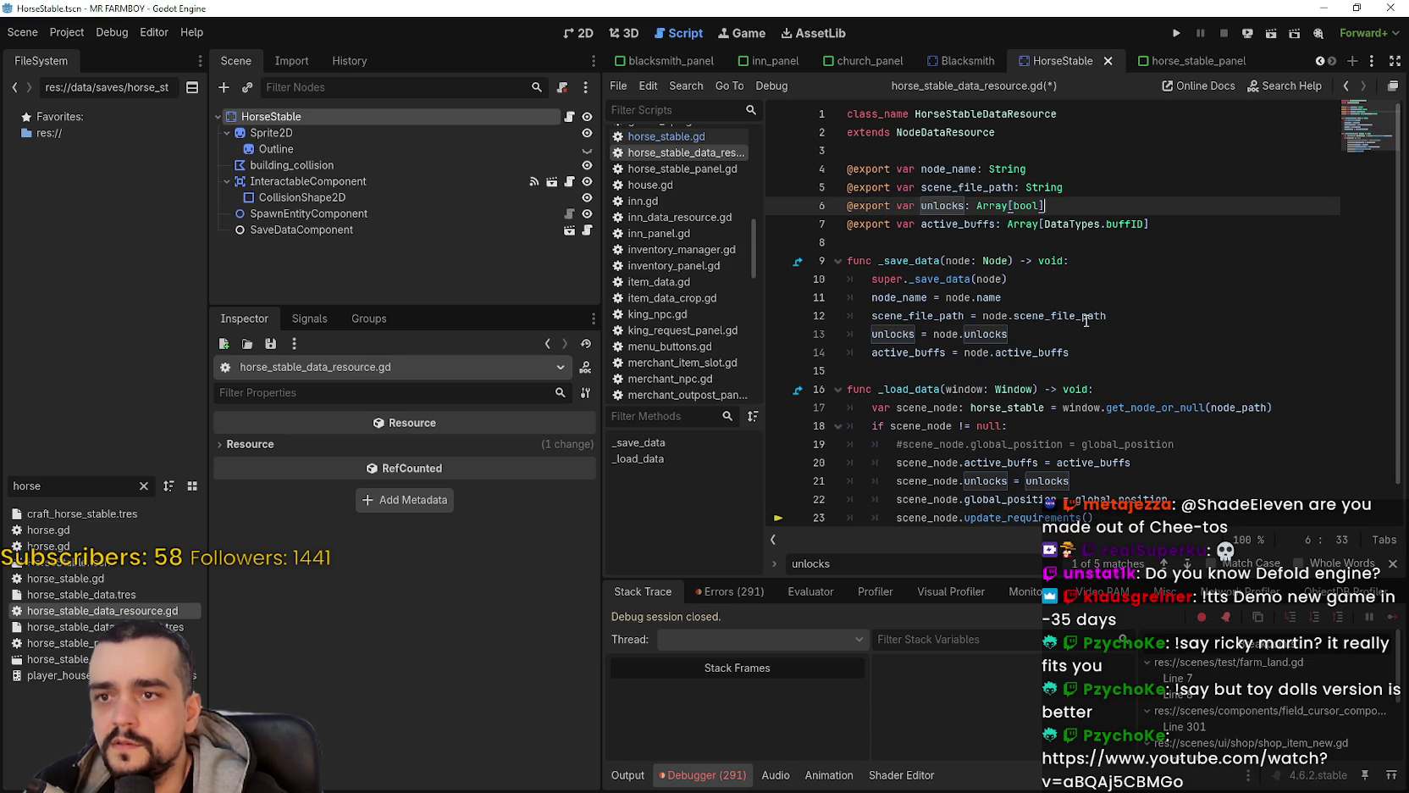
scroll(1080, 315, down, 1)
click(1144, 444)
Step: Add an 'if unlocks.is_empty():' line after the active_buffs assignment in _load_data
click(1190, 431)
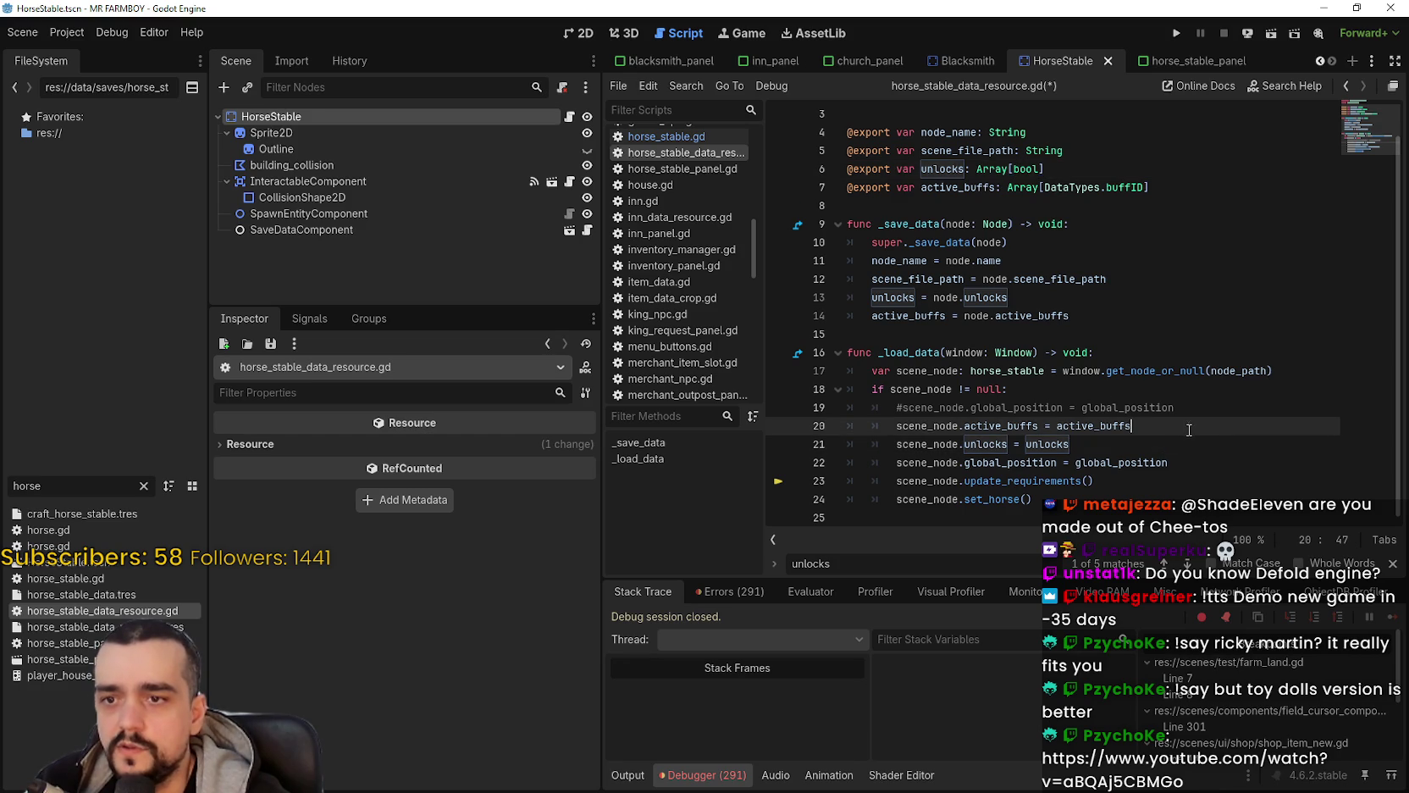
key(Return)
text(of u)
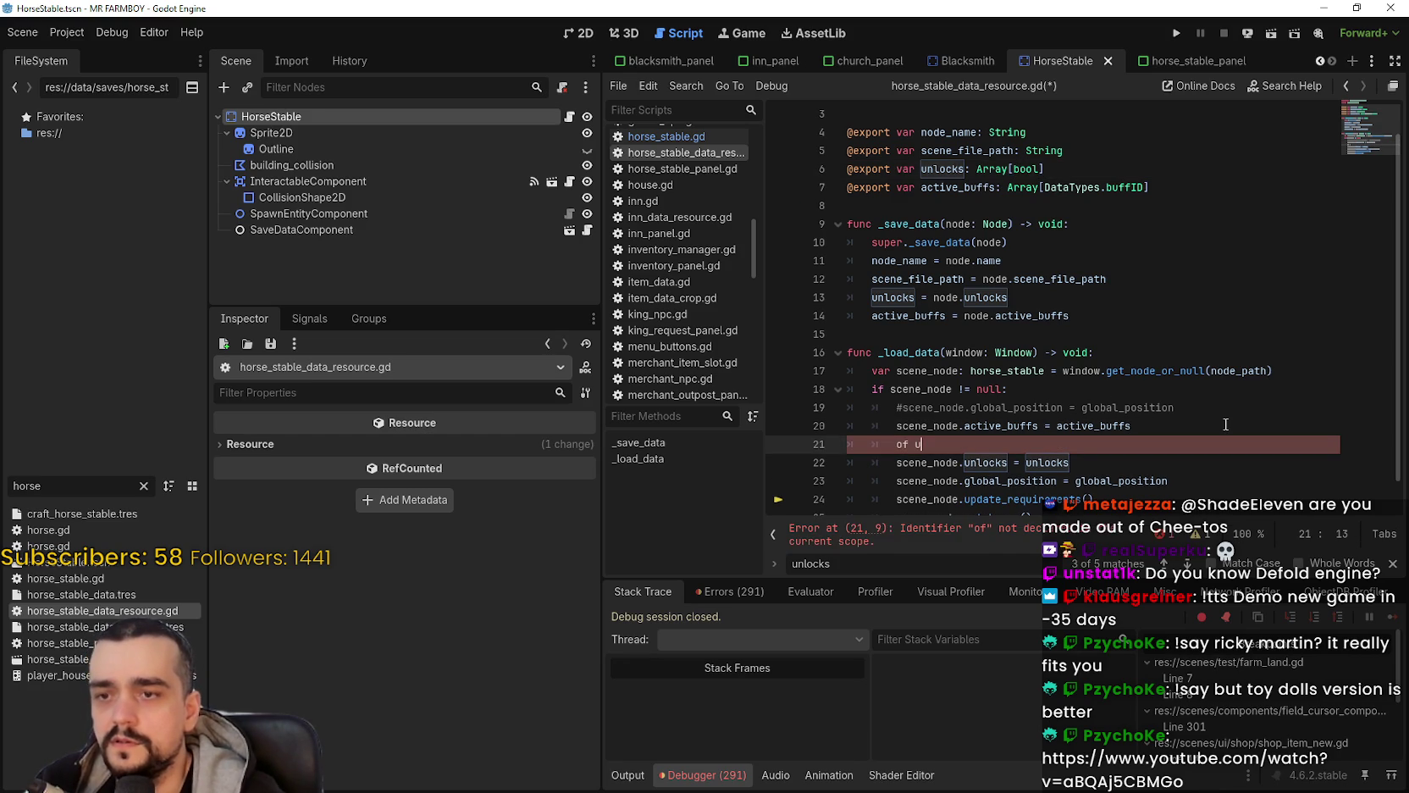
key(BackSpace)
key(BackSpace)
key(BackSpace)
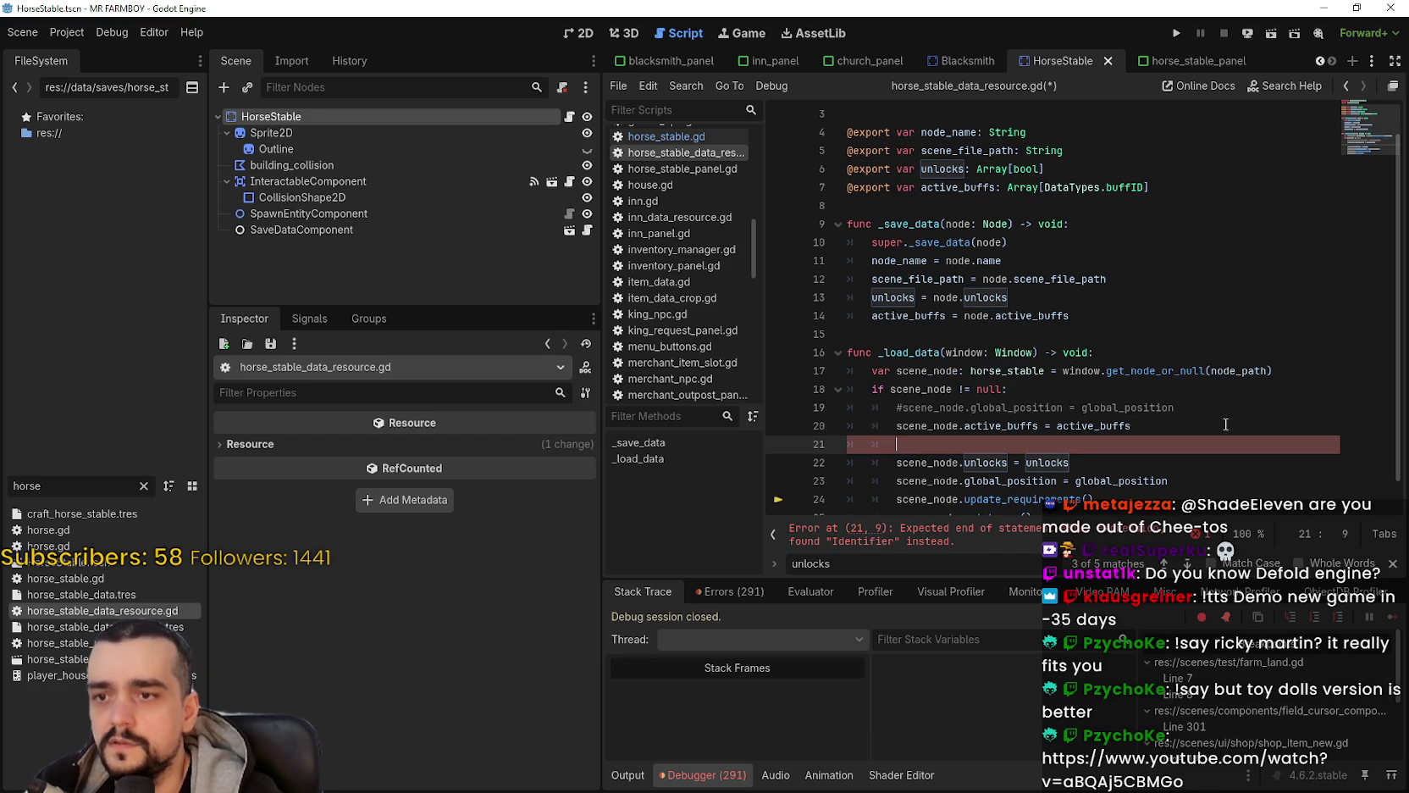
text(if unlocks.)
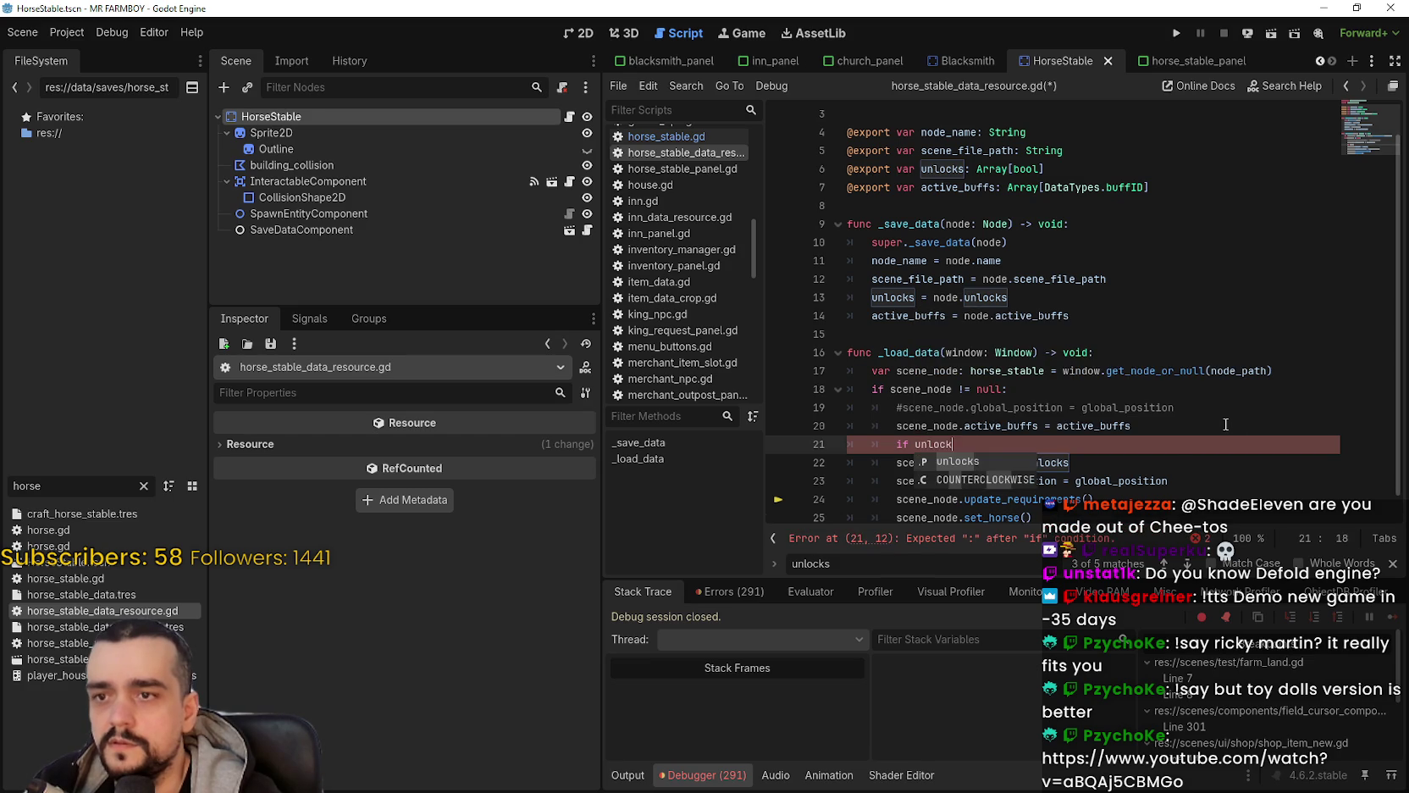
text(is_e)
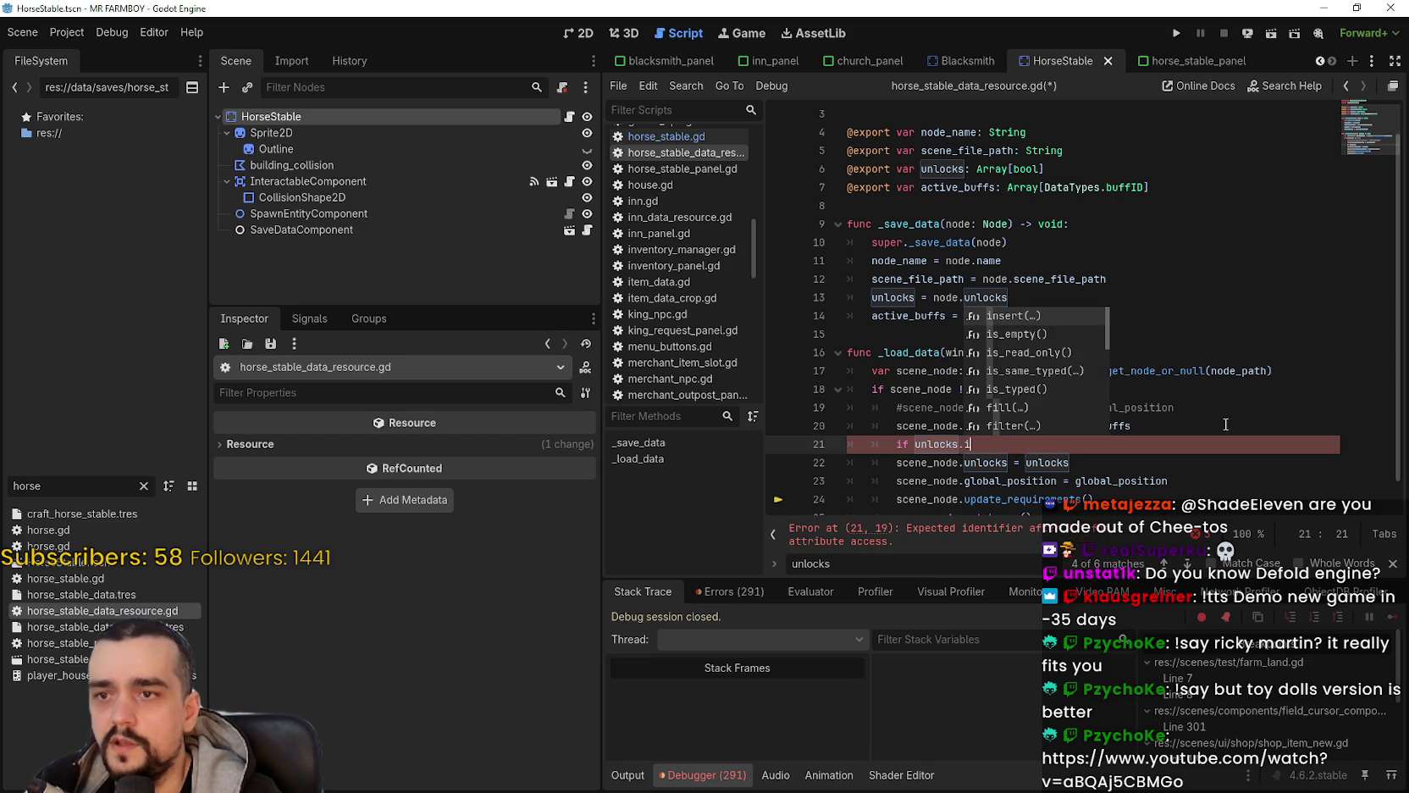
key(Return)
key(Return)
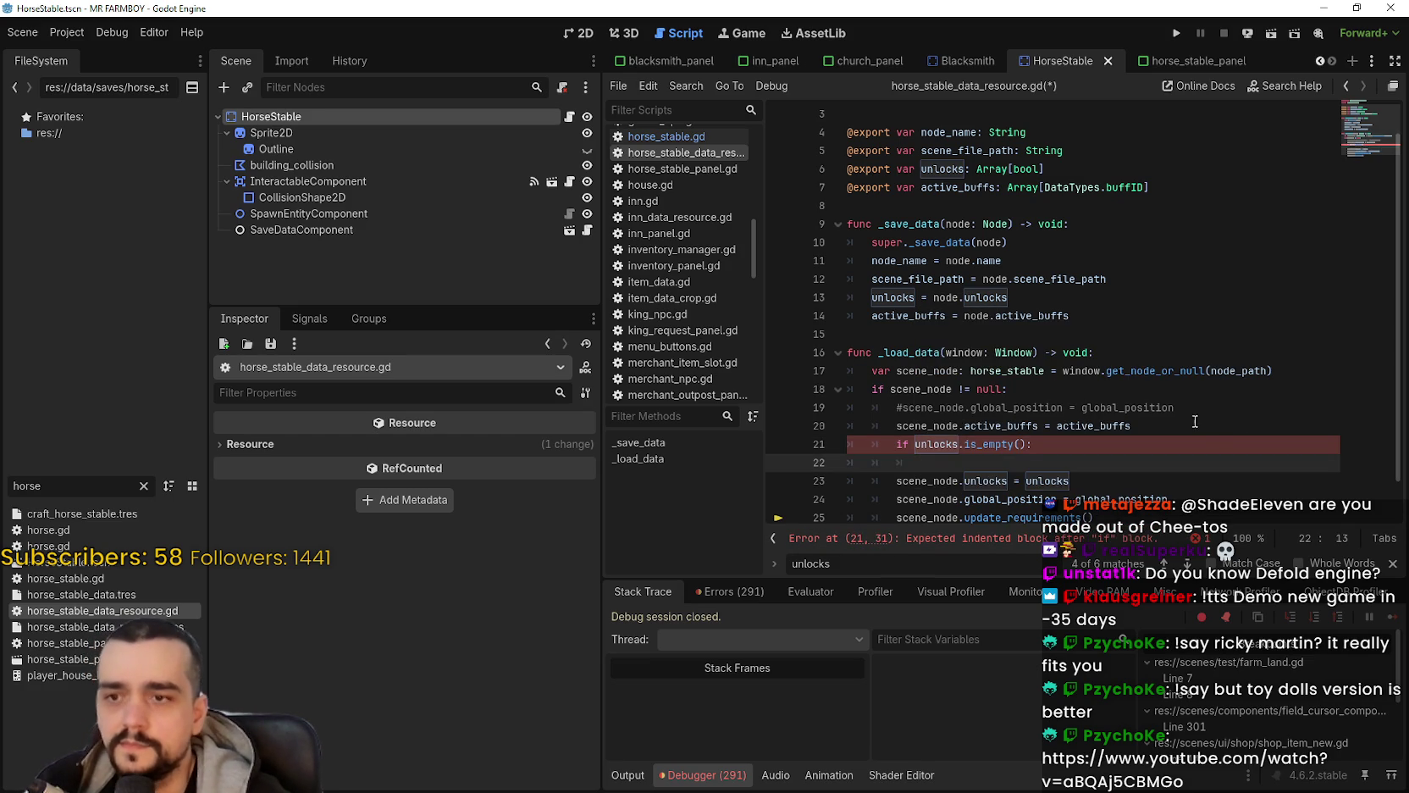
Step: Negate it to '!unlocks.is_empty()', nest the unlocks assignment under it, and save
click(916, 449)
text(!)
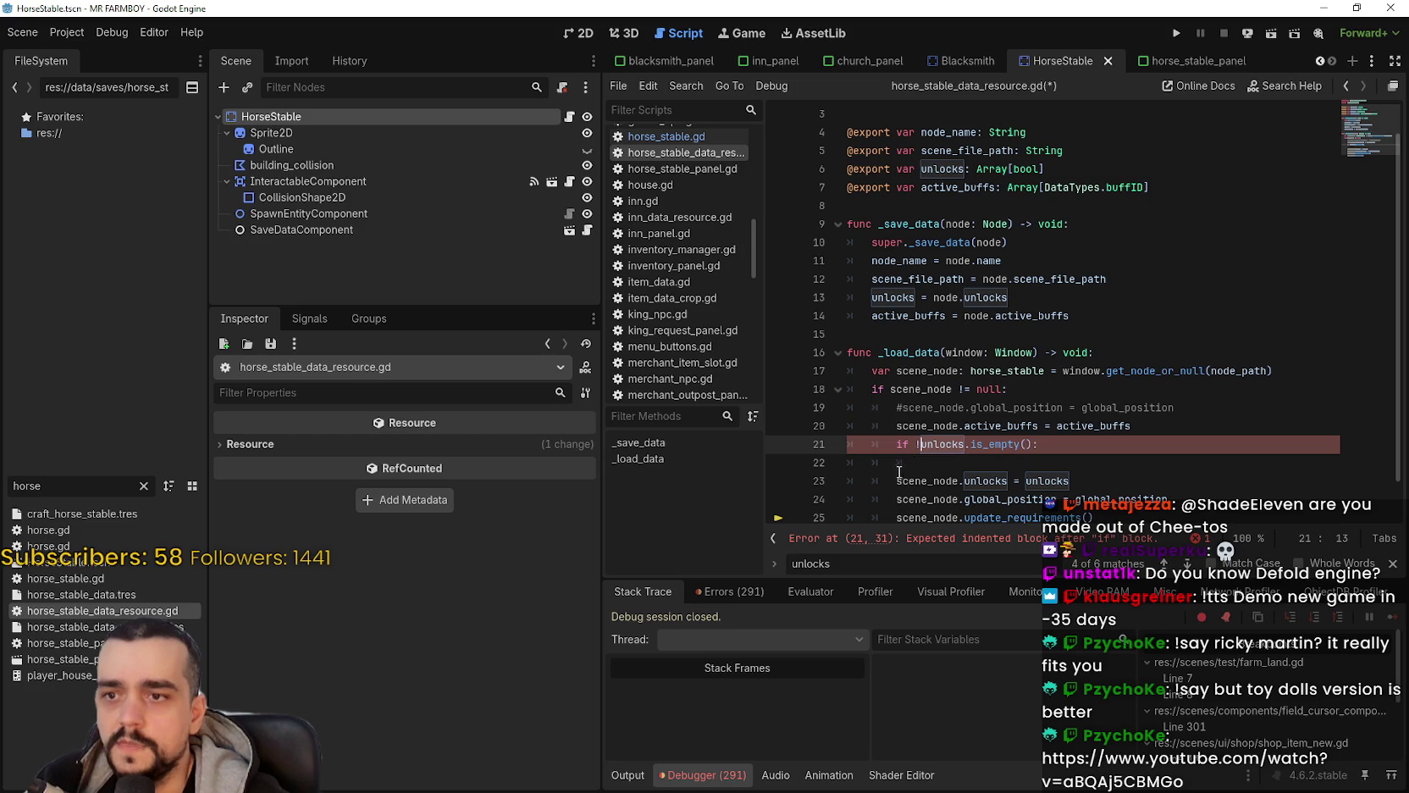
drag(921, 462, 840, 463)
key(Delete)
key(Delete)
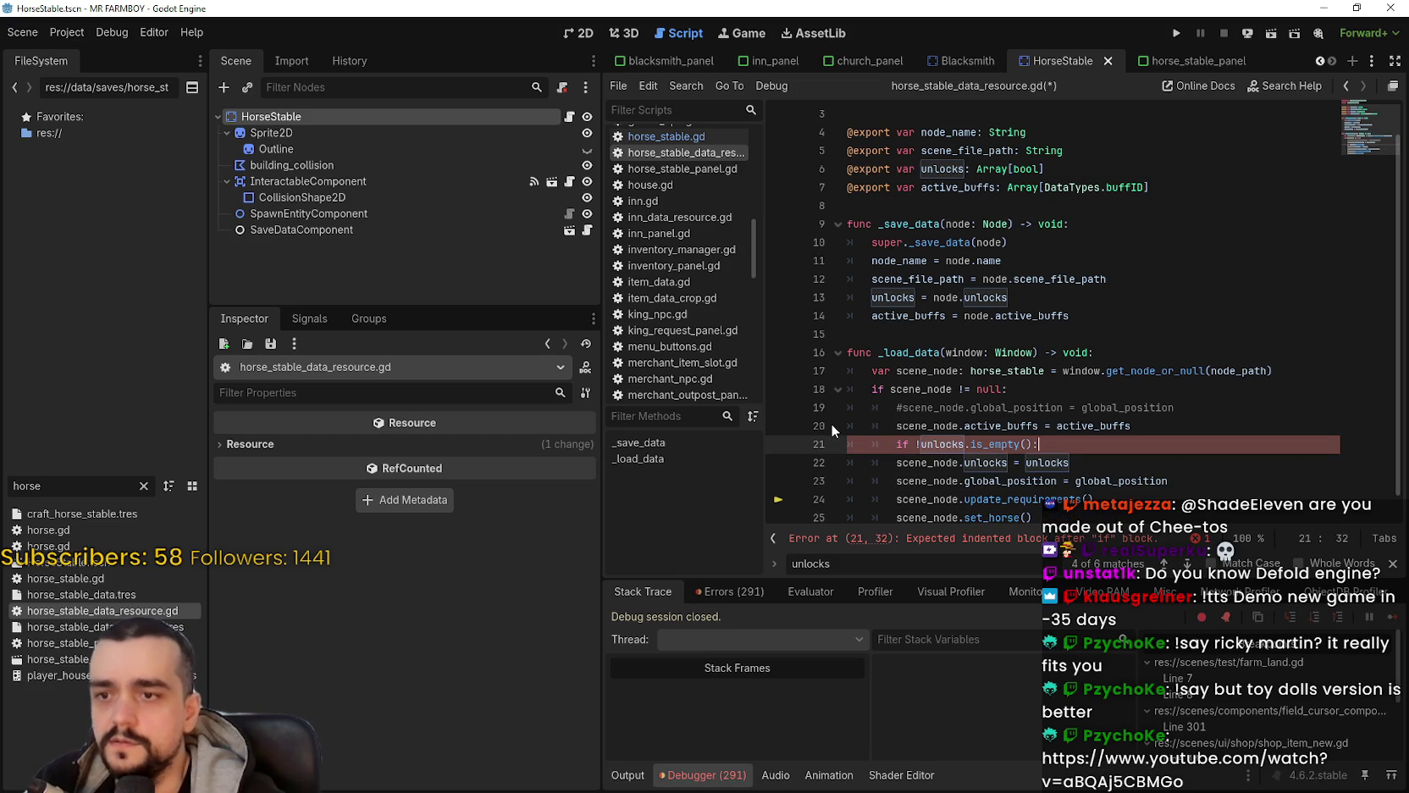
key(Tab)
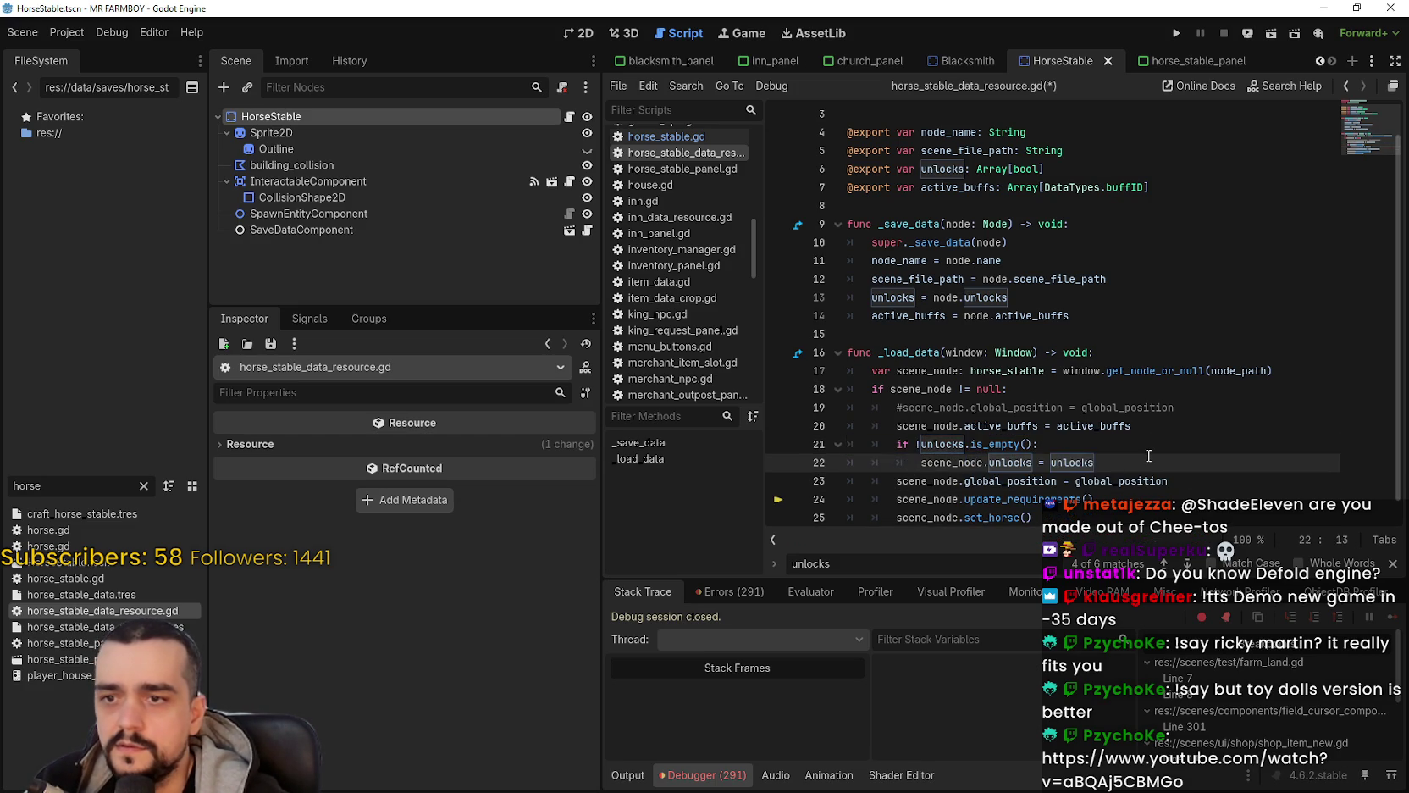
key(ctrl+s)
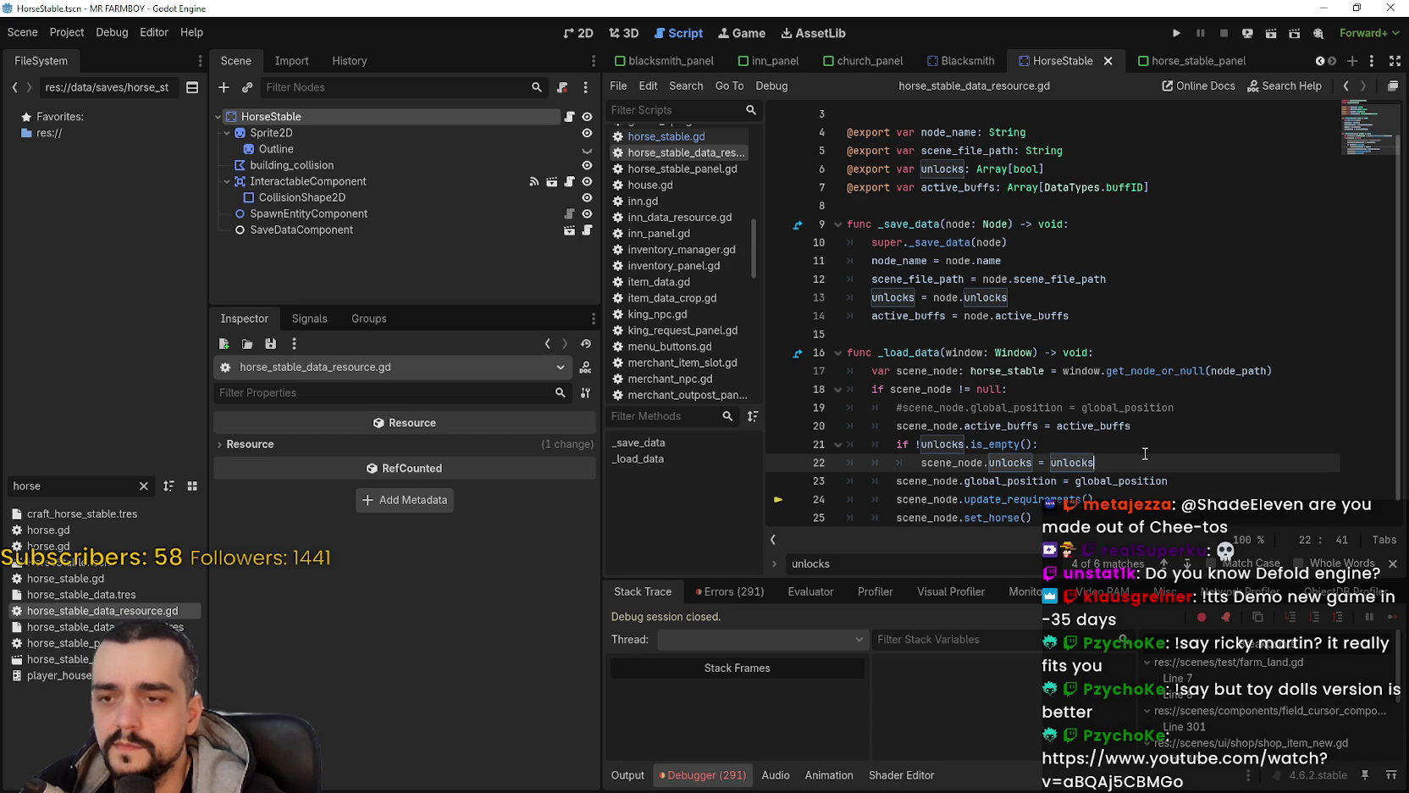
Step: Run the project to test the guarded unlocks assignment in horse_stable_data_resource.gd
scroll(1146, 454, down, 1)
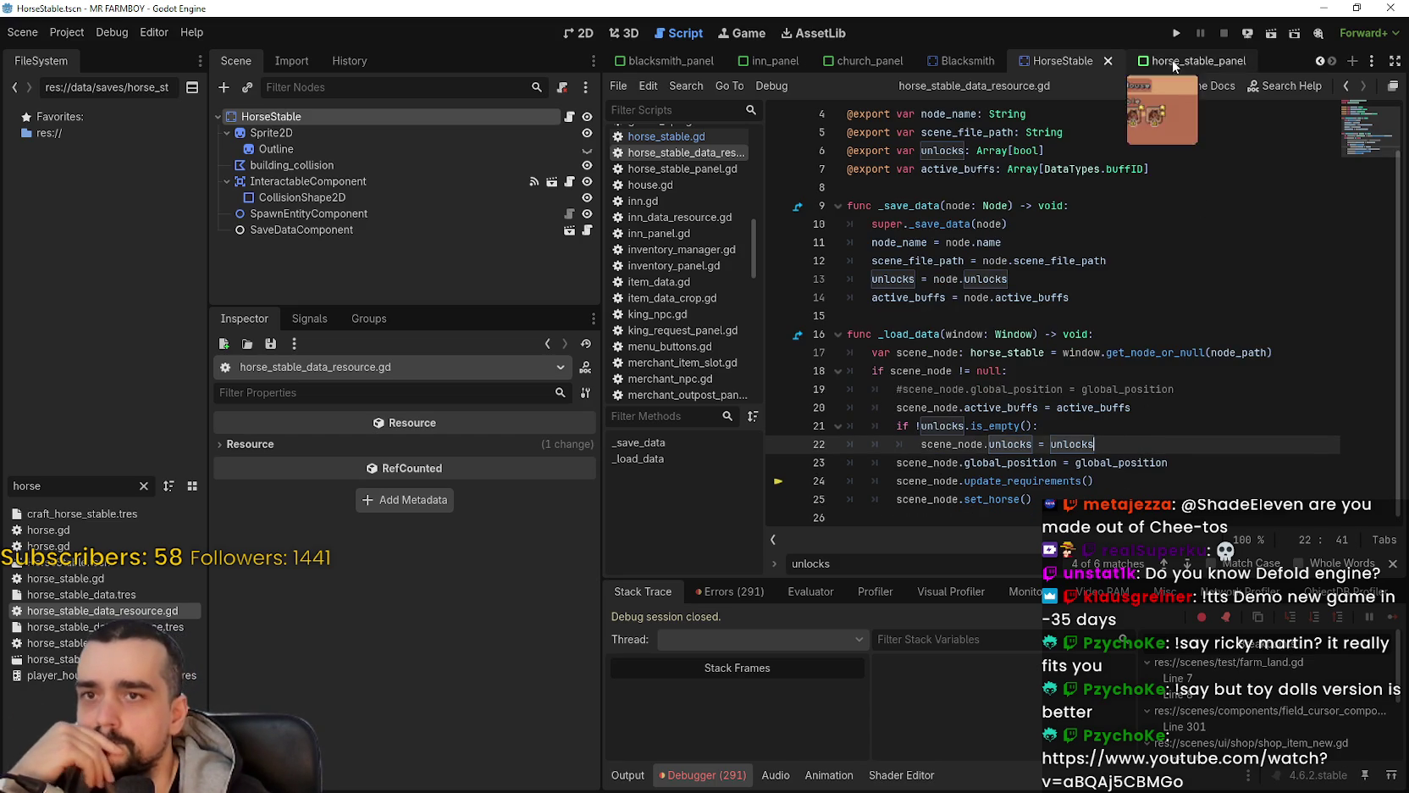
click(1175, 34)
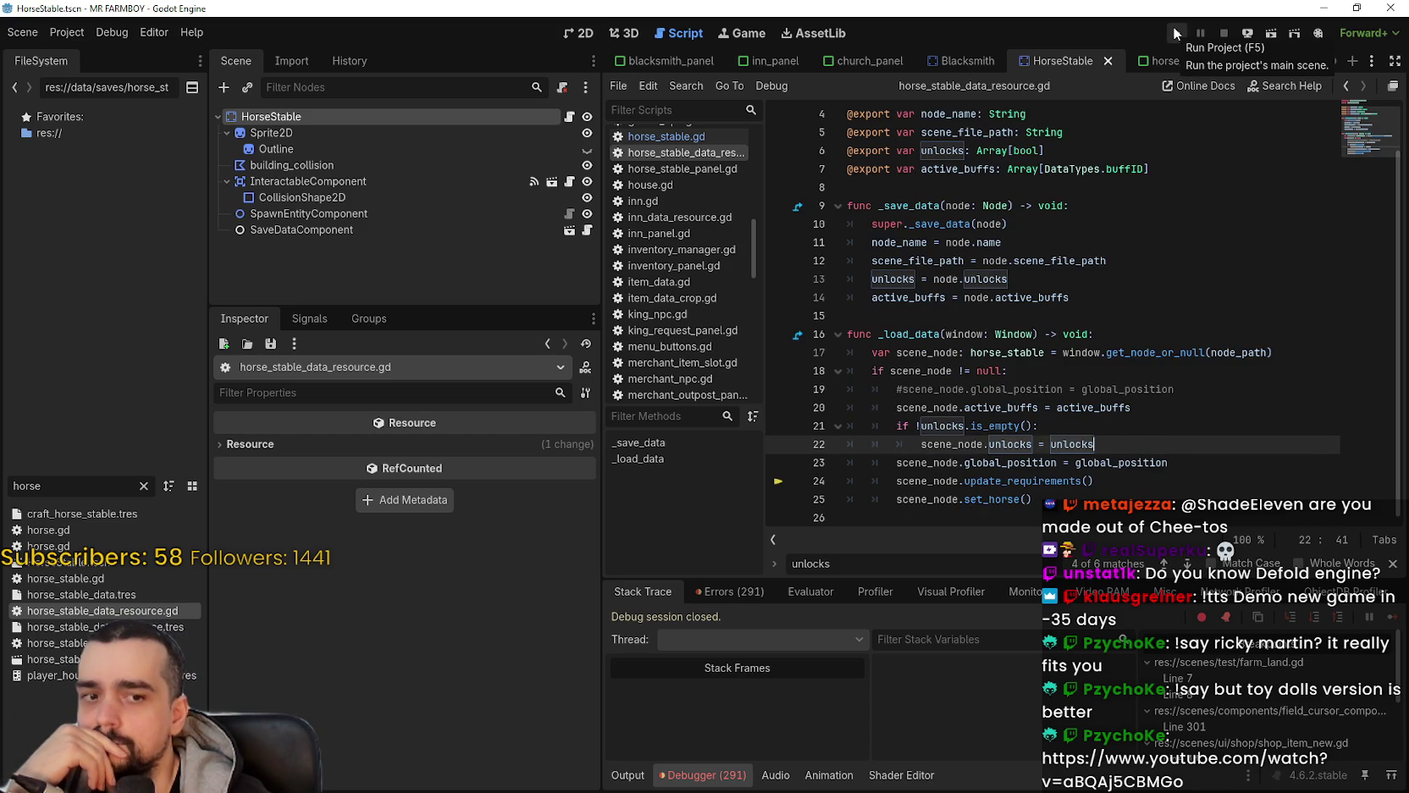
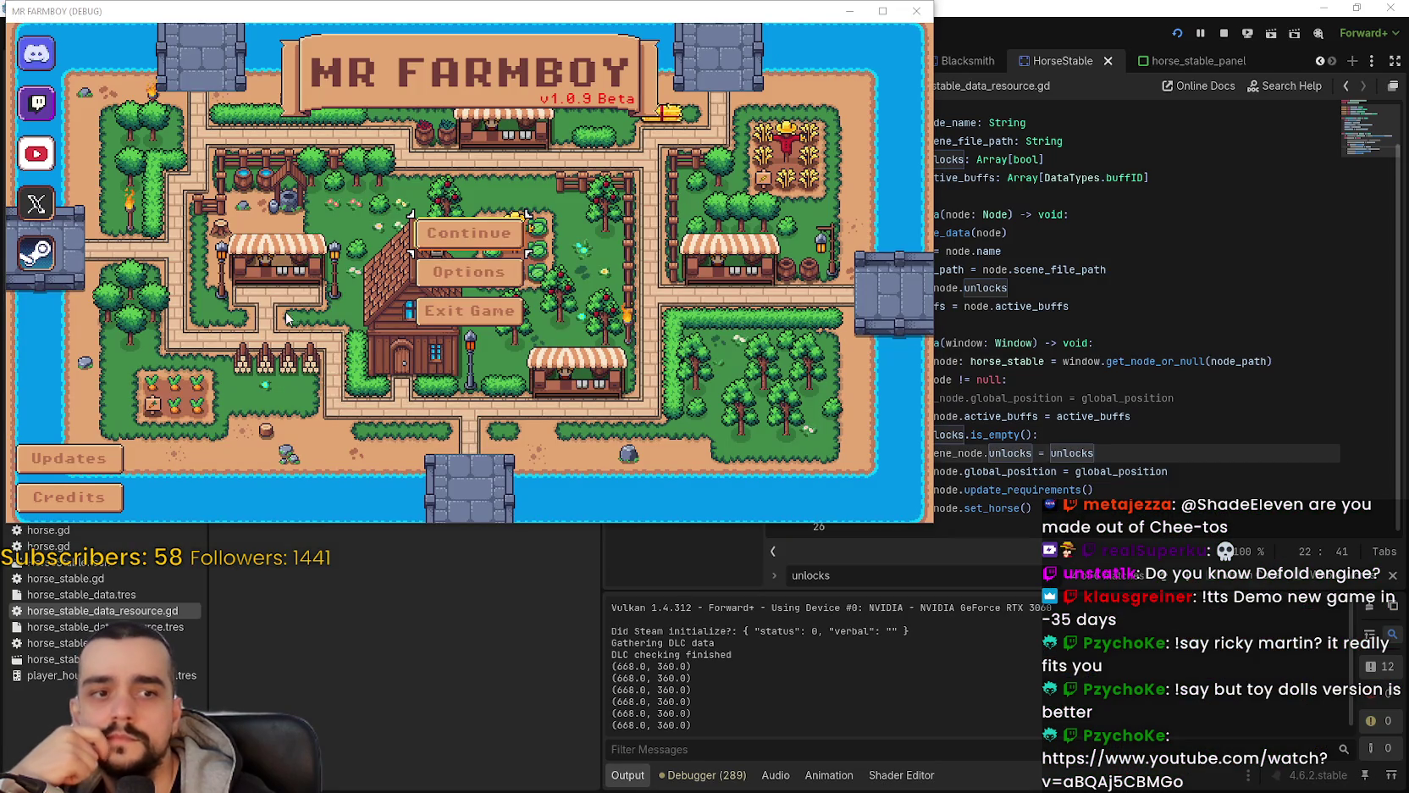
Step: Load Save 1 in the MR FARMBOY debug build and open the Player House panel with its locked Horse Stable
click(469, 233)
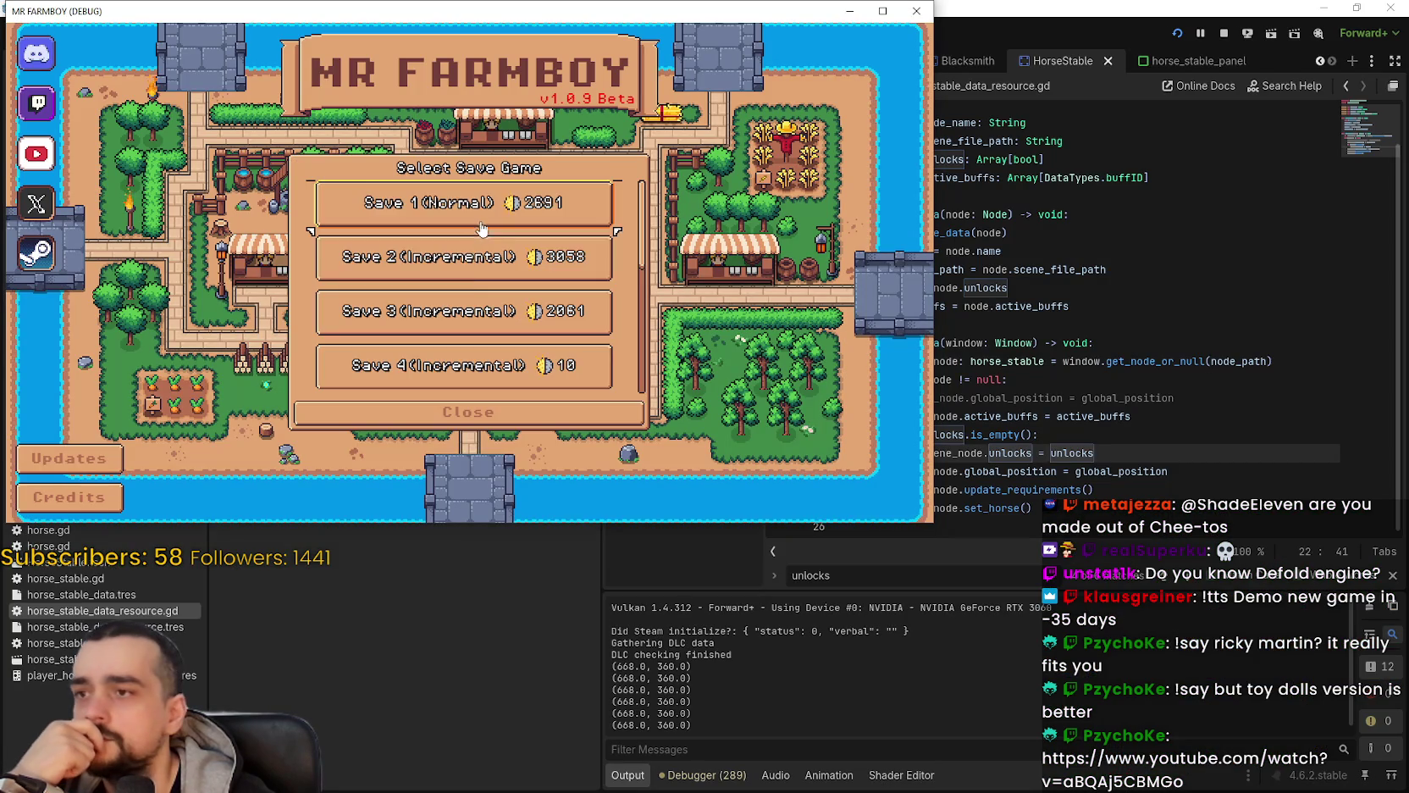
click(458, 204)
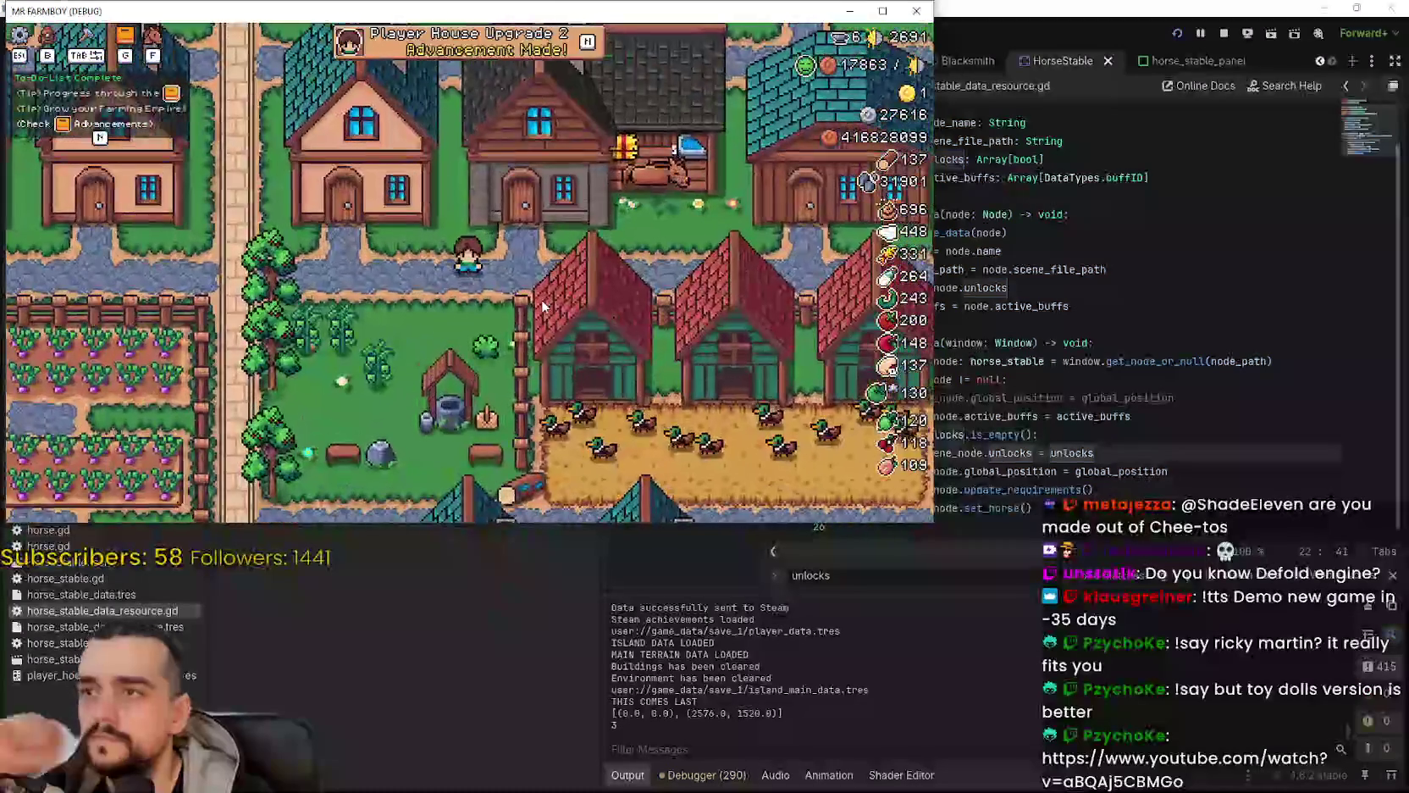
scroll(593, 304, up, 2)
scroll(696, 318, down, 2)
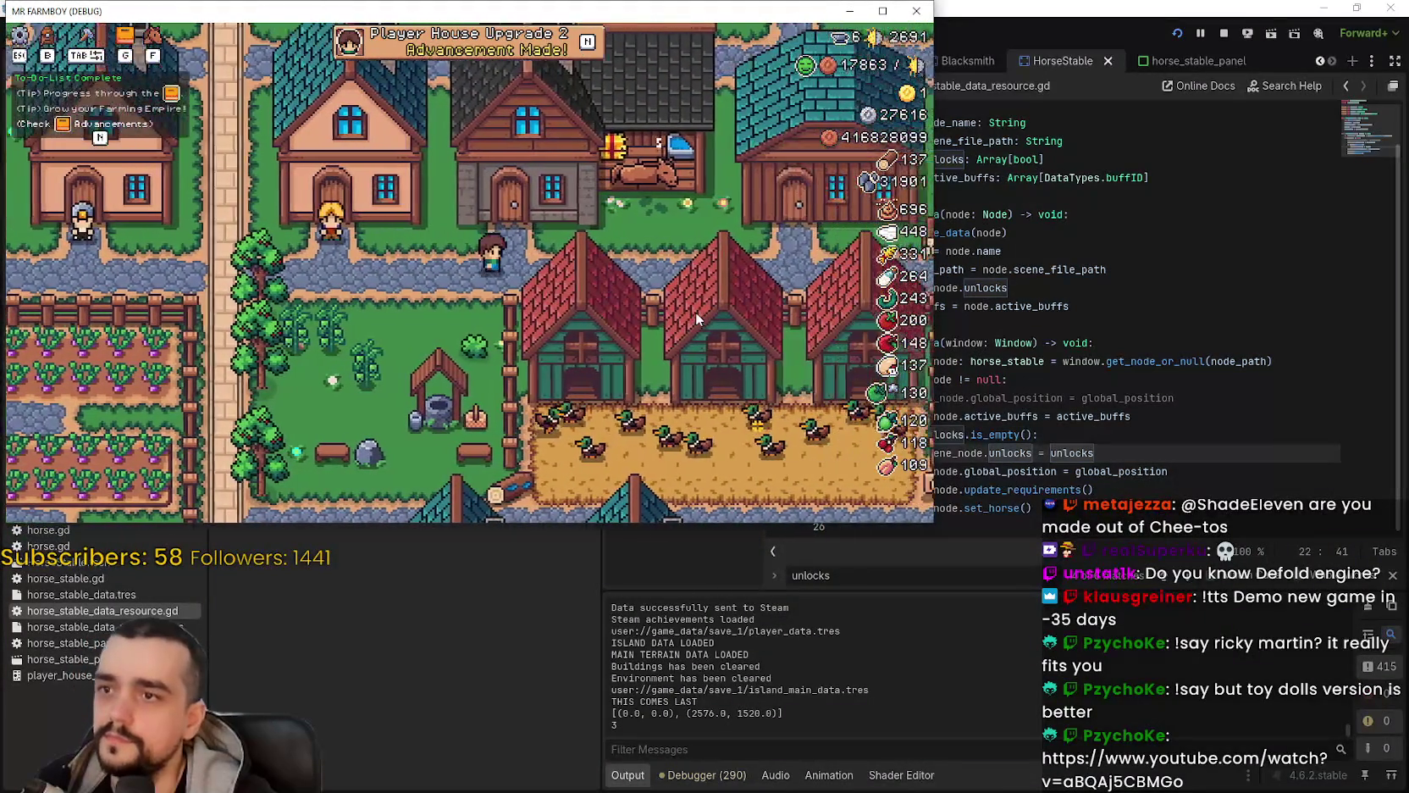
click(735, 347)
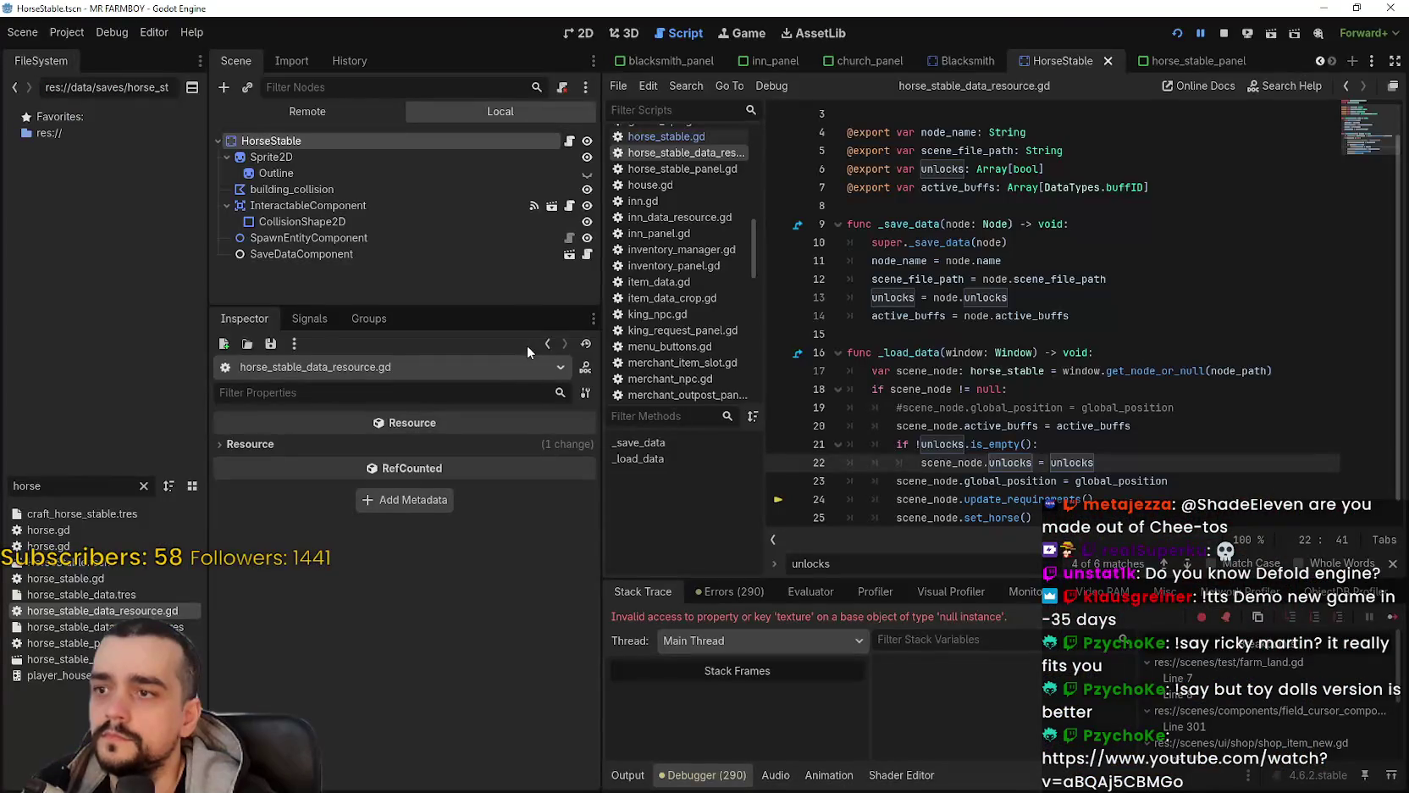
click(1392, 616)
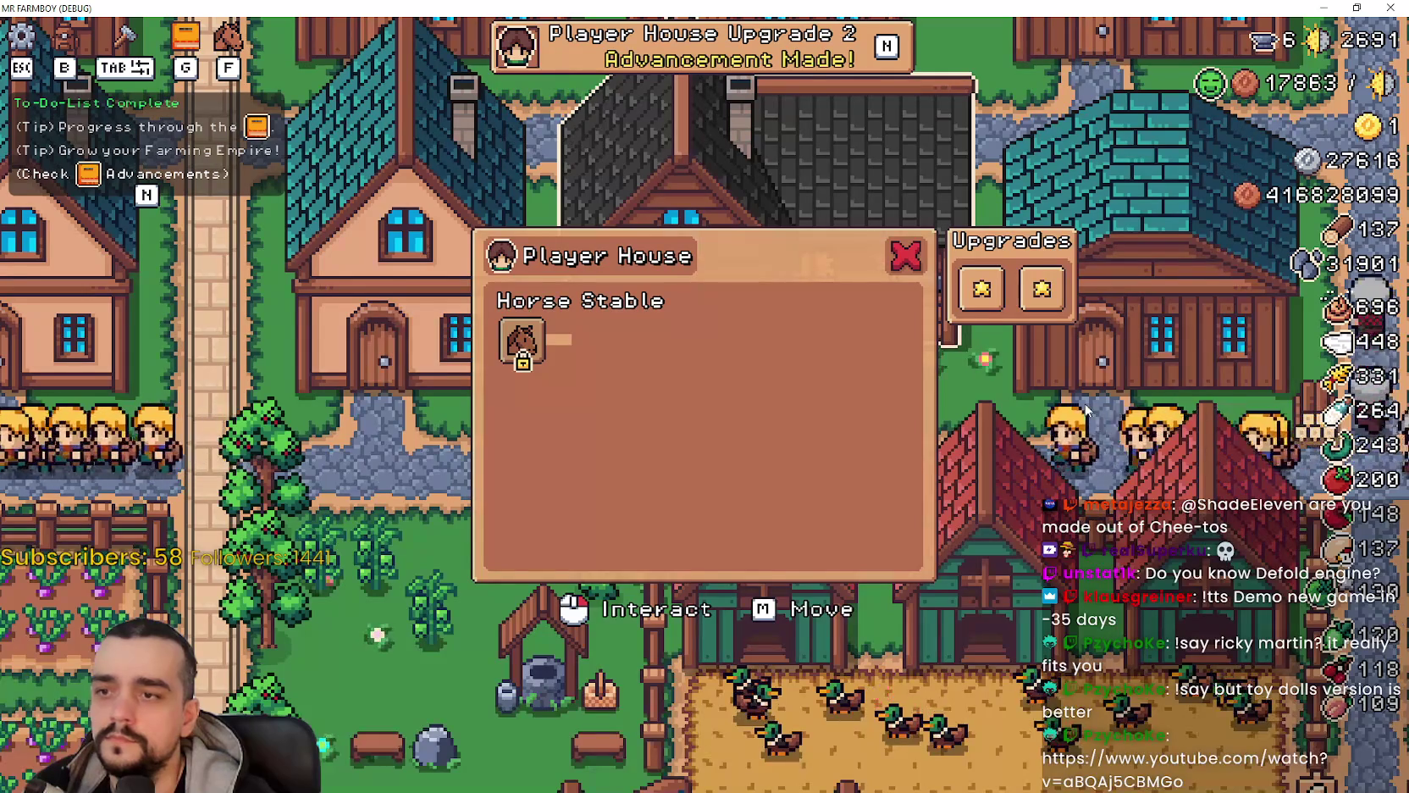
Step: Inspect stack frame upgrade_slot.gd:20, where resource_reference is null, then stop the debug session
mouse_move(982, 289)
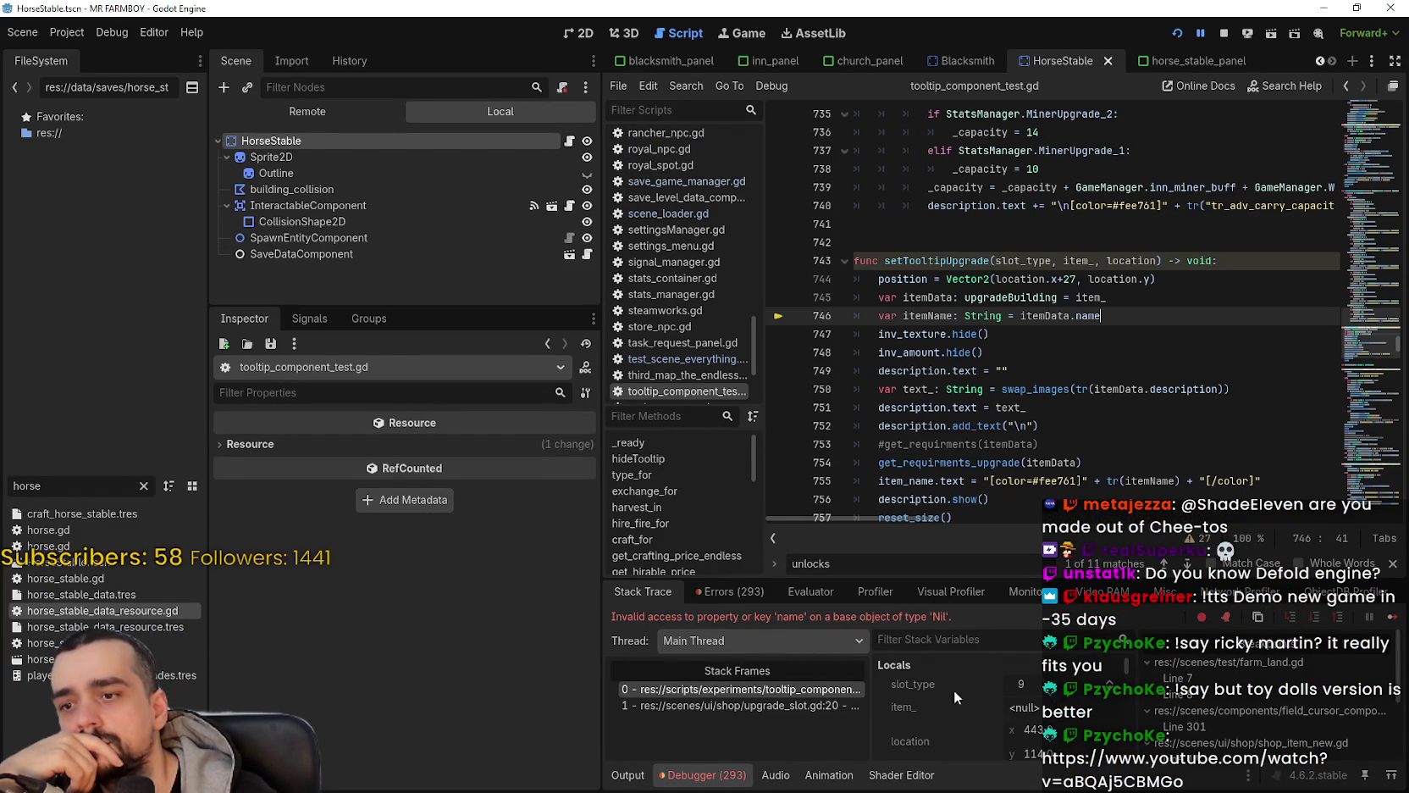
click(810, 703)
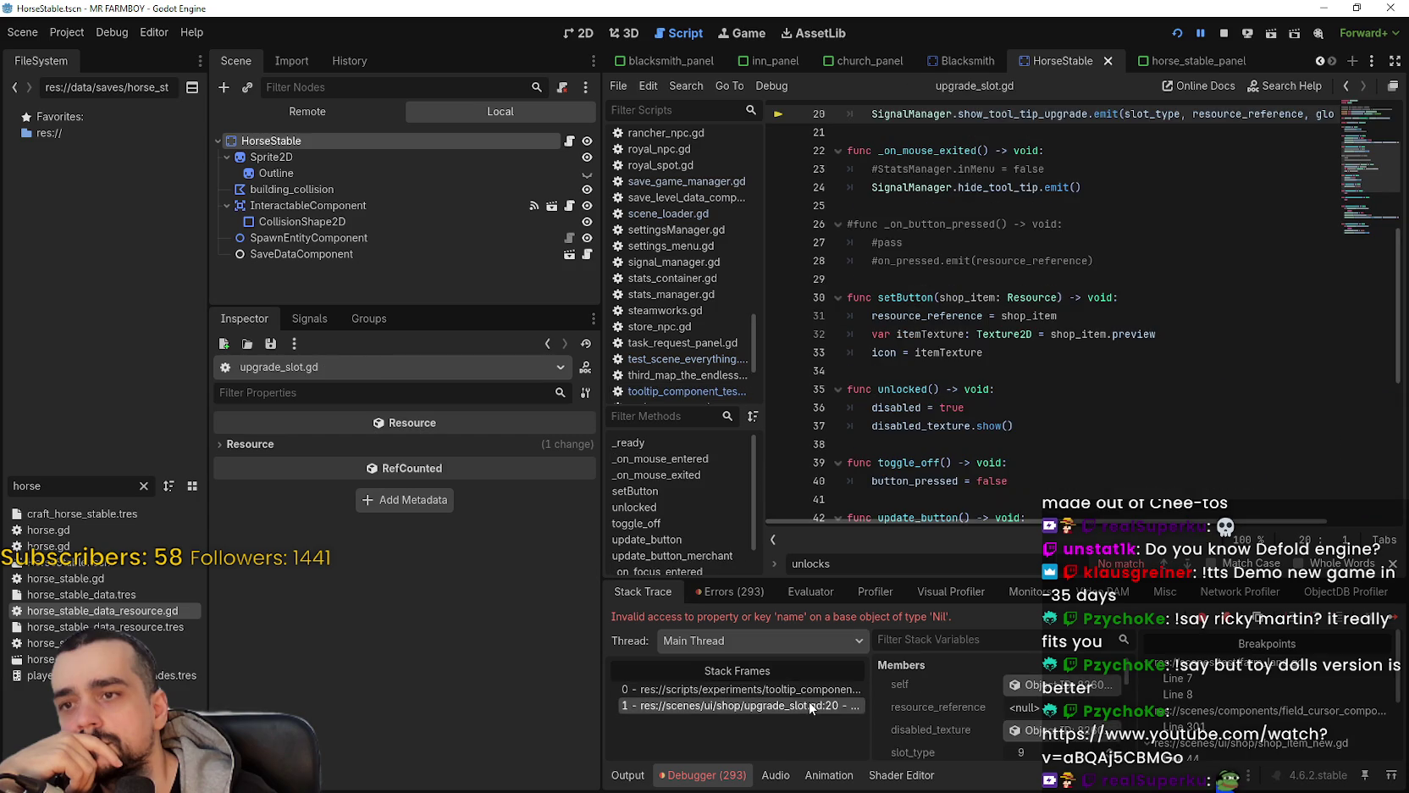
scroll(961, 315, up, 3)
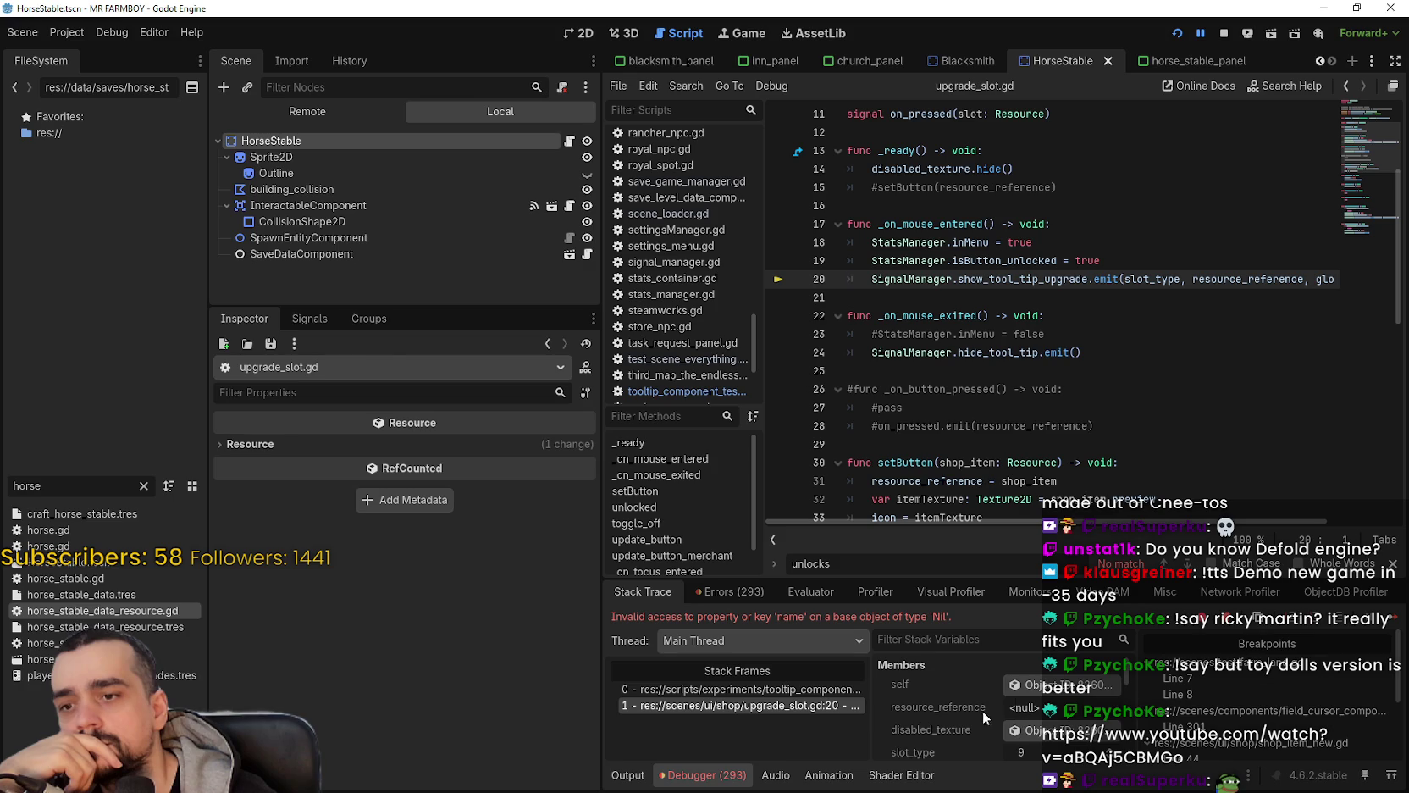
click(1035, 688)
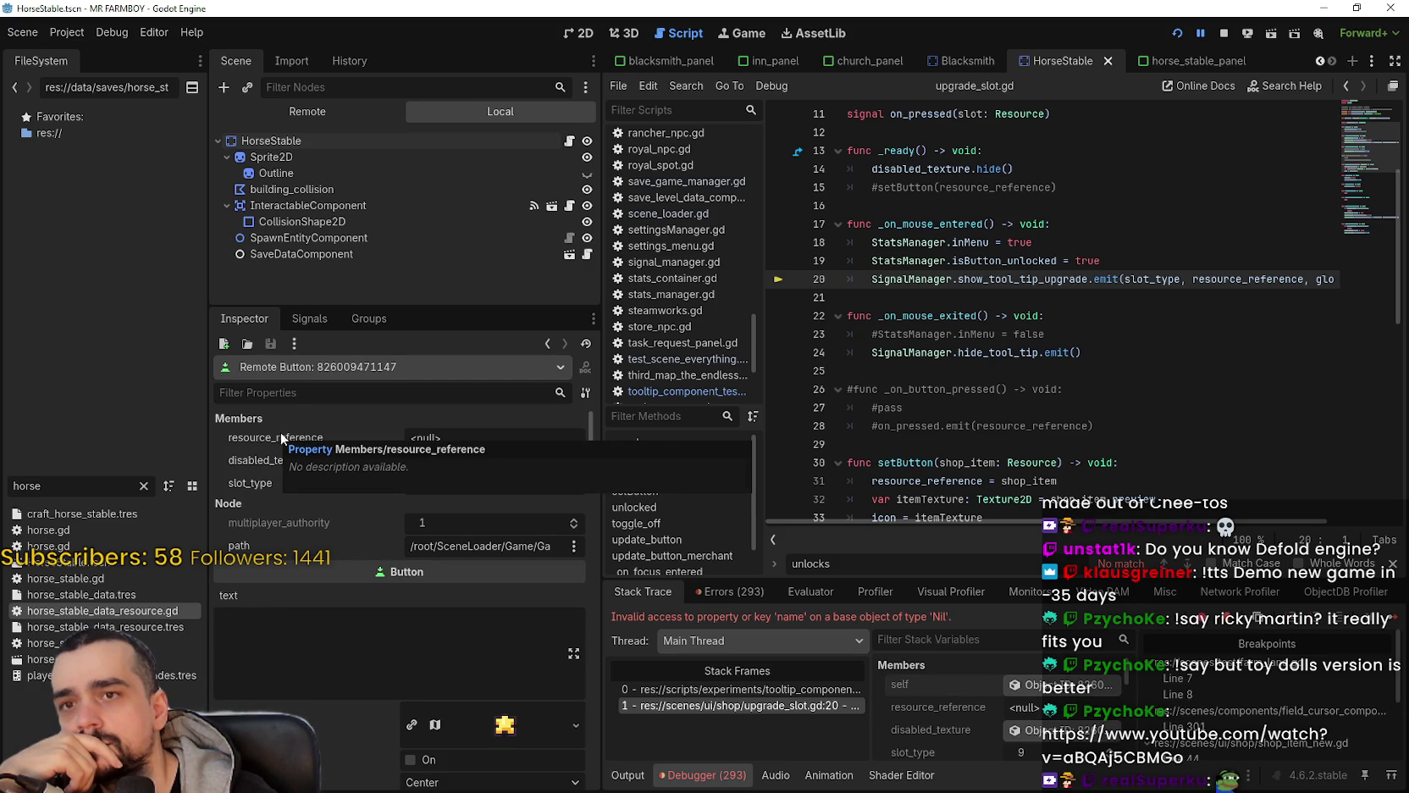
click(1225, 34)
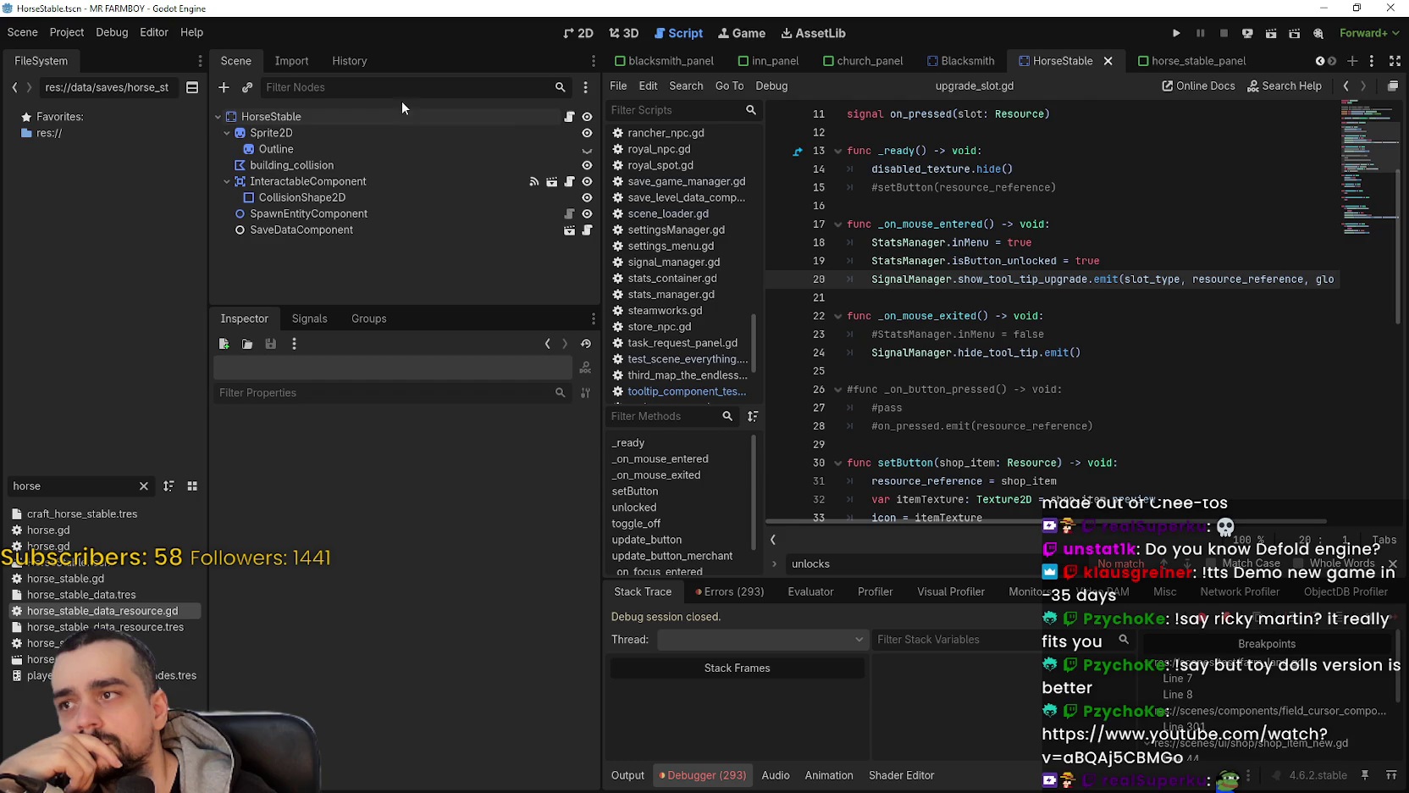
Step: Inspect the Upgrade2, Upgrade1 and VBoxContainer nodes in the horse_stable_panel scene
key(ctrl+Tab)
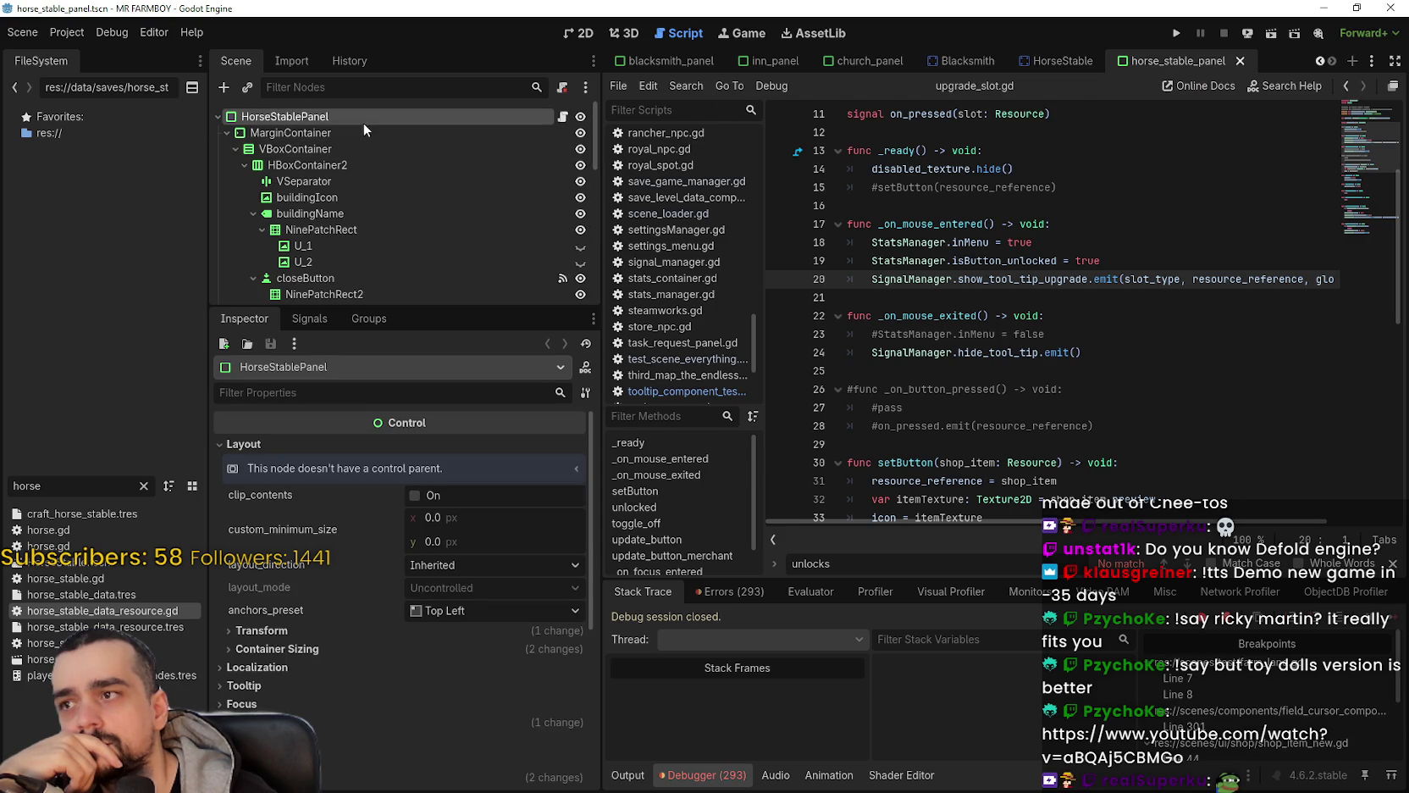
scroll(317, 212, down, 5)
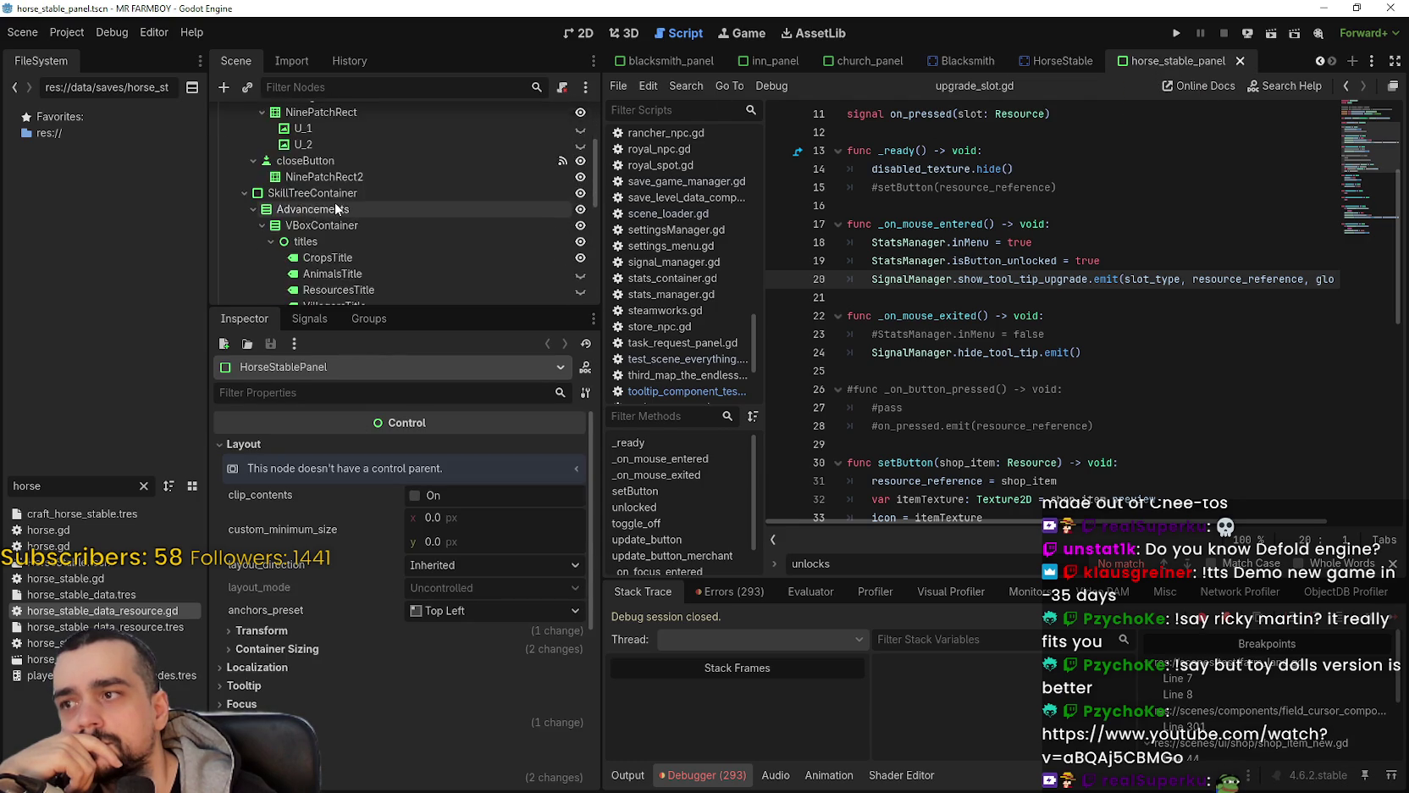
scroll(380, 256, down, 3)
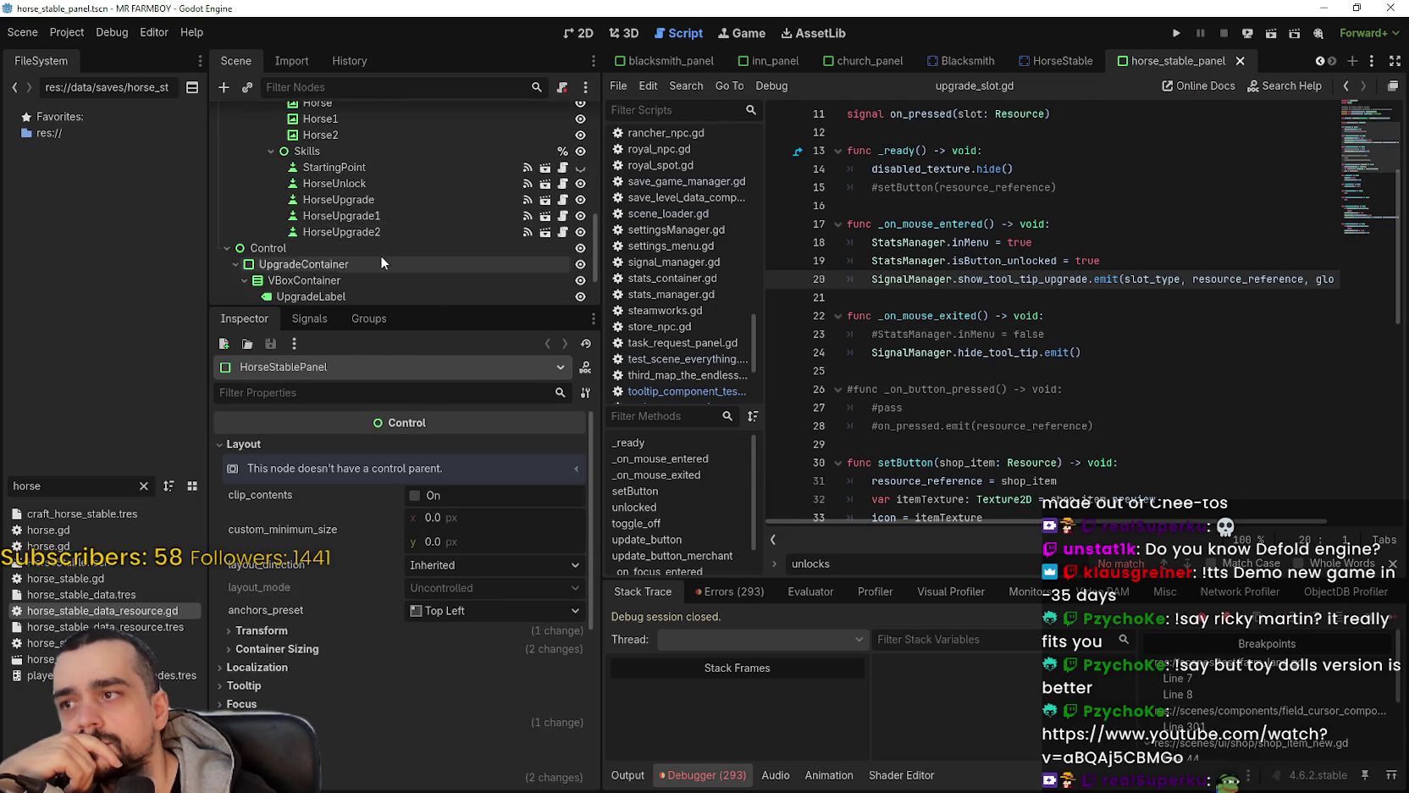
click(345, 289)
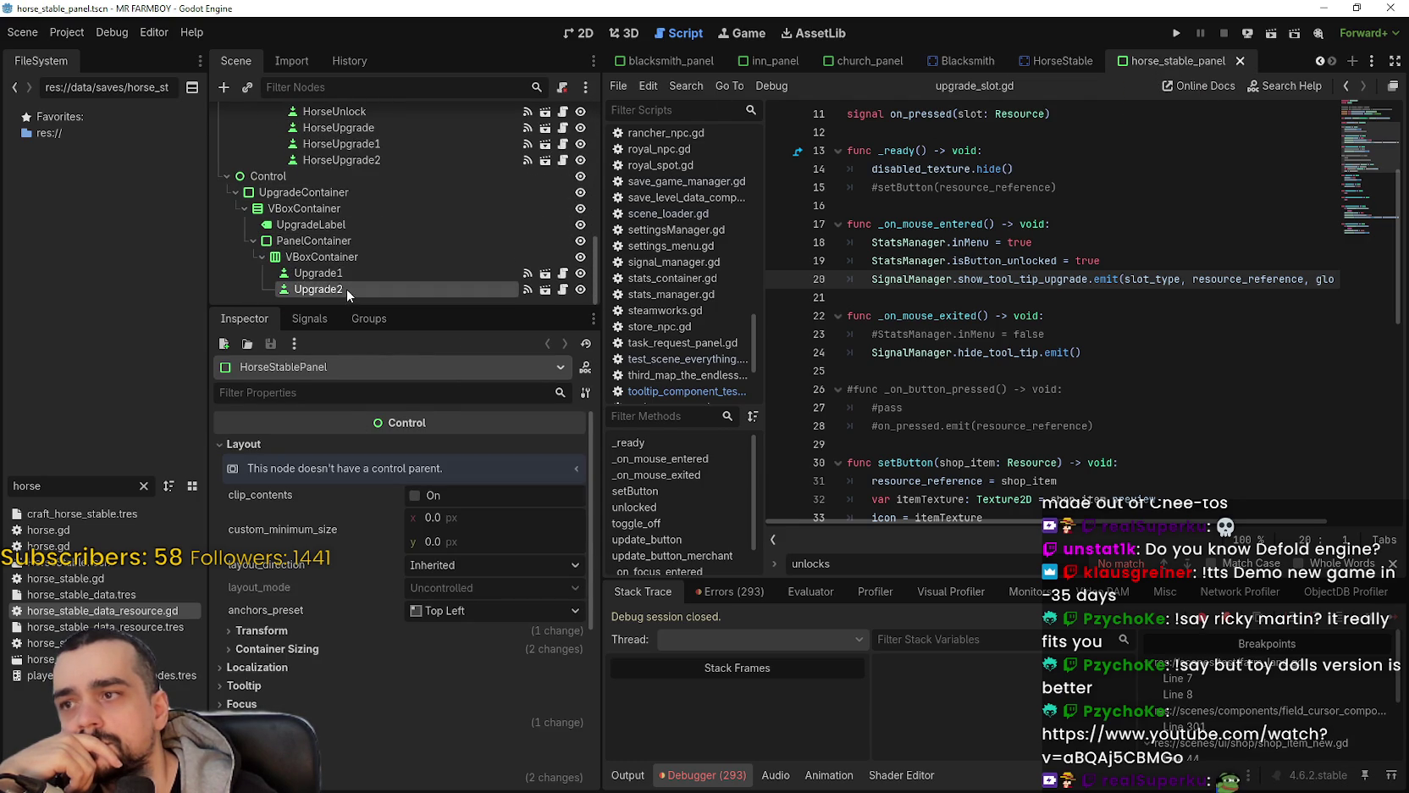
scroll(511, 605, down, 3)
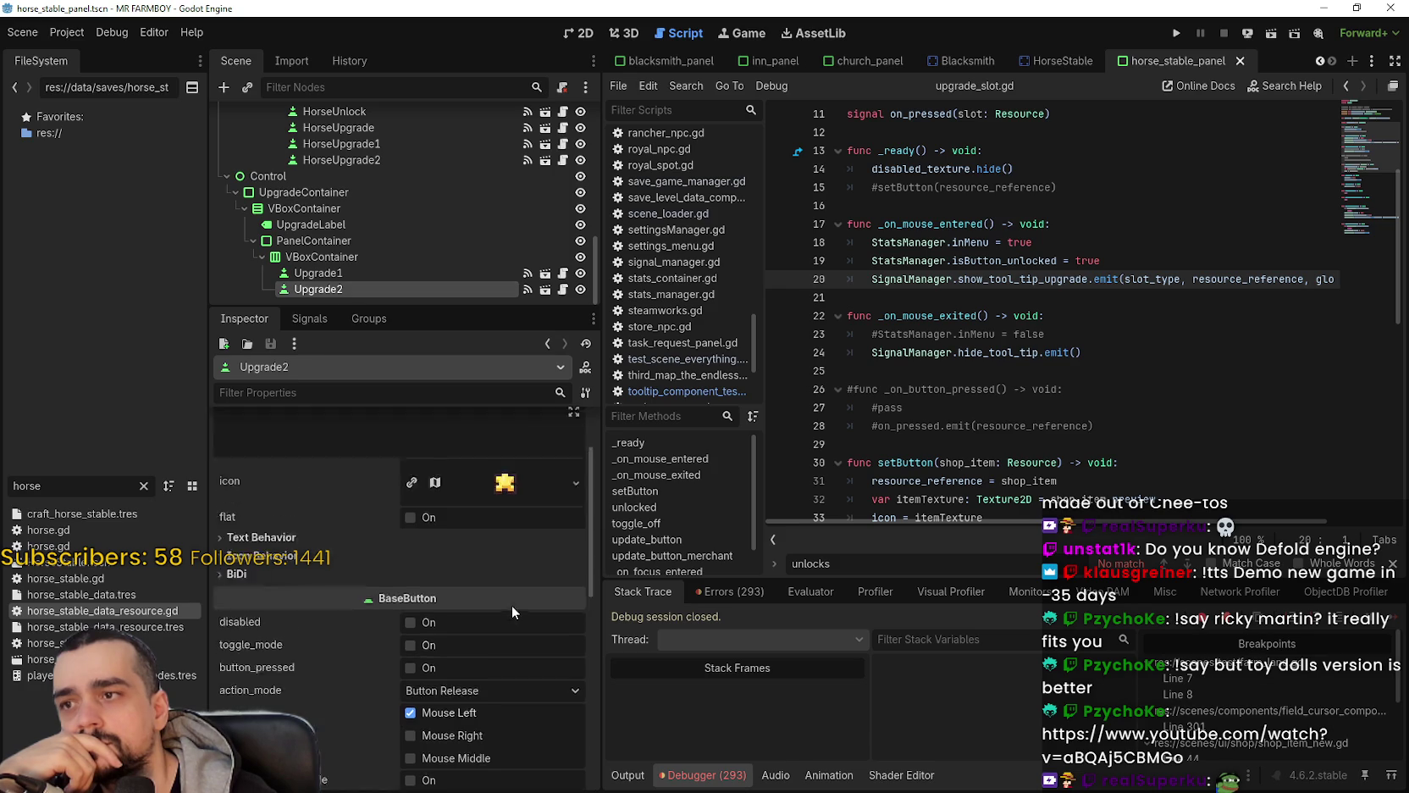
scroll(512, 603, up, 3)
click(345, 272)
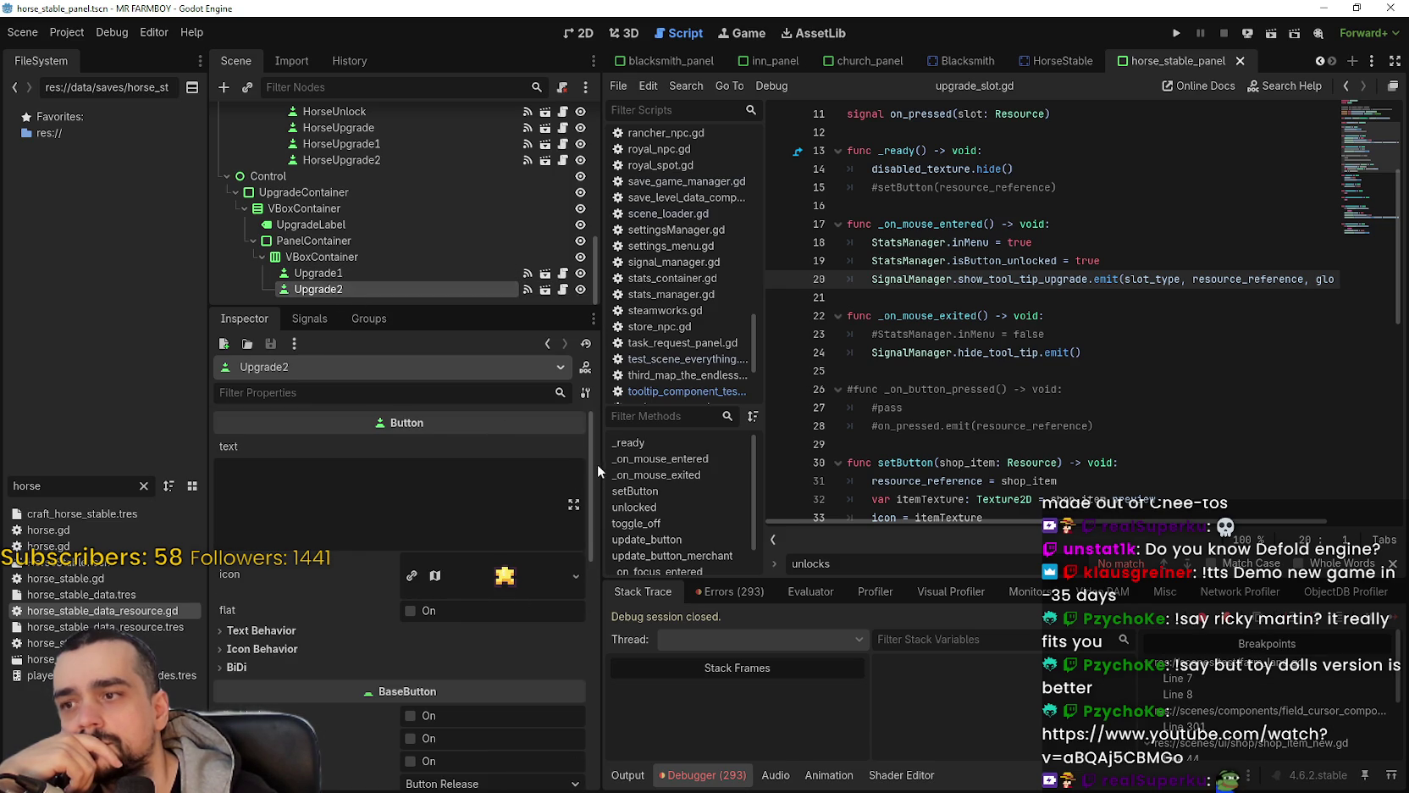
mouse_move(592, 508)
mouse_down()
mouse_move(584, 587)
mouse_move(592, 436)
mouse_up()
click(356, 273)
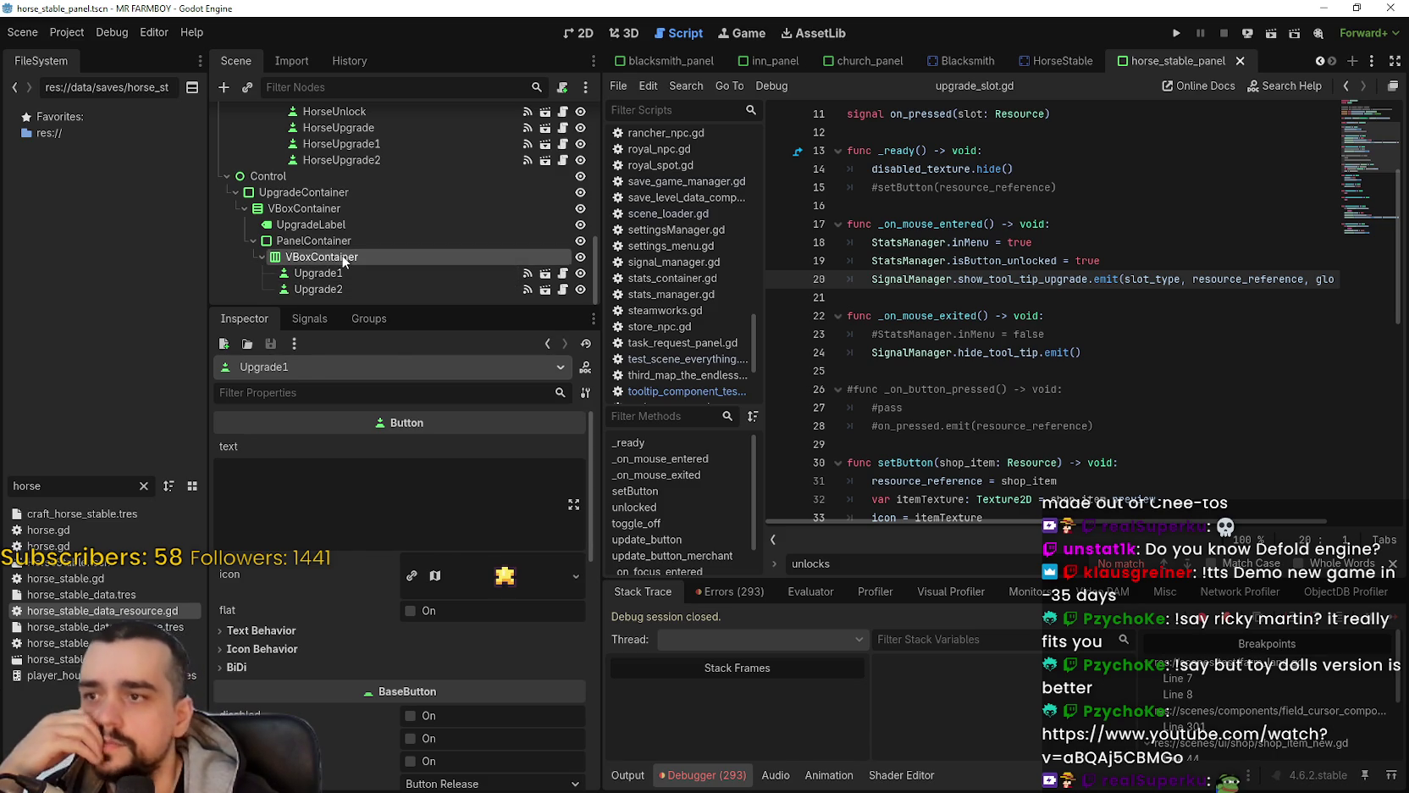
click(344, 259)
scroll(371, 251, up, 1)
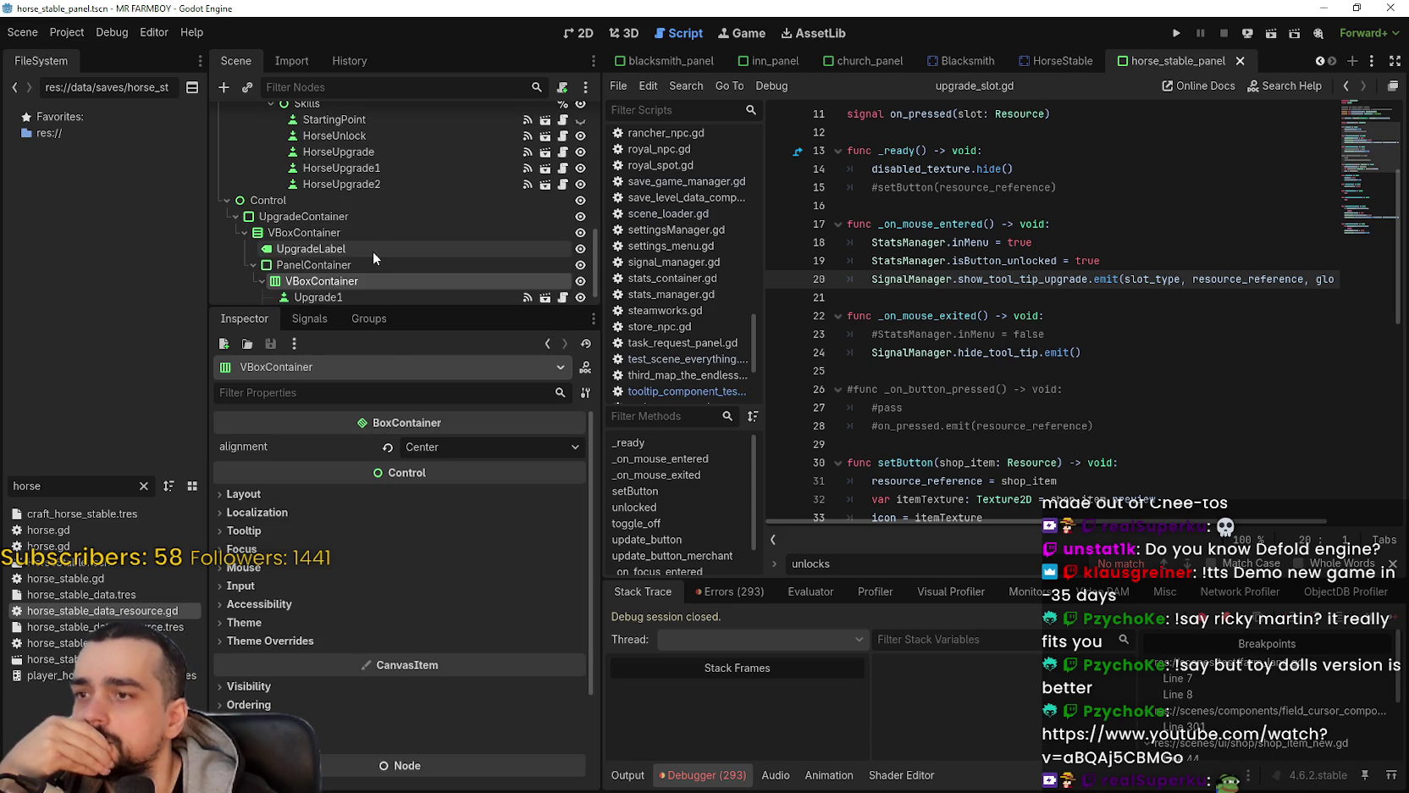
scroll(371, 232, up, 5)
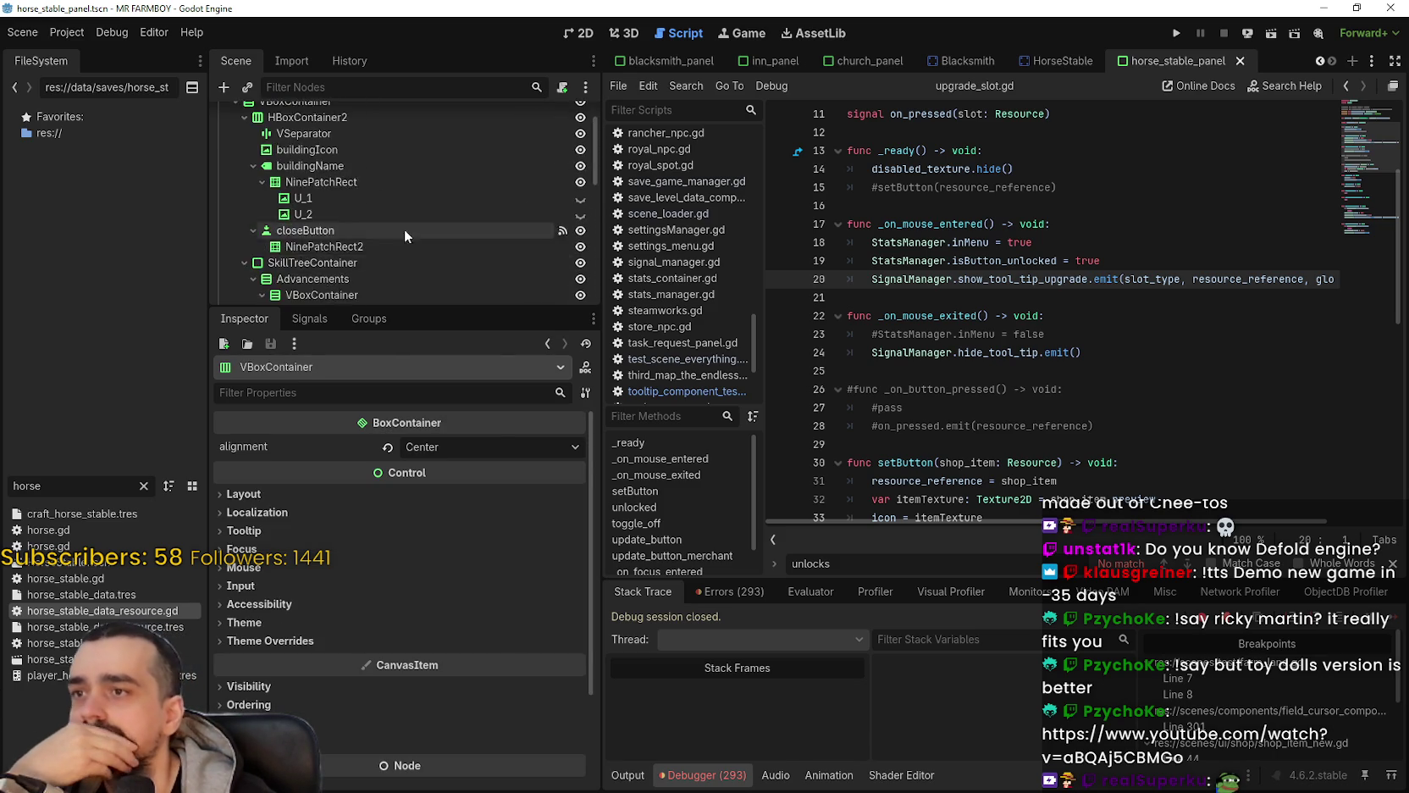
scroll(510, 149, up, 3)
Step: Review horse_stable_panel.gd's _ready connections and open_horse_stable_requst_menu function
click(563, 116)
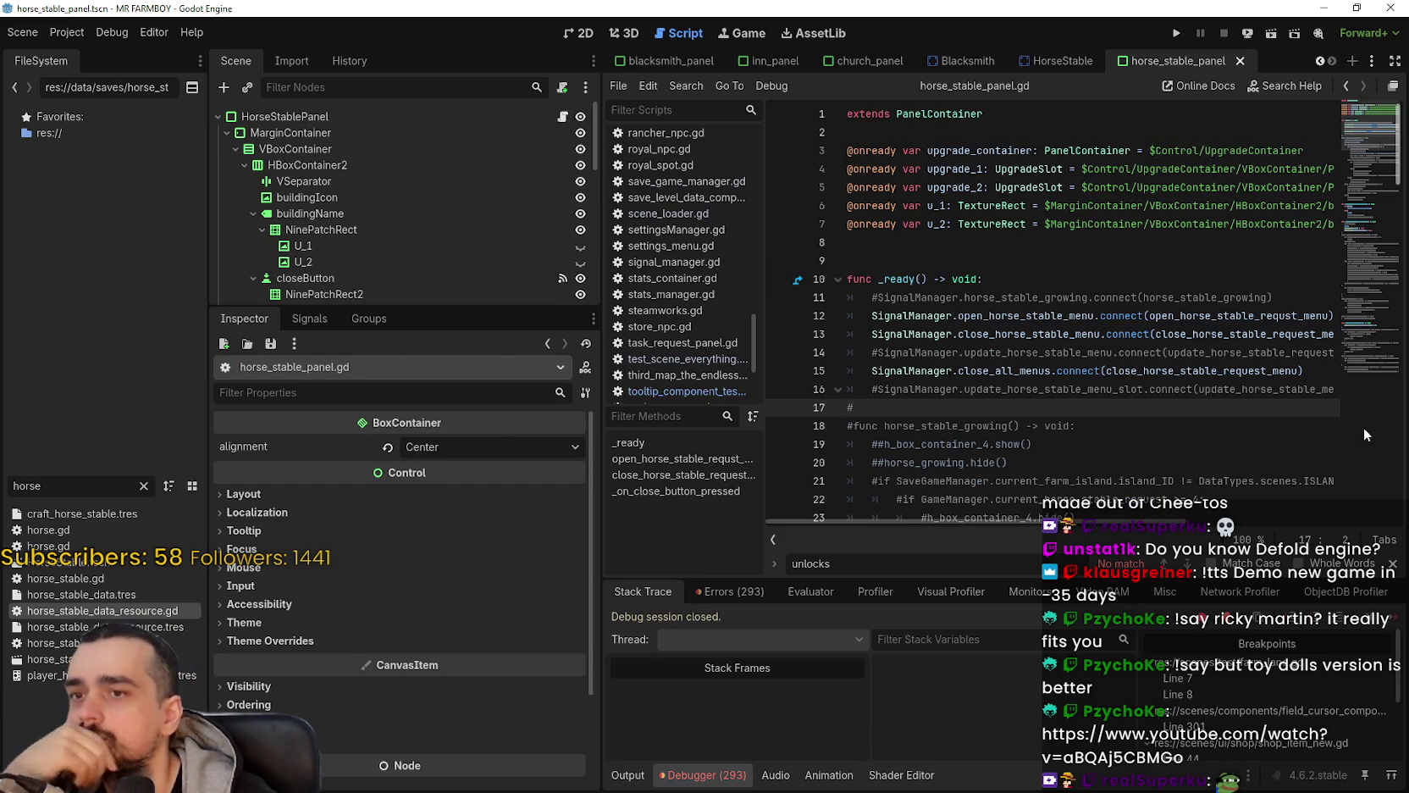
scroll(1031, 227, down, 1)
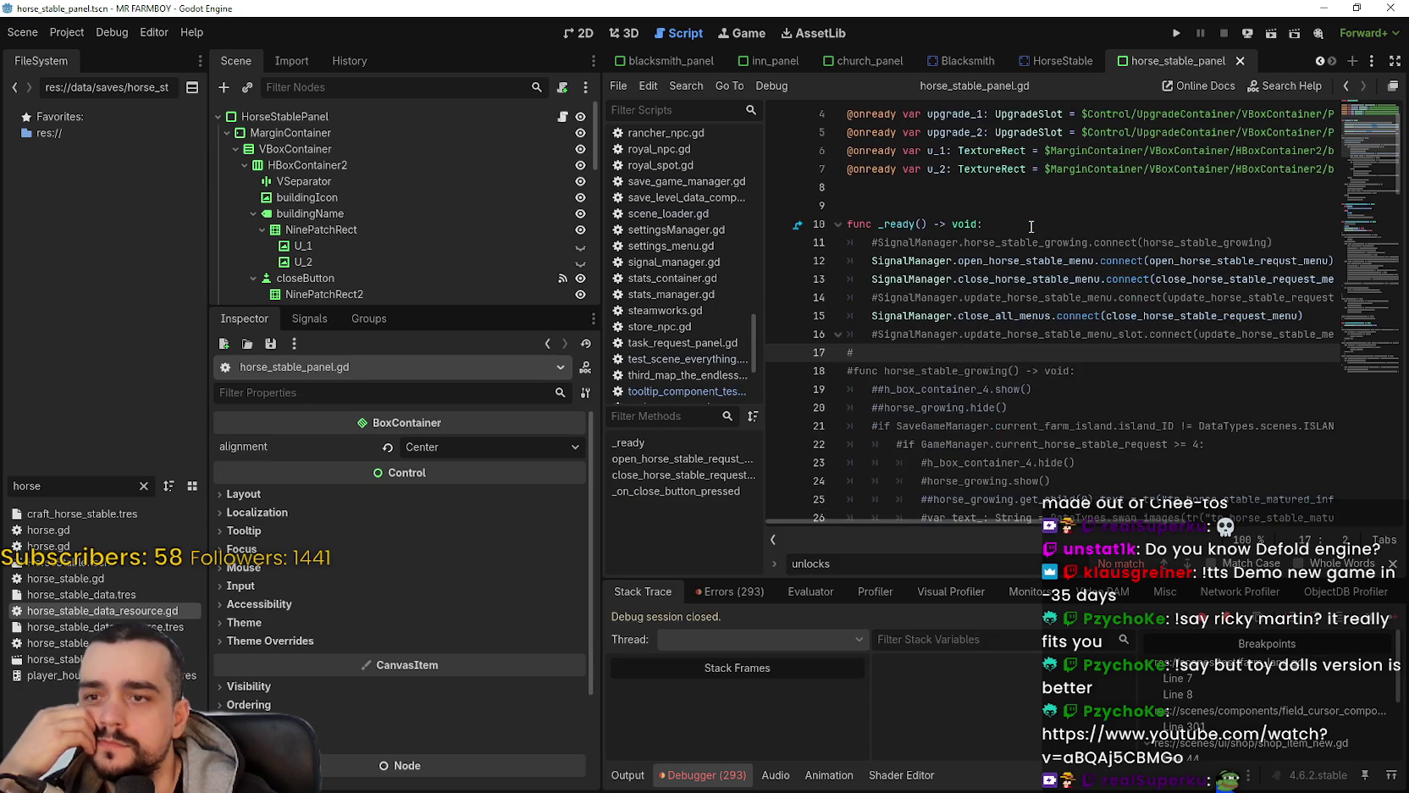
scroll(1031, 226, down, 10)
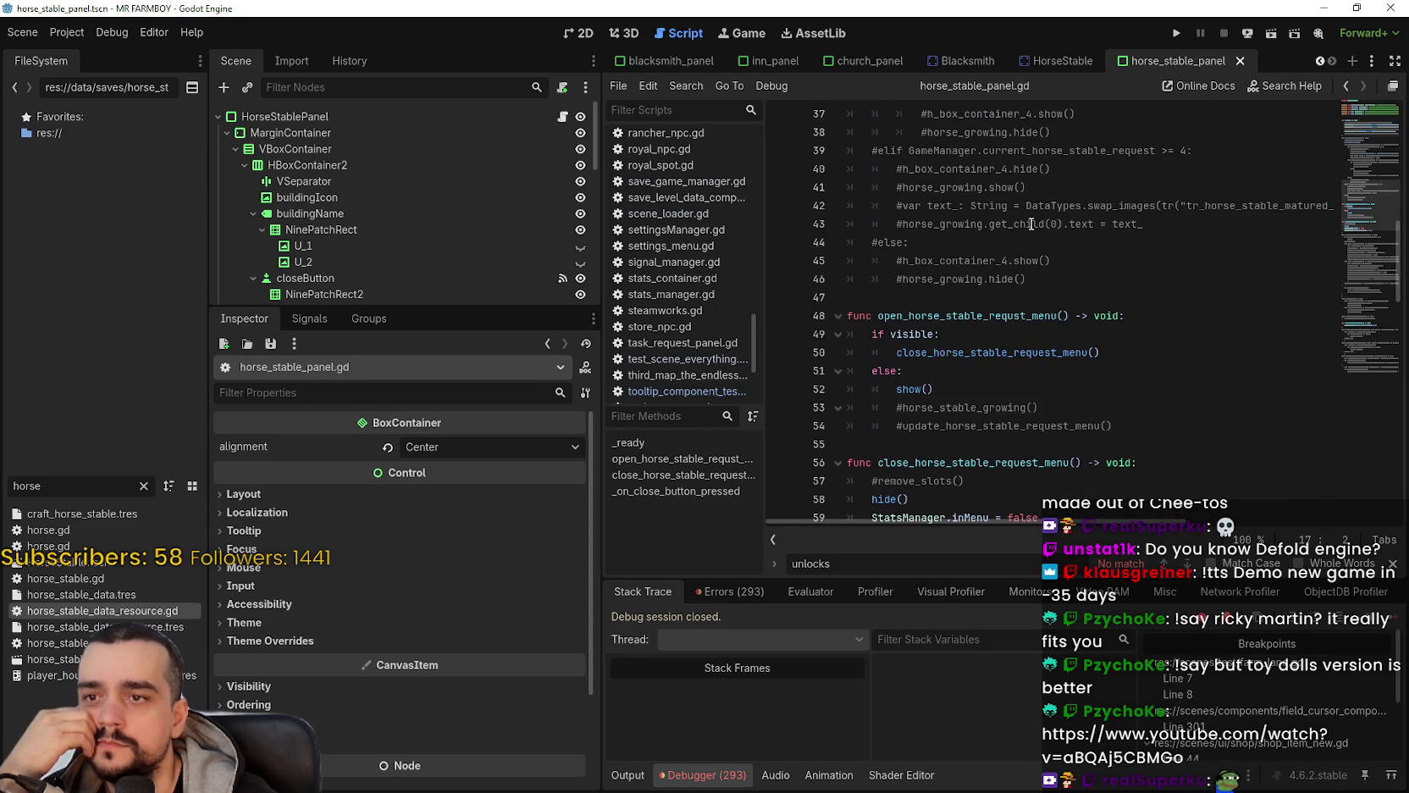
scroll(1031, 224, down, 2)
click(1058, 184)
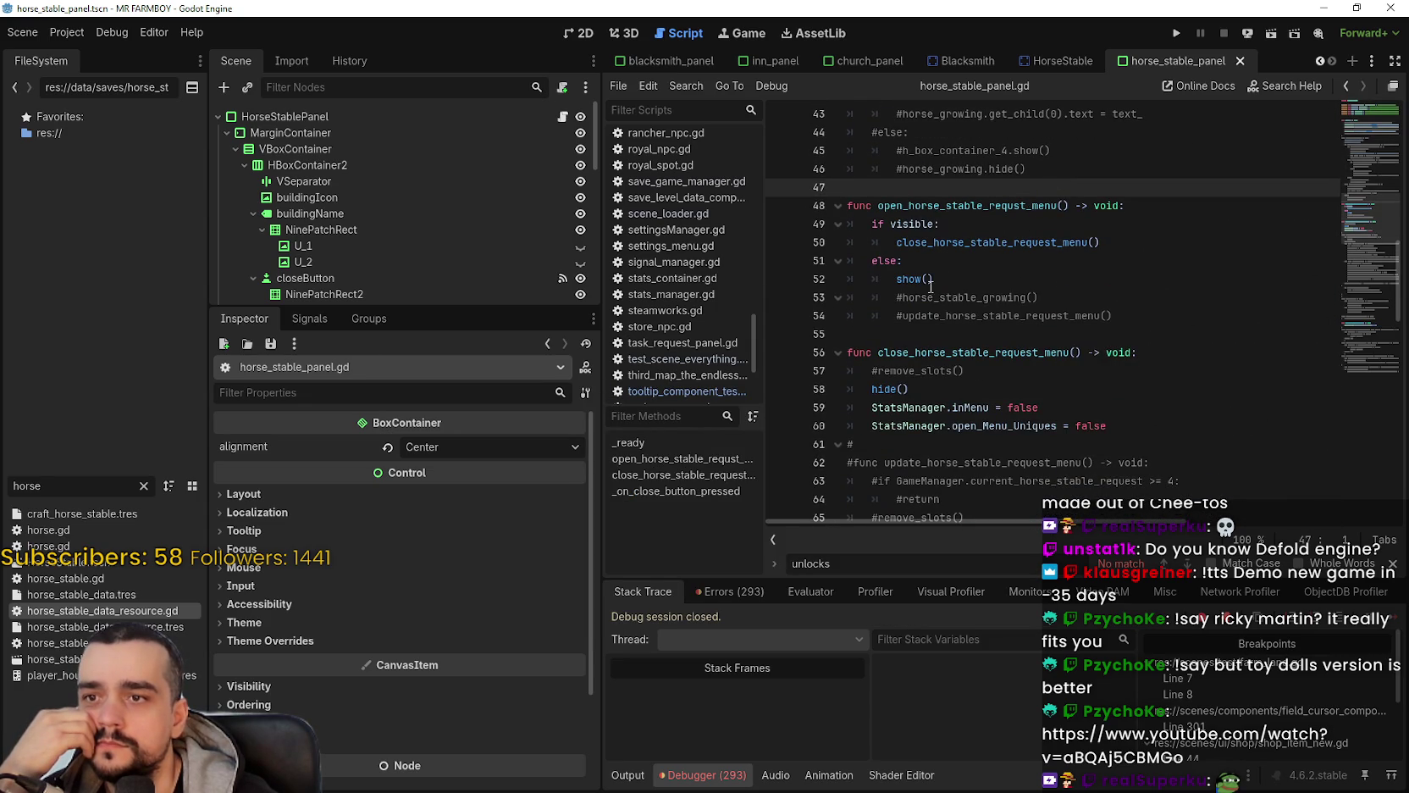
click(1169, 316)
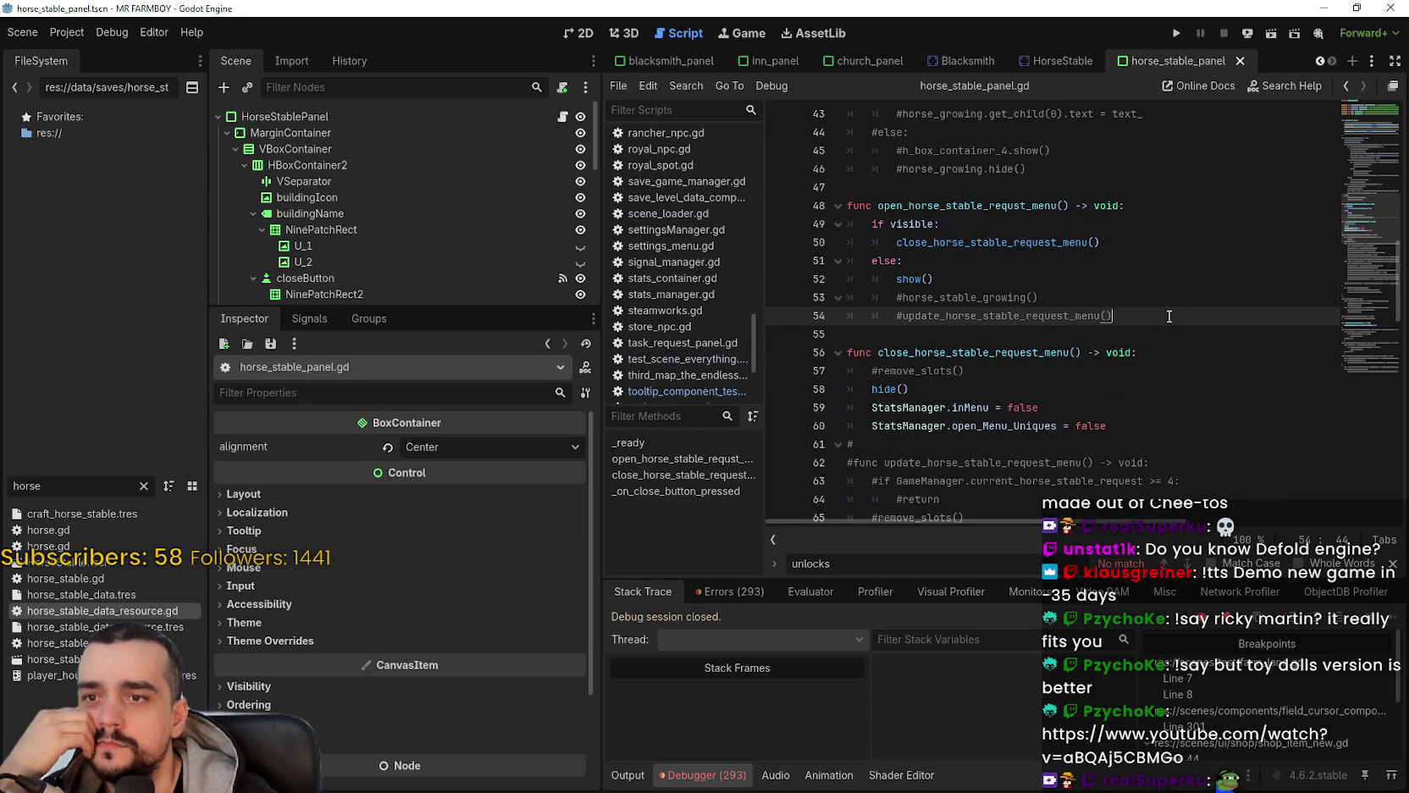
Step: Switch to the church_panel scene and open church_panel.gd
click(976, 59)
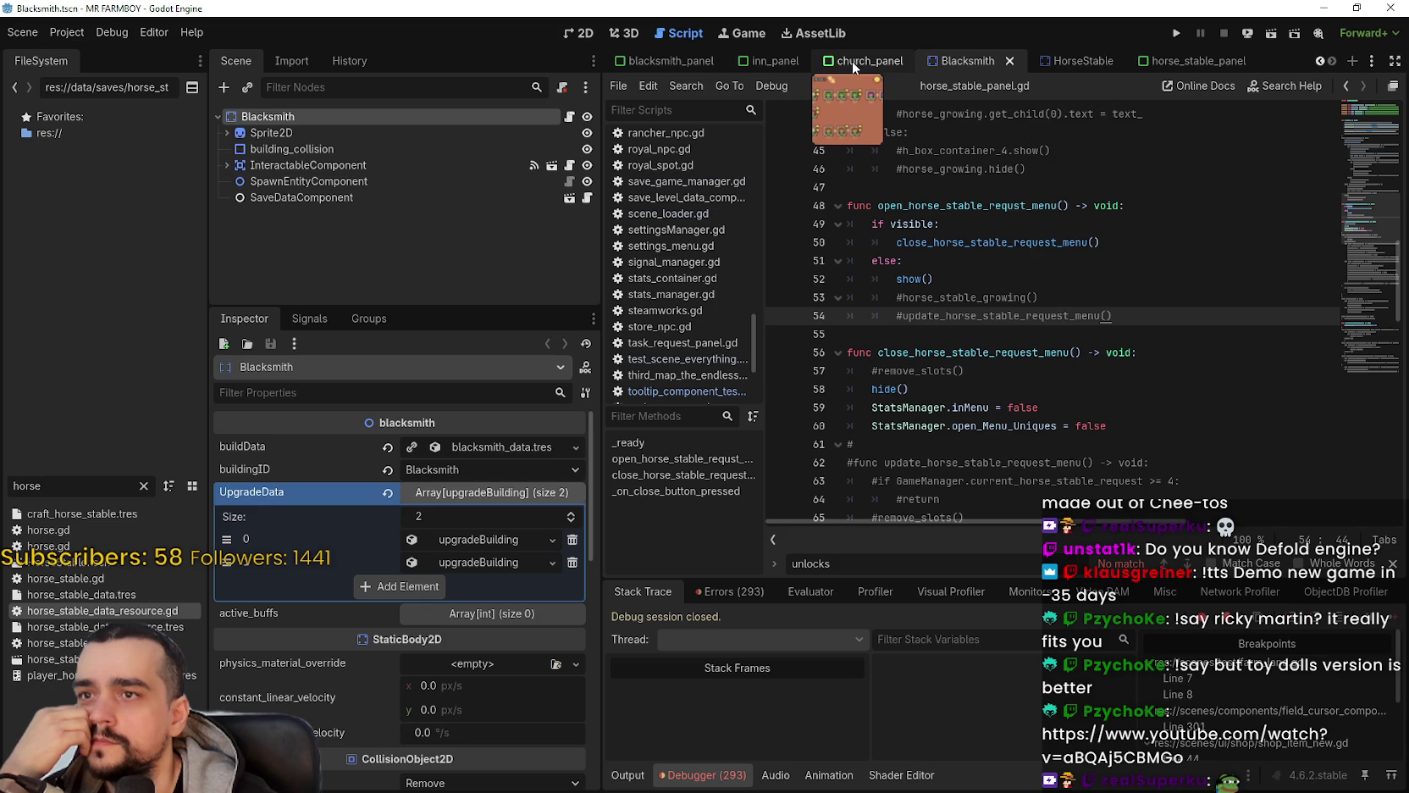
key(ctrl+shift+Tab)
click(565, 116)
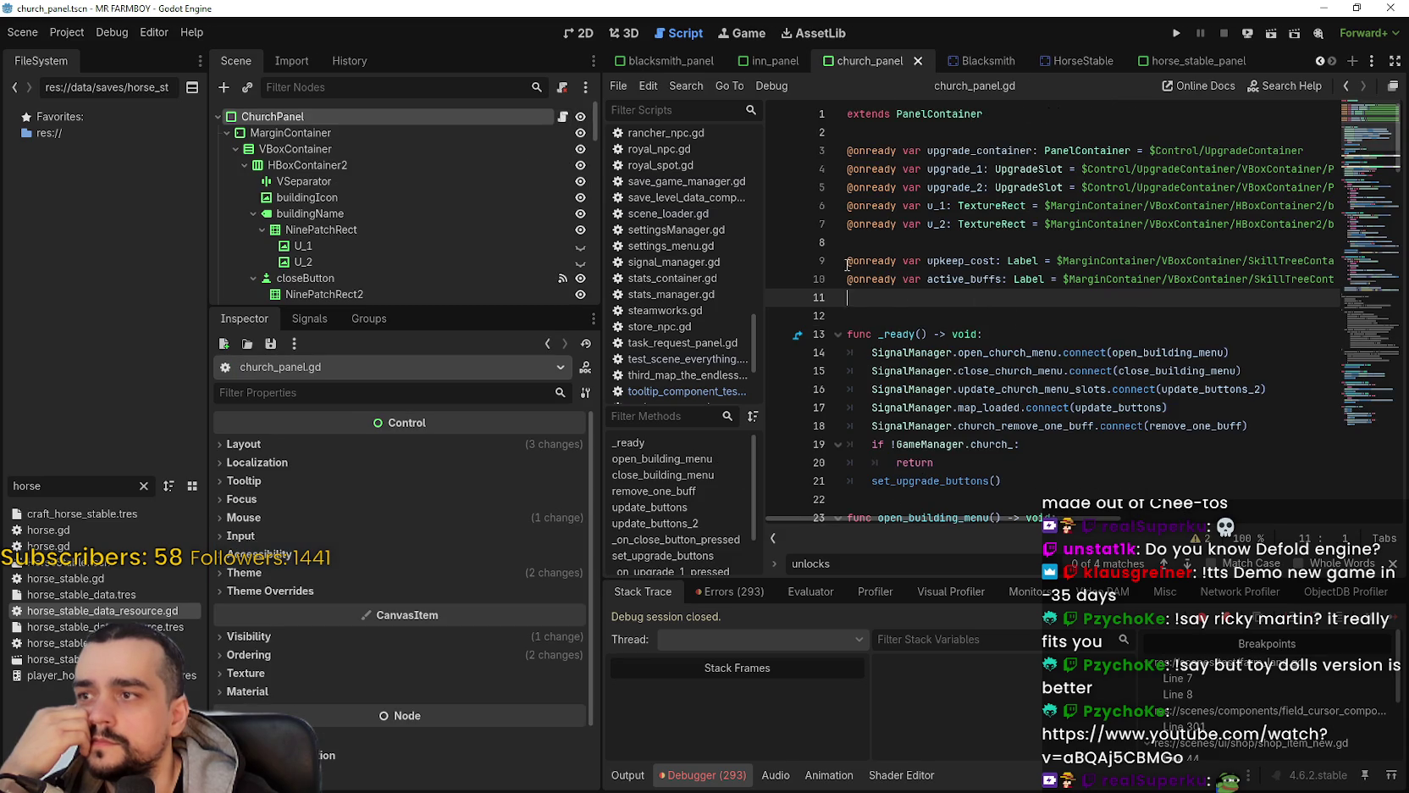
scroll(410, 184, down, 5)
scroll(445, 271, down, 10)
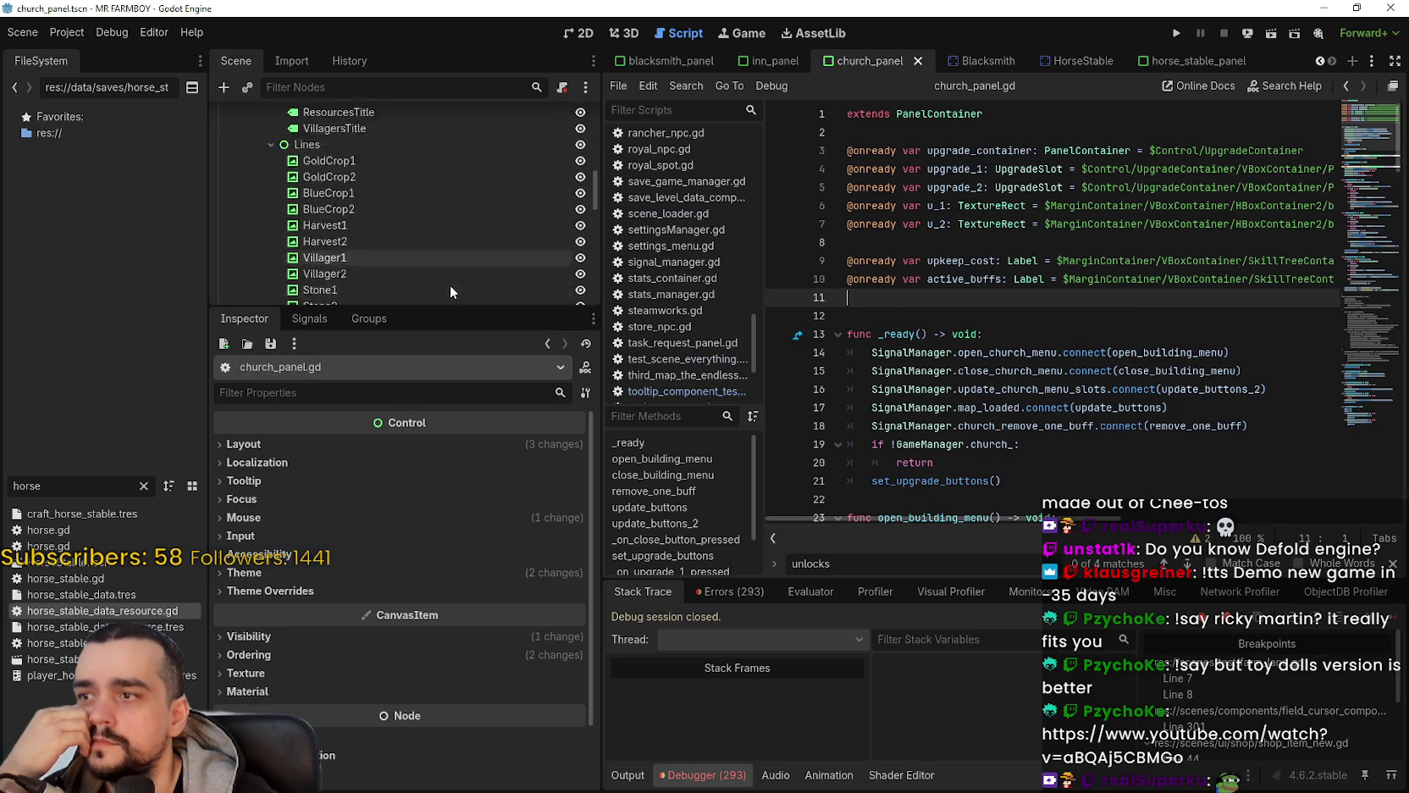
drag(595, 203, 600, 323)
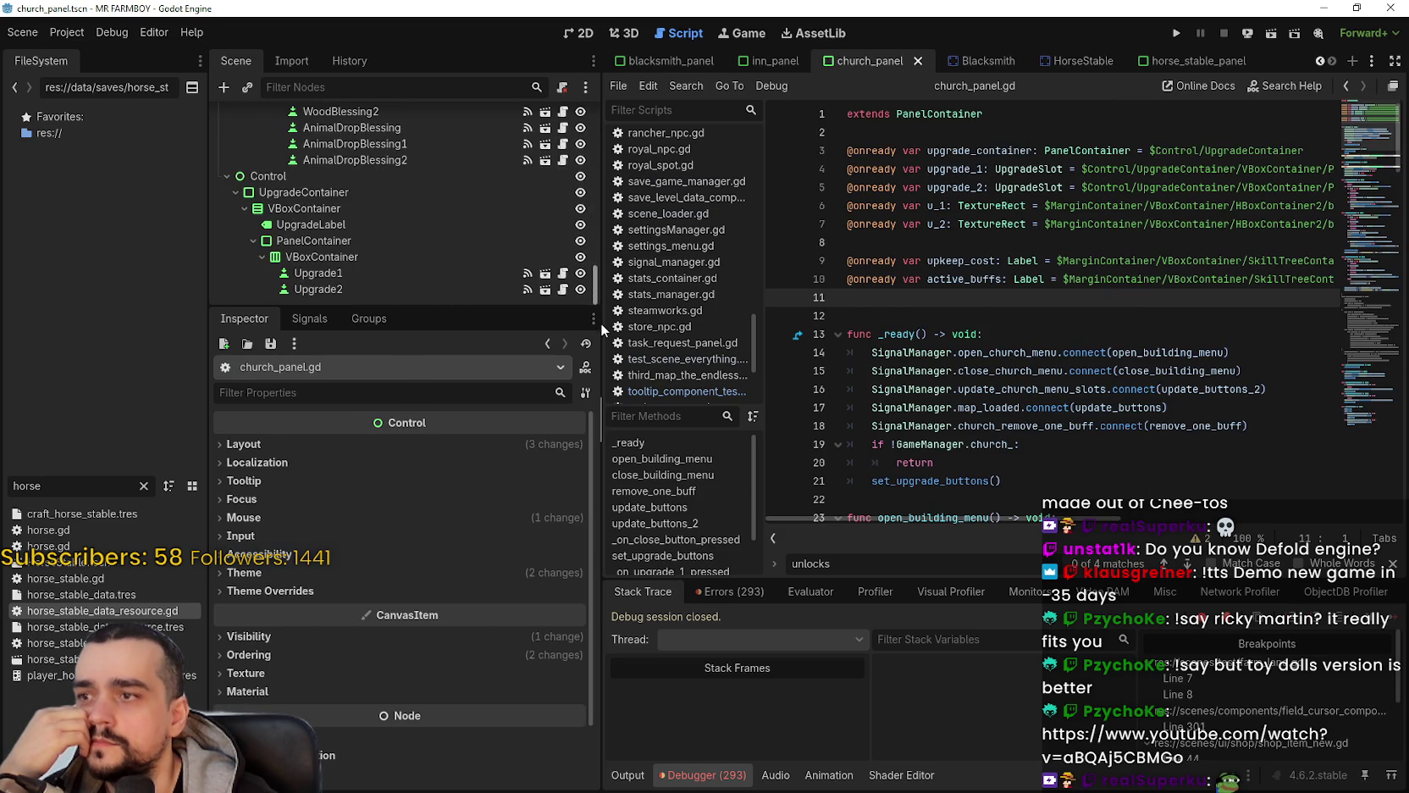
click(424, 284)
scroll(1156, 290, down, 2)
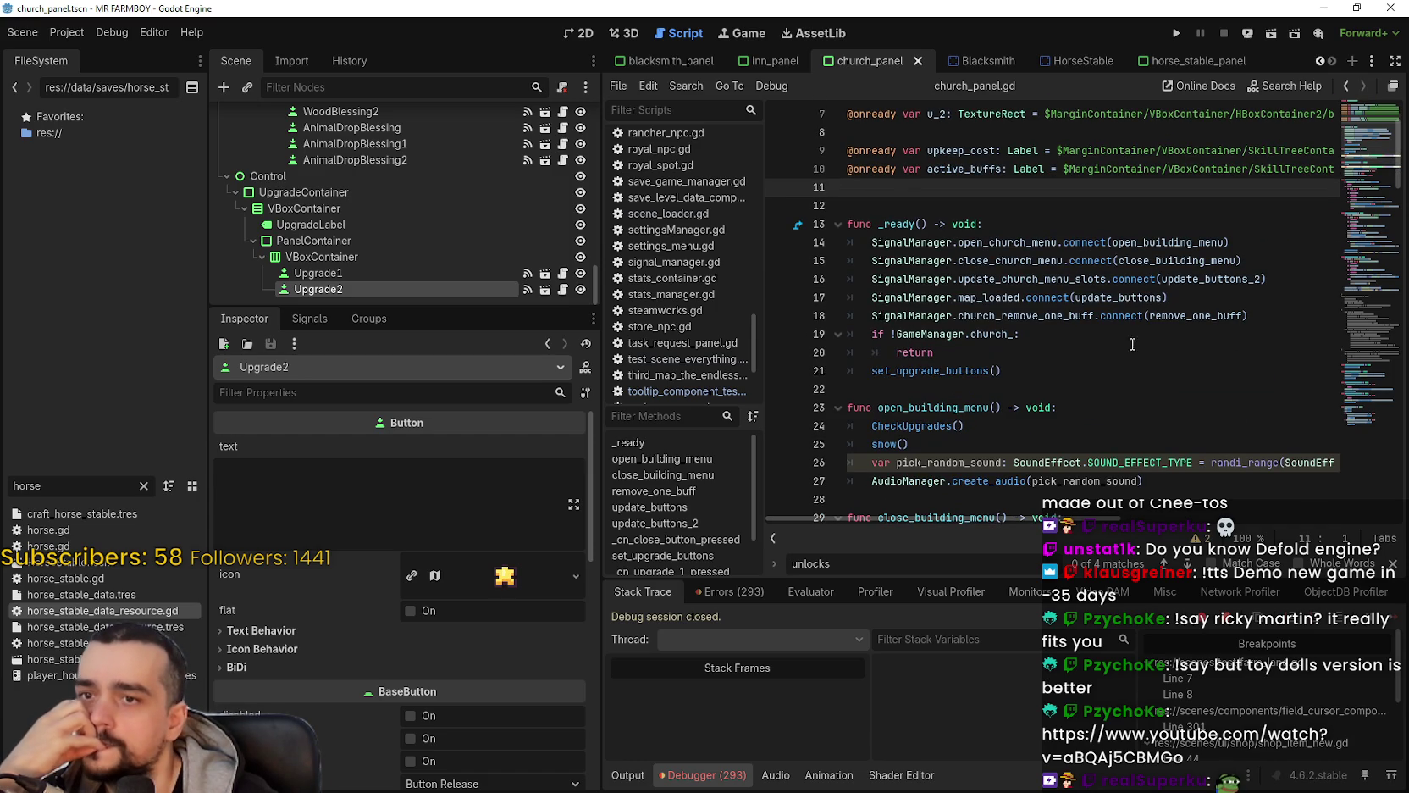
Step: Select the signal connections and set_upgrade_buttons() call on lines 17–21 of _ready
click(1126, 296)
click(1250, 315)
shift+click(804, 299)
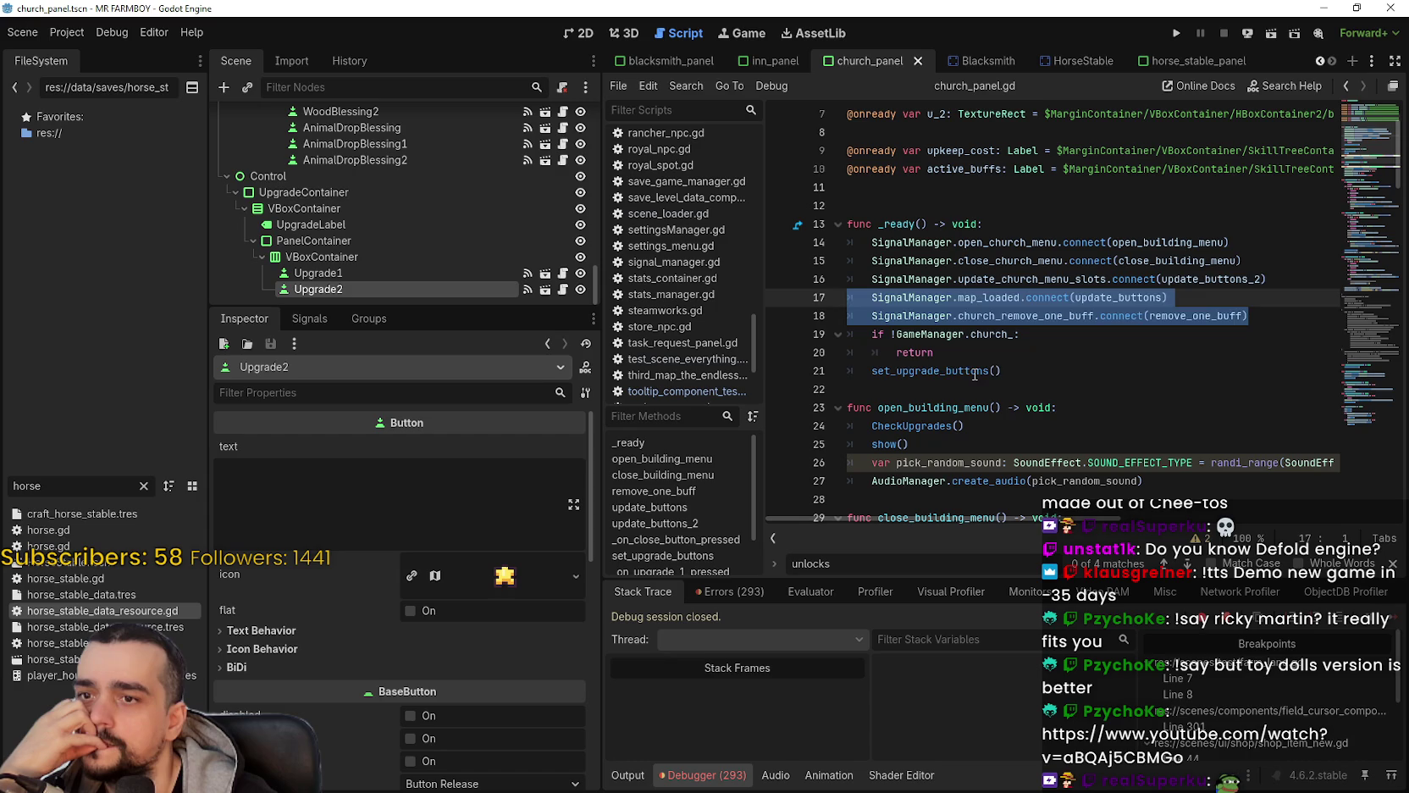
double_click(945, 371)
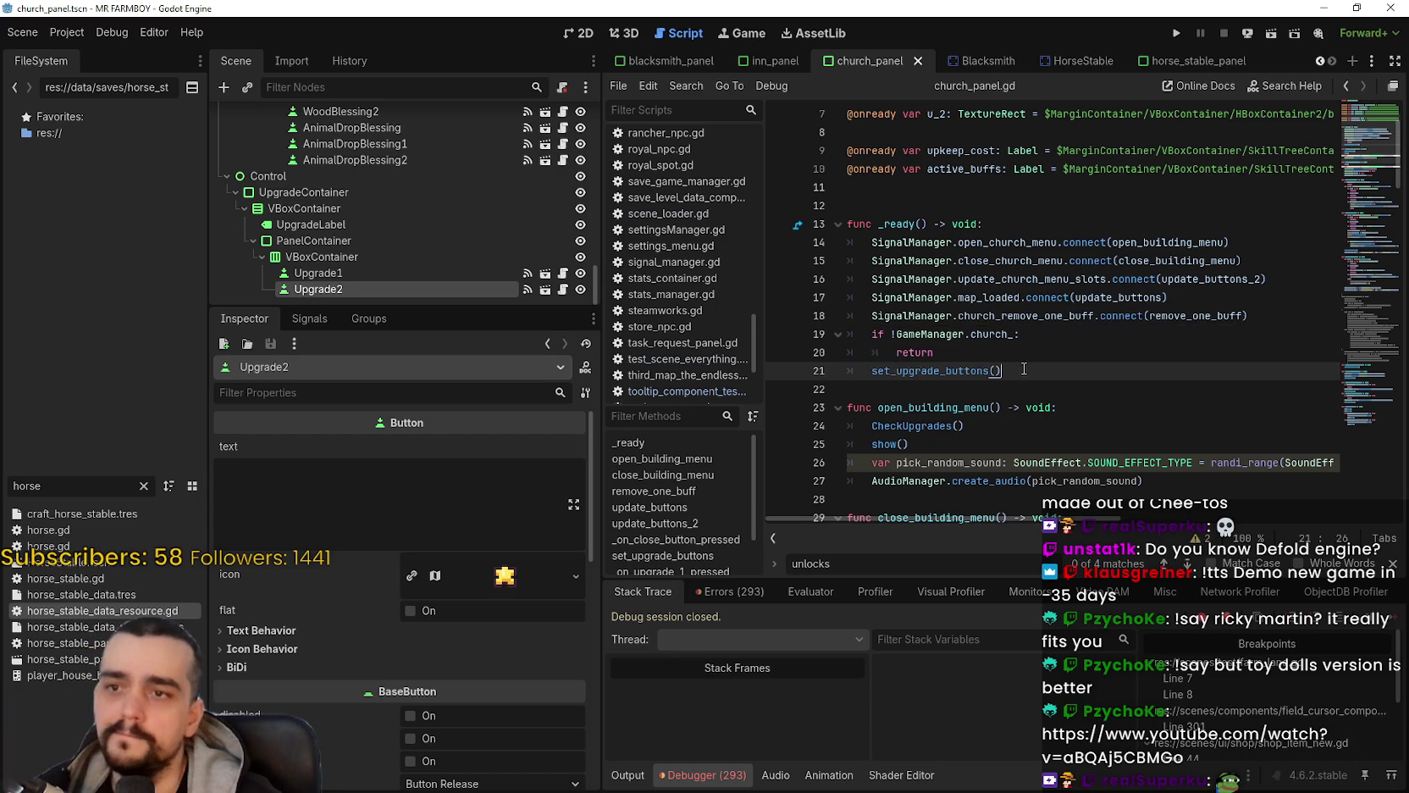
drag(1004, 371, 816, 282)
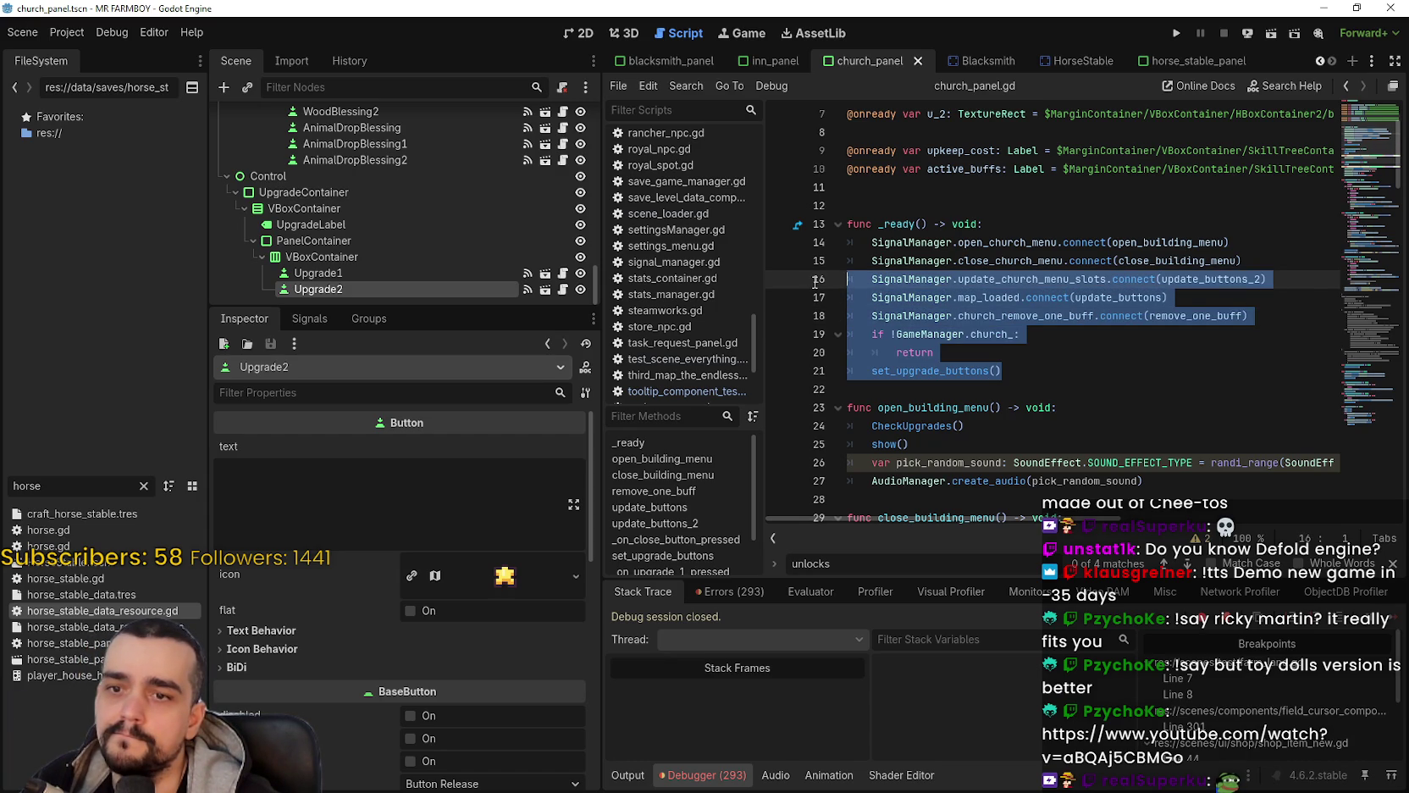
scroll(1005, 329, down, 5)
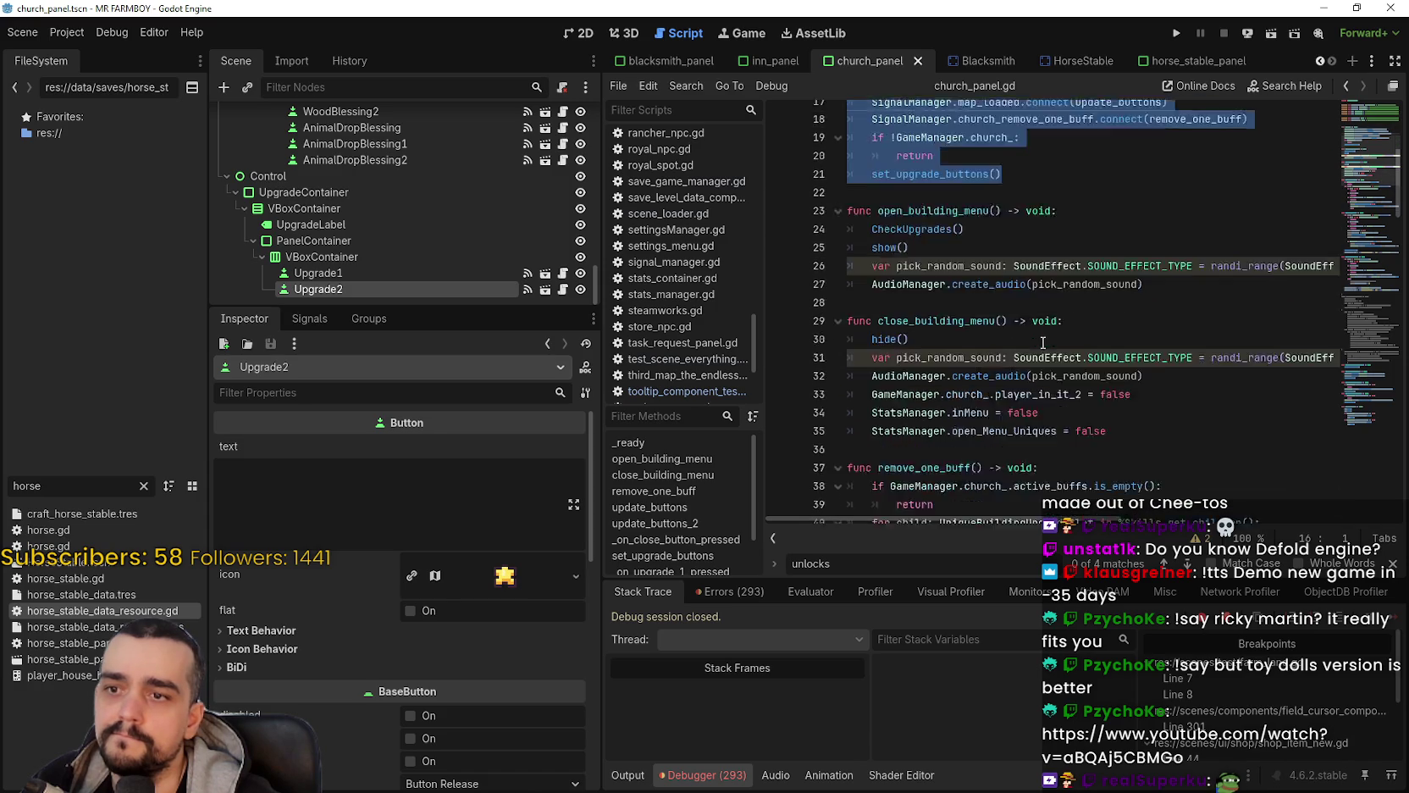
scroll(1351, 188, up, 5)
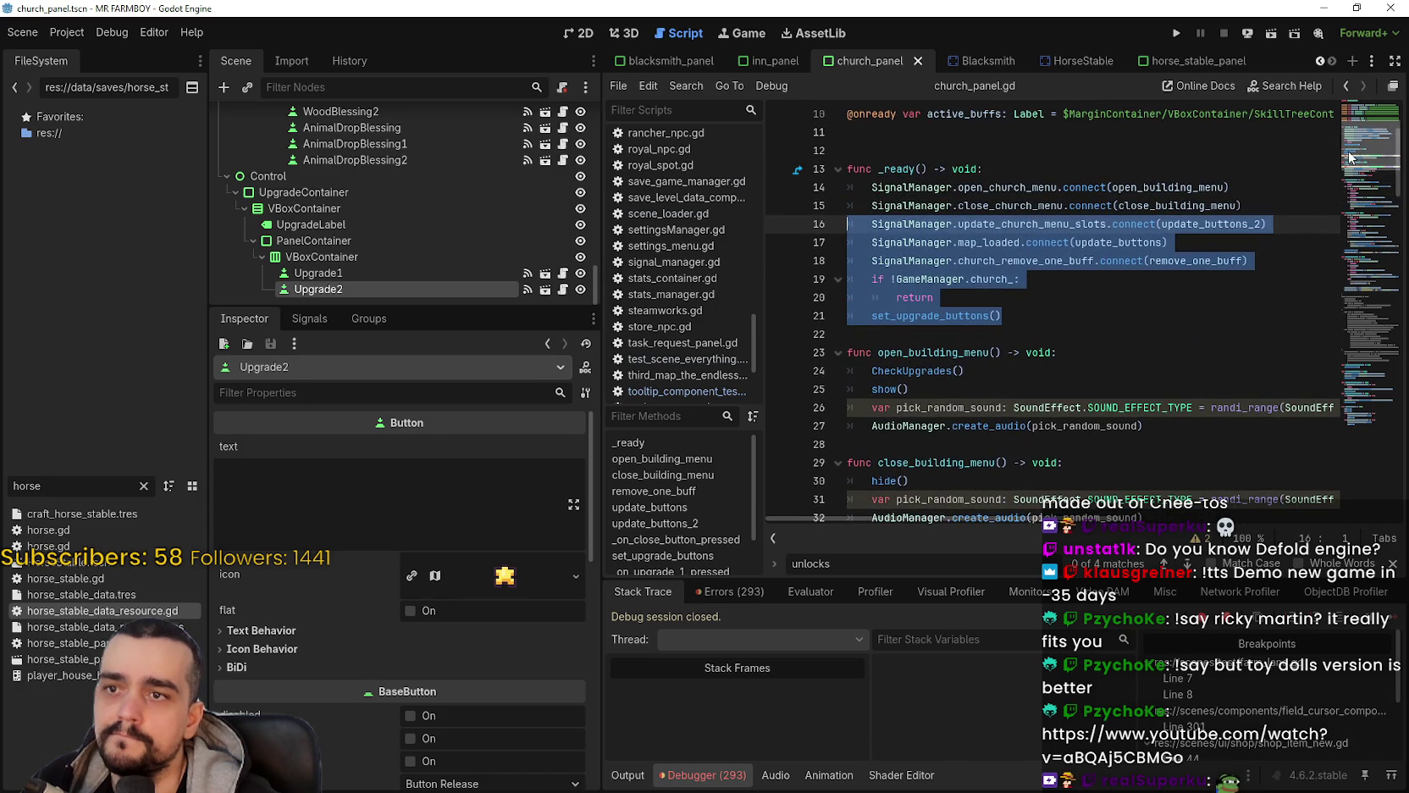
Step: Paste the copied church connection code at the end of line 16 in horse_stable_panel.gd's _ready
click(1207, 59)
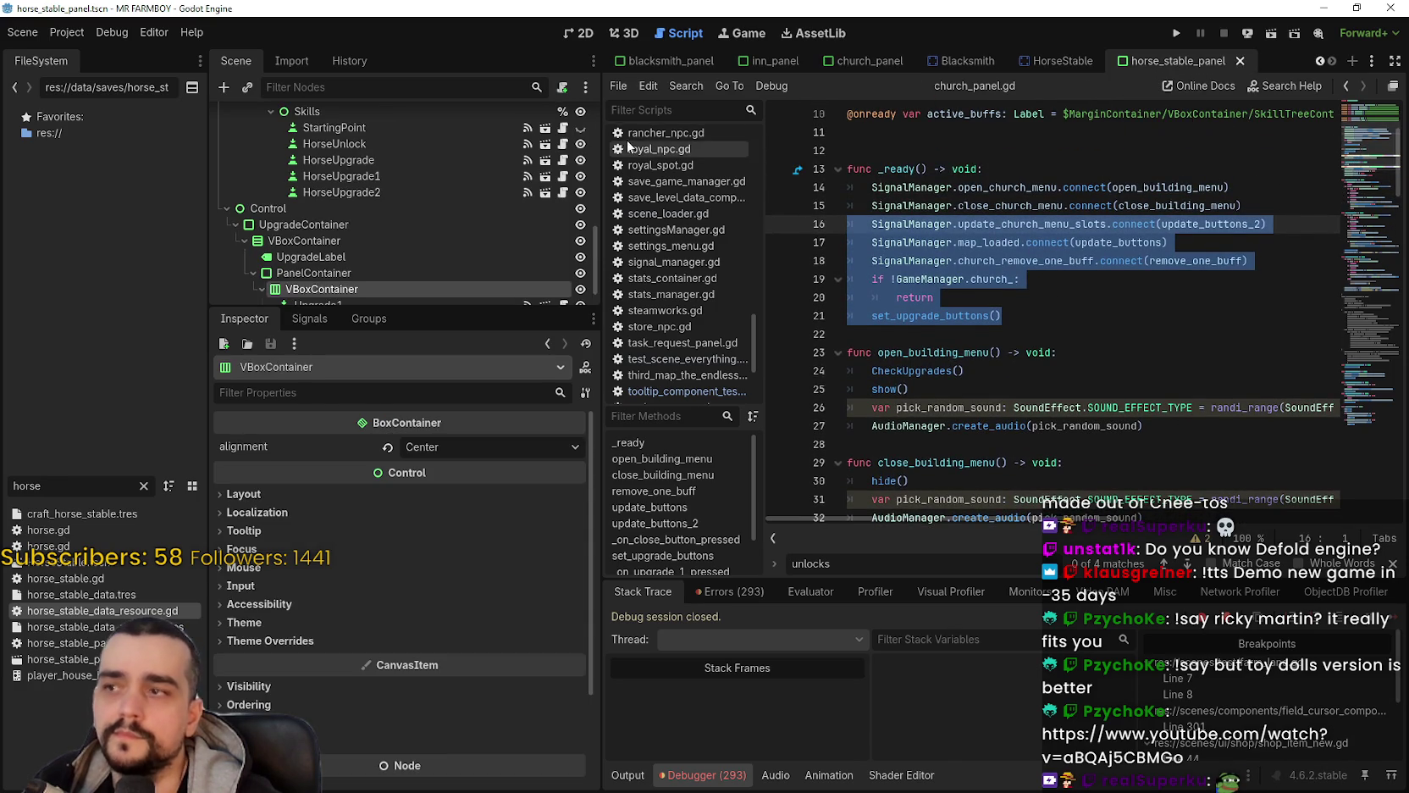
scroll(568, 137, up, 3)
scroll(567, 136, up, 5)
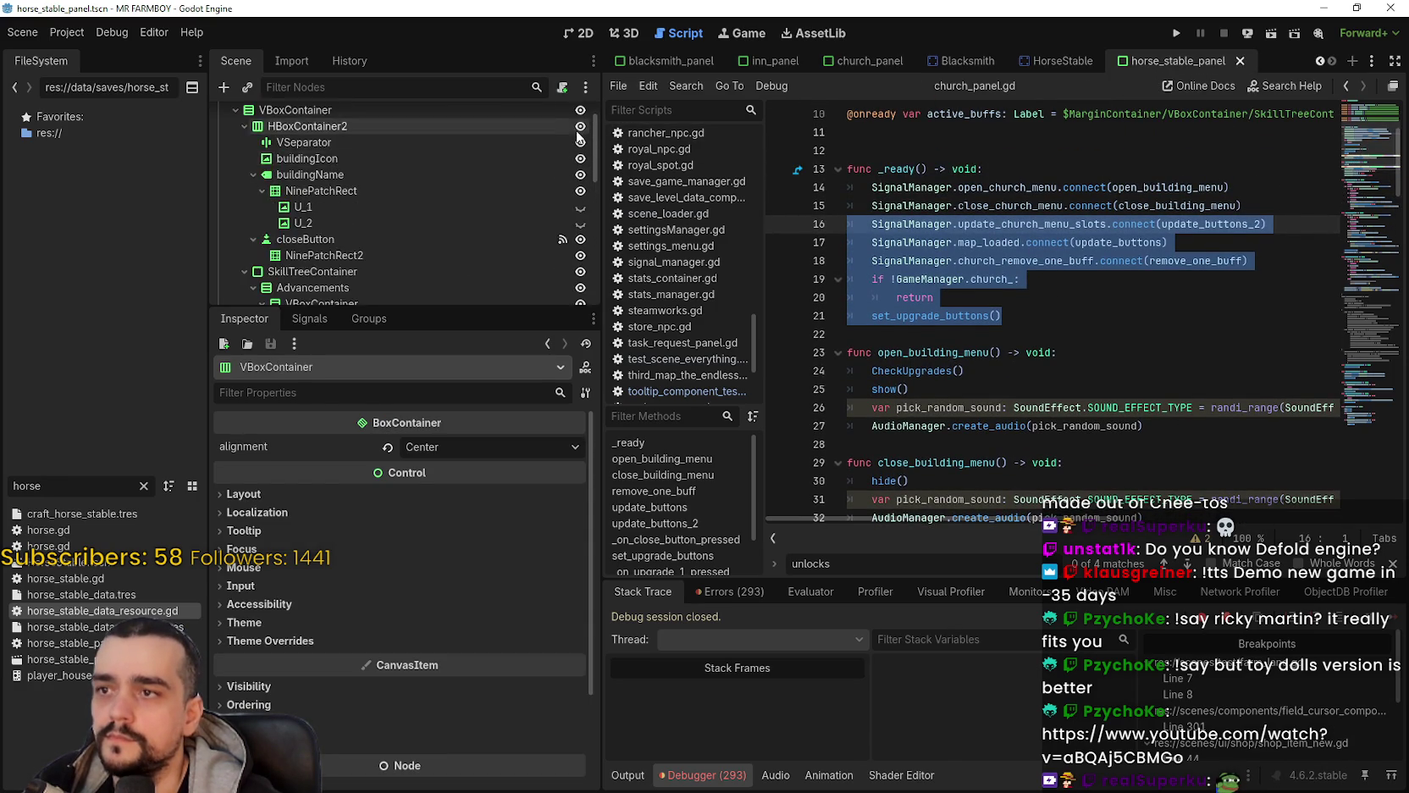
click(565, 118)
scroll(915, 279, up, 10)
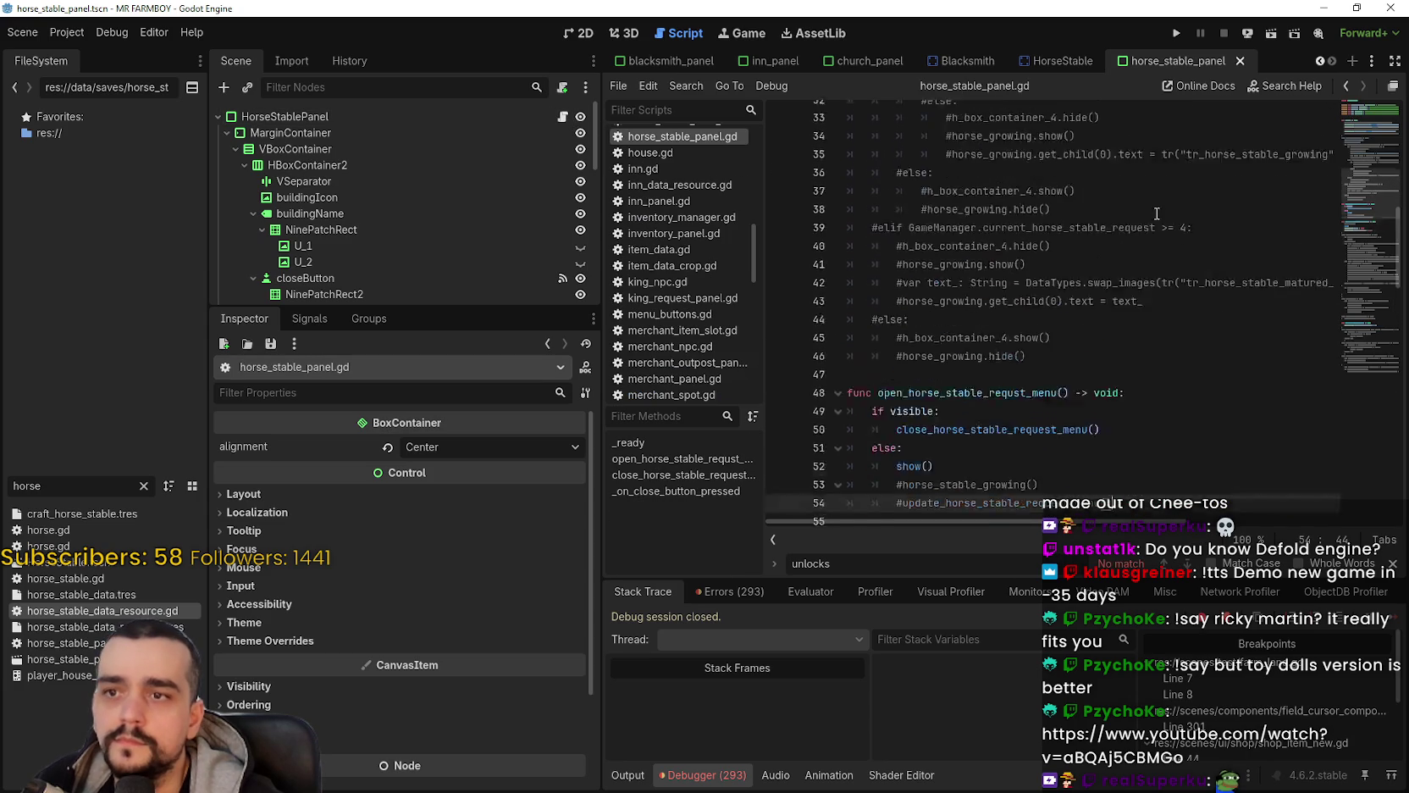
click(893, 370)
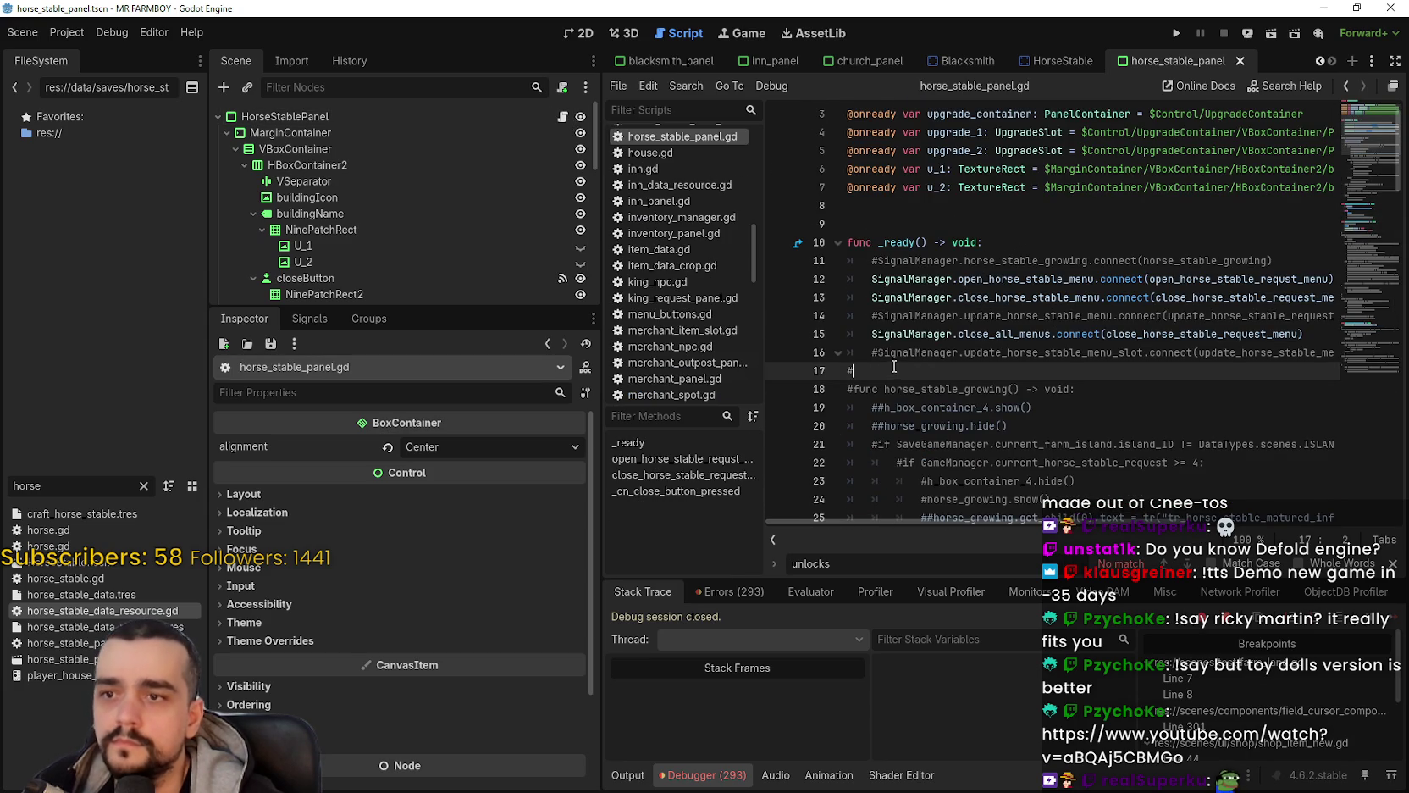
click(1154, 347)
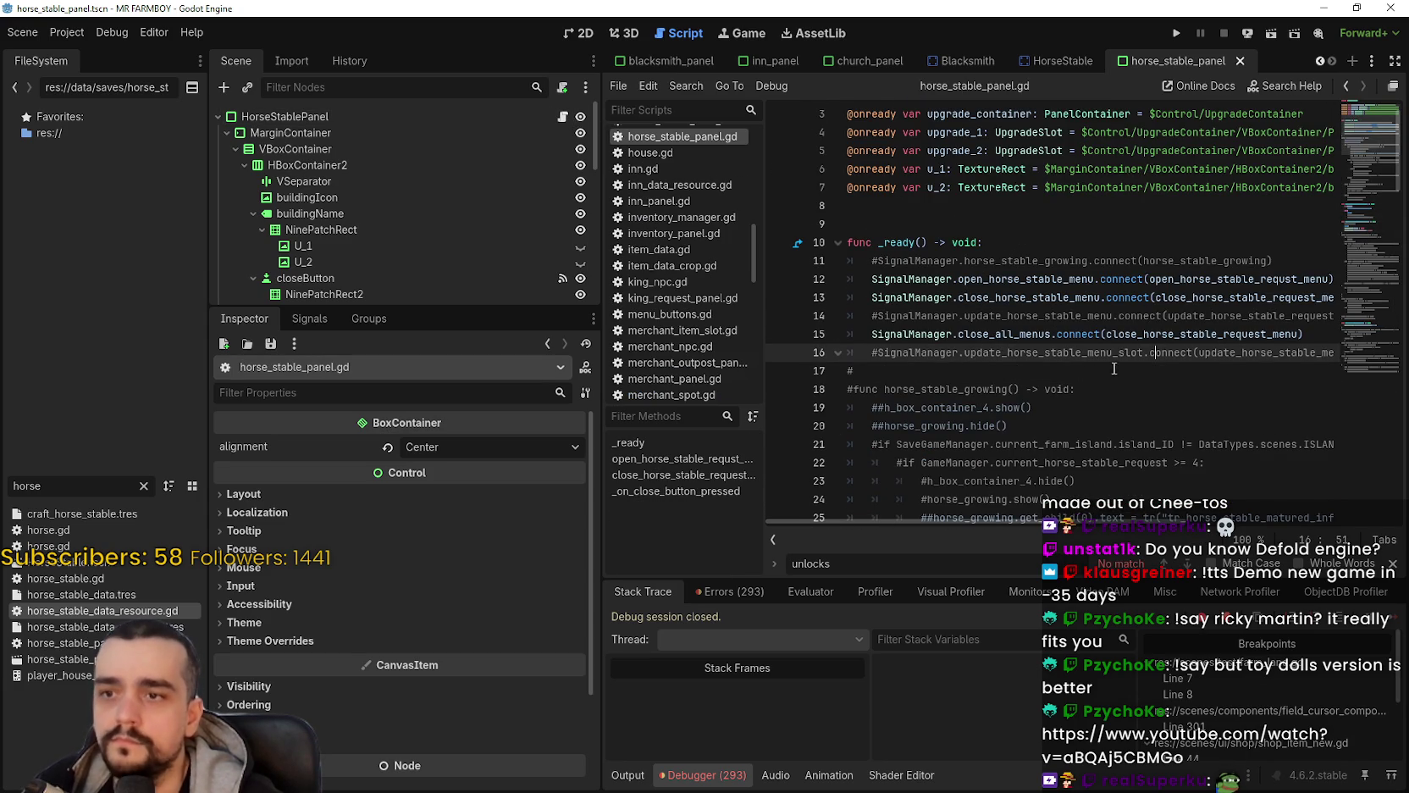
drag(1167, 334, 1294, 354)
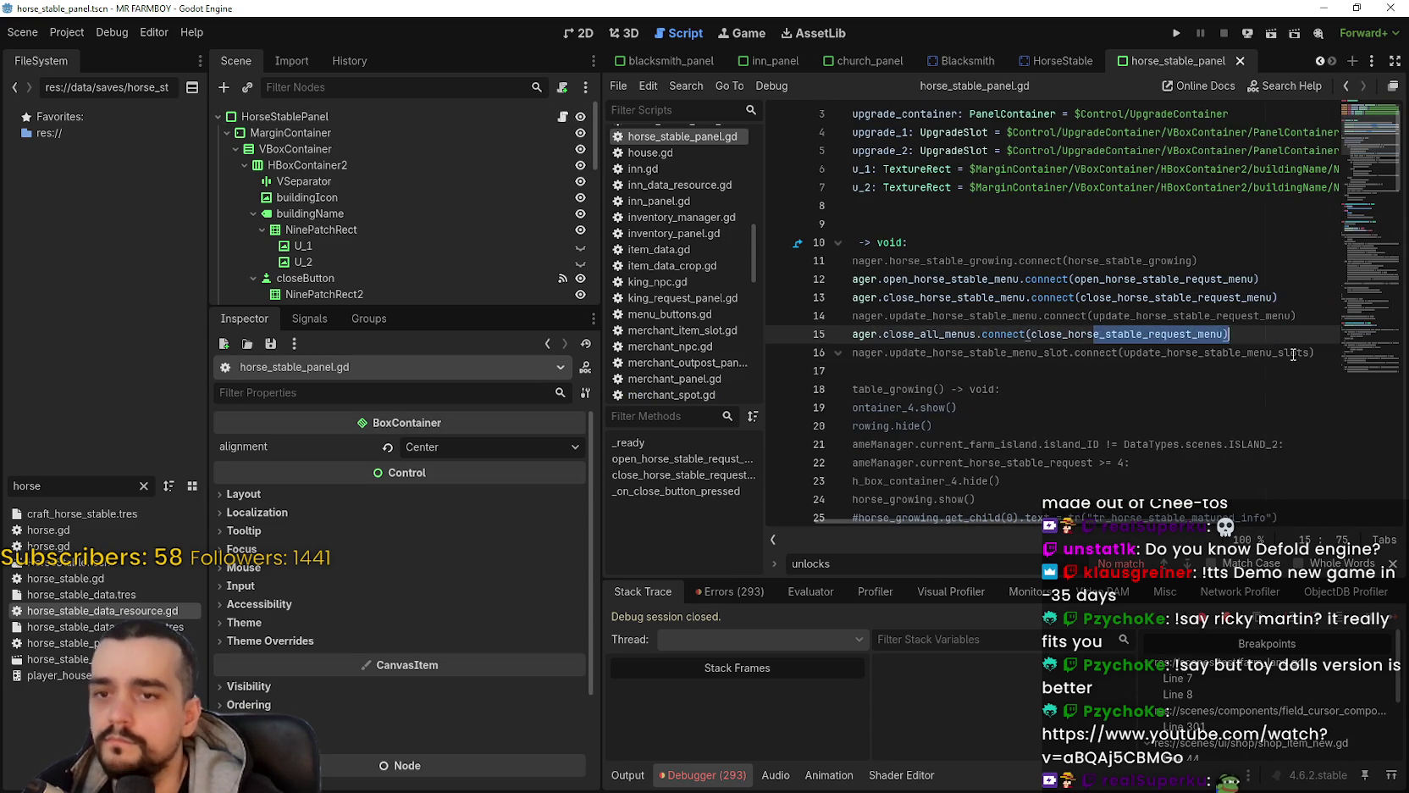
click(1258, 353)
key(ctrl+z)
key(ctrl+z)
key(ctrl+z)
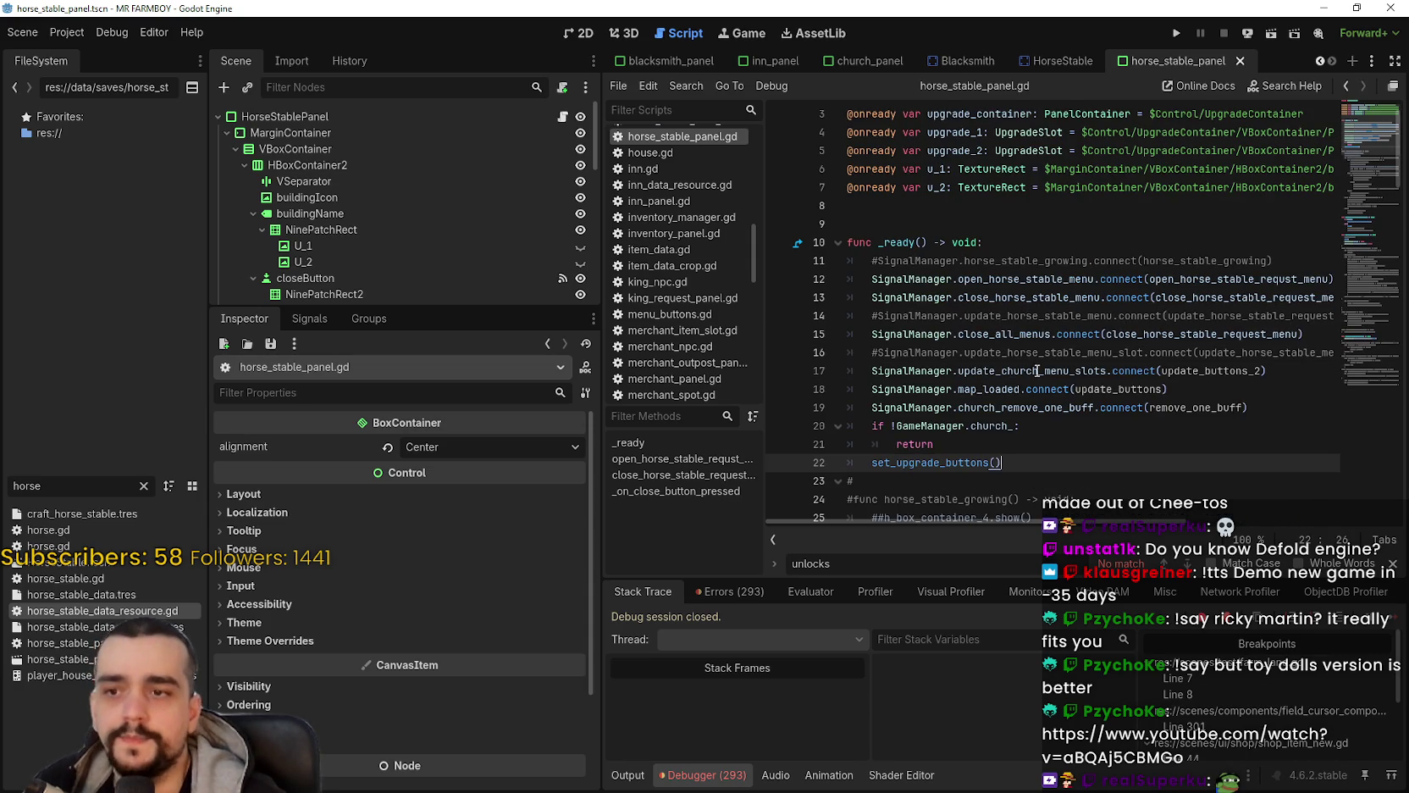
scroll(1038, 370, down, 2)
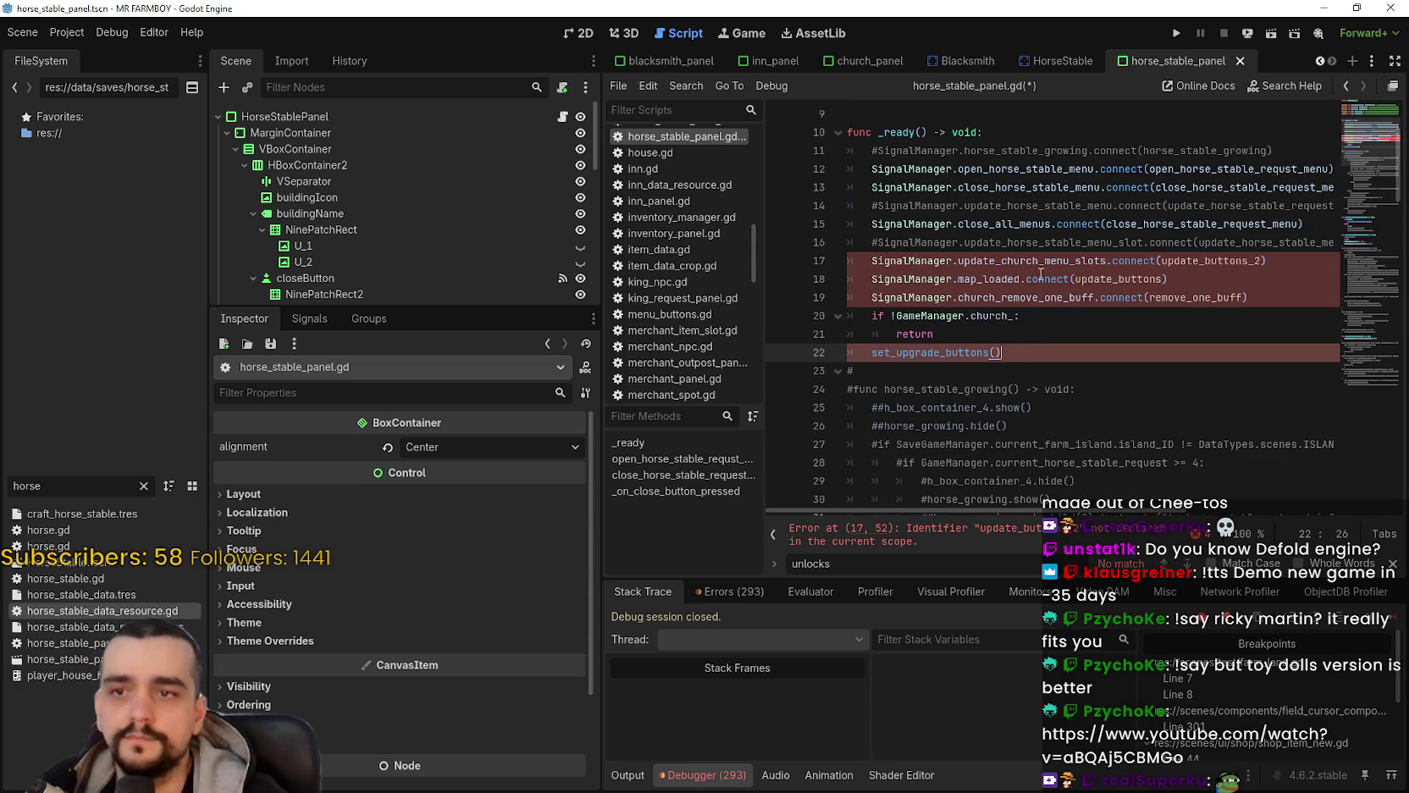
Step: Replace 'church' with 'horse' in the pasted update_church_menu_slots signal name
double_click(1031, 262)
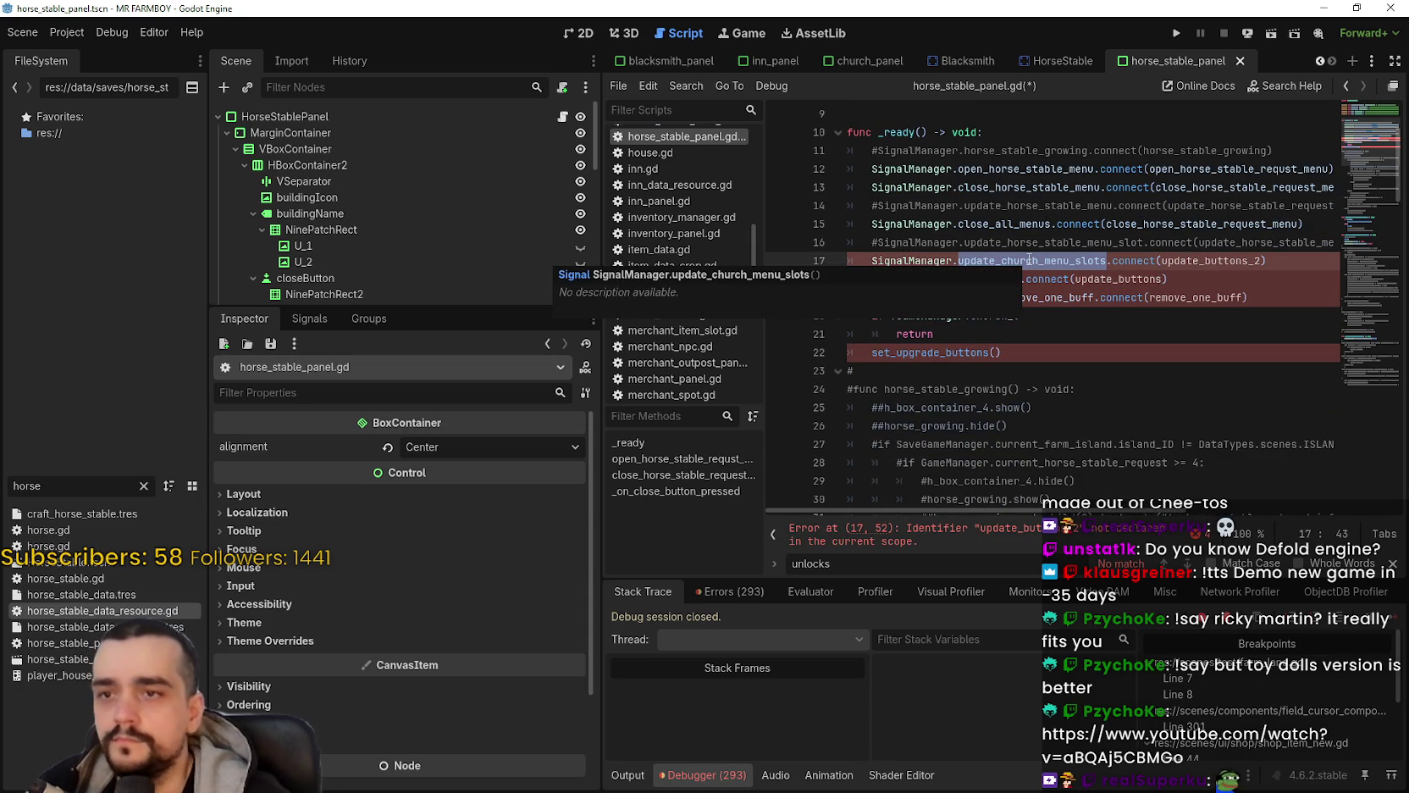
click(1028, 260)
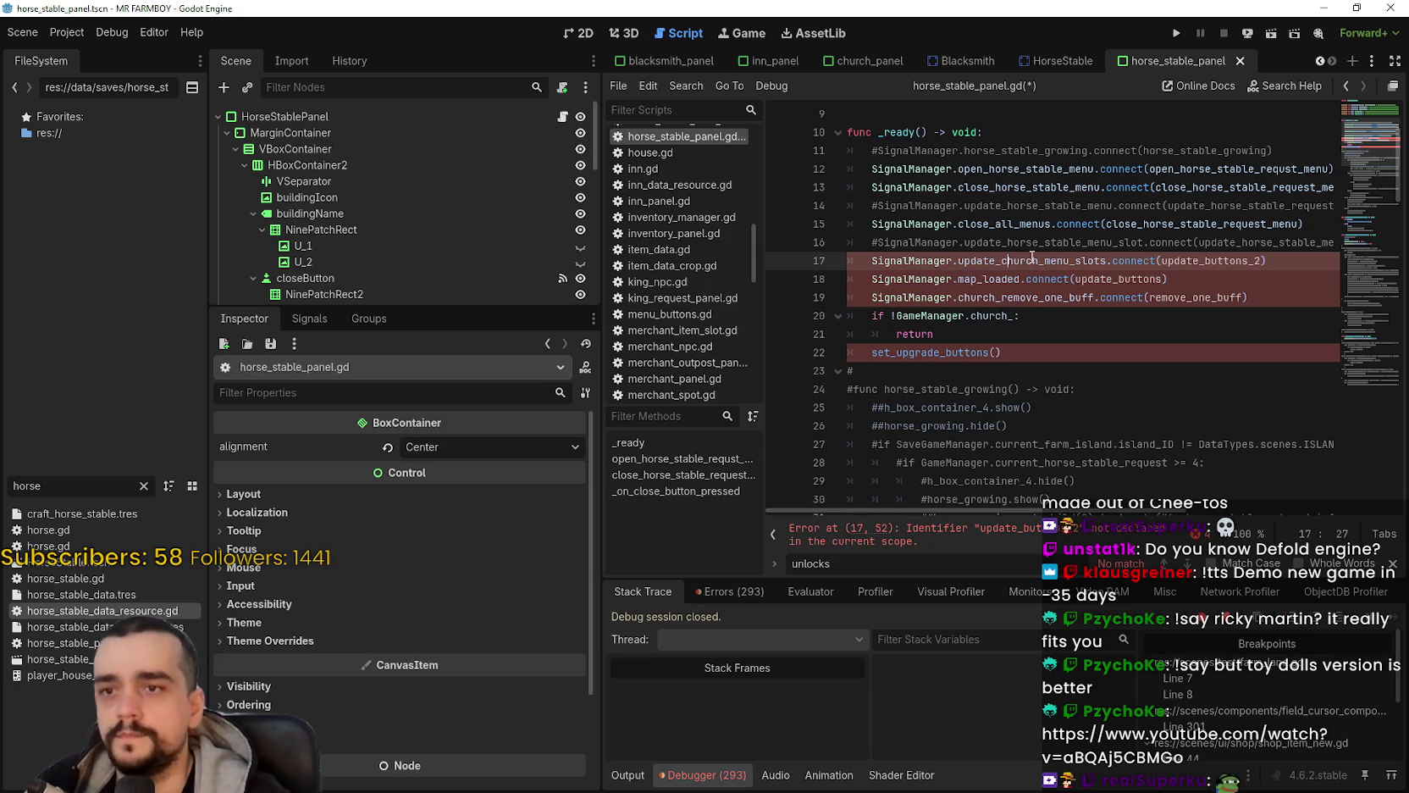
text(horse)
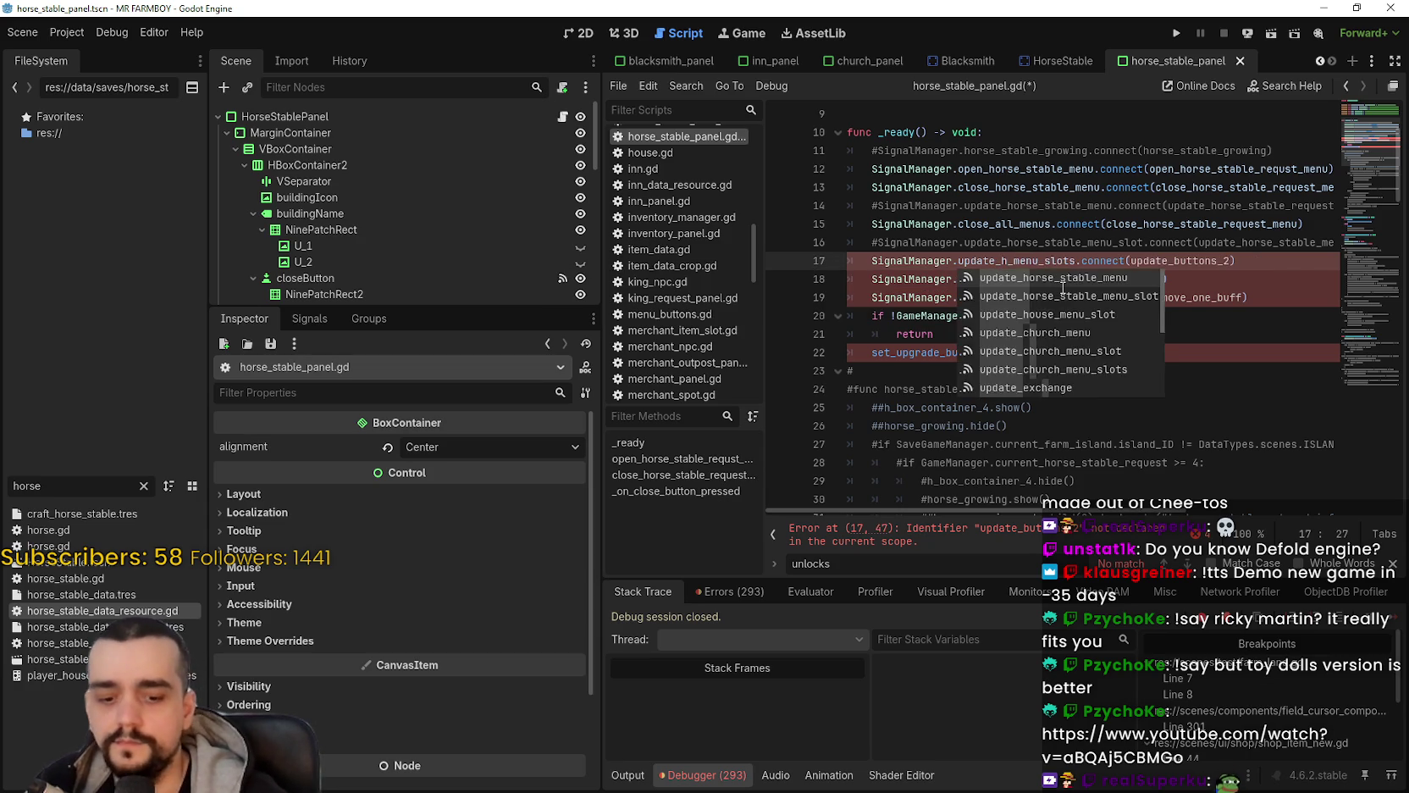
click(1001, 241)
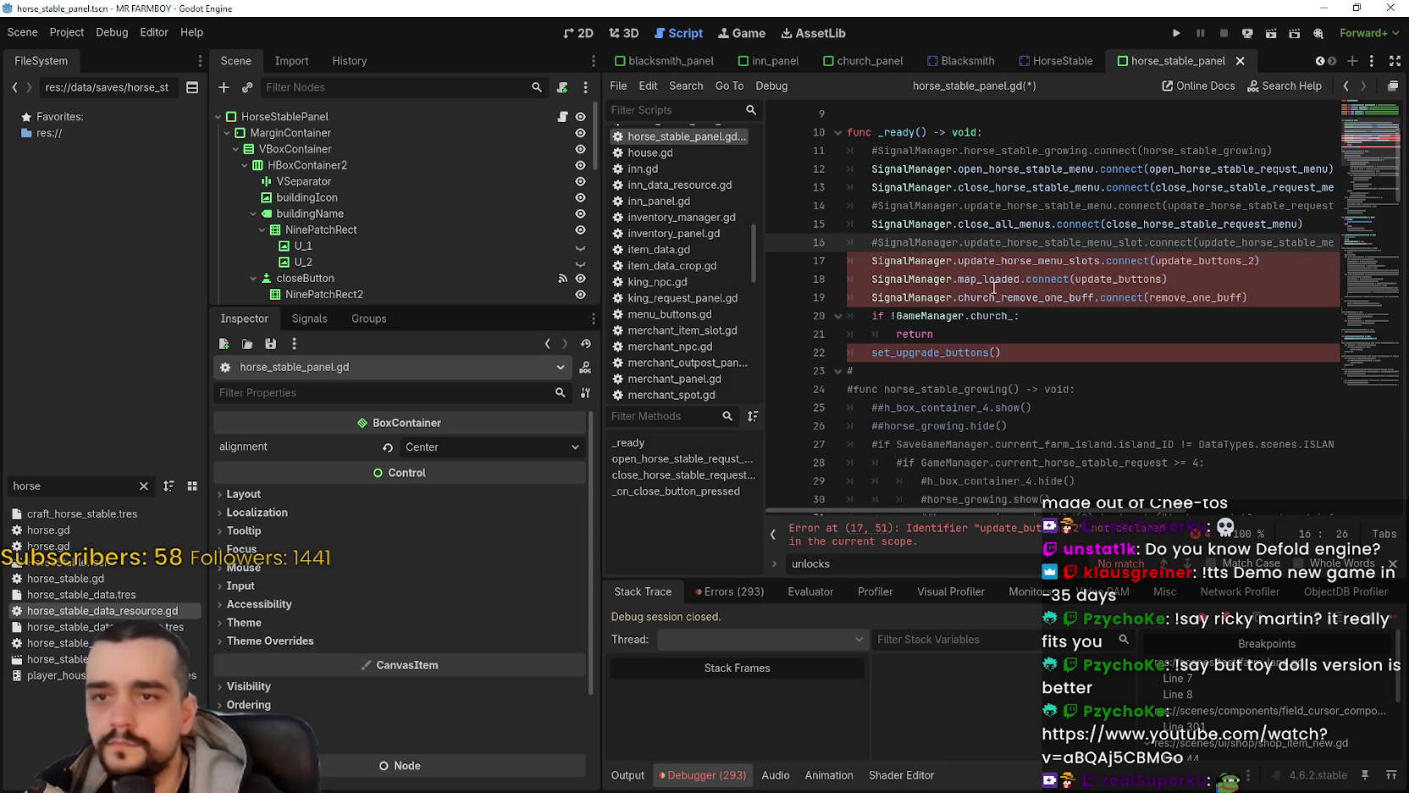
Step: Delete the church remove_one_buff connection line
click(998, 290)
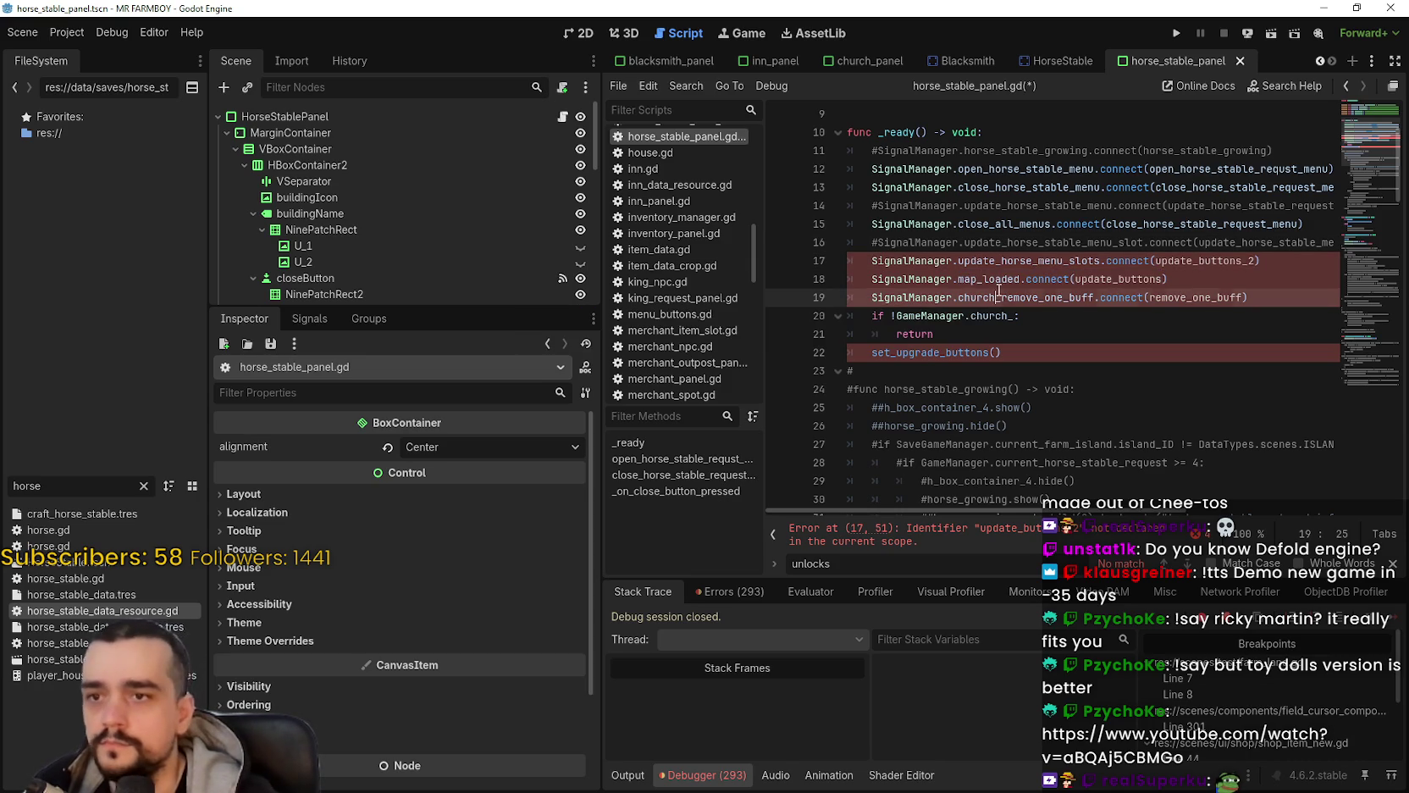
triple_click(1274, 297)
key(Down)
key(Down)
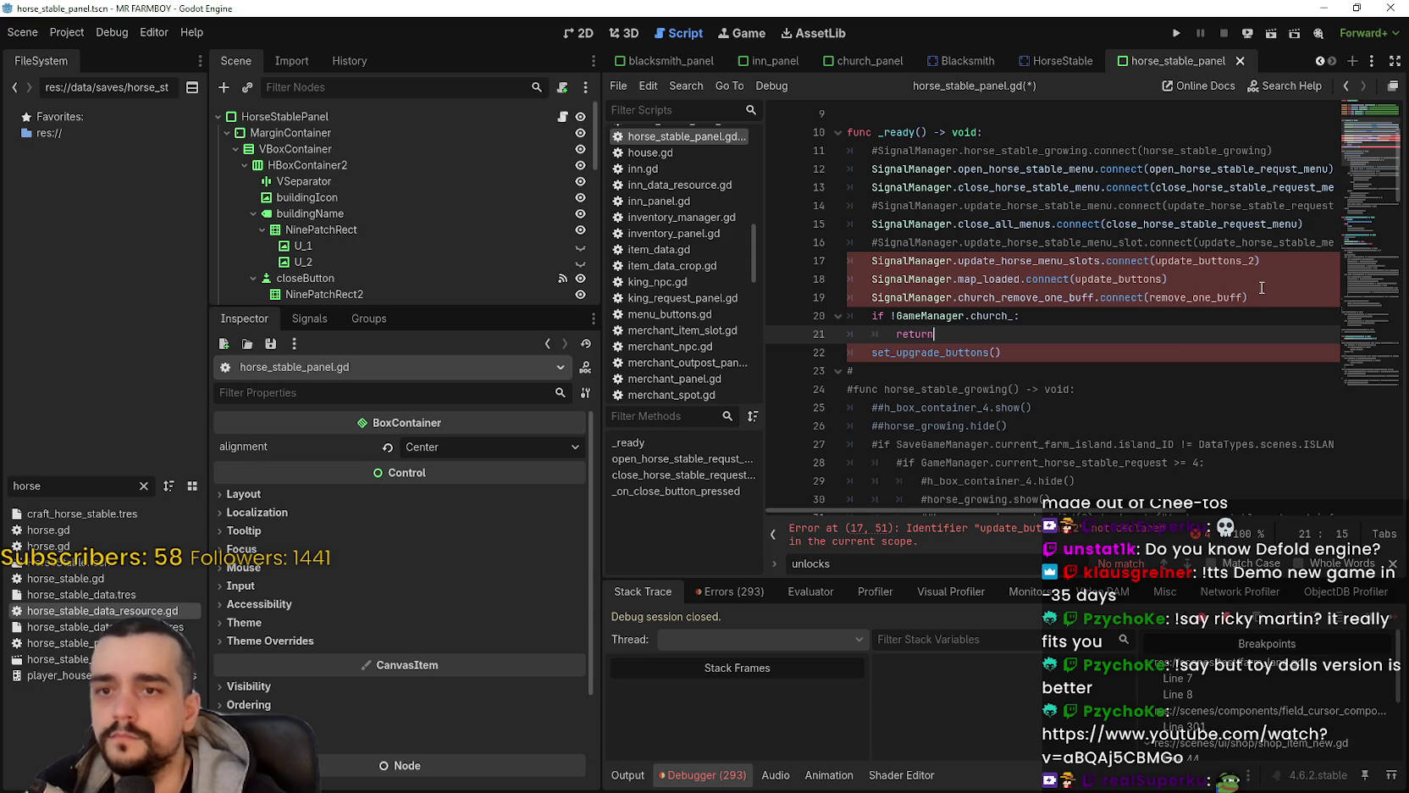
drag(1262, 292, 751, 286)
key(BackSpace)
key(BackSpace)
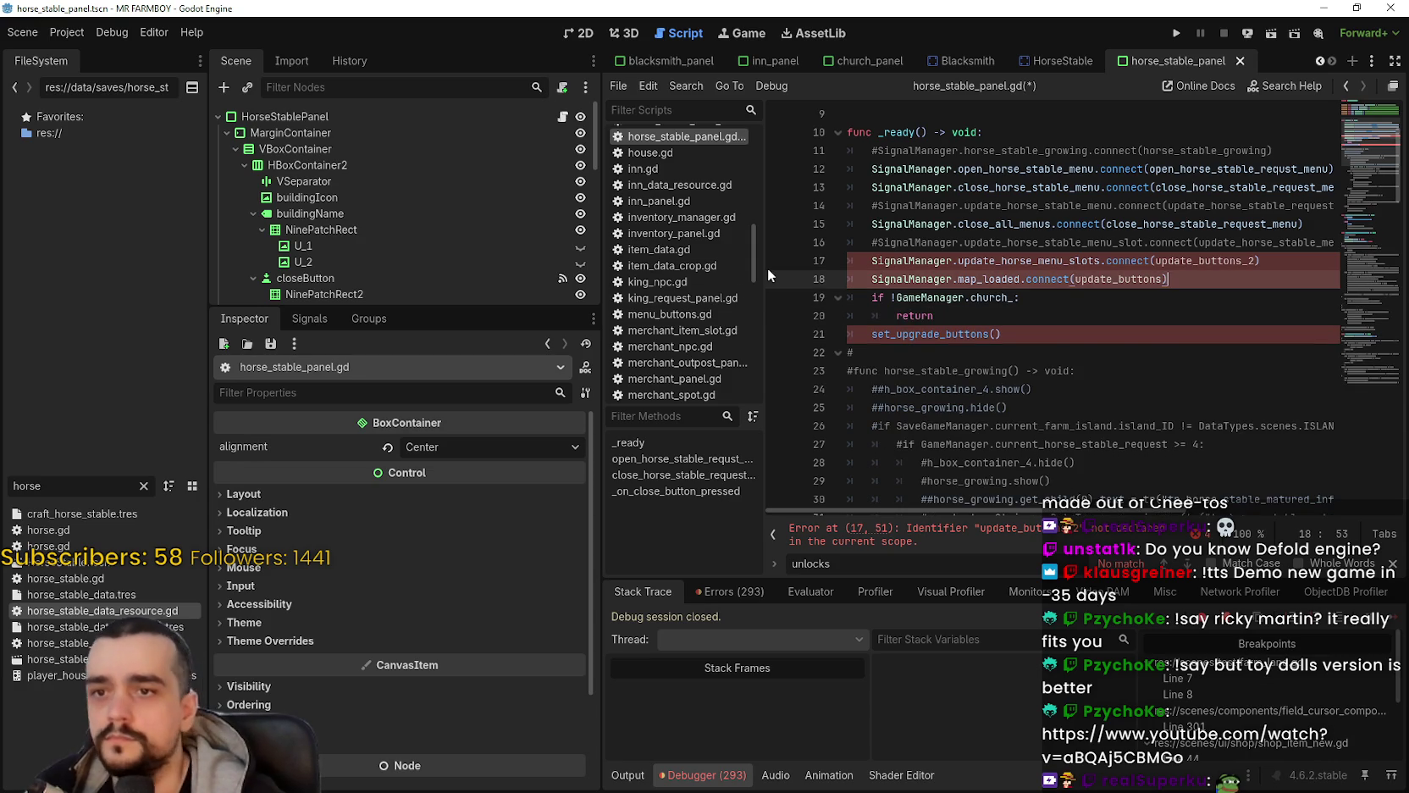
Step: Change GameManager.church_ to horse_stable_ in the guard condition
double_click(993, 298)
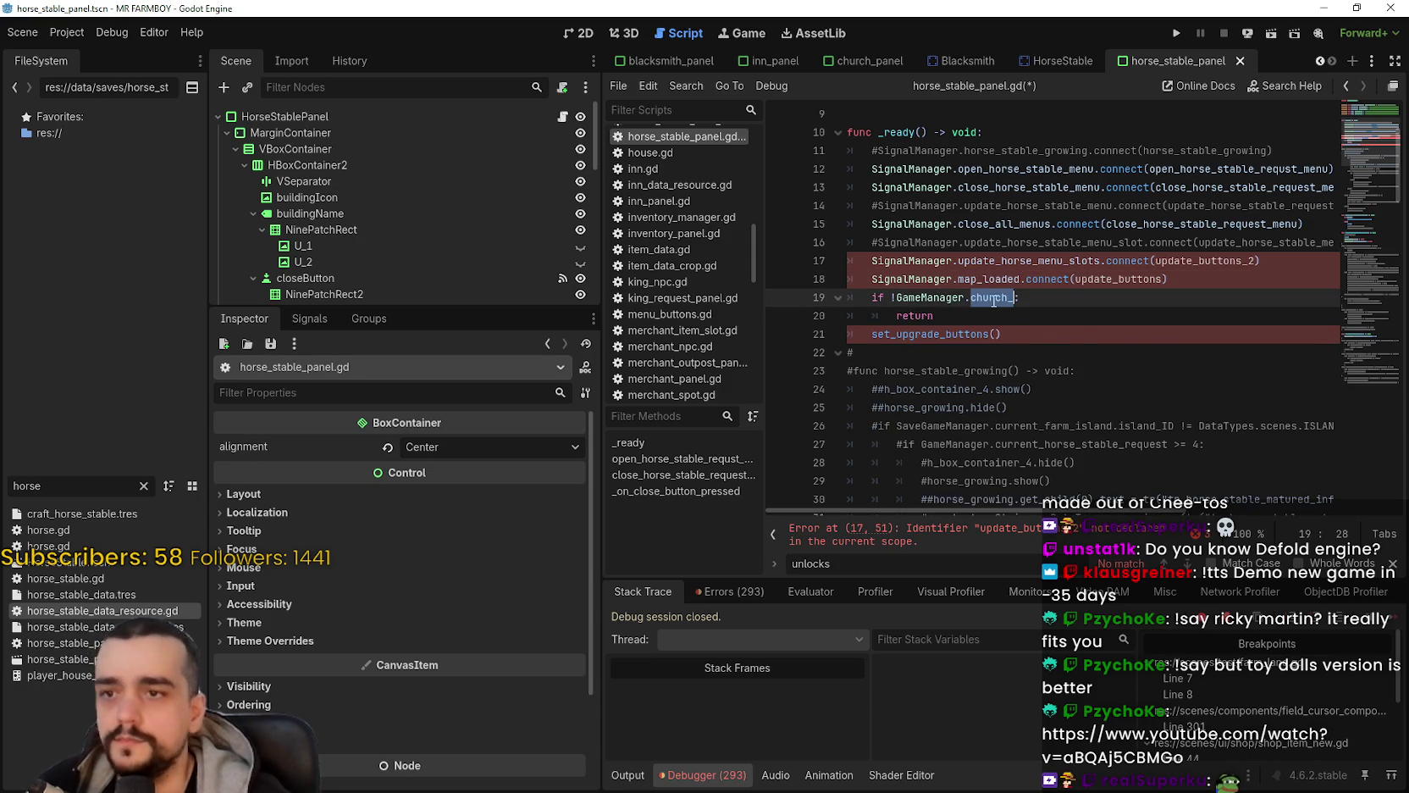
text(orse_stable_)
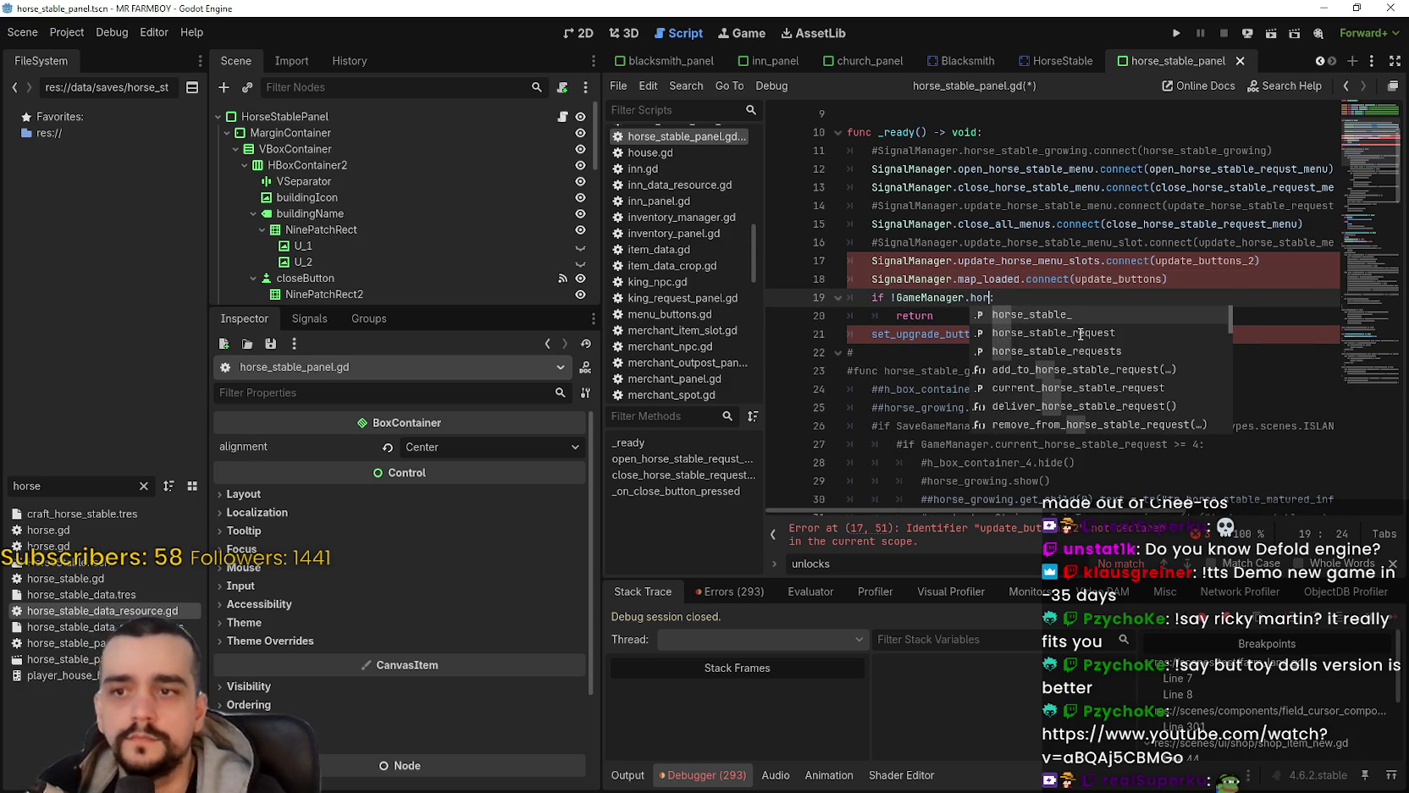
click(1016, 323)
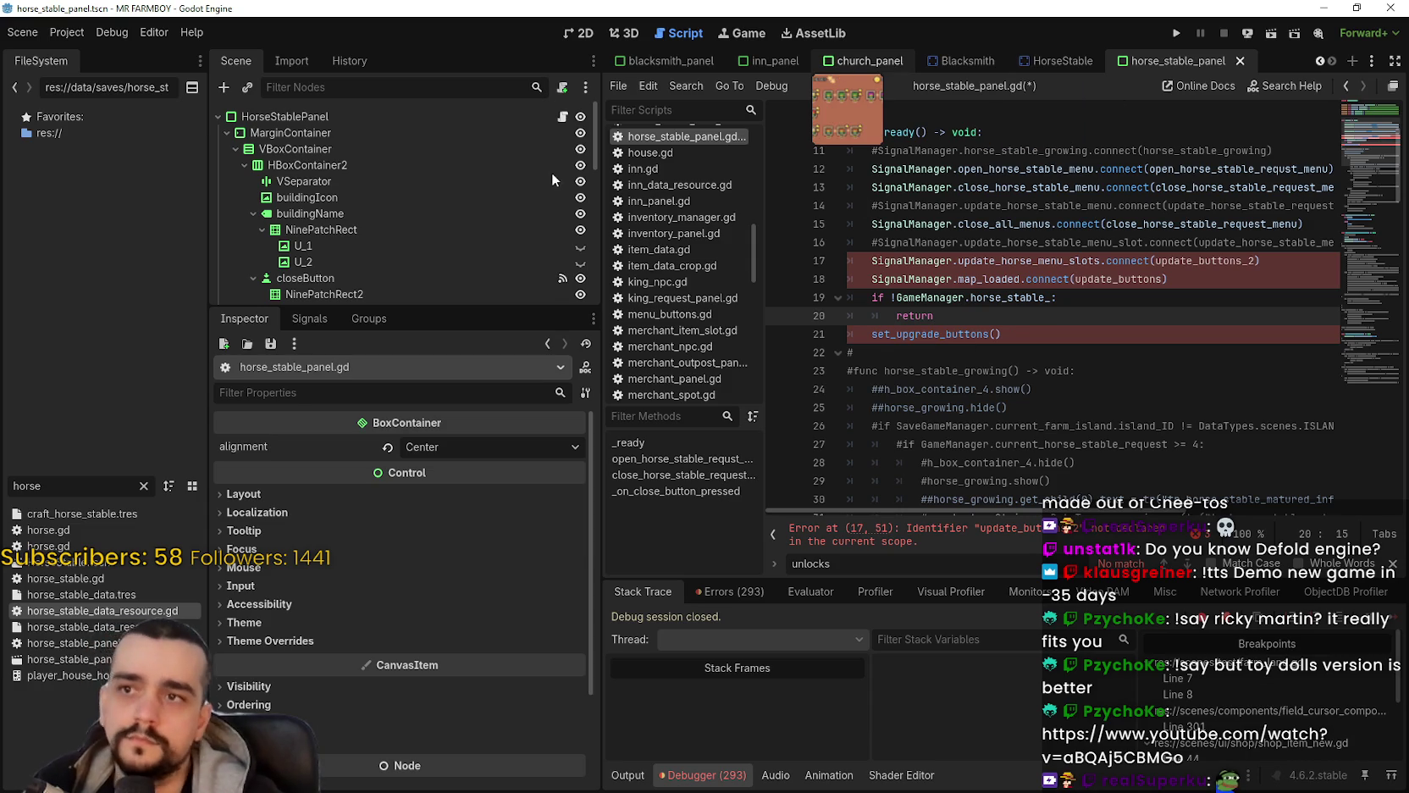
Step: Open church_panel.gd and search for the next CheckUpgrades occurrence
scroll(584, 216, down, 5)
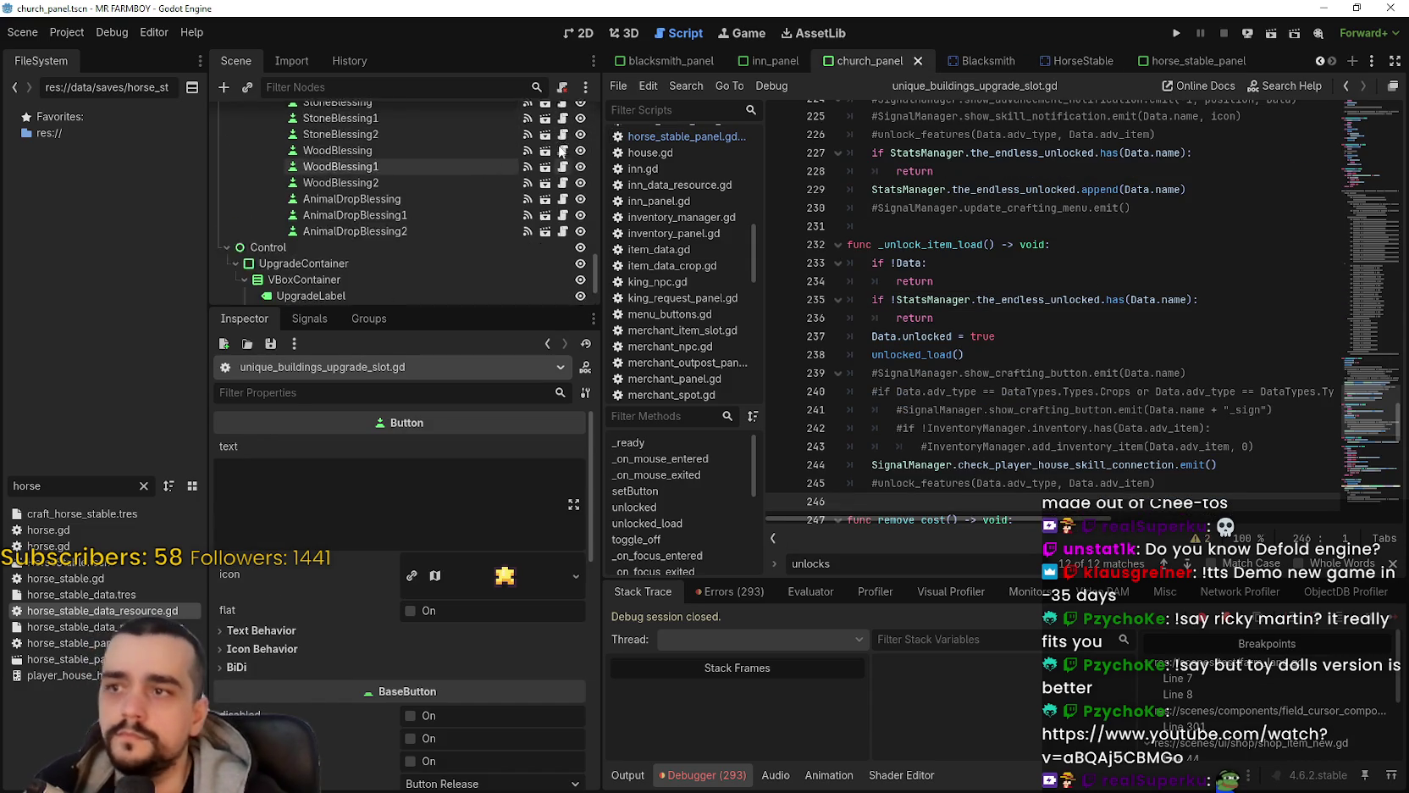
drag(596, 254, 584, 88)
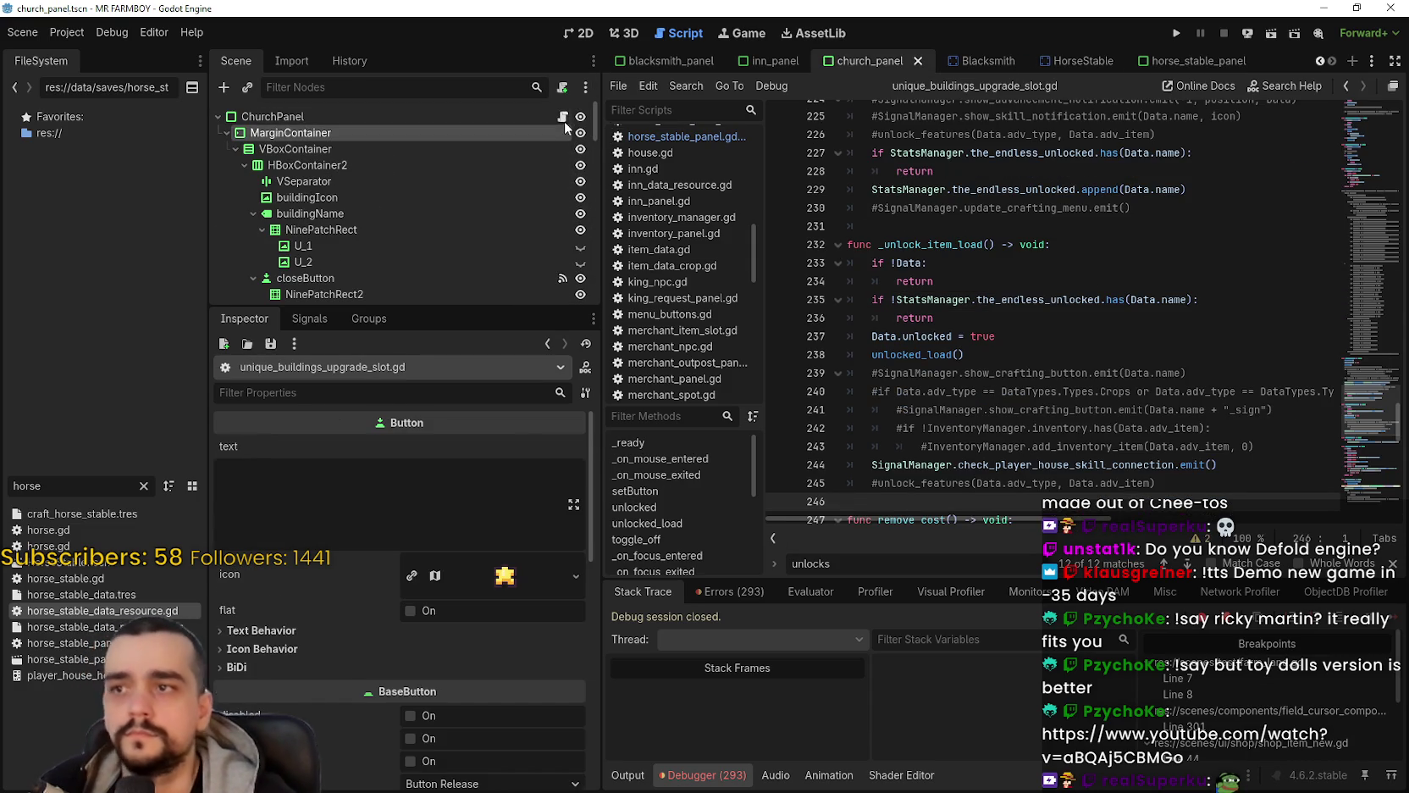
click(562, 116)
click(1045, 365)
scroll(1021, 350, down, 1)
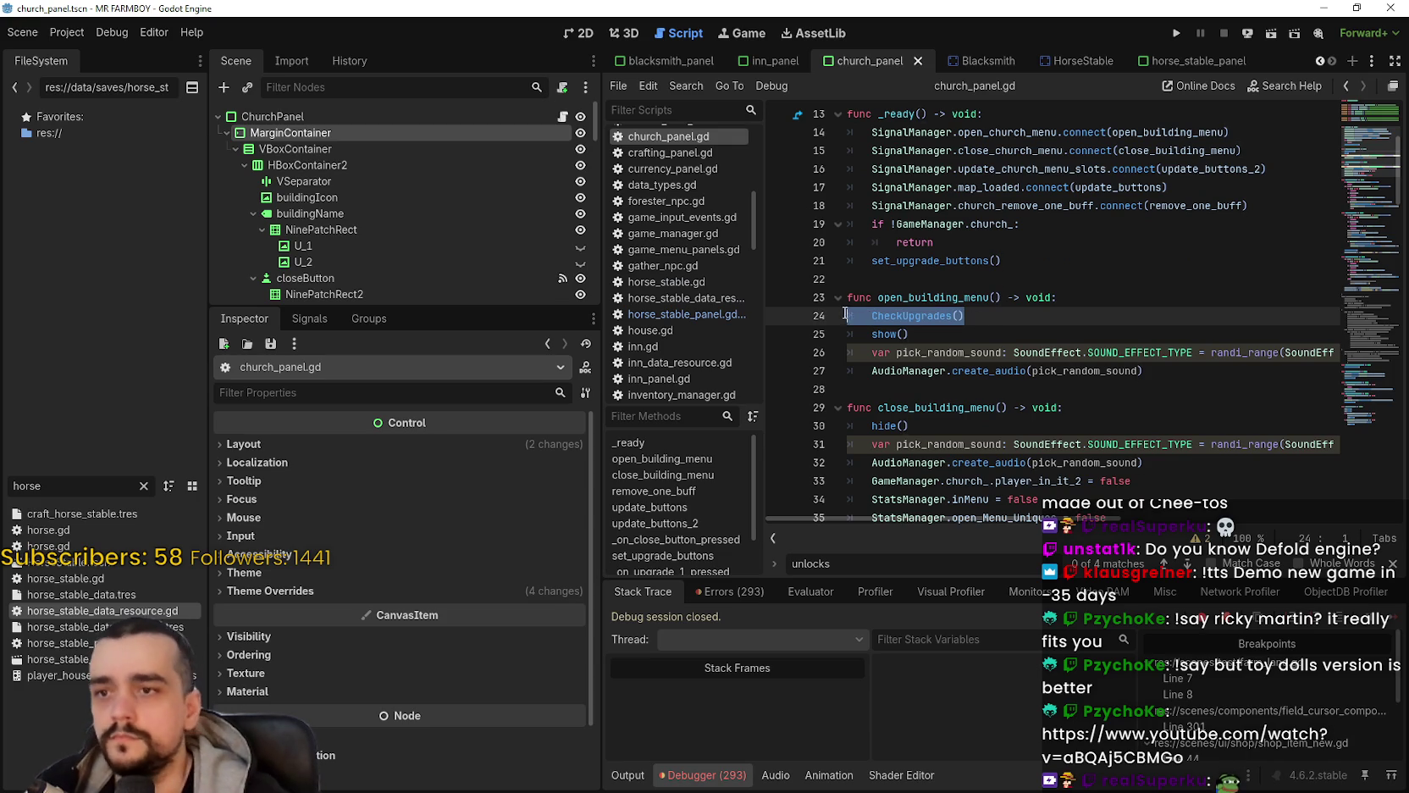
click(936, 299)
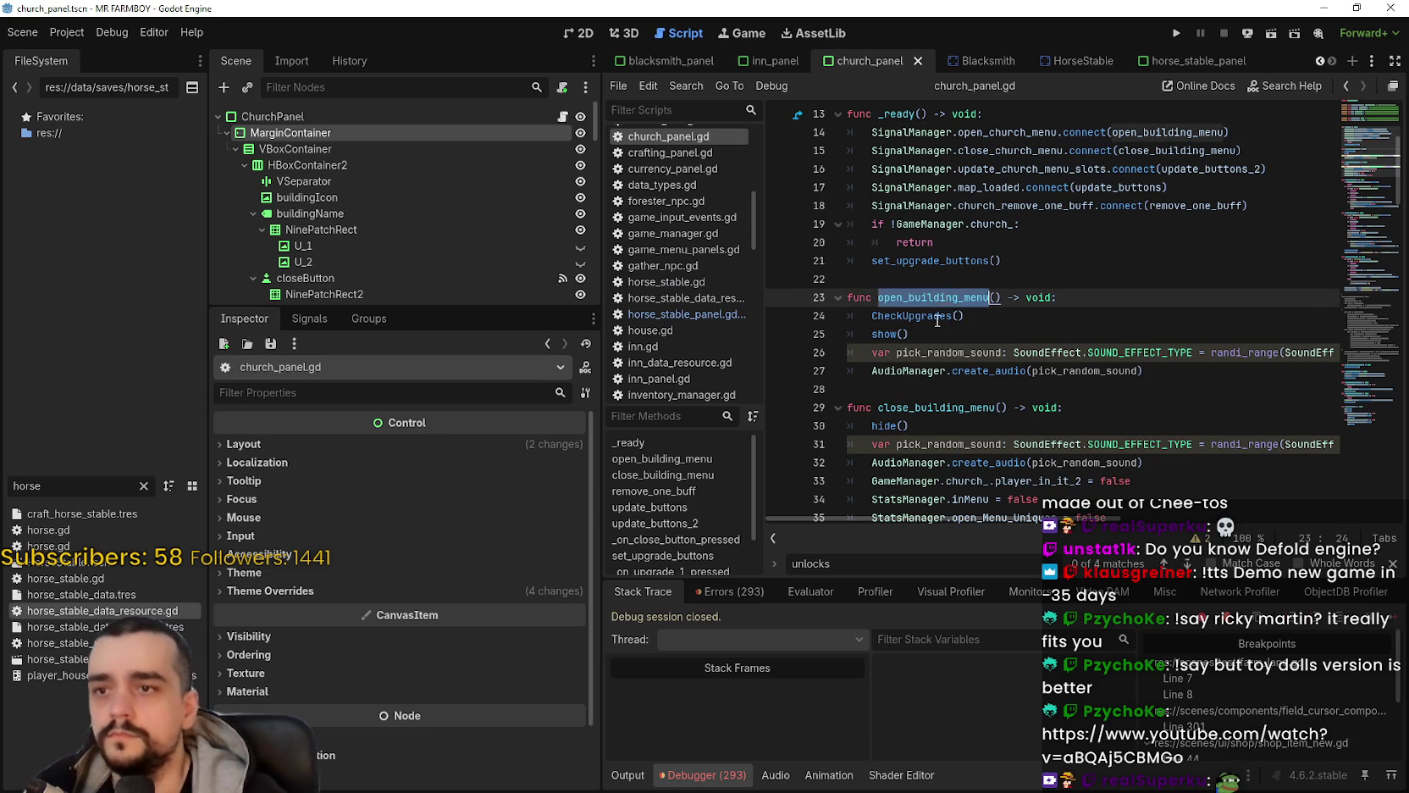
double_click(932, 315)
key(ctrl+f)
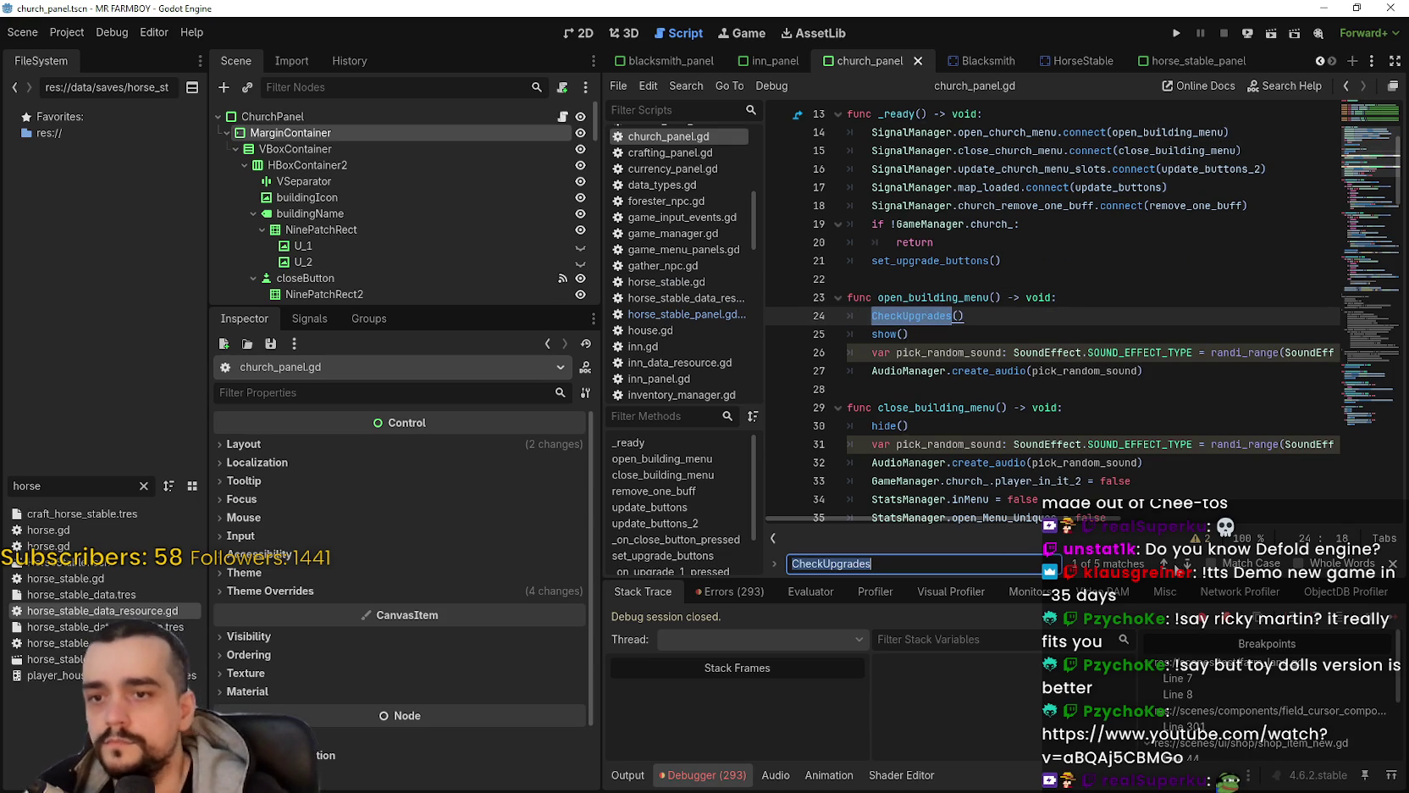
click(1186, 562)
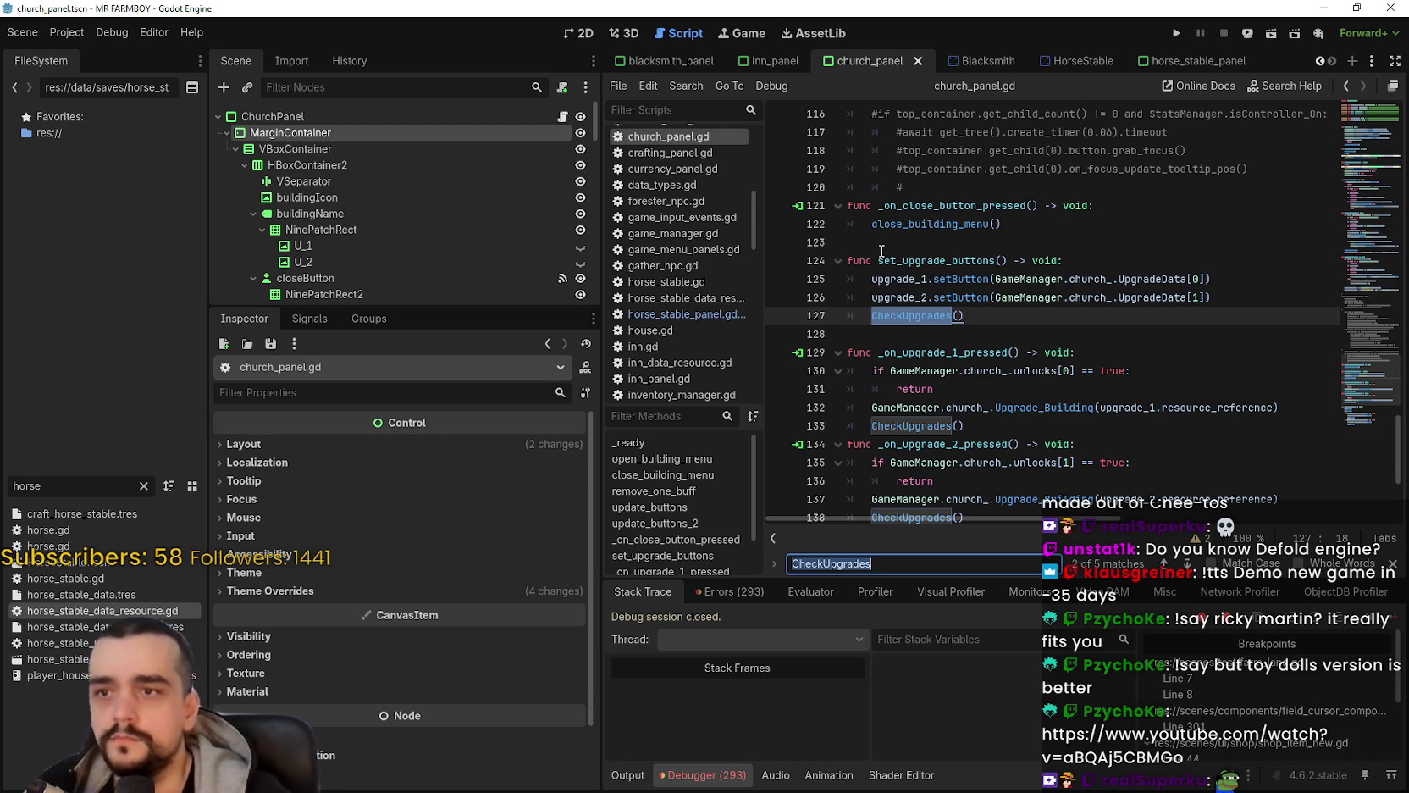
Step: Copy lines 124–149, set_upgrade_buttons through CheckUpgrades, and return to horse_stable_panel
mouse_move(878, 235)
mouse_down()
mouse_move(896, 279)
mouse_move(903, 263)
mouse_move(872, 335)
mouse_move(847, 501)
mouse_up()
scroll(1064, 338, up, 3)
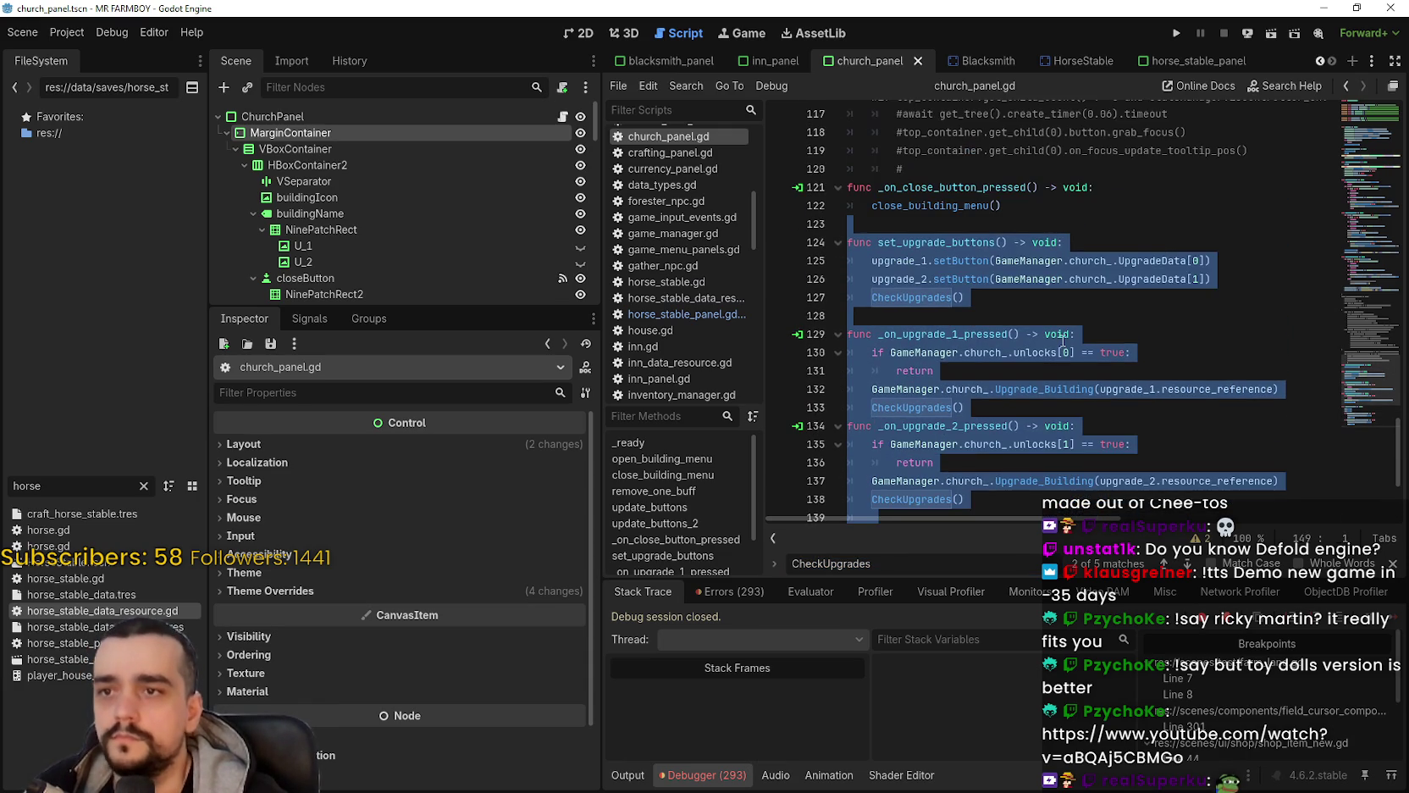
scroll(1063, 339, down, 4)
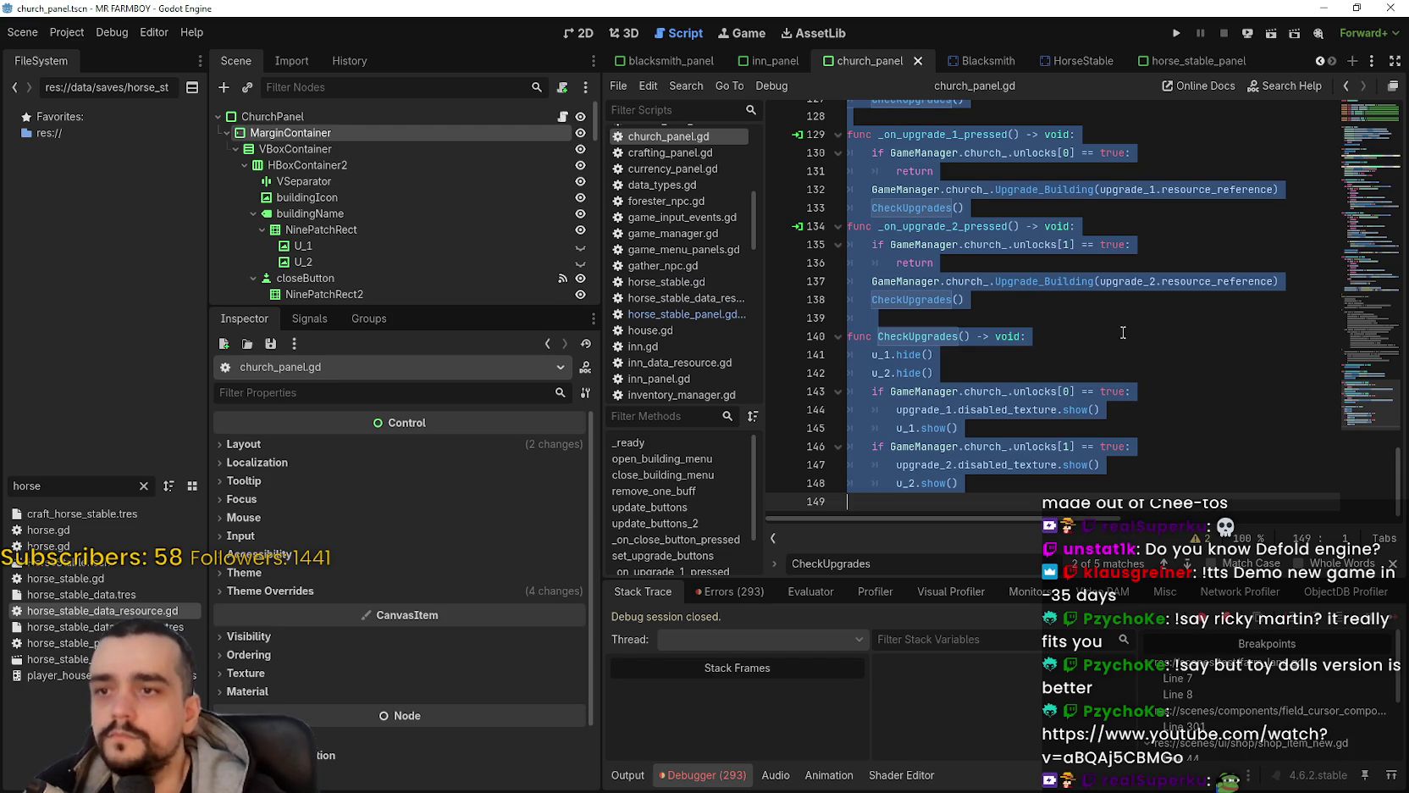
click(1183, 56)
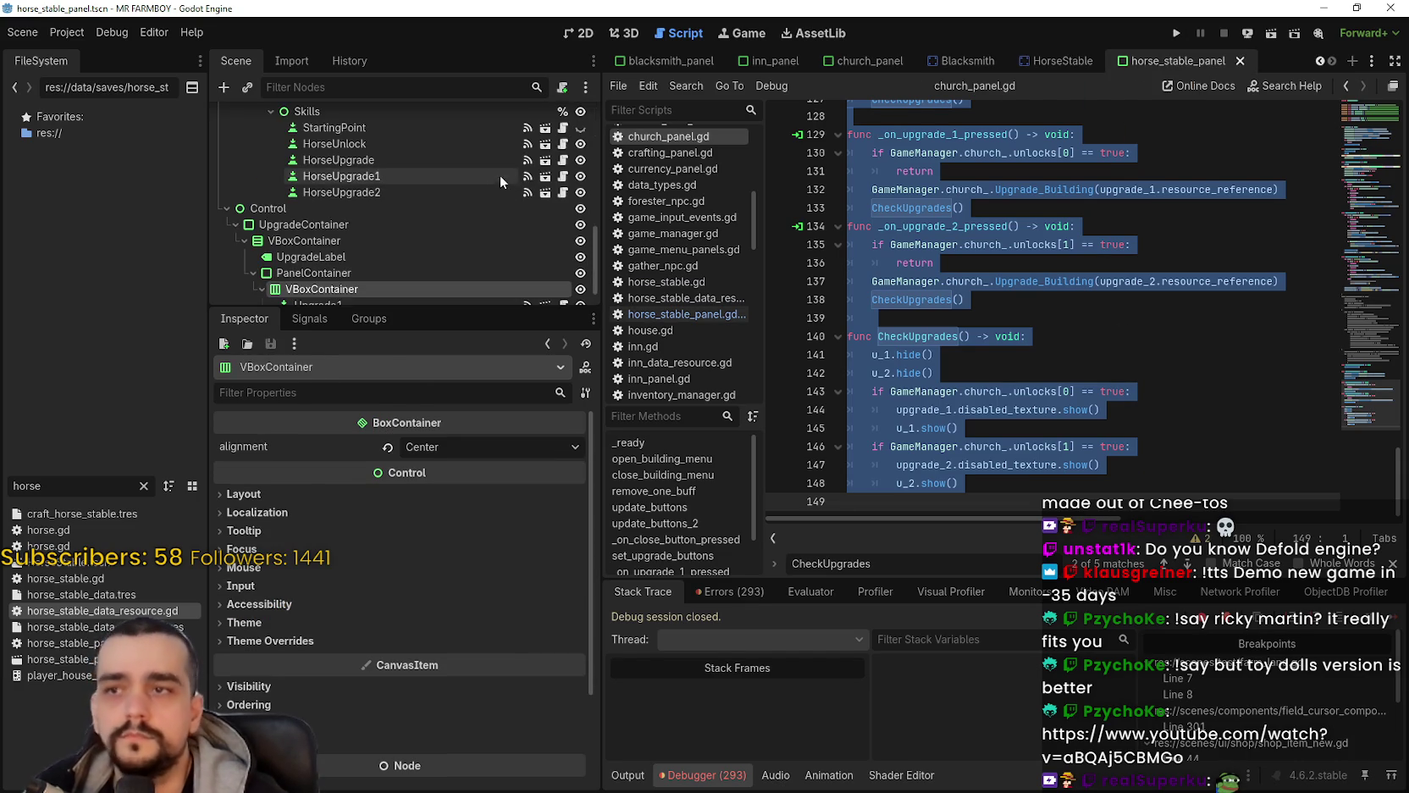
Step: Paste the upgrade-button functions and CheckUpgrades after _on_close_button_pressed in horse_stable_panel.gd
scroll(508, 173, up, 6)
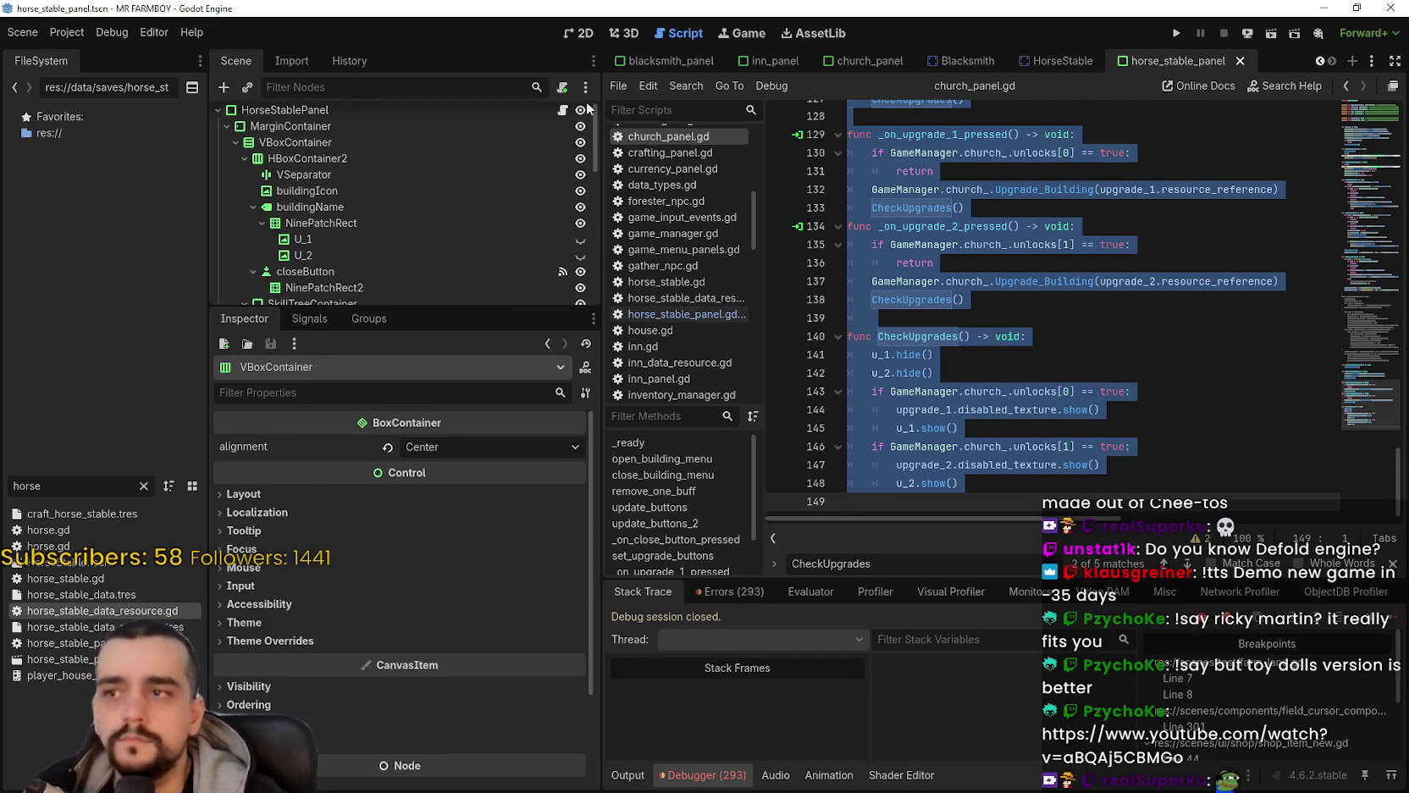
scroll(563, 116, up, 1)
click(562, 116)
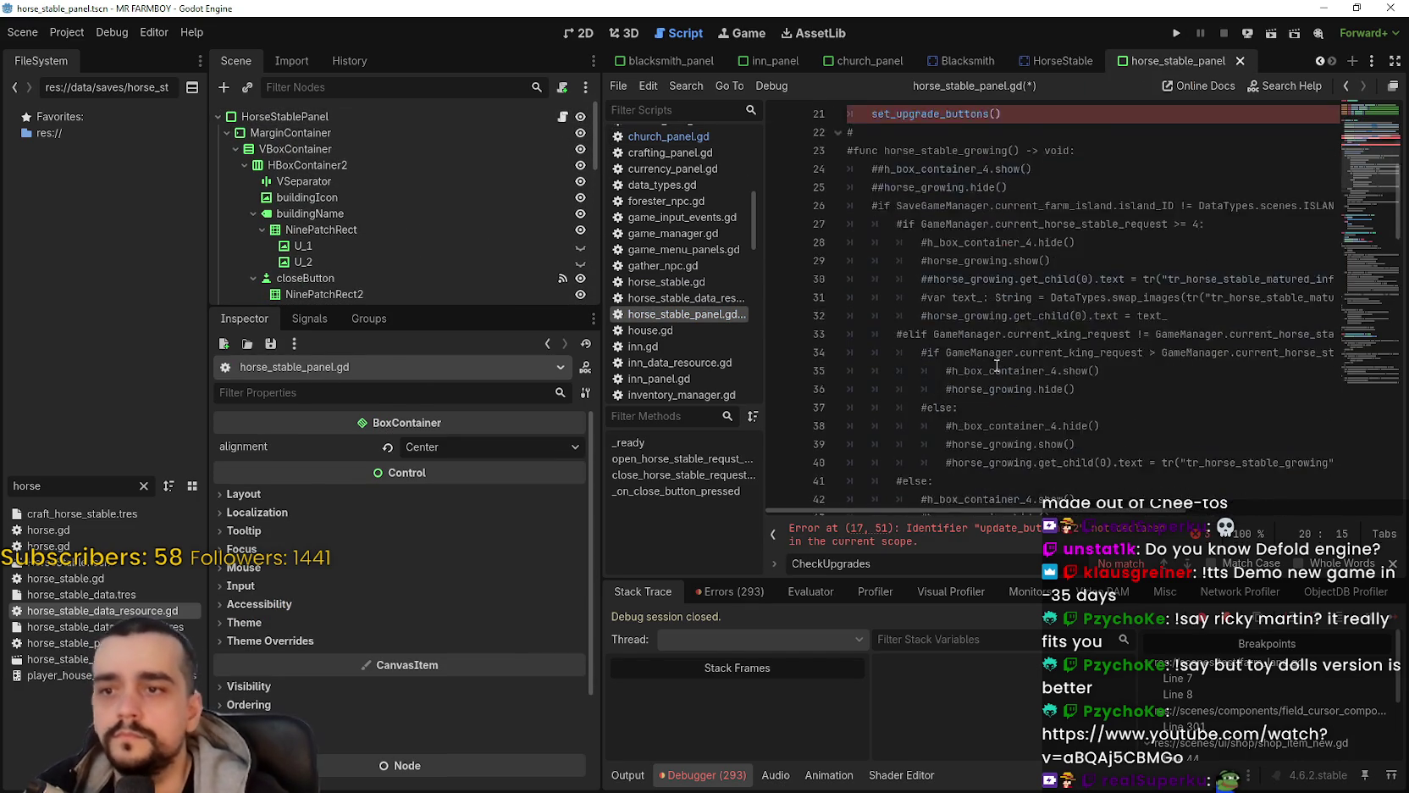
scroll(997, 364, down, 3)
drag(1355, 188, 1326, 403)
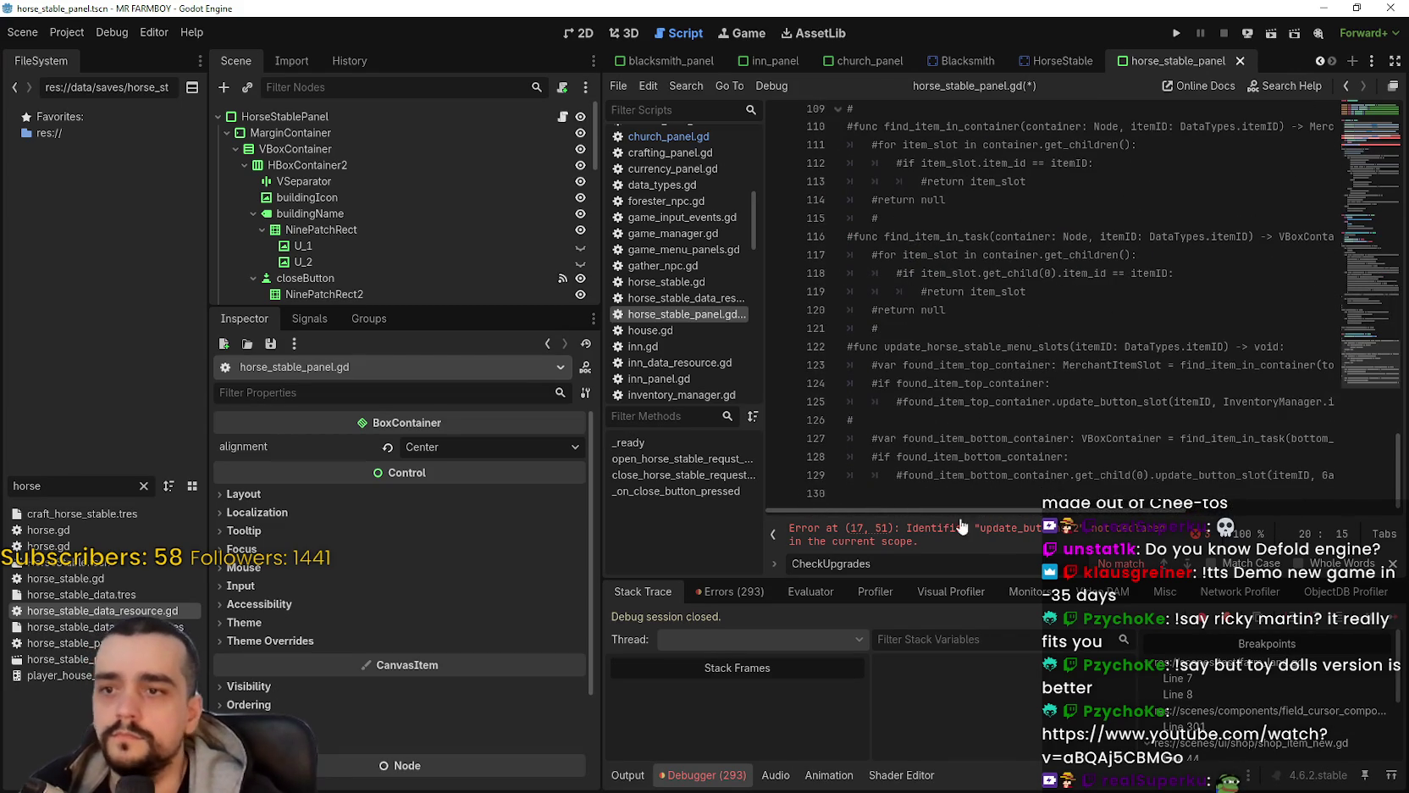
scroll(966, 353, up, 2)
click(1194, 317)
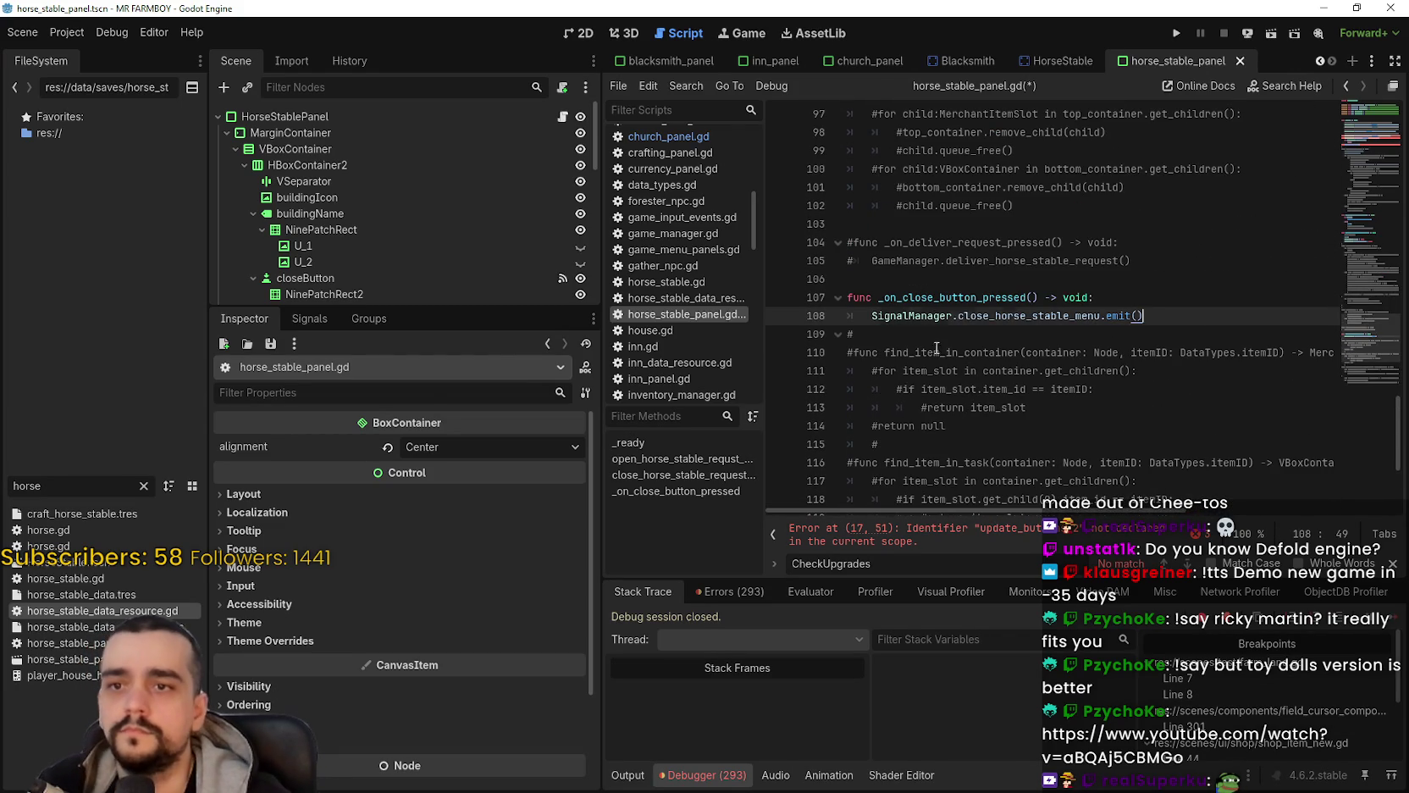
key(Return)
key(Return)
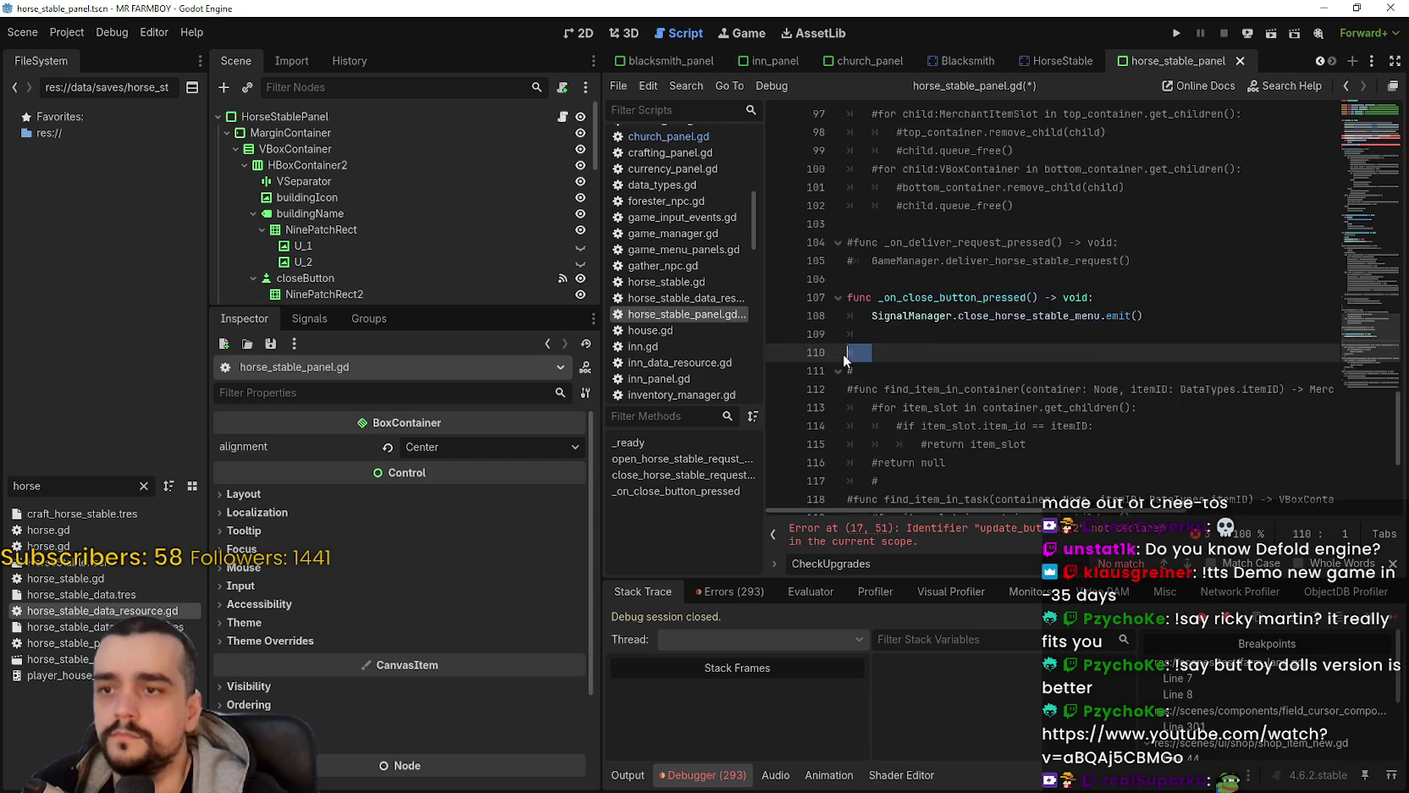
key(ctrl+v)
Step: Remove the leftover blank line 110 from the pasted code
scroll(1009, 356, up, 4)
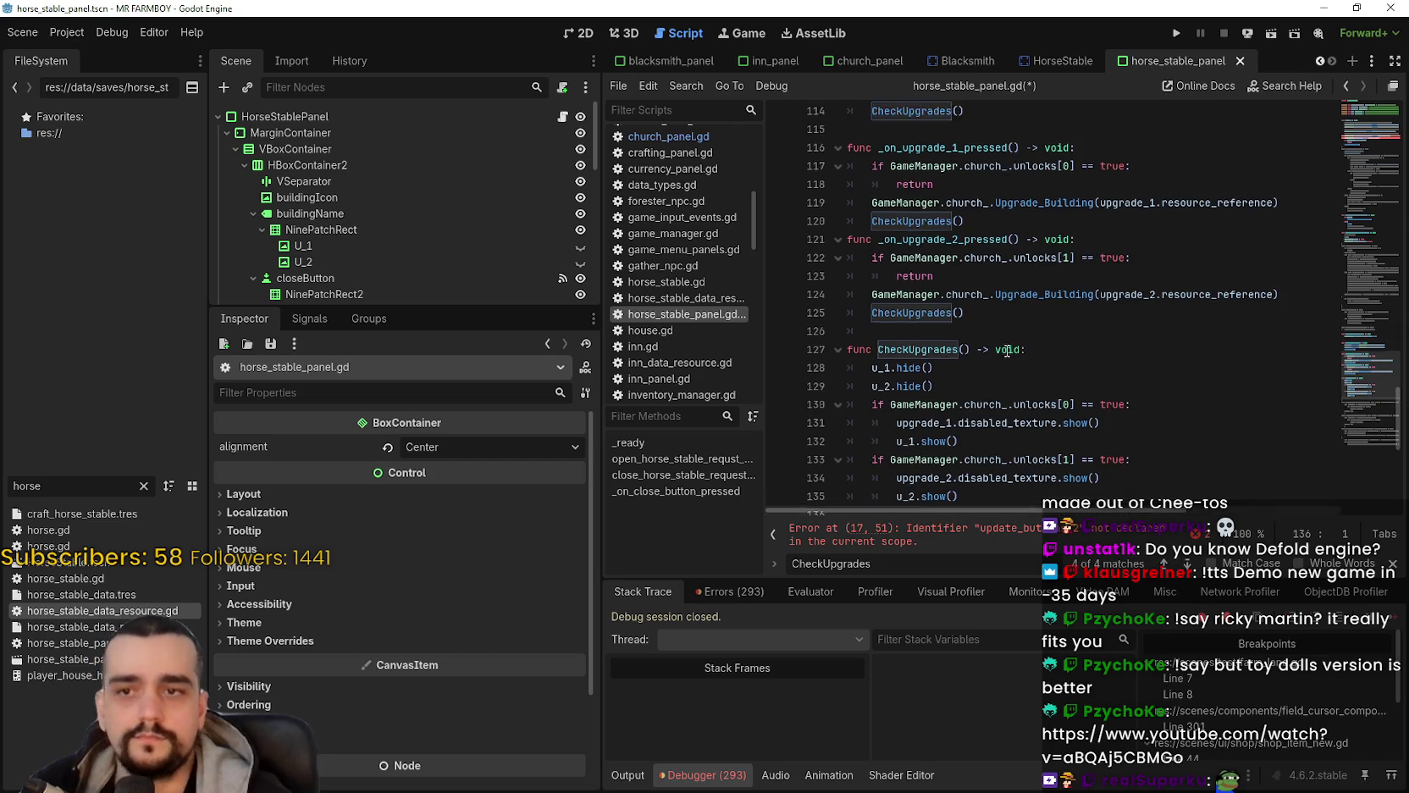
scroll(947, 317, down, 5)
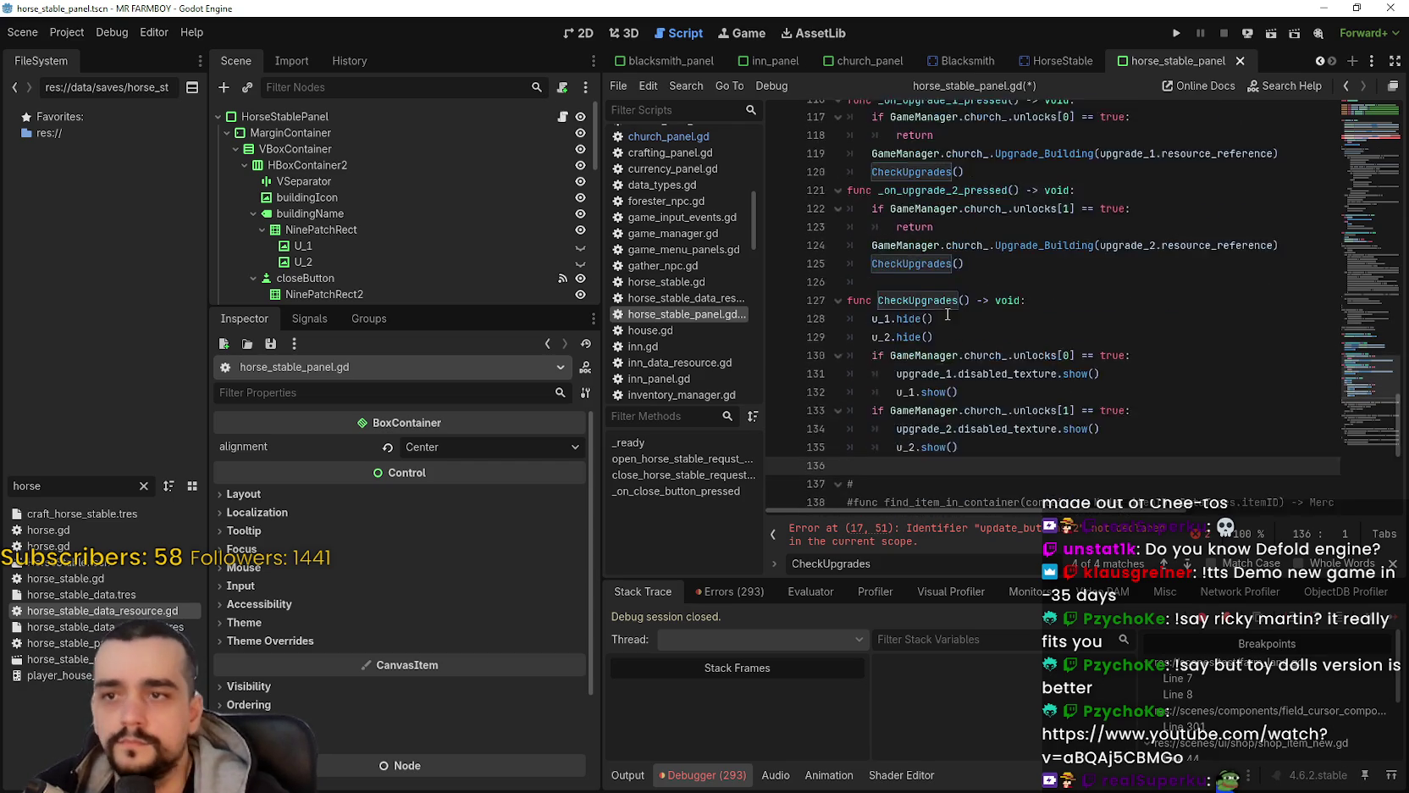
scroll(945, 318, up, 4)
scroll(945, 318, up, 3)
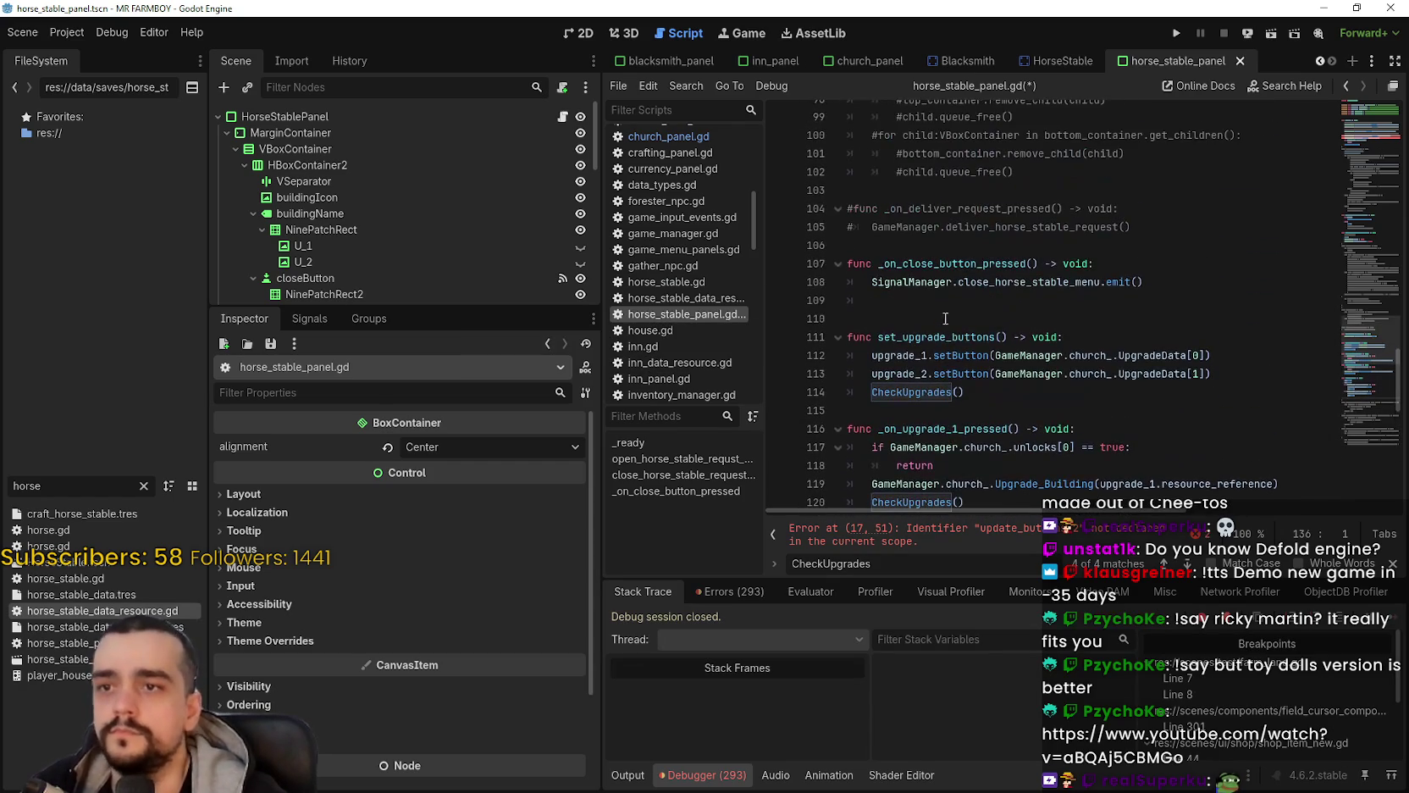
click(949, 318)
key(BackSpace)
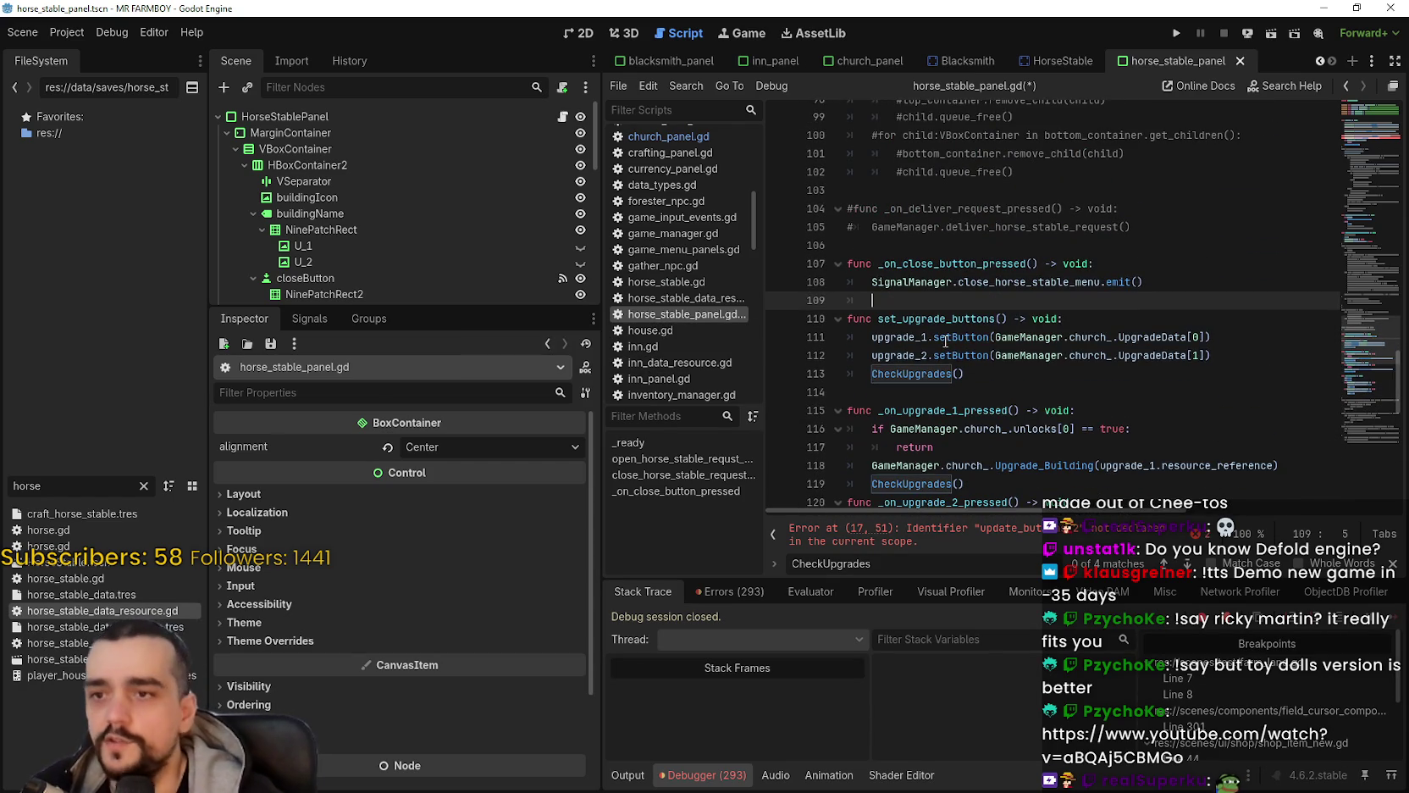
scroll(1332, 327, down, 4)
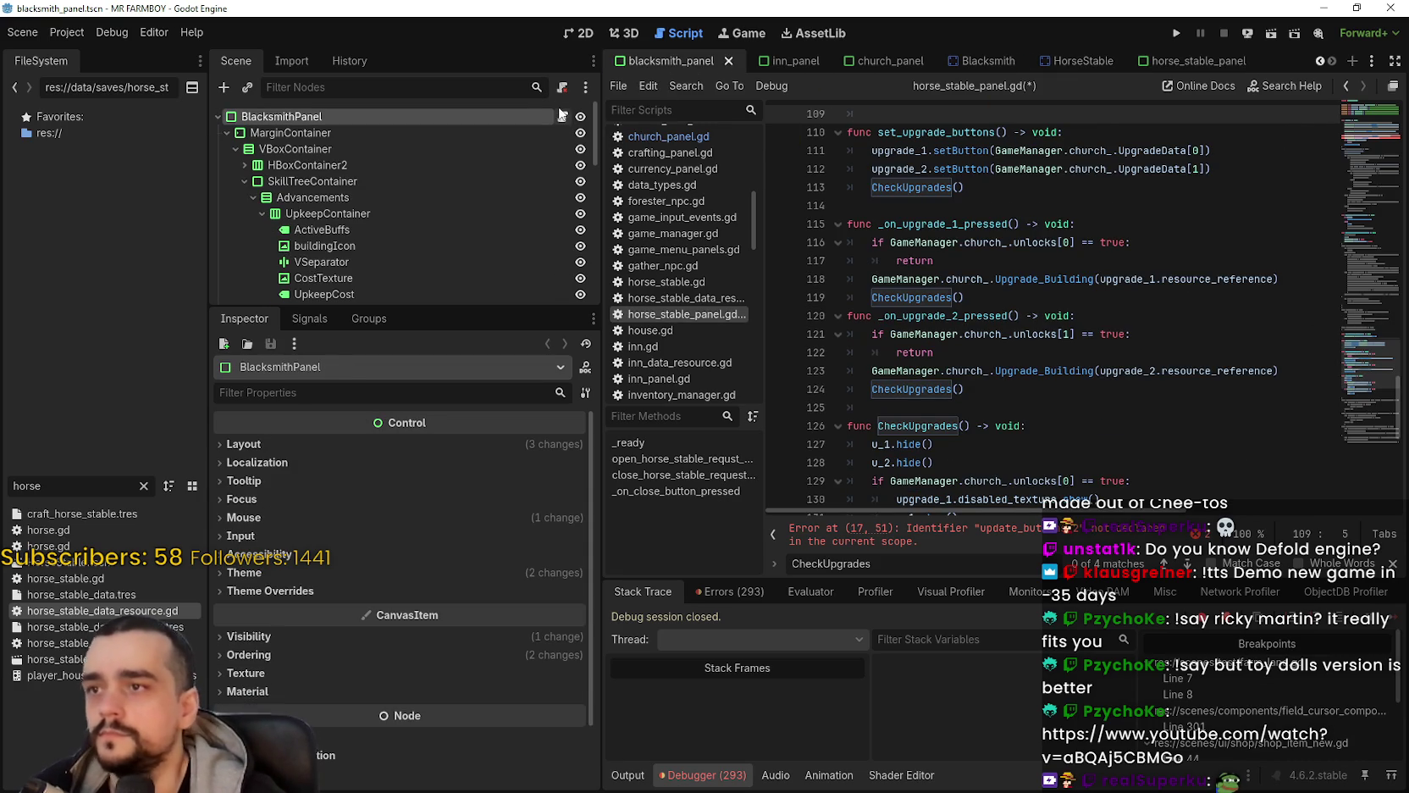
Step: Find the CheckUpgrades() call on line 24 of blacksmith_panel.gd's set_upgrade_buttons
key(ctrl+Tab)
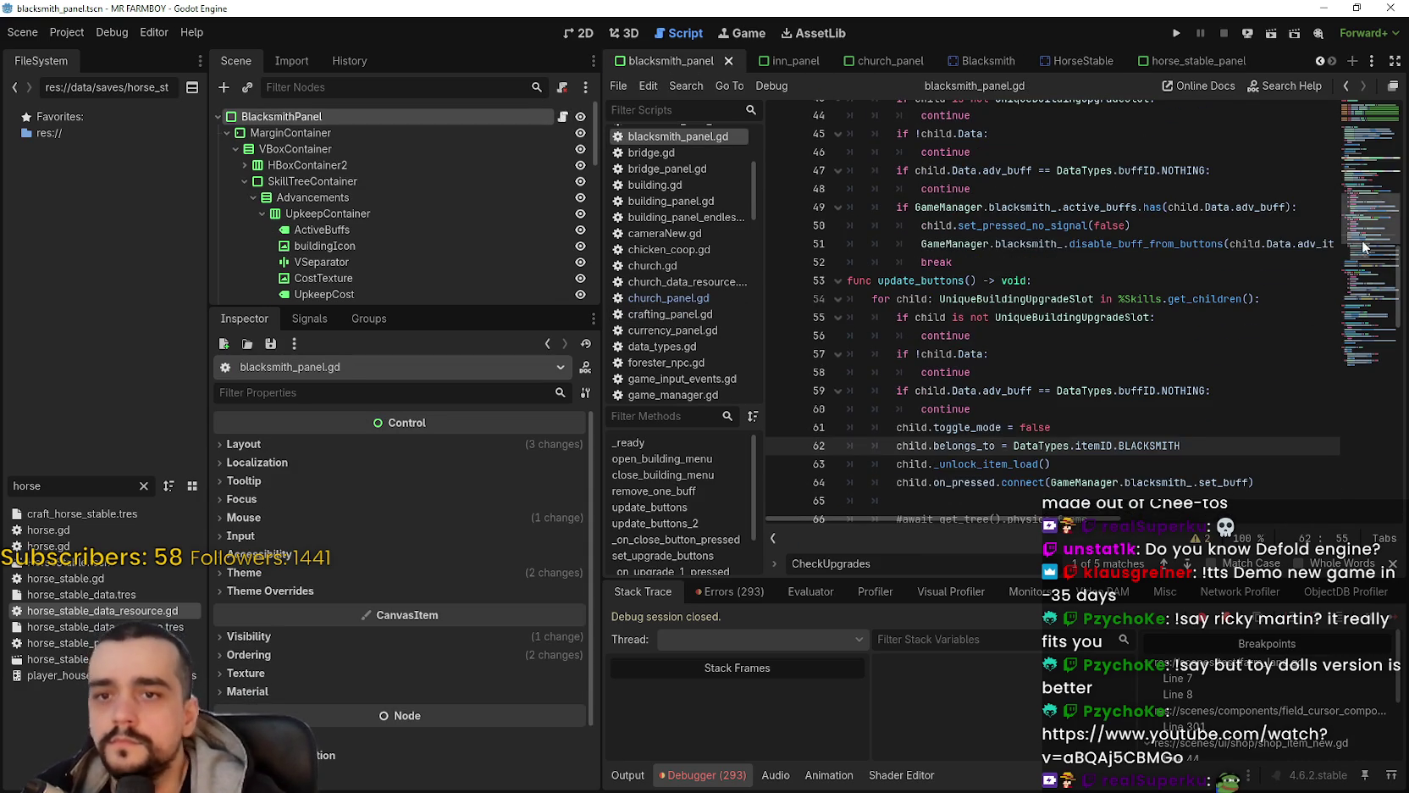
scroll(1358, 204, up, 6)
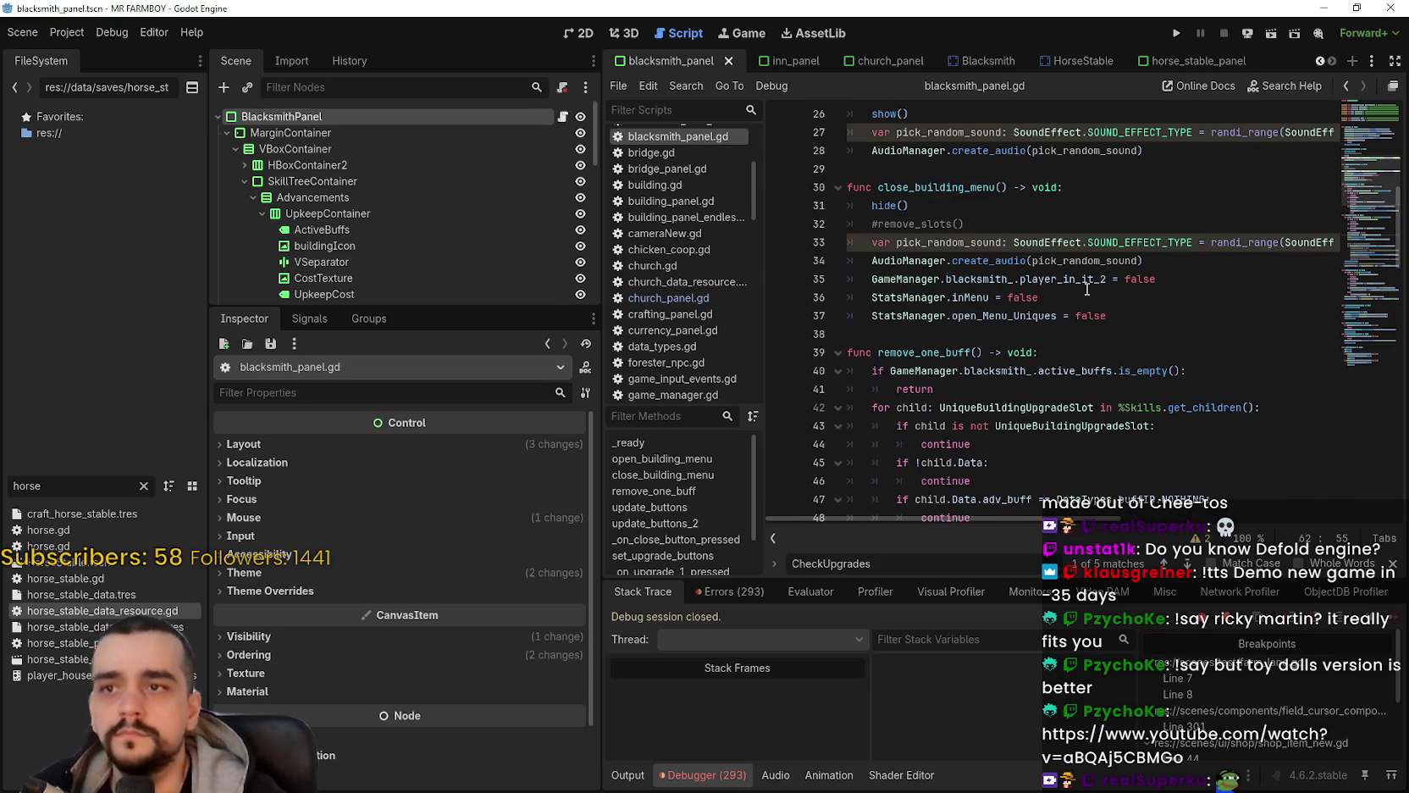
scroll(940, 265, up, 4)
scroll(941, 265, up, 2)
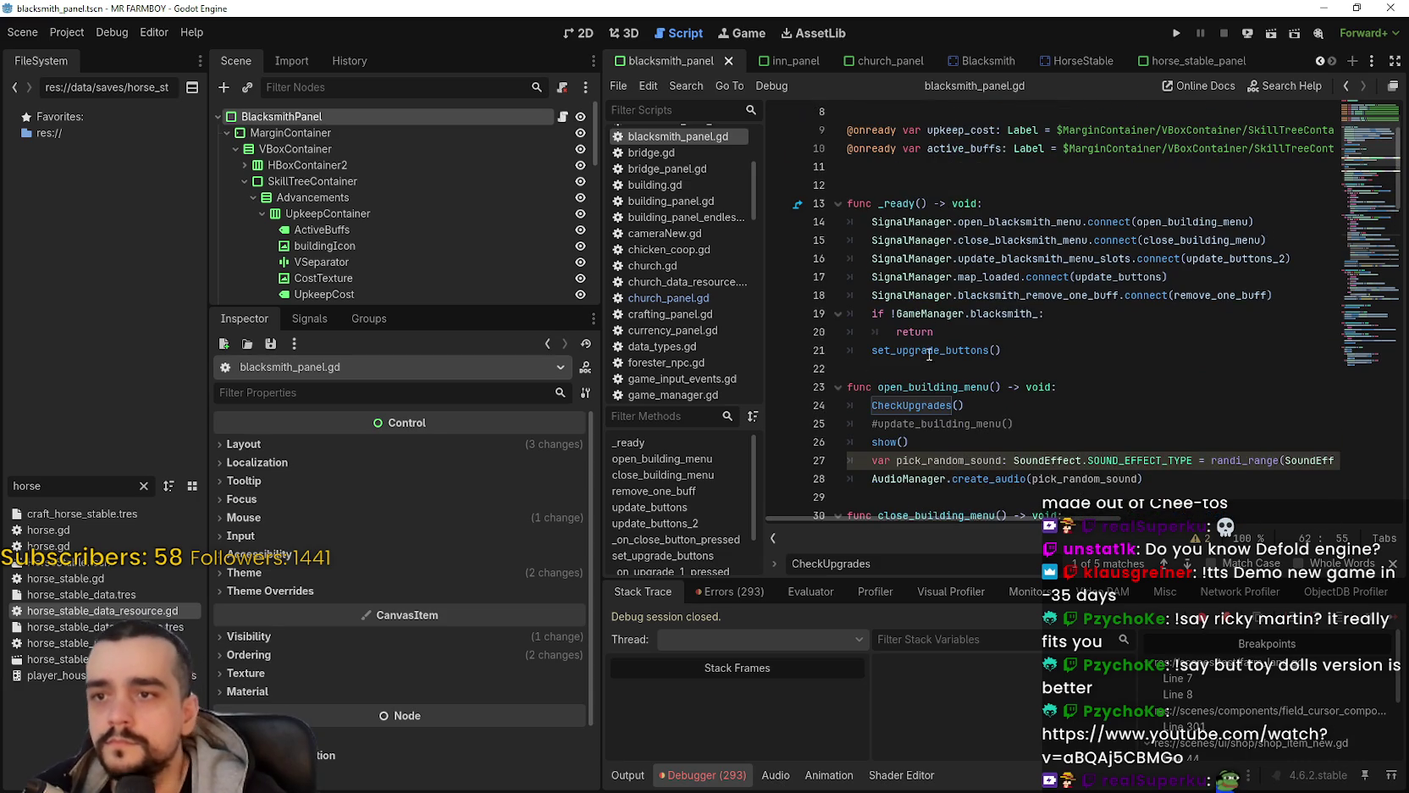
drag(922, 396, 997, 395)
key(ctrl+c)
scroll(997, 396, down, 12)
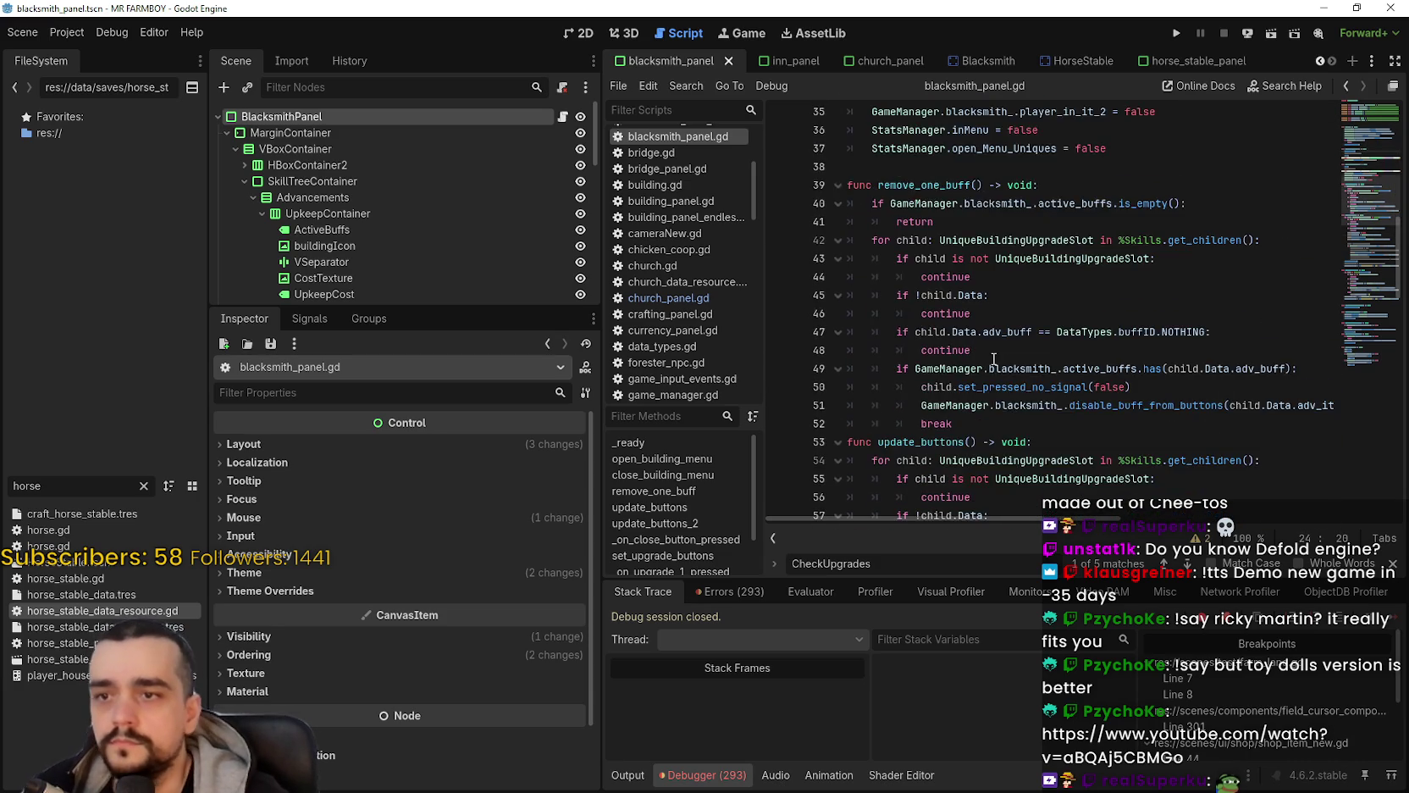
scroll(997, 351, down, 8)
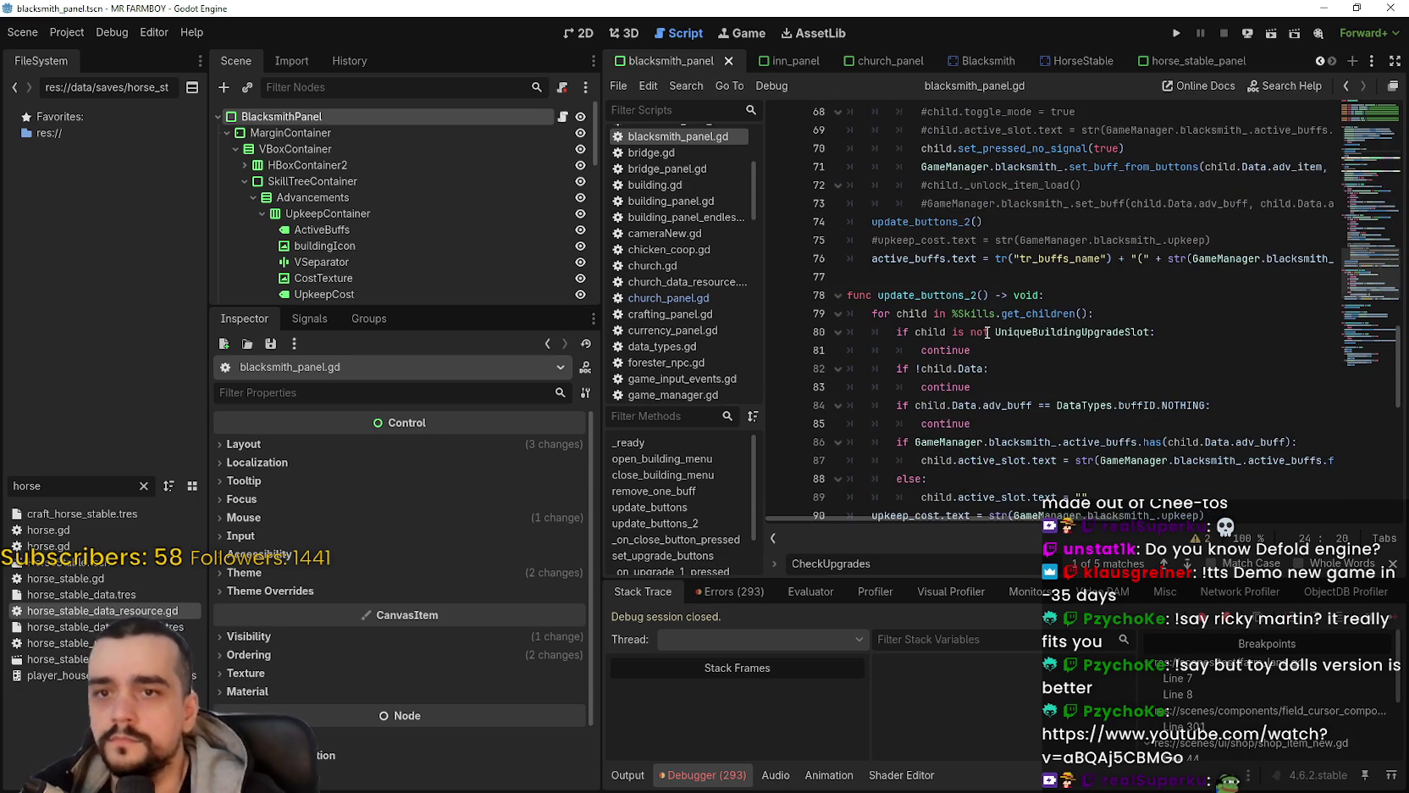
scroll(986, 331, down, 6)
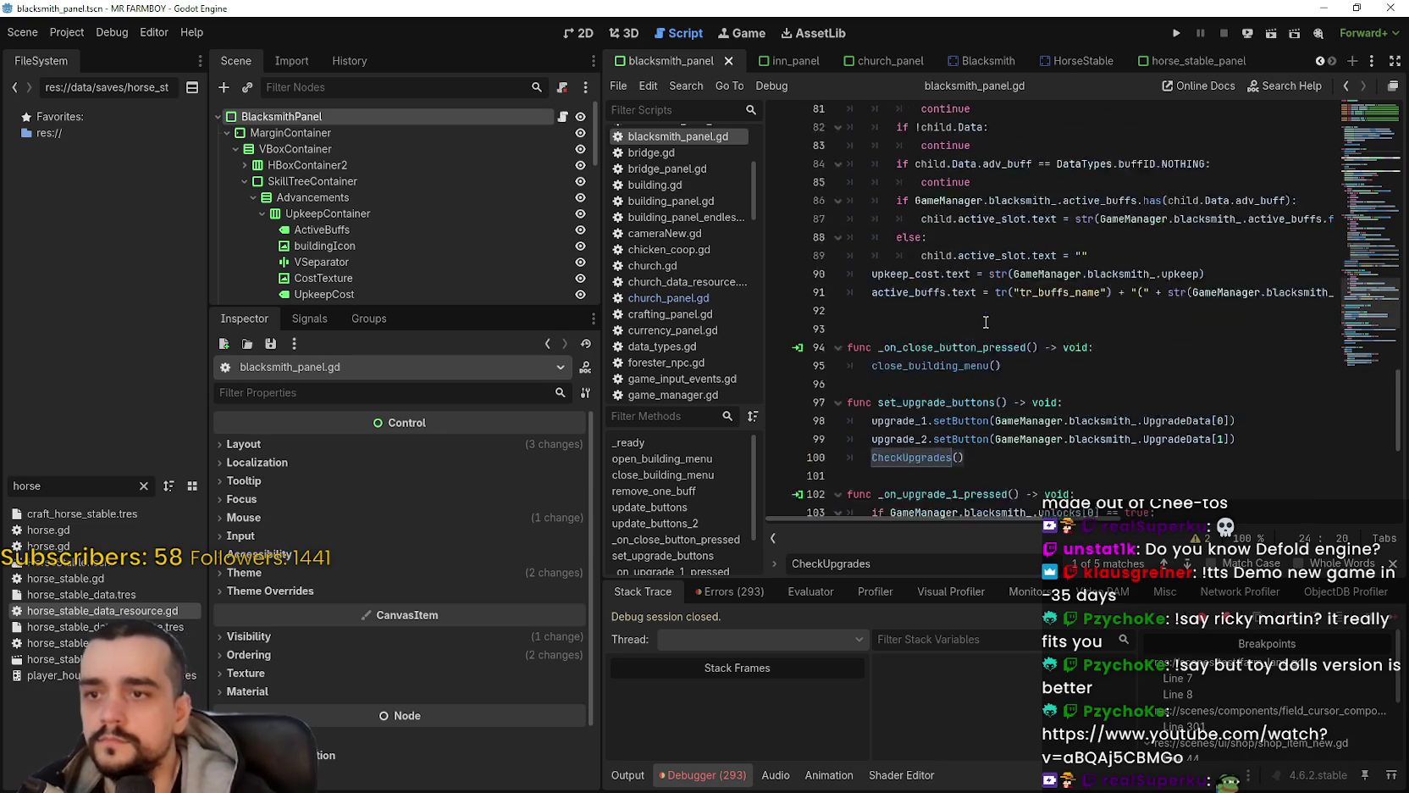
Step: Bring up horse_stable_panel.gd at its open_horse_stable_requst_menu function
click(1194, 60)
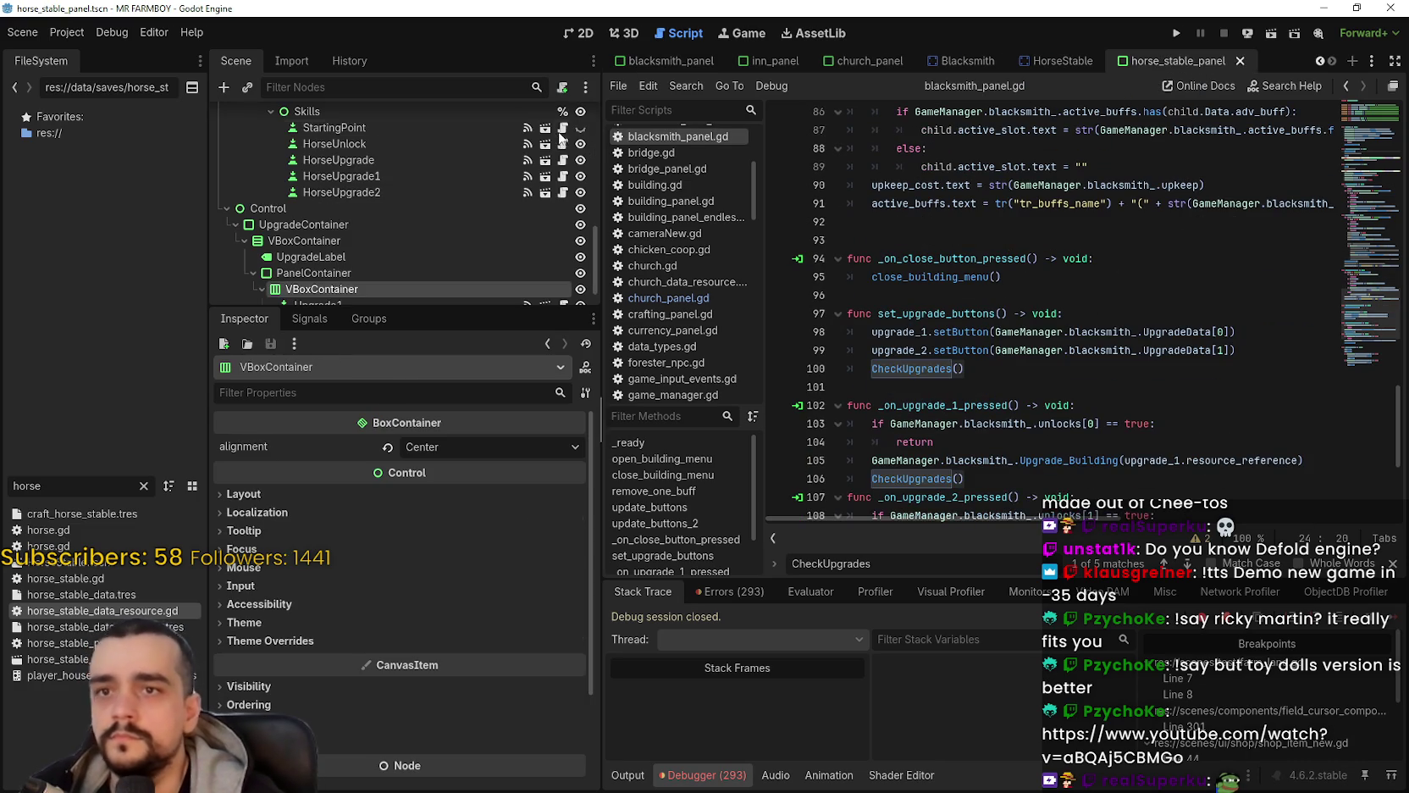
scroll(565, 144, up, 3)
scroll(566, 147, up, 5)
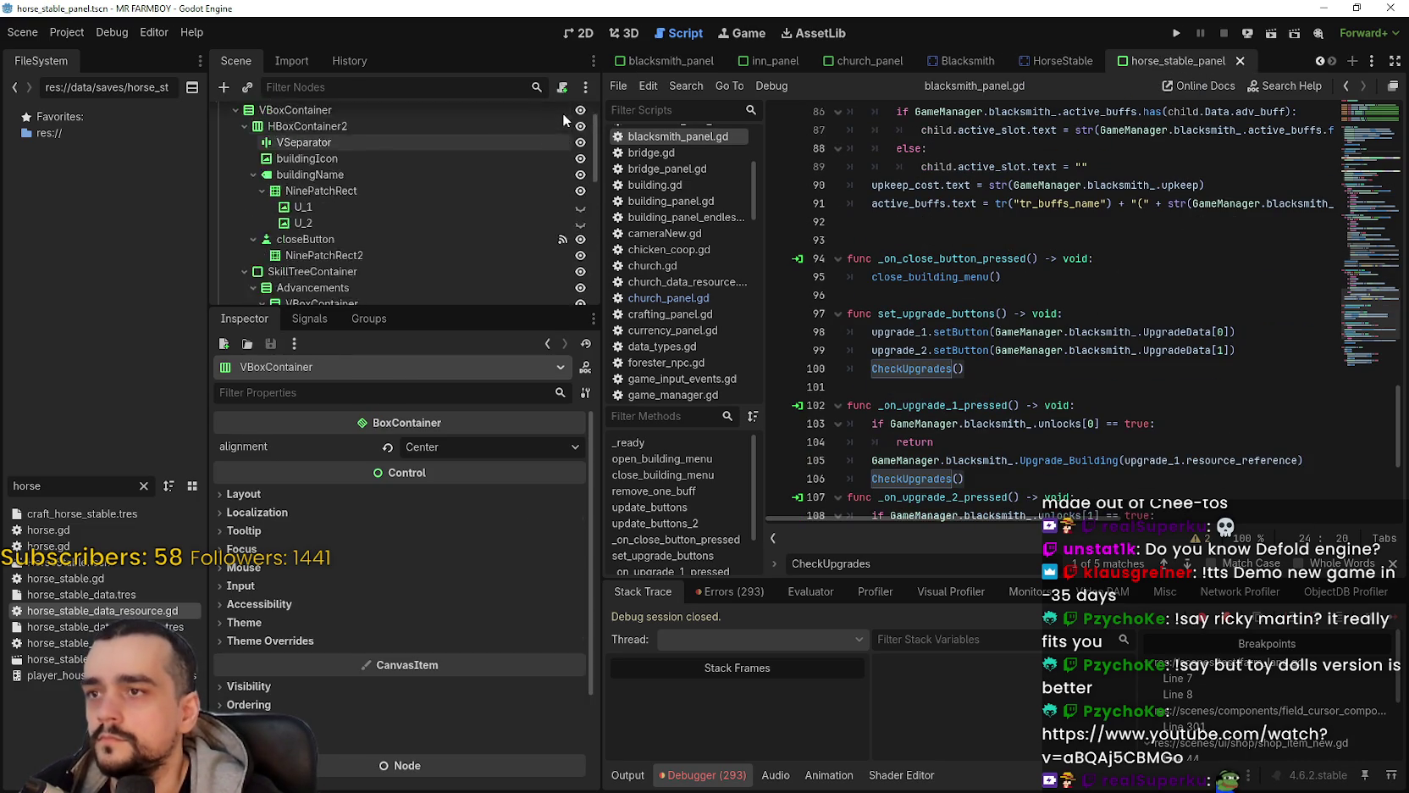
click(562, 104)
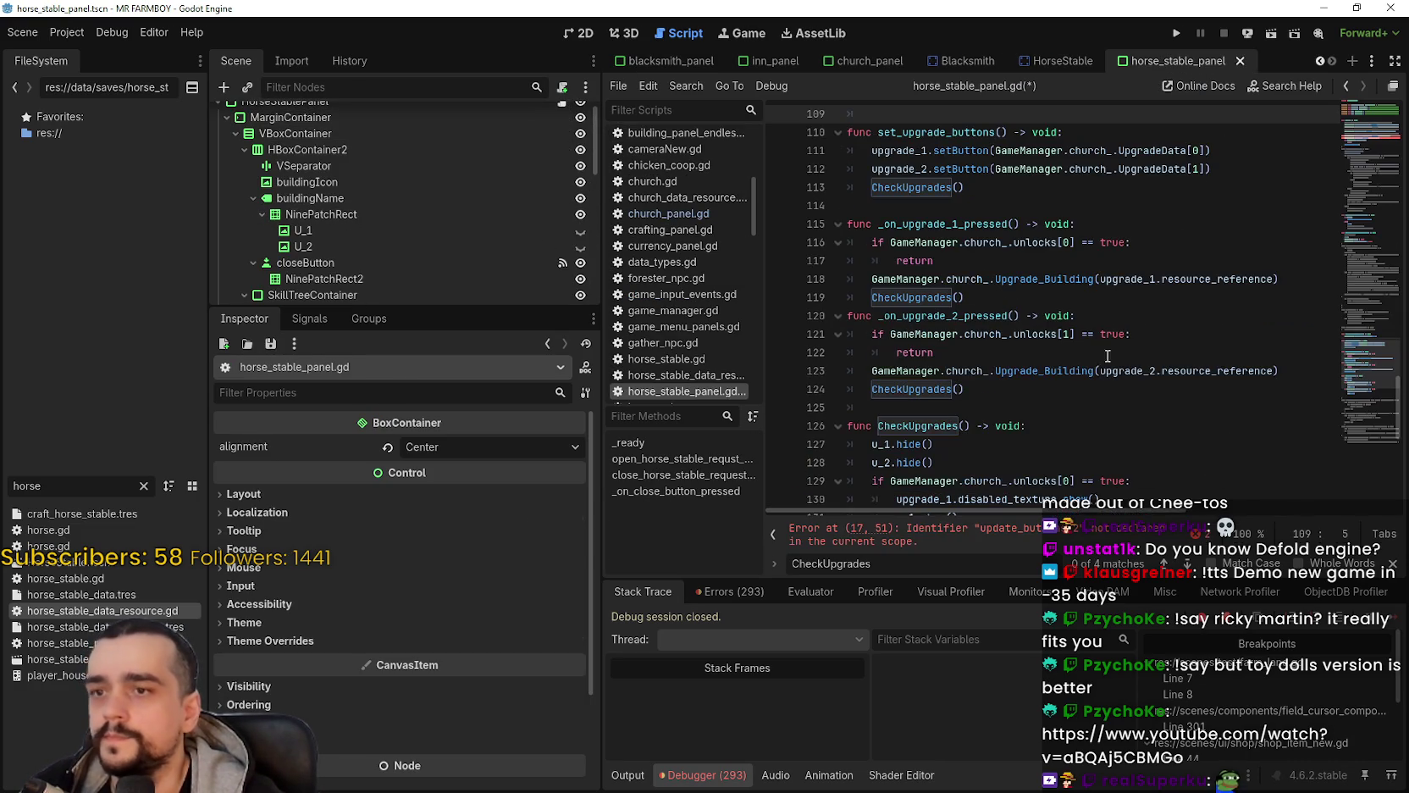
click(1372, 163)
scroll(914, 315, down, 8)
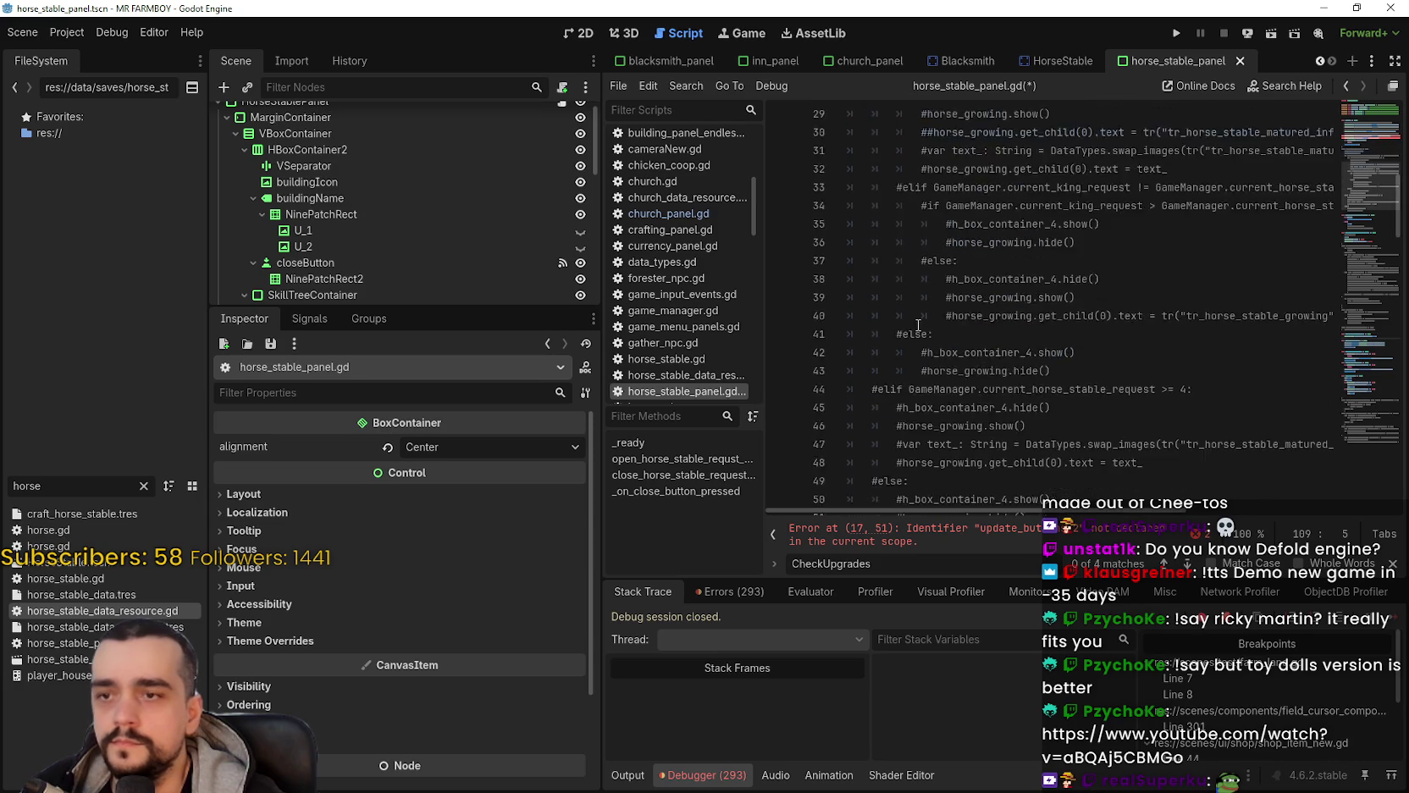
scroll(914, 315, down, 3)
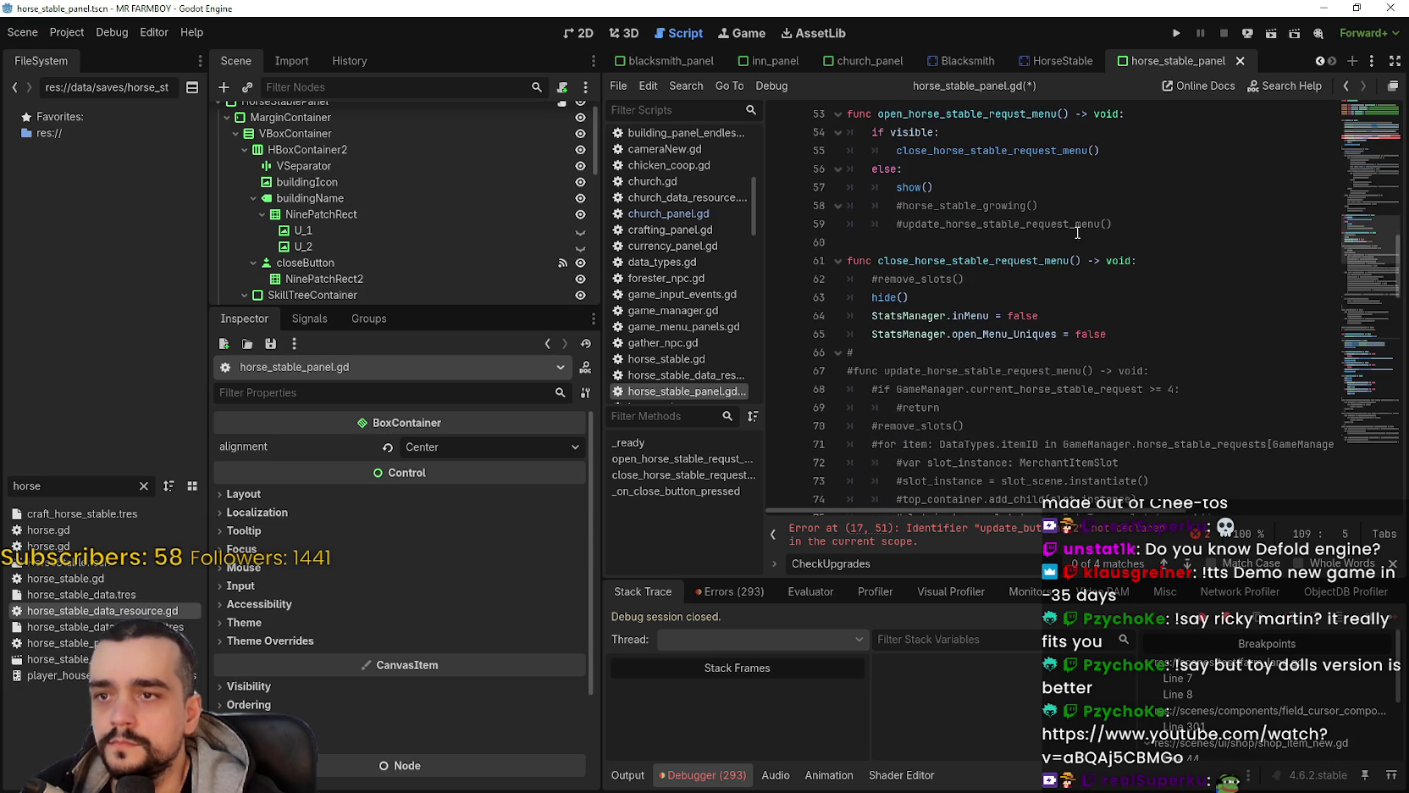
Step: Insert CheckUpgrades() after show() in the request menu and save the script
click(1067, 187)
key(Return)
key(ctrl+v)
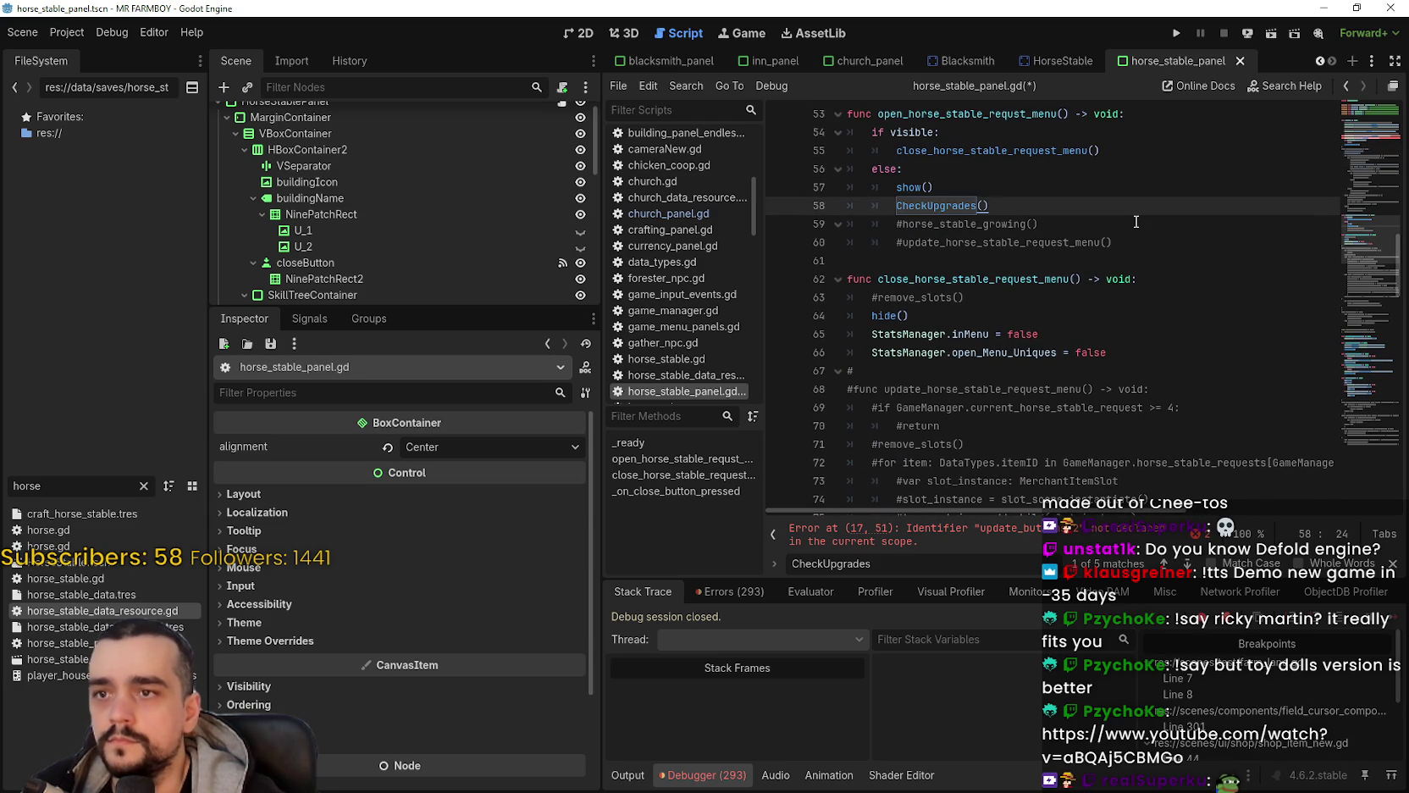
click(1057, 192)
key(ctrl+s)
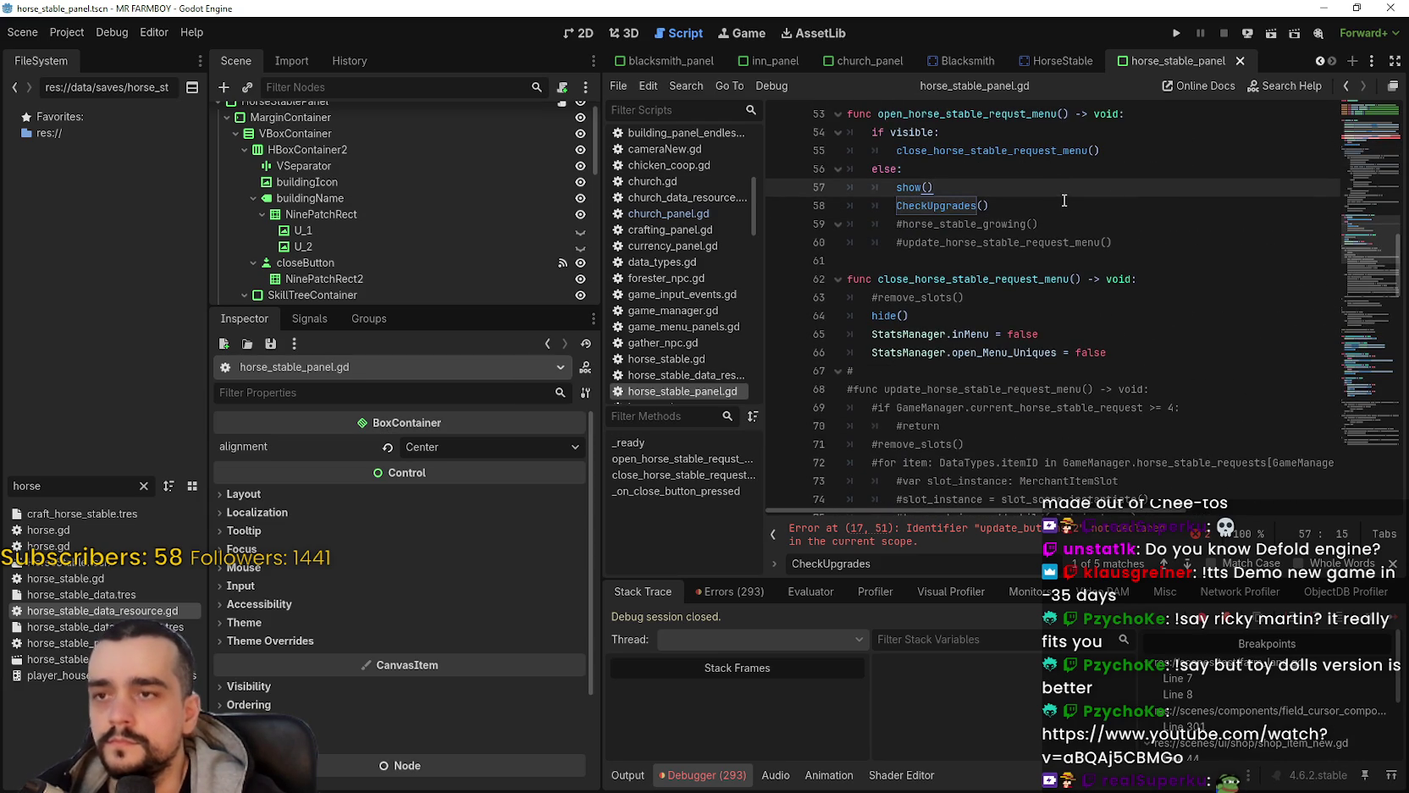
scroll(1066, 200, up, 2)
click(1068, 282)
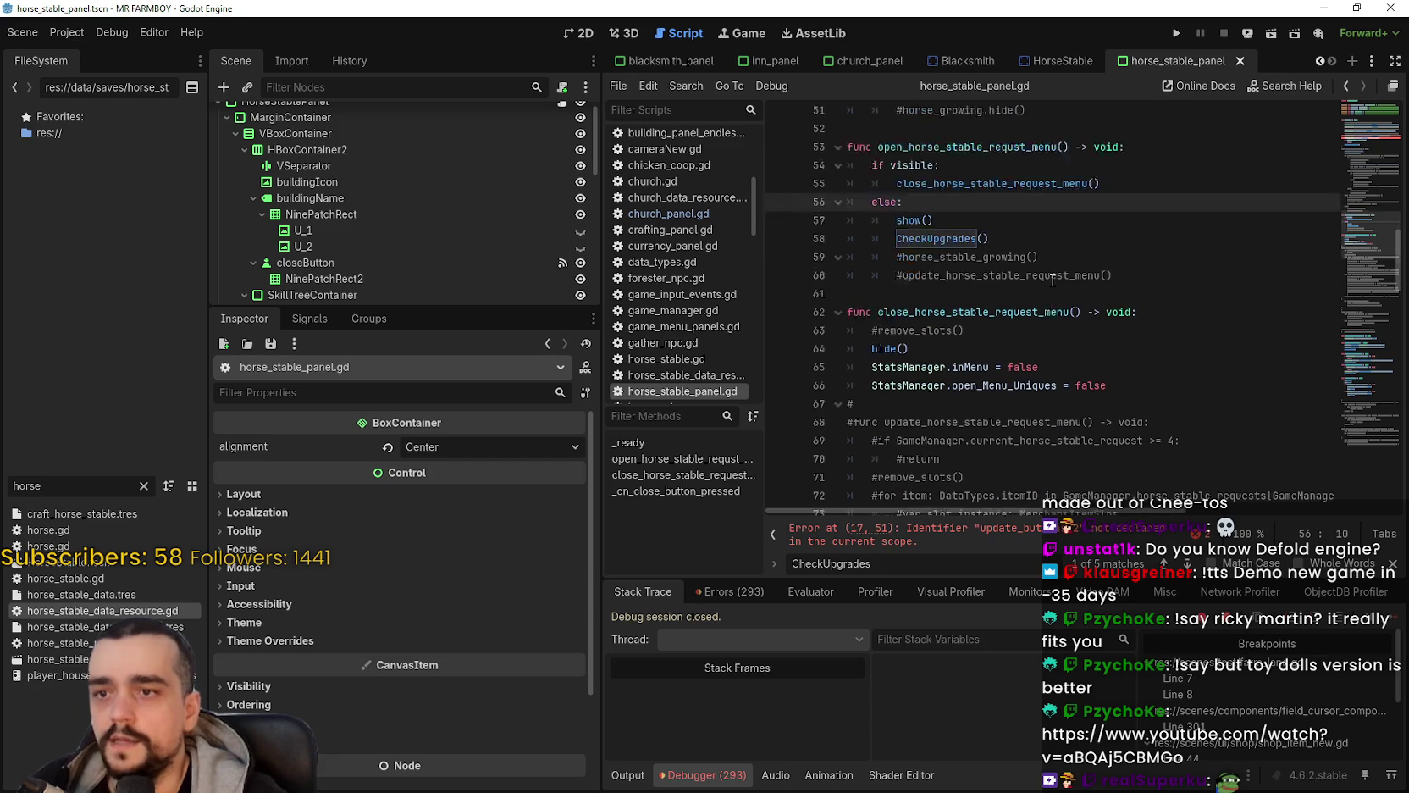
scroll(1068, 282, down, 2)
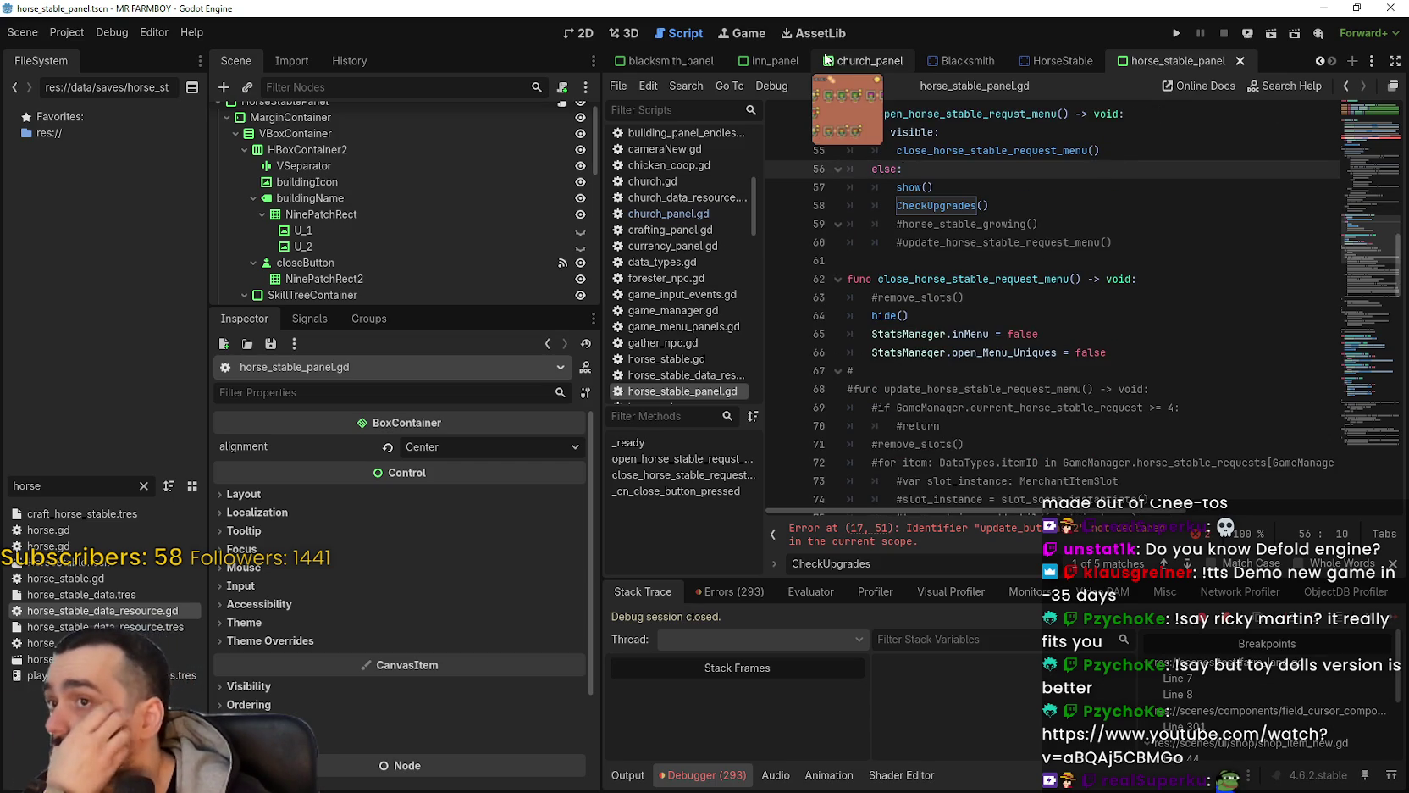
Step: Check that church_panel.gd's open_building_menu calls CheckUpgrades() before show(), then return to horse_stable_panel
click(864, 61)
click(562, 116)
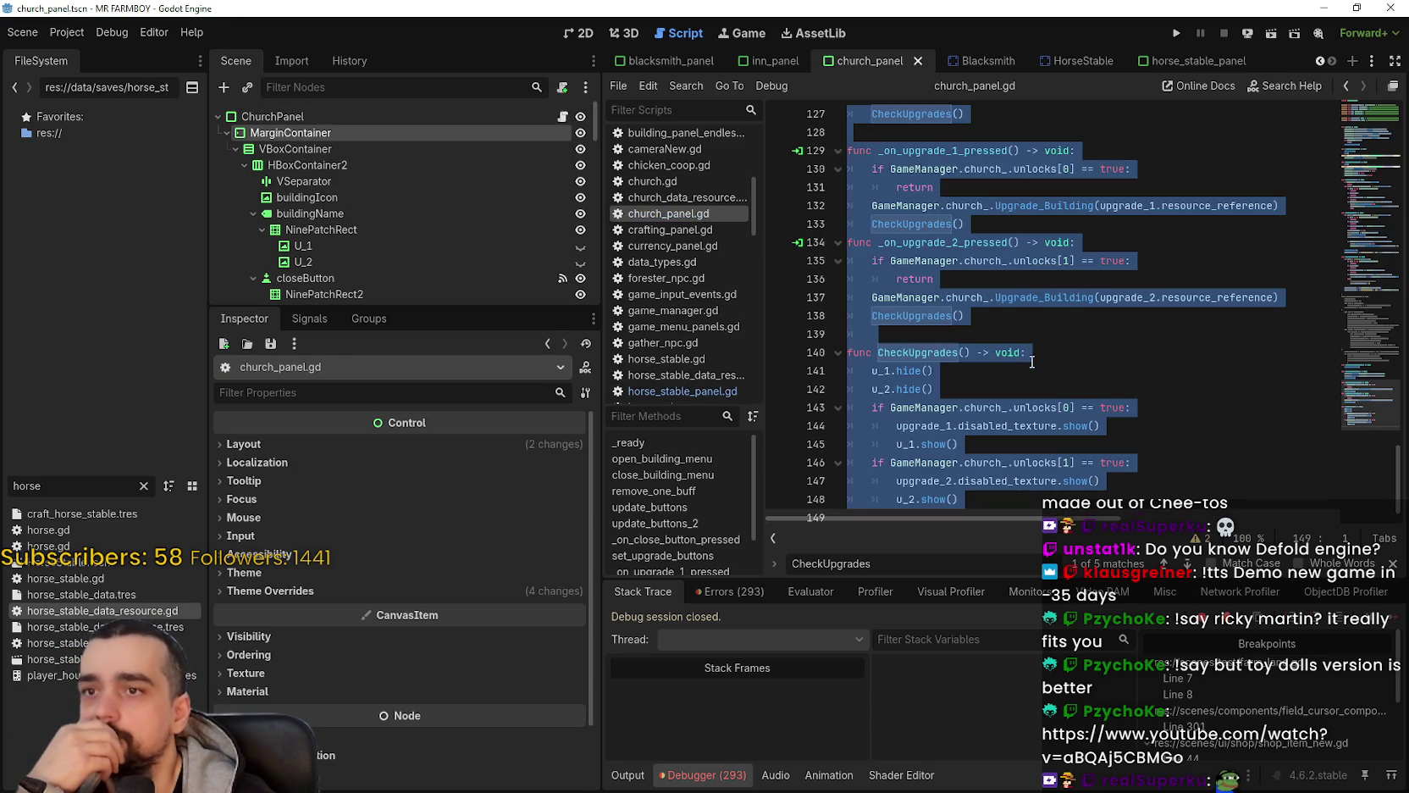
scroll(1040, 343, up, 5)
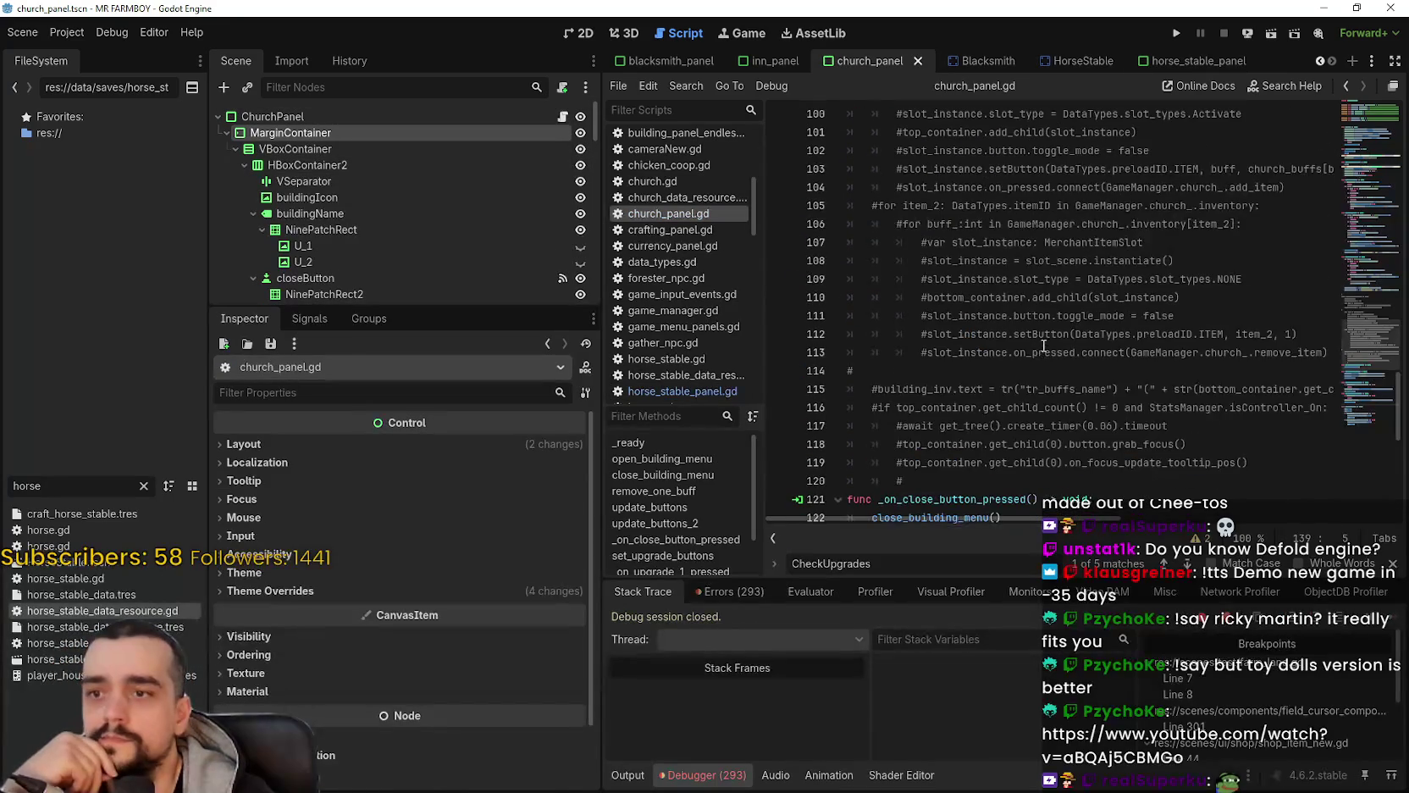
click(1362, 198)
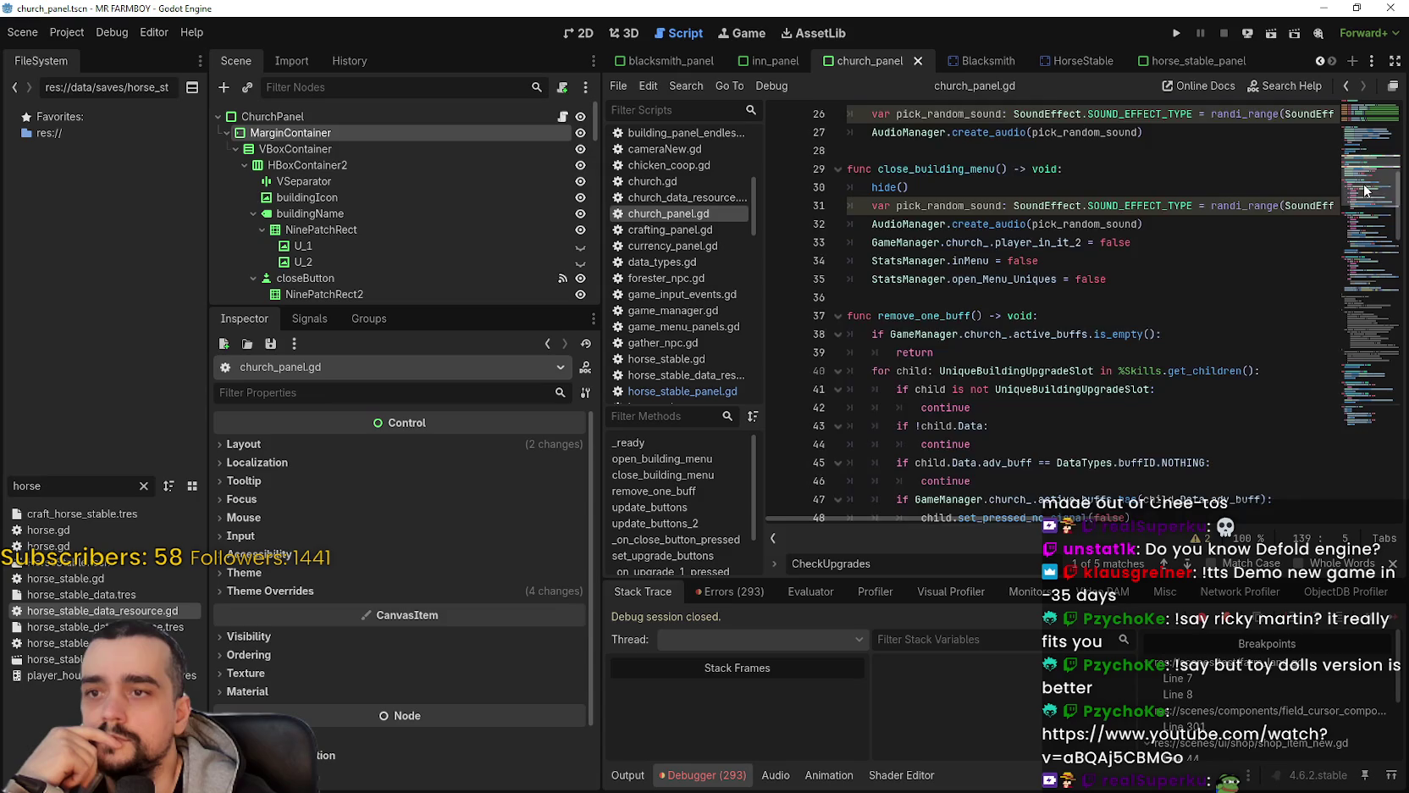
click(1363, 171)
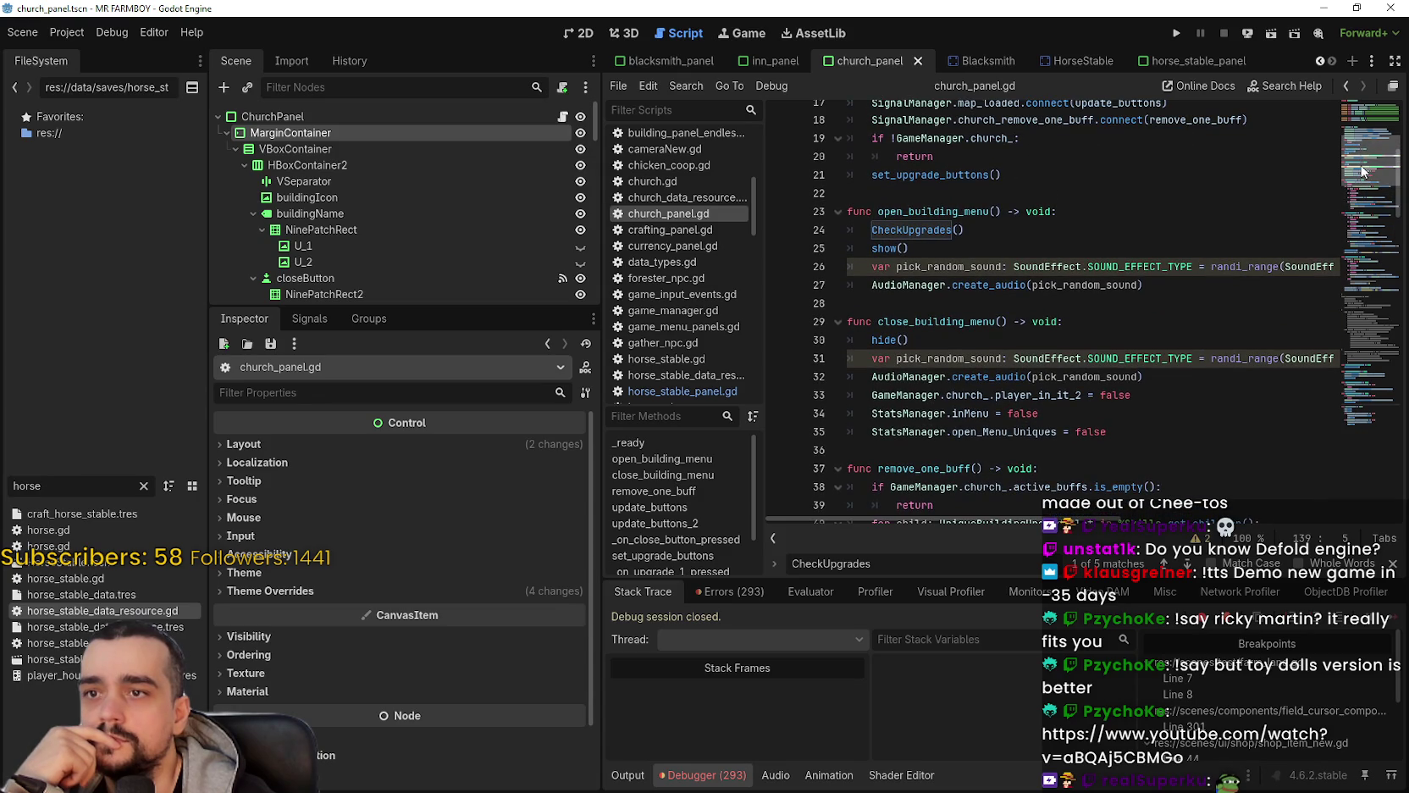
mouse_move(1362, 171)
mouse_down()
mouse_move(1352, 215)
mouse_move(1352, 157)
mouse_move(1347, 170)
mouse_up()
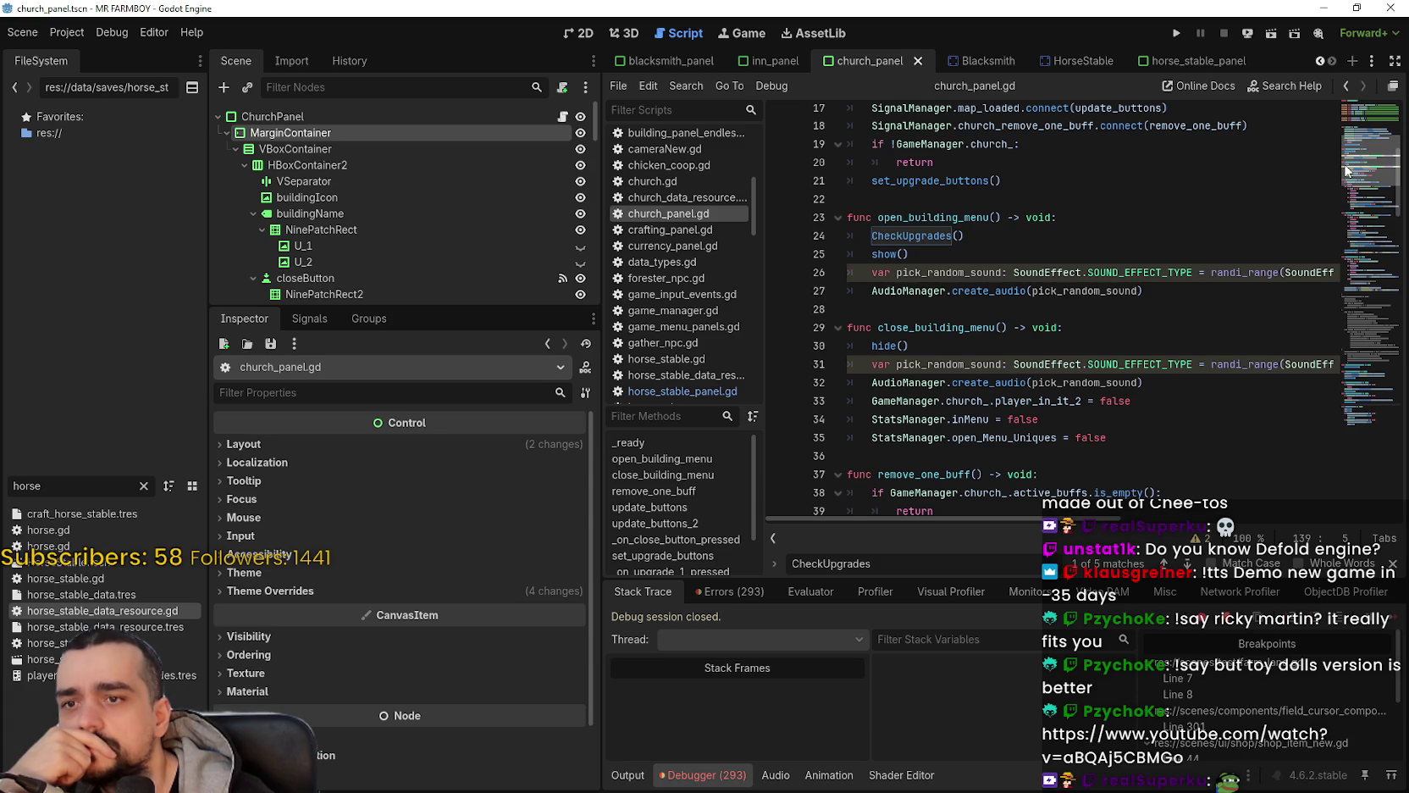
mouse_move(1347, 170)
mouse_down()
mouse_move(1341, 196)
mouse_move(1340, 169)
mouse_up()
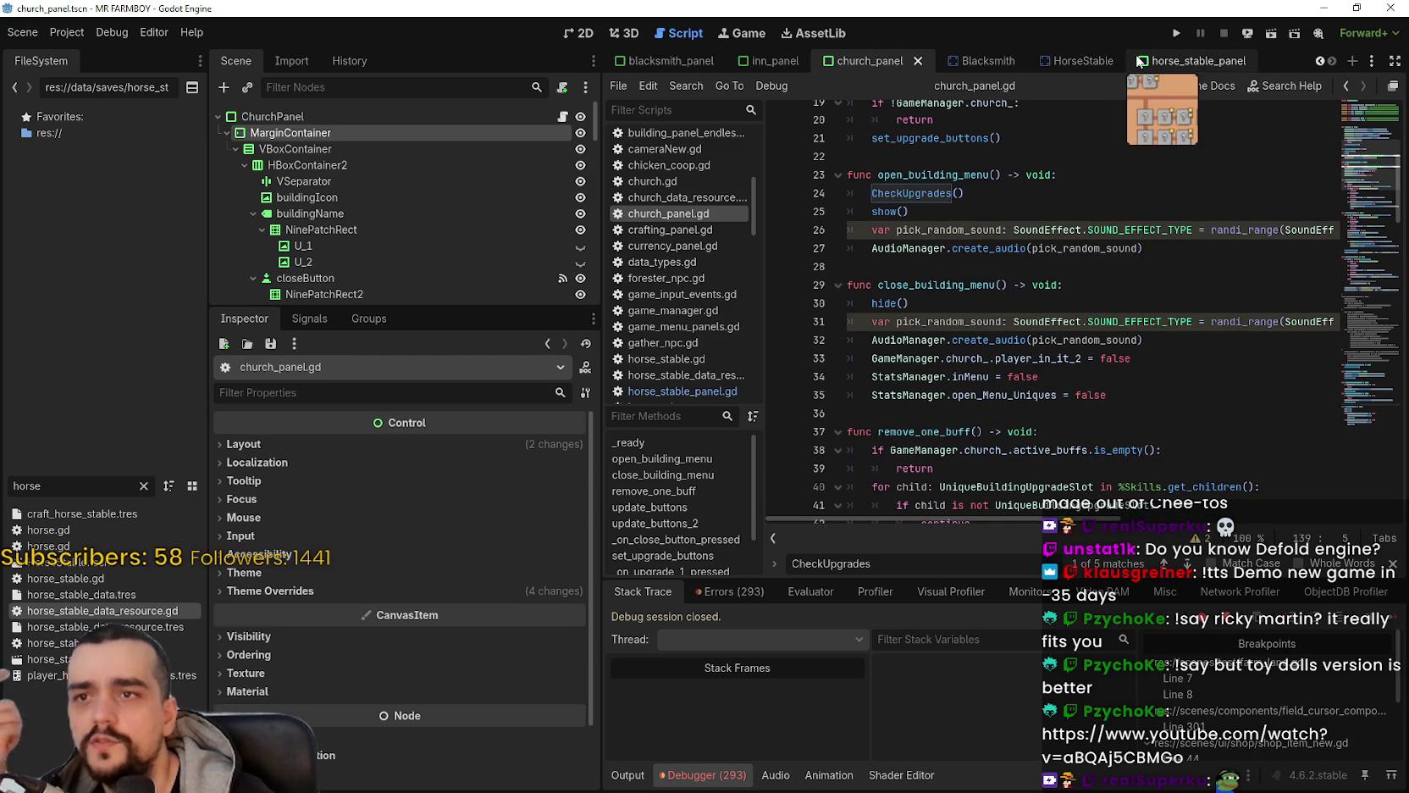
click(1194, 61)
scroll(596, 220, up, 2)
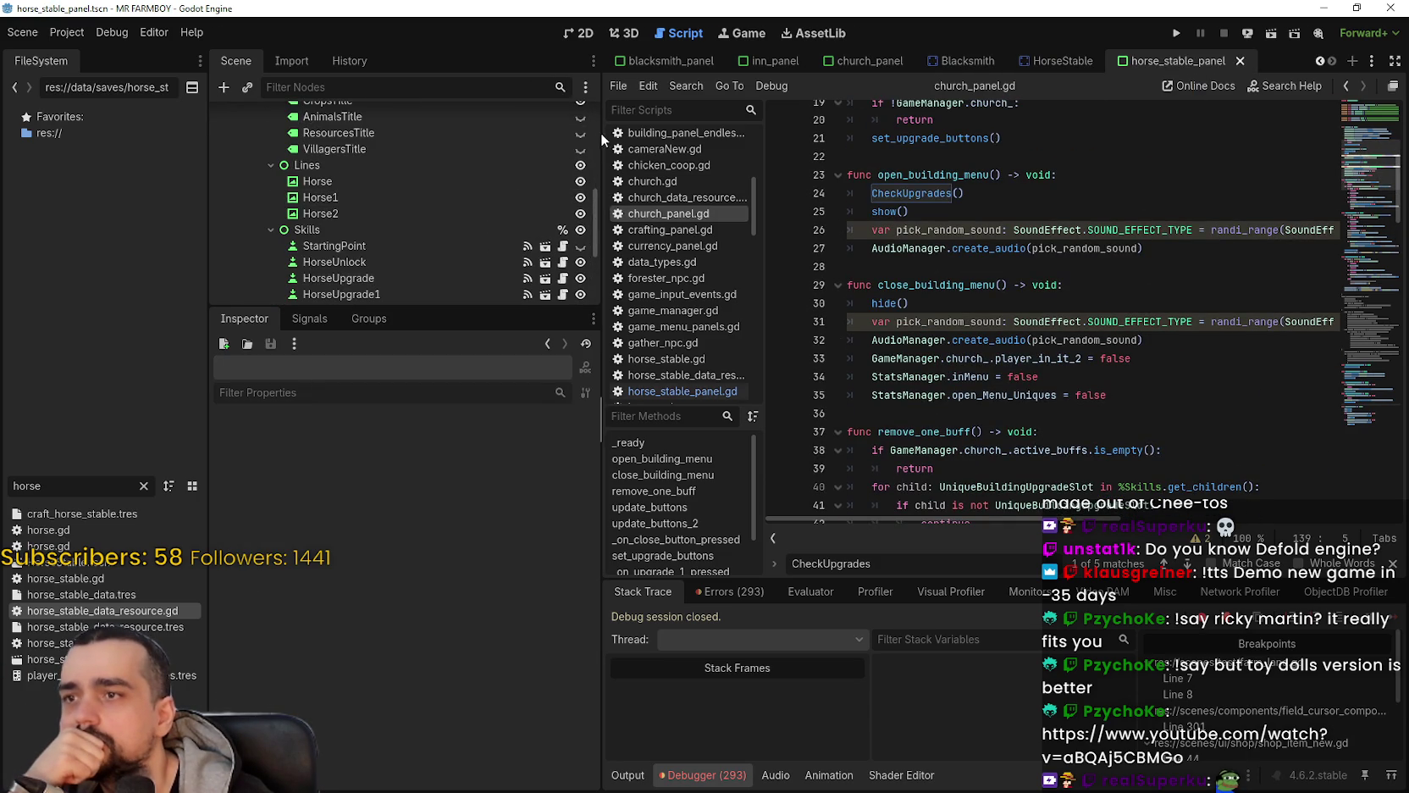
Step: Open horse_stable_panel.gd and locate close_horse_stable_request_menu near line 60
scroll(600, 132, up, 3)
click(563, 117)
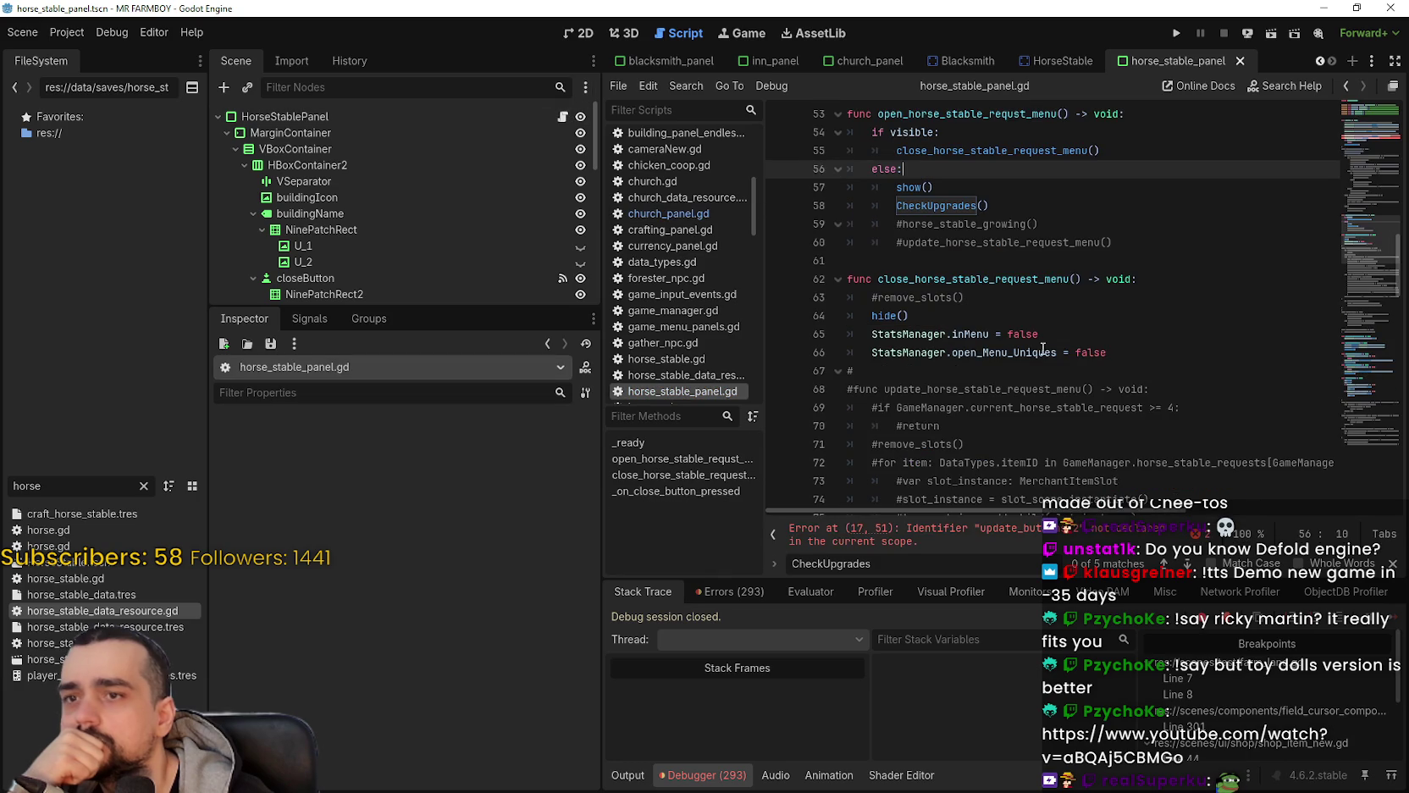
click(1044, 278)
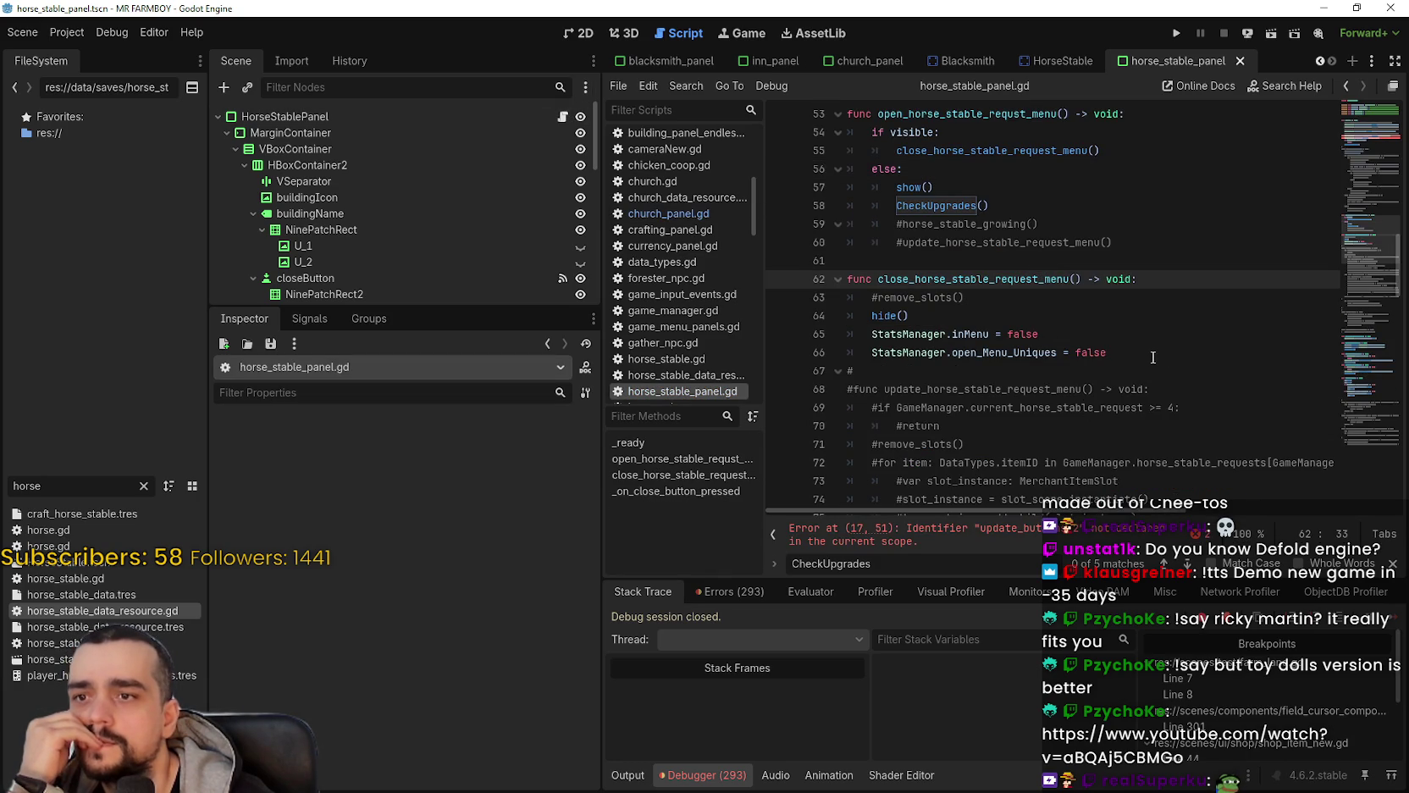
scroll(1137, 342, up, 1)
double_click(1019, 345)
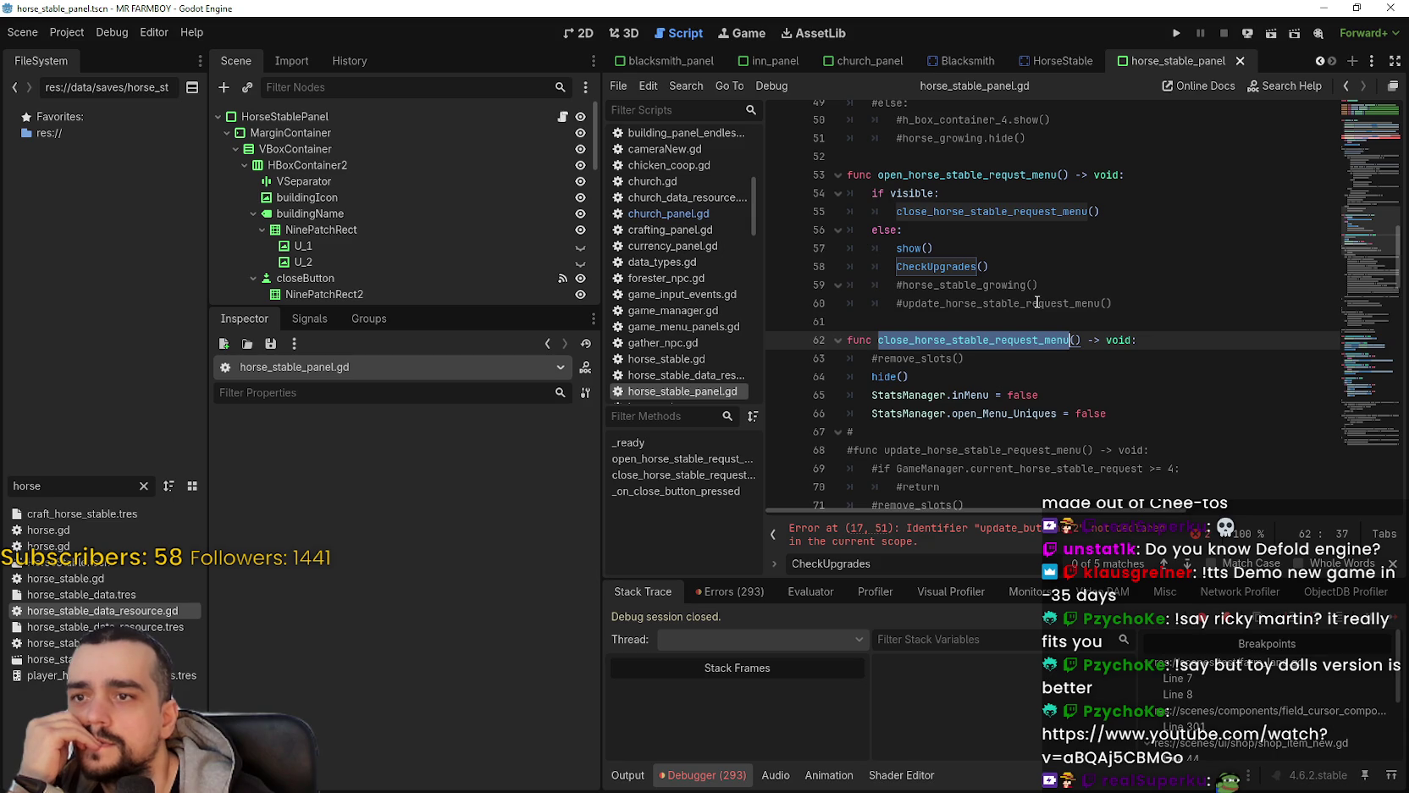
click(1115, 304)
scroll(1097, 312, down, 3)
scroll(1097, 313, up, 3)
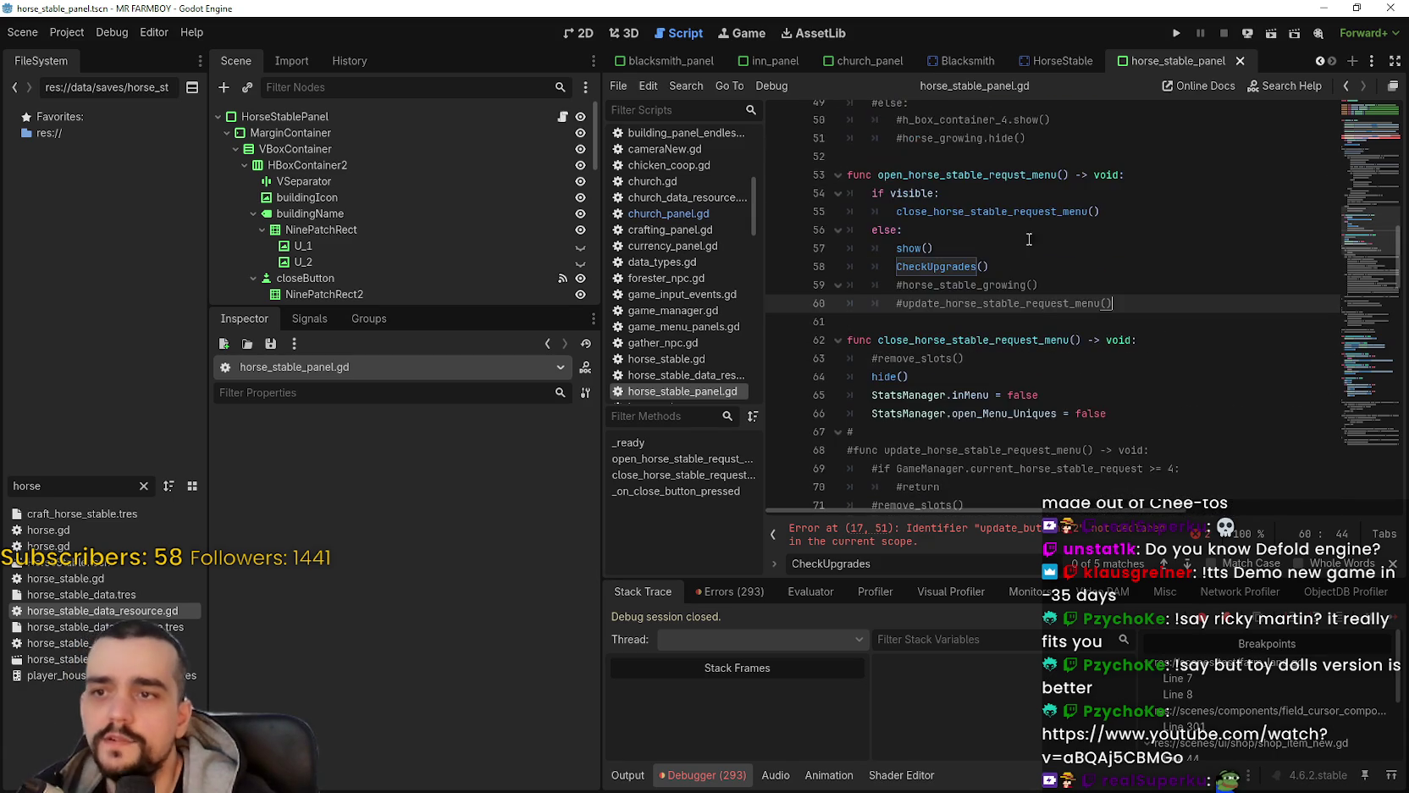
Step: Copy lines 23–35 of church_panel.gd, then return to horse_stable_panel.gd at the end of line 66
click(847, 64)
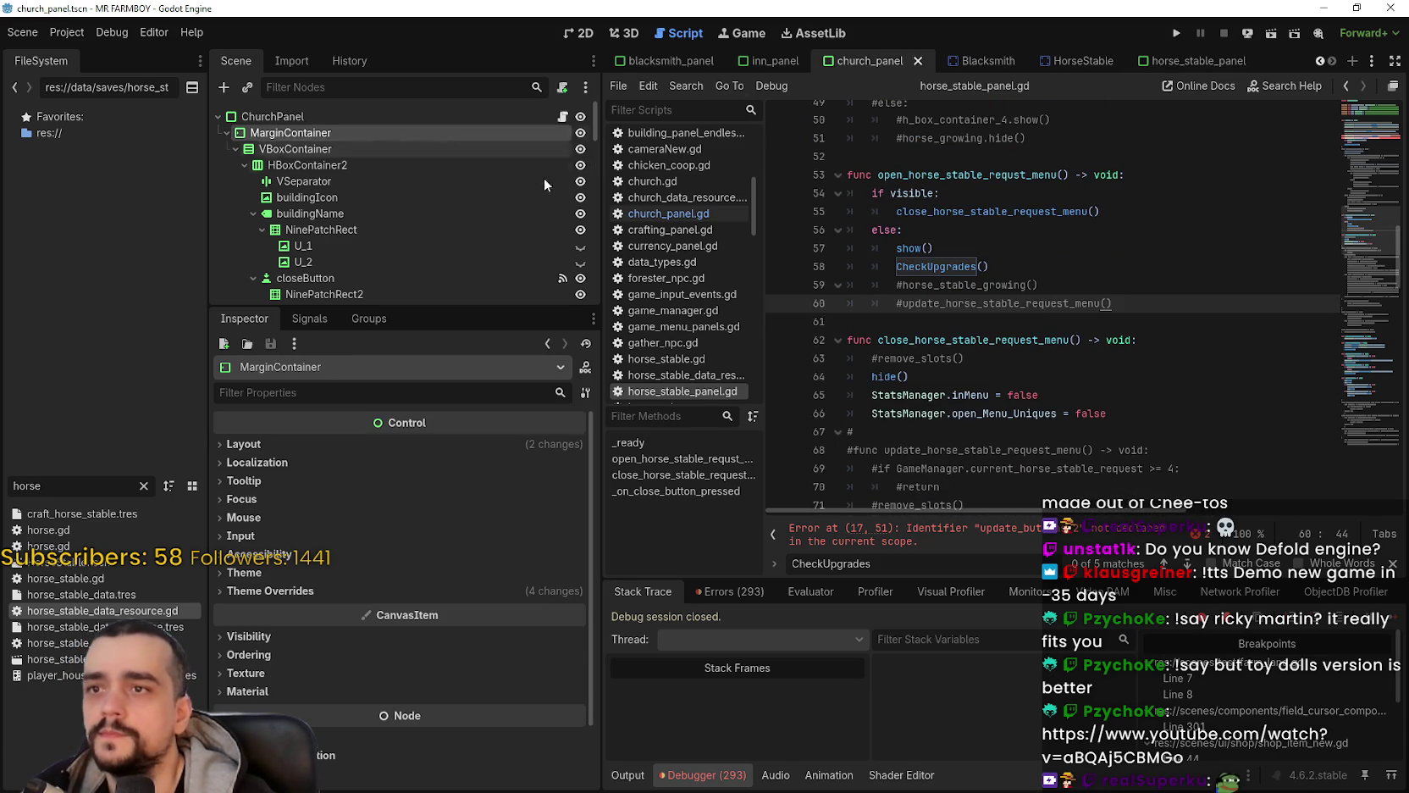
click(562, 116)
mouse_move(1173, 403)
mouse_down()
mouse_move(1042, 330)
mouse_move(845, 300)
mouse_up()
key(ctrl+c)
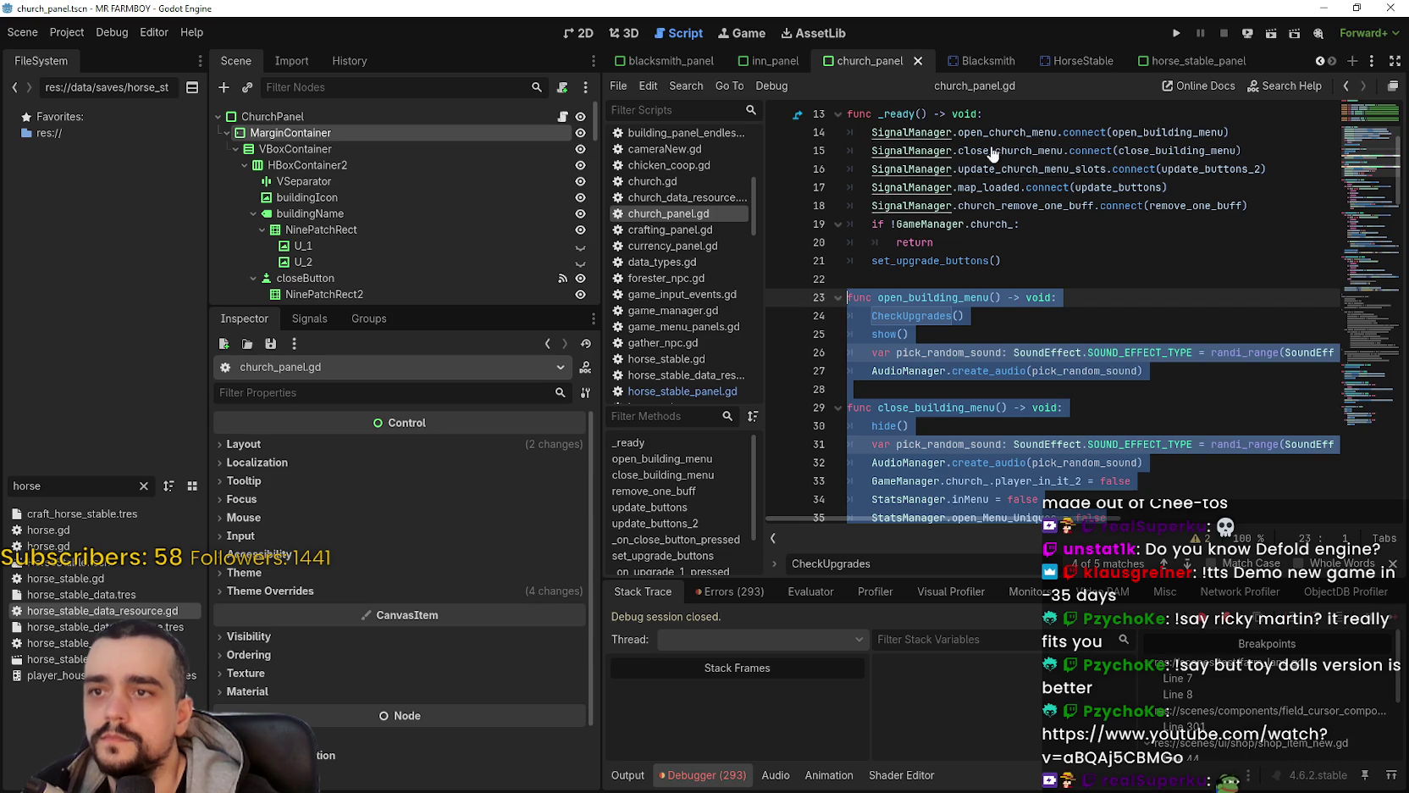
click(1177, 61)
click(562, 116)
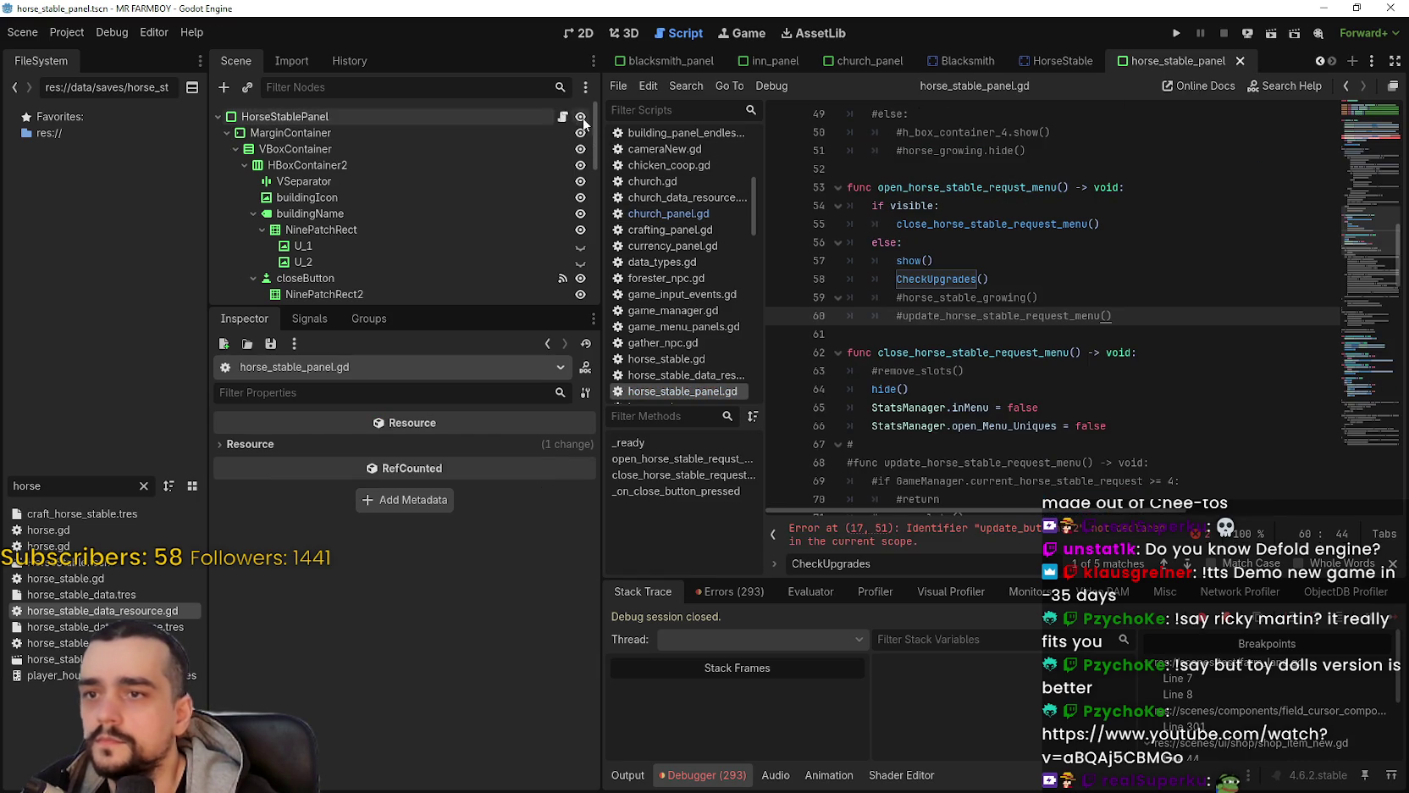
click(937, 338)
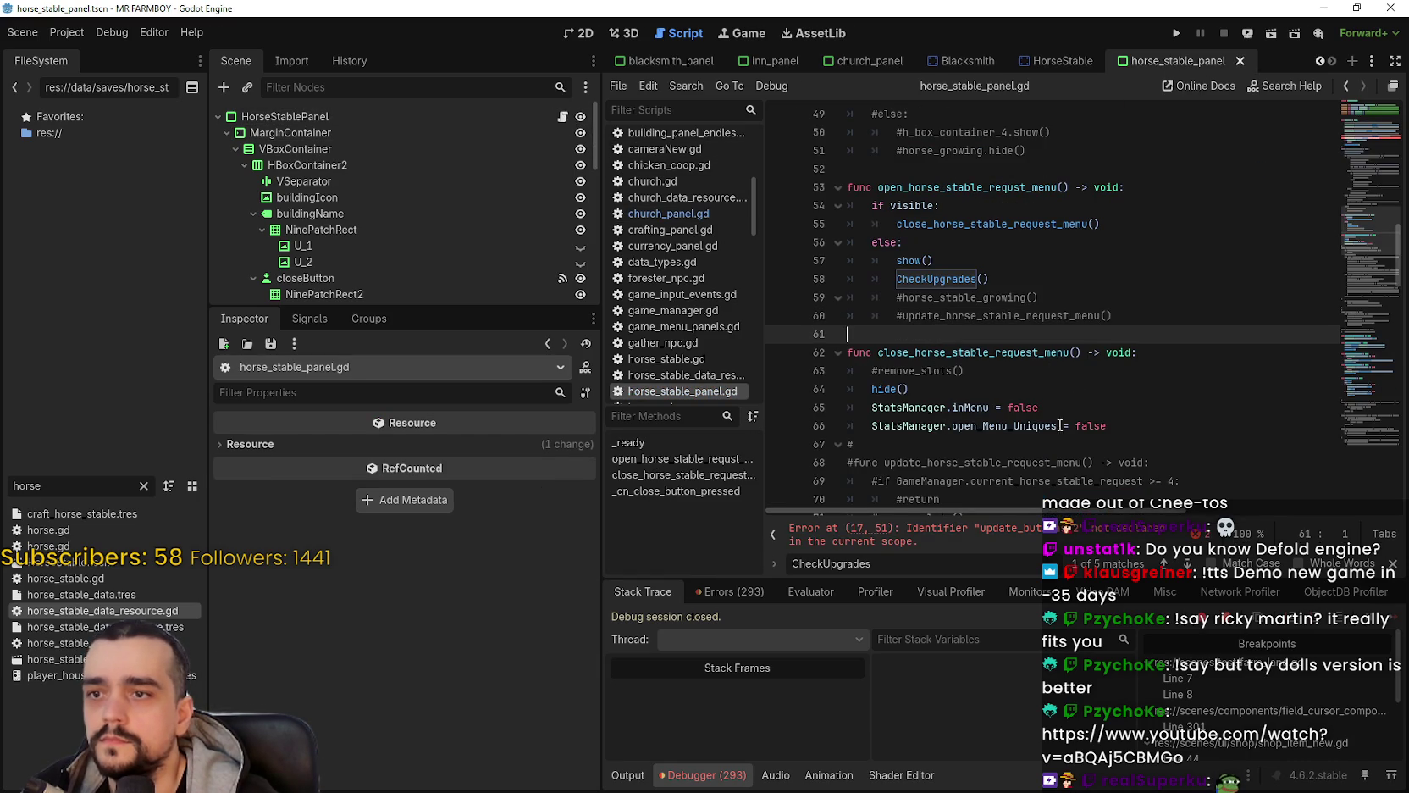
click(1156, 428)
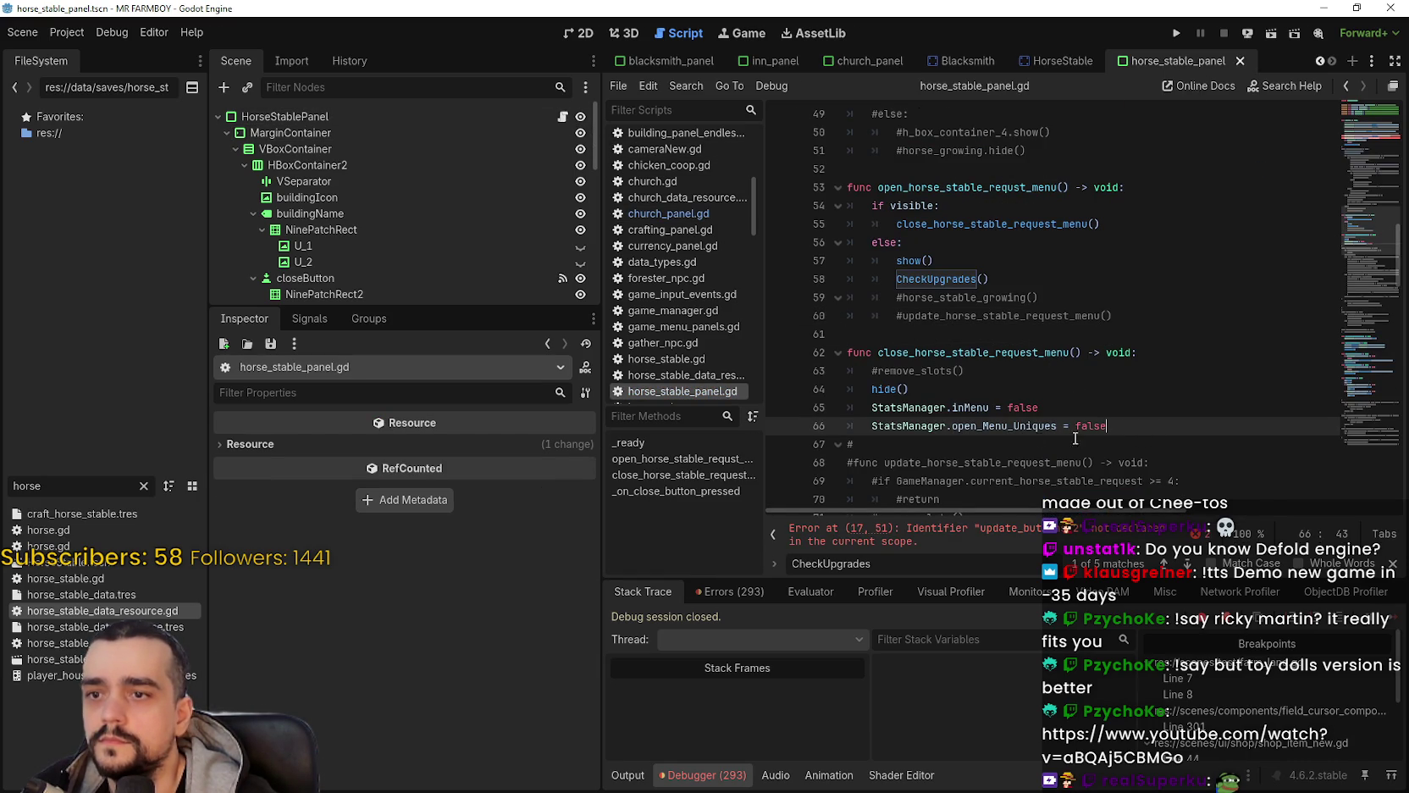
Step: Paste the church open_building_menu and close_building_menu functions after line 66
key(Return)
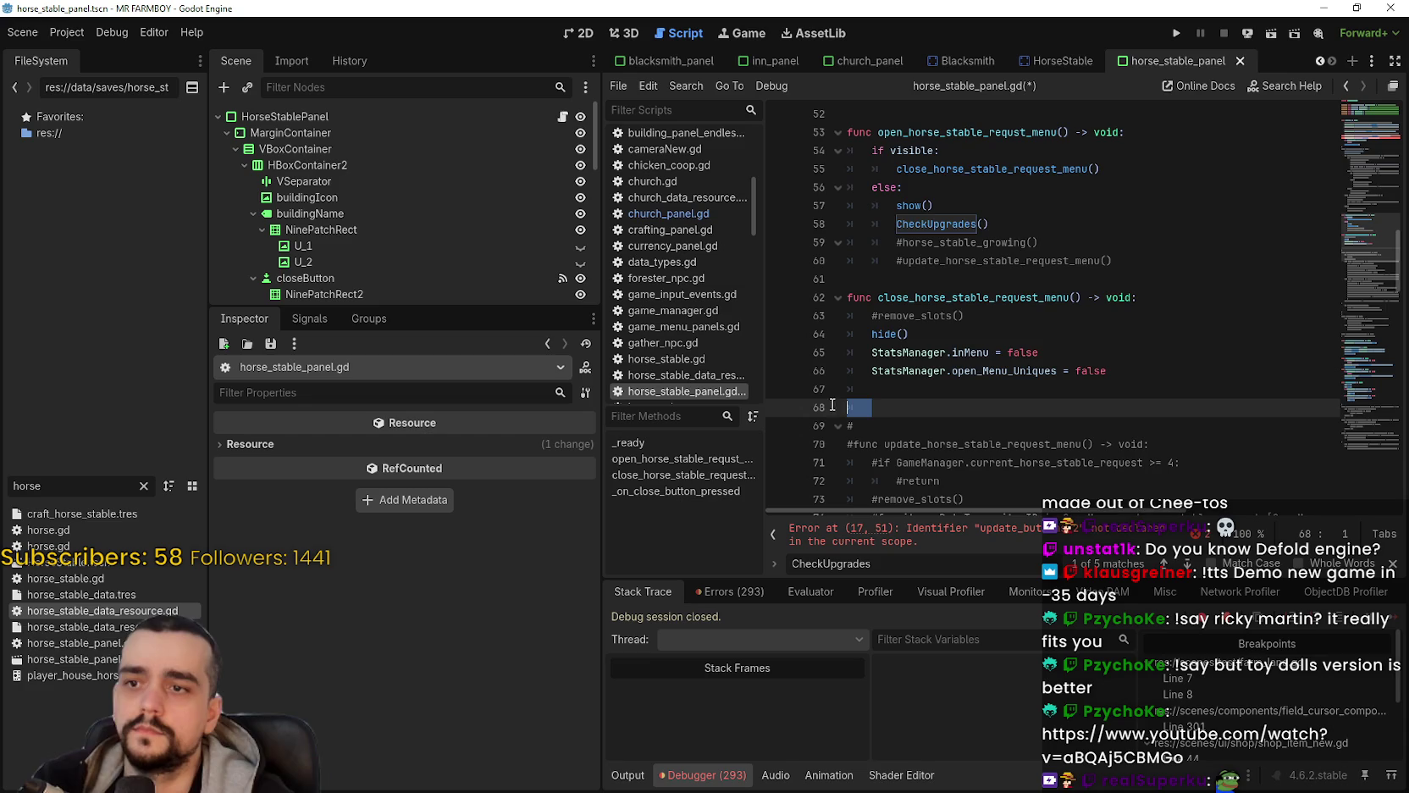
key(ctrl+v)
scroll(972, 339, up, 2)
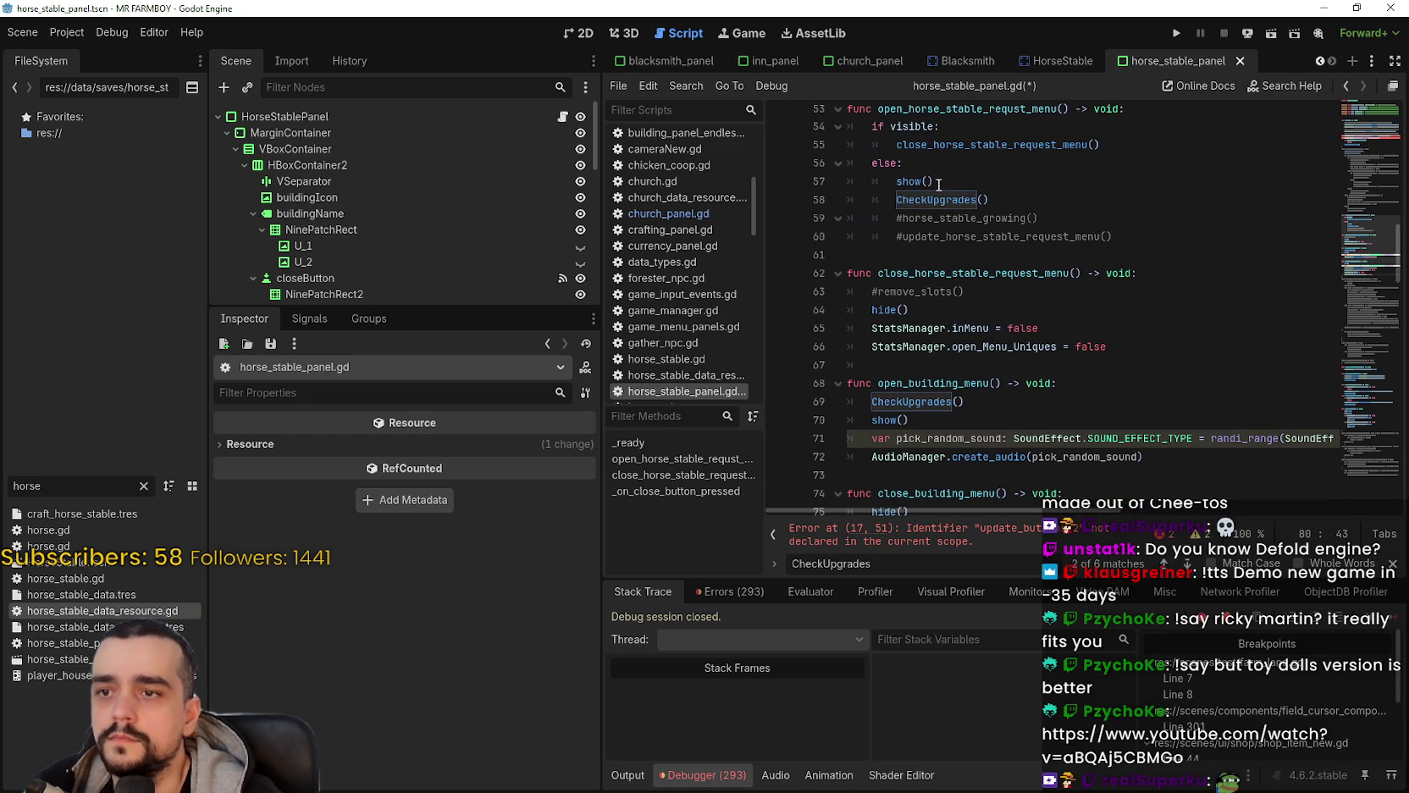
Step: Remove the if visible/else branch and commented lines, moving CheckUpgrades() above show()
drag(925, 156, 799, 131)
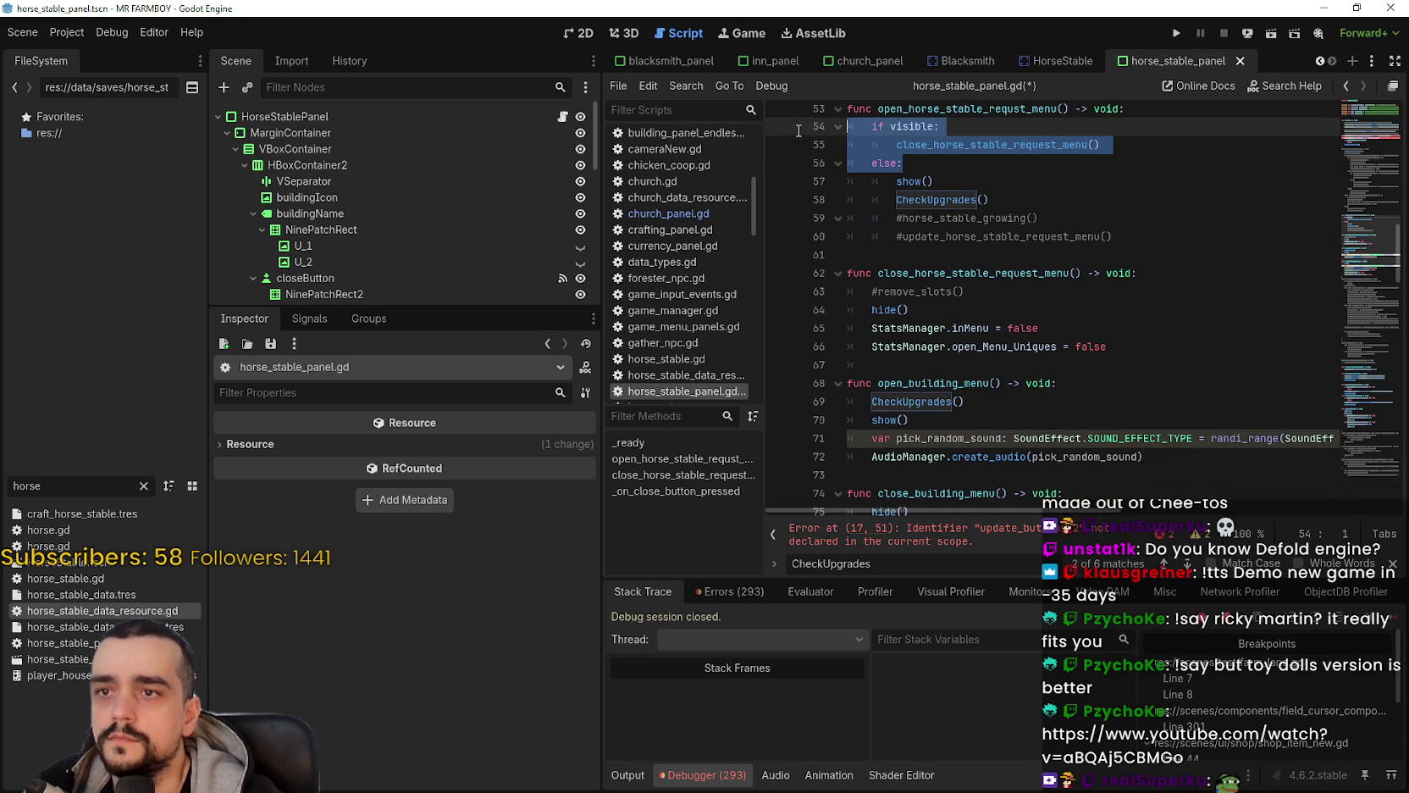
key(Delete)
key(Delete)
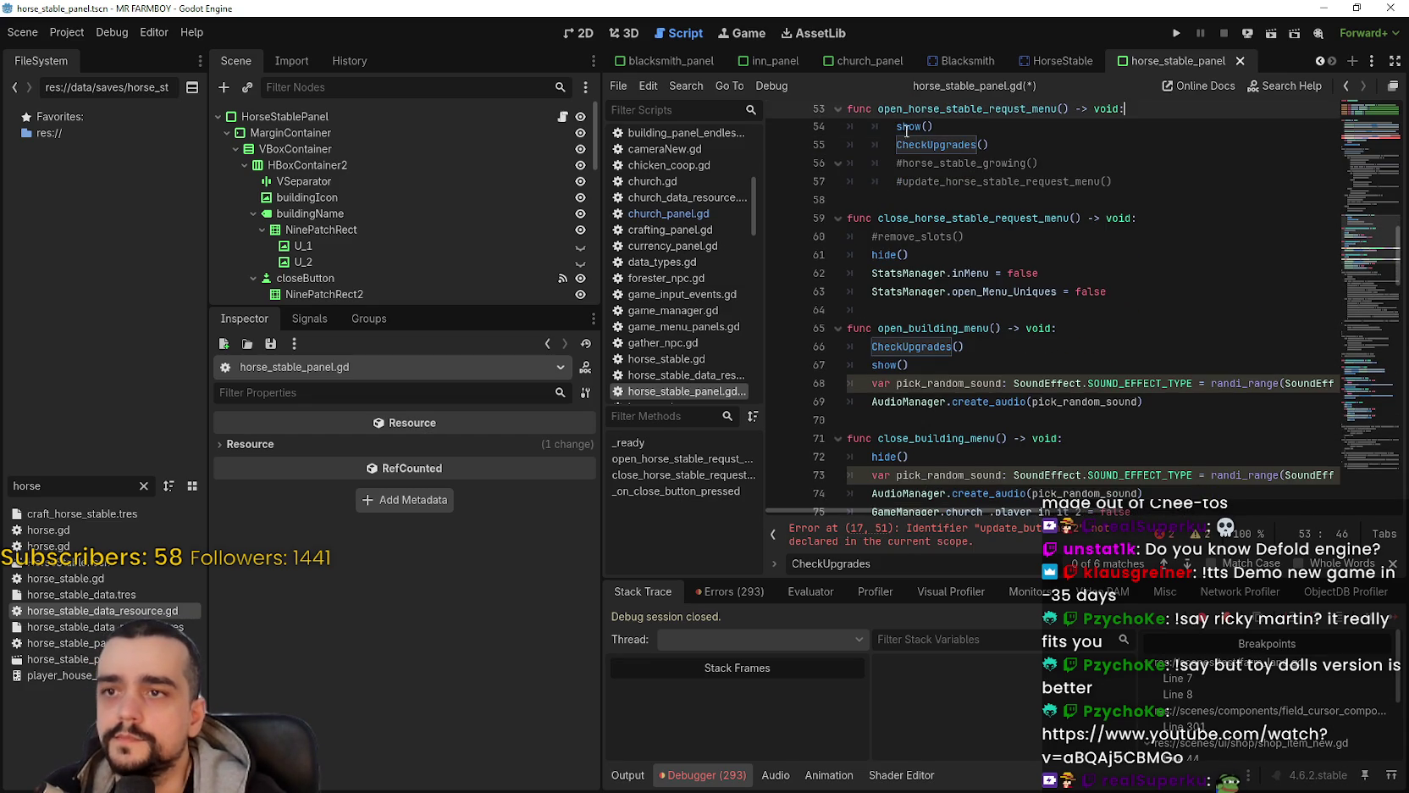
key(Delete)
key(Down)
key(BackSpace)
key(End)
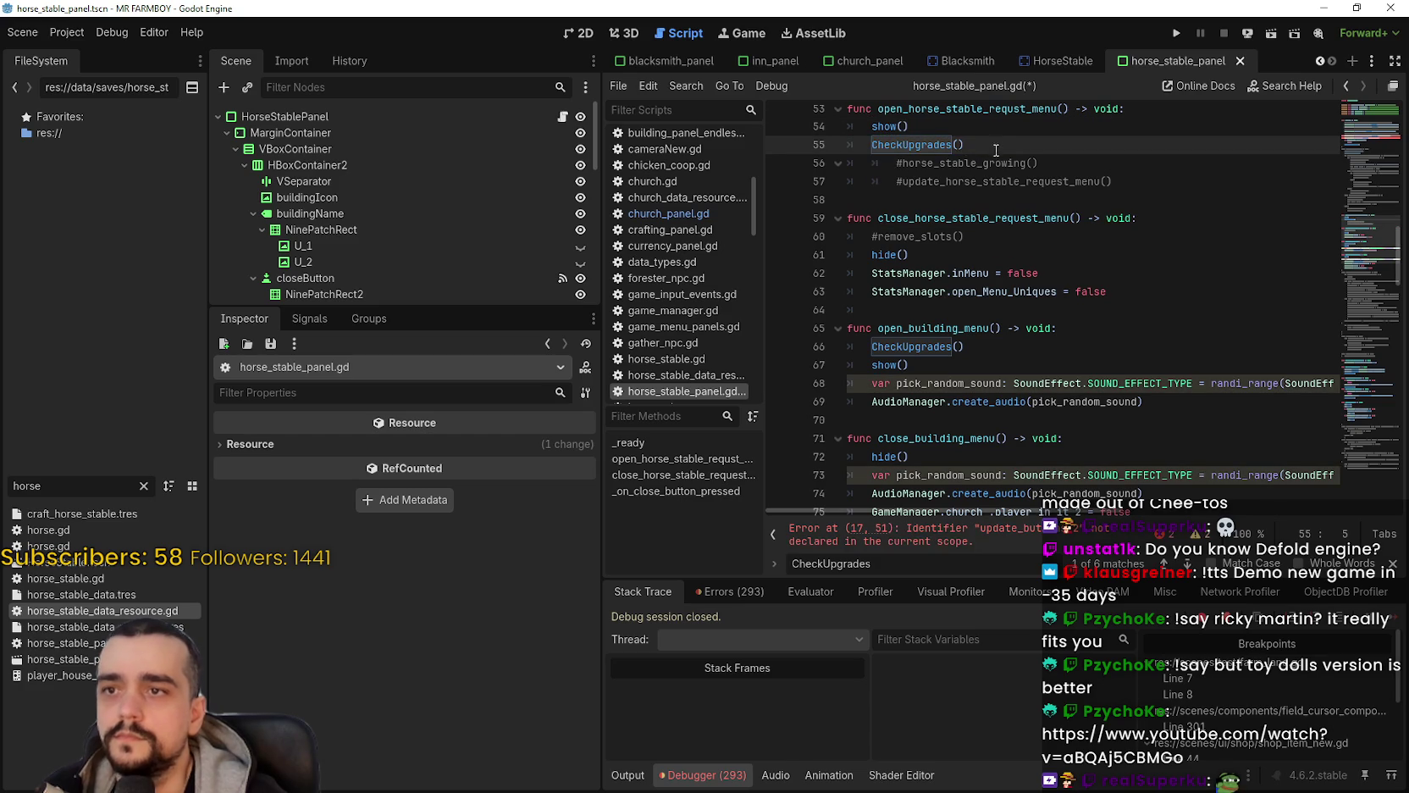
key(shift+Left)
key(shift+Left)
key(shift+Left)
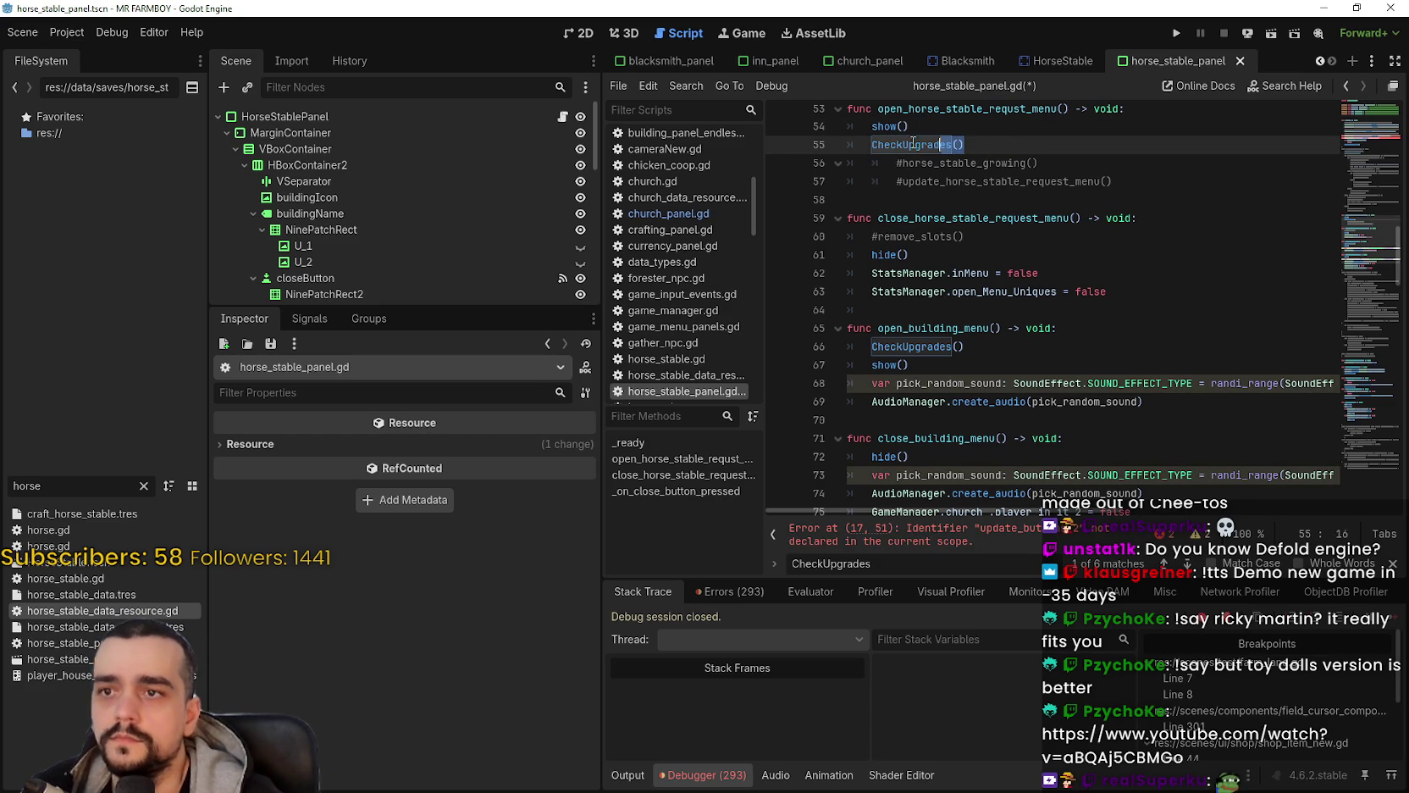
key(ctrl+x)
key(alt+Up)
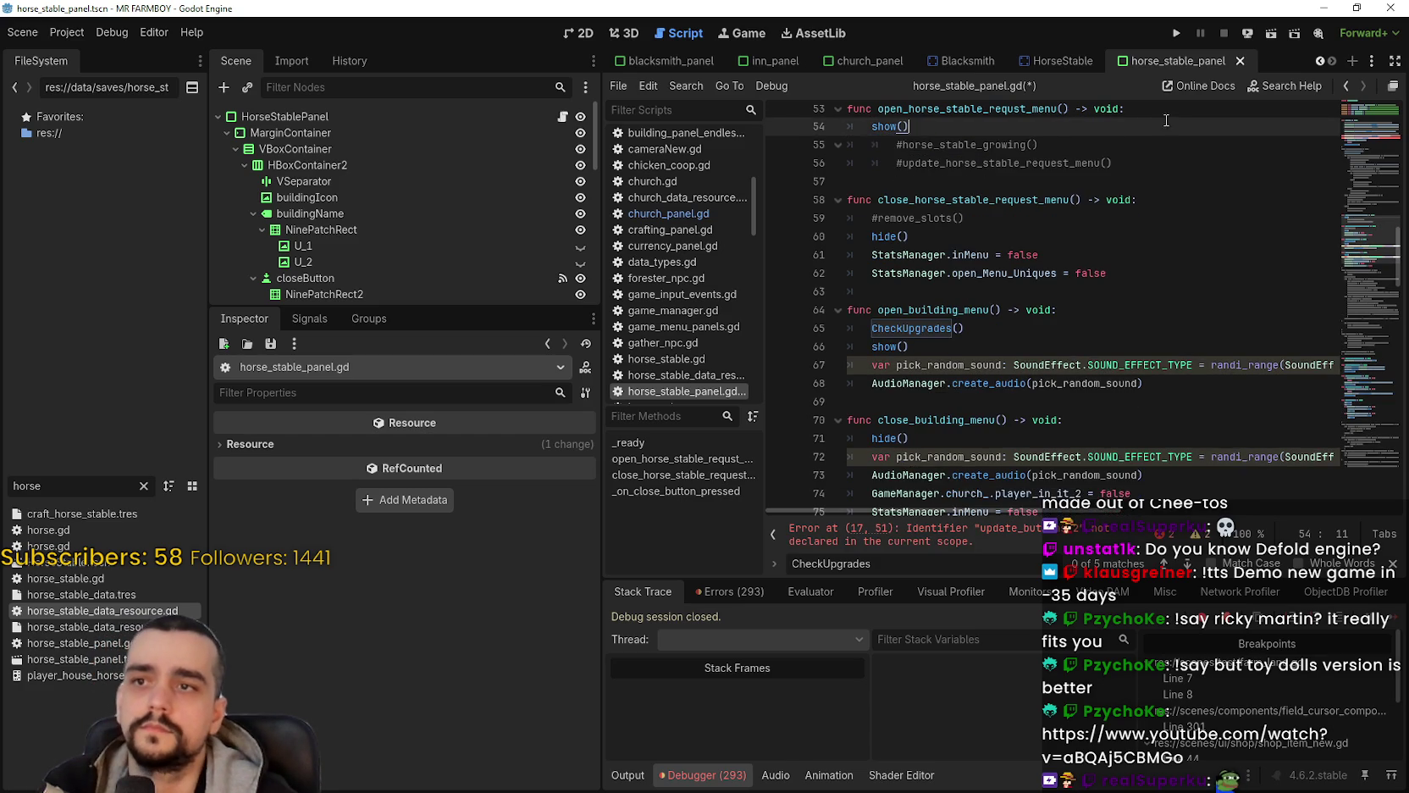
key(ctrl+v)
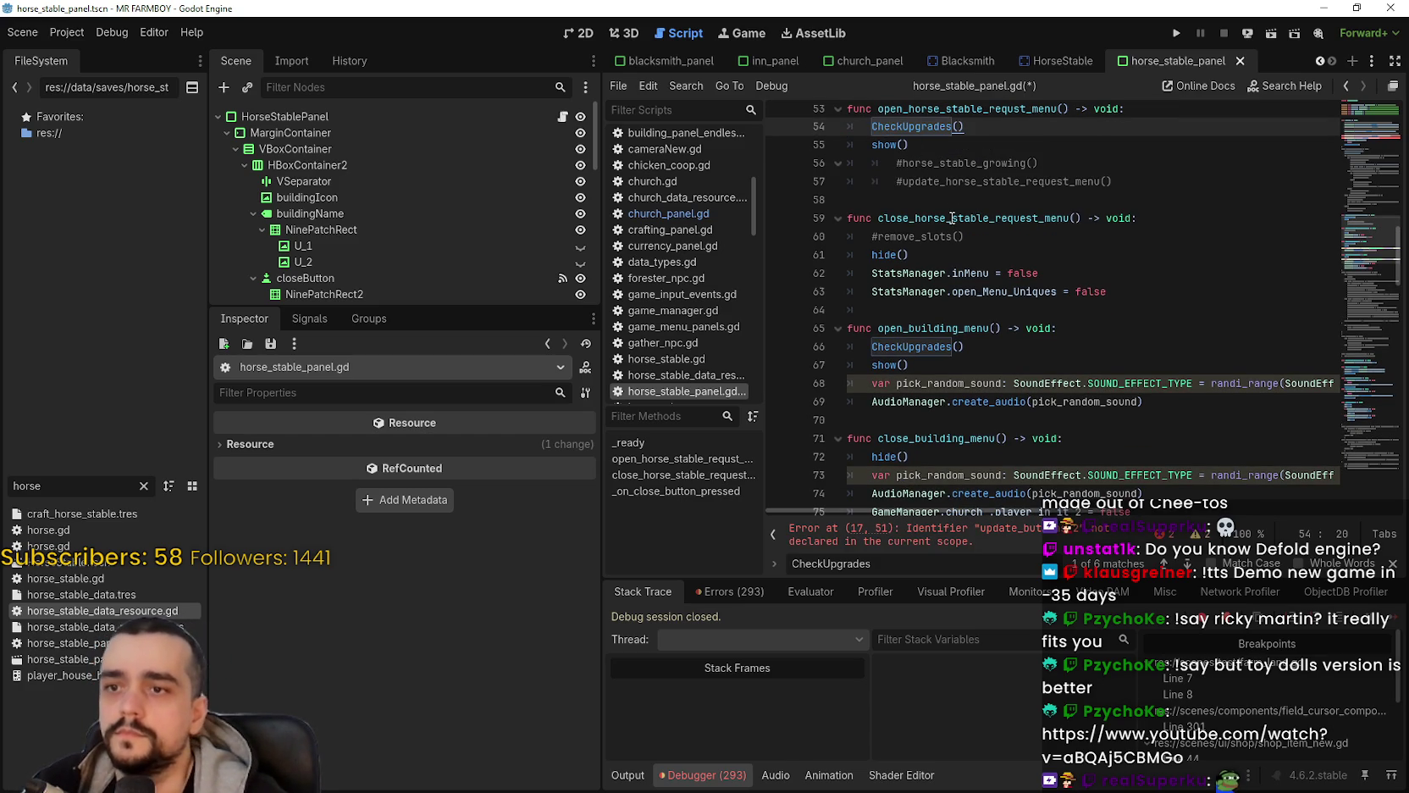
drag(855, 201, 839, 159)
key(Delete)
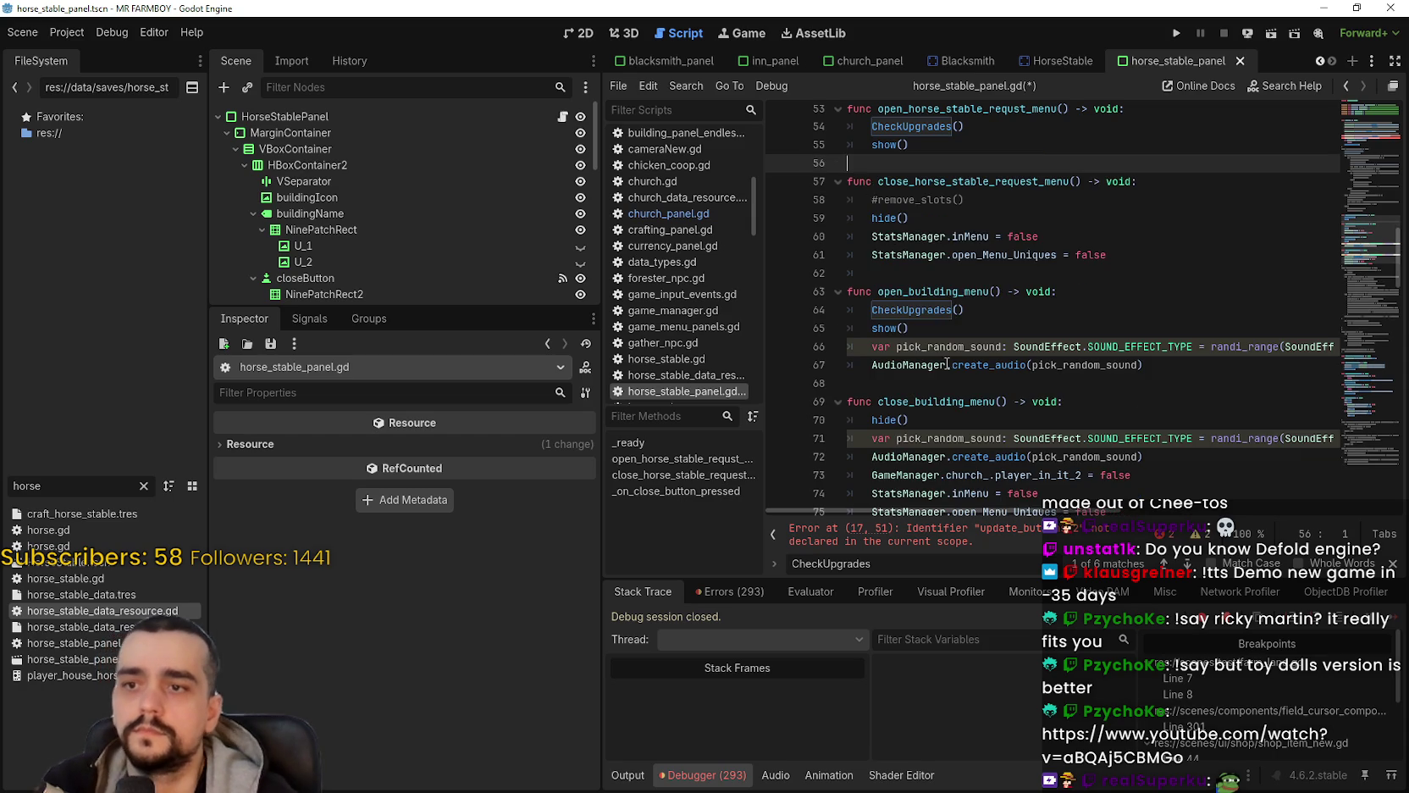
Step: Copy the two random sound lines into the horse stable opening function after show()
drag(851, 383, 844, 344)
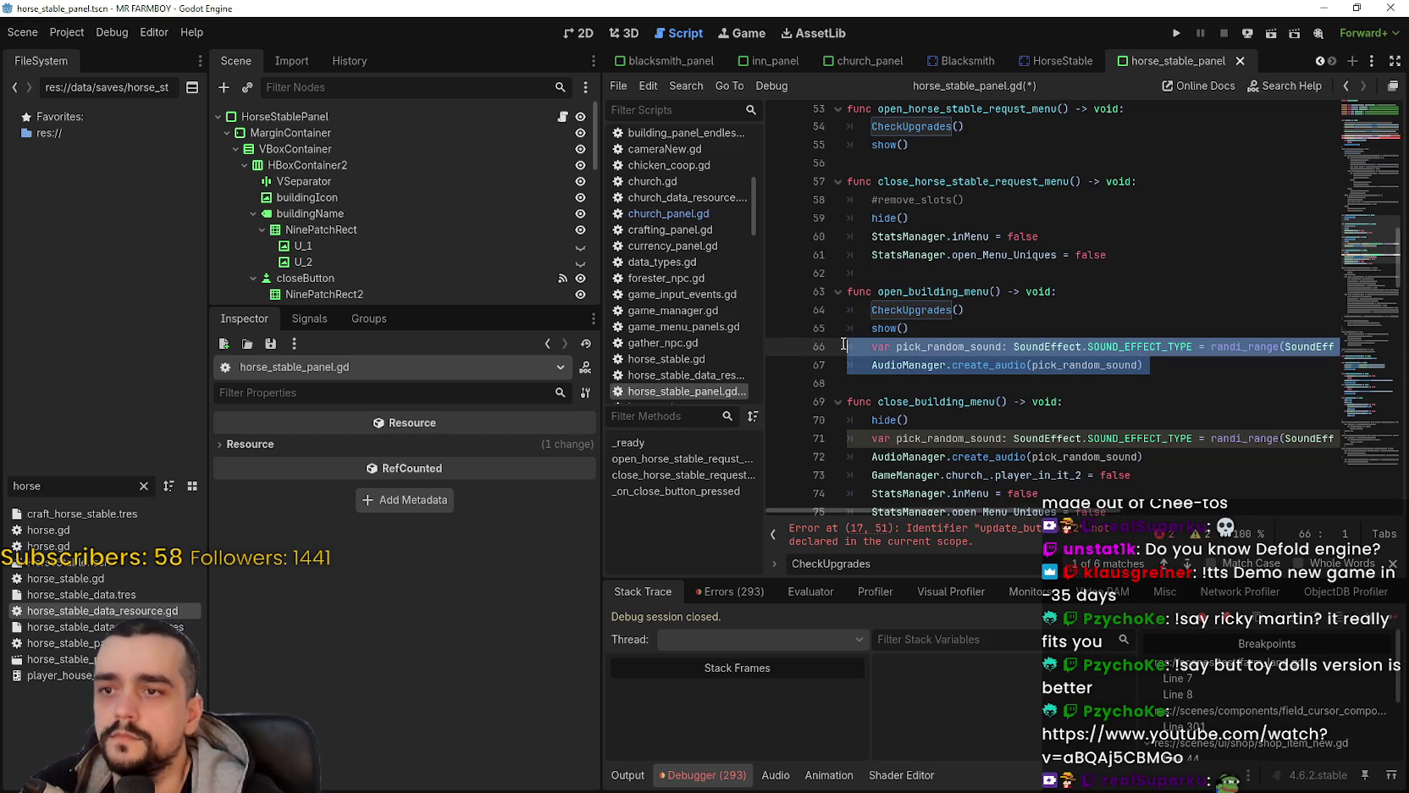
key(ctrl+c)
click(936, 169)
key(ctrl+v)
scroll(951, 413, down, 2)
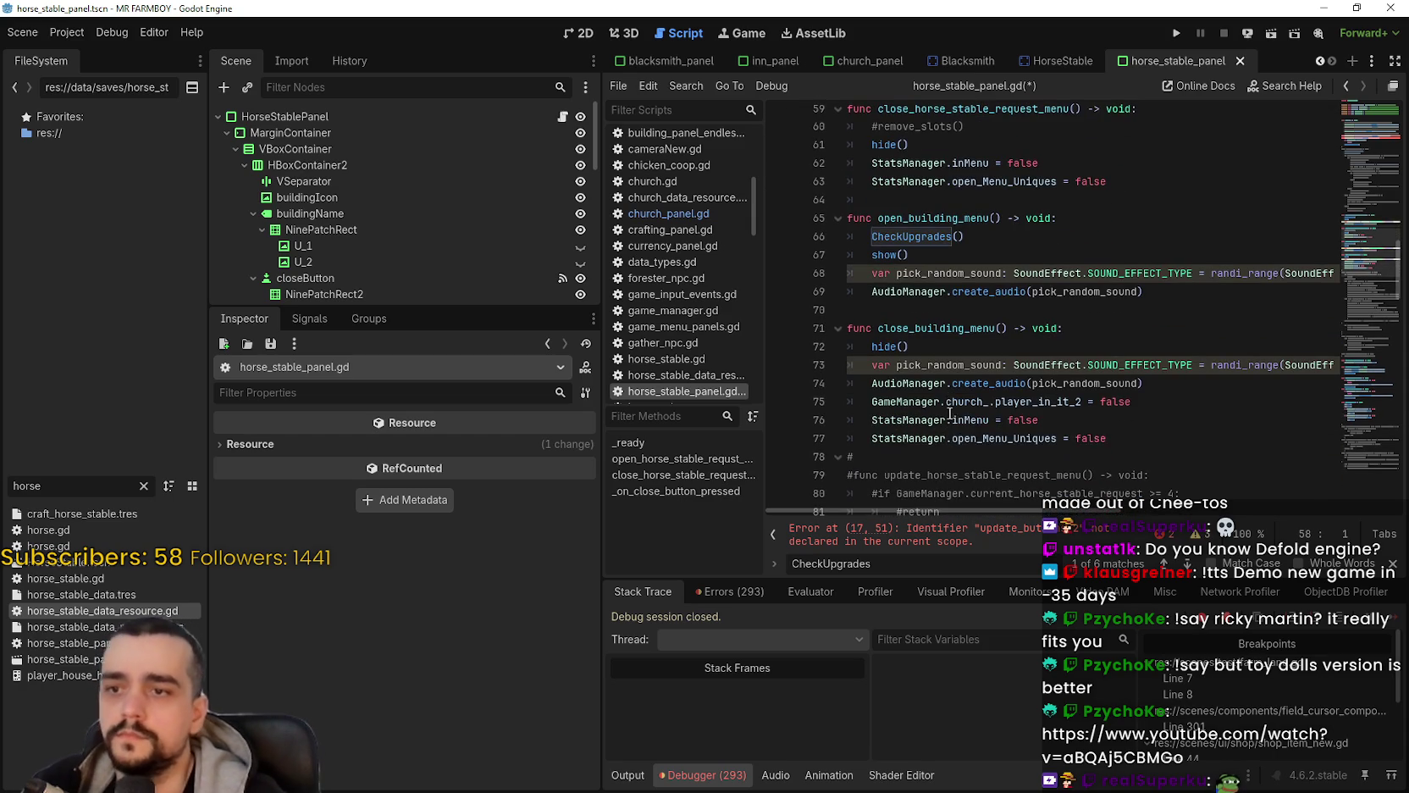
Step: Delete the #remove_slots() comment line and select the sound lines in close_building_menu
click(1131, 440)
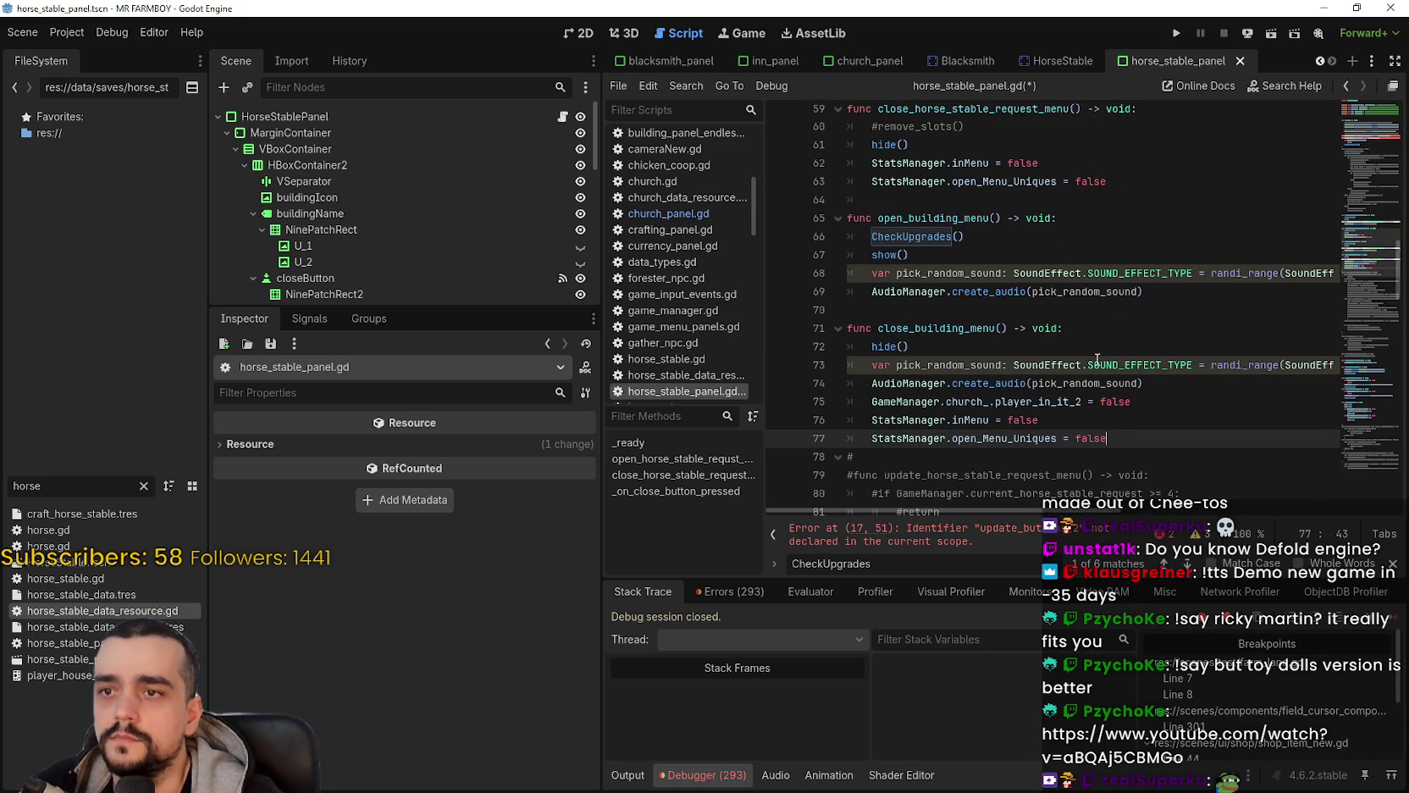
scroll(953, 231, up, 1)
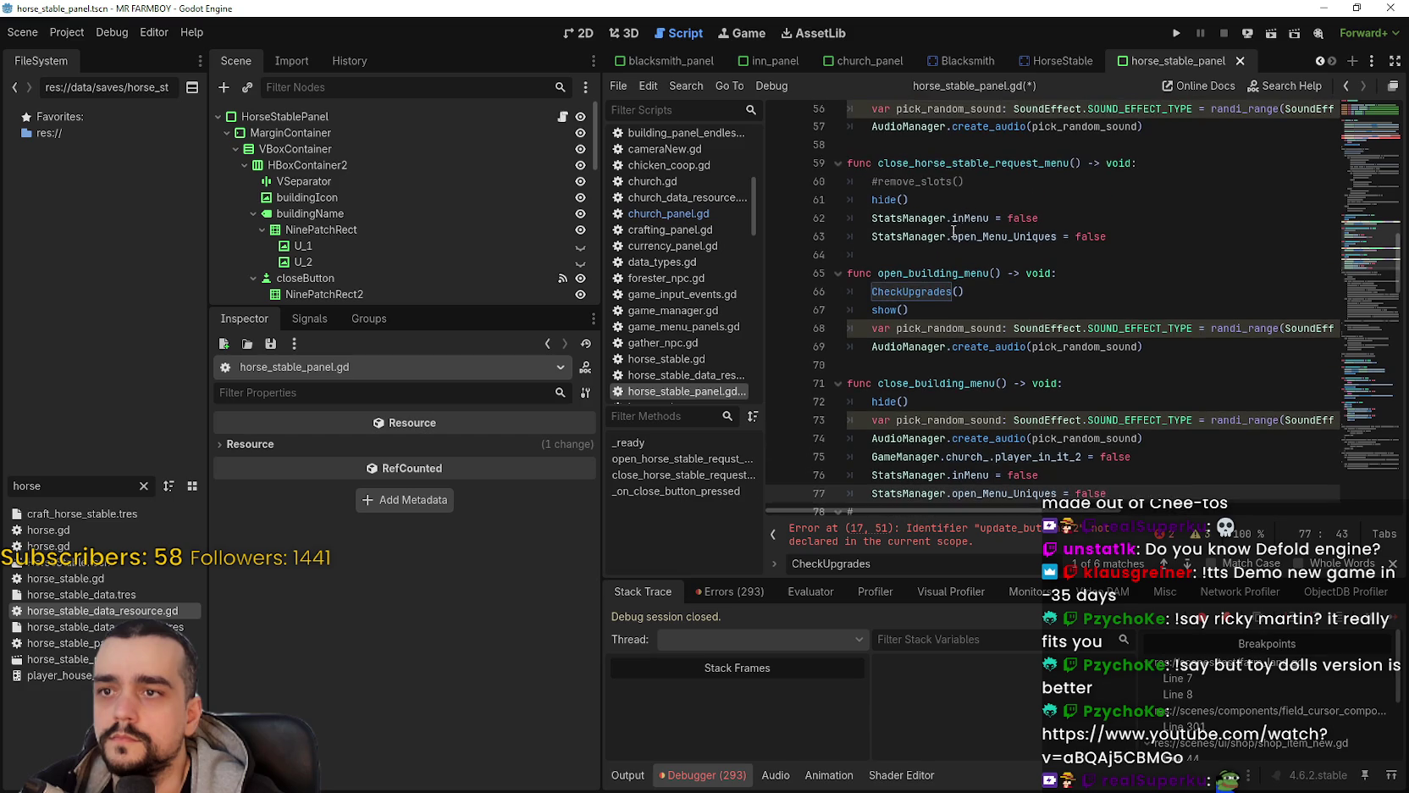
click(973, 180)
key(BackSpace)
key(BackSpace)
key(BackSpace)
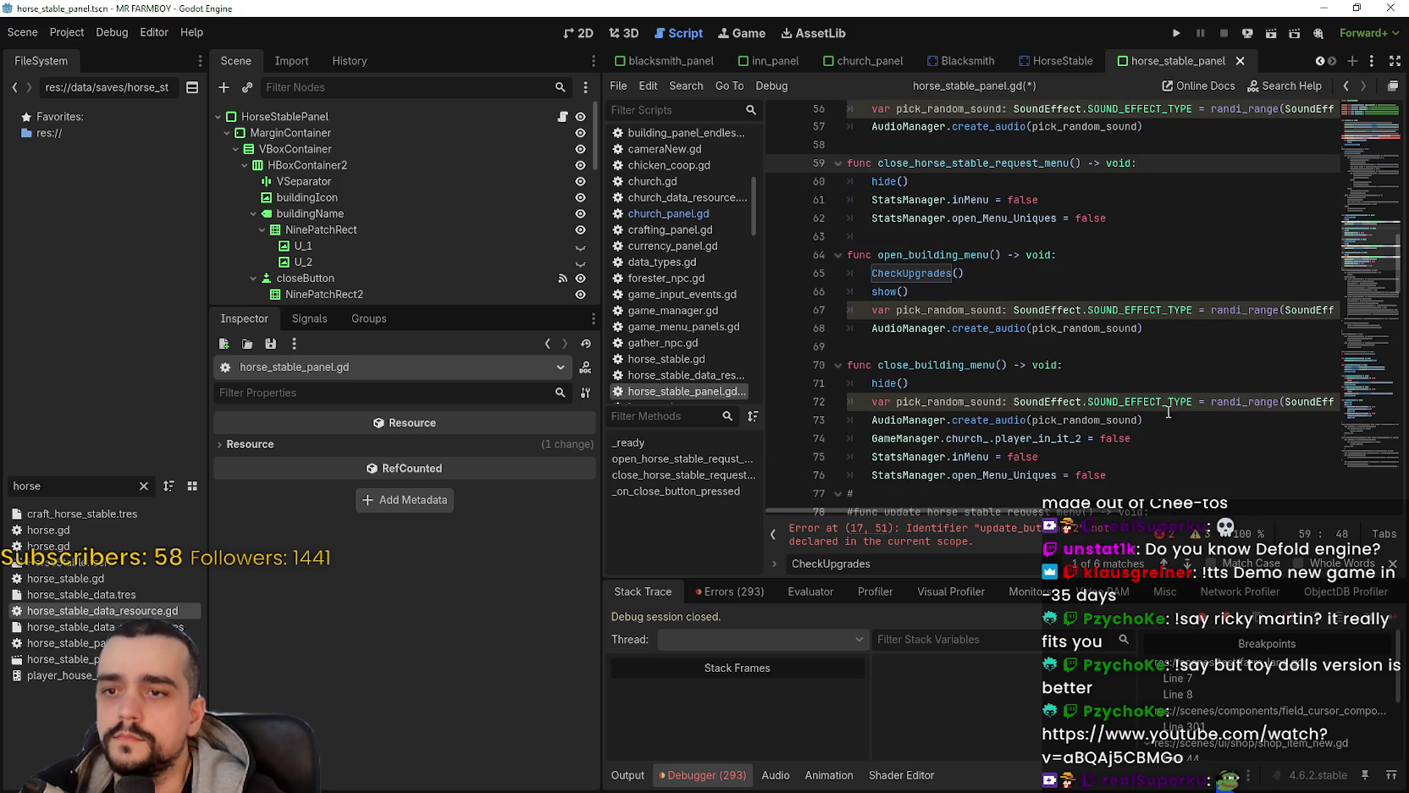
mouse_move(1168, 419)
mouse_down()
mouse_move(888, 419)
mouse_move(847, 402)
mouse_up()
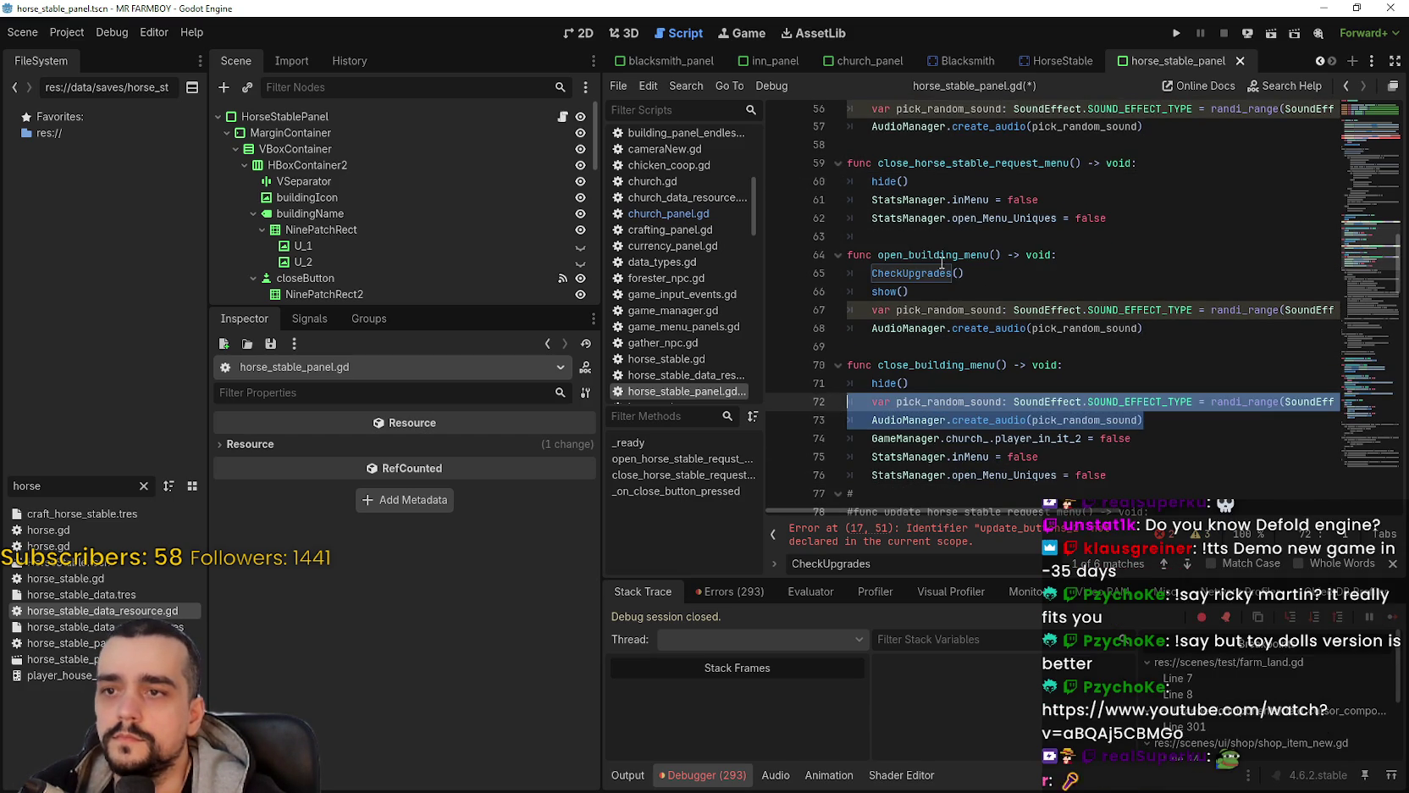
Step: Paste the two random sound lines after hide() in close_horse_stable_request_menu
click(940, 180)
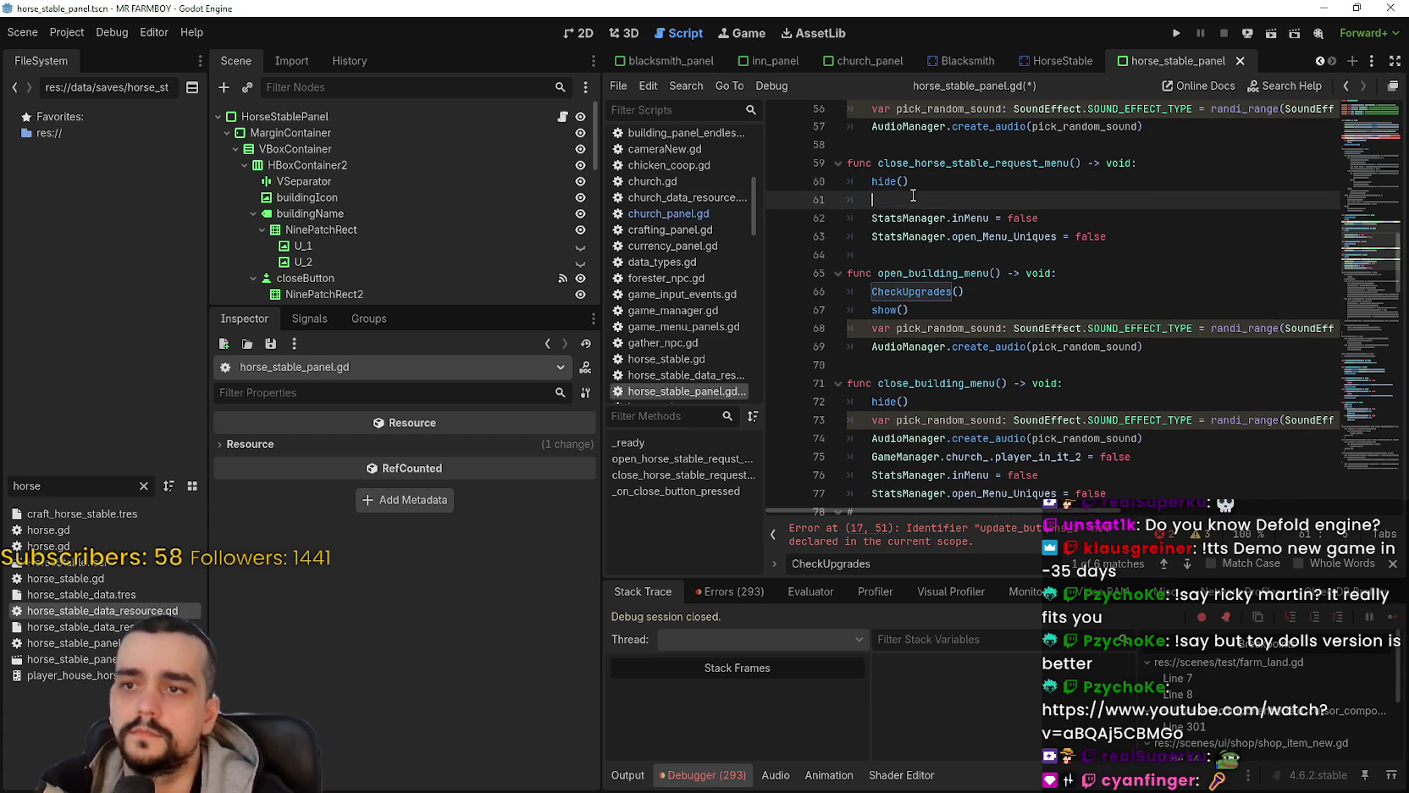
key(Return)
key(ctrl+v)
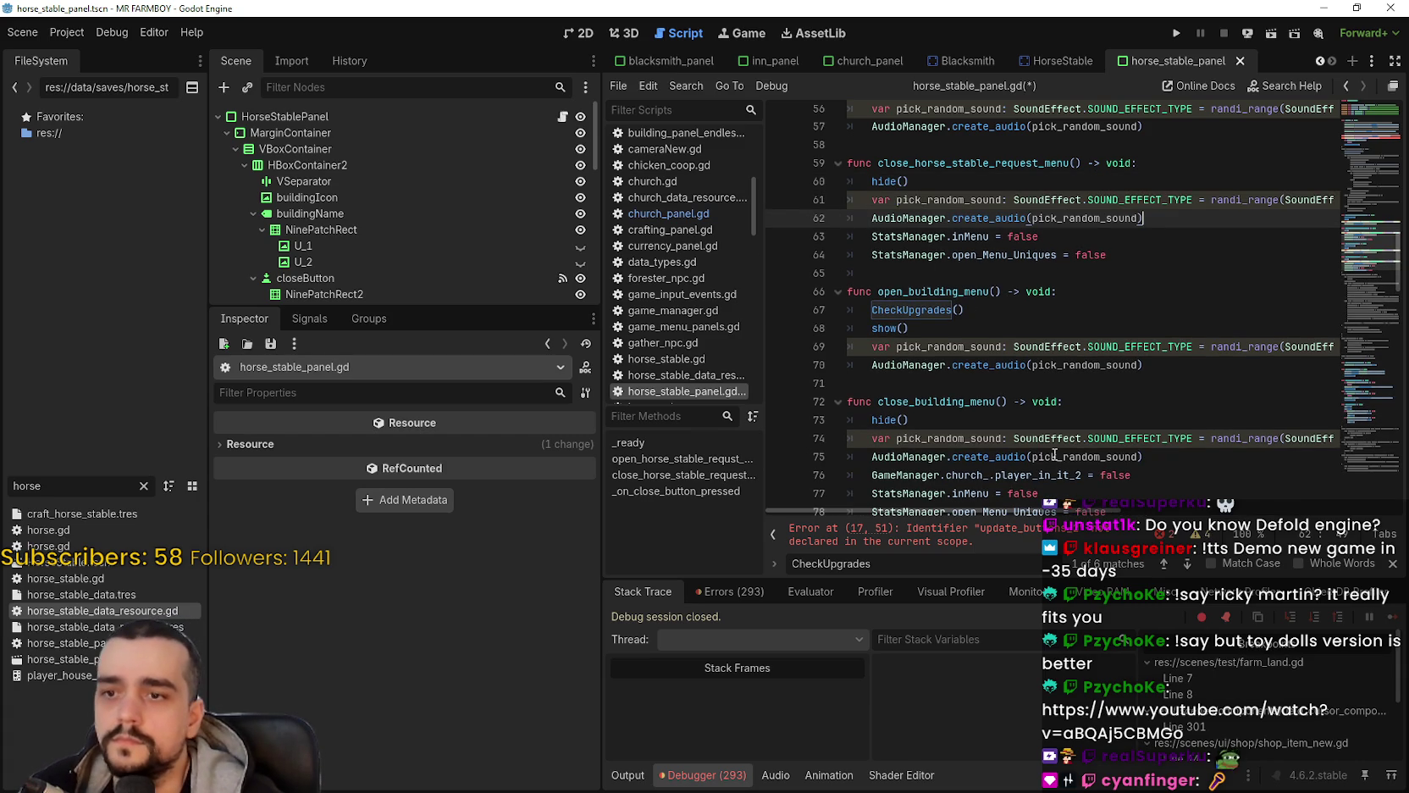
scroll(1054, 455, down, 1)
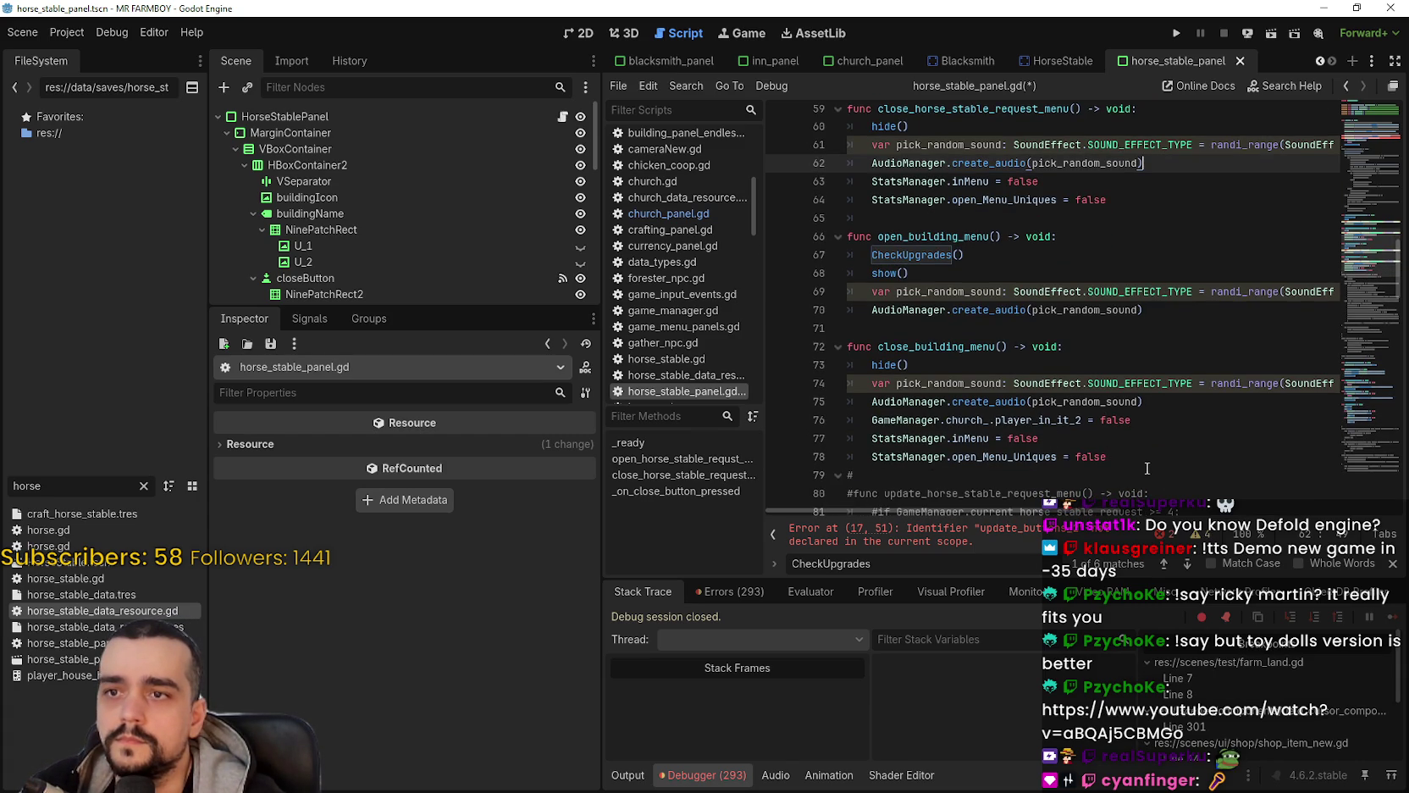
Step: Add the player_in_it_2 = false statement after the sound lines and change church to horse_stable
double_click(999, 457)
double_click(973, 437)
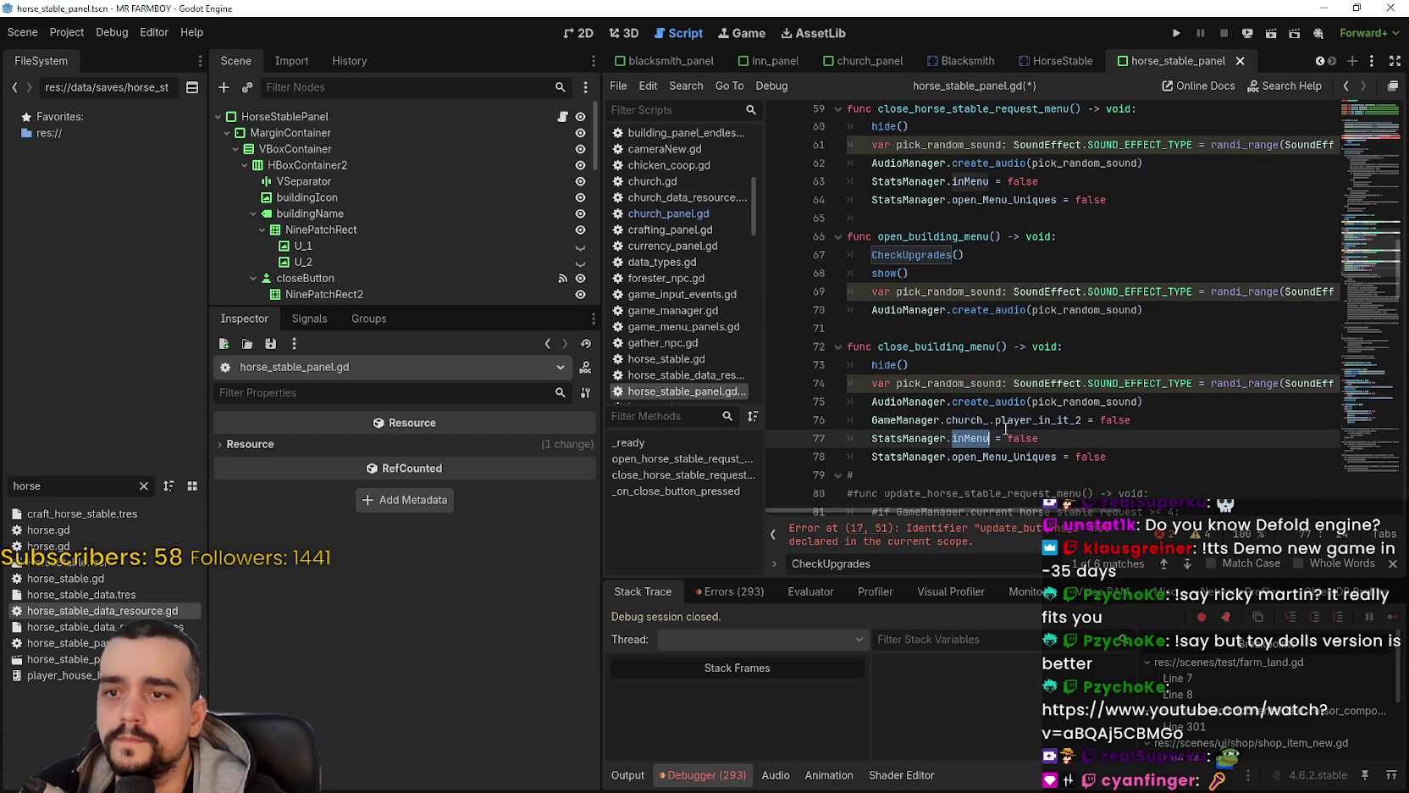
click(1074, 420)
drag(1159, 420, 863, 419)
key(ctrl+c)
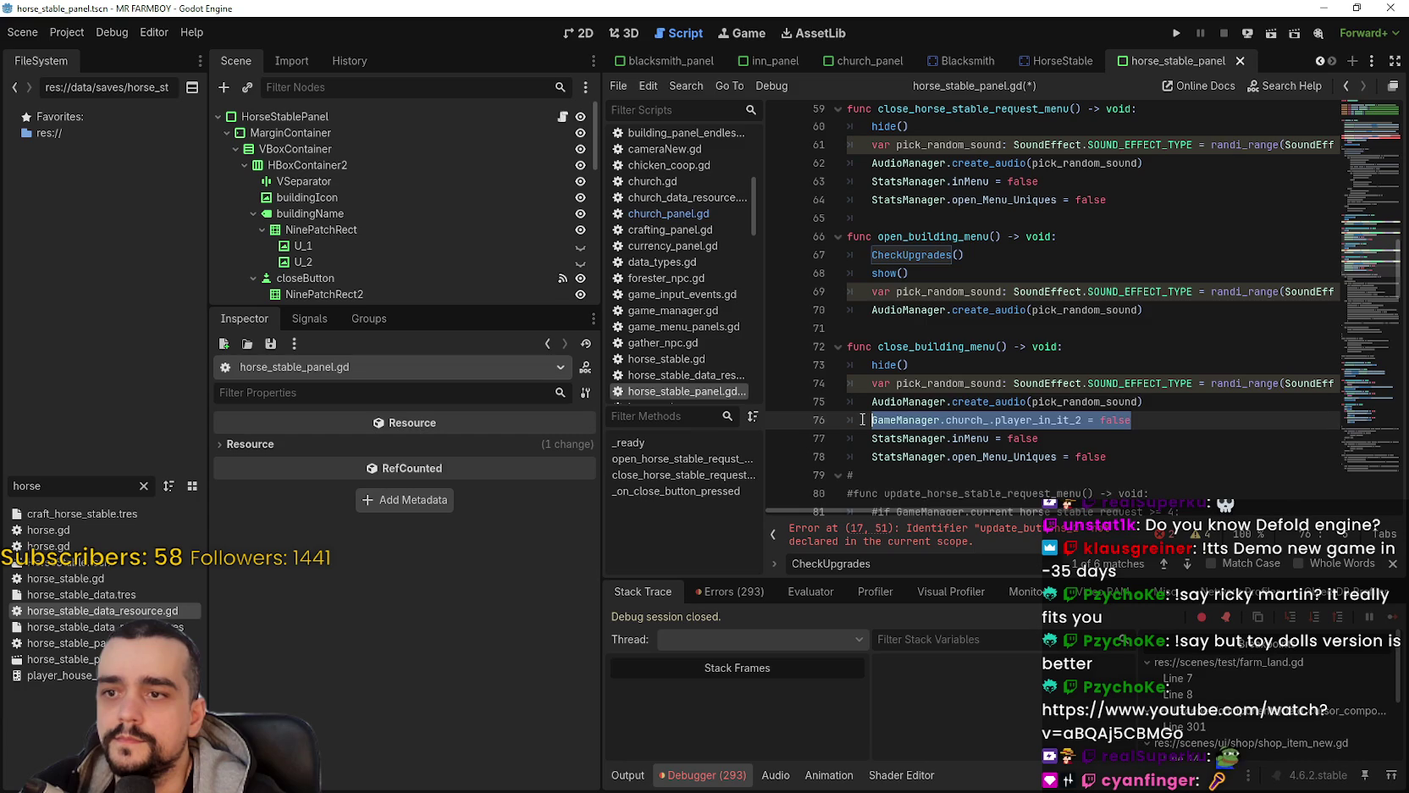
click(1146, 197)
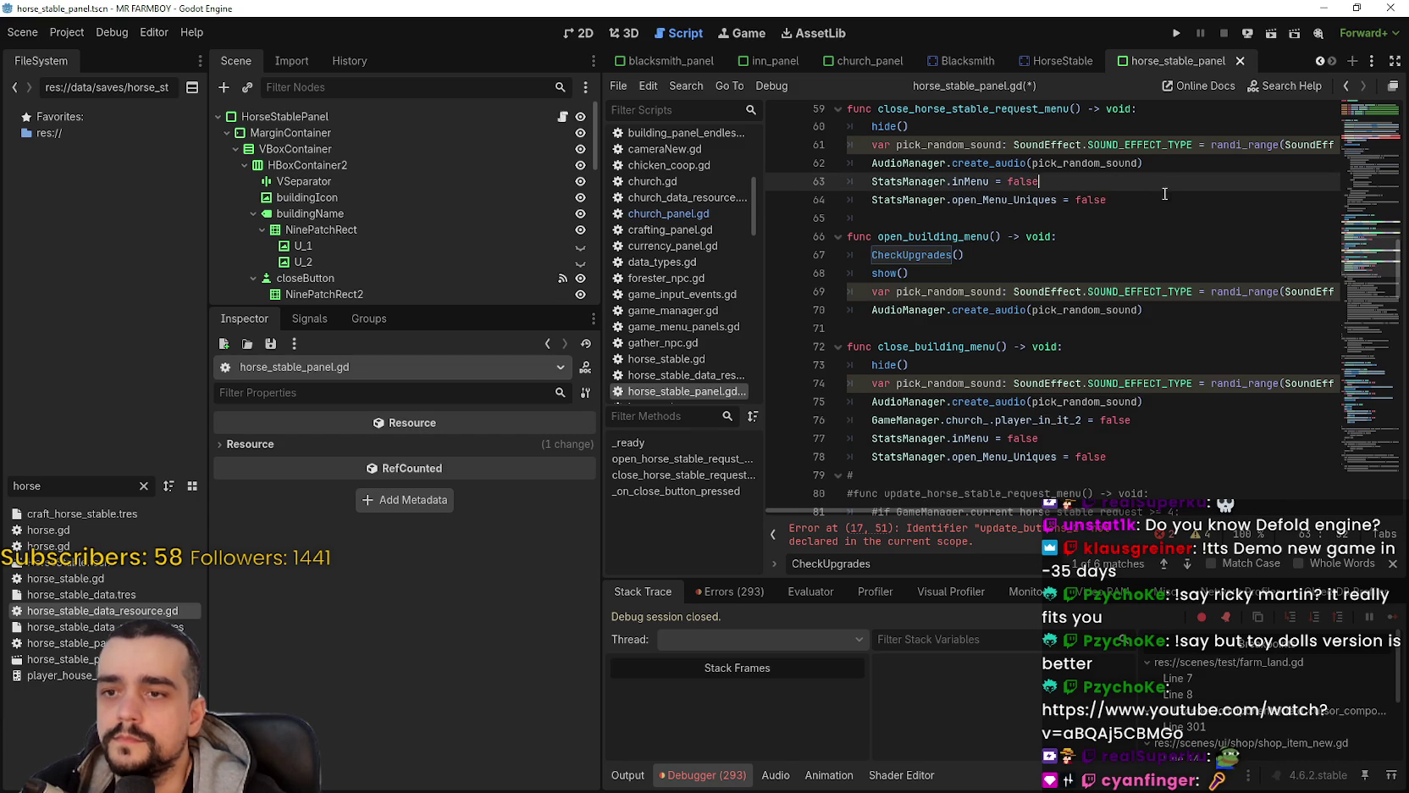
click(1169, 163)
key(Return)
key(ctrl+v)
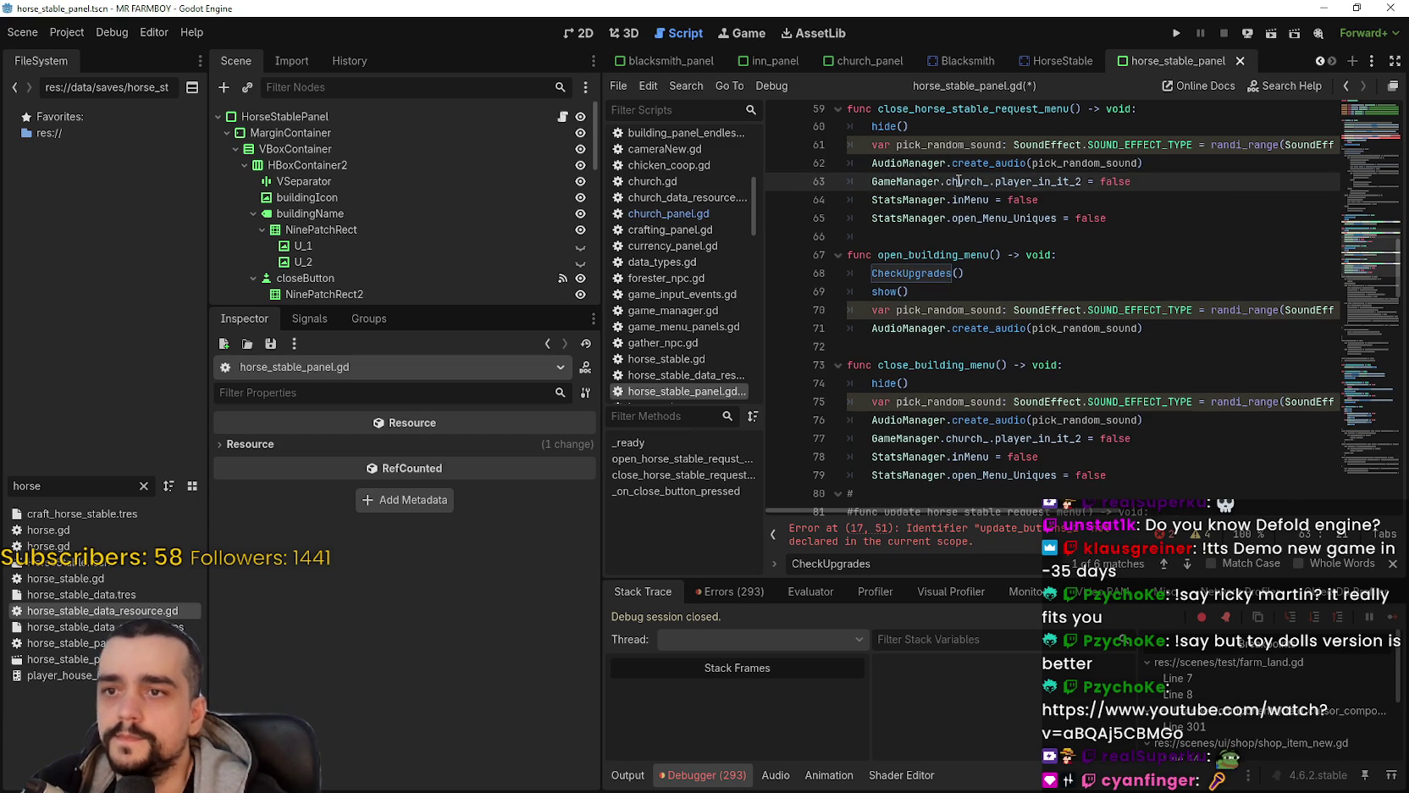
drag(946, 181, 987, 183)
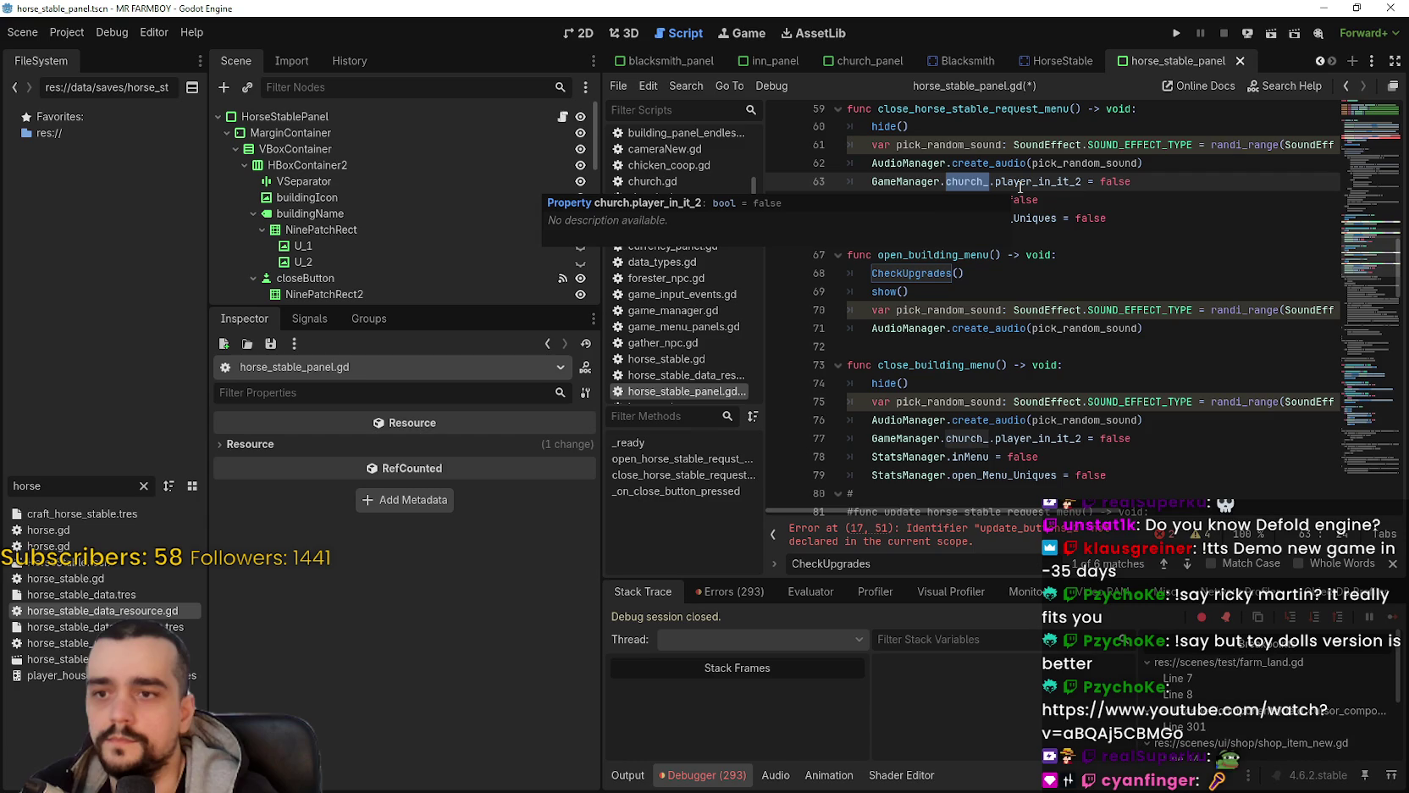
text(horse_stable)
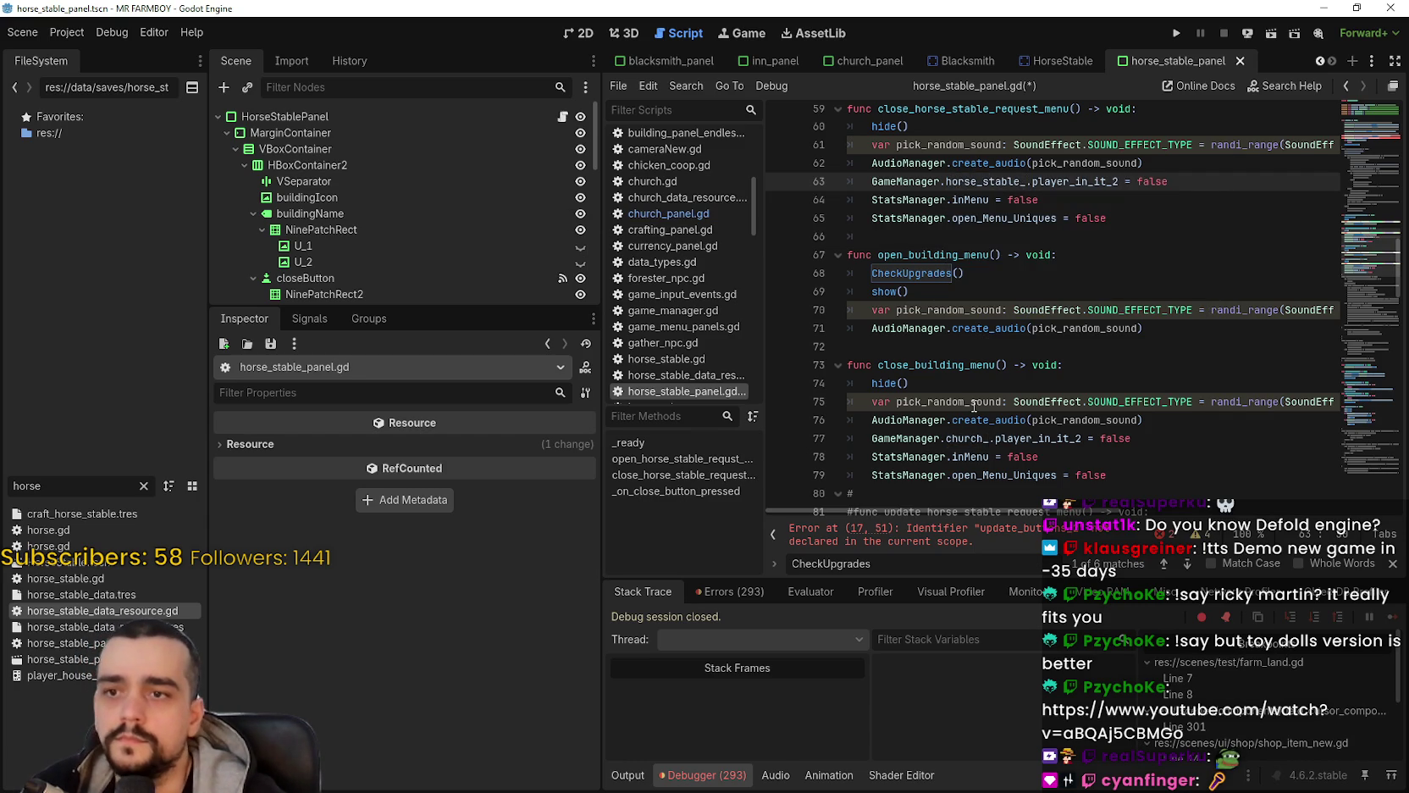
Step: Delete the leftover open/close_building_menu functions and stray comment line, then save the script
scroll(982, 424, down, 2)
click(1156, 366)
mouse_move(1110, 365)
mouse_down()
mouse_move(847, 190)
mouse_move(839, 110)
mouse_move(834, 298)
mouse_up()
key(BackSpace)
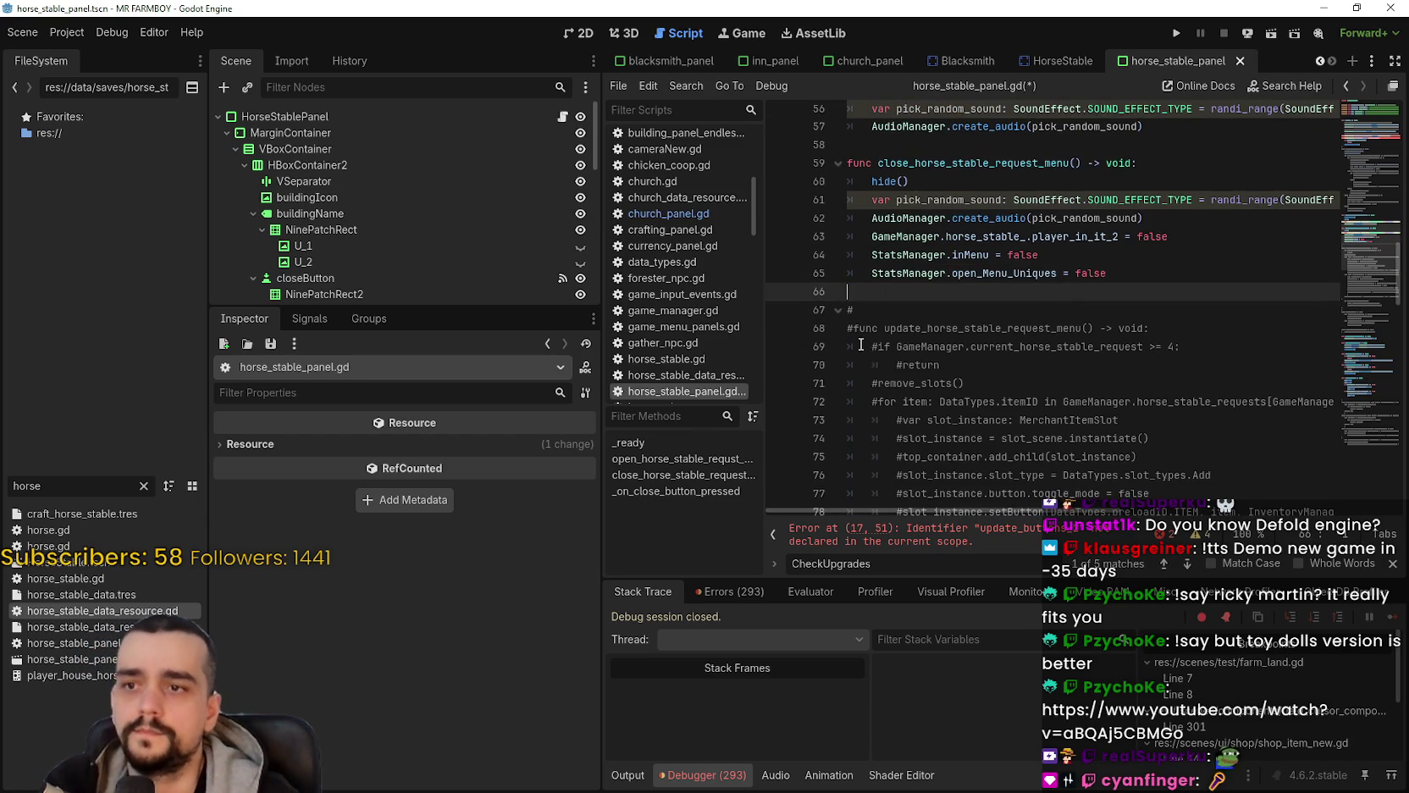
key(Delete)
key(Delete)
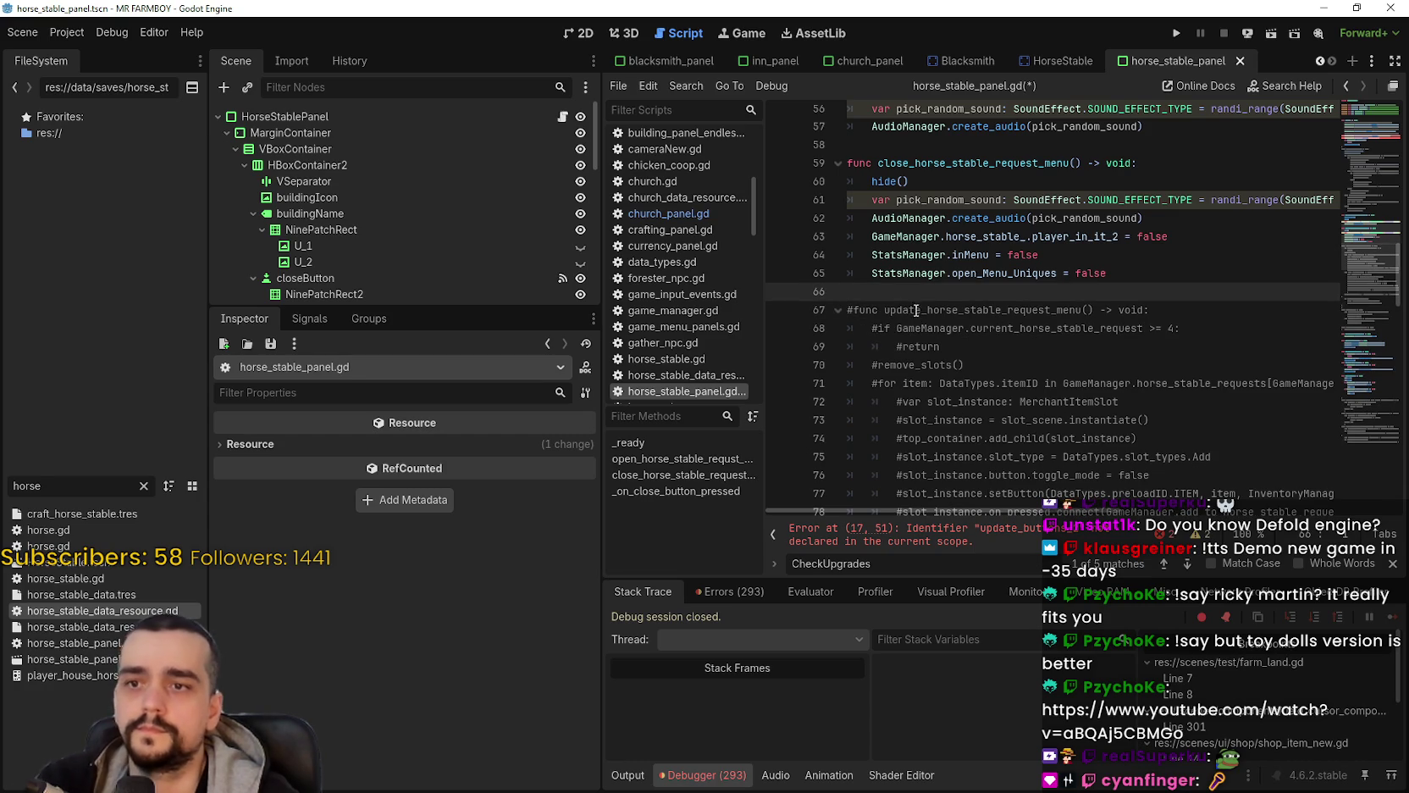
key(ctrl+s)
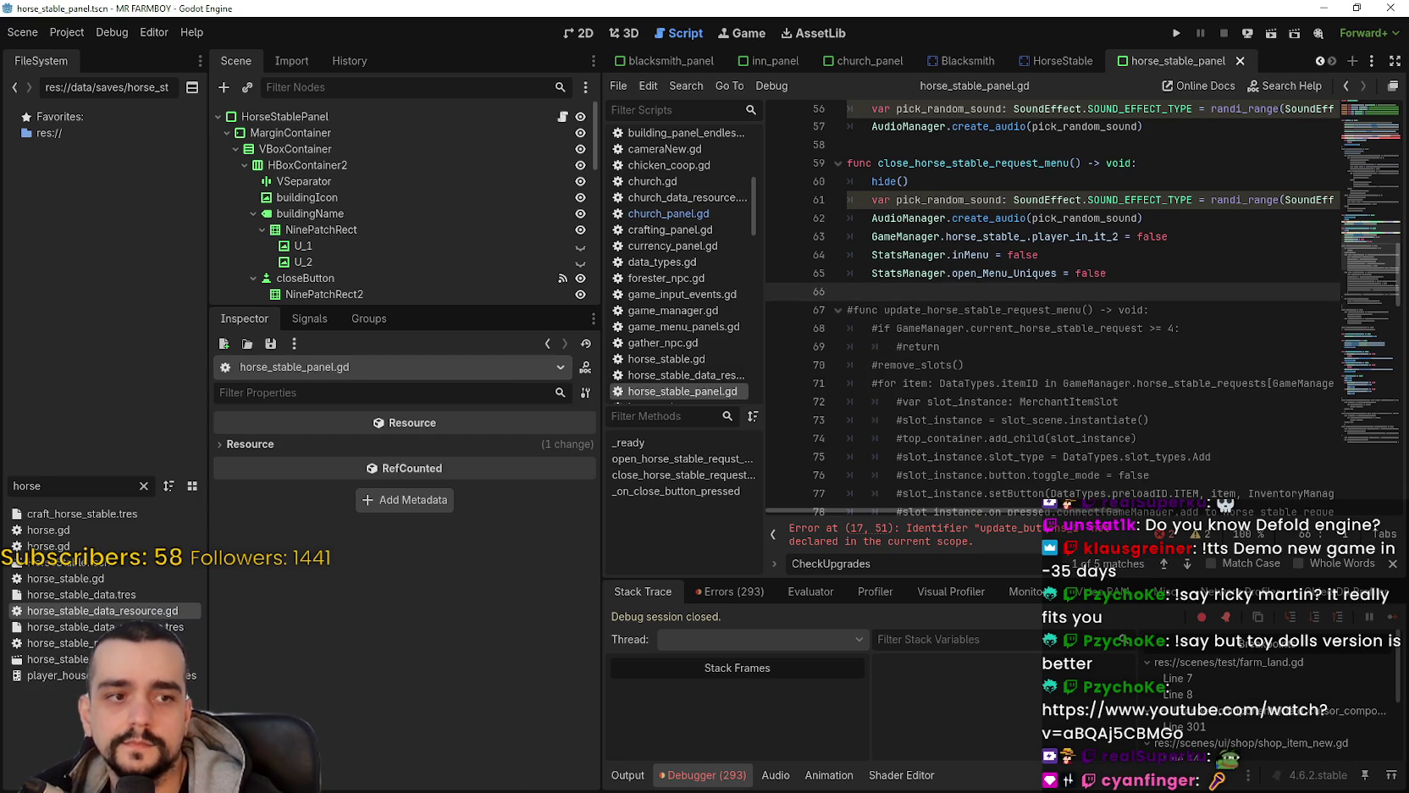
scroll(974, 500, up, 2)
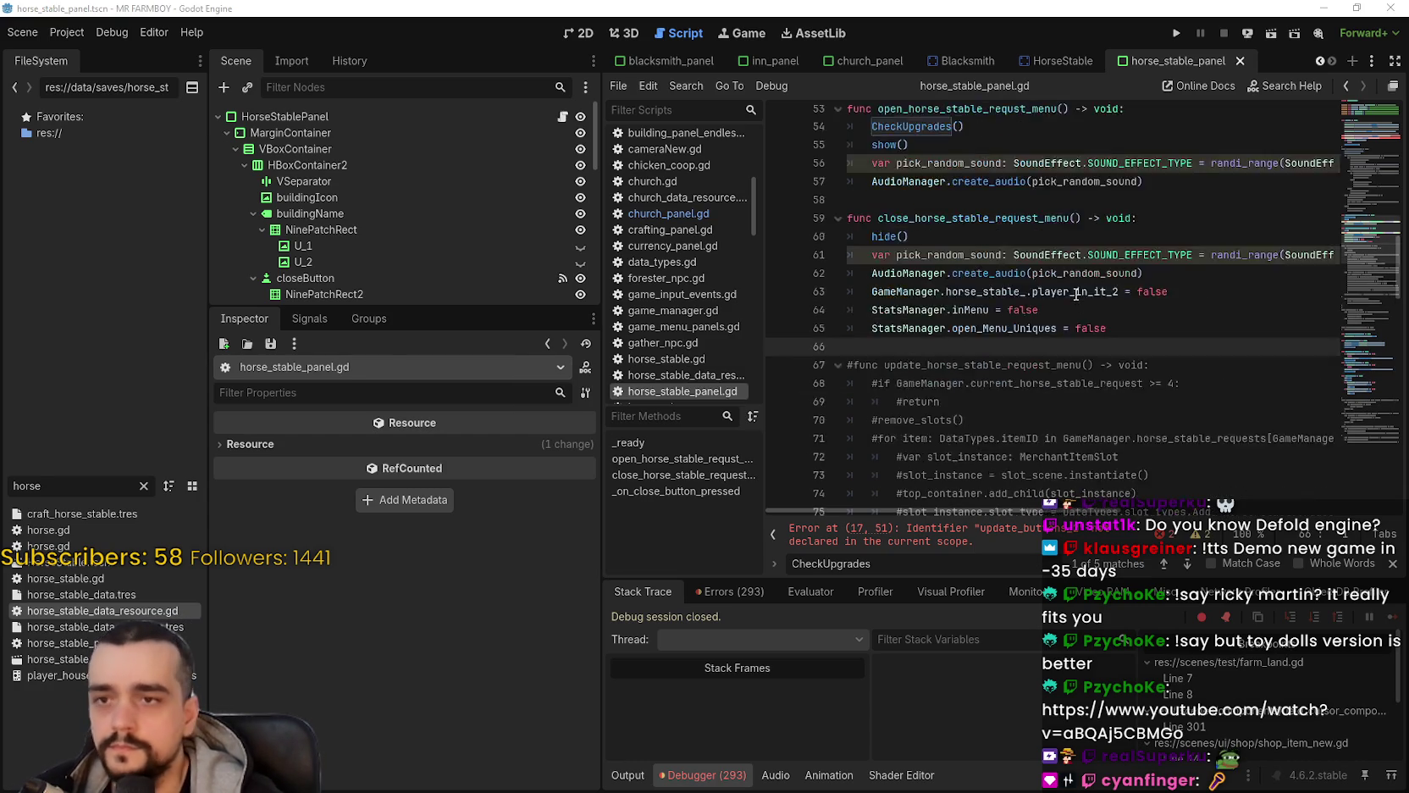
scroll(1041, 259, up, 2)
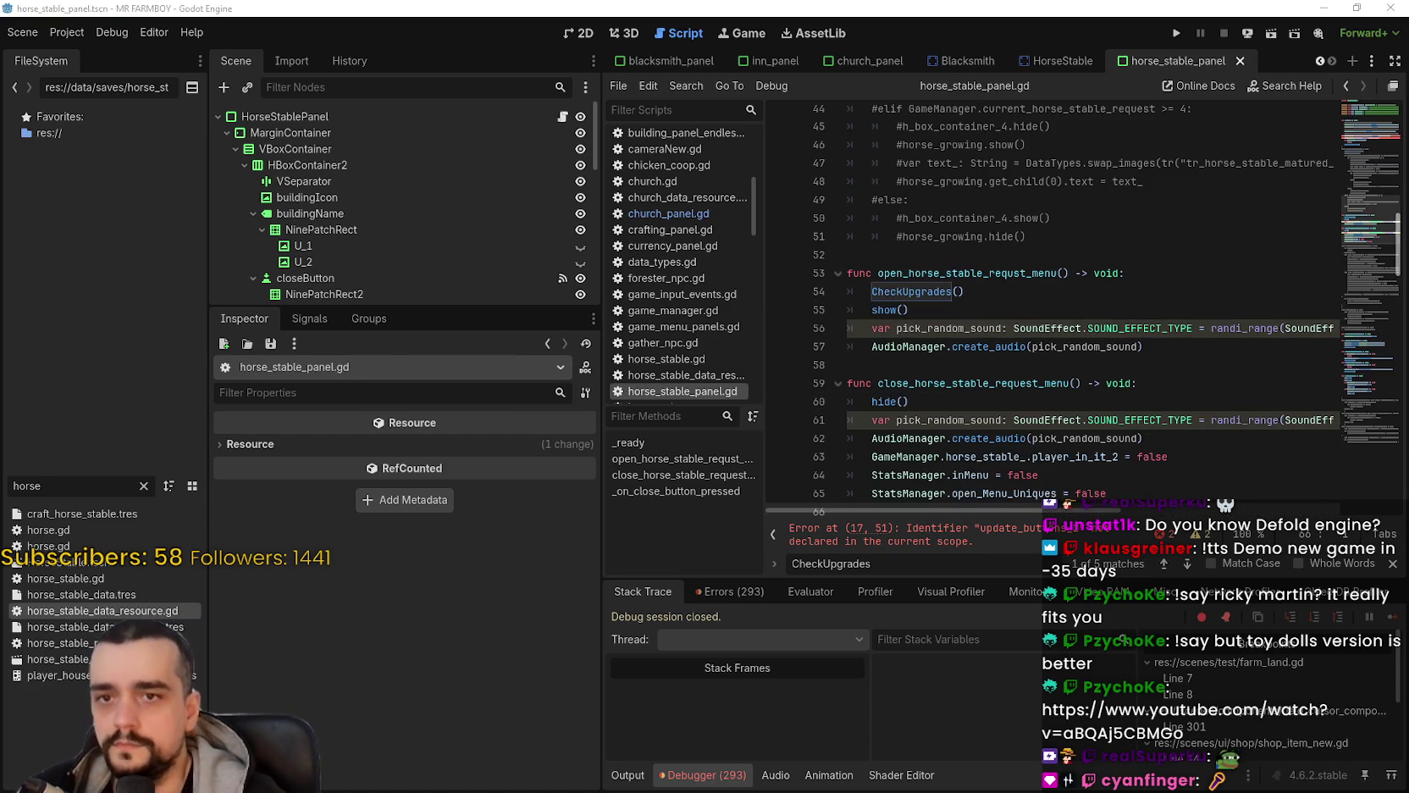
click(1390, 141)
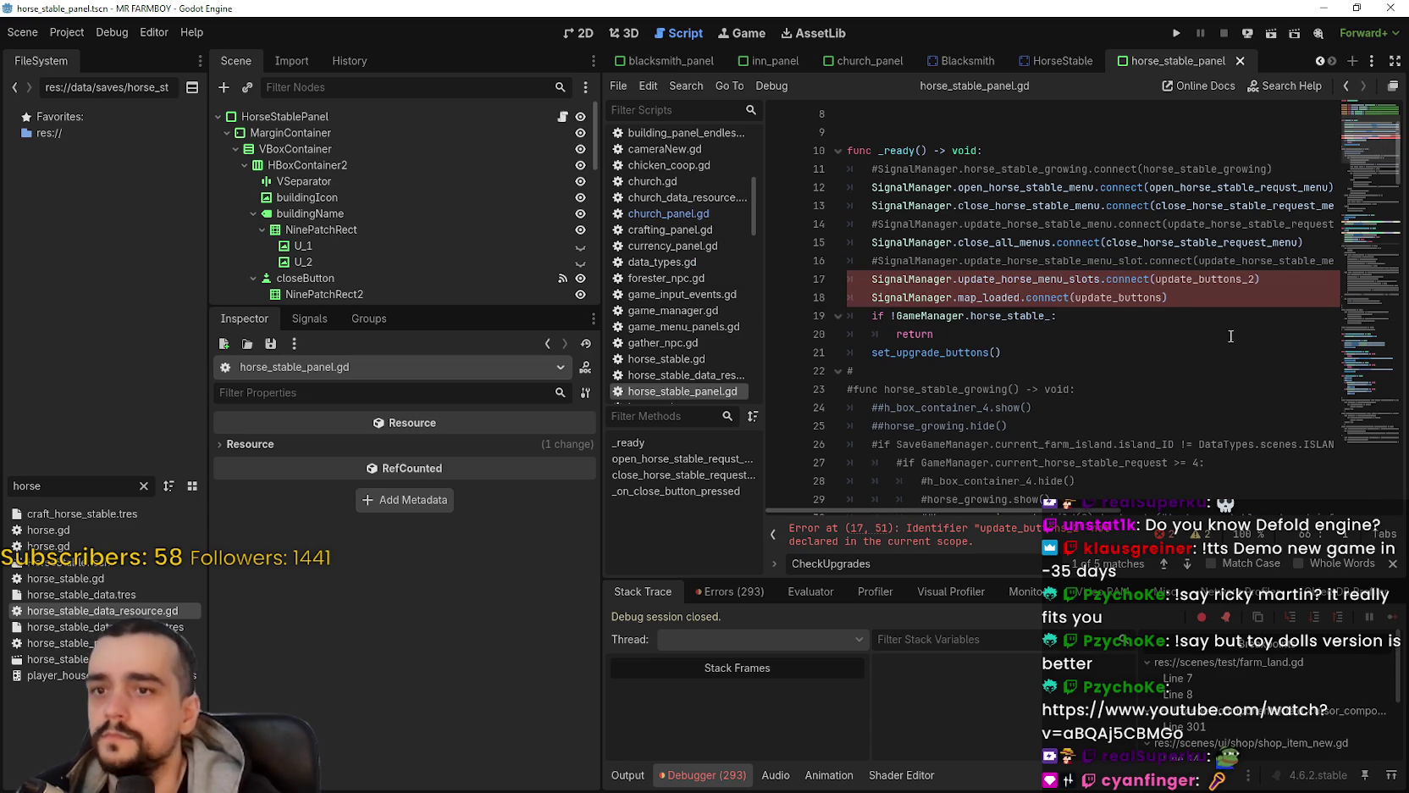
Step: Copy update_buttons and update_buttons_2 from church_panel.gd
scroll(1228, 309, up, 1)
click(1225, 366)
drag(1226, 366, 1215, 361)
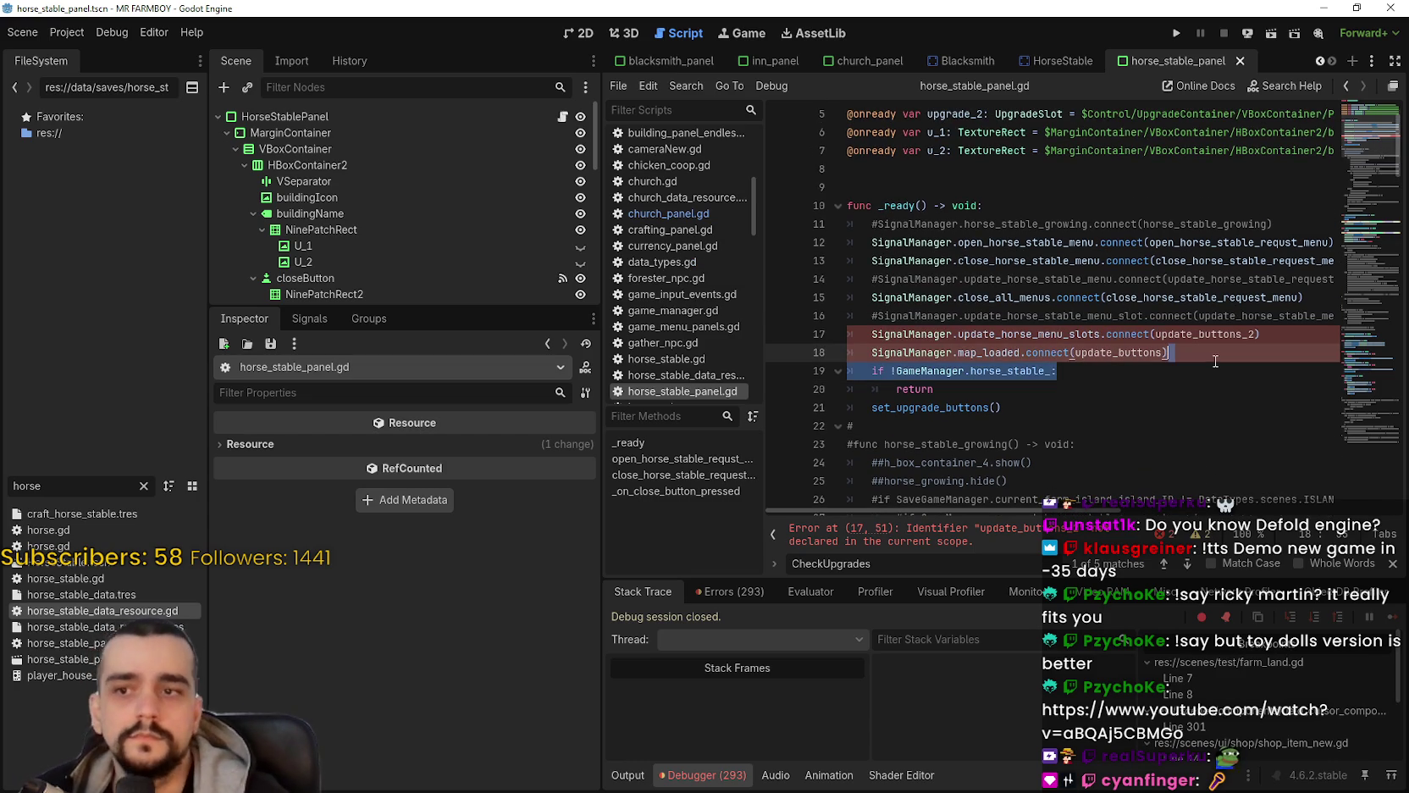
click(1215, 360)
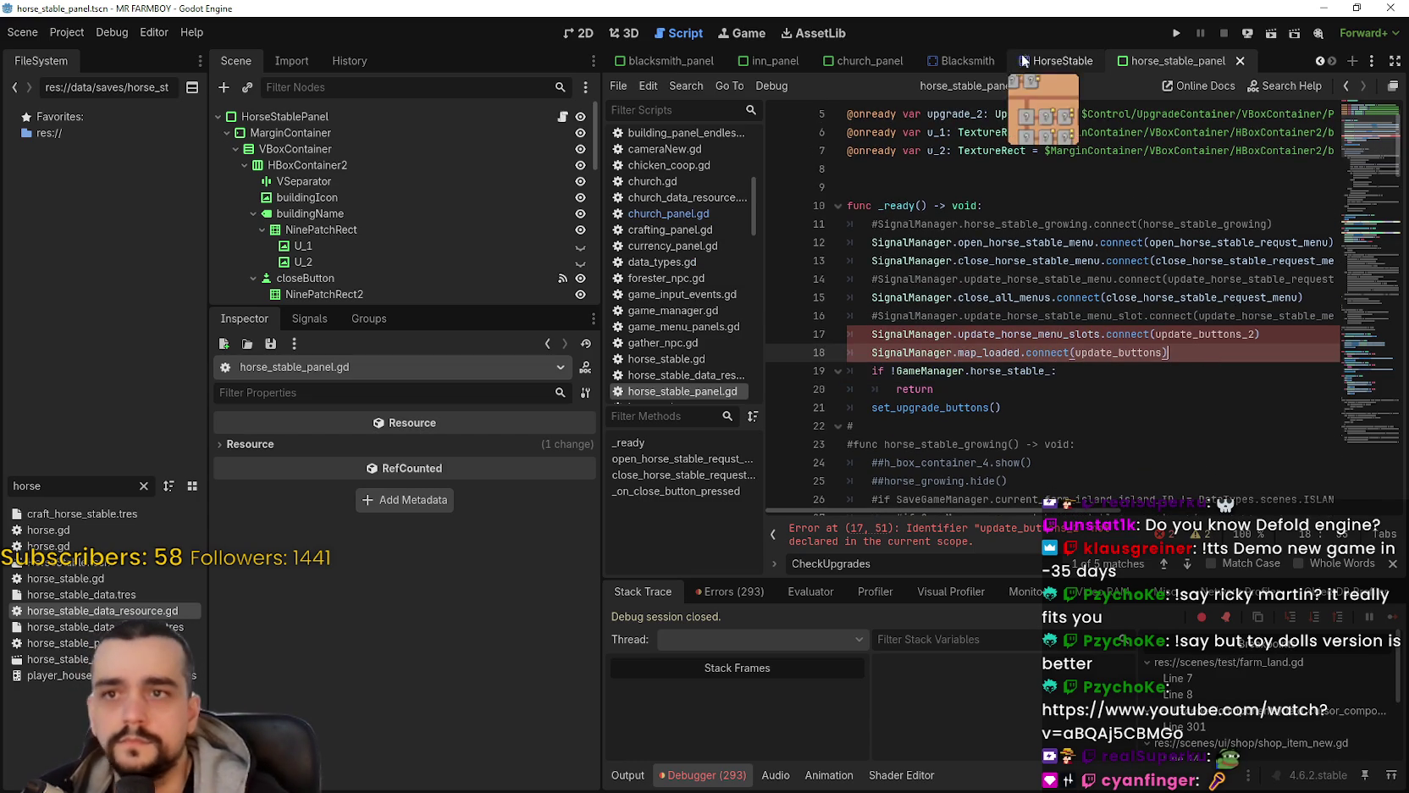
click(868, 61)
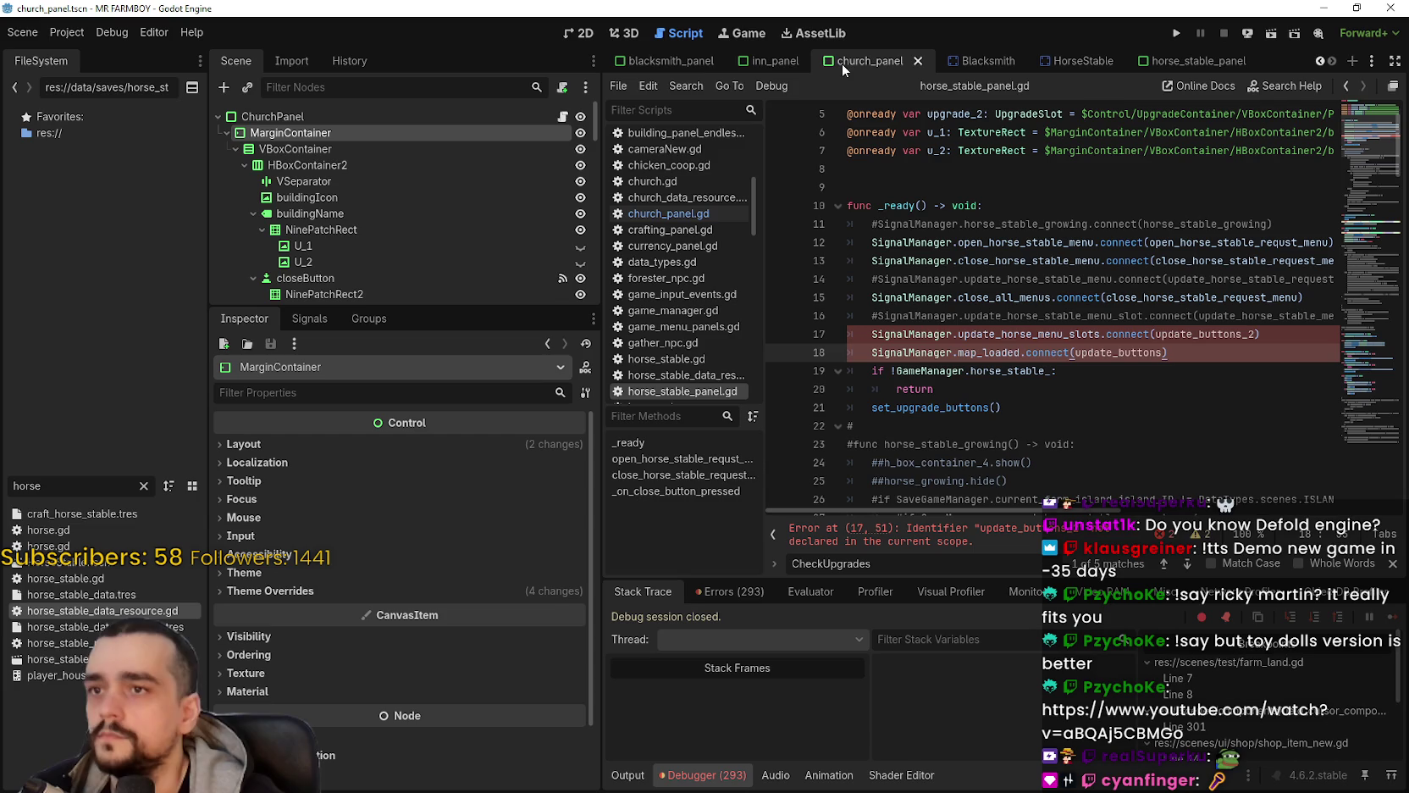
click(562, 116)
scroll(993, 305, down, 3)
scroll(993, 305, down, 6)
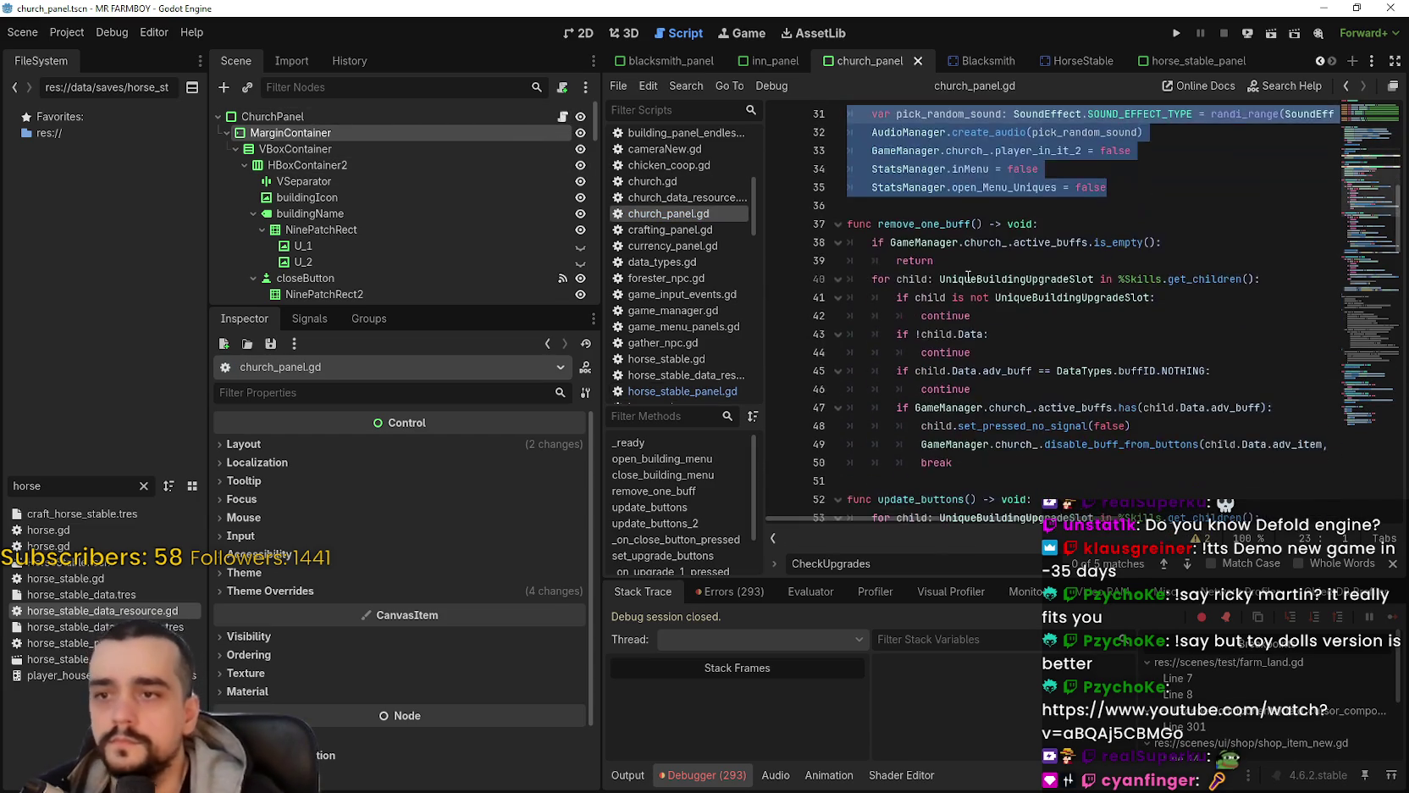
click(895, 261)
scroll(965, 310, down, 6)
mouse_move(932, 292)
mouse_down()
mouse_move(1058, 381)
mouse_move(1136, 398)
mouse_up()
scroll(958, 310, down, 4)
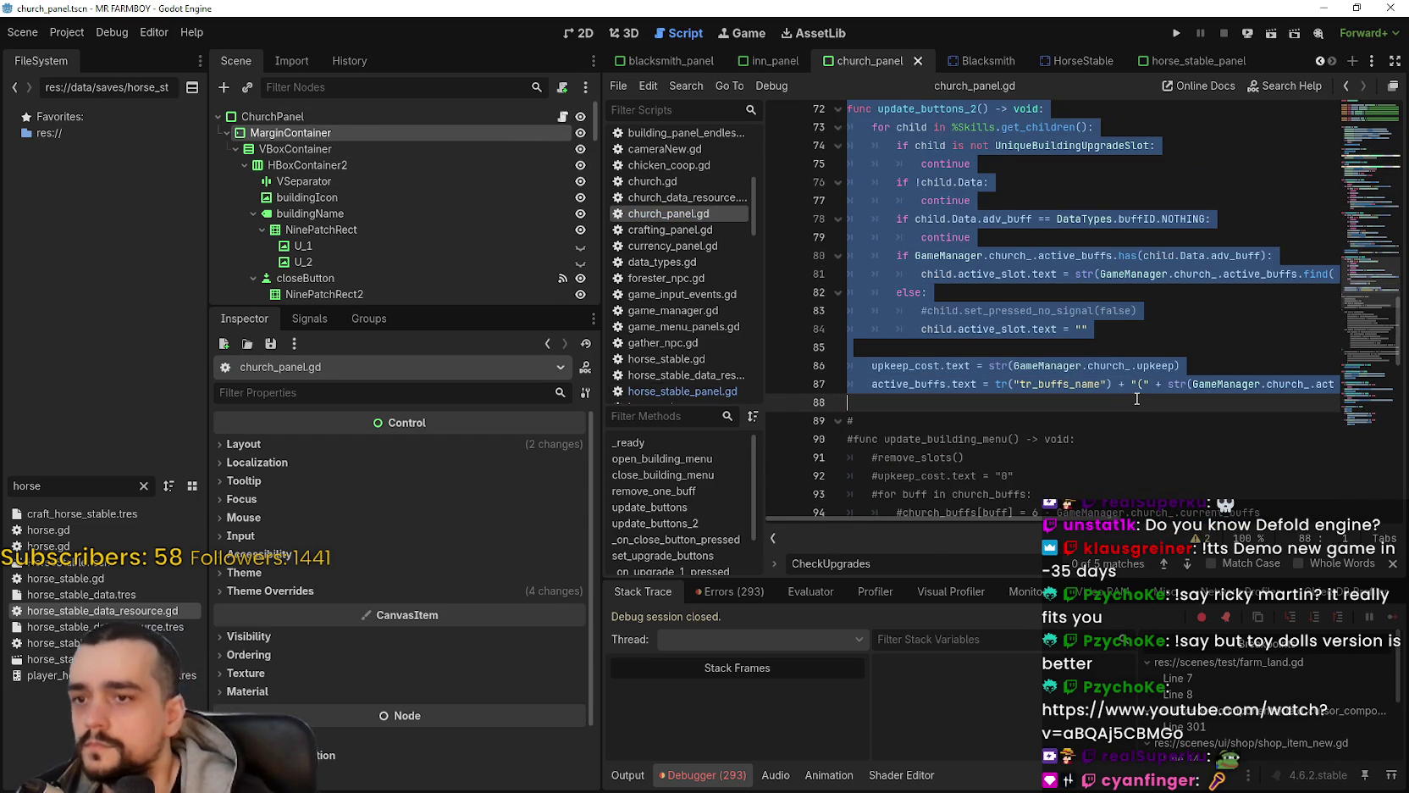
Step: Paste them into horse_stable_panel.gd on a new line after set_upgrade_buttons() on line 21
click(1182, 64)
click(562, 118)
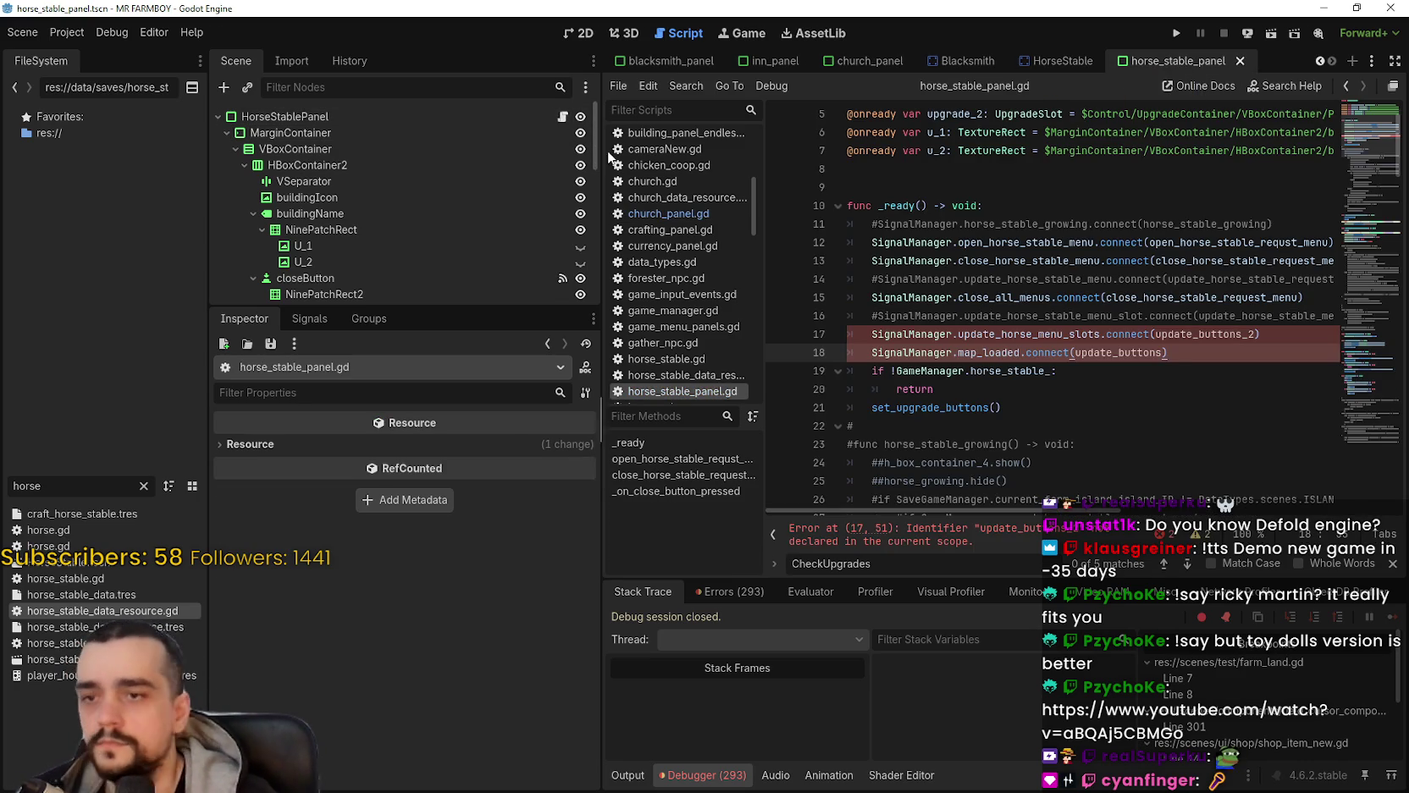
scroll(987, 340, down, 2)
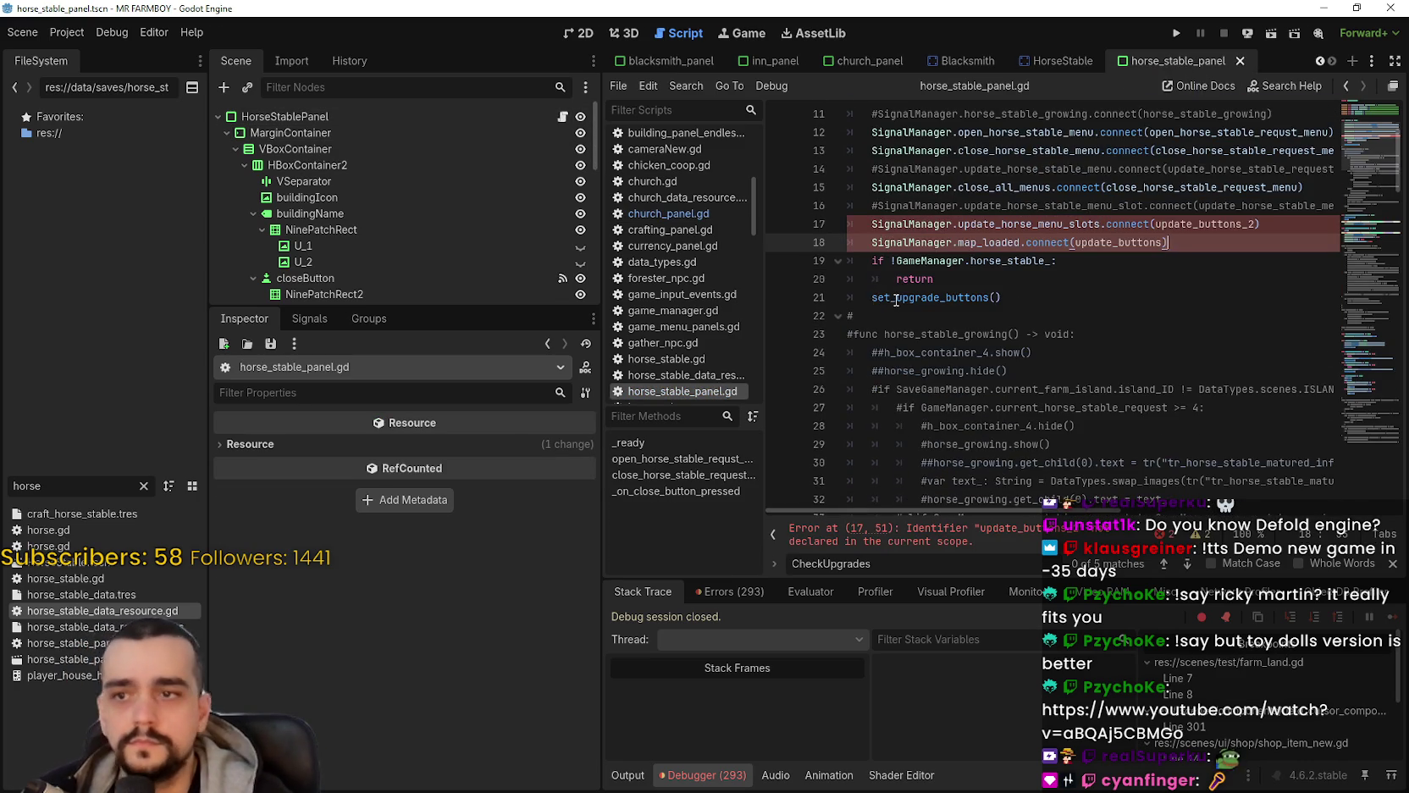
scroll(898, 299, down, 2)
scroll(903, 237, down, 4)
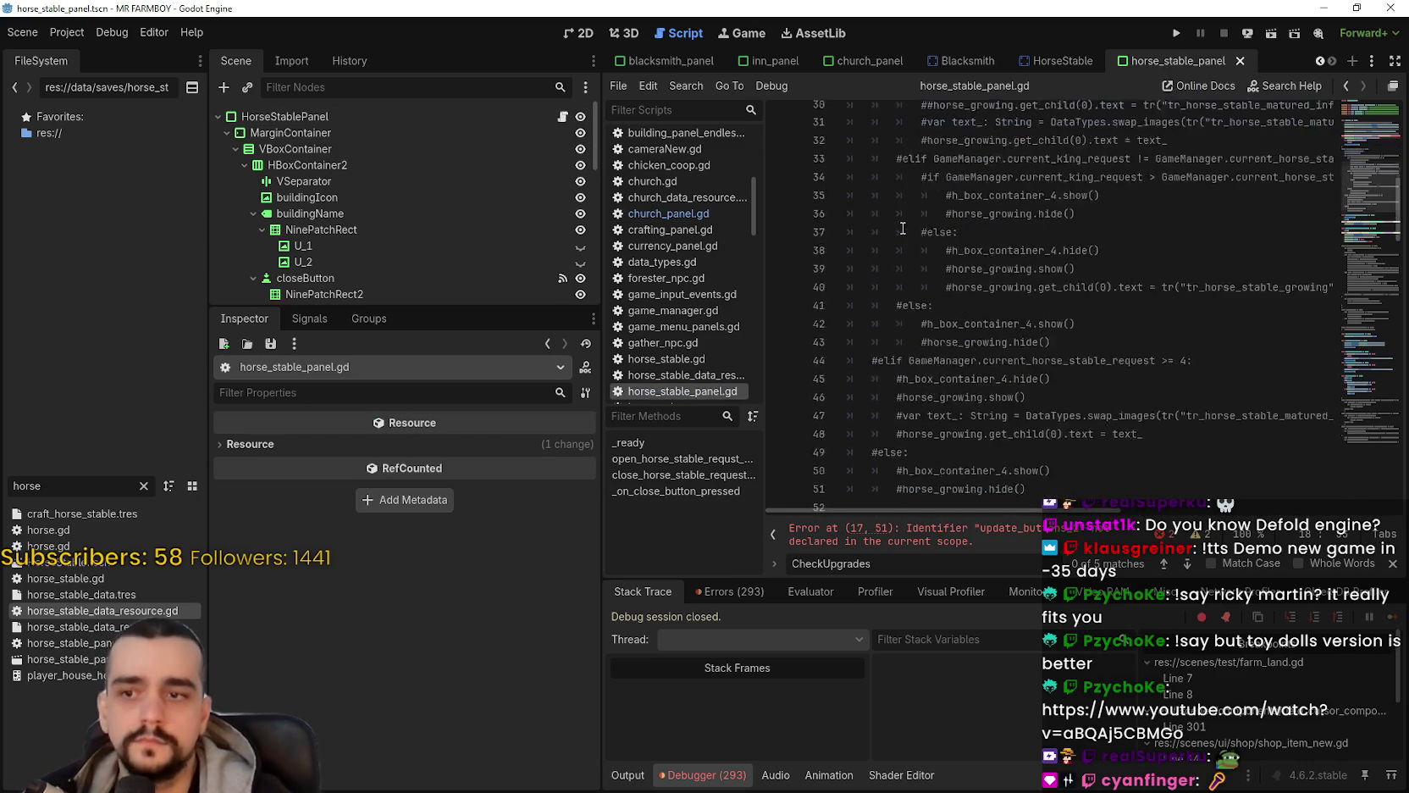
scroll(1071, 352, up, 7)
click(1071, 352)
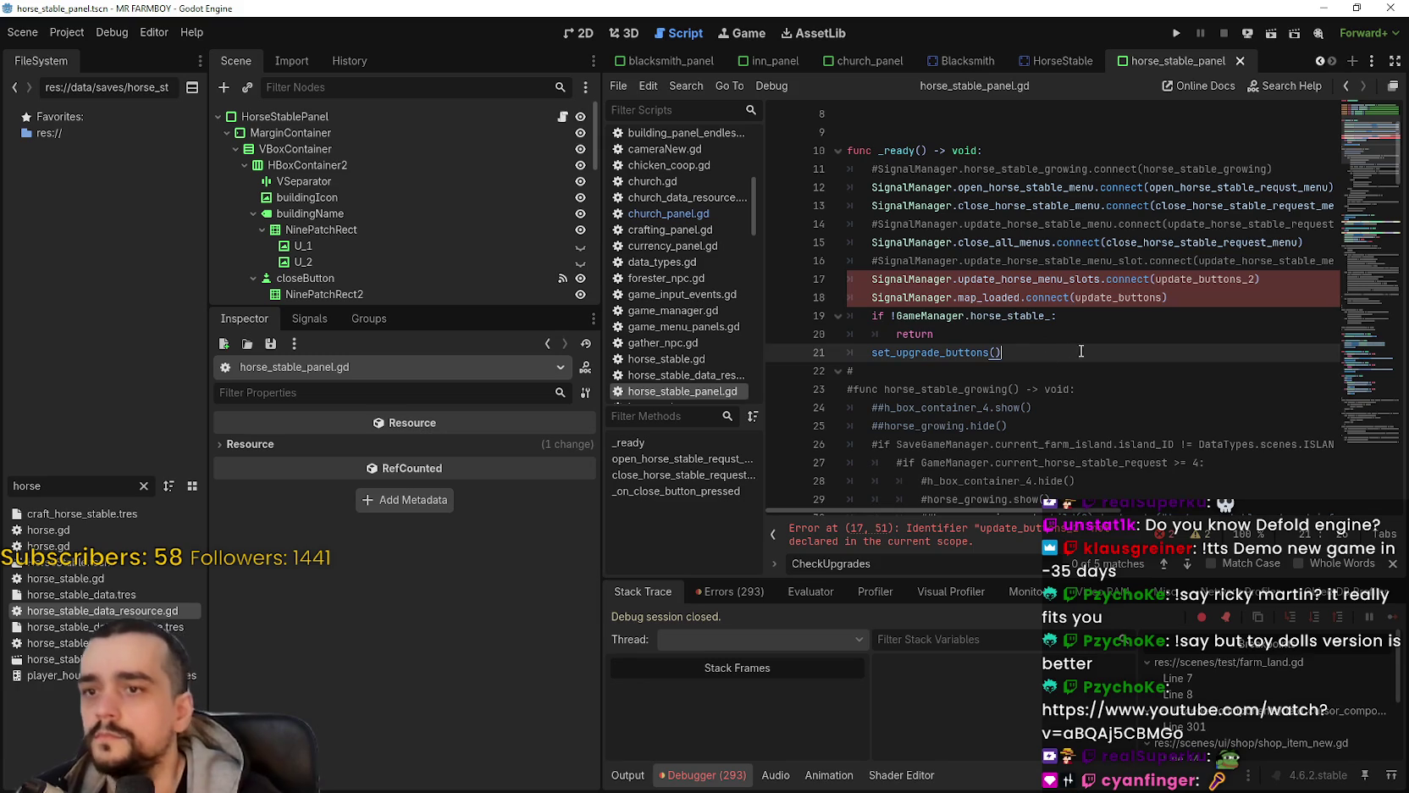
key(Return)
key(ctrl+v)
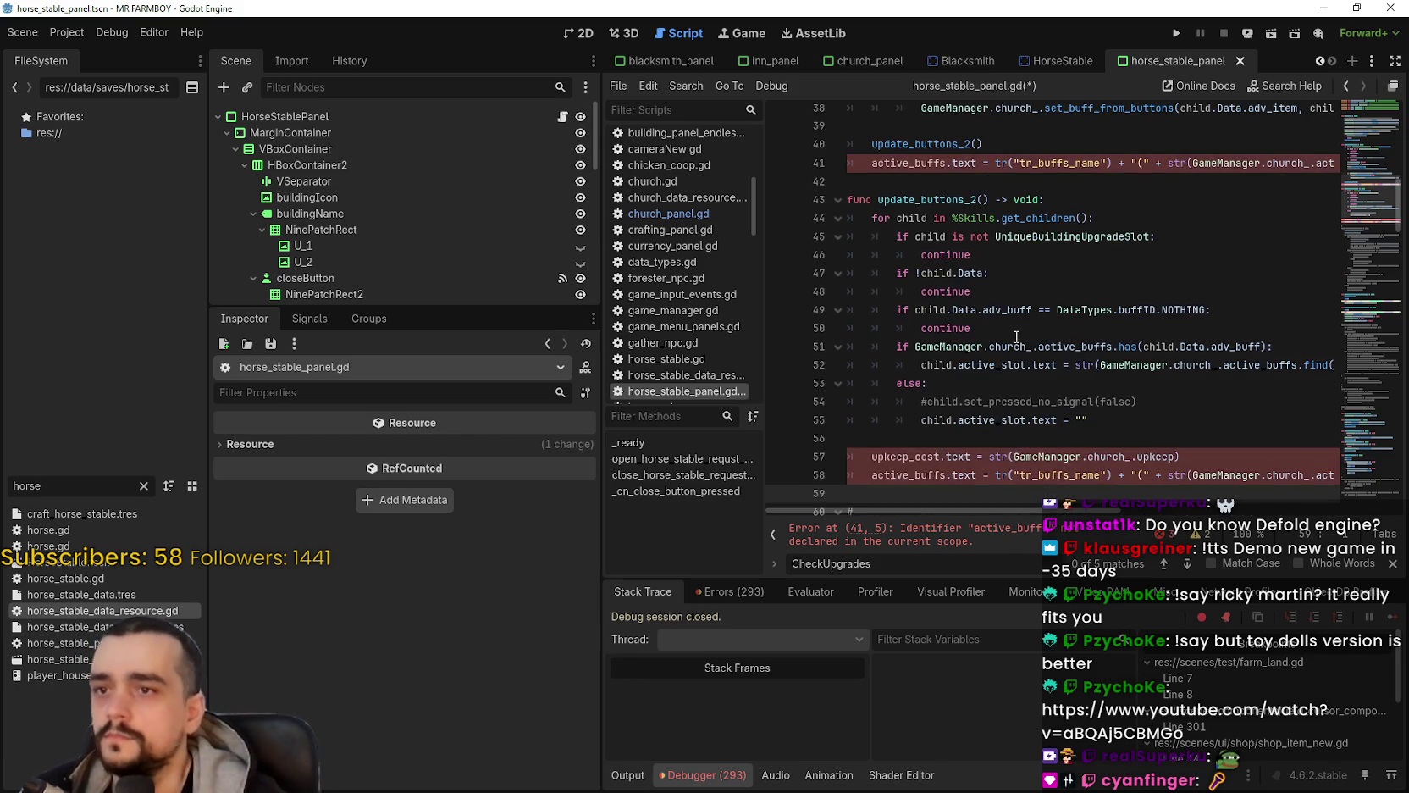
Step: Delete the erroring active_buffs label line 41 and the empty line 39
scroll(998, 337, up, 2)
triple_click(879, 386)
key(BackSpace)
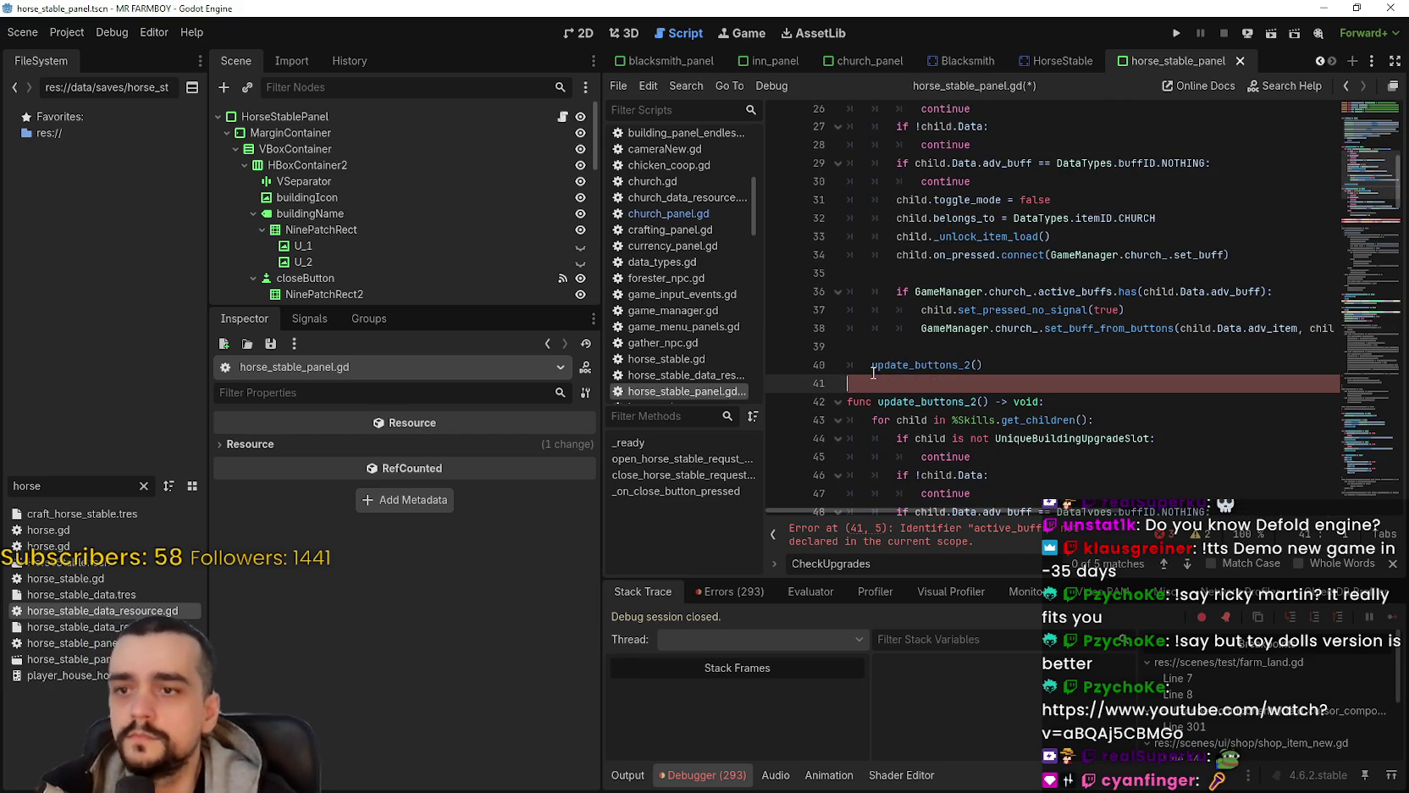
click(912, 348)
key(BackSpace)
drag(918, 339, 720, 326)
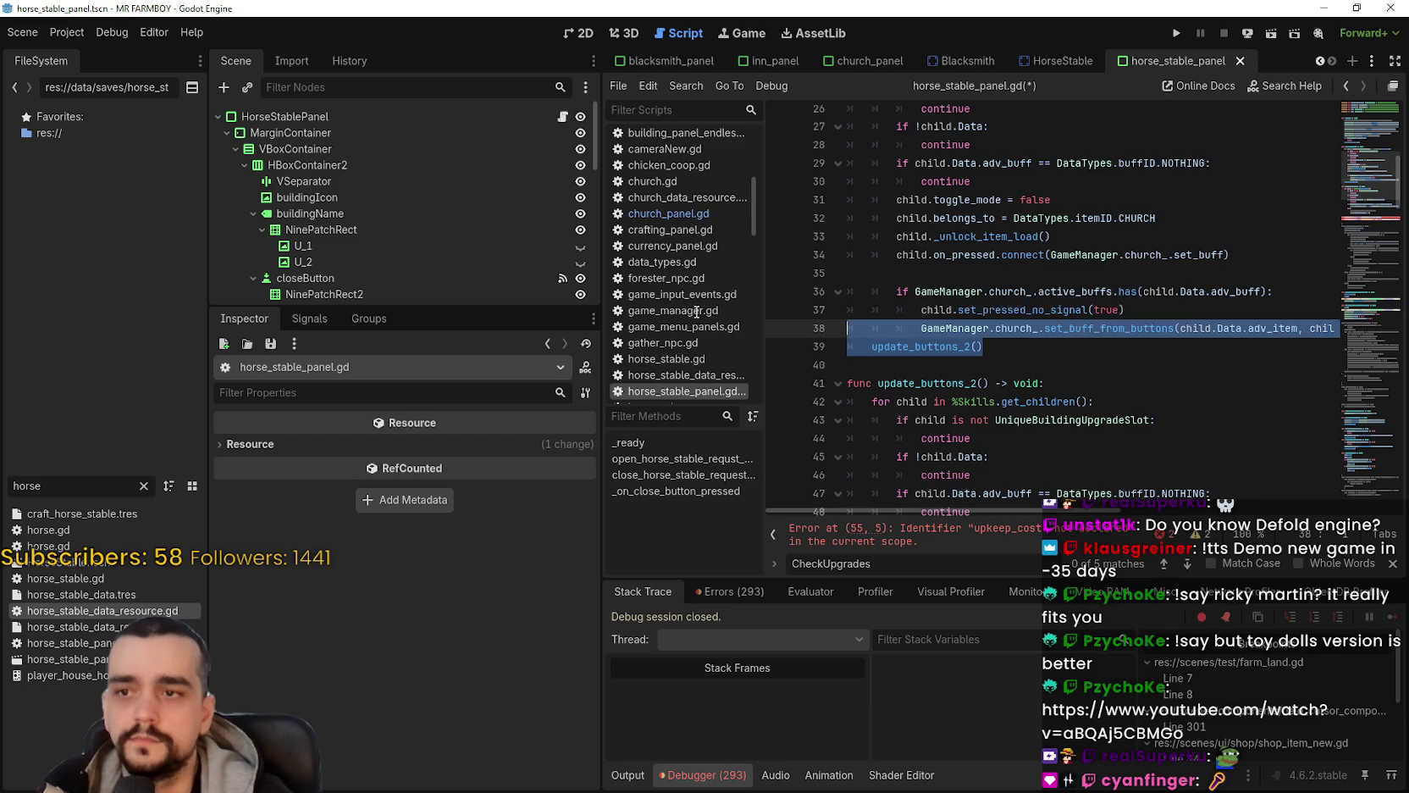
scroll(1087, 387, down, 4)
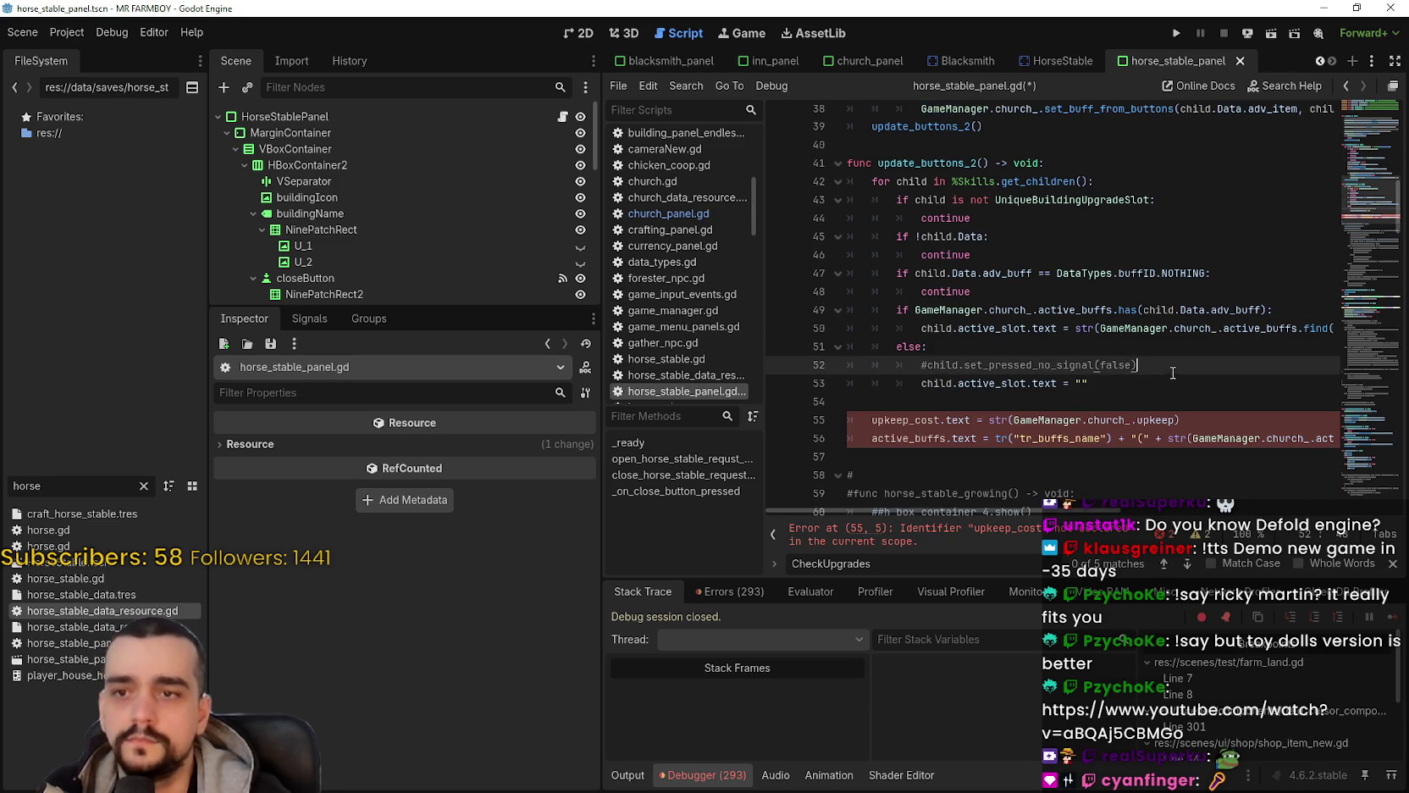
Step: Remove the commented set_pressed_no_signal line and the upkeep_cost and active_buffs label lines
drag(1138, 365, 843, 365)
key(BackSpace)
key(BackSpace)
drag(885, 437, 887, 386)
key(BackSpace)
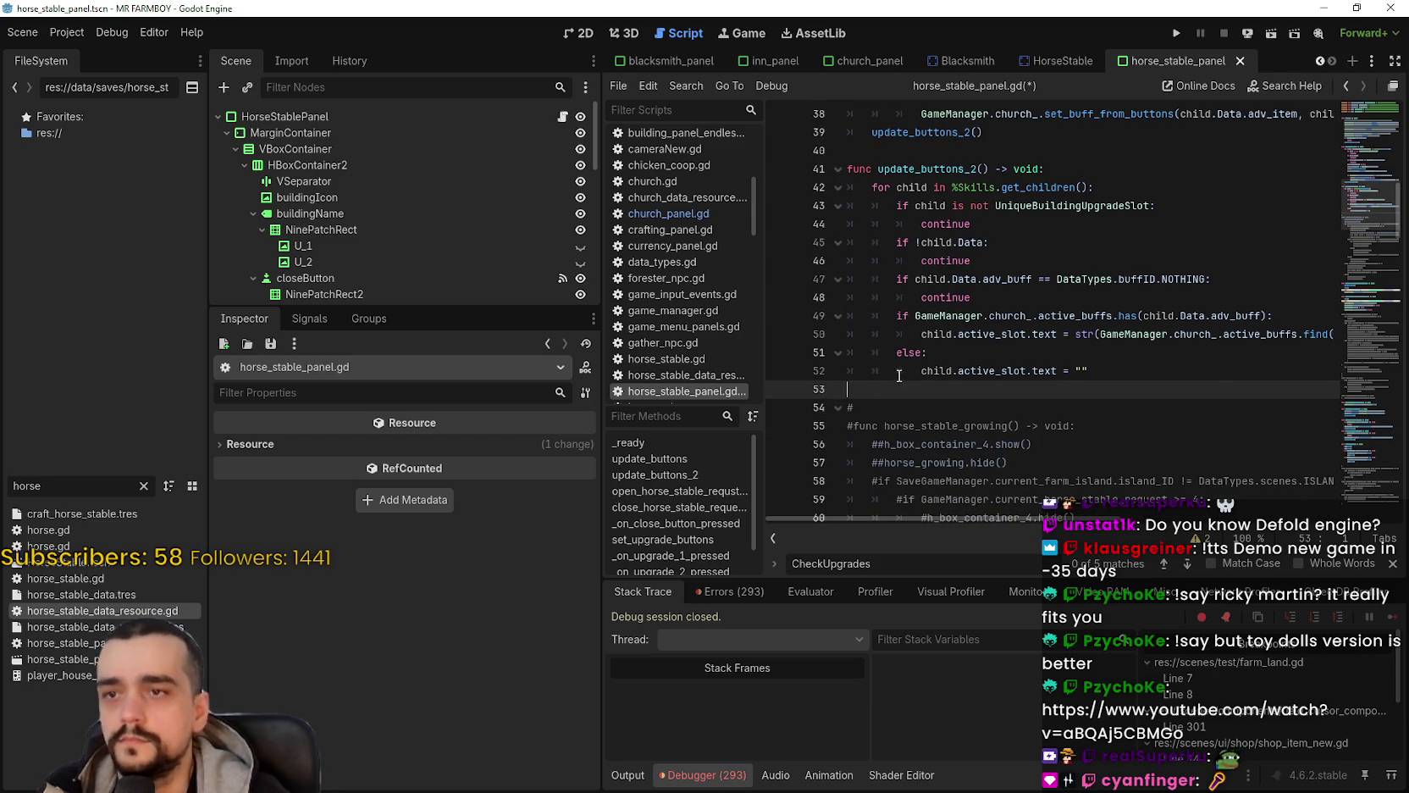
scroll(900, 375, up, 6)
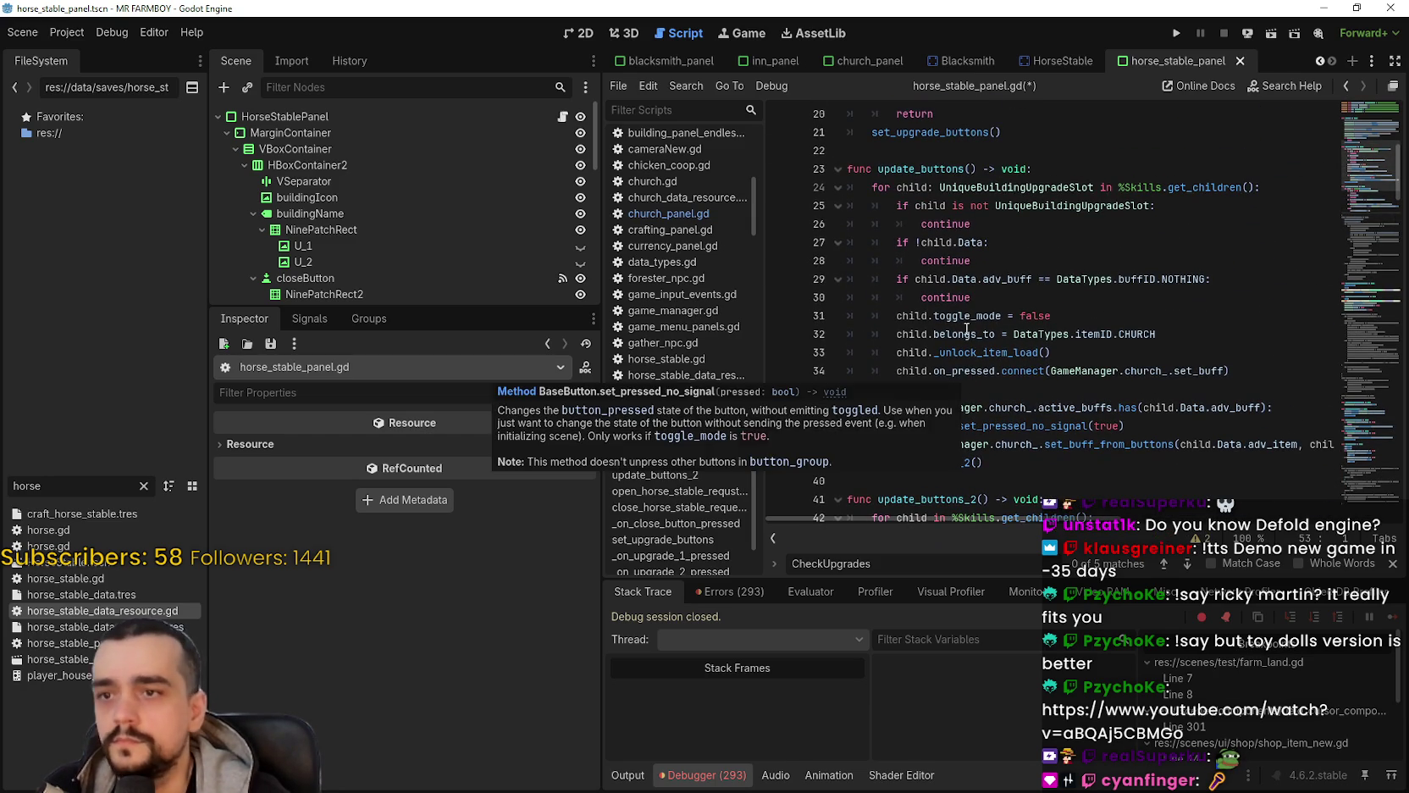
drag(1119, 334, 1166, 334)
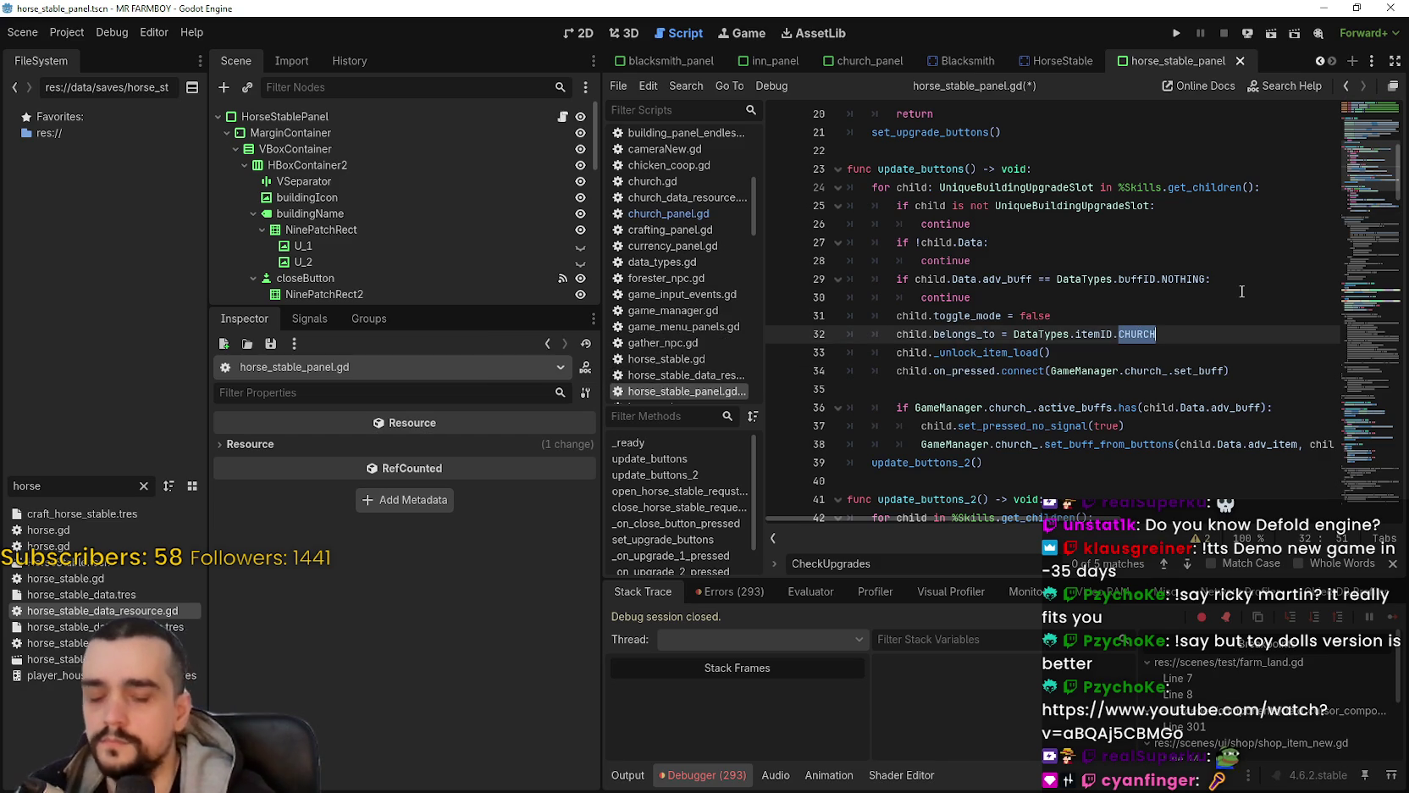
Step: Change the CHURCH itemID to PLAYER_HOUSE and line 36's church_ to horse_stable_
text(play)
key(Return)
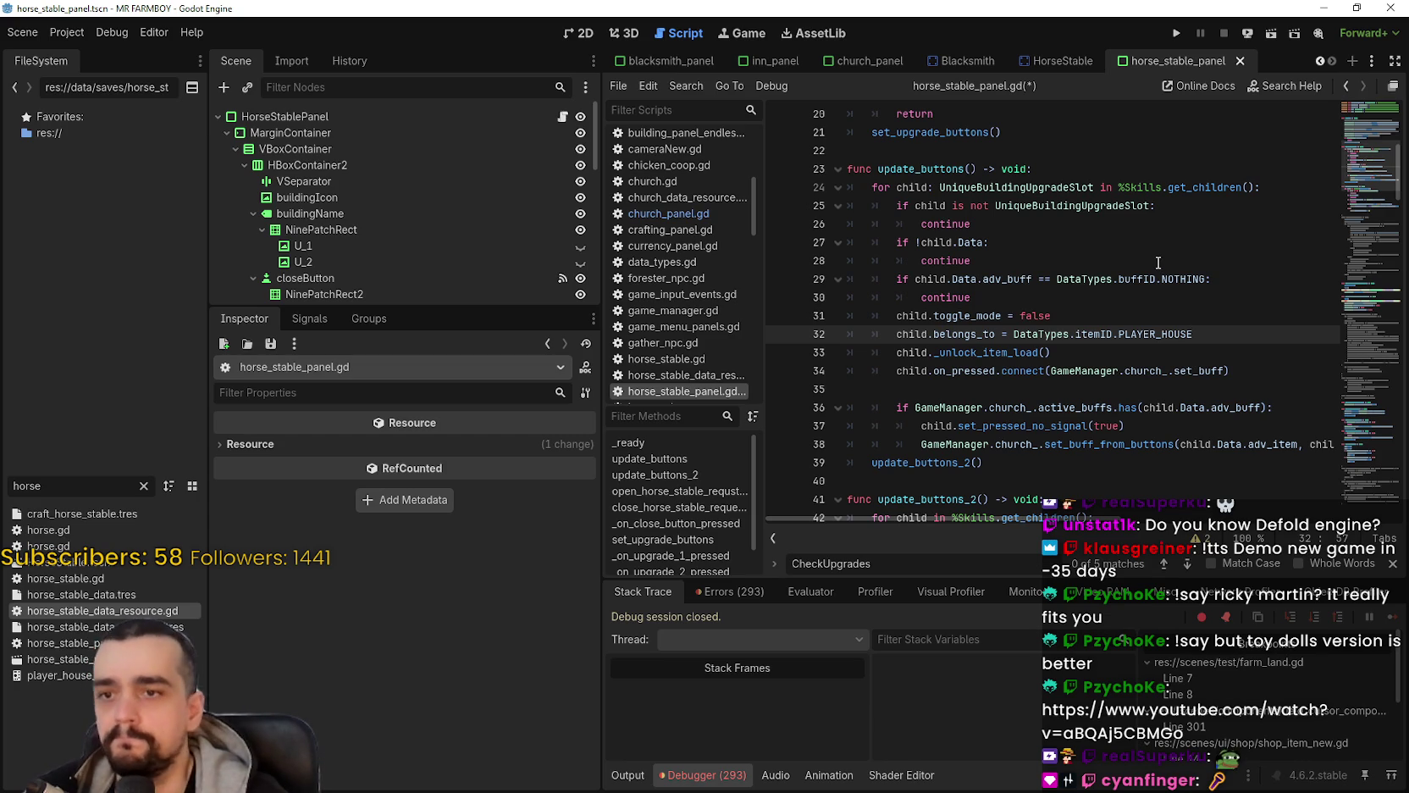
double_click(1025, 406)
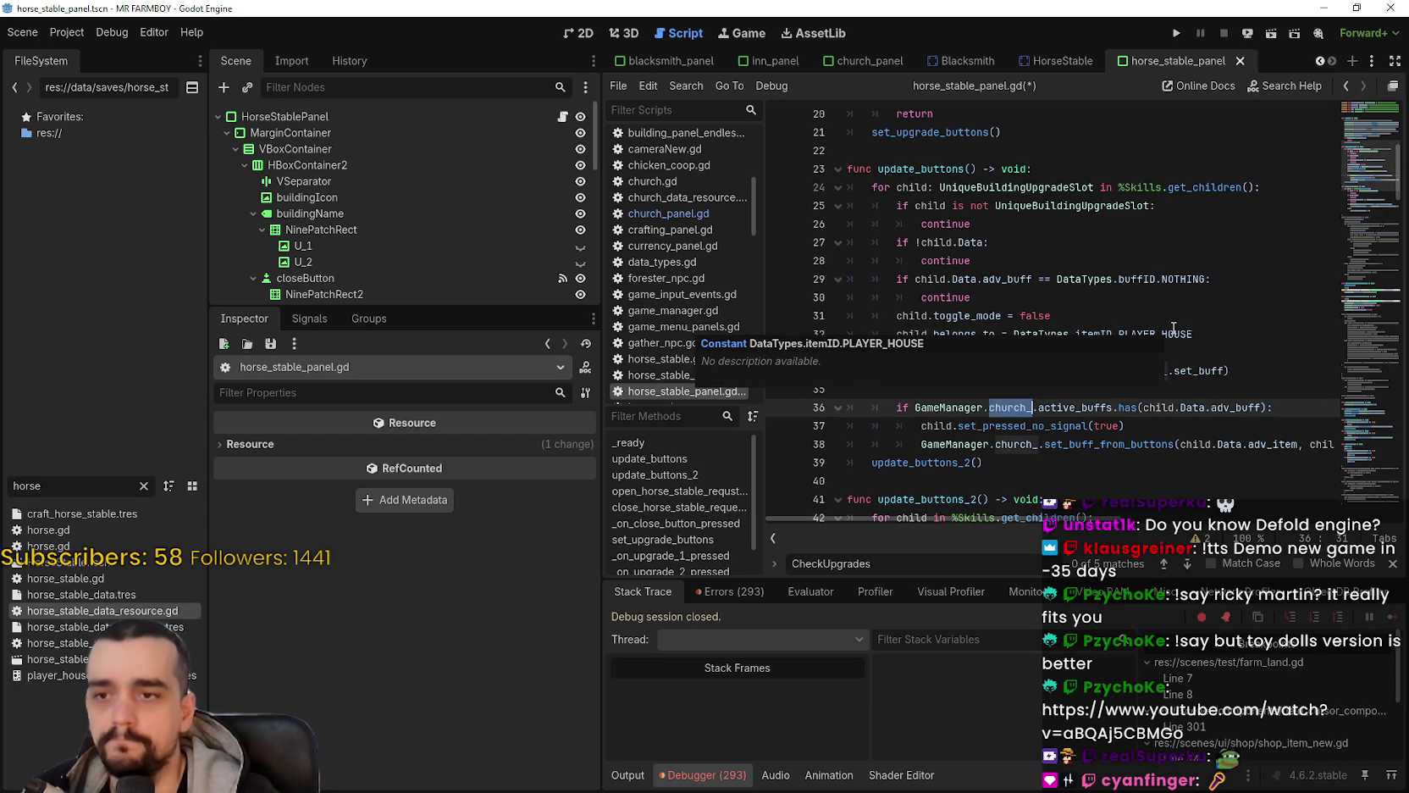
text(horse)
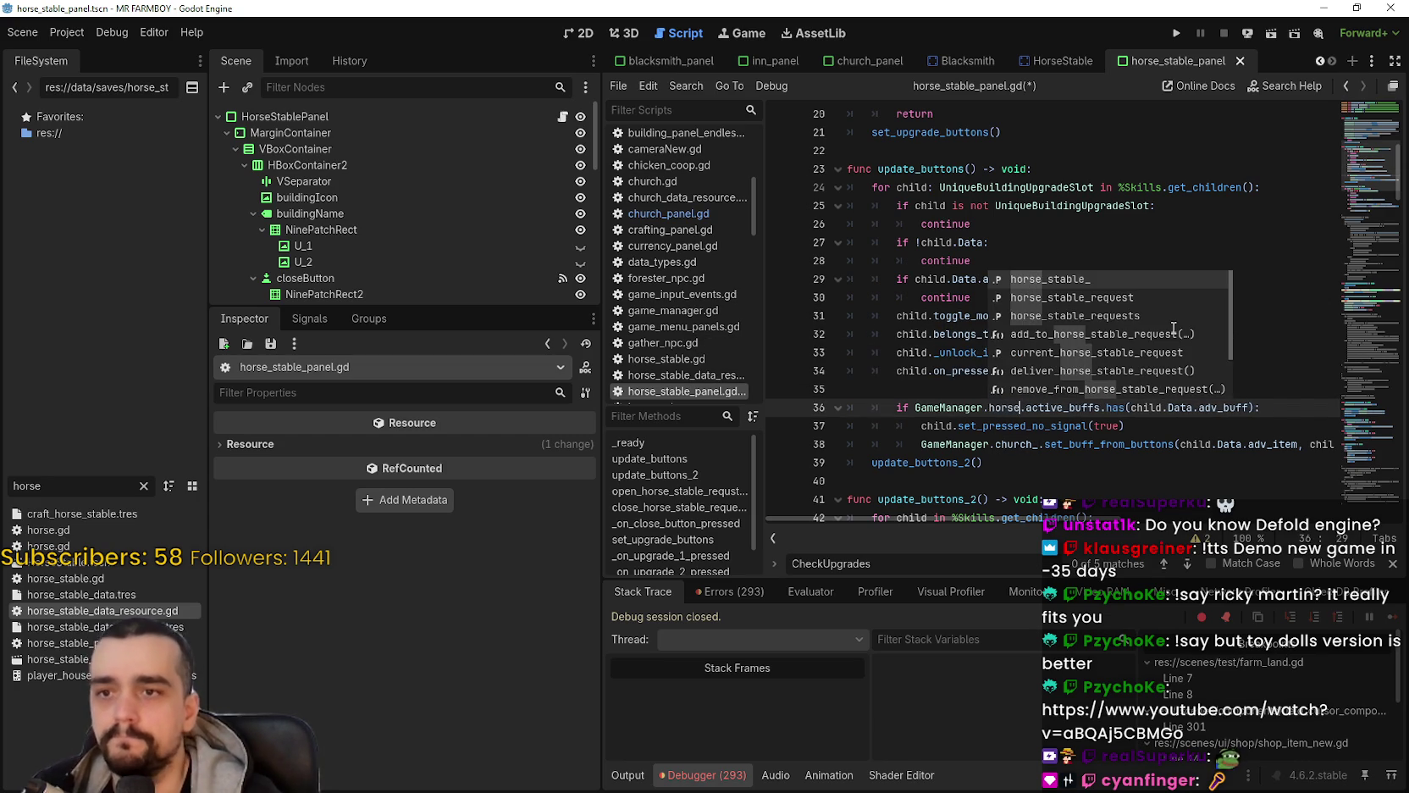
key(Return)
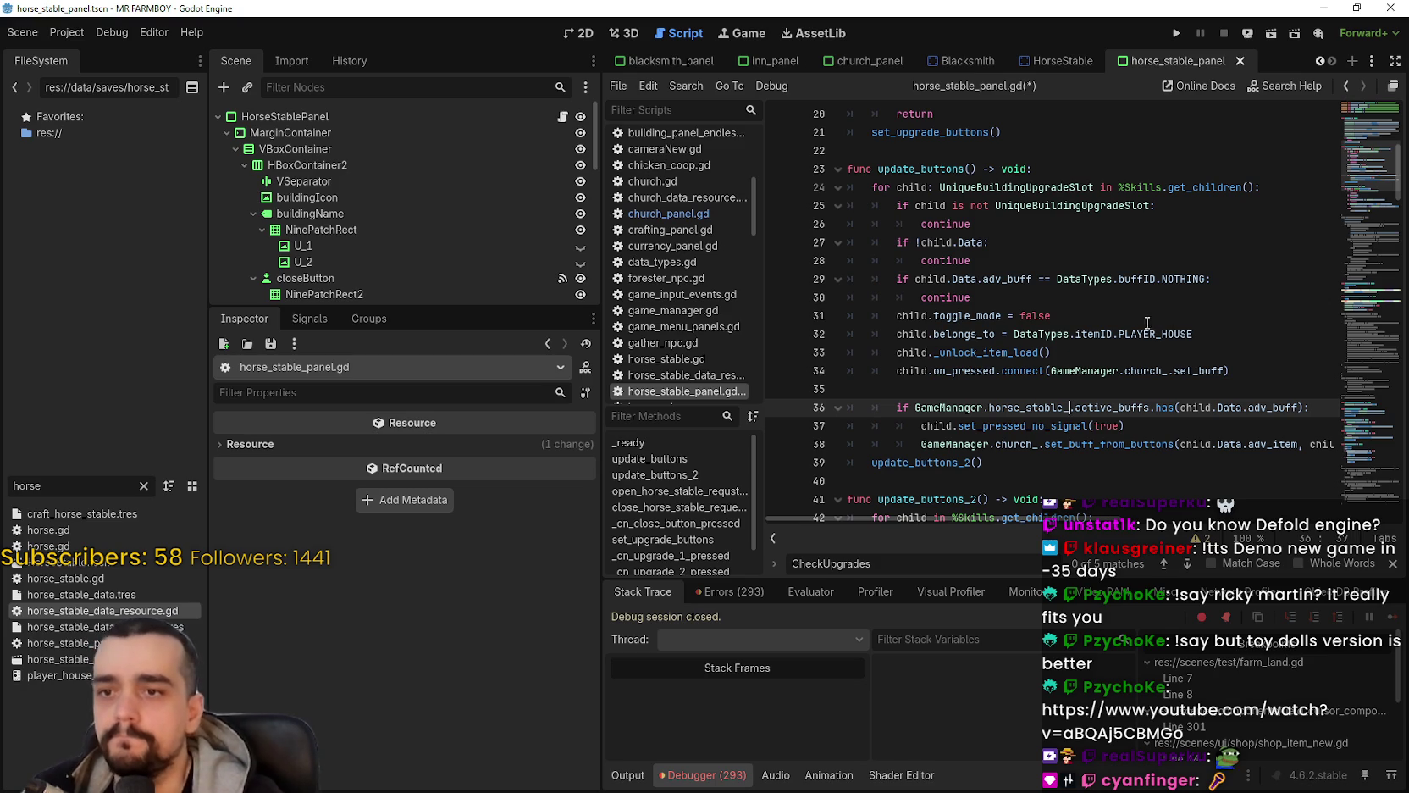
Step: Search for remaining church_ references and replace the one on line 34 with horse_stable_
scroll(1118, 307, down, 4)
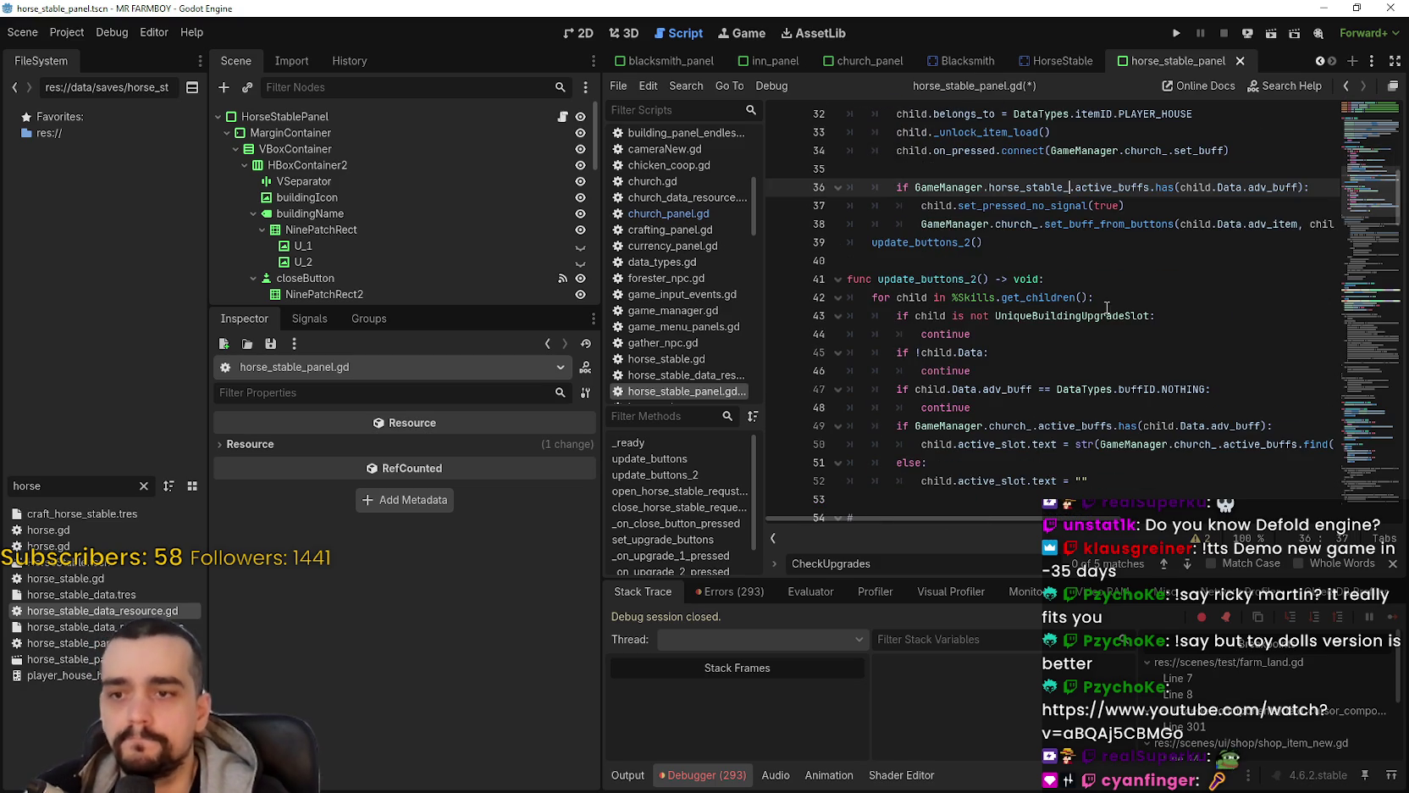
double_click(1010, 425)
key(ctrl+f)
scroll(1071, 310, up, 6)
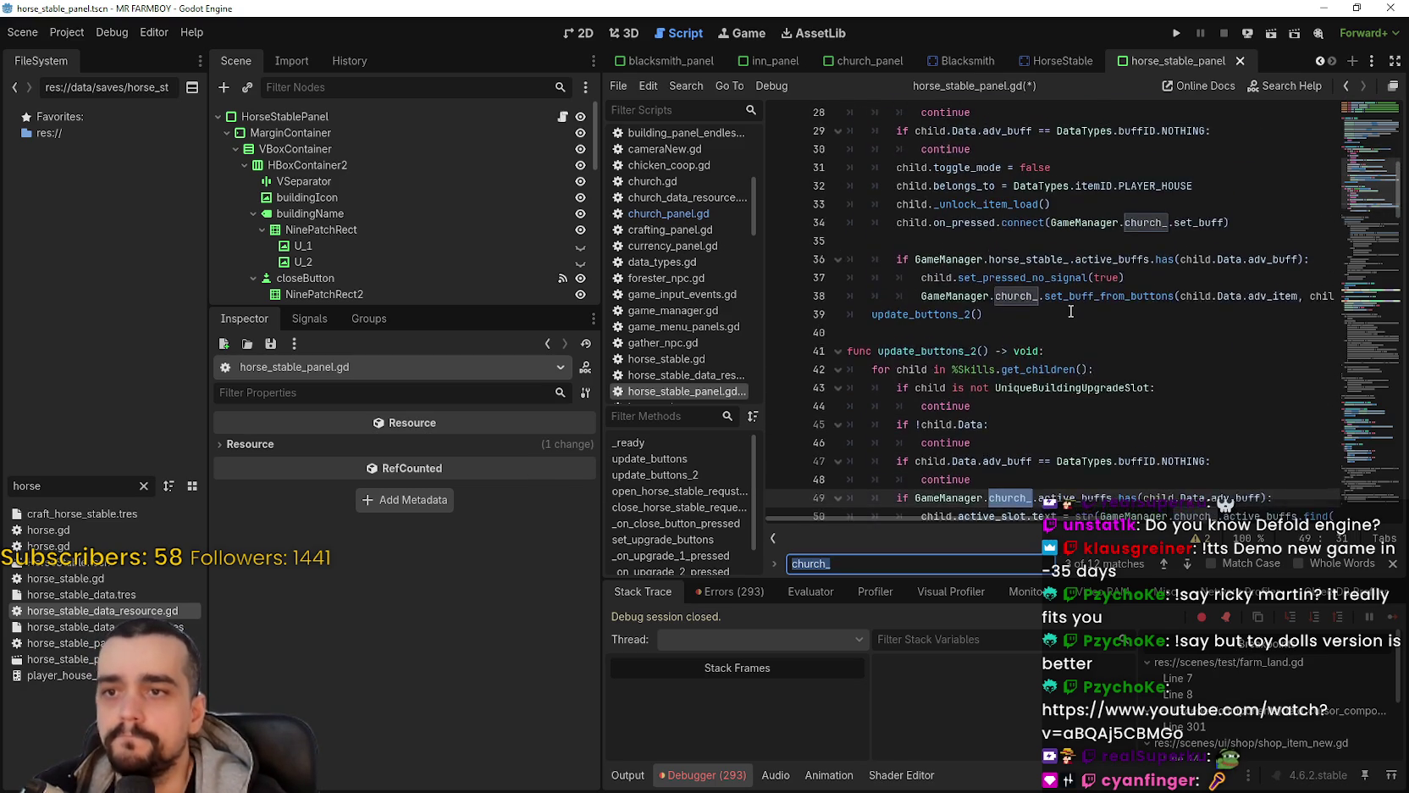
scroll(1104, 337, up, 2)
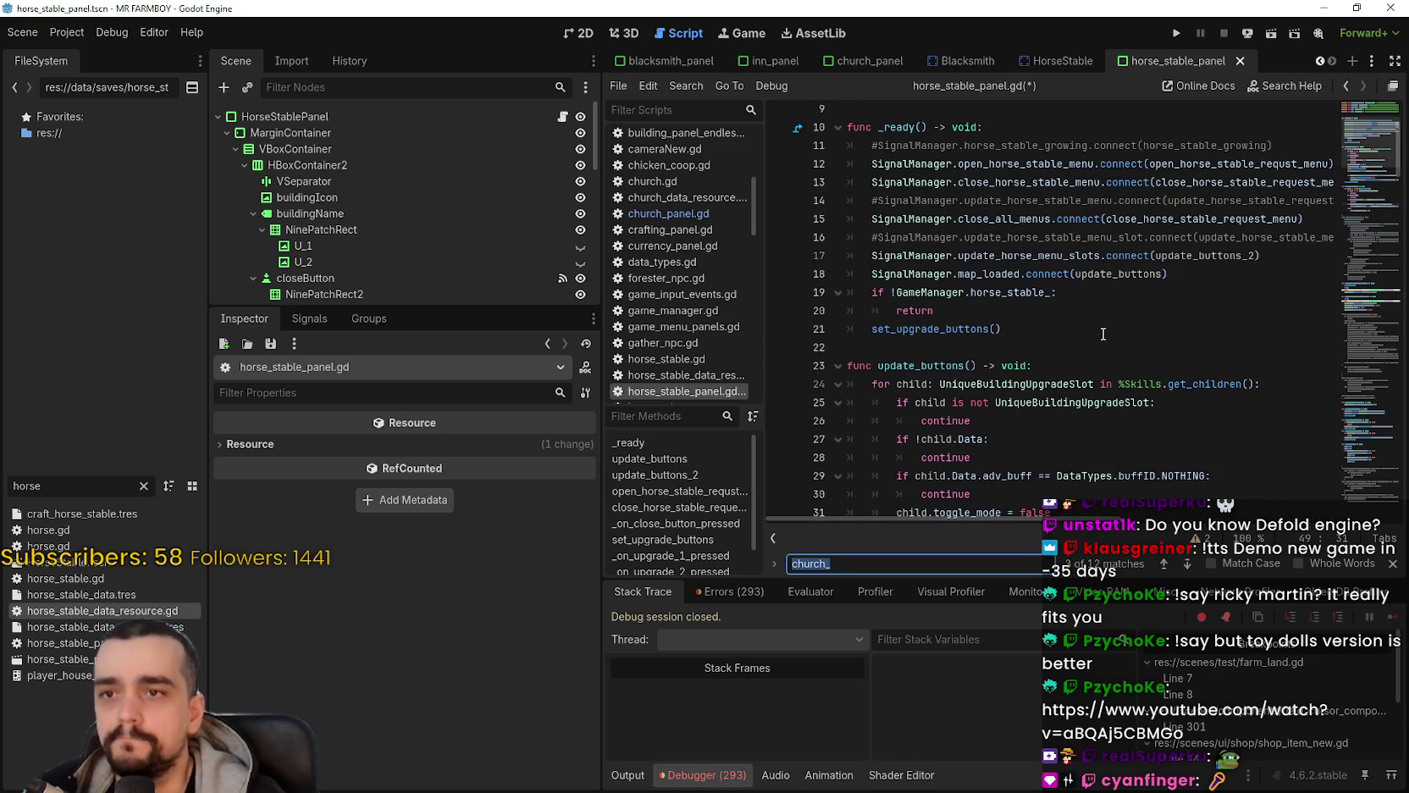
scroll(1097, 326, down, 5)
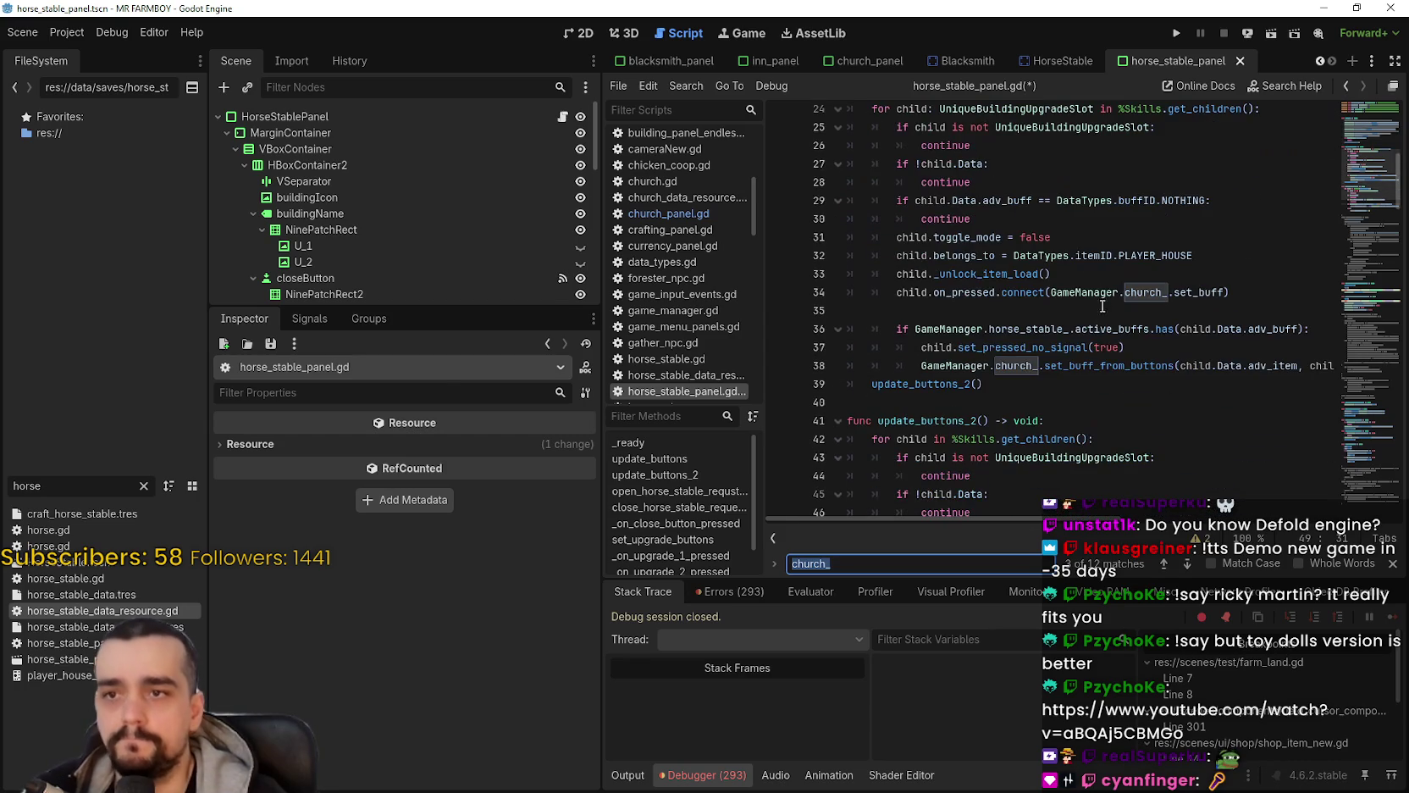
double_click(1131, 295)
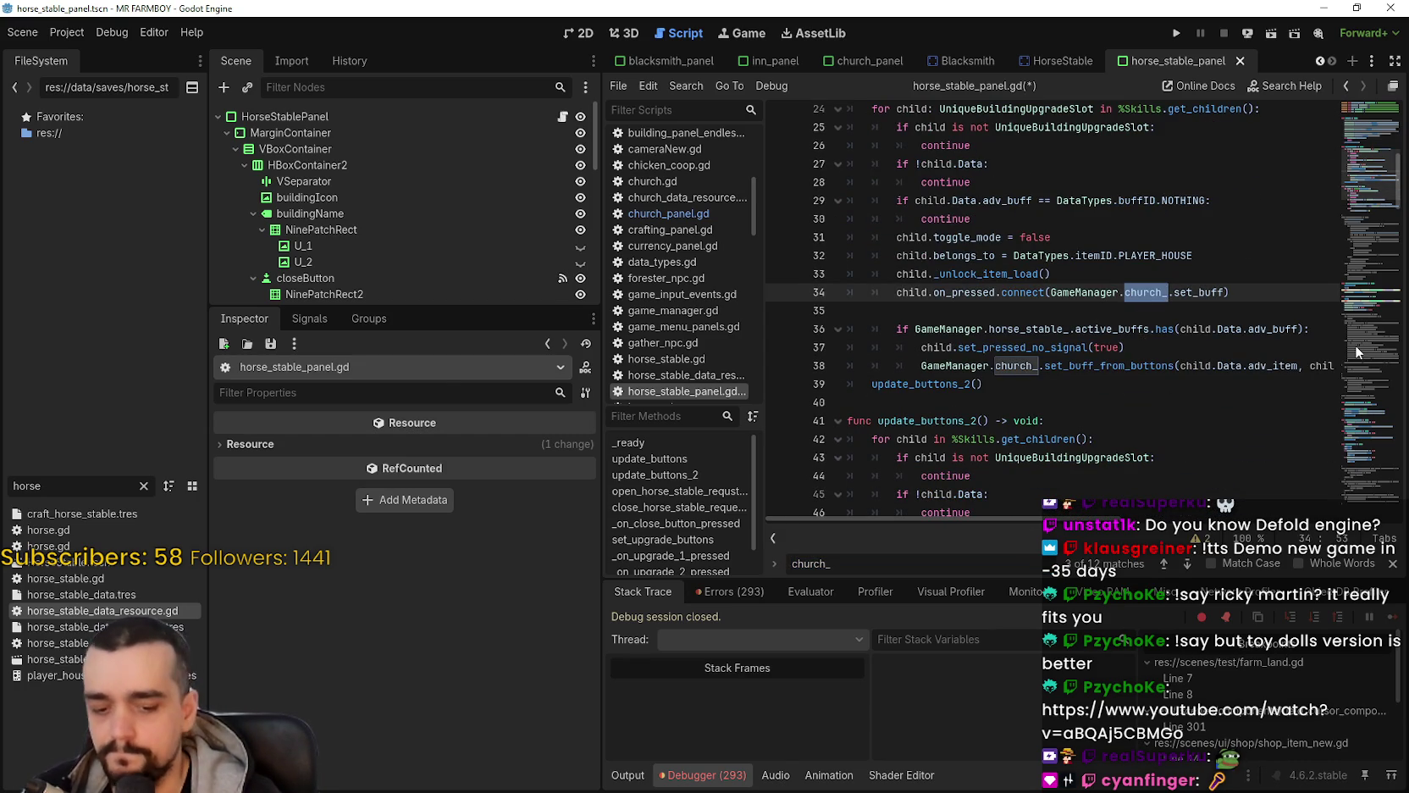
text(horse_stable_)
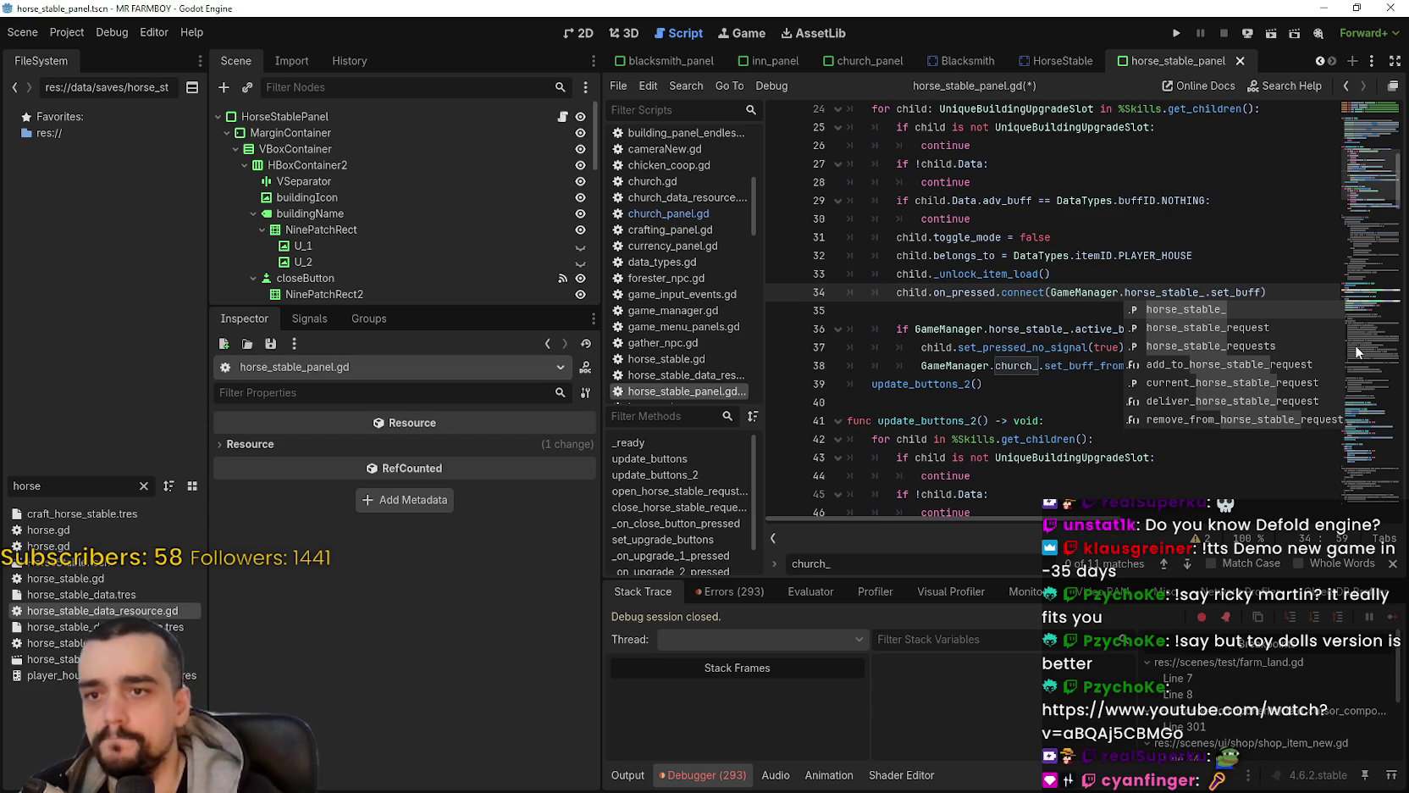
key(Escape)
click(1143, 310)
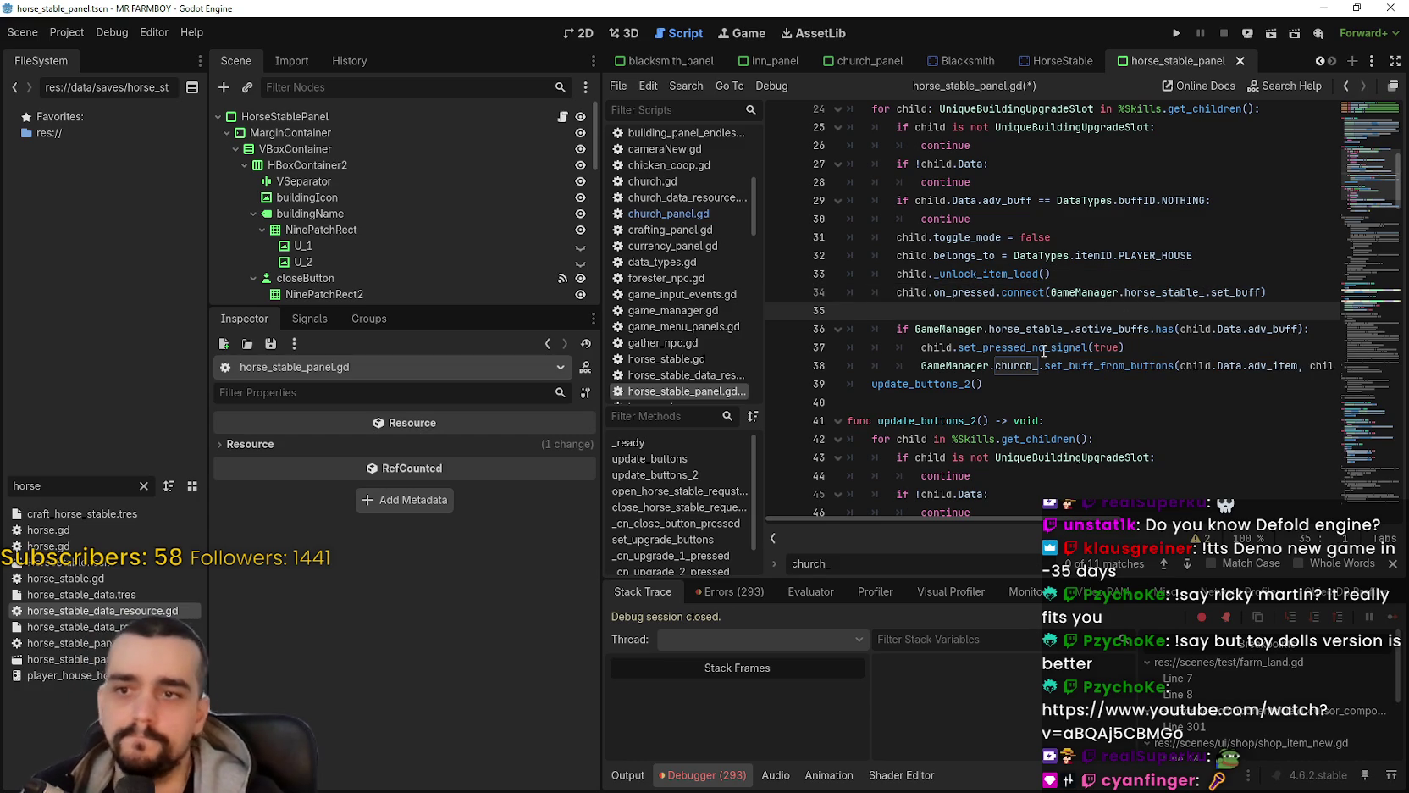
Step: Replace church_ with horse_stable_ on lines 38, 49 and 50
double_click(1165, 293)
double_click(1030, 328)
key(ctrl+c)
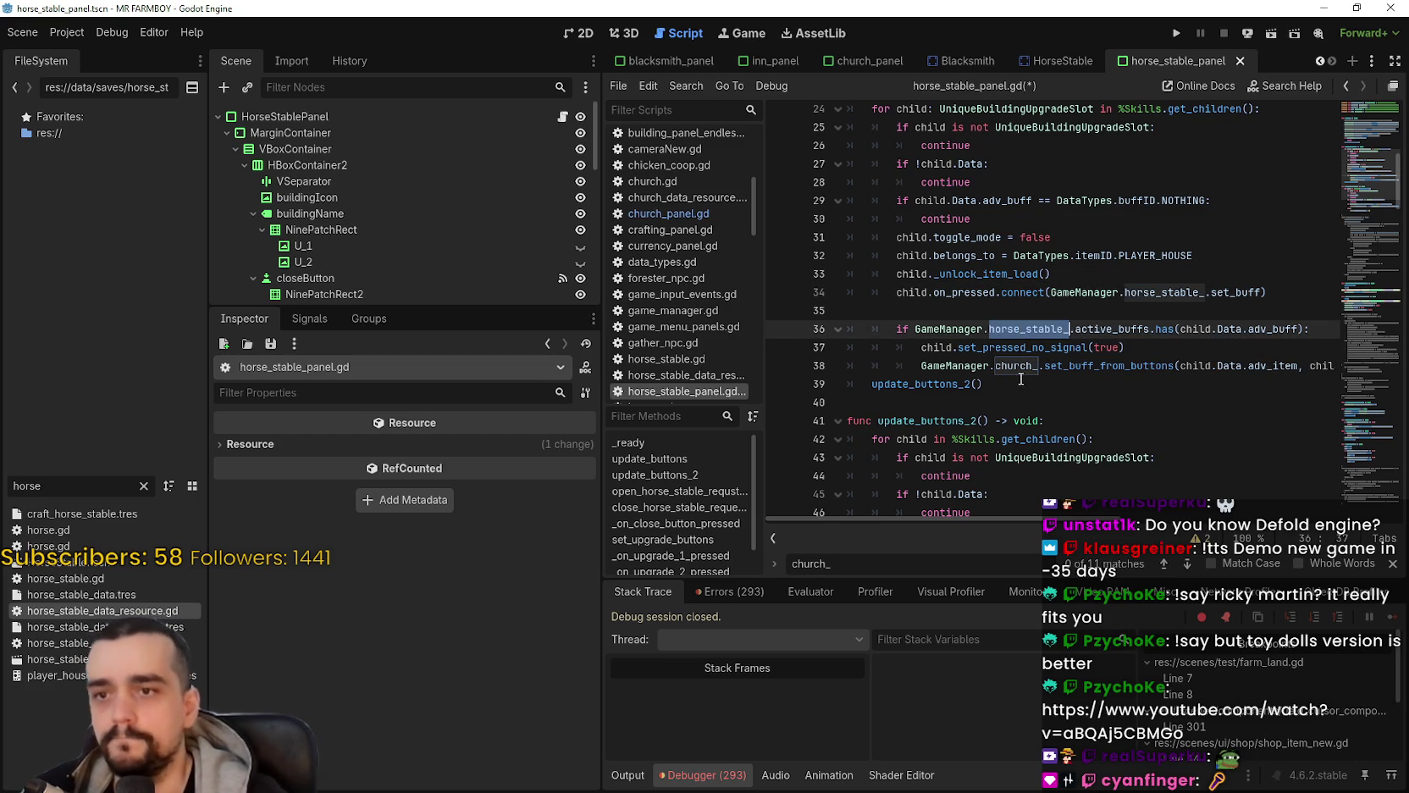
double_click(1014, 366)
key(ctrl+v)
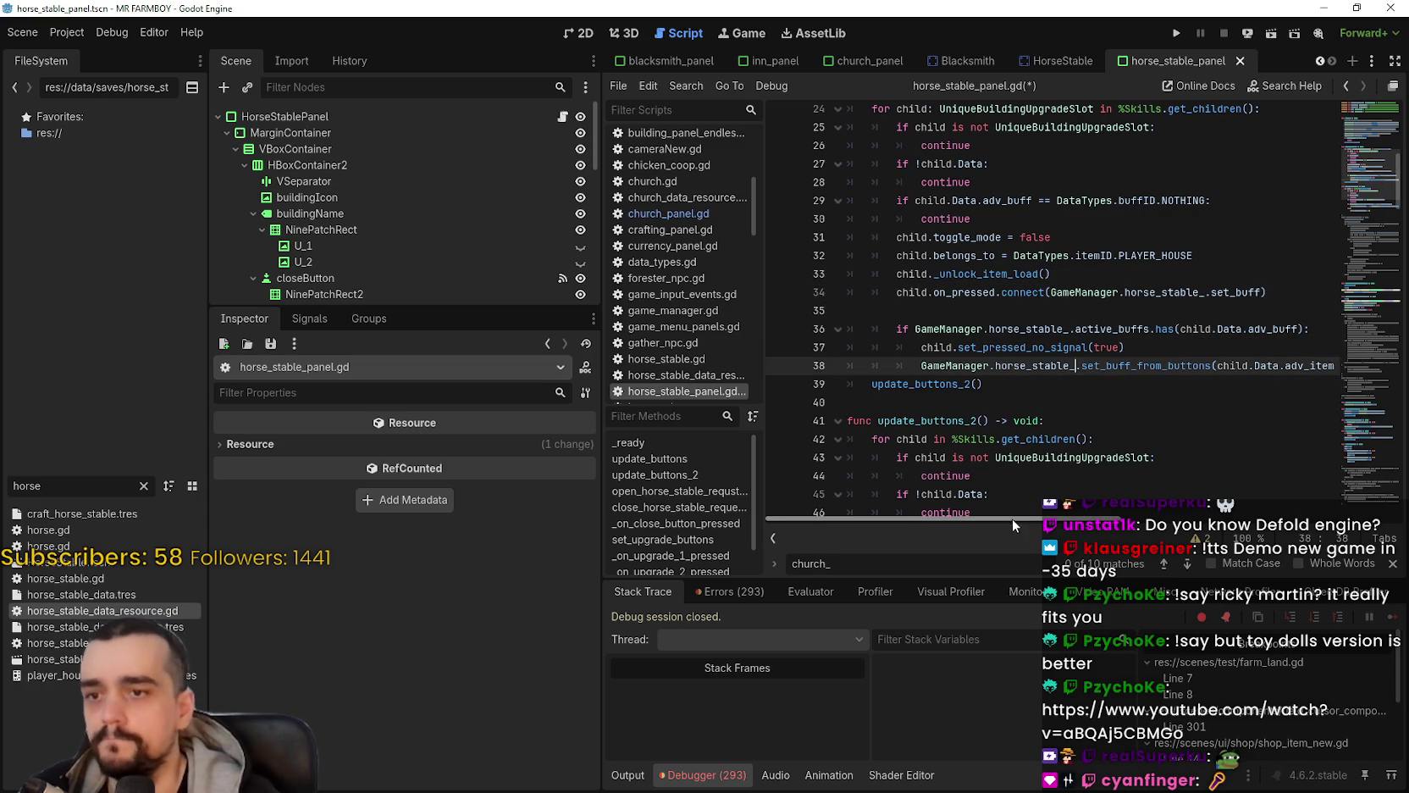
scroll(974, 517, right, 5)
scroll(974, 517, left, 5)
click(943, 398)
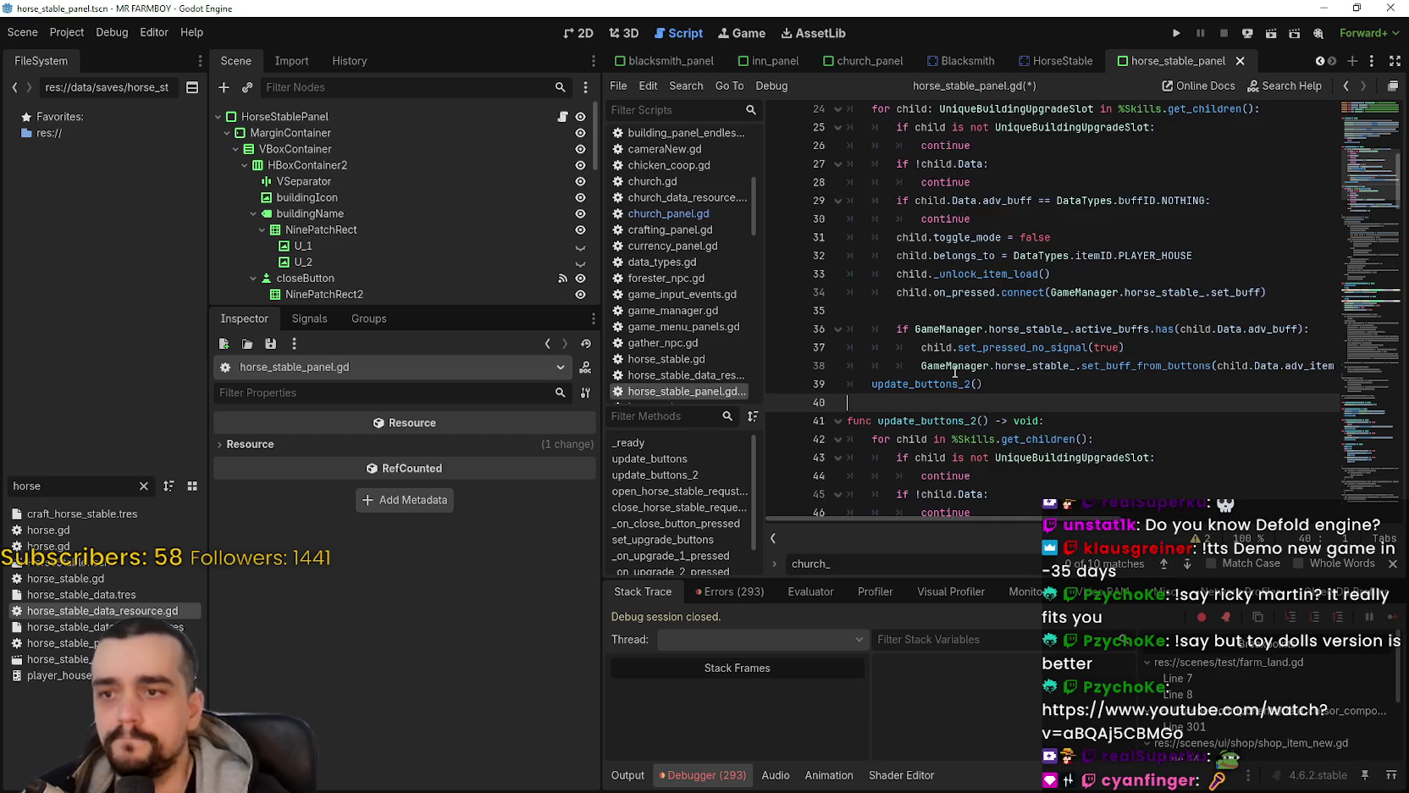
scroll(988, 328, down, 2)
scroll(988, 325, down, 1)
double_click(1020, 404)
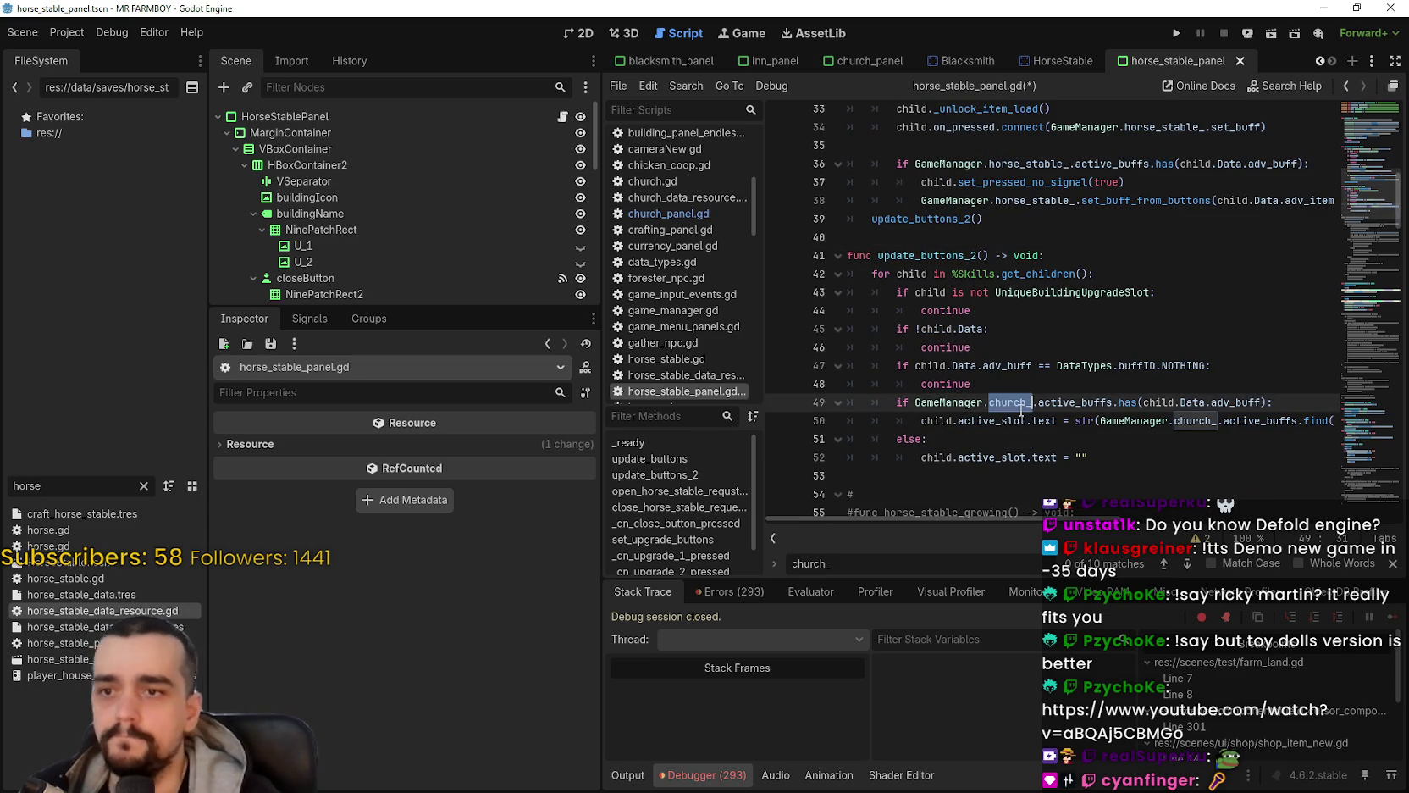
key(ctrl+v)
double_click(1193, 421)
key(ctrl+v)
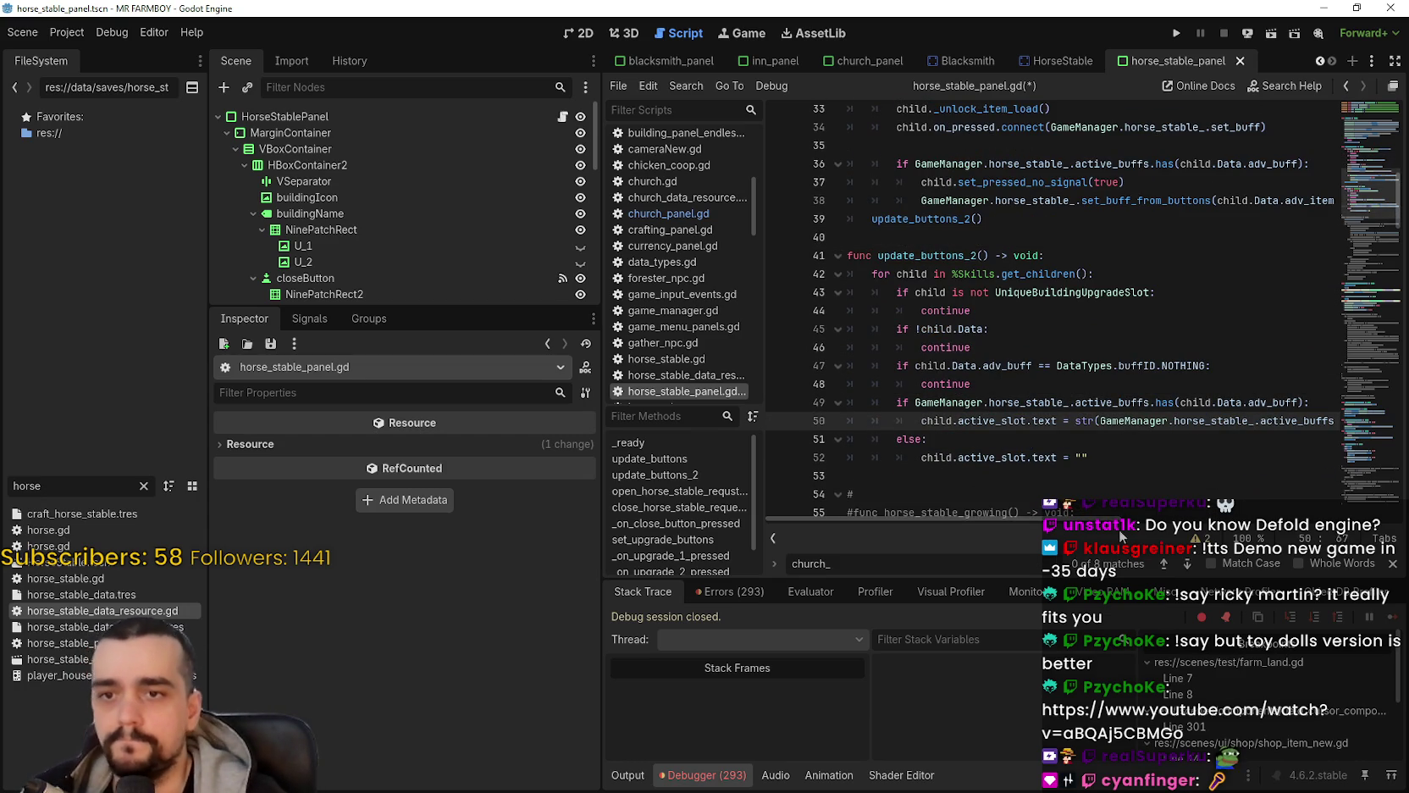
Step: Review the updated button functions and save horse_stable_panel.gd
mouse_move(1120, 518)
mouse_down()
mouse_move(1221, 515)
mouse_move(1198, 481)
mouse_move(1032, 479)
mouse_up()
click(981, 477)
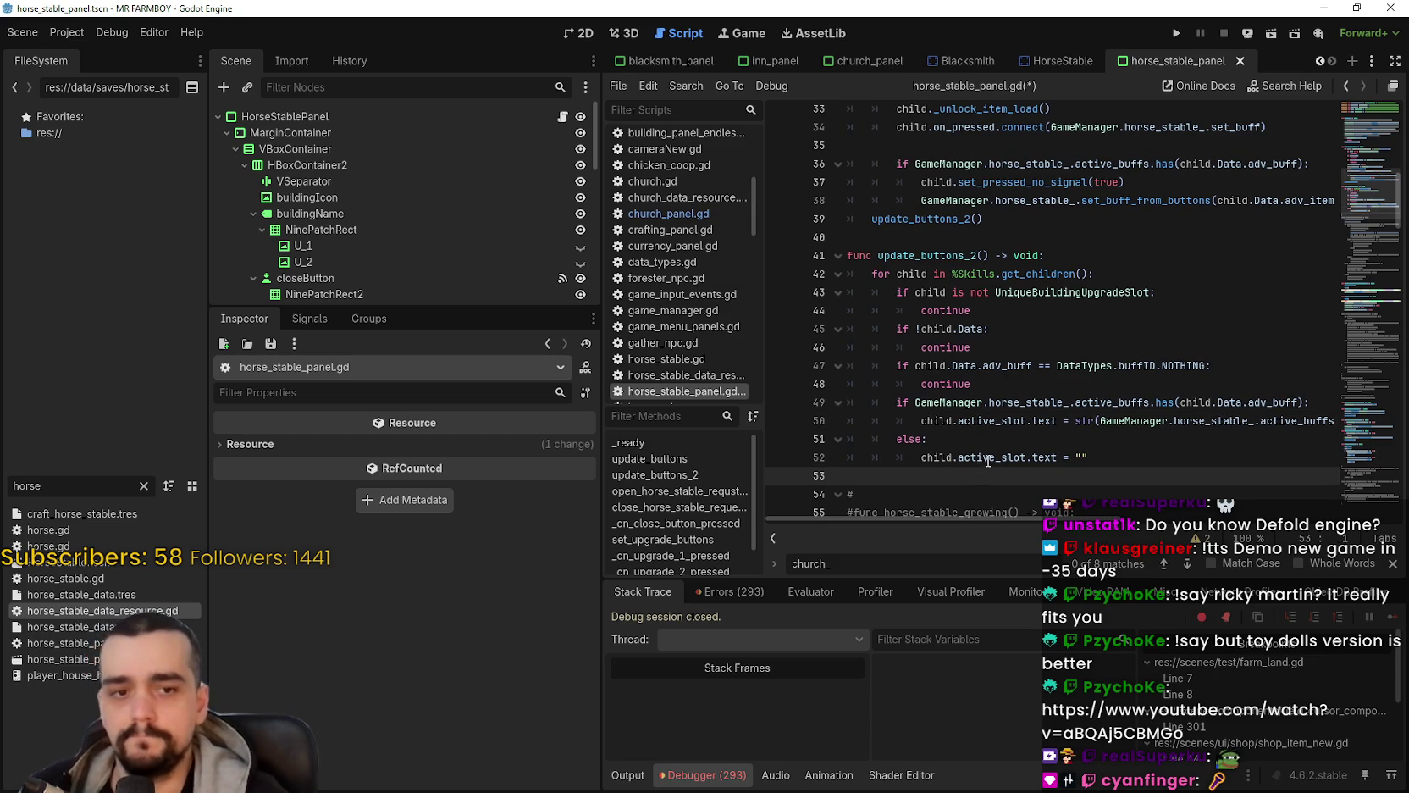
scroll(982, 440, down, 1)
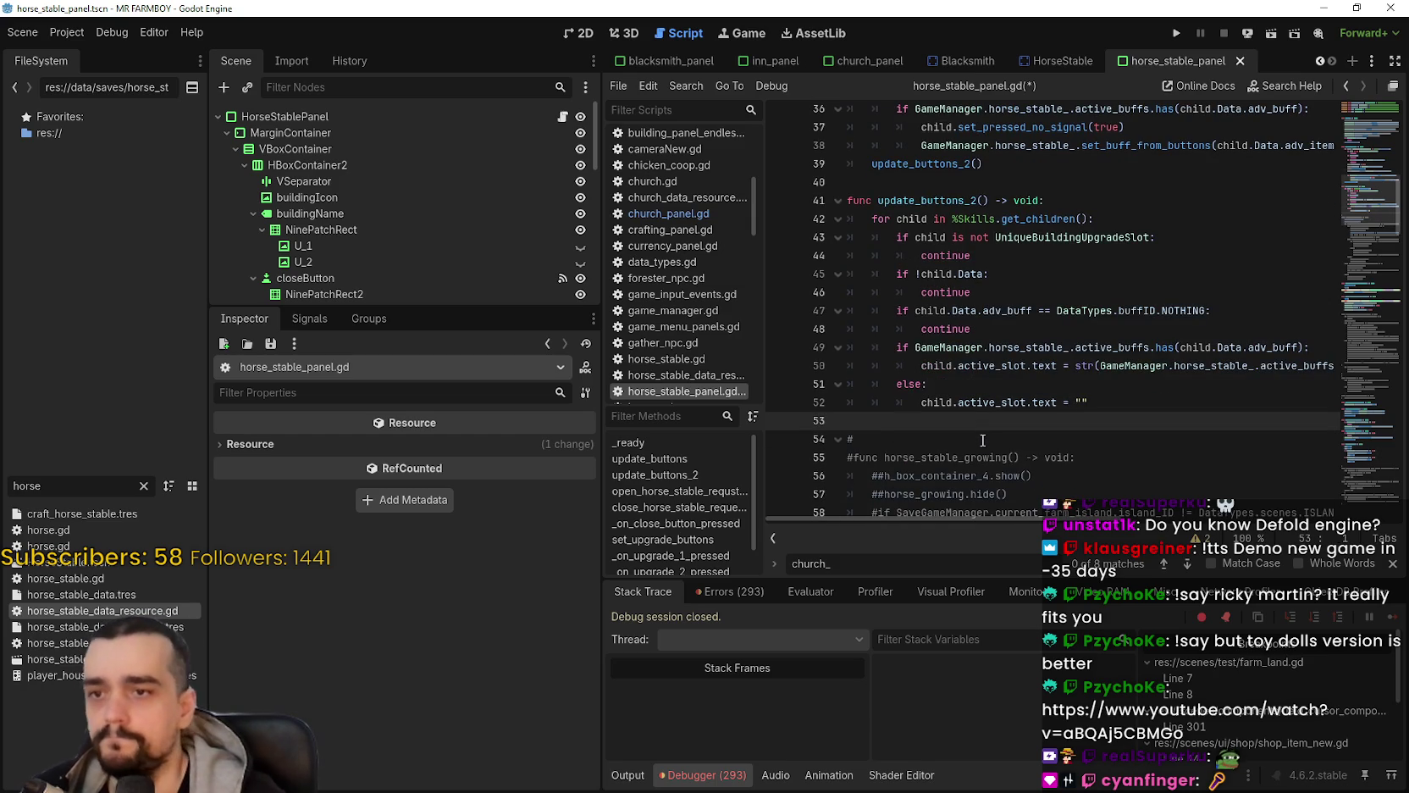
scroll(983, 433, down, 6)
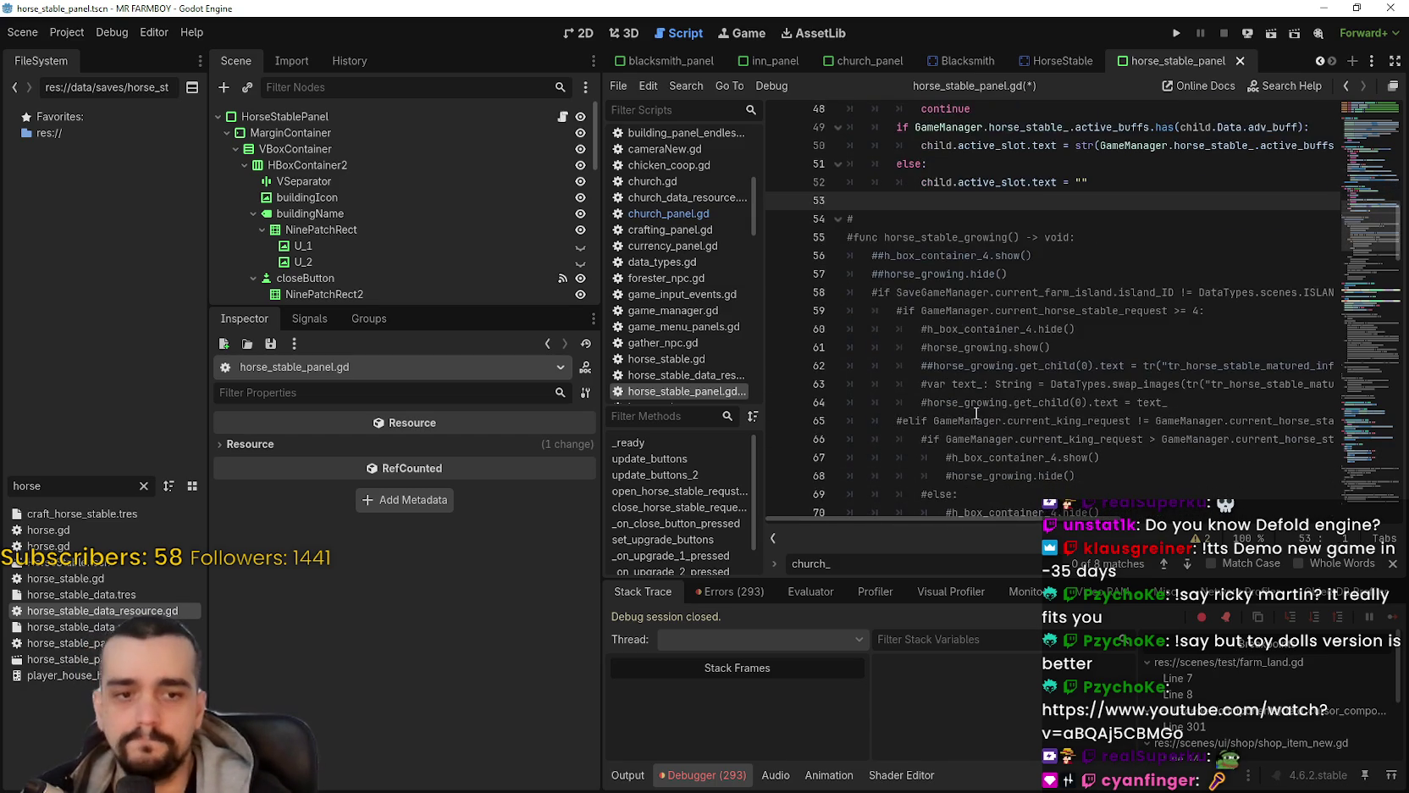
scroll(1069, 385, up, 4)
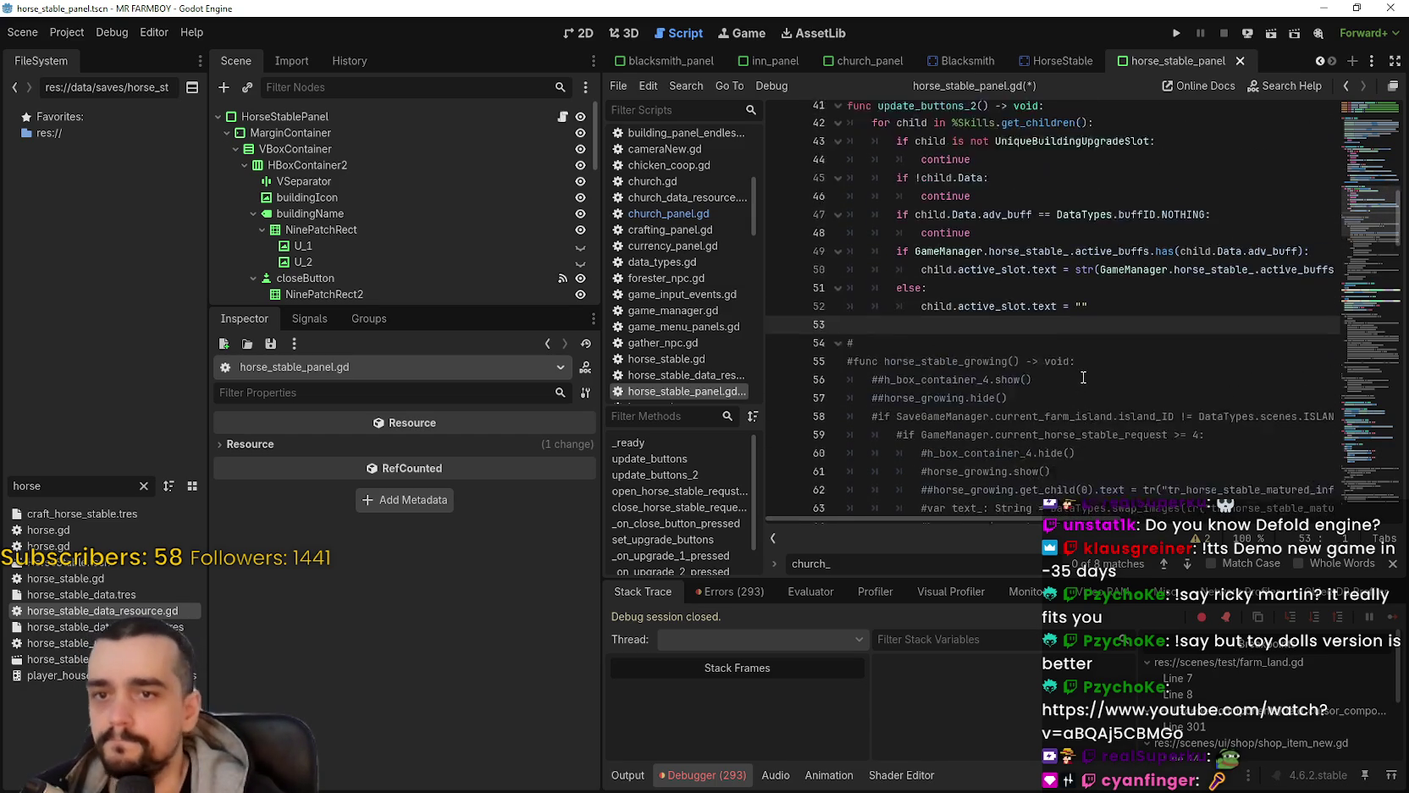
scroll(1071, 373, up, 8)
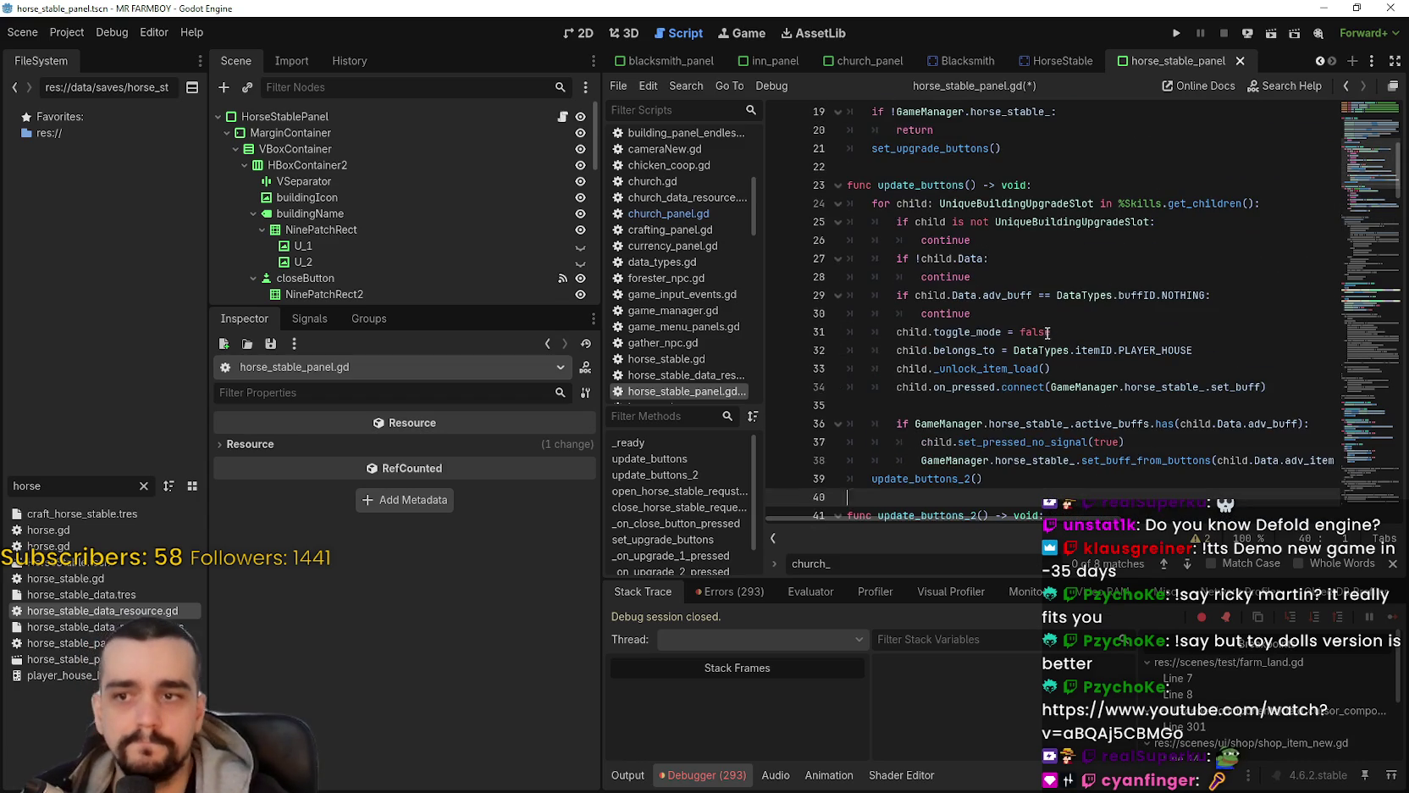
click(1021, 257)
scroll(1025, 271, up, 4)
click(1055, 372)
key(ctrl+s)
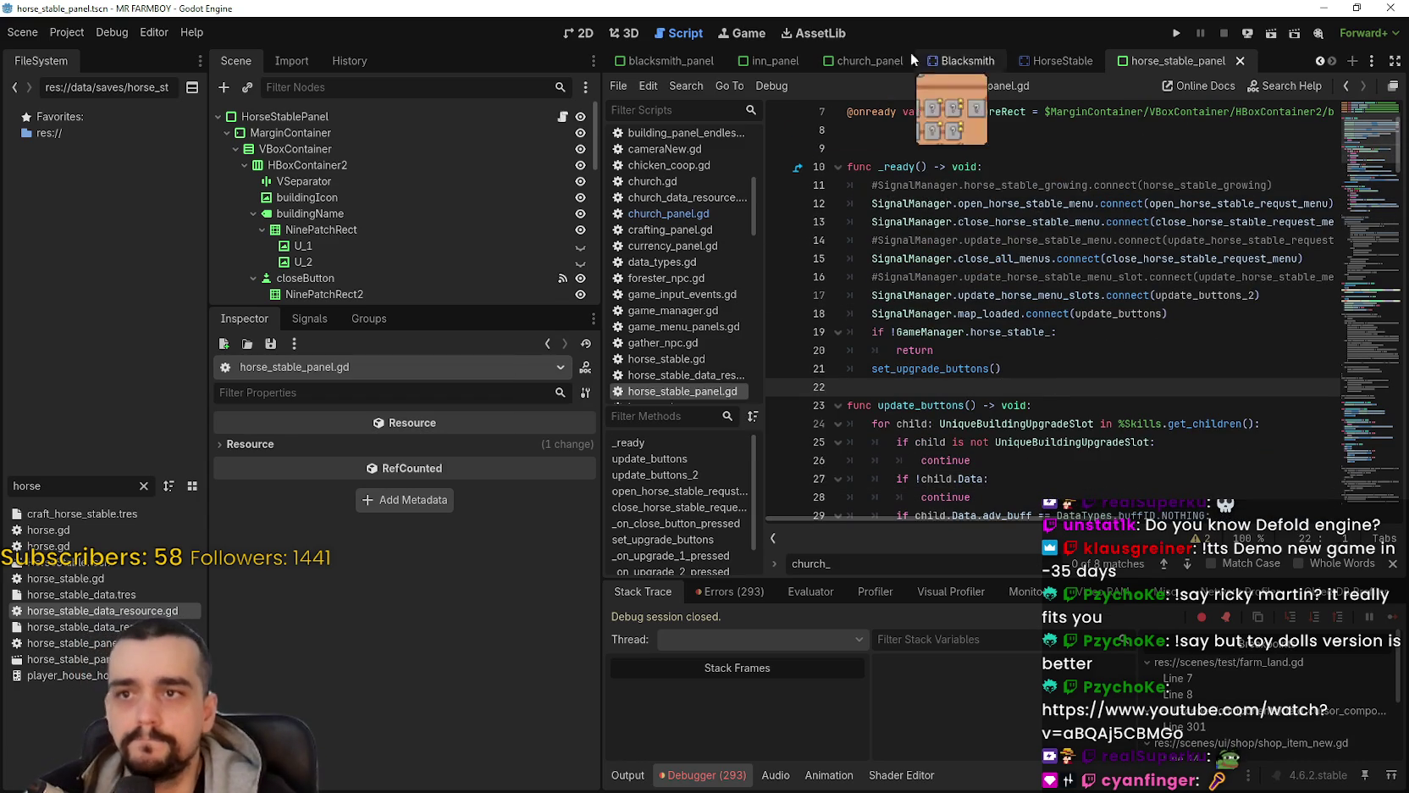
Step: Open blacksmith.gd from the Blacksmith scene and select set_buff_from_buttons through remove_upkeep_cost
click(970, 64)
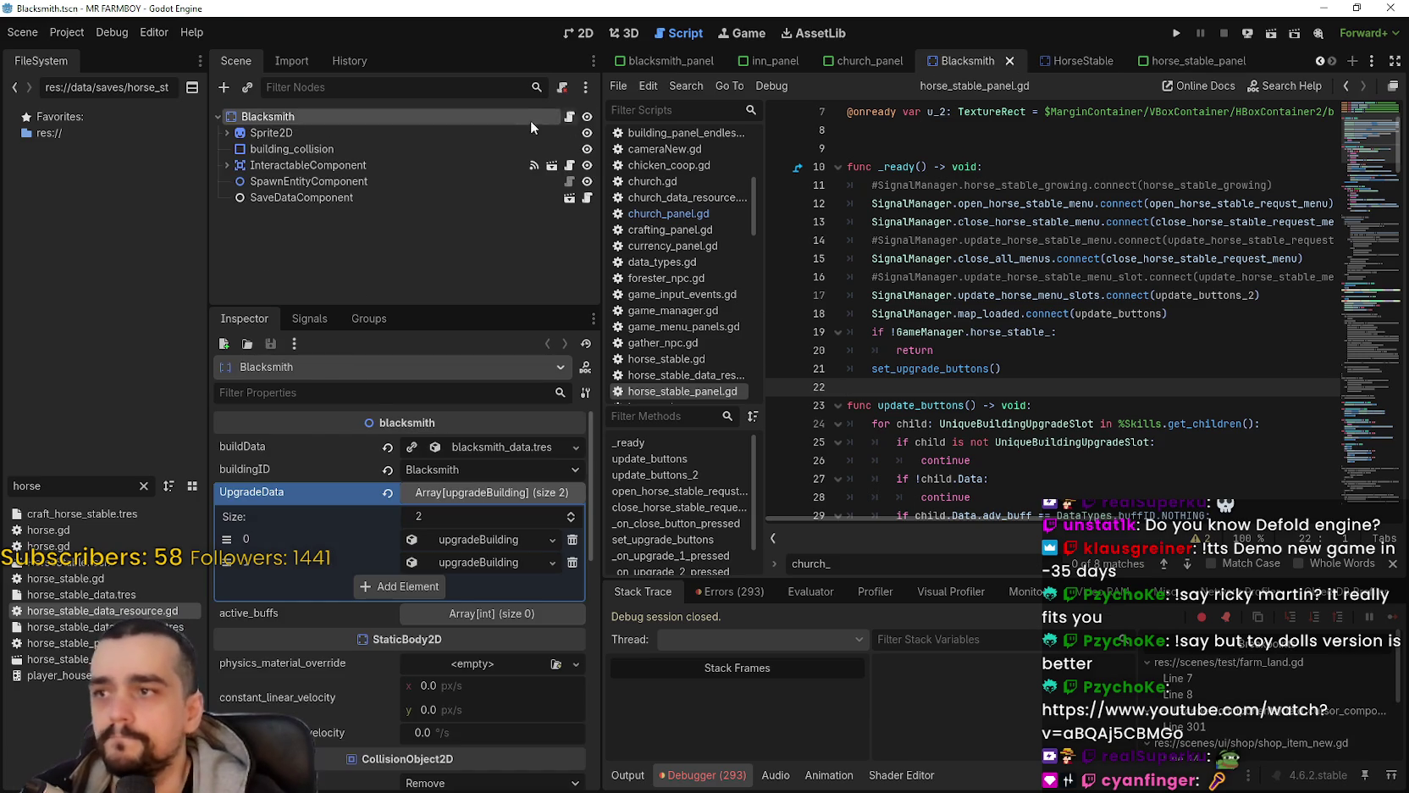
click(569, 118)
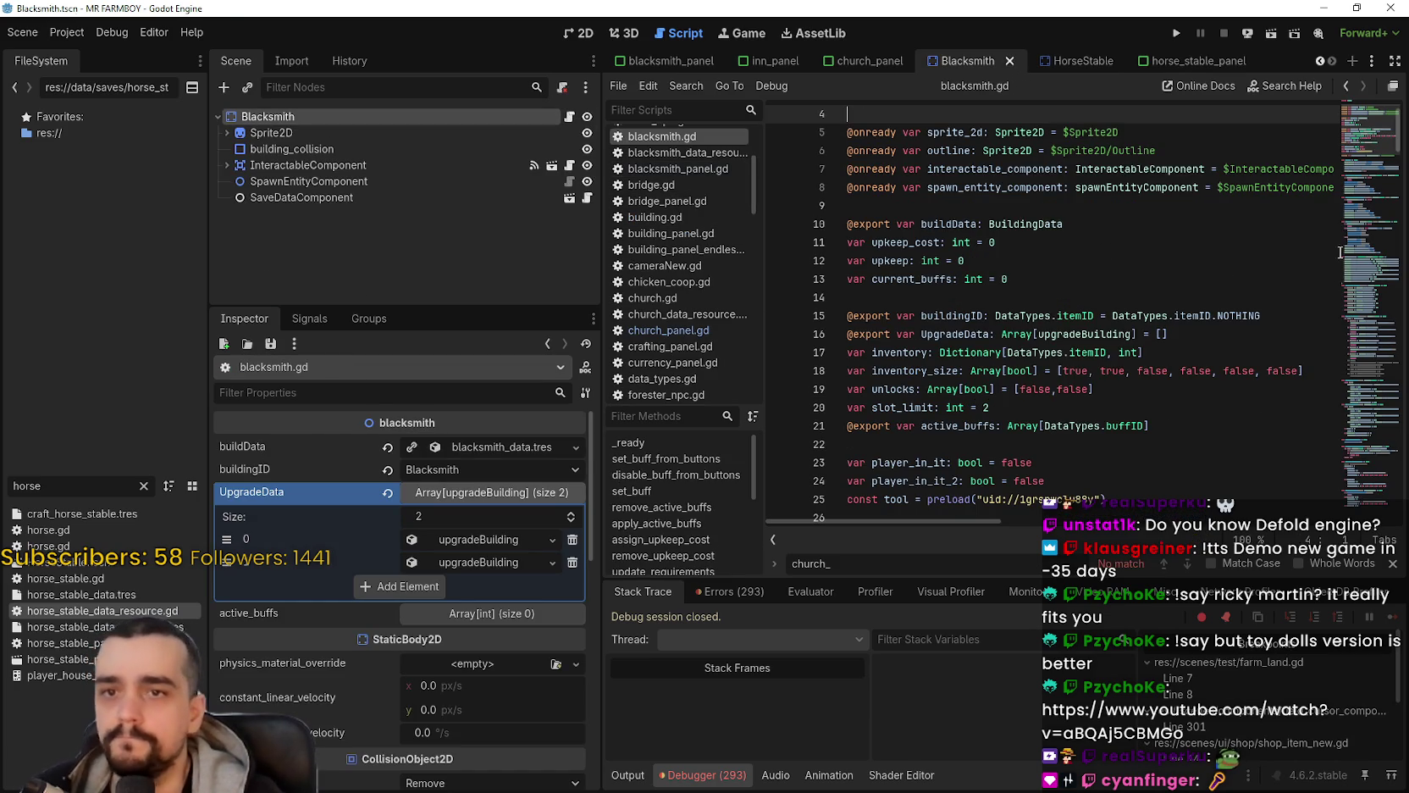
scroll(1341, 252, down, 7)
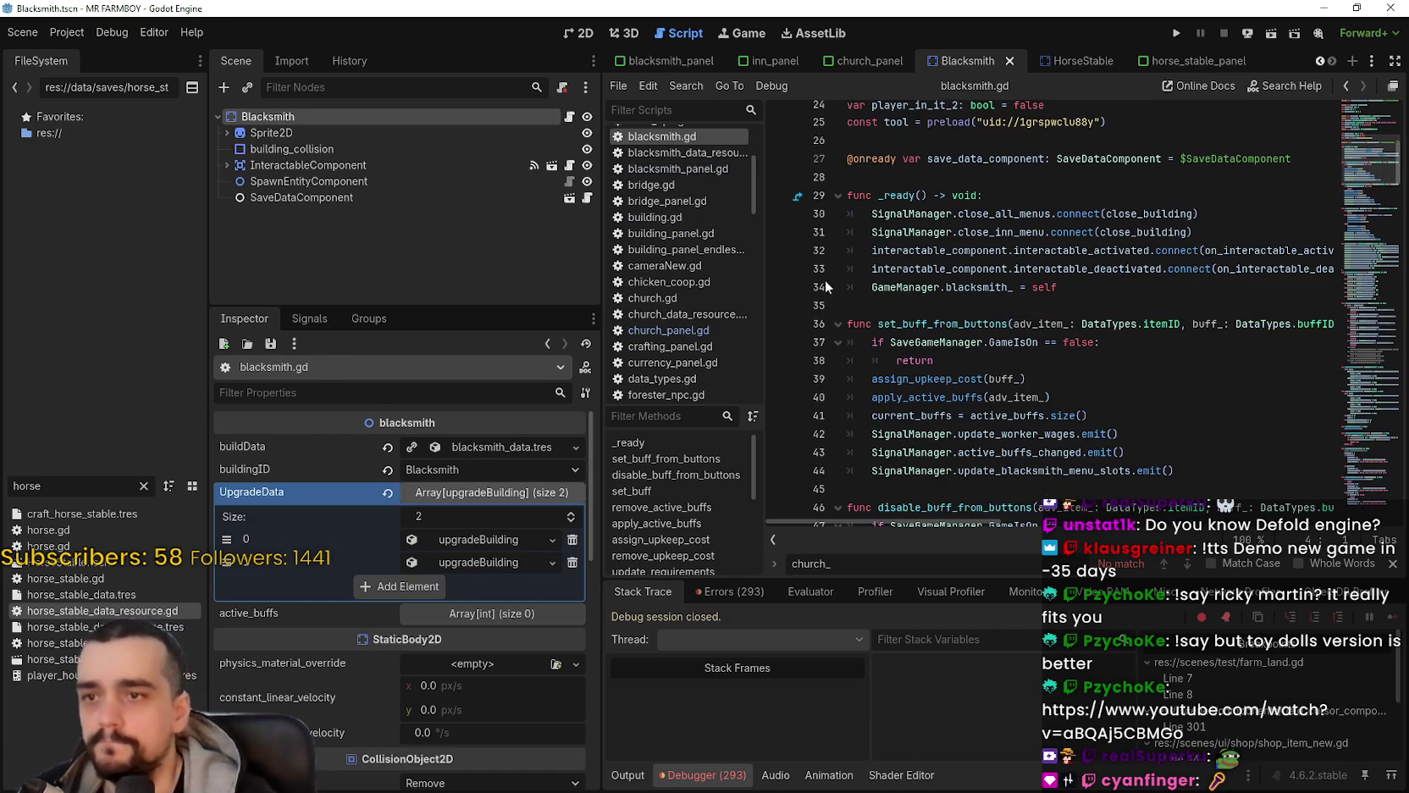
mouse_move(918, 313)
mouse_down()
mouse_move(957, 355)
mouse_move(951, 212)
mouse_move(981, 231)
mouse_move(971, 216)
mouse_move(1203, 214)
mouse_up()
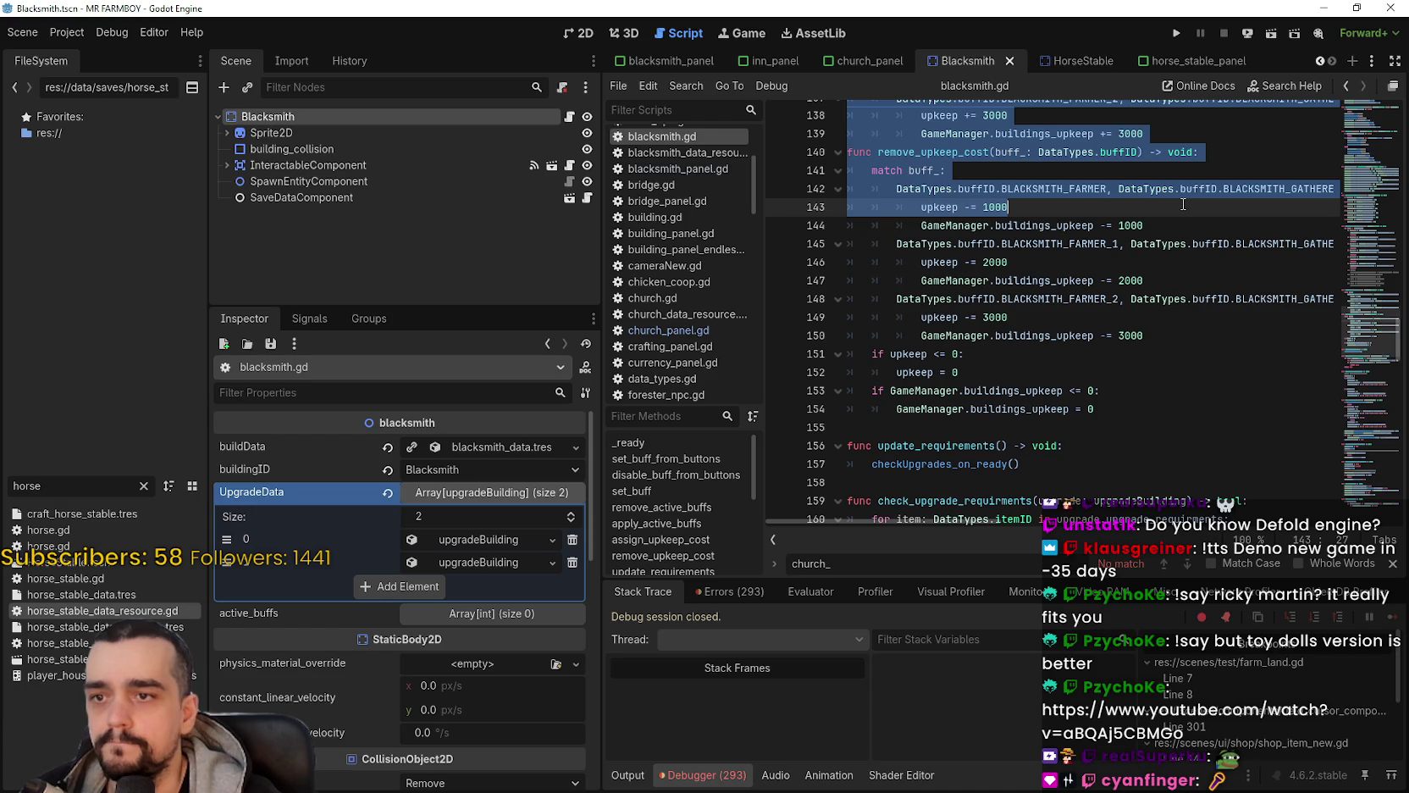
drag(1183, 206, 1197, 309)
Step: Paste the copied blacksmith buff and upkeep-cost functions into horse_stable.gd after set_horse, at line 50
click(1074, 60)
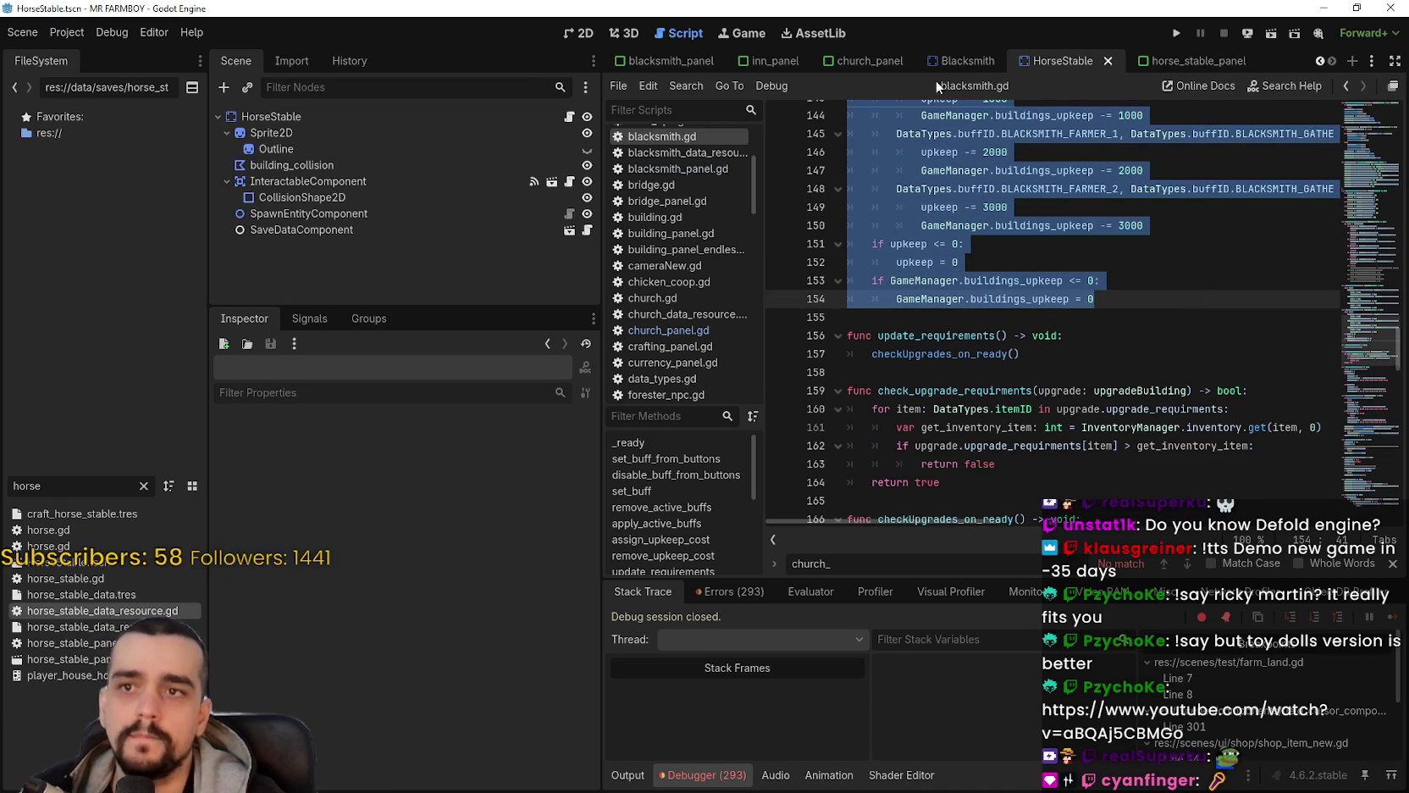
click(566, 119)
scroll(919, 415, down, 6)
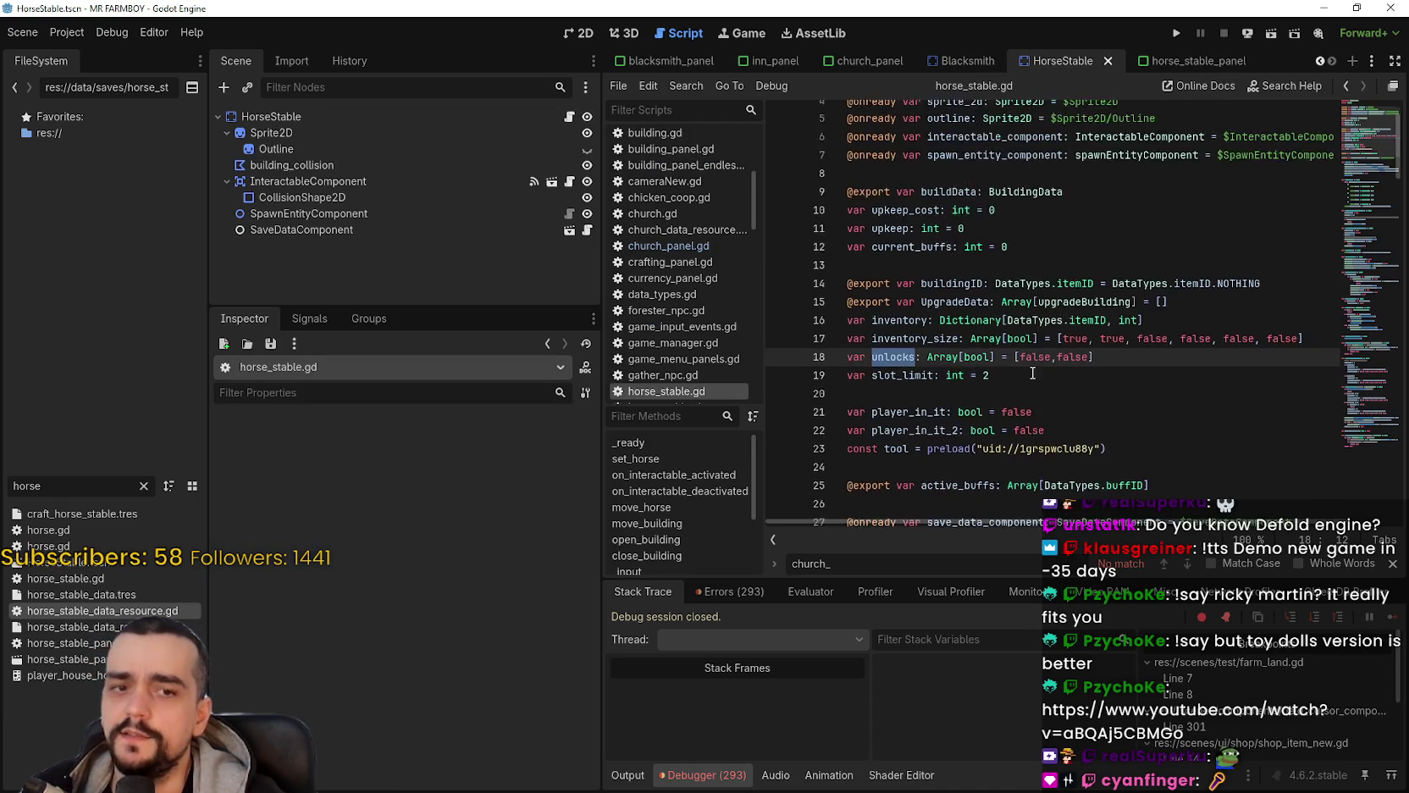
scroll(919, 415, down, 1)
scroll(914, 310, down, 5)
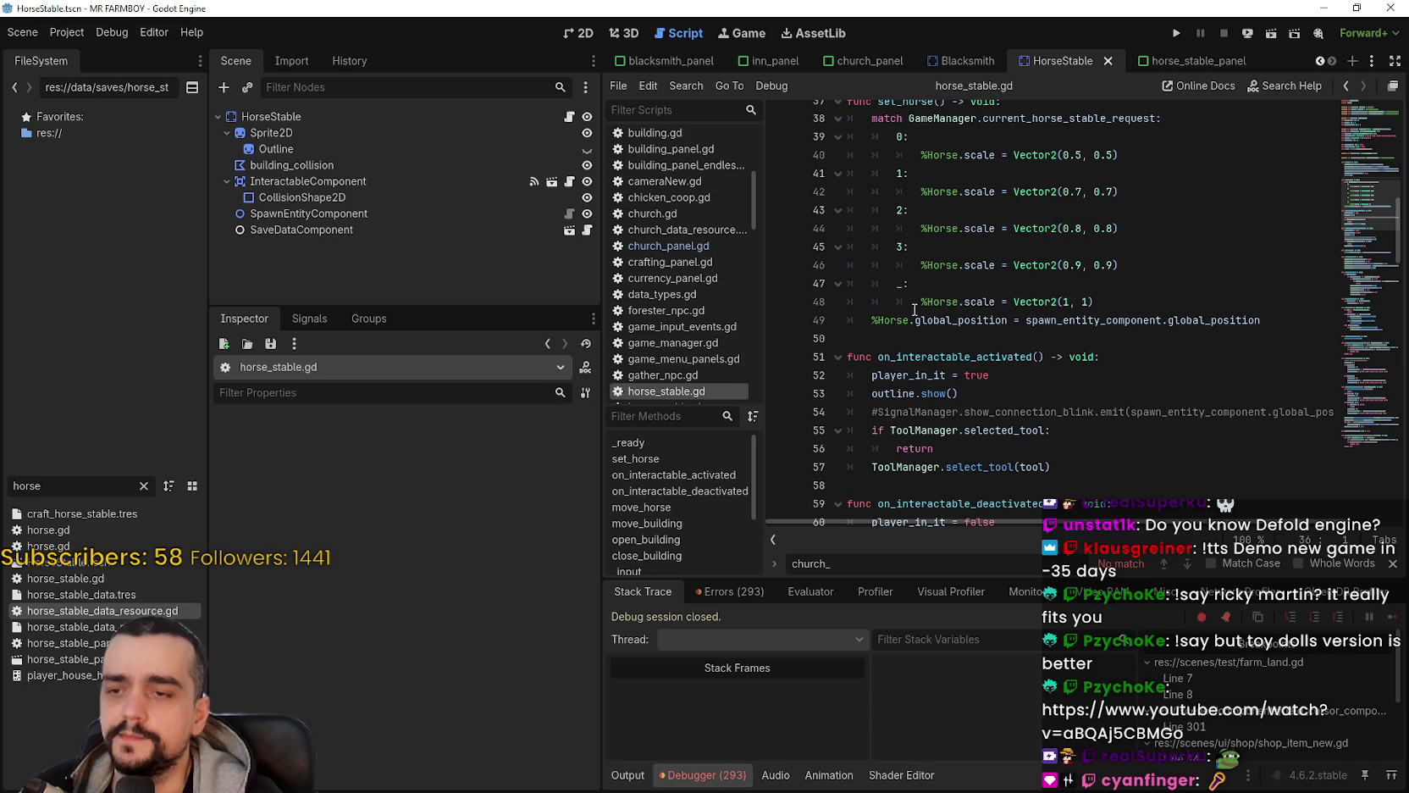
click(919, 340)
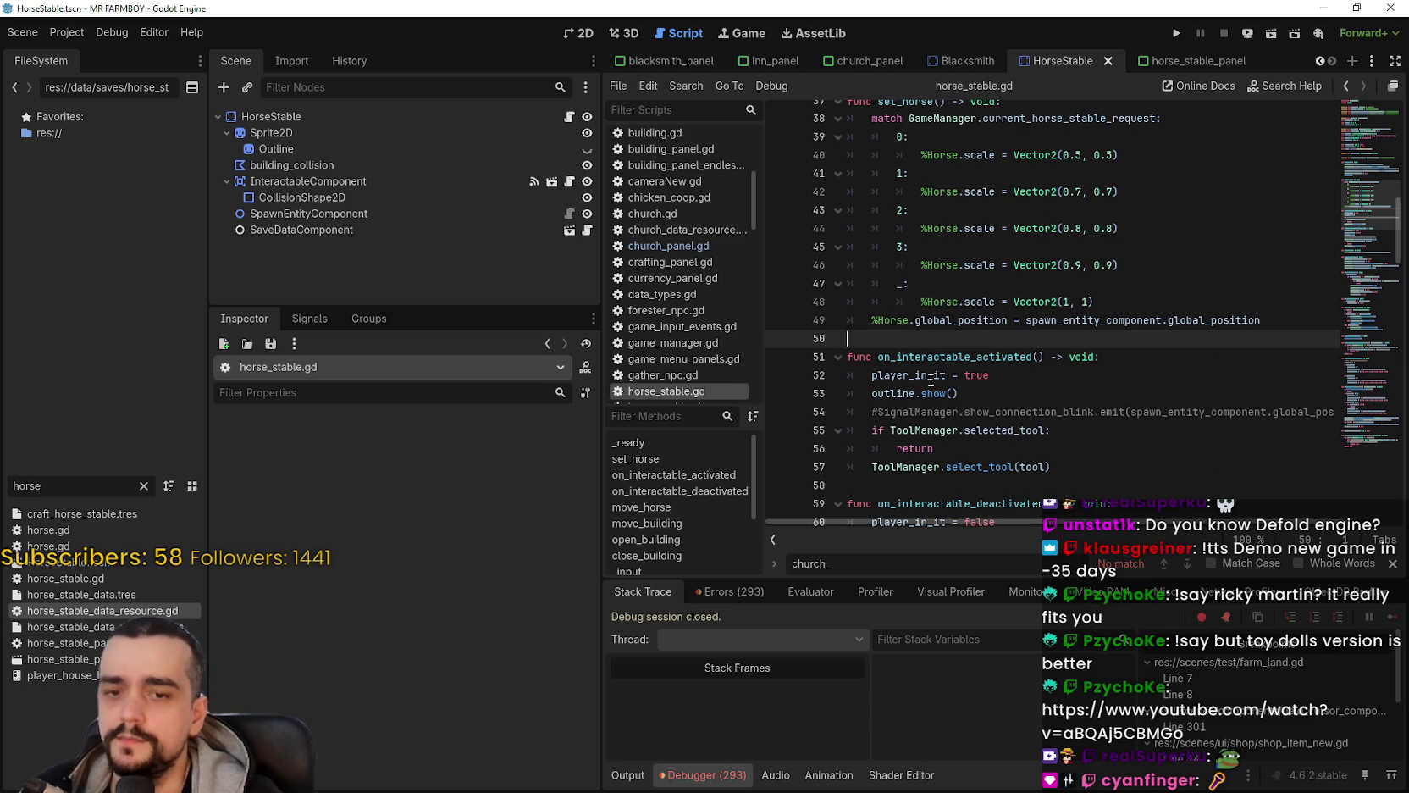
key(Return)
key(ctrl+v)
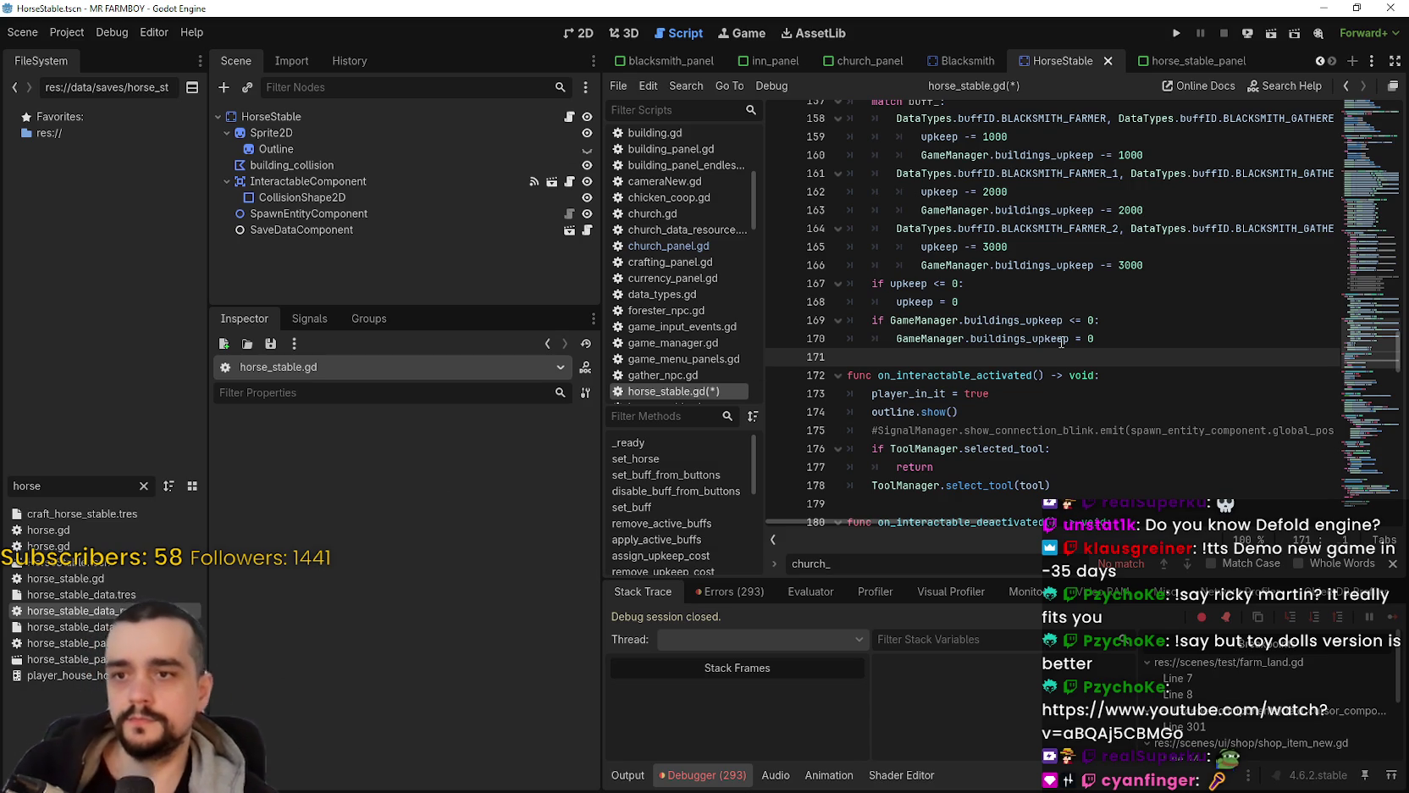
Step: Delete the pasted upkeep cost functions from horse_stable.gd
click(1061, 339)
scroll(1060, 339, up, 9)
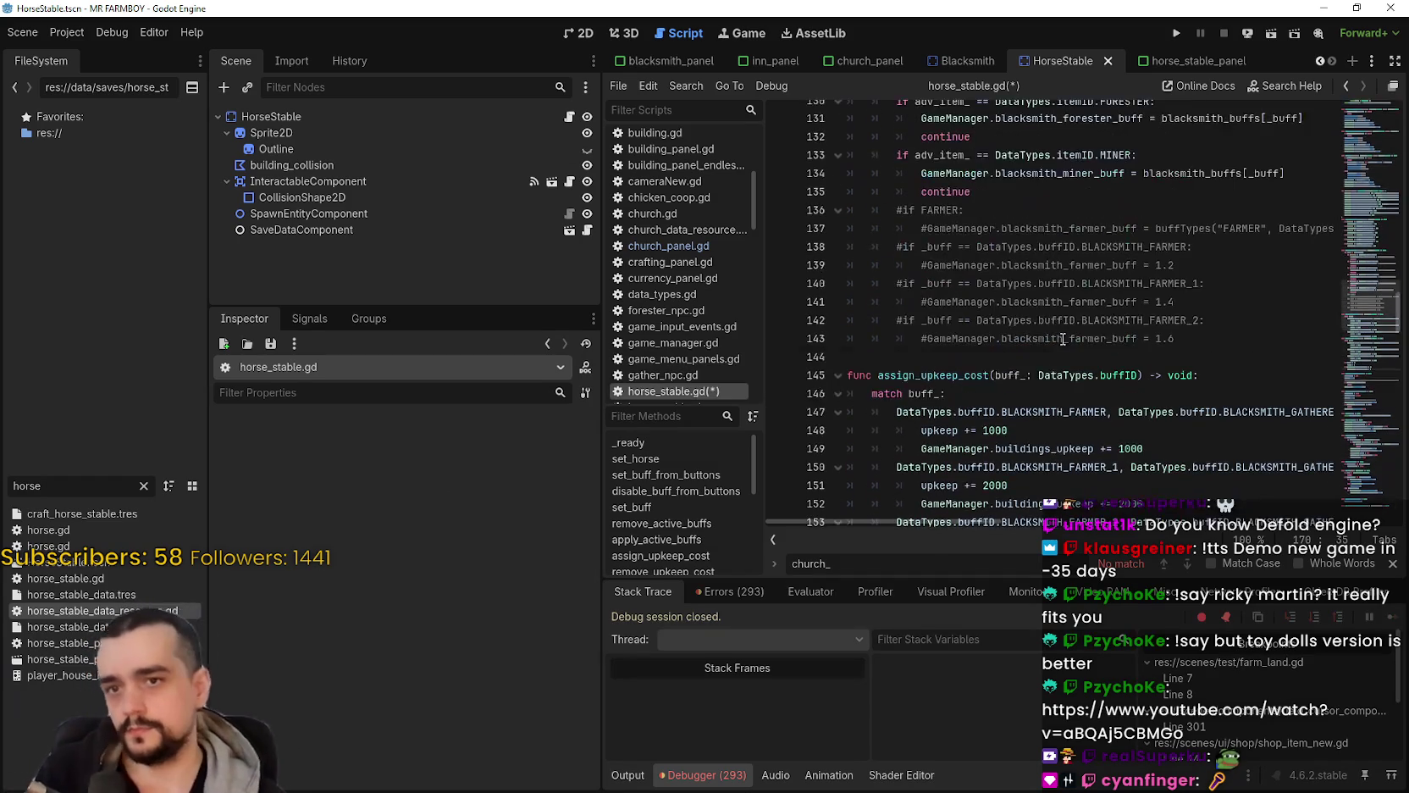
click(1017, 338)
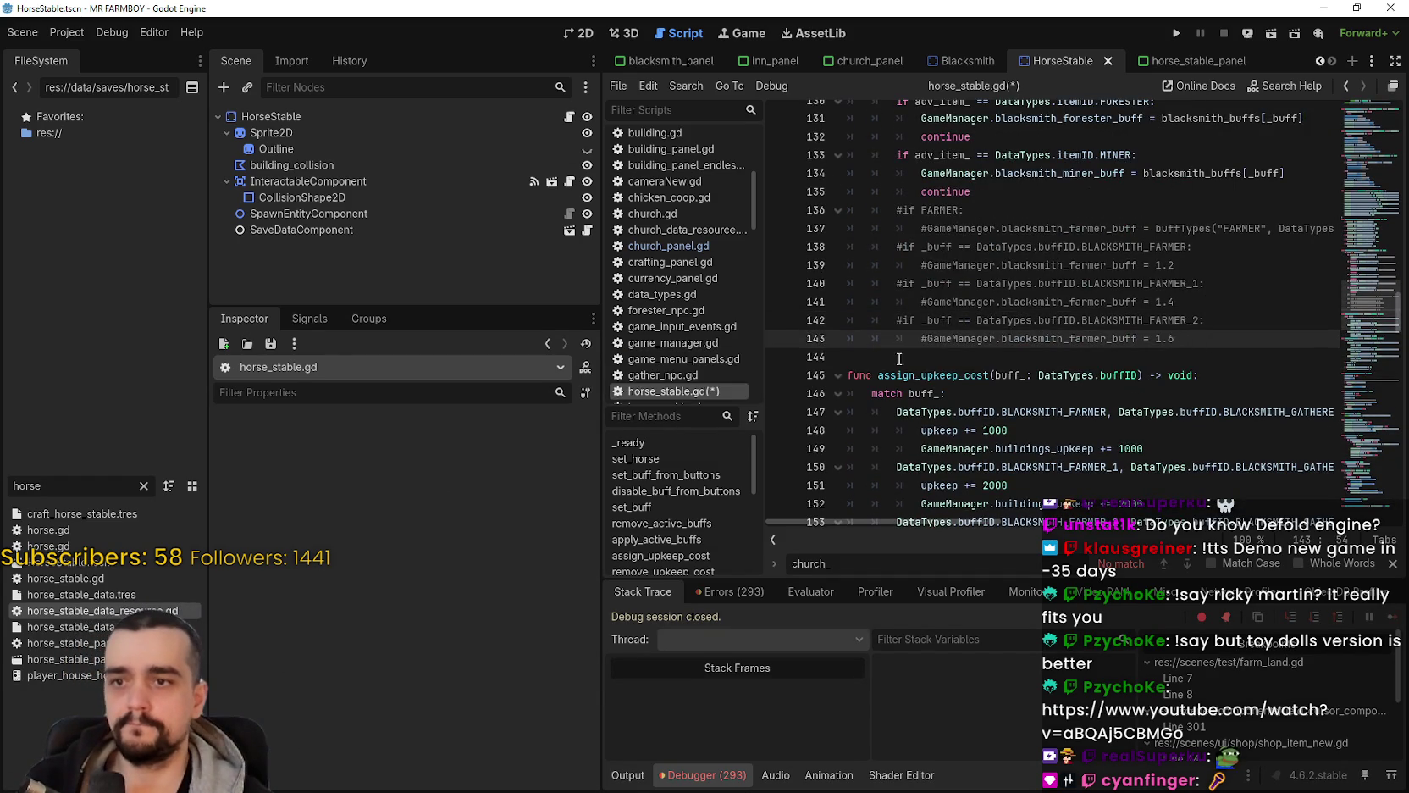
scroll(909, 336, down, 4)
scroll(910, 336, down, 4)
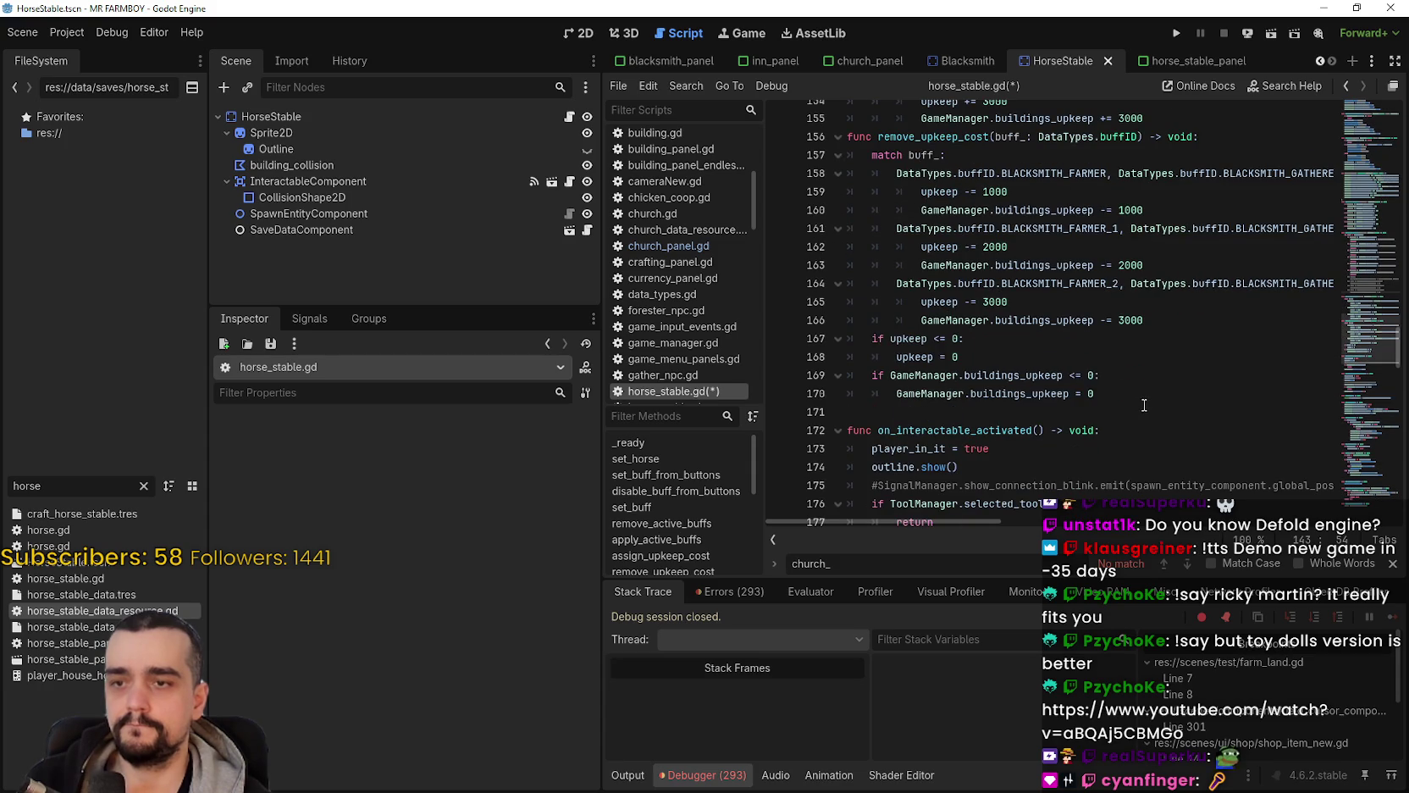
mouse_move(1101, 394)
mouse_down()
mouse_move(958, 279)
mouse_move(881, 268)
mouse_move(852, 217)
mouse_up()
key(Delete)
Step: Remove the commented-out farmer buff lines and the leftover lines after continue
scroll(852, 217, up, 2)
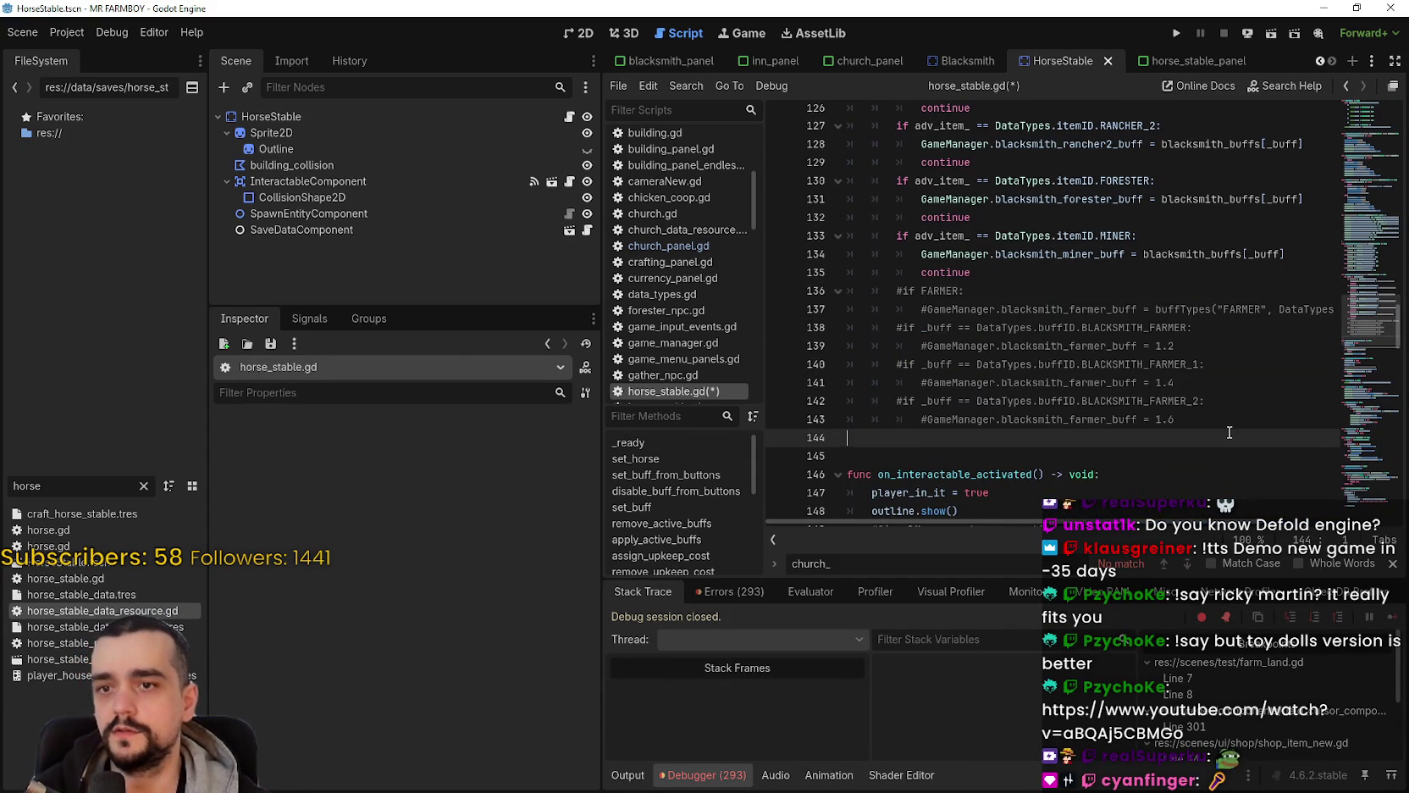
drag(1186, 426, 806, 298)
key(Delete)
scroll(908, 320, up, 5)
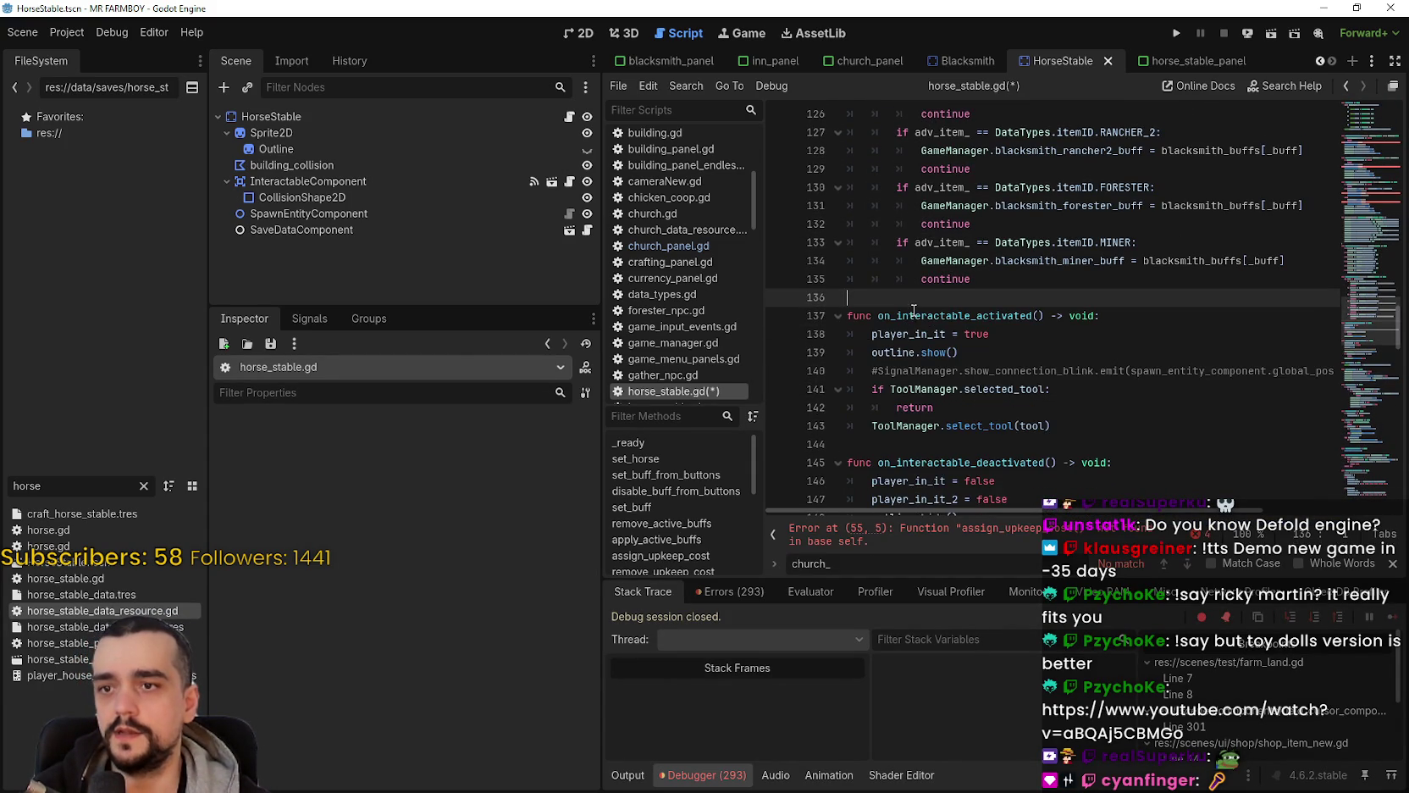
scroll(941, 294, down, 2)
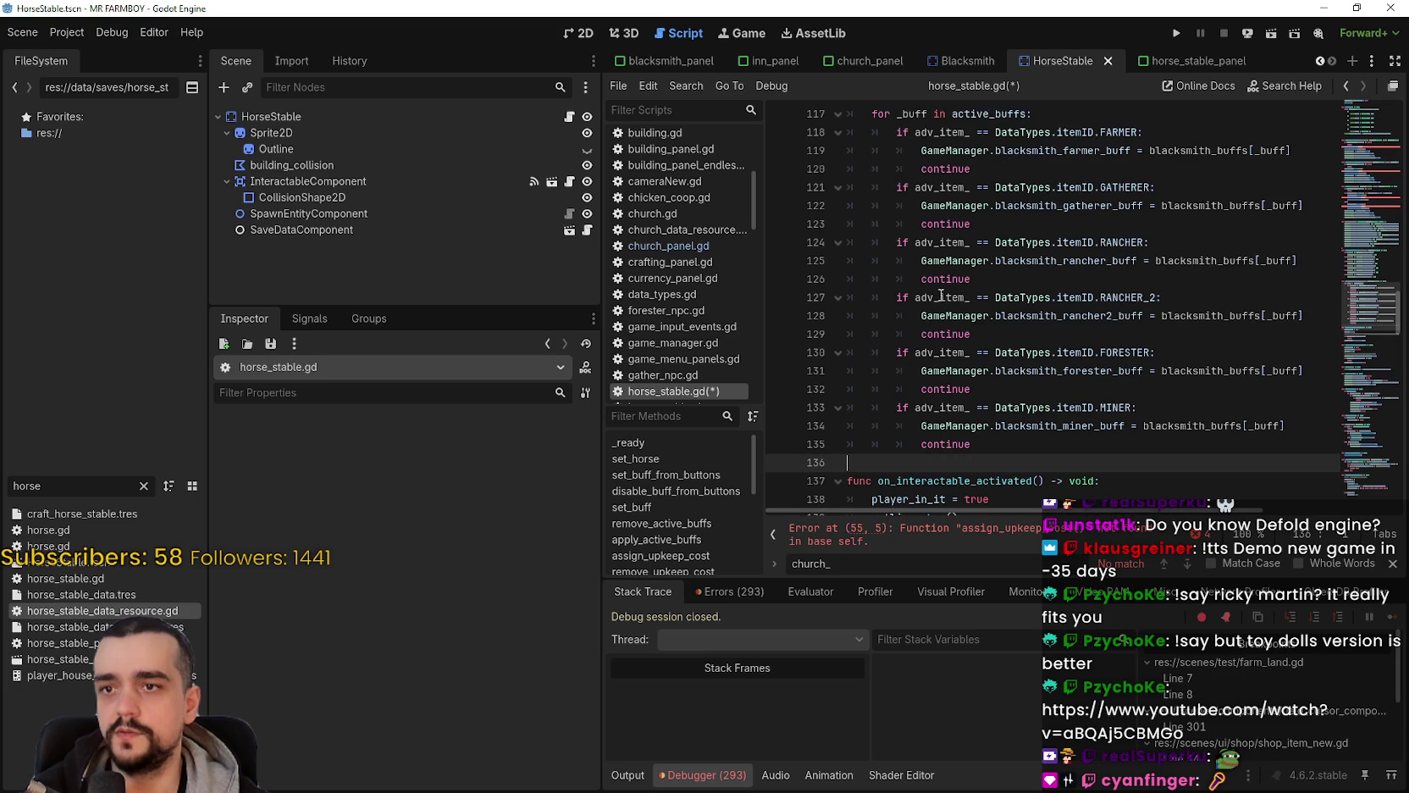
mouse_move(1043, 442)
mouse_down()
mouse_move(932, 331)
mouse_move(889, 343)
mouse_move(839, 236)
mouse_up()
key(BackSpace)
key(BackSpace)
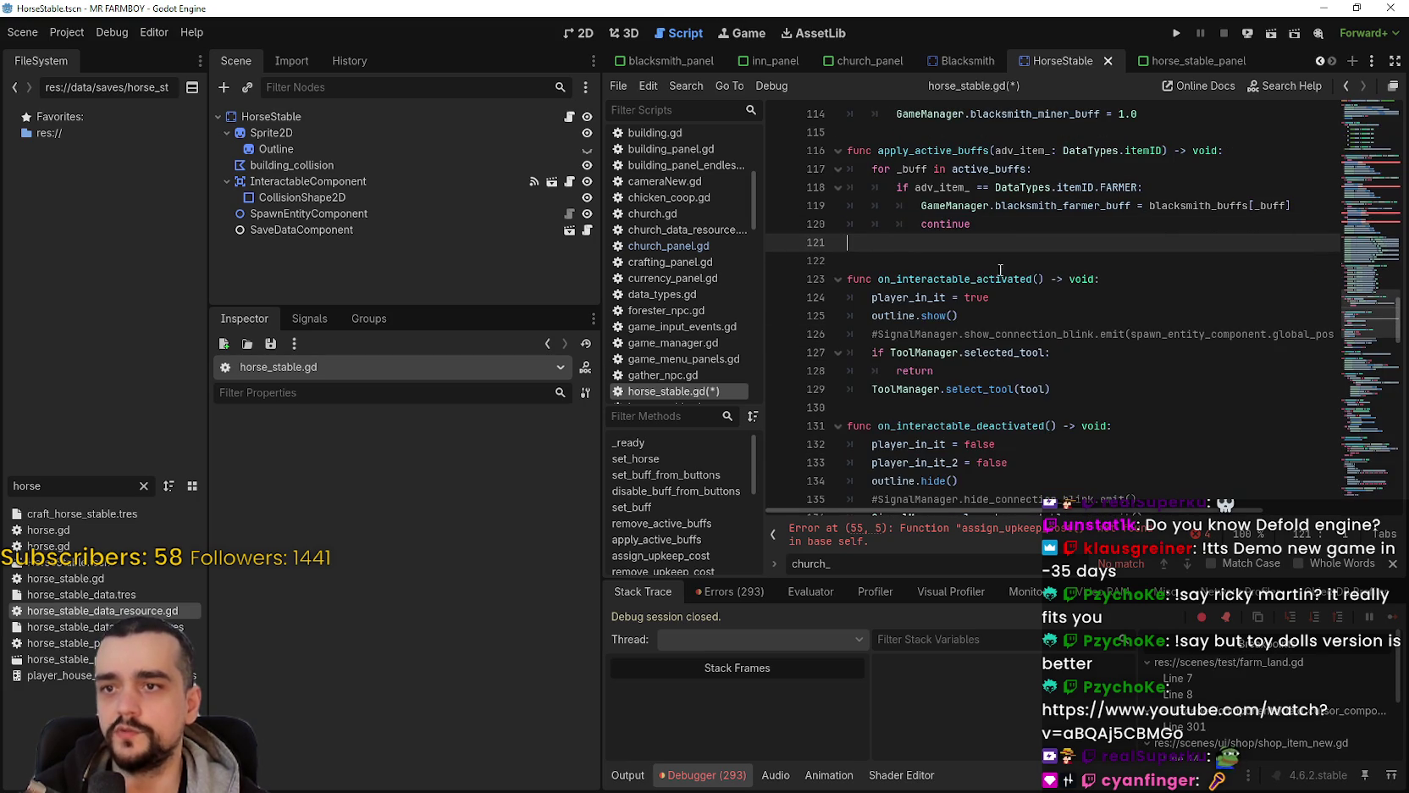
Step: Delete the gatherer-through-miner reset branches from remove_active_buffs, leaving only the farmer branch
scroll(1012, 239, up, 1)
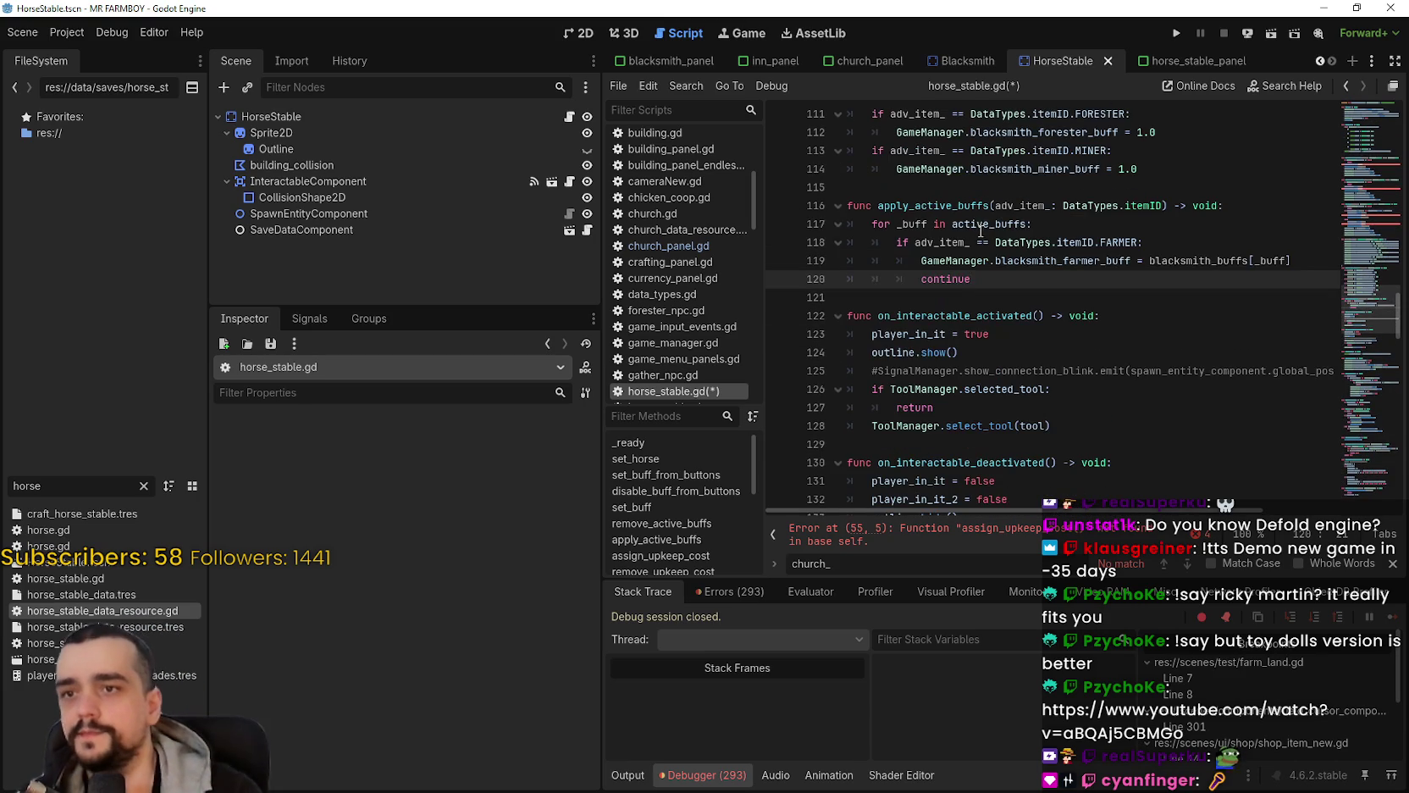
click(1010, 227)
scroll(1005, 279, up, 3)
scroll(1047, 338, up, 1)
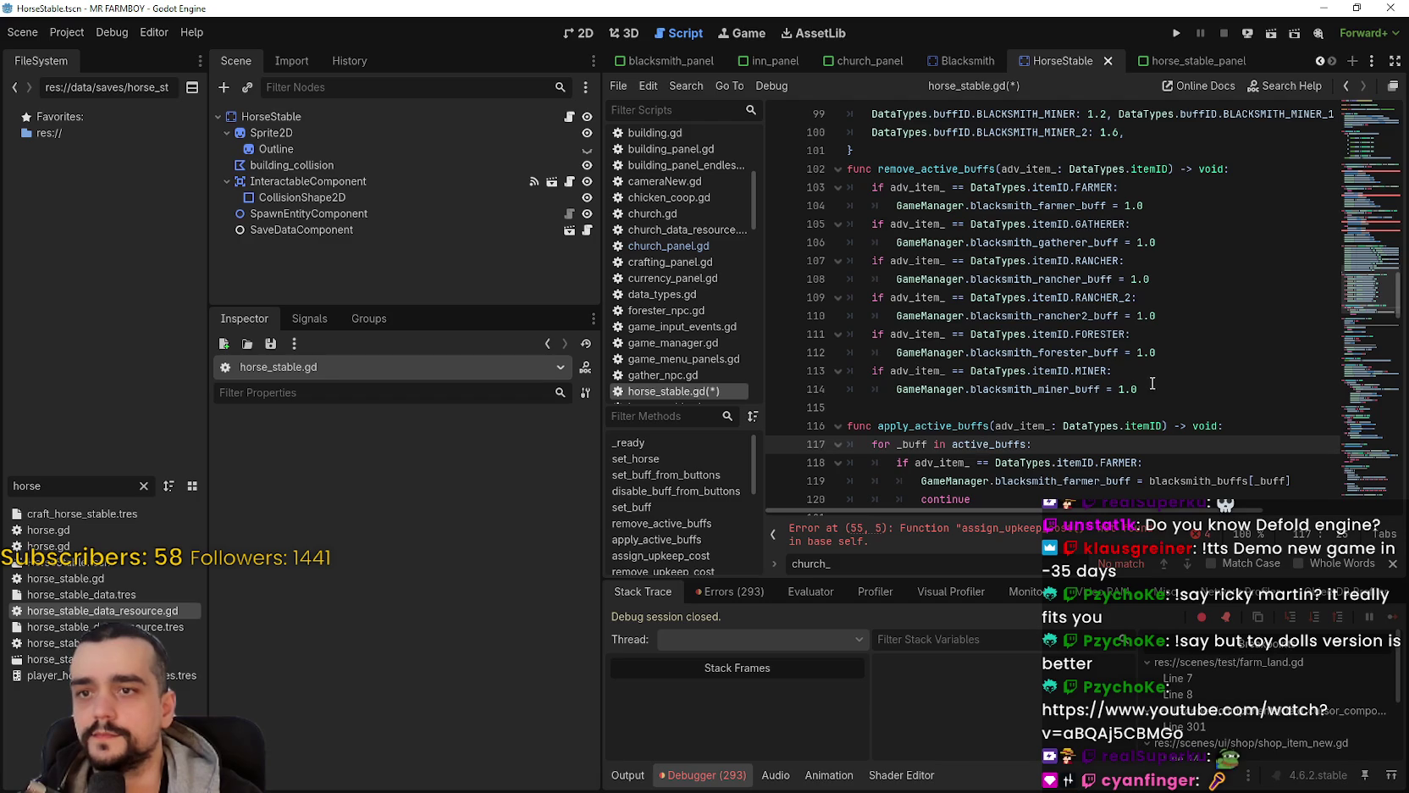
drag(1153, 383, 830, 226)
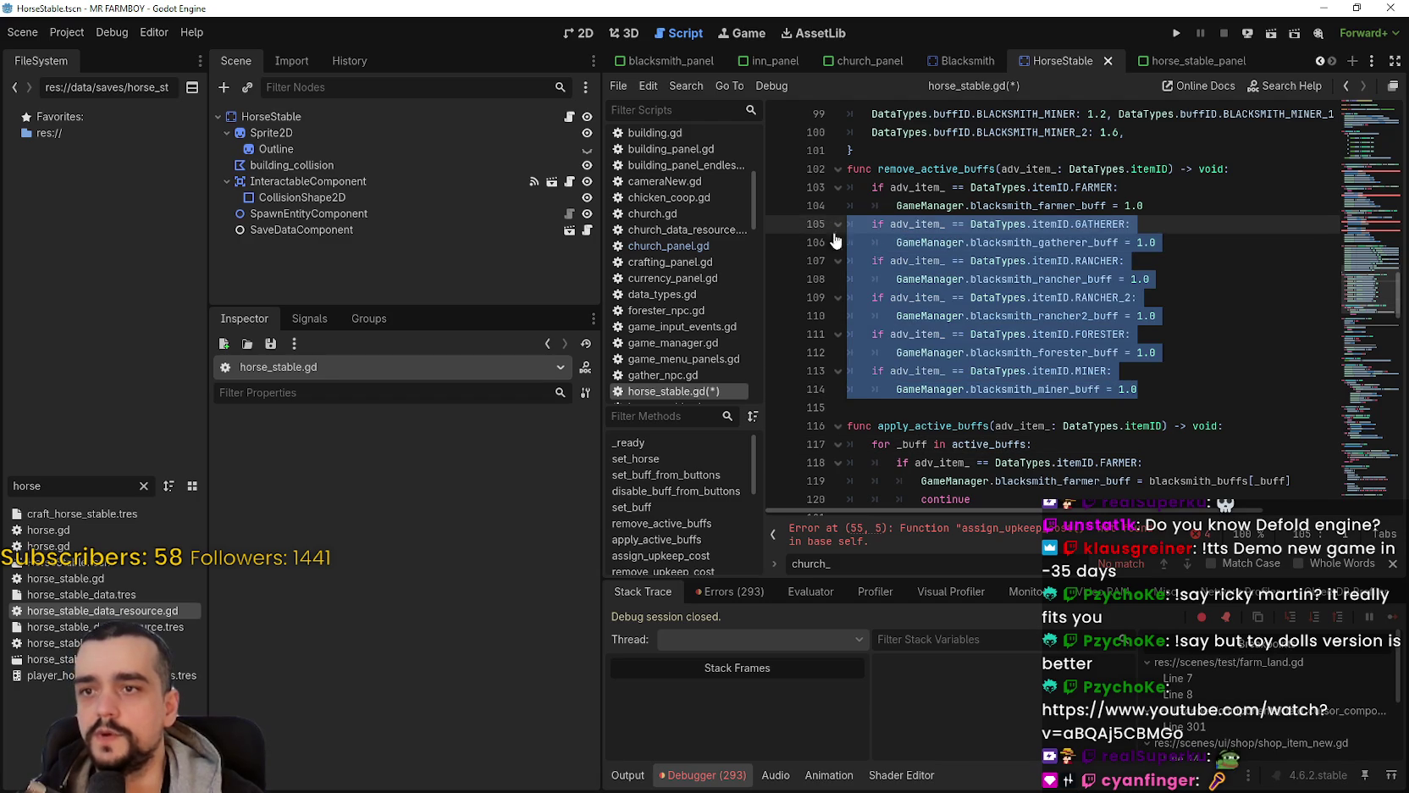
key(BackSpace)
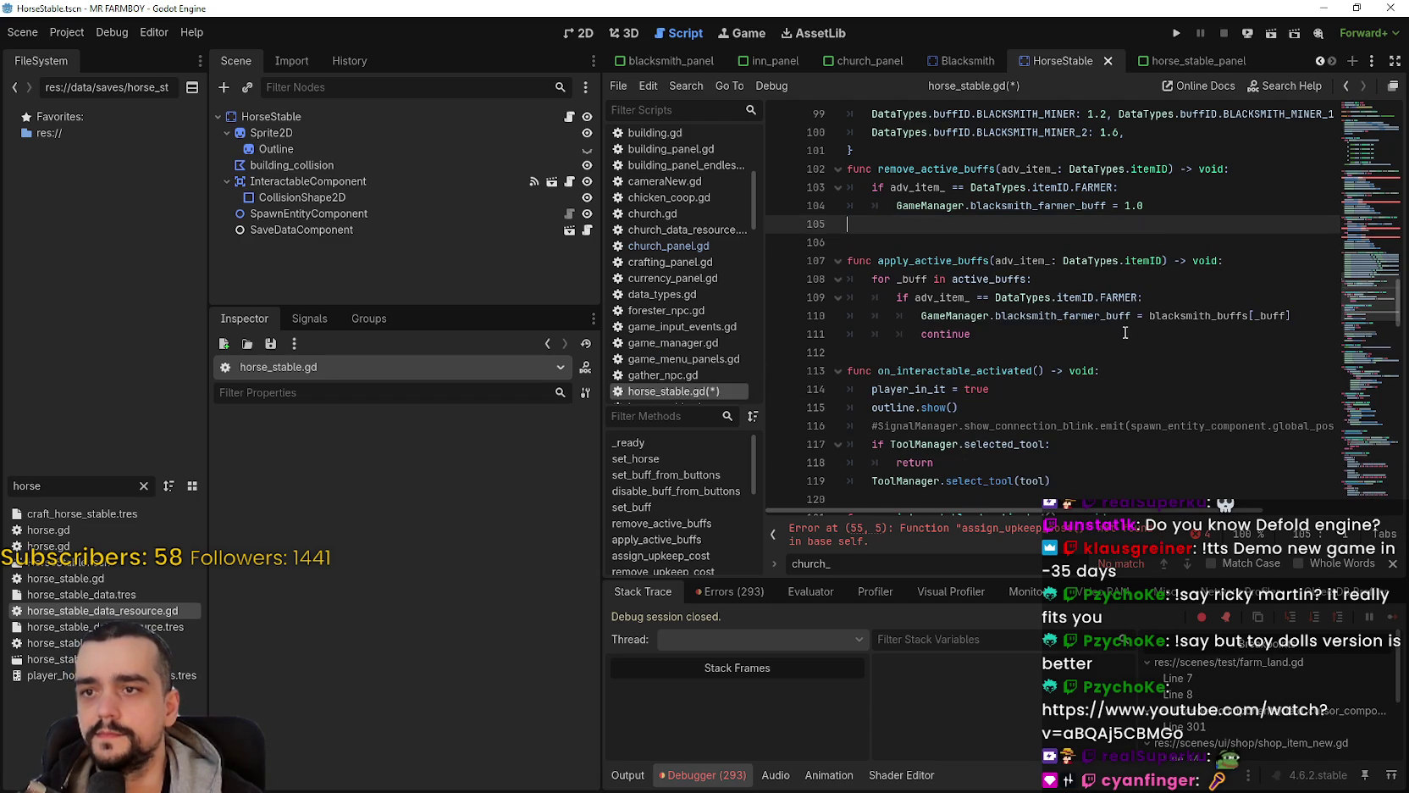
key(Delete)
Step: Trim the blacksmith_buffs dictionary to the single BLACKSMITH_FARMER entry (1.2)
scroll(1061, 362, up, 4)
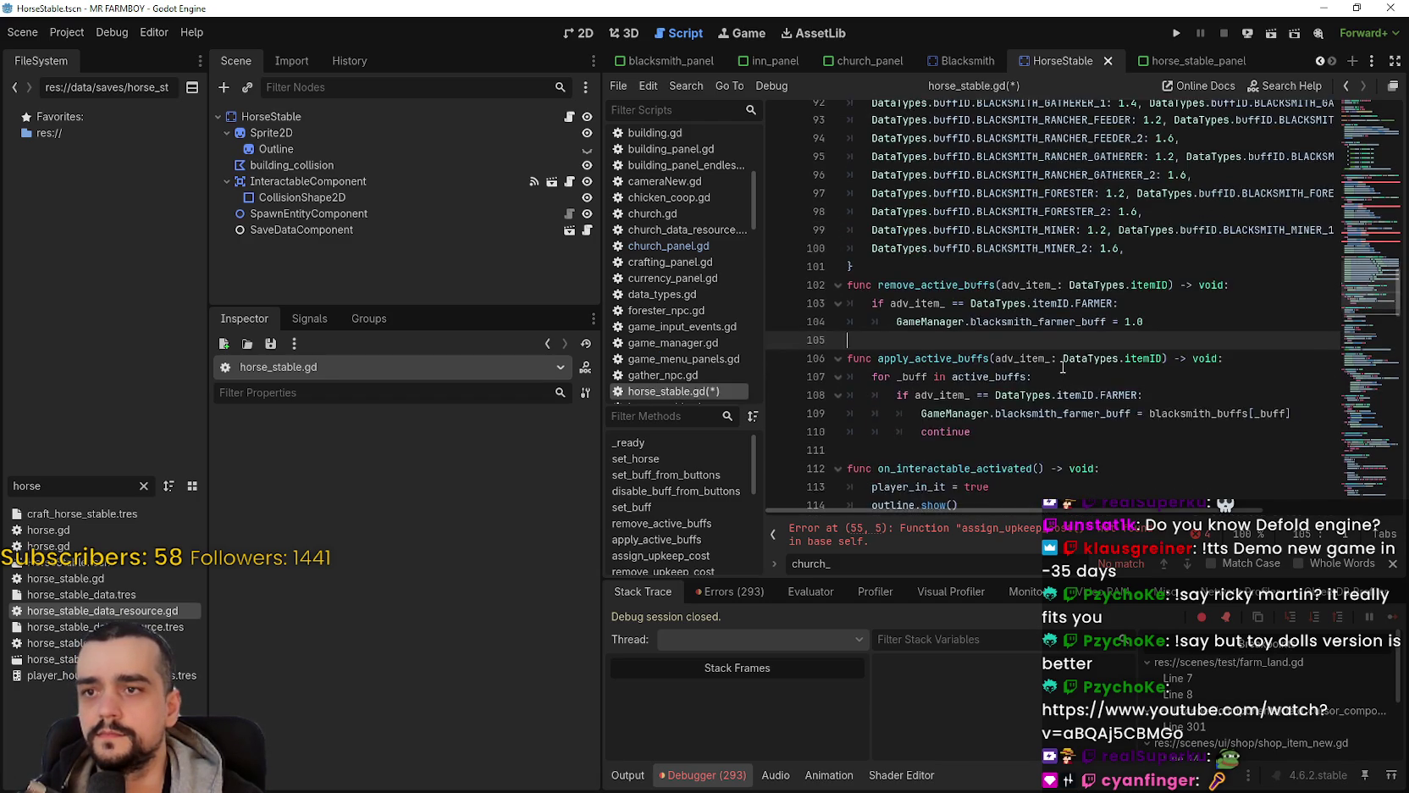
mouse_move(1130, 363)
mouse_down()
mouse_move(1087, 331)
mouse_move(1115, 178)
mouse_up()
key(BackSpace)
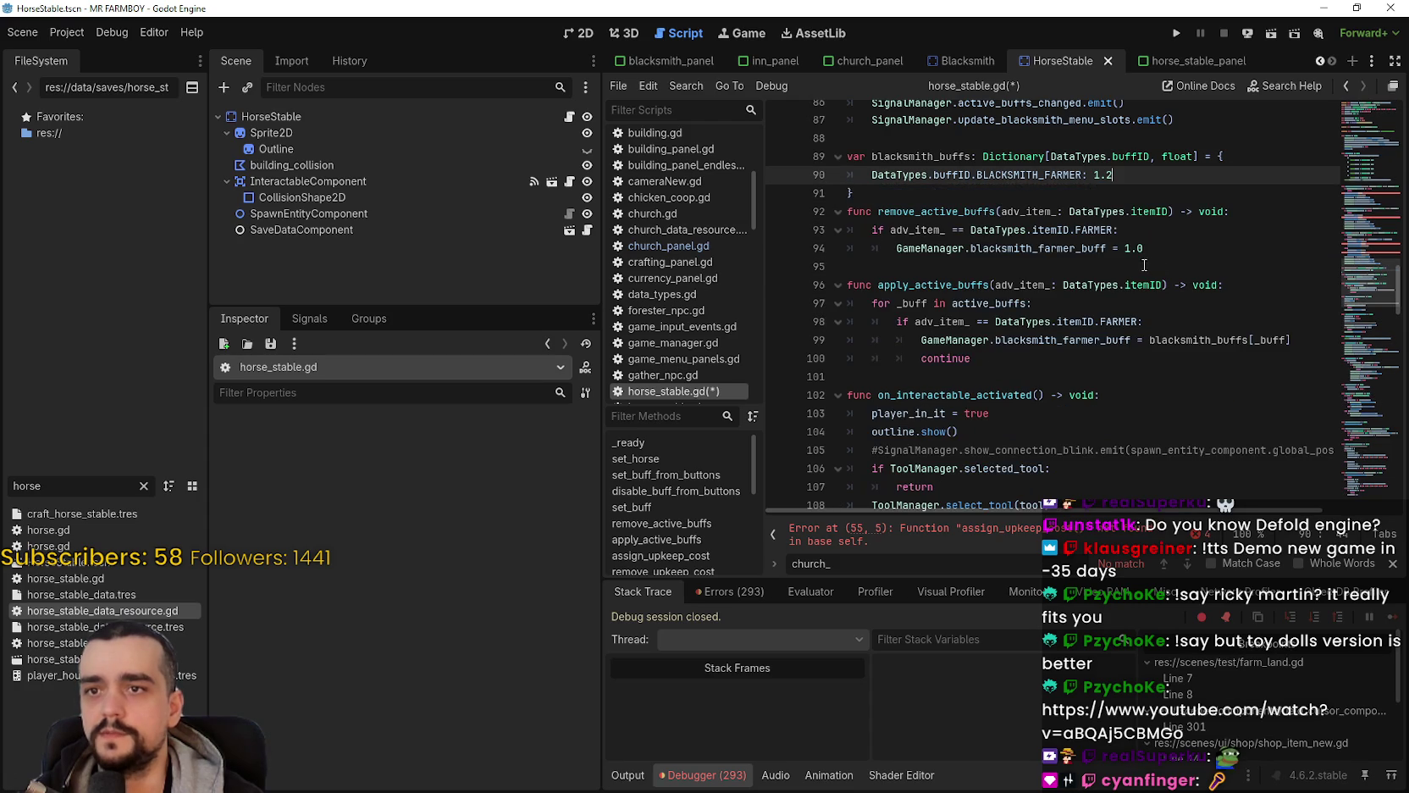
click(1117, 194)
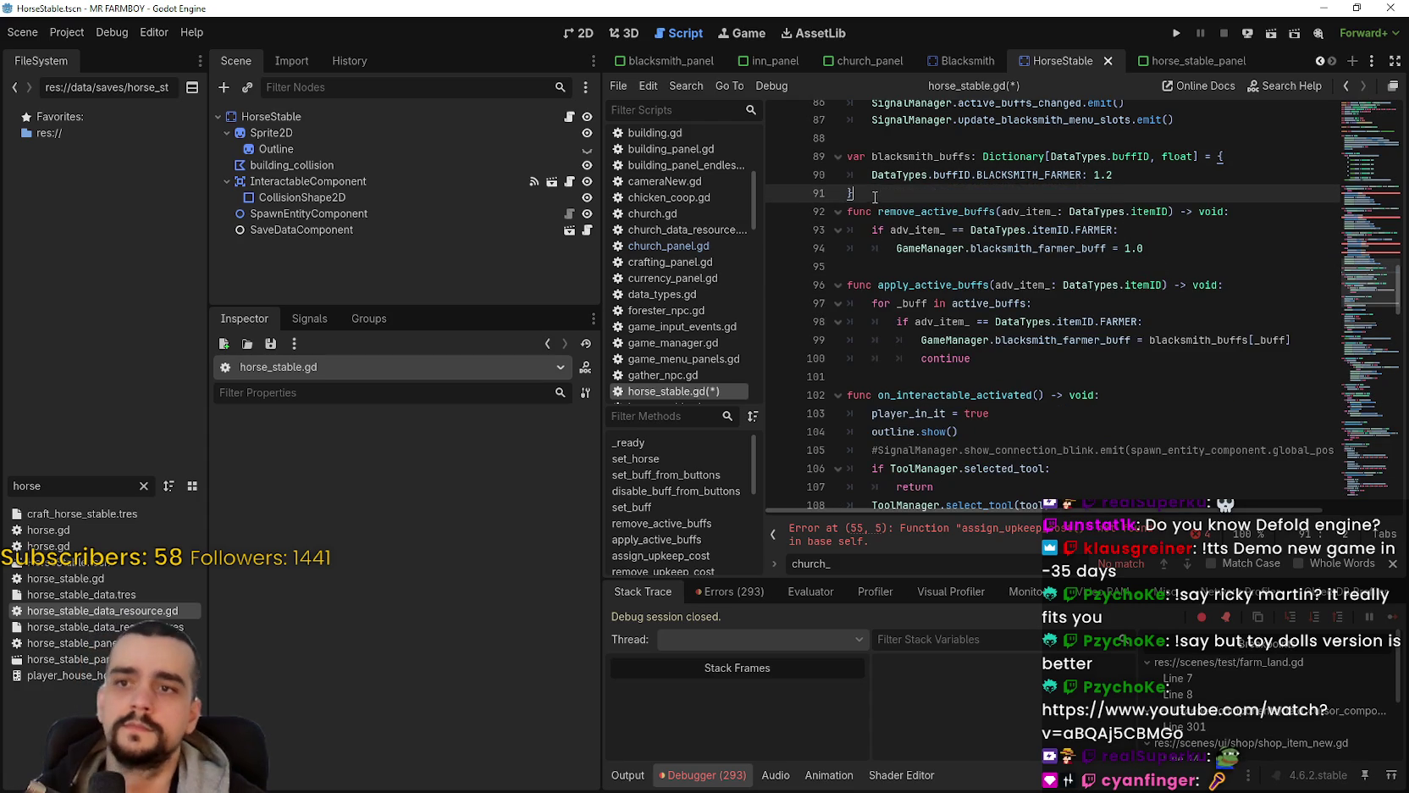
scroll(1069, 308, up, 2)
Step: Rename the menu-slots signal emit in set_buff to update_horse_stable_menu_slots
scroll(1160, 313, up, 1)
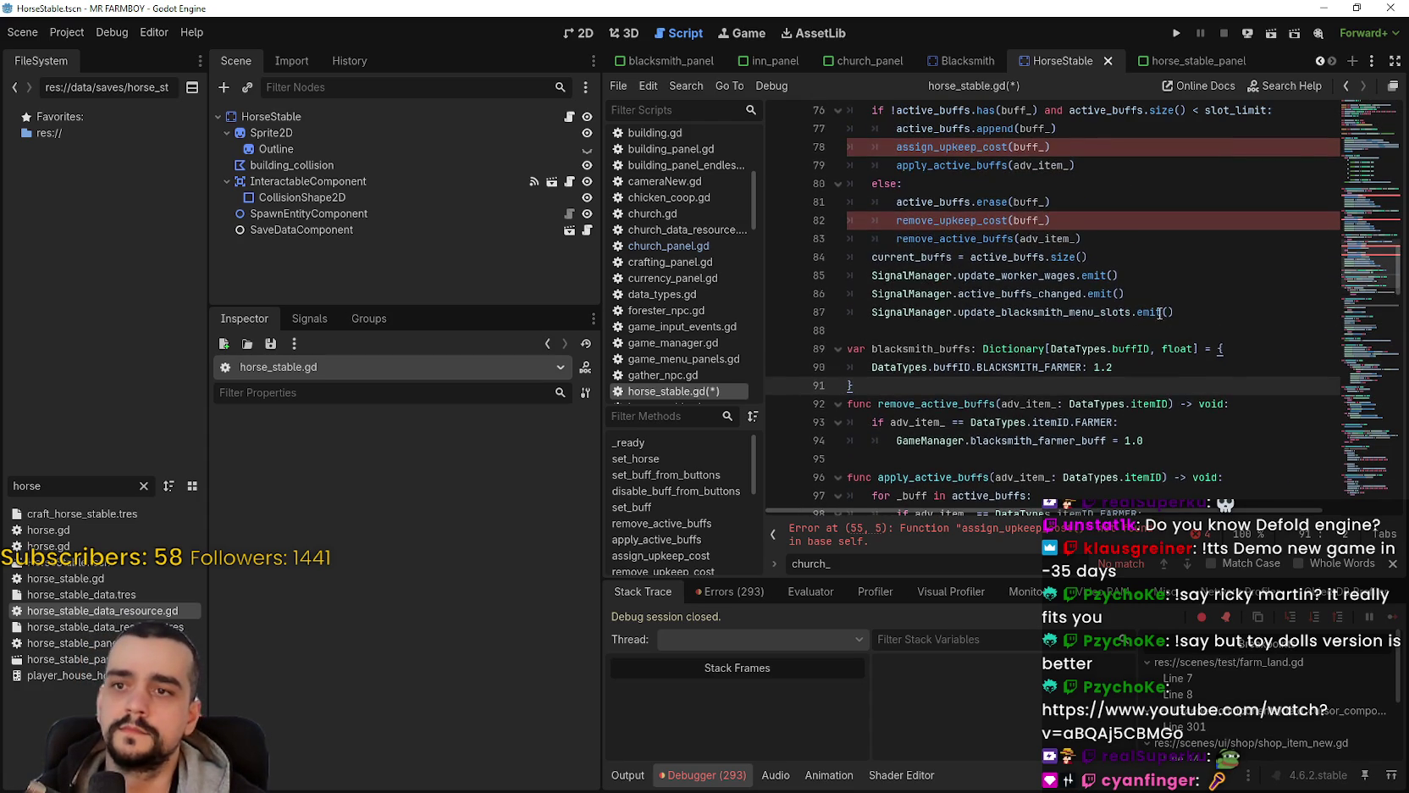
click(1101, 331)
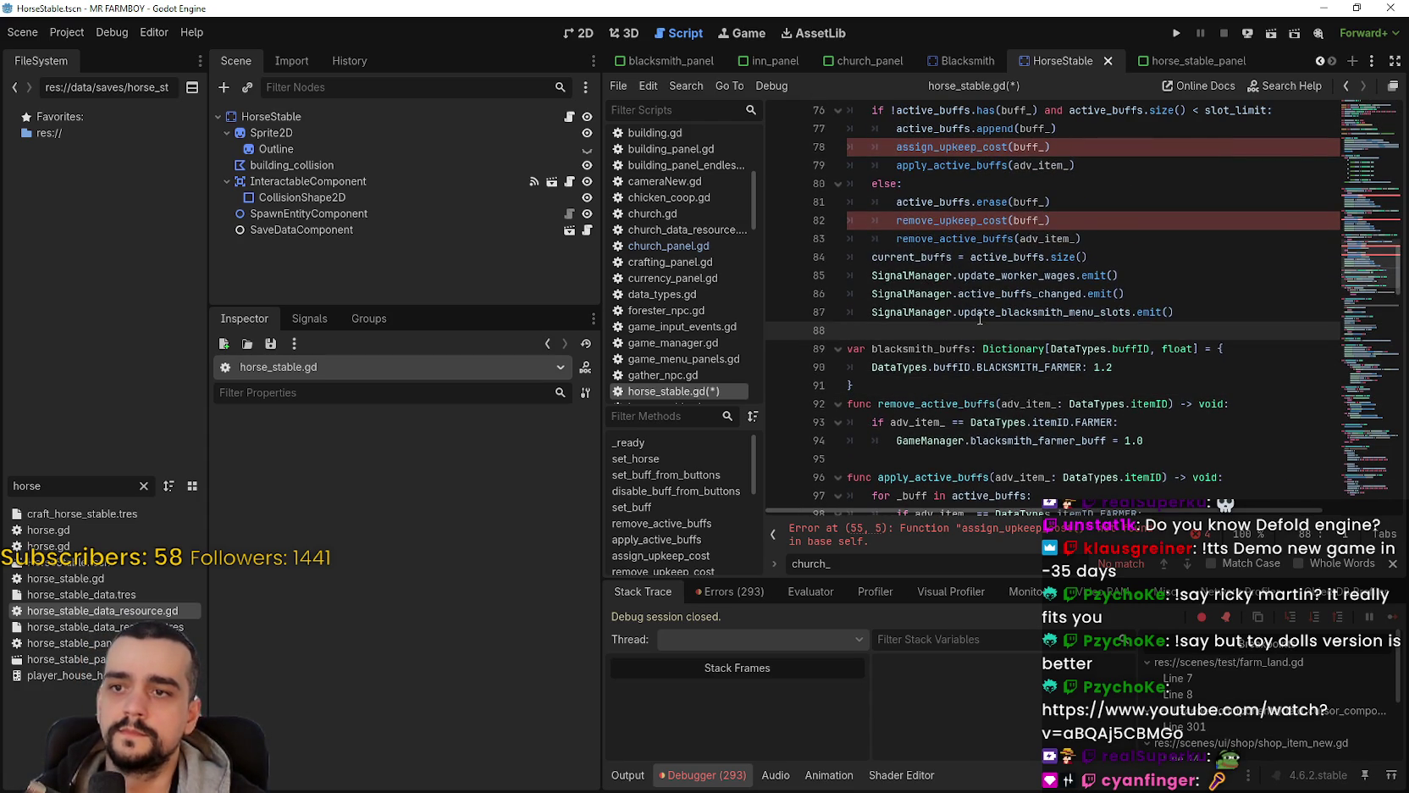
click(1023, 295)
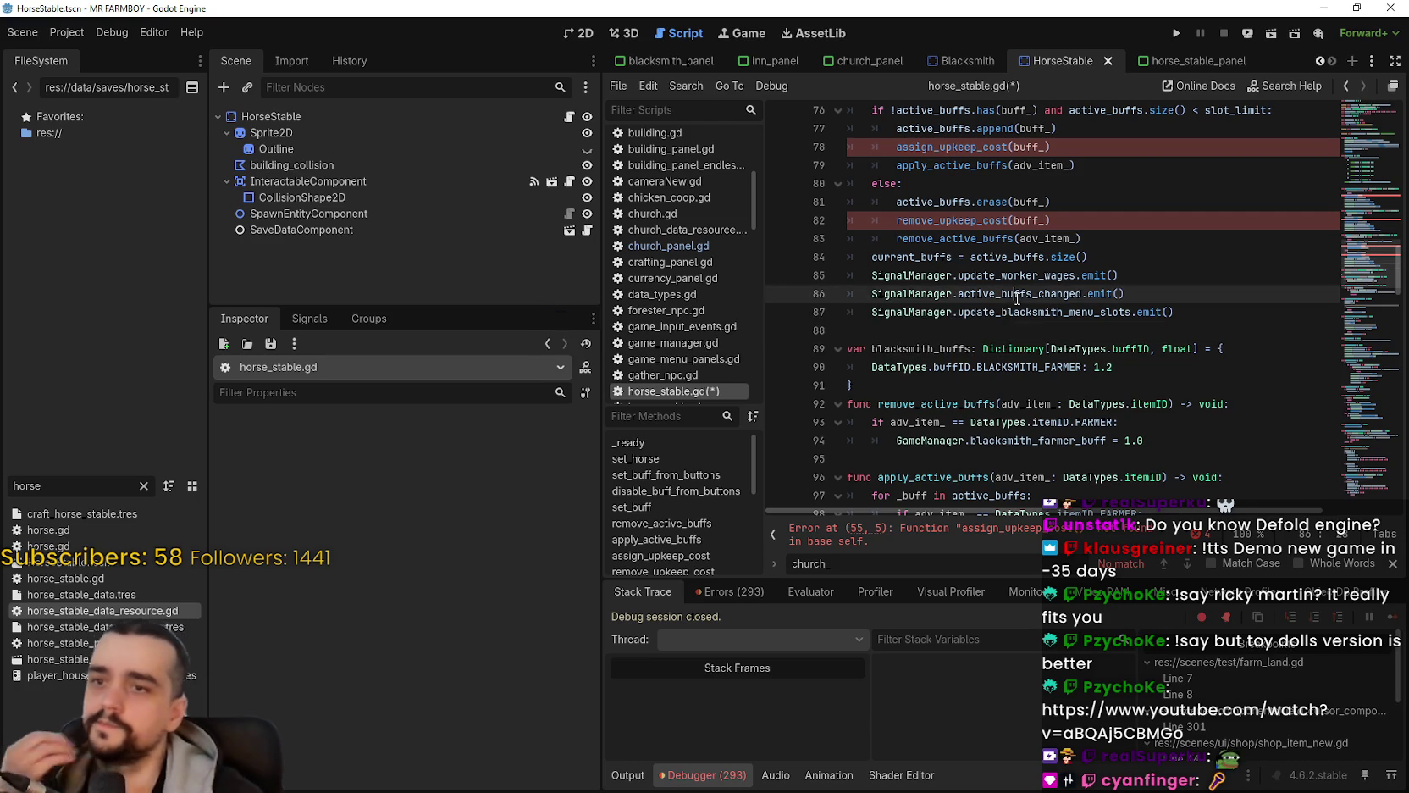
click(1033, 313)
drag(1064, 312, 1002, 312)
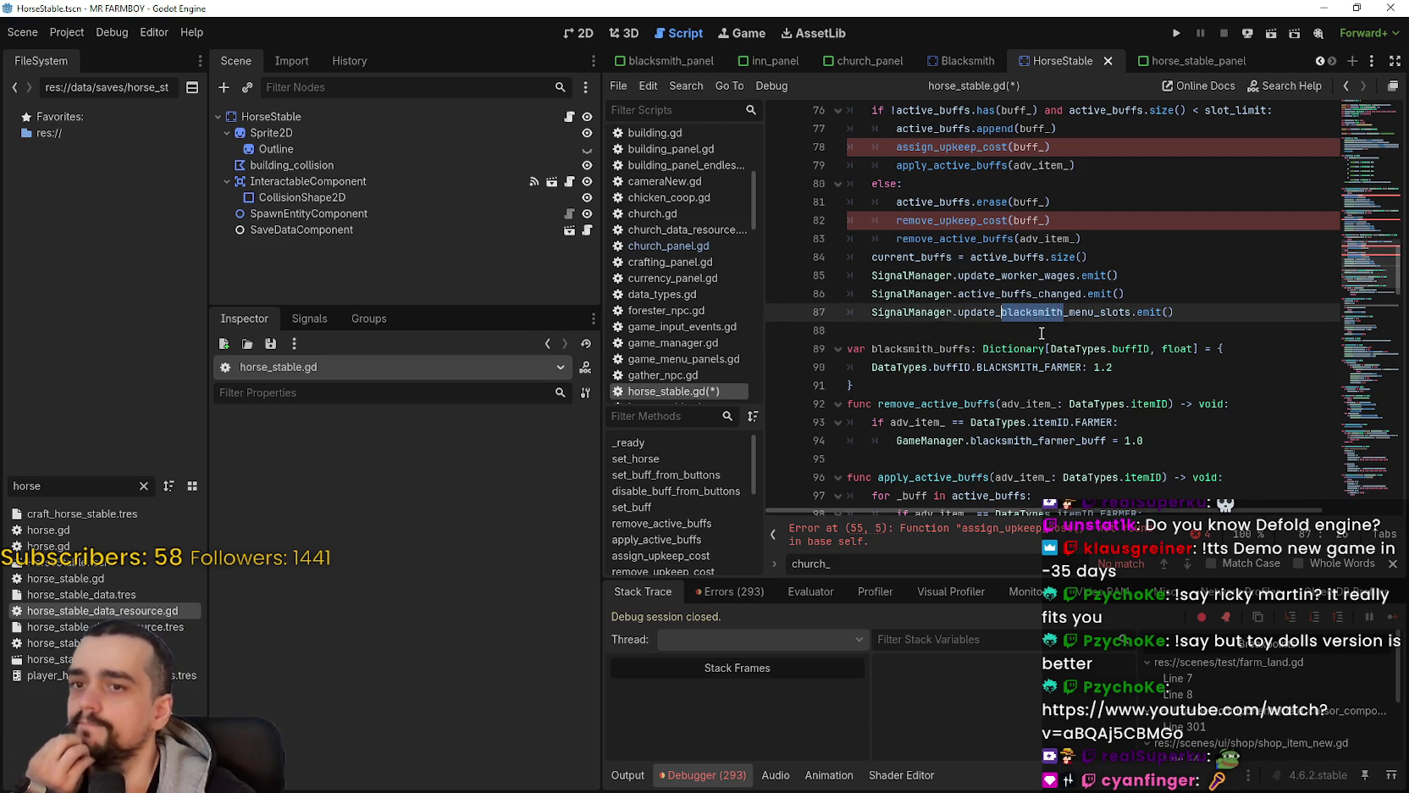
text(horse)
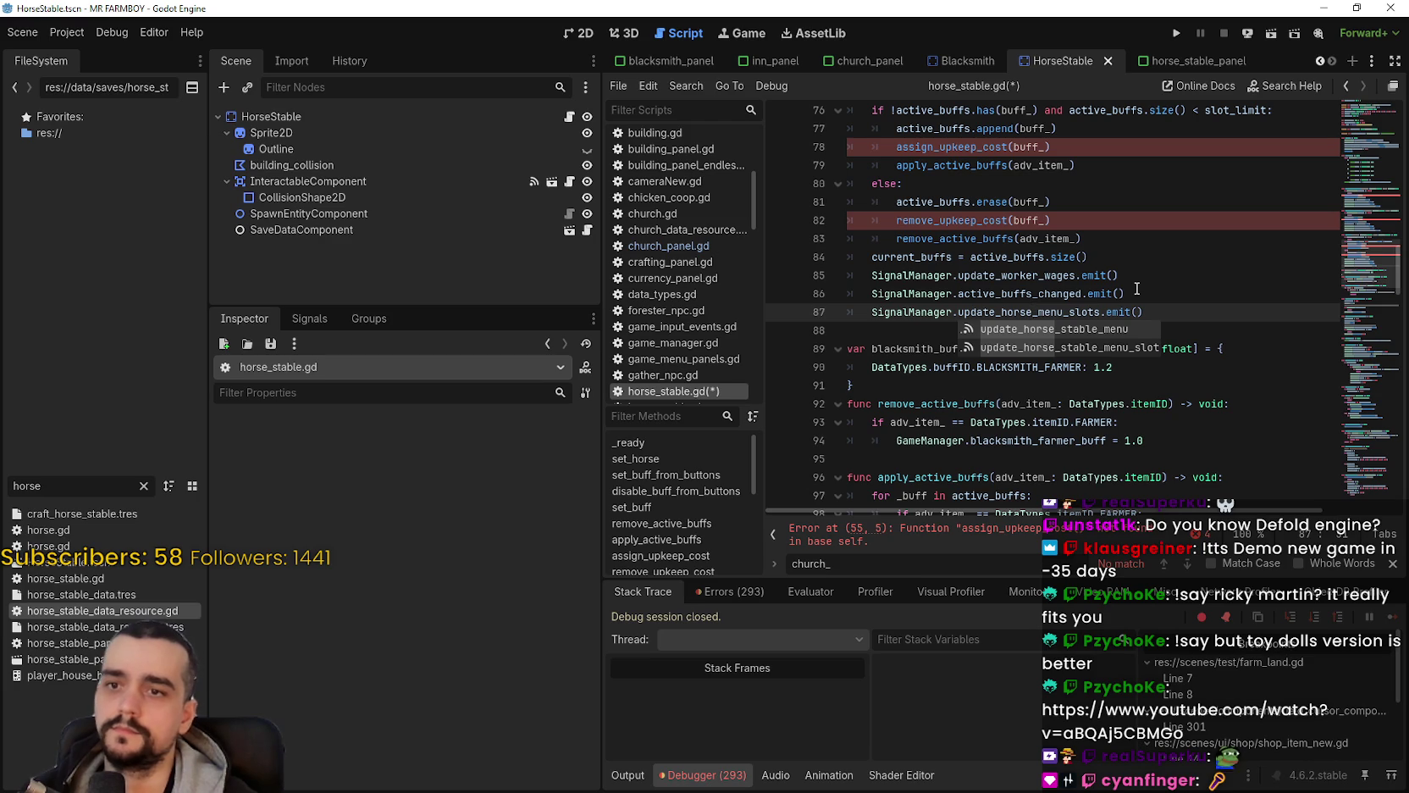
text(_stabl)
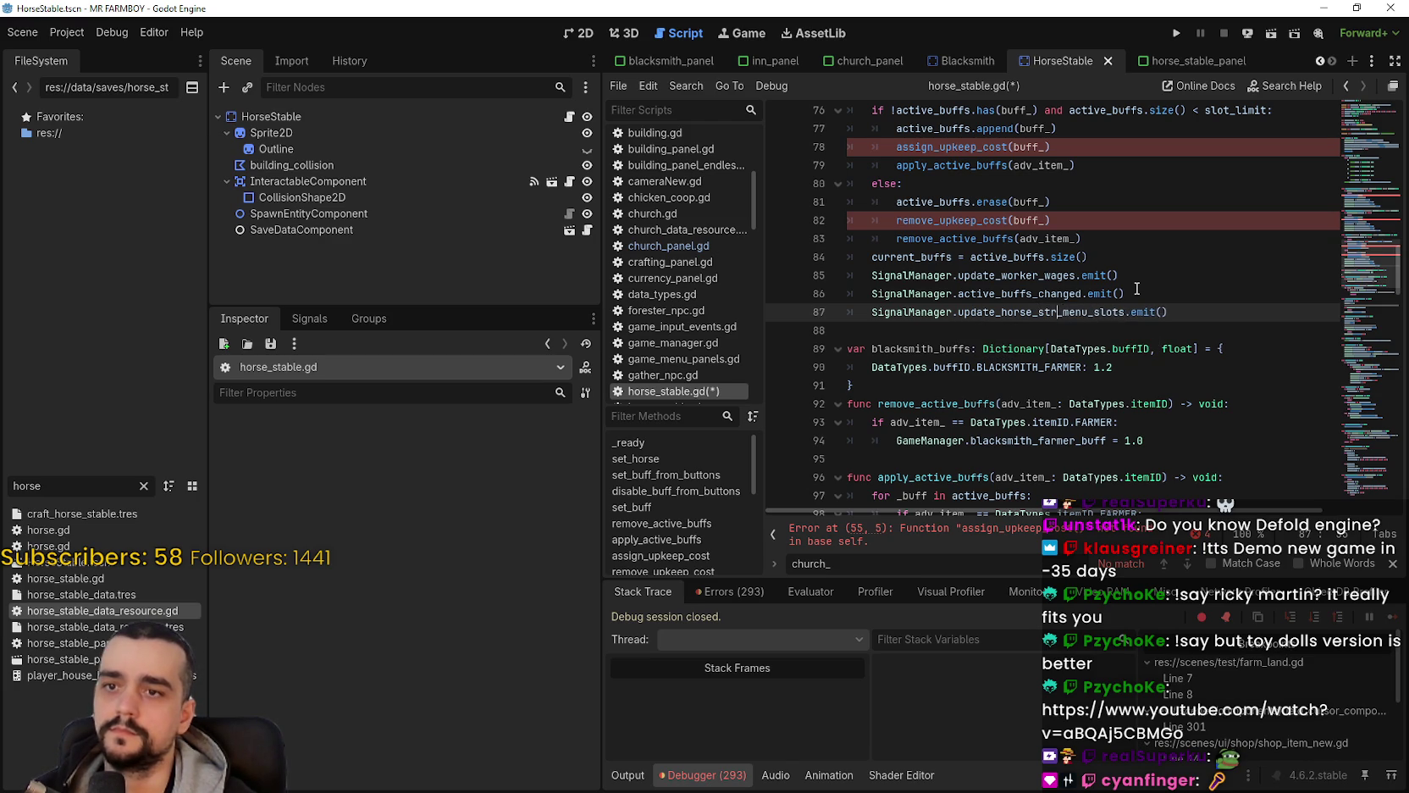
text(e)
Step: Delete the update_worker_wages and active_buffs_changed emit lines from set_buff
click(1119, 275)
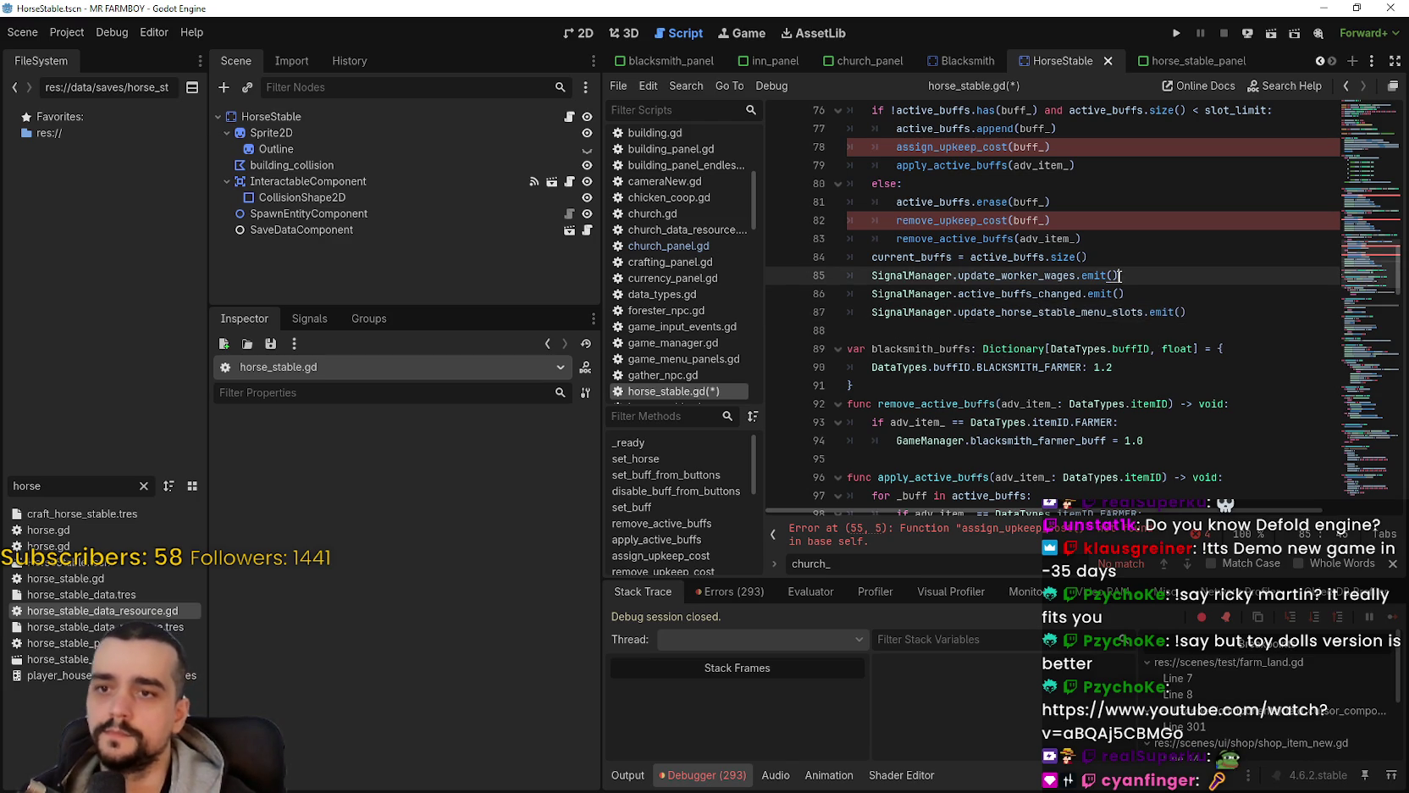
click(1184, 293)
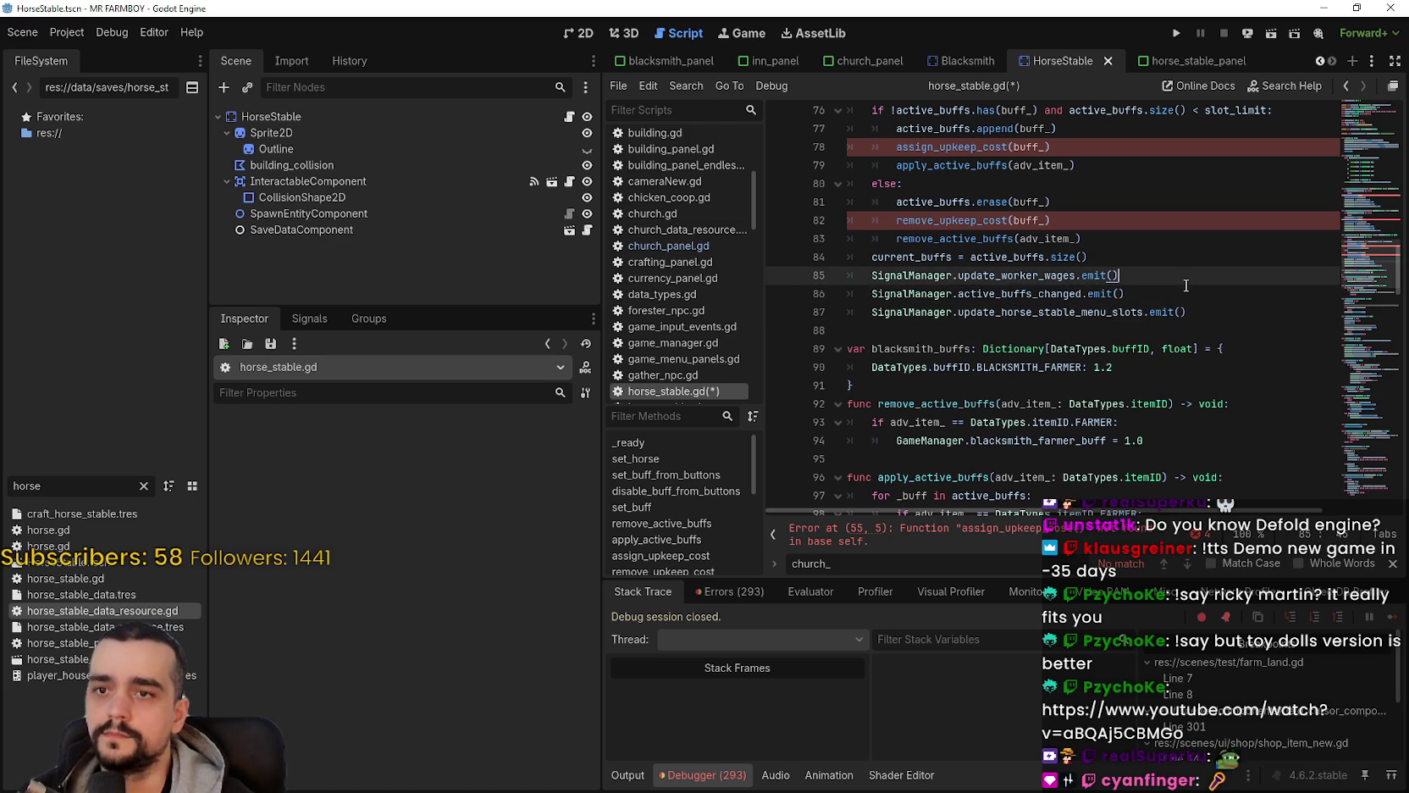
drag(1179, 300, 870, 268)
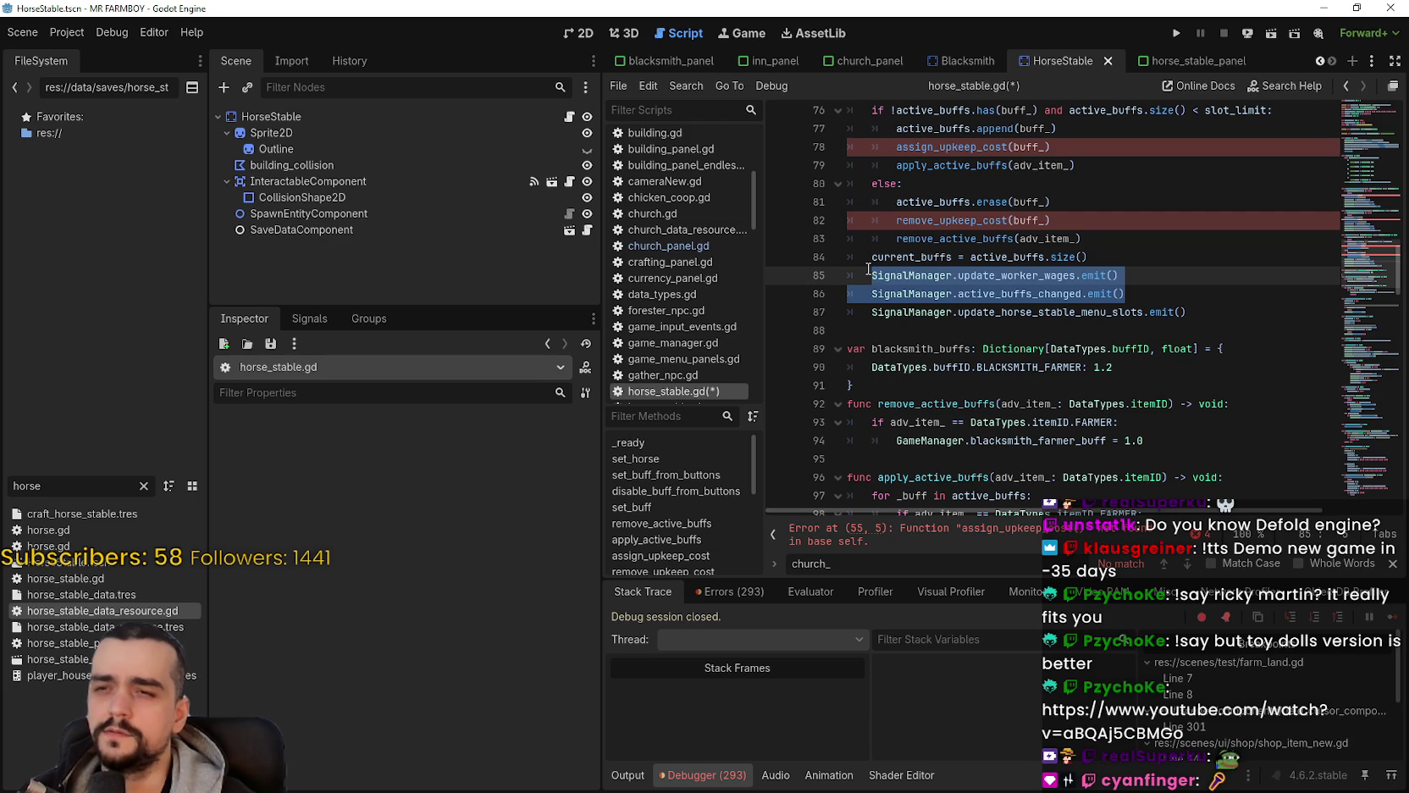
scroll(868, 269, up, 2)
scroll(898, 246, down, 3)
key(Delete)
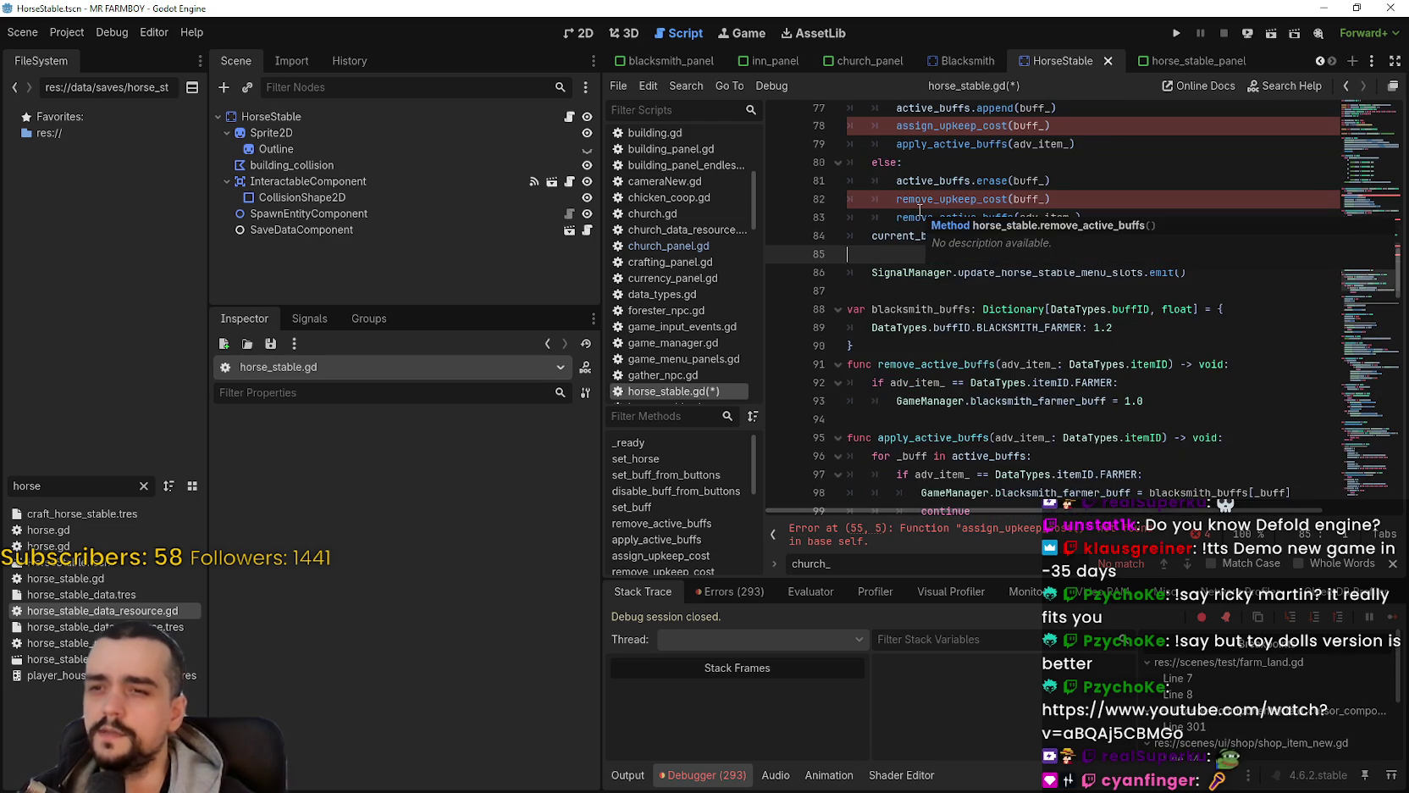
key(BackSpace)
Step: Remove the remove_upkeep_cost and assign_upkeep_cost calls from set_buff
scroll(914, 229, up, 3)
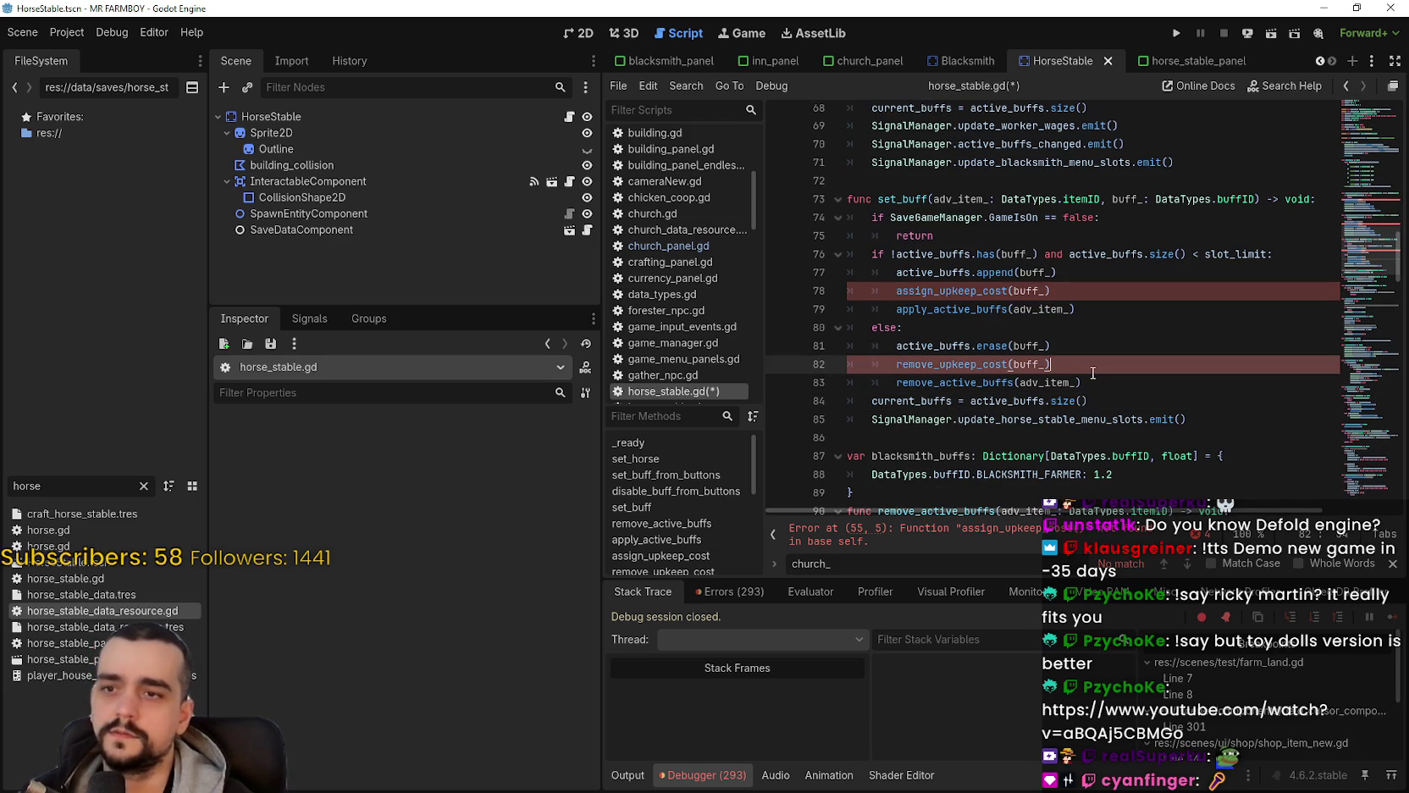
mouse_move(1055, 364)
mouse_down()
mouse_move(847, 386)
mouse_move(827, 367)
mouse_up()
key(Delete)
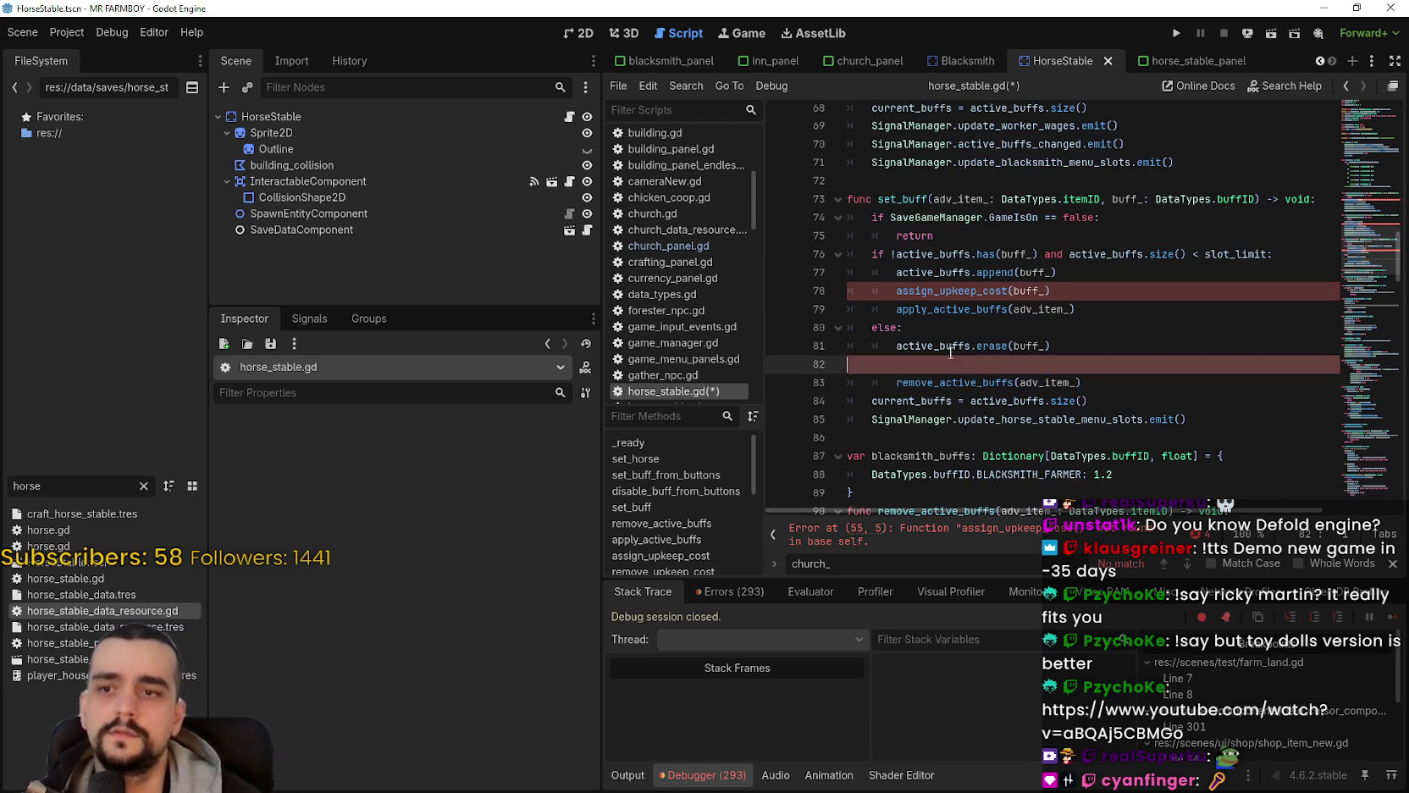
key(BackSpace)
mouse_move(1053, 291)
mouse_down()
mouse_move(847, 284)
mouse_move(834, 302)
mouse_up()
key(Delete)
key(Delete)
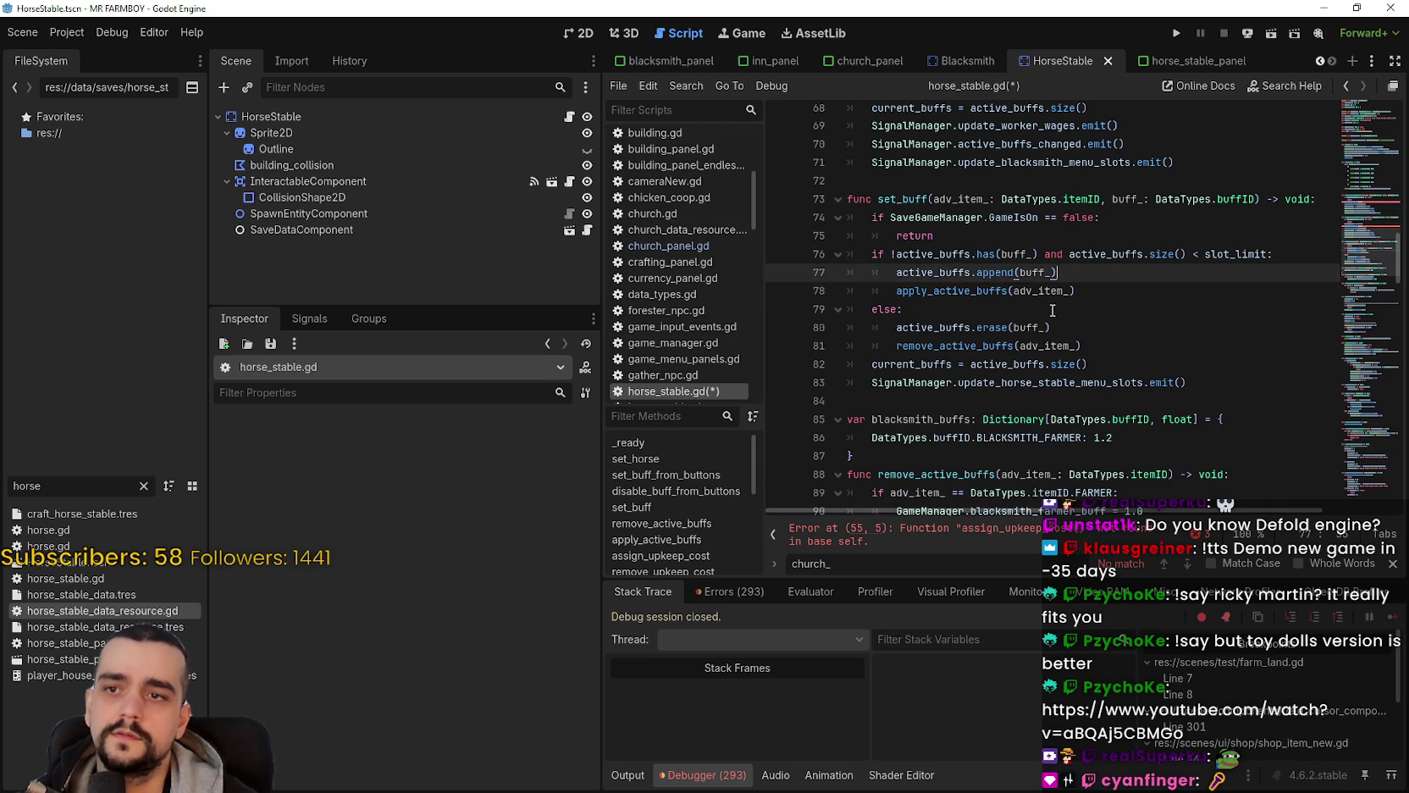
click(1054, 309)
Step: Drop the slot_limit size condition so set_buff checks only !active_buffs.has(buff_)
scroll(1097, 296, down, 1)
scroll(1097, 296, up, 2)
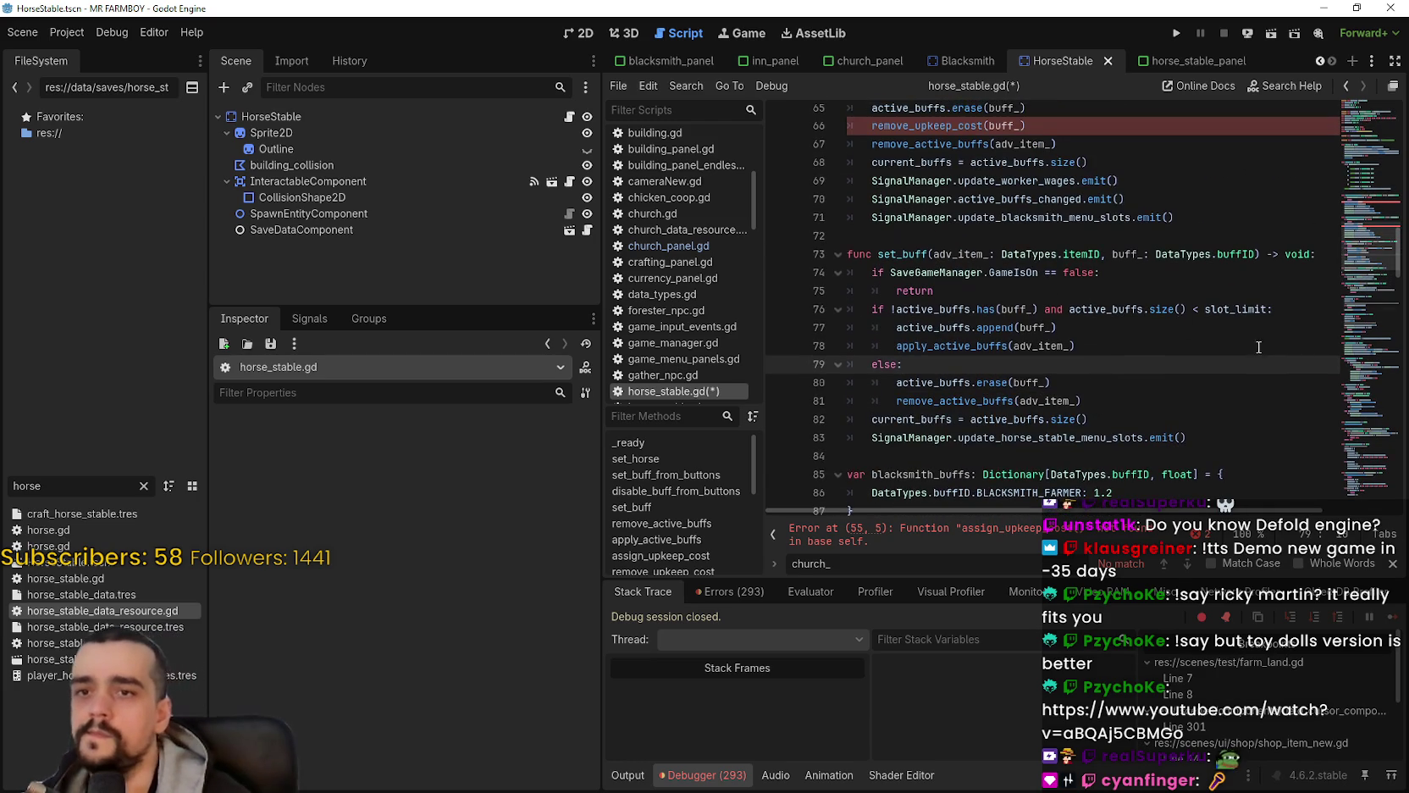
drag(1268, 309, 1187, 309)
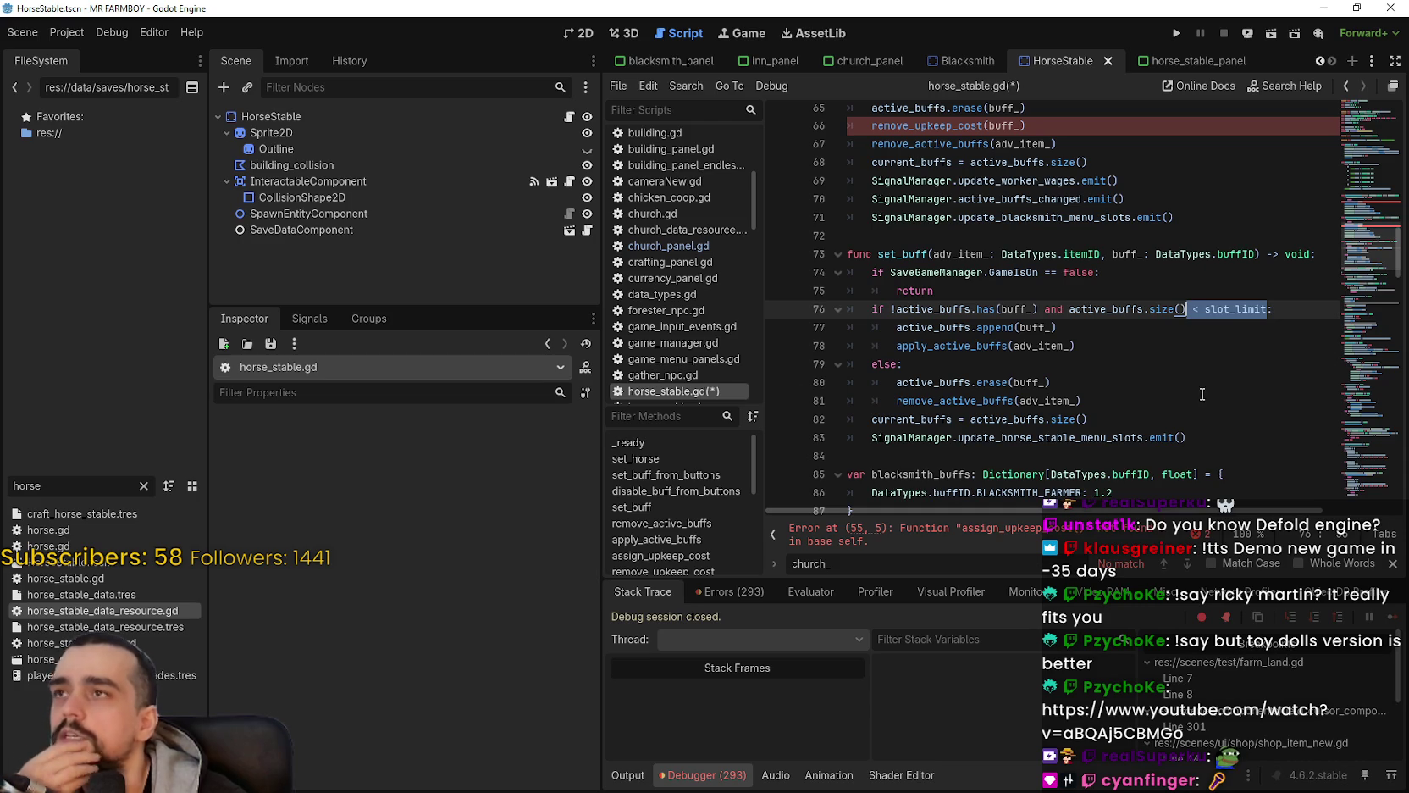
scroll(1123, 365, up, 1)
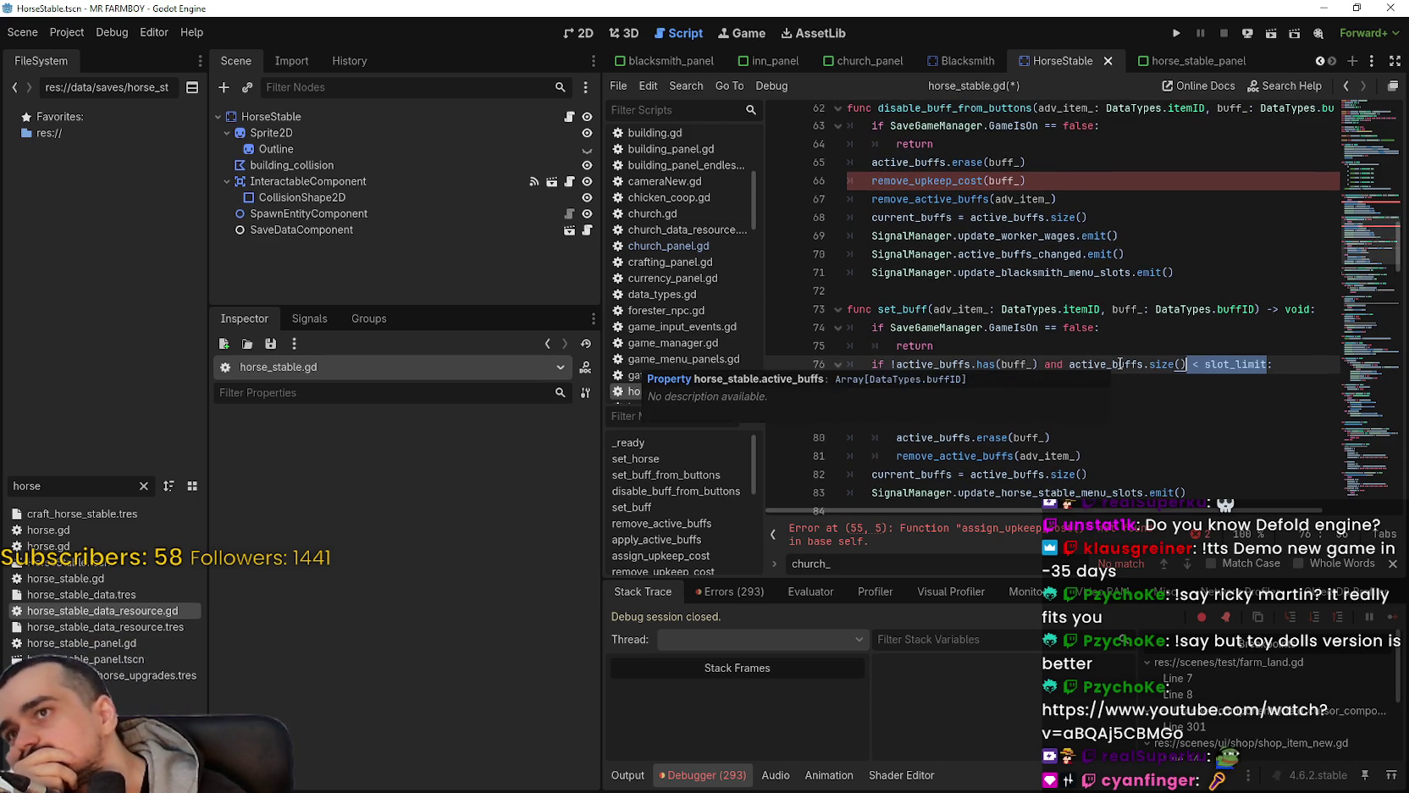
scroll(912, 290, down, 2)
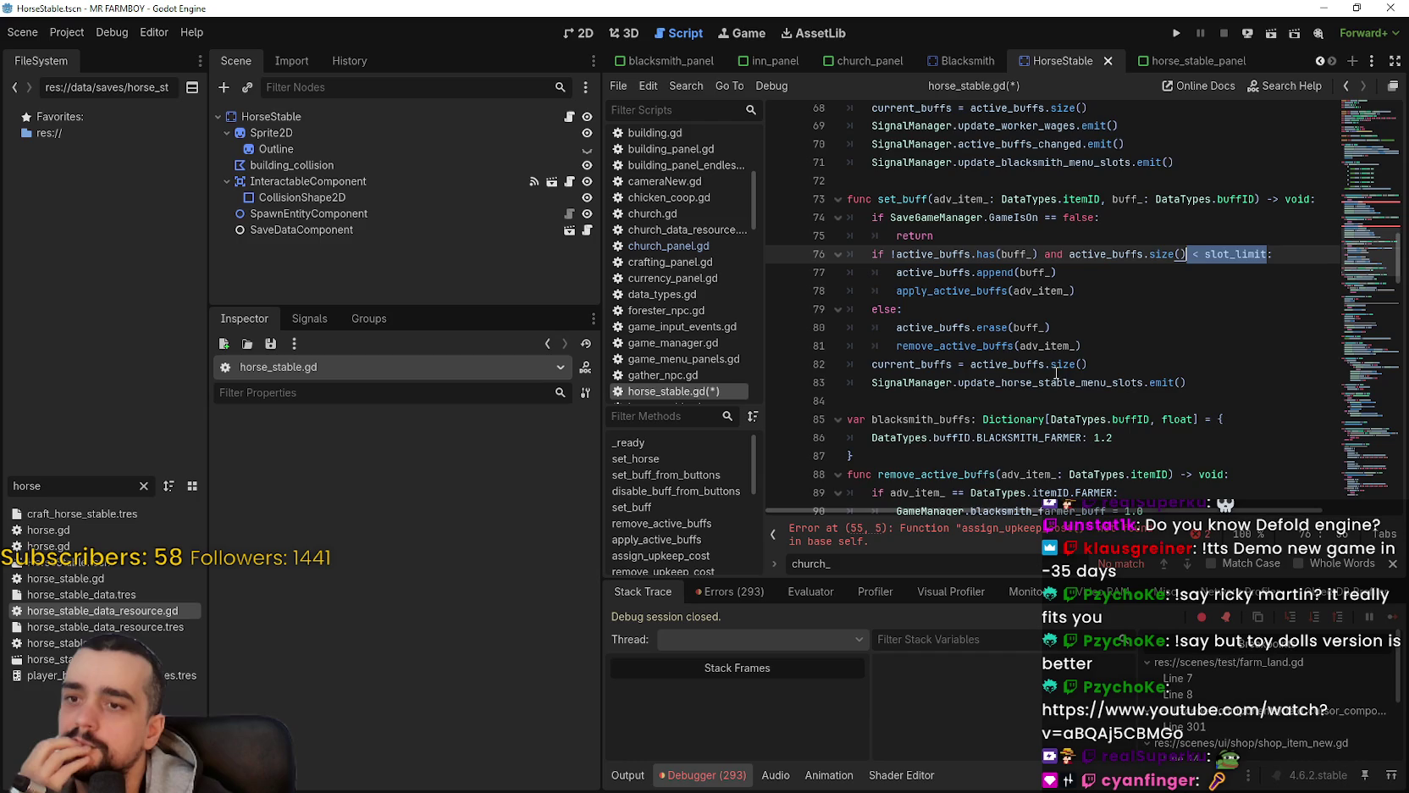
scroll(1060, 376, down, 1)
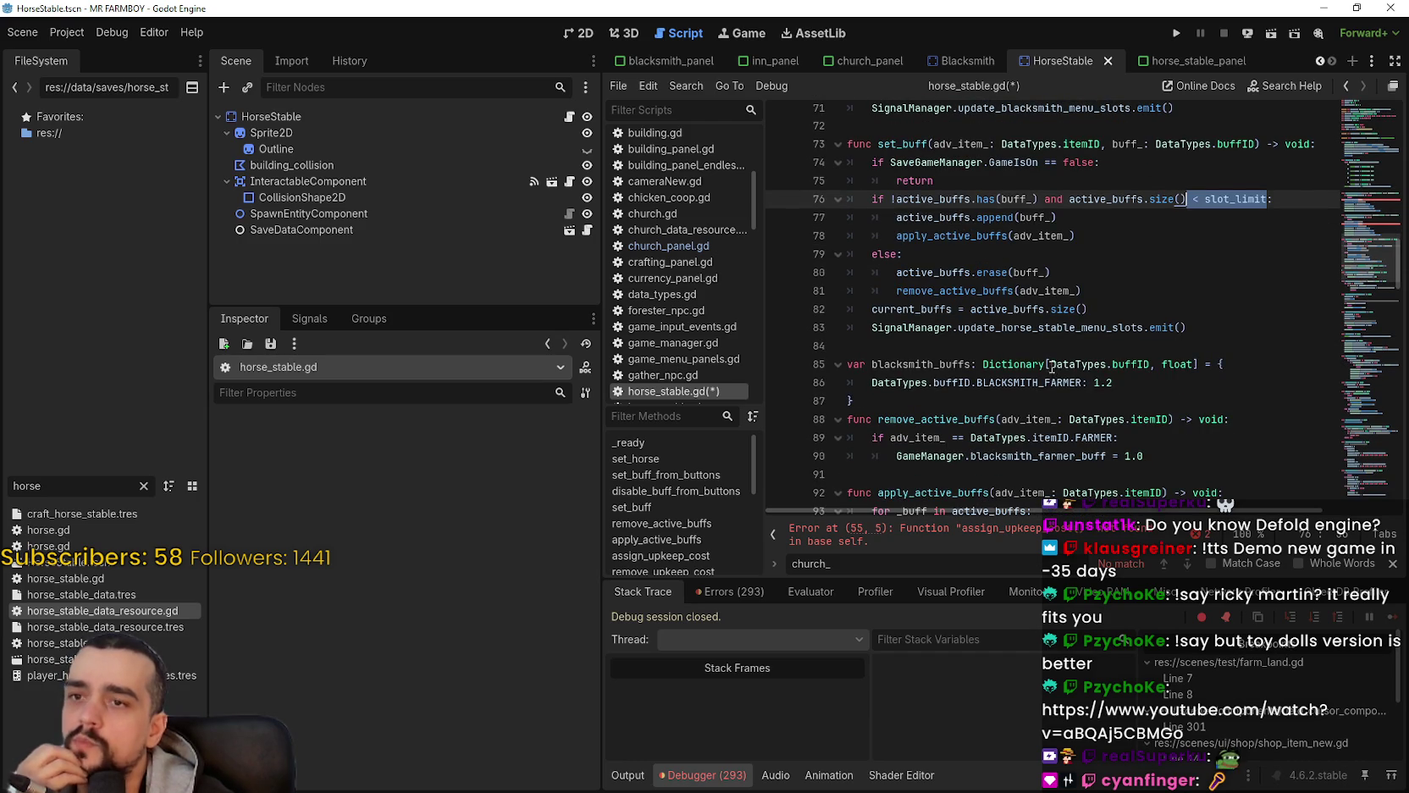
double_click(977, 235)
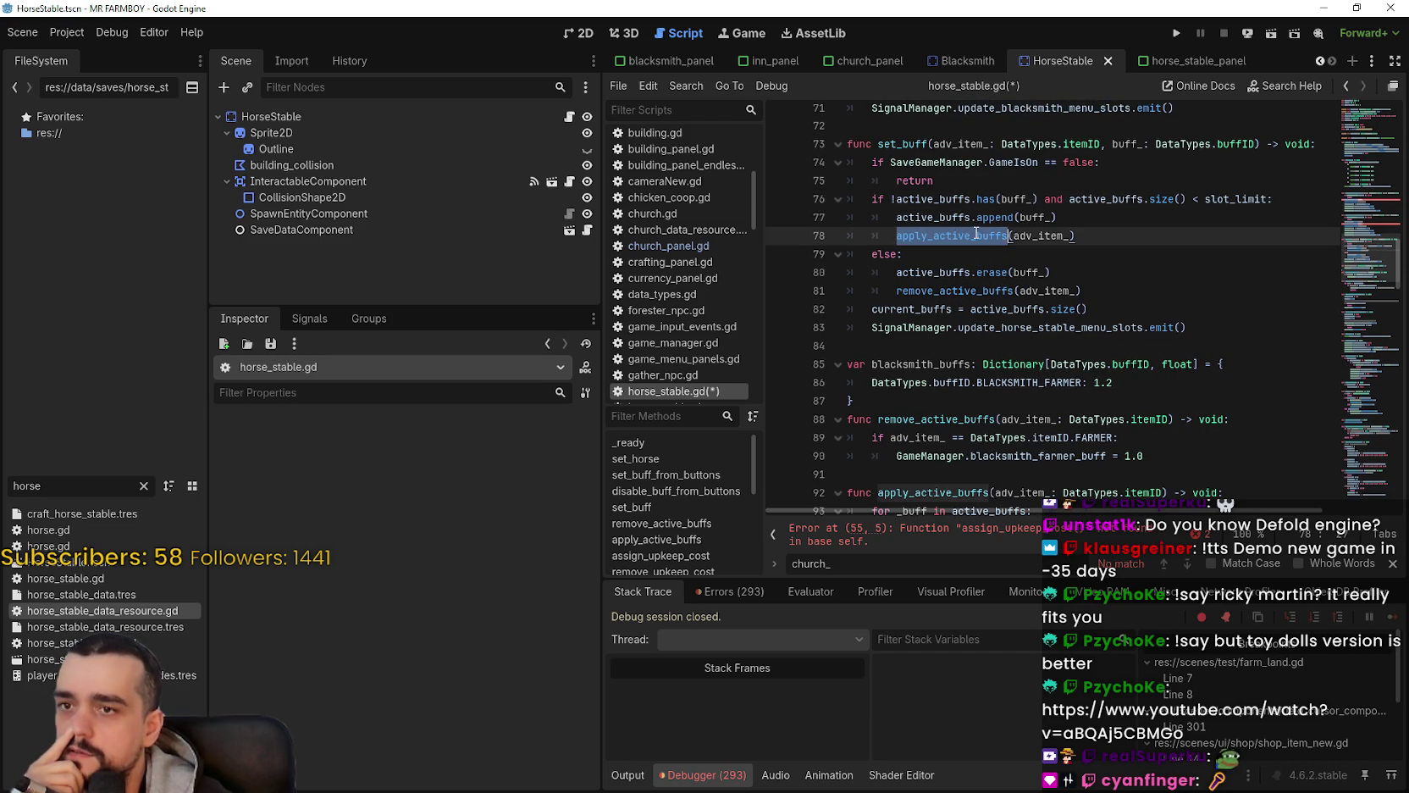
double_click(975, 291)
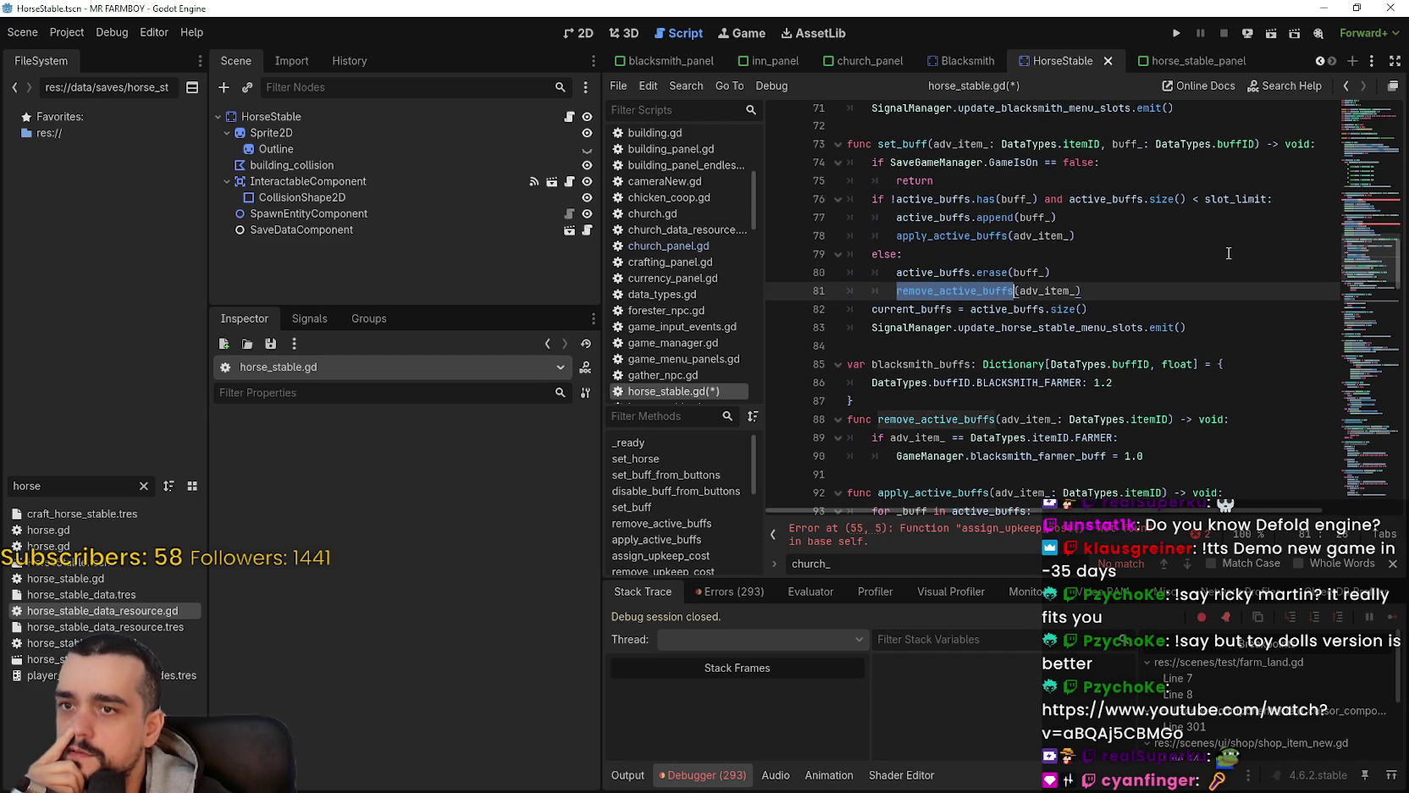
drag(1268, 199, 1044, 197)
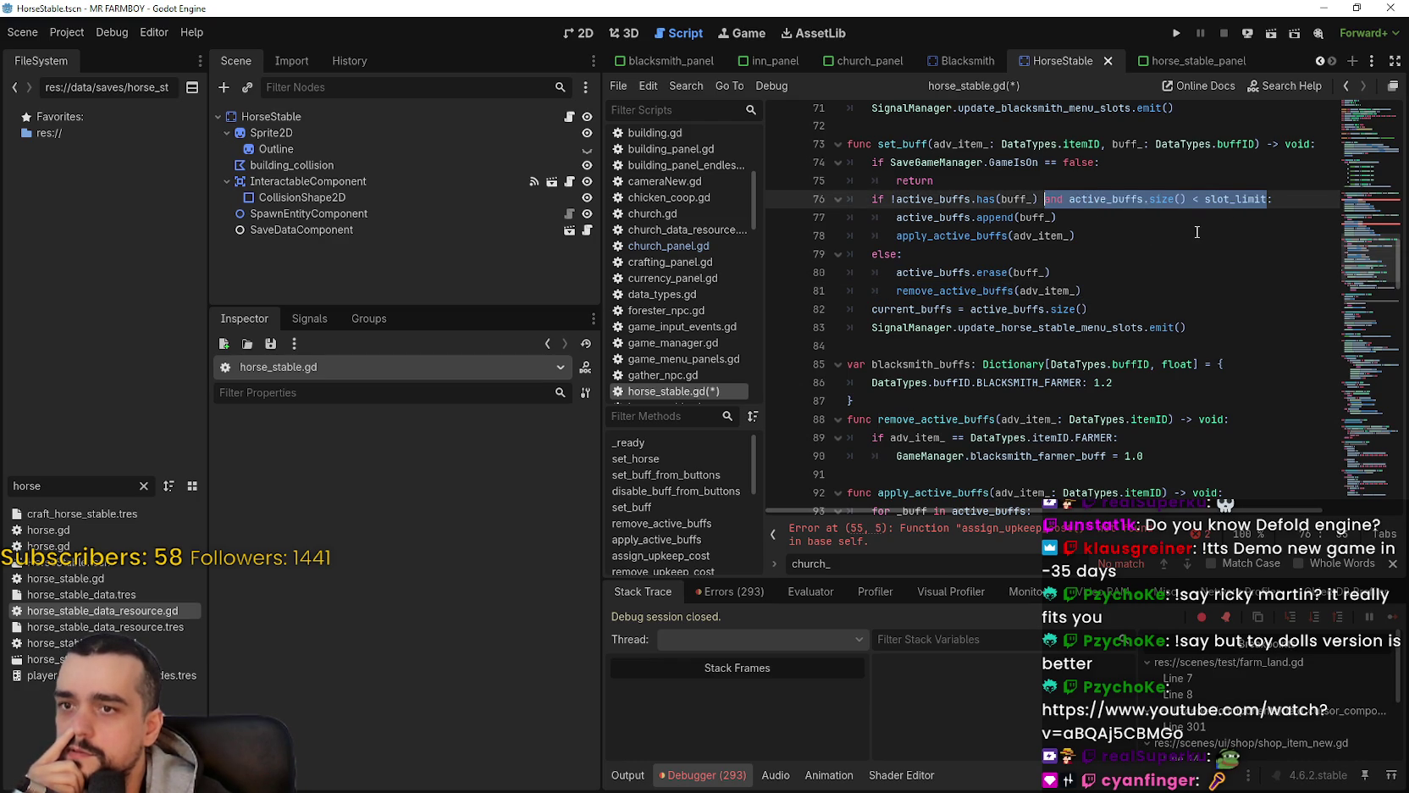
key(BackSpace)
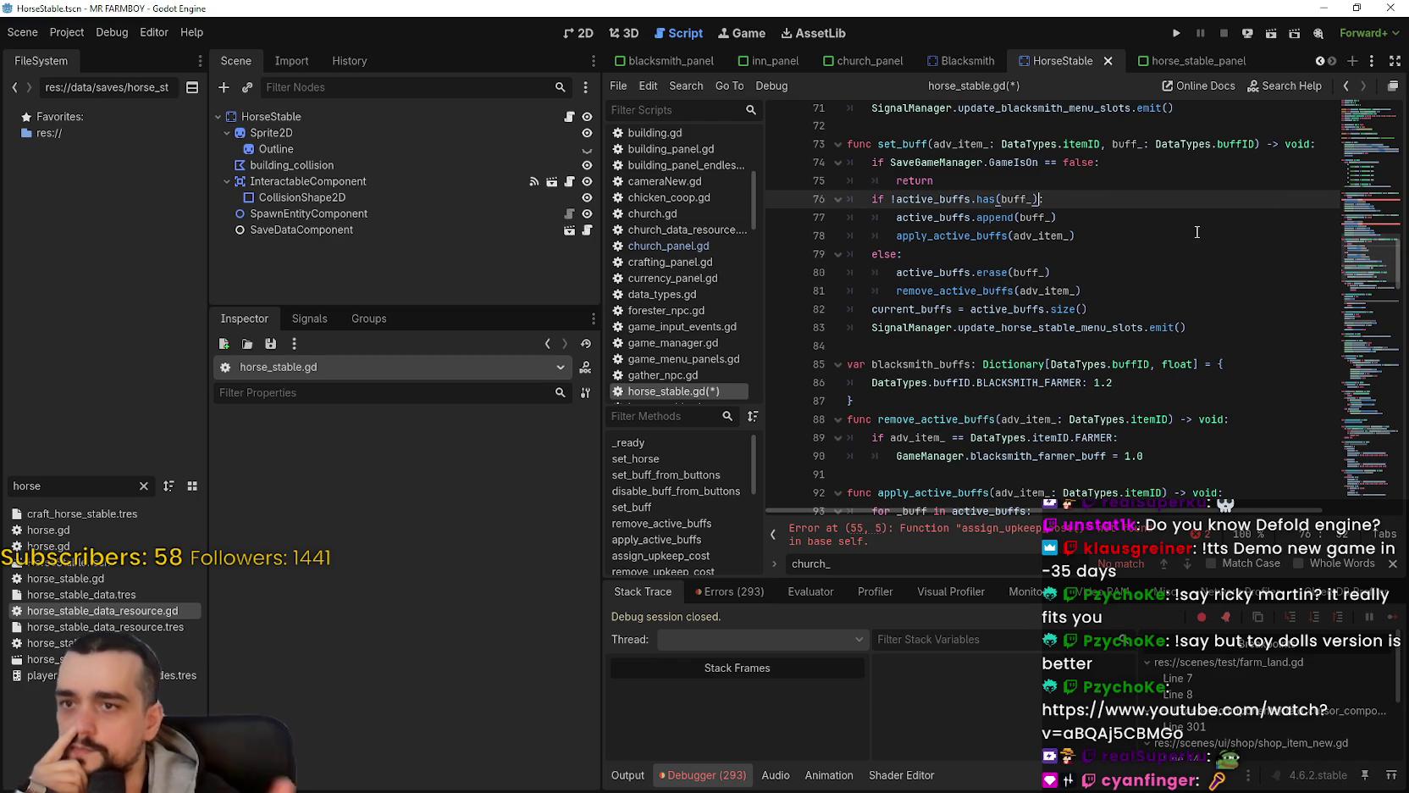
Step: Delete remove_upkeep_cost(buff_) and the worker-wage and active-buffs-changed emits from disable_buff_from_buttons
scroll(1069, 309, up, 8)
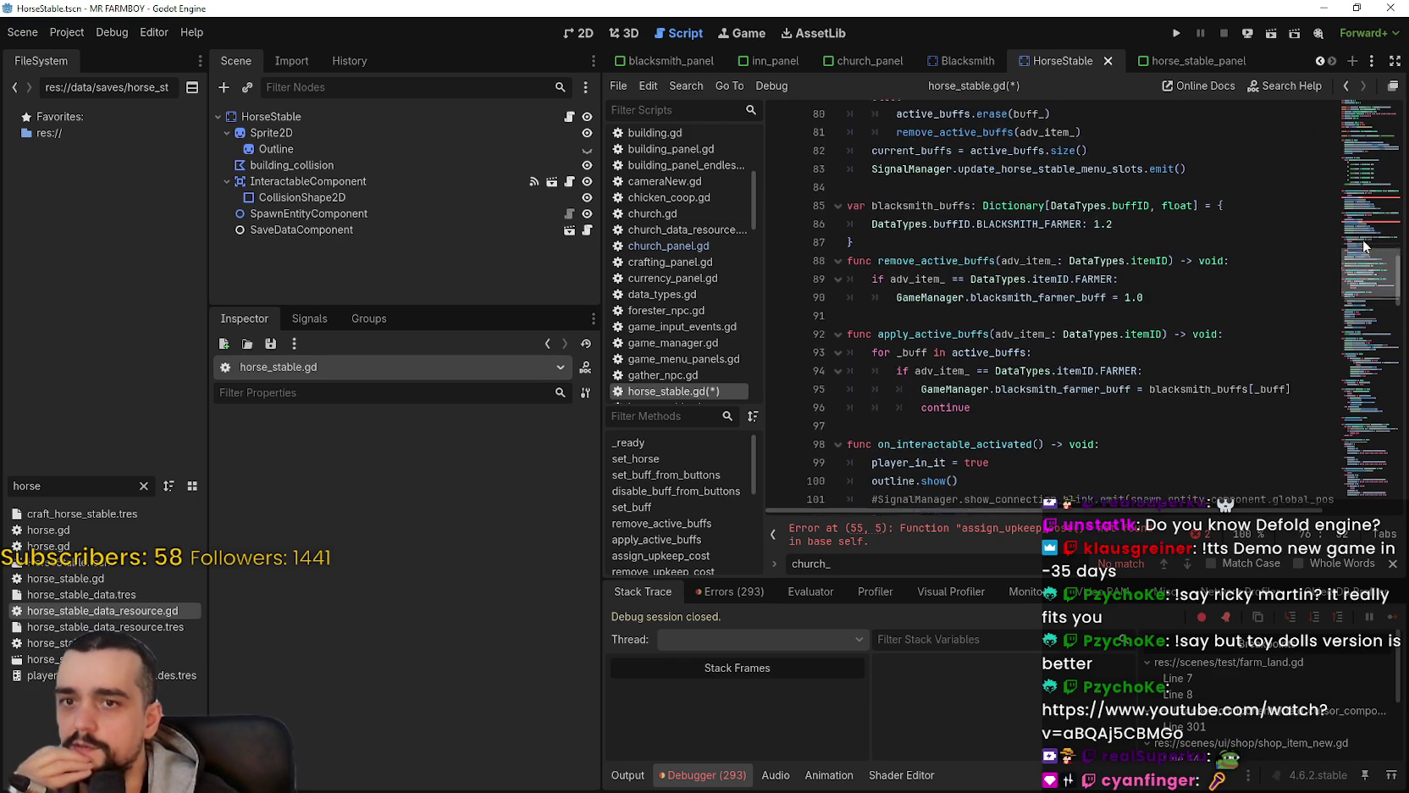
mouse_move(1027, 305)
mouse_down()
mouse_move(834, 303)
mouse_move(1017, 323)
mouse_move(884, 311)
mouse_up()
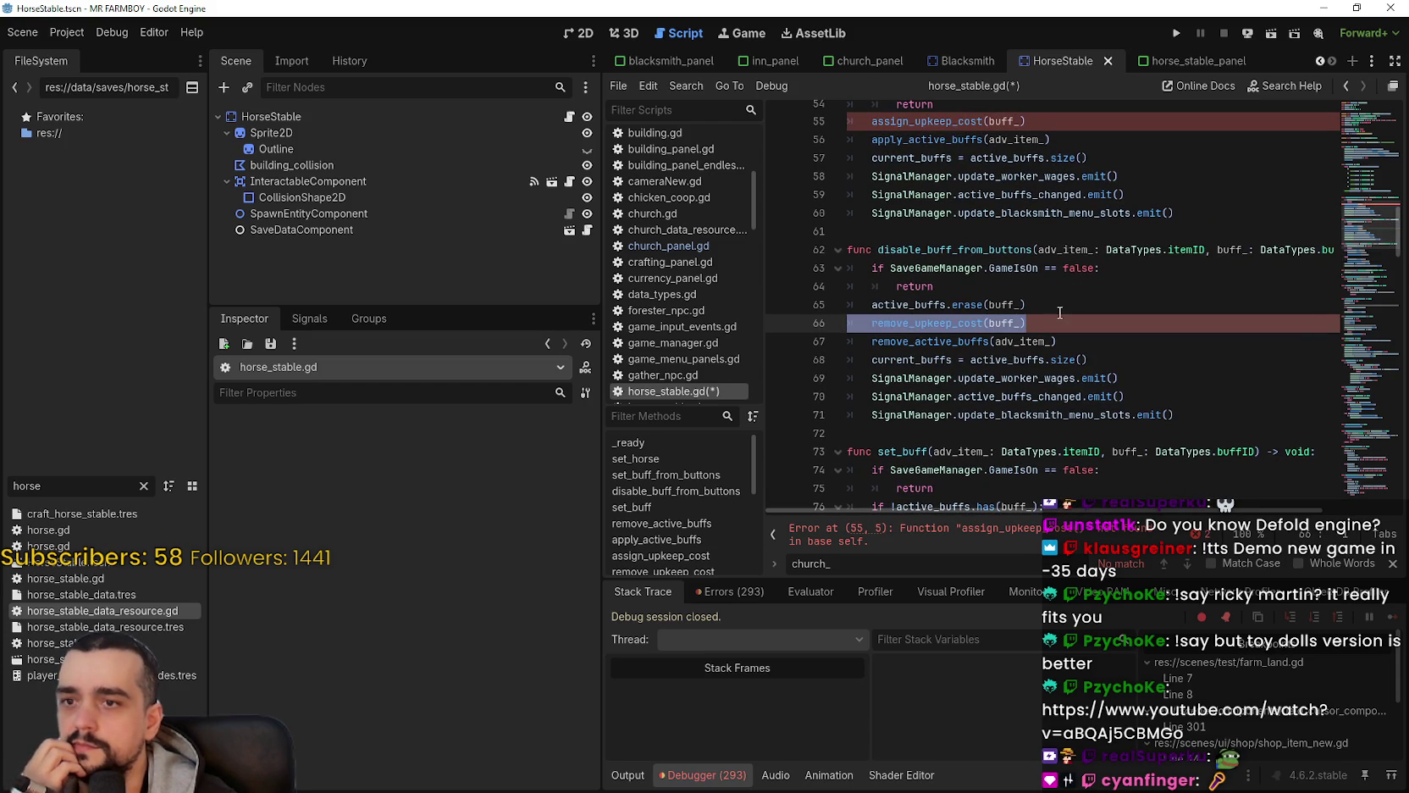
key(BackSpace)
key(BackSpace)
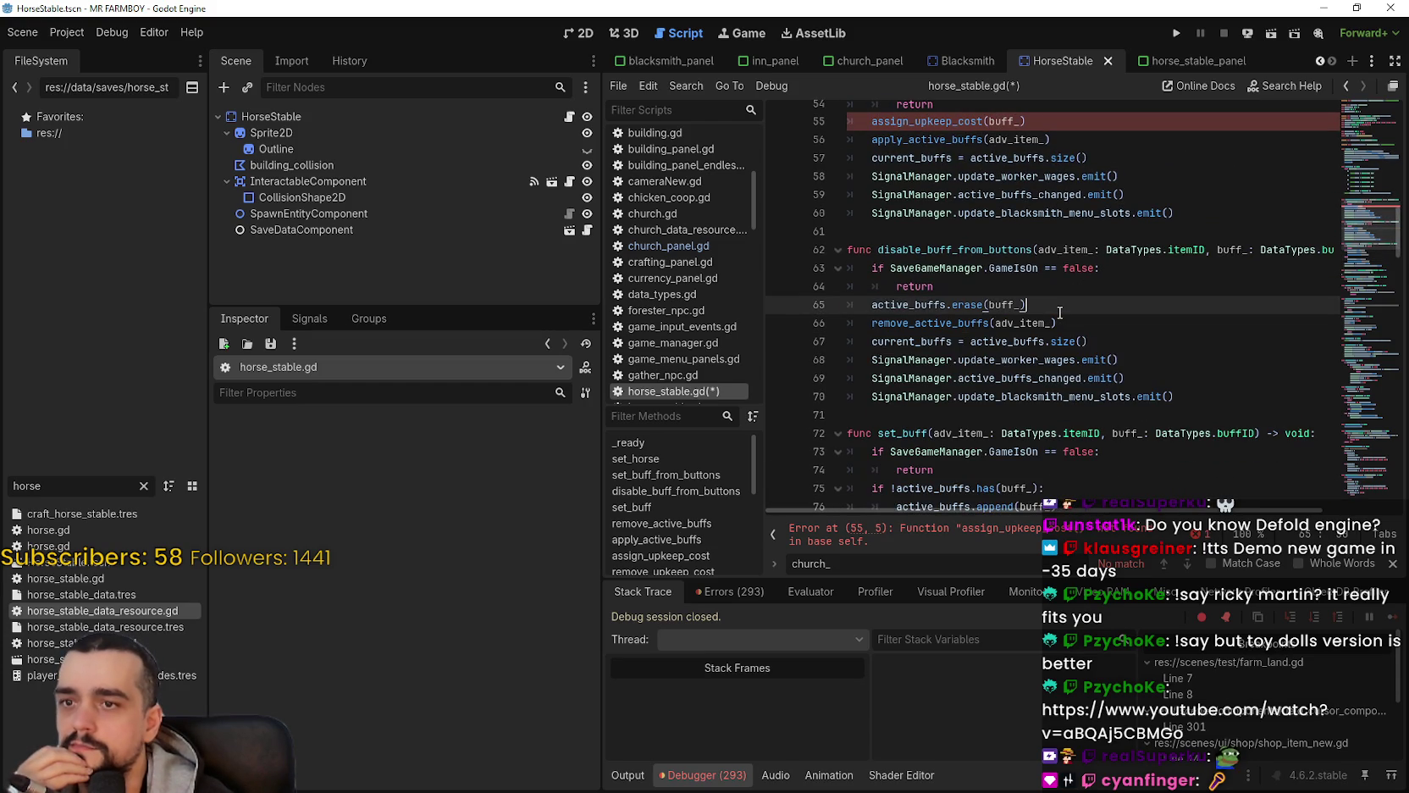
drag(1124, 378, 830, 360)
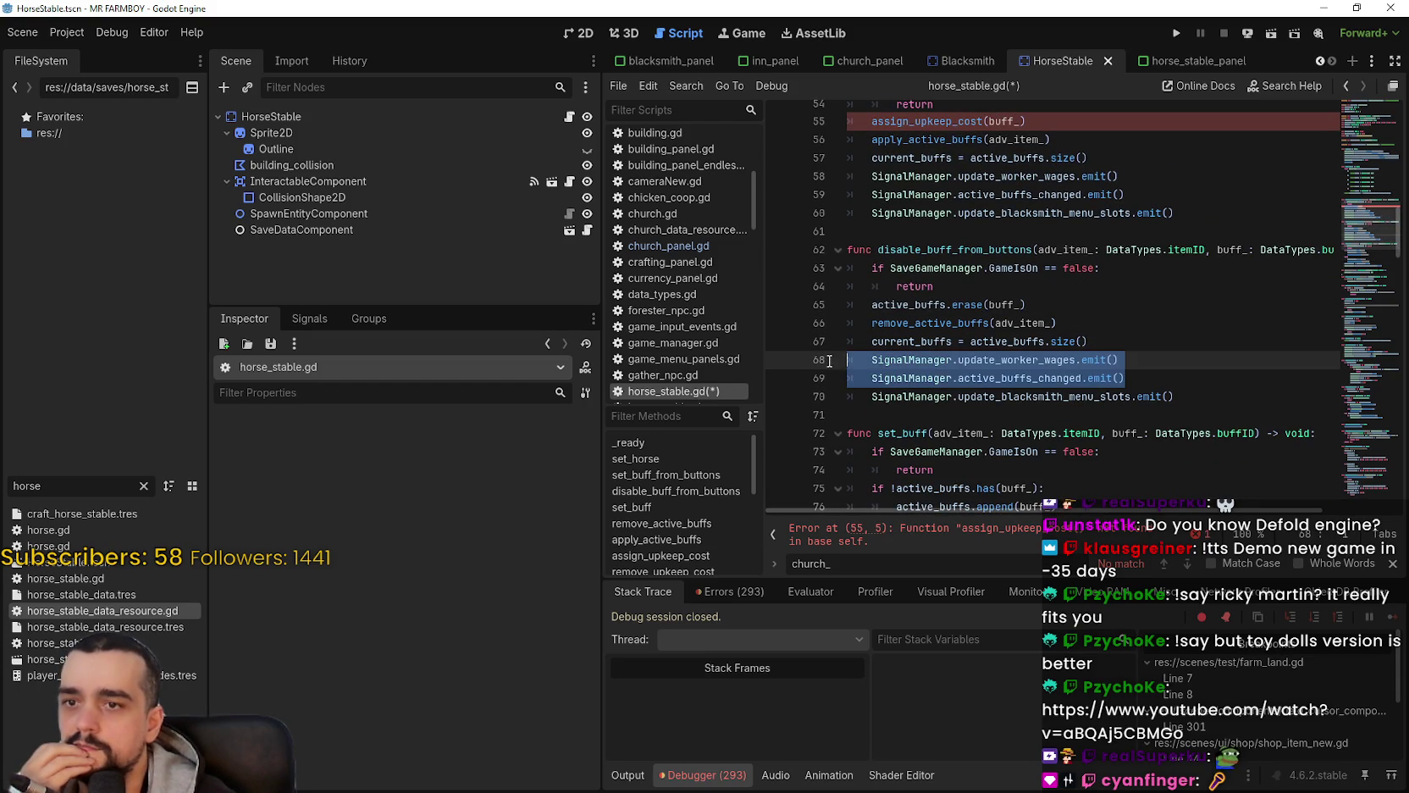
key(BackSpace)
key(BackSpace)
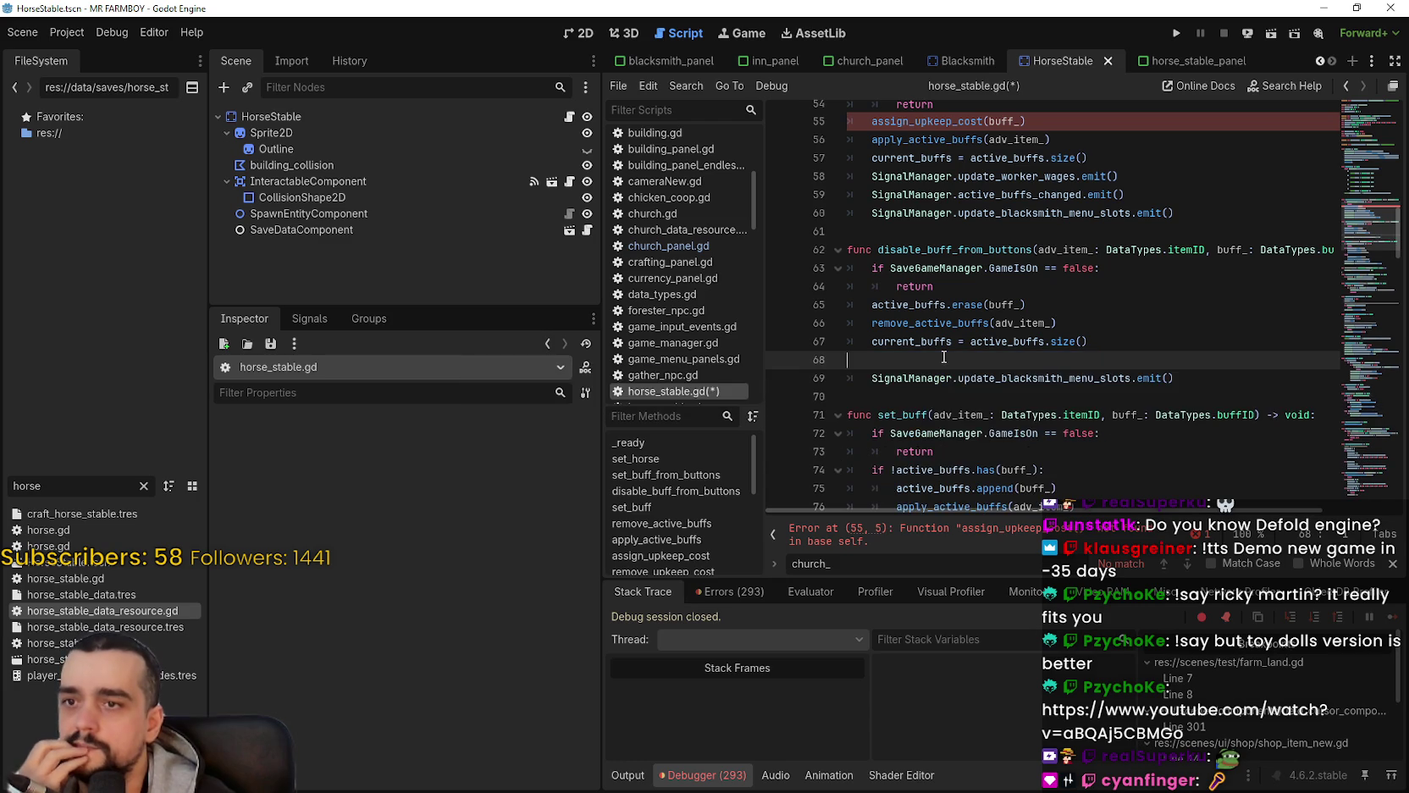
Step: Review the current_buffs assignment on line 67, then select set_buff_from_buttons' two signal emits
double_click(912, 341)
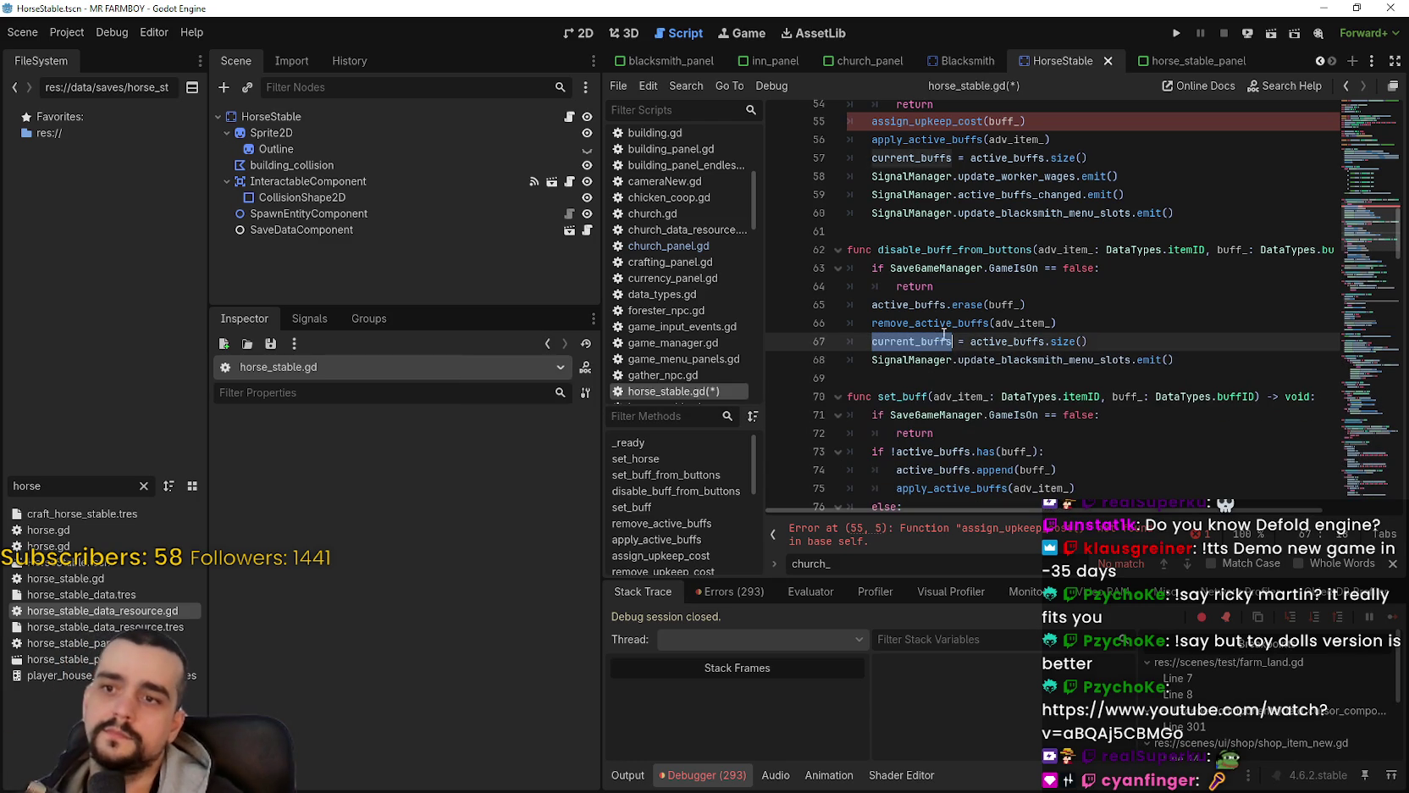
click(1113, 344)
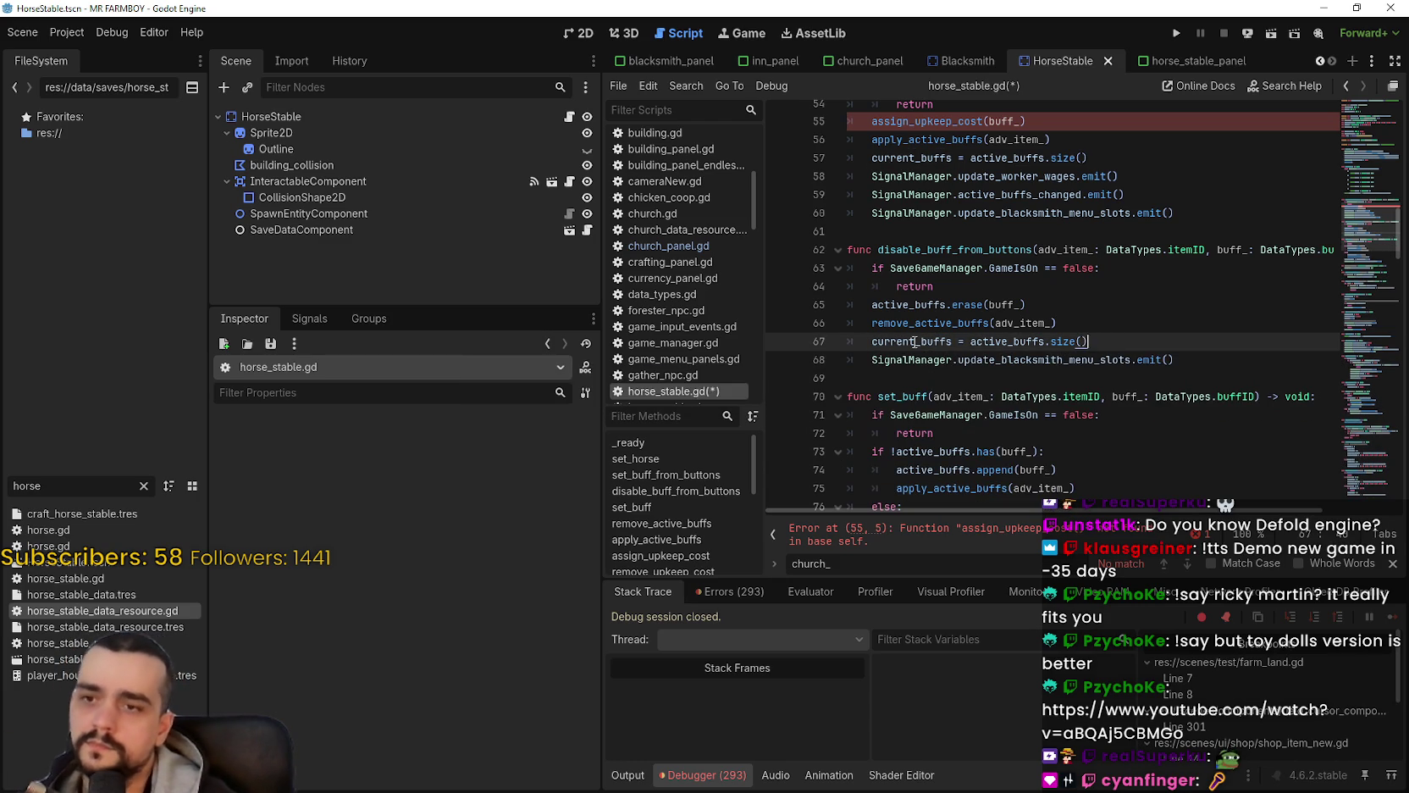
drag(897, 342, 1091, 343)
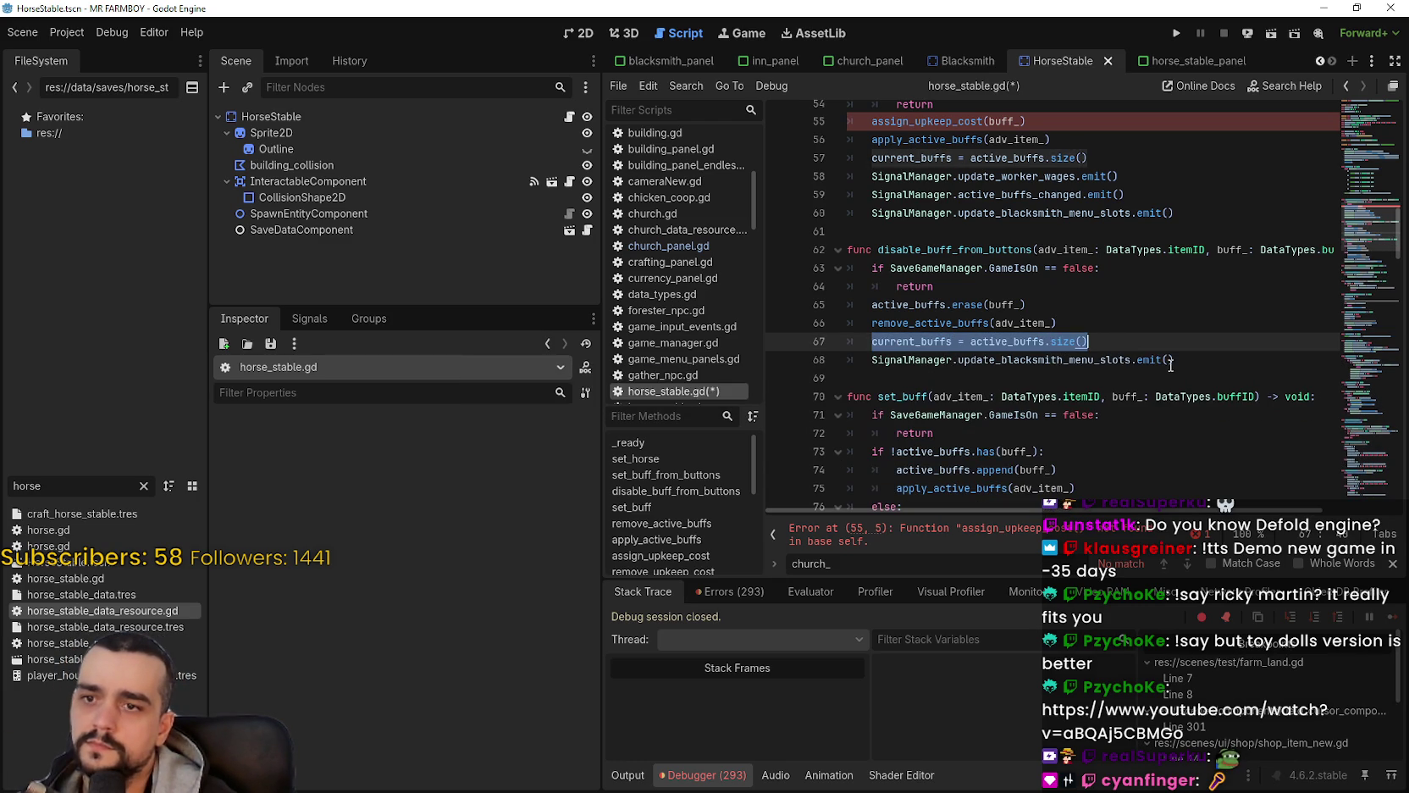
click(1051, 377)
drag(873, 341, 1128, 342)
click(1020, 386)
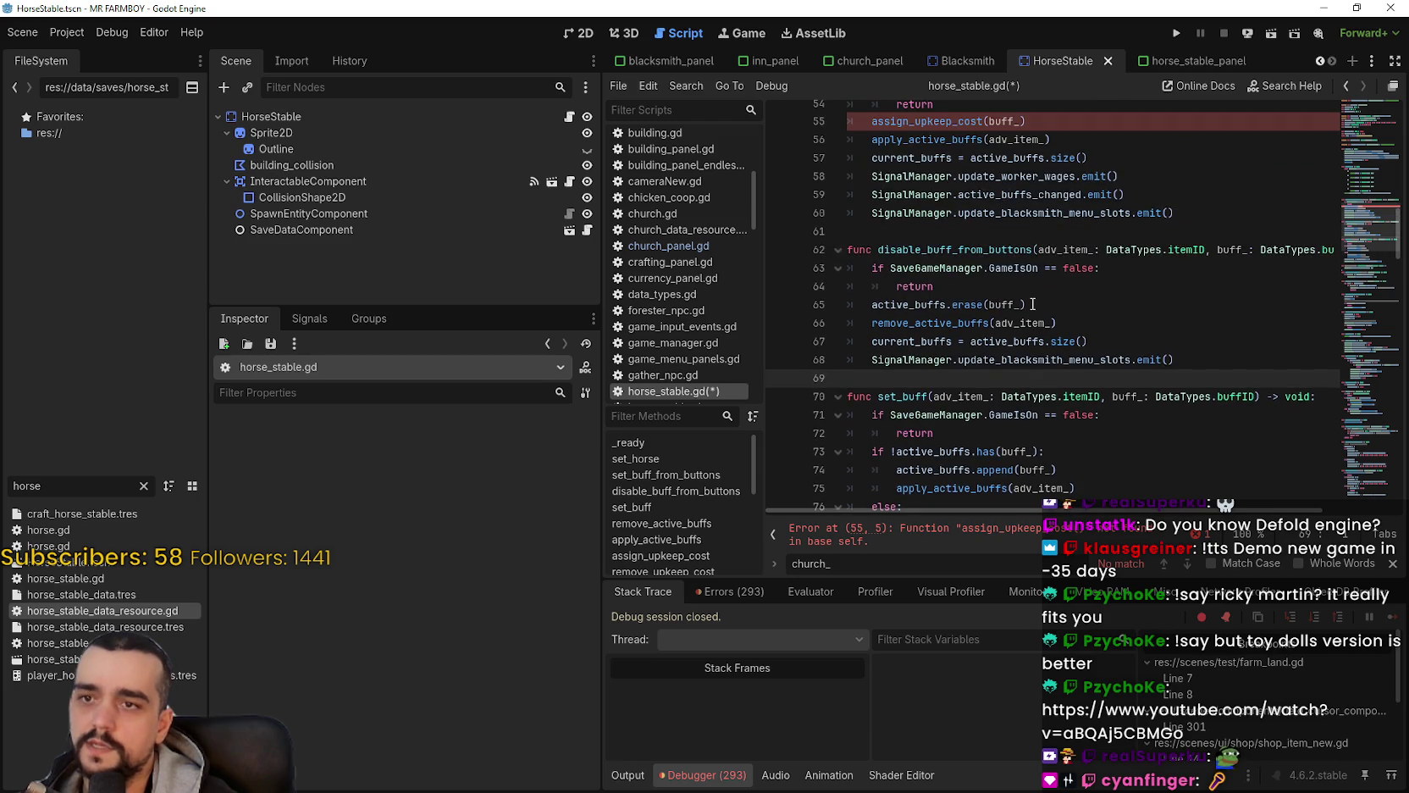
mouse_move(1154, 200)
mouse_down()
mouse_move(847, 197)
mouse_move(845, 180)
mouse_up()
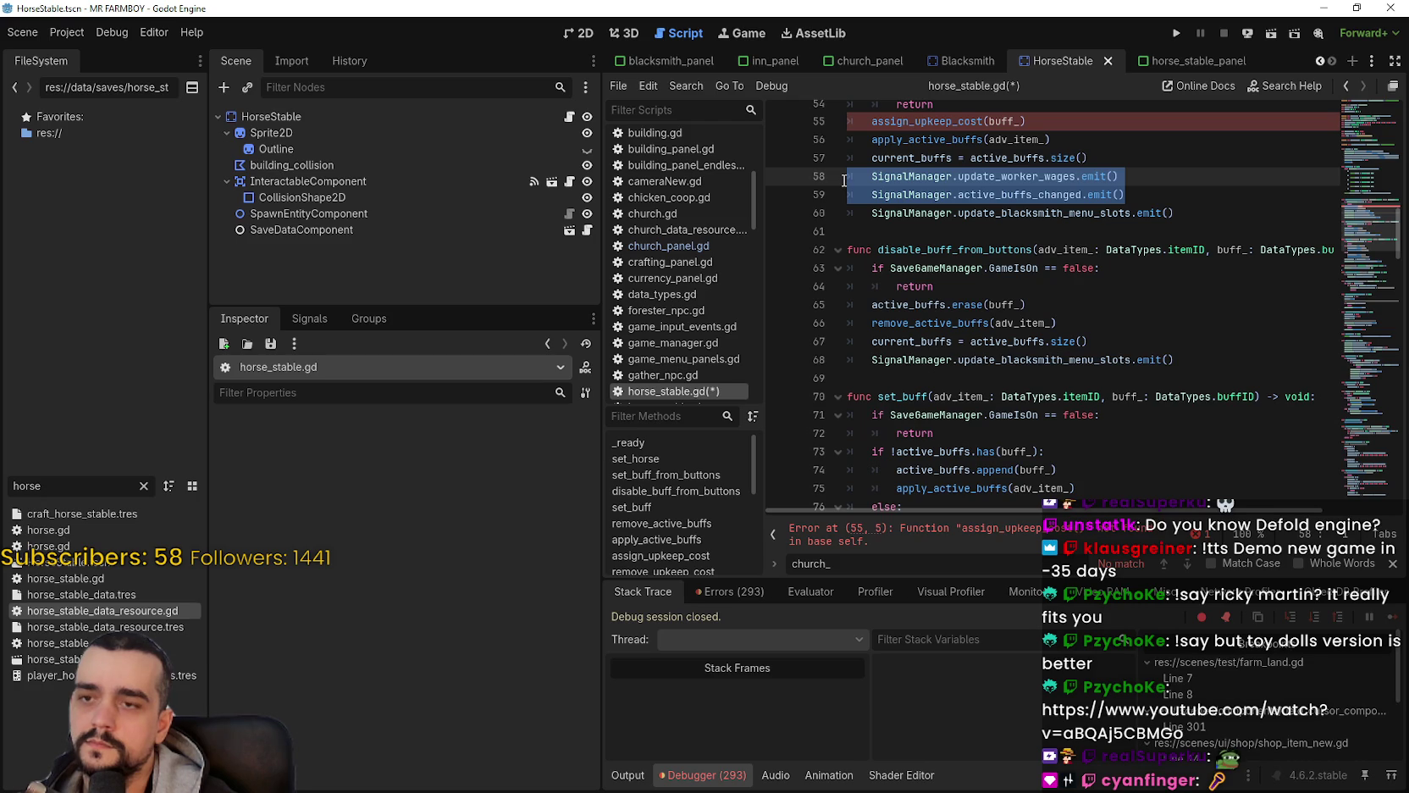
Step: Search the whole project for uses of active_buffs_changed
double_click(1019, 194)
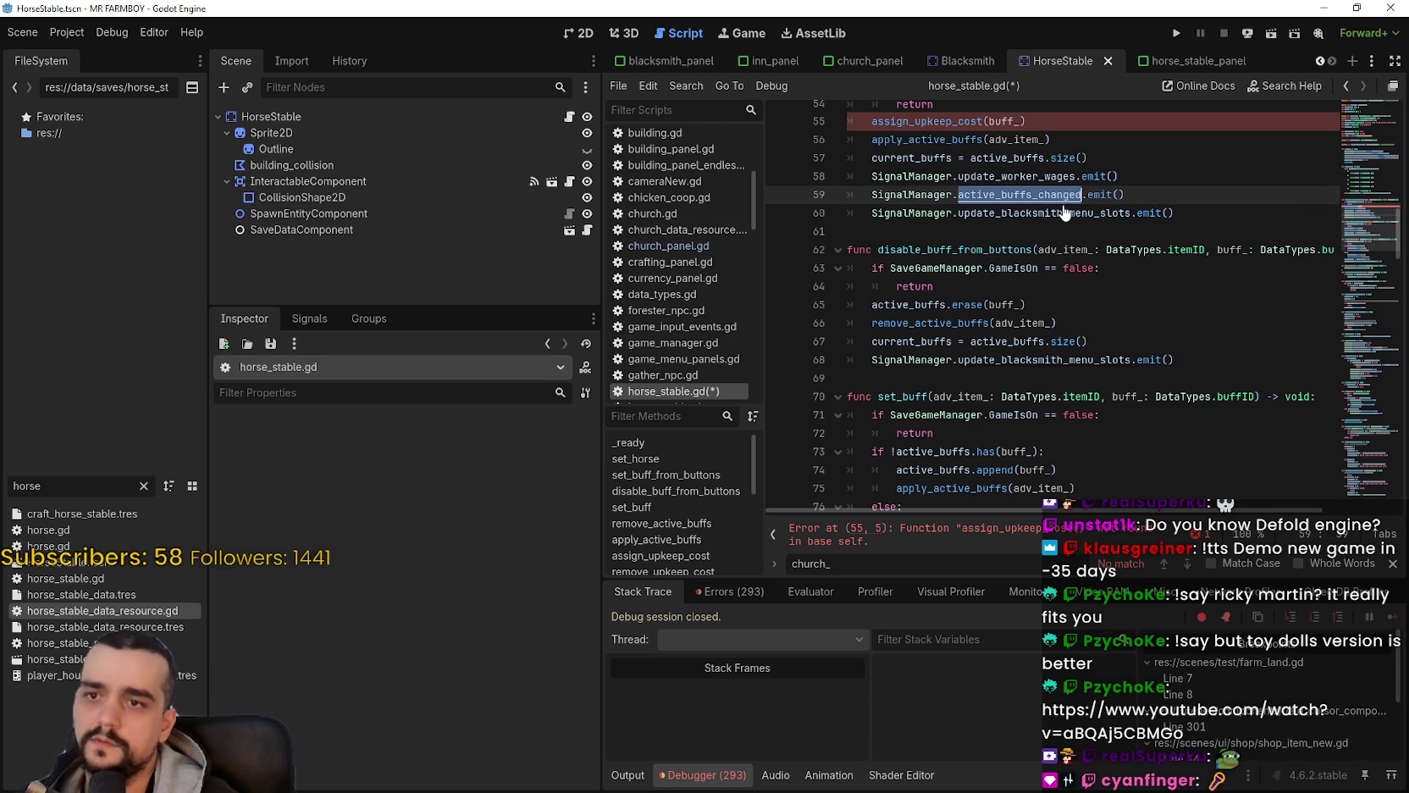
key(ctrl+shift+f)
click(693, 467)
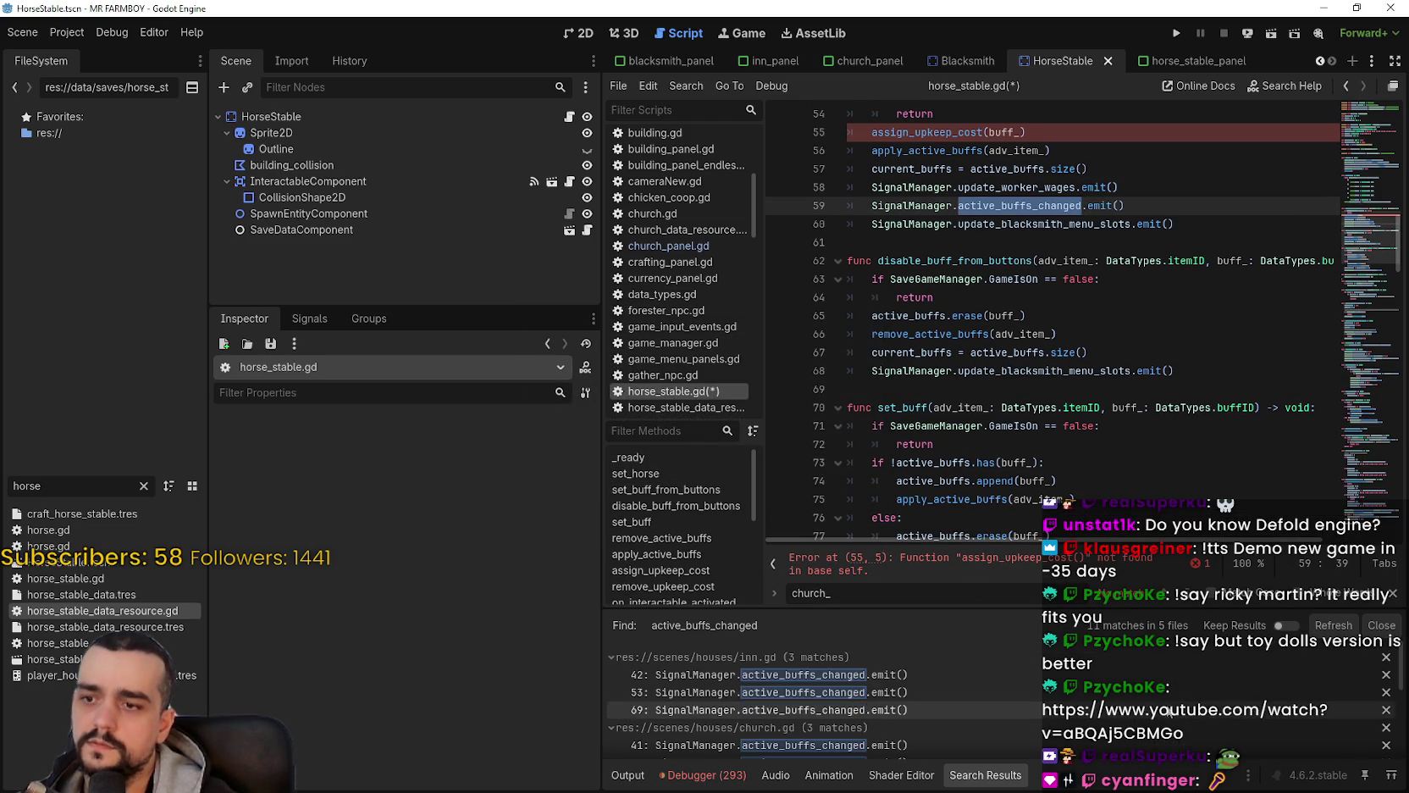
scroll(1135, 666, down, 3)
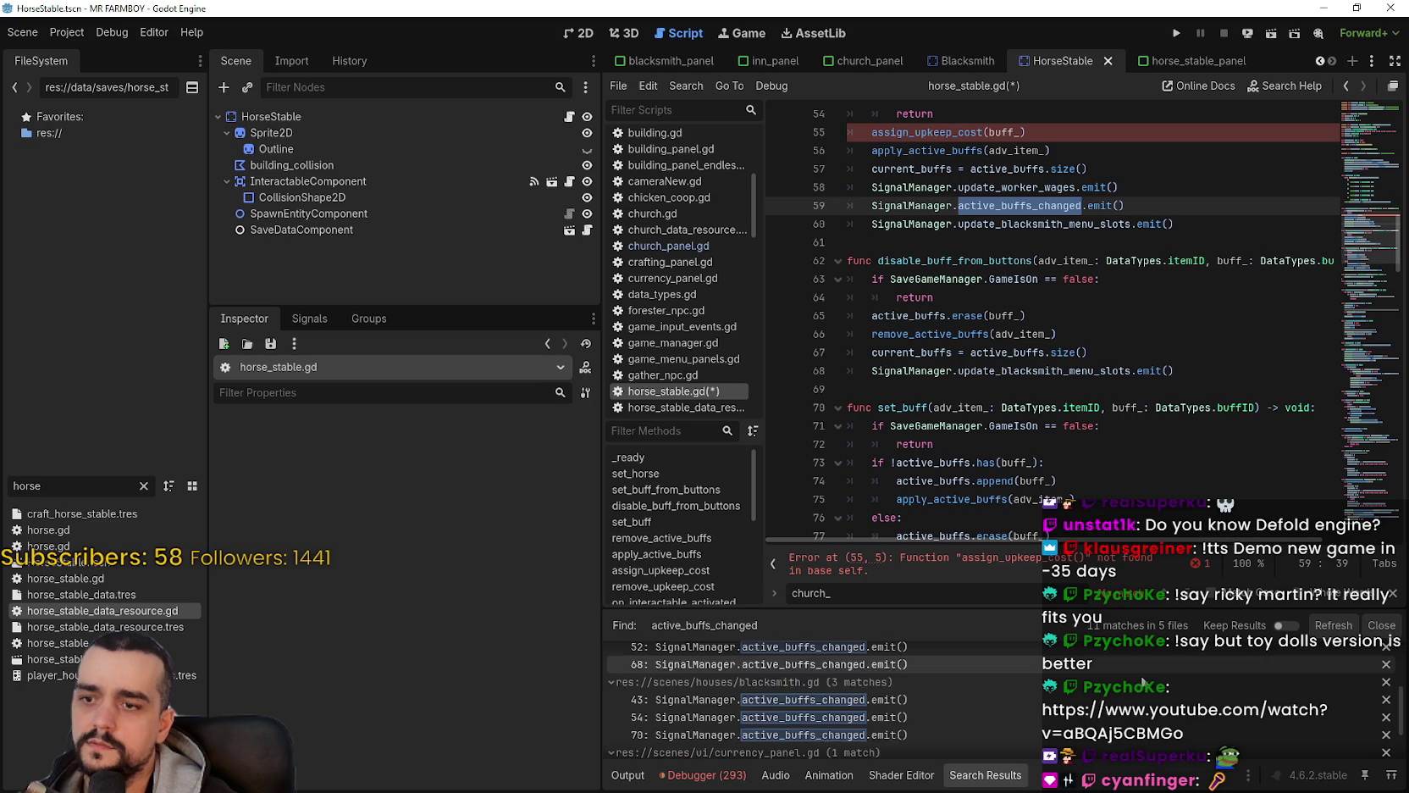
scroll(1152, 693, down, 3)
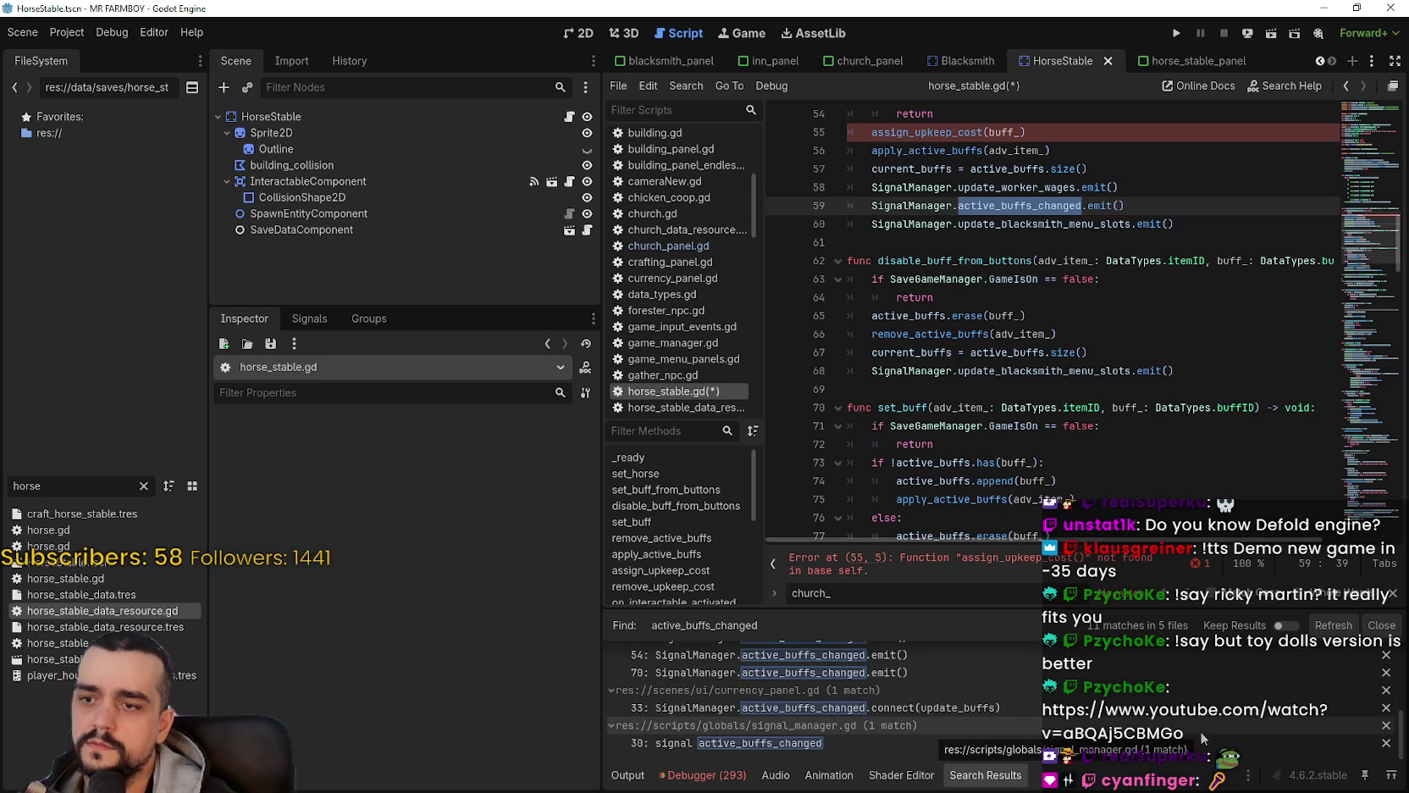
scroll(1126, 703, up, 3)
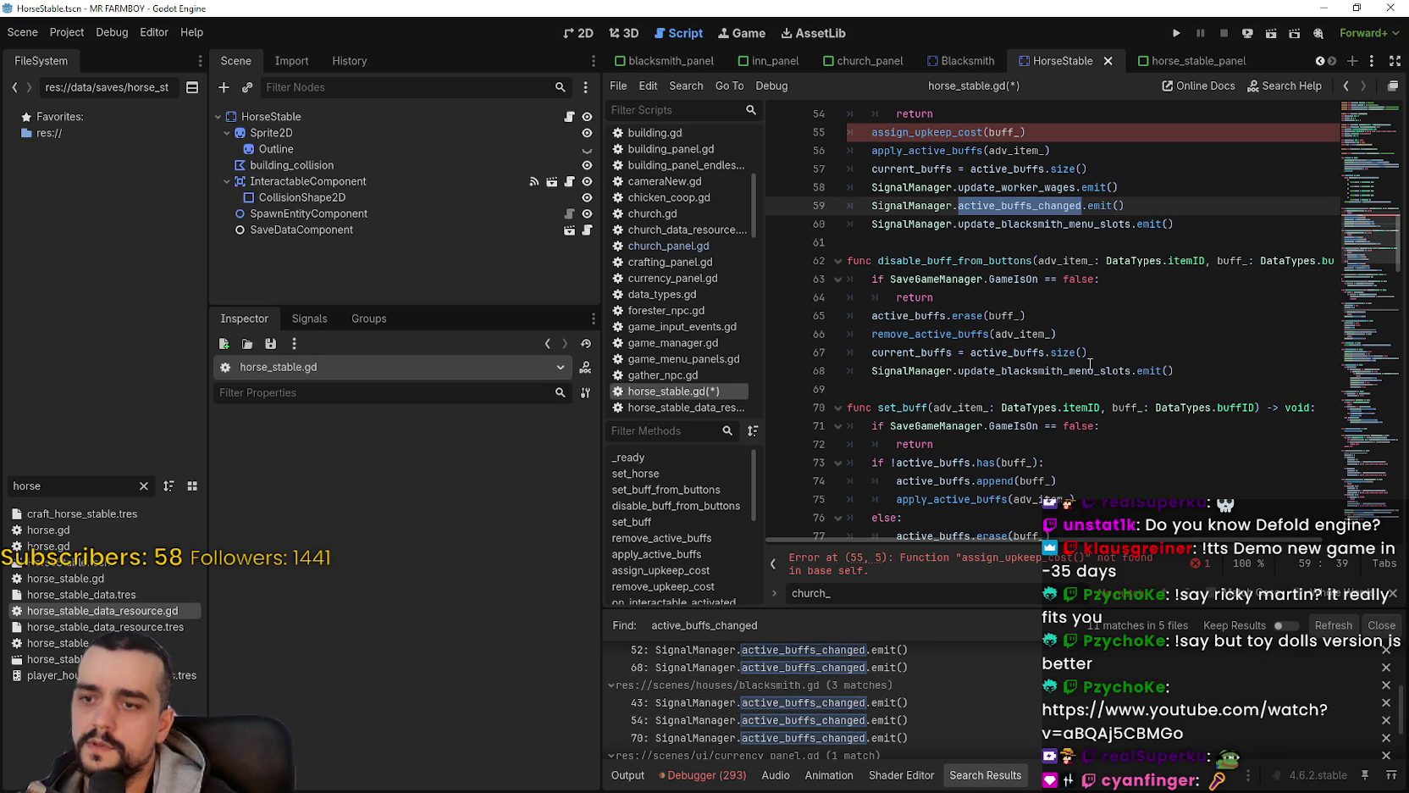
Step: Delete the active_buffs_changed and update_worker_wages emits and assign_upkeep_cost call from set_buff_from_buttons
triple_click(1148, 203)
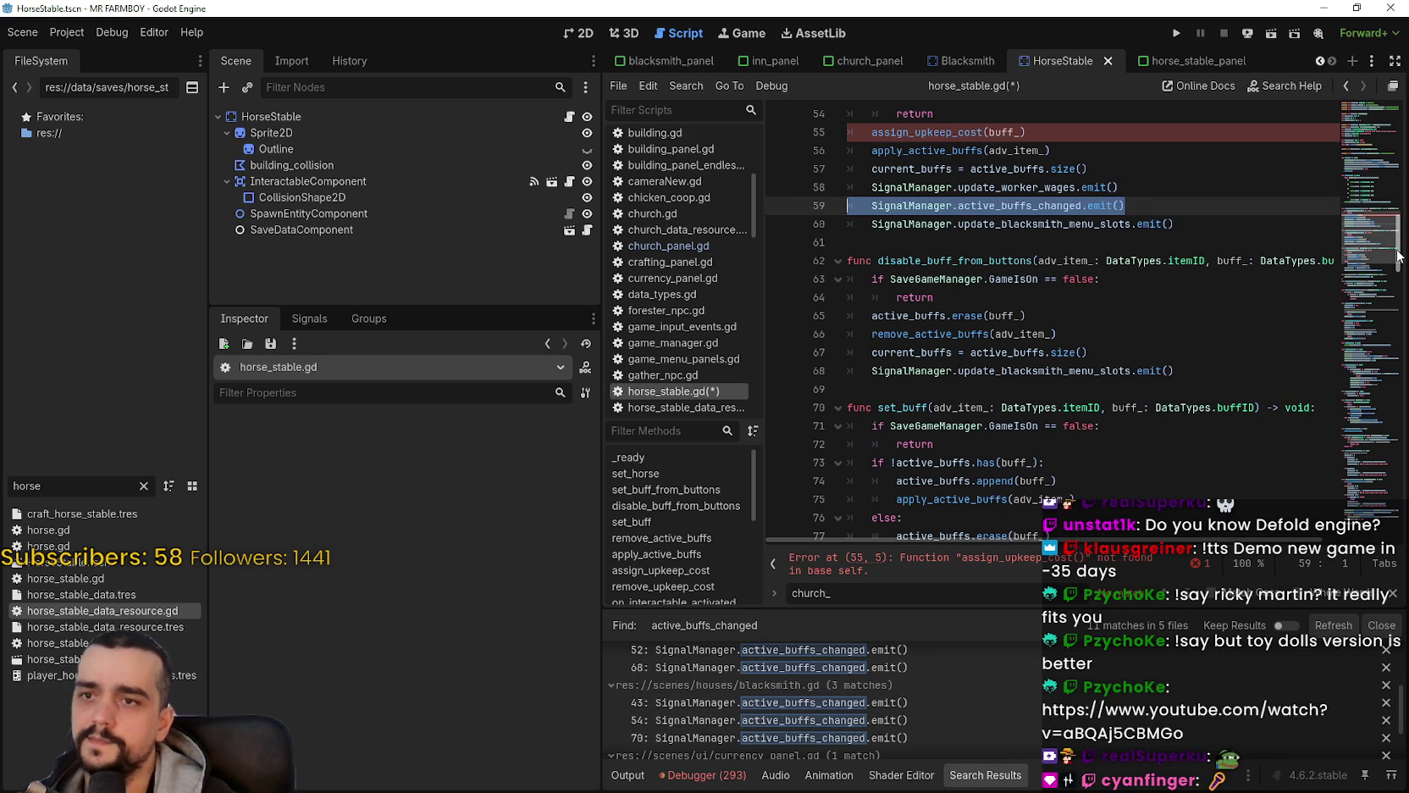
key(BackSpace)
key(BackSpace)
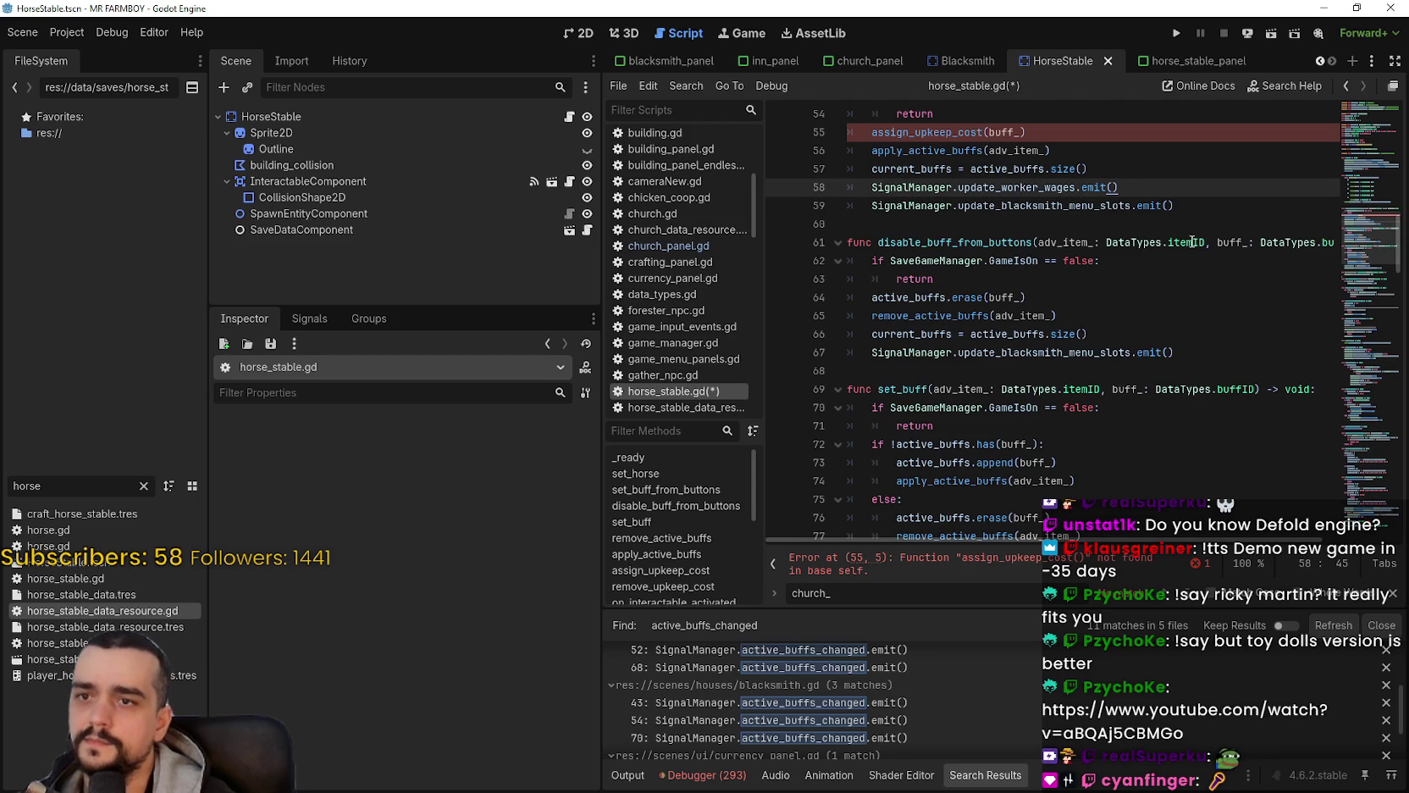
drag(1118, 187, 834, 184)
key(BackSpace)
key(BackSpace)
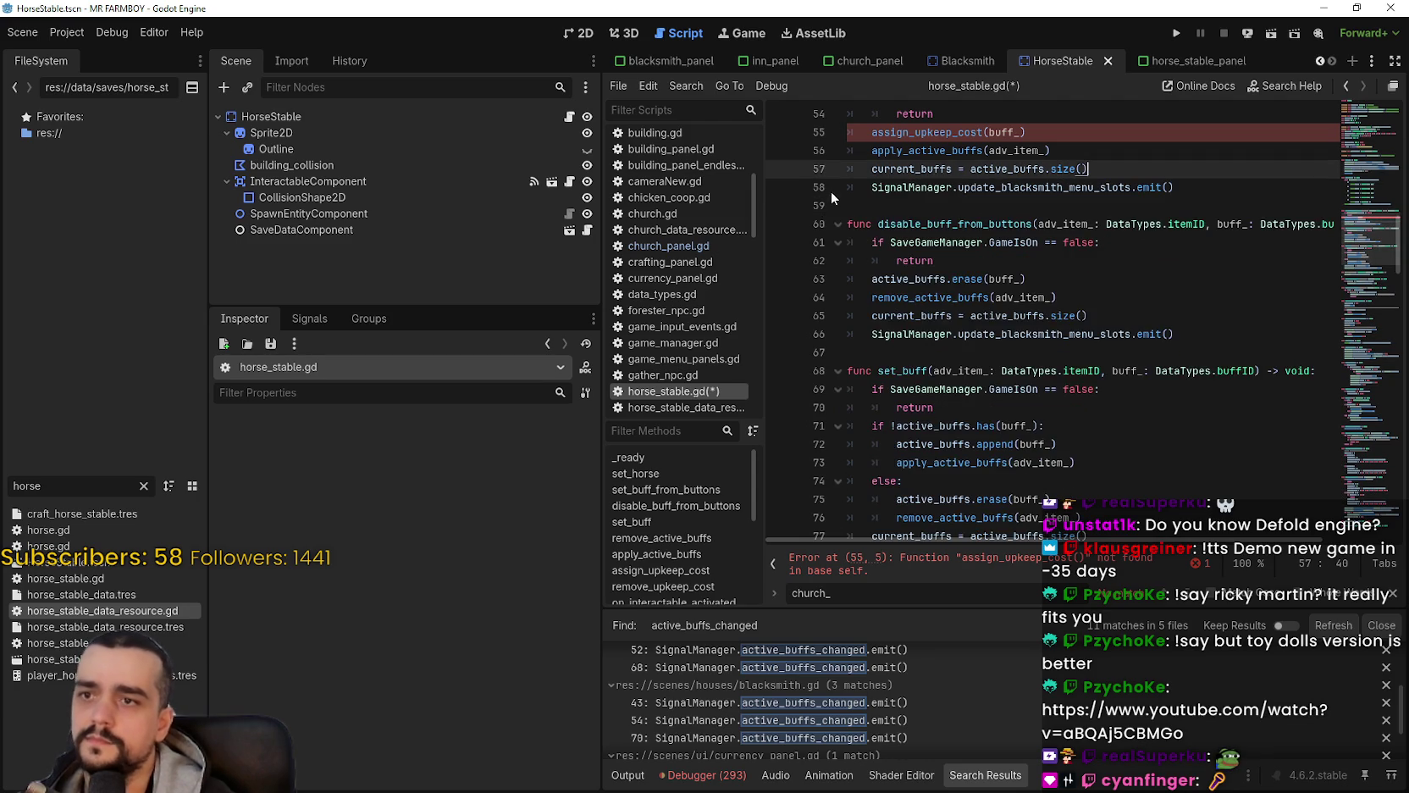
scroll(1032, 314, up, 4)
drag(1029, 359, 843, 360)
key(BackSpace)
key(BackSpace)
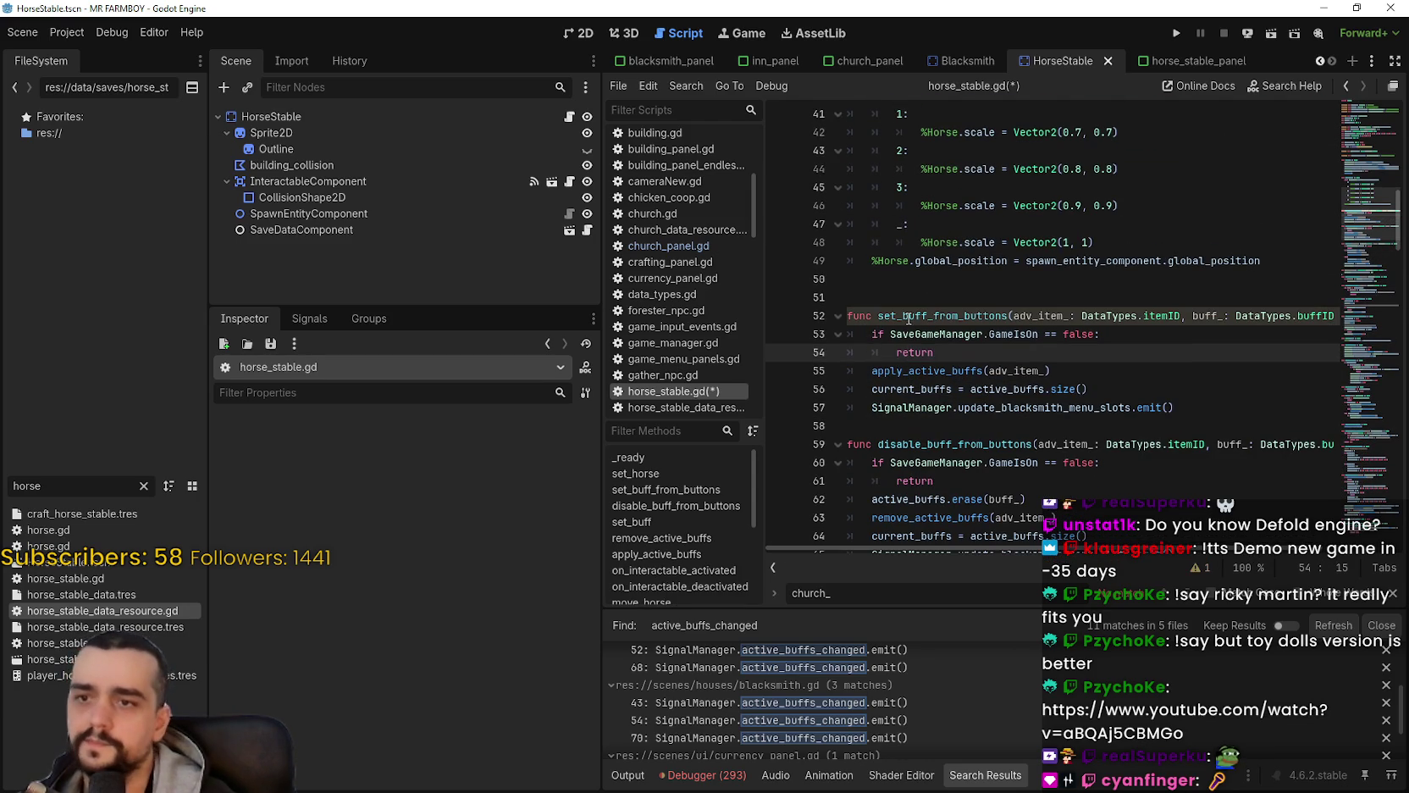
click(905, 299)
scroll(909, 299, down, 5)
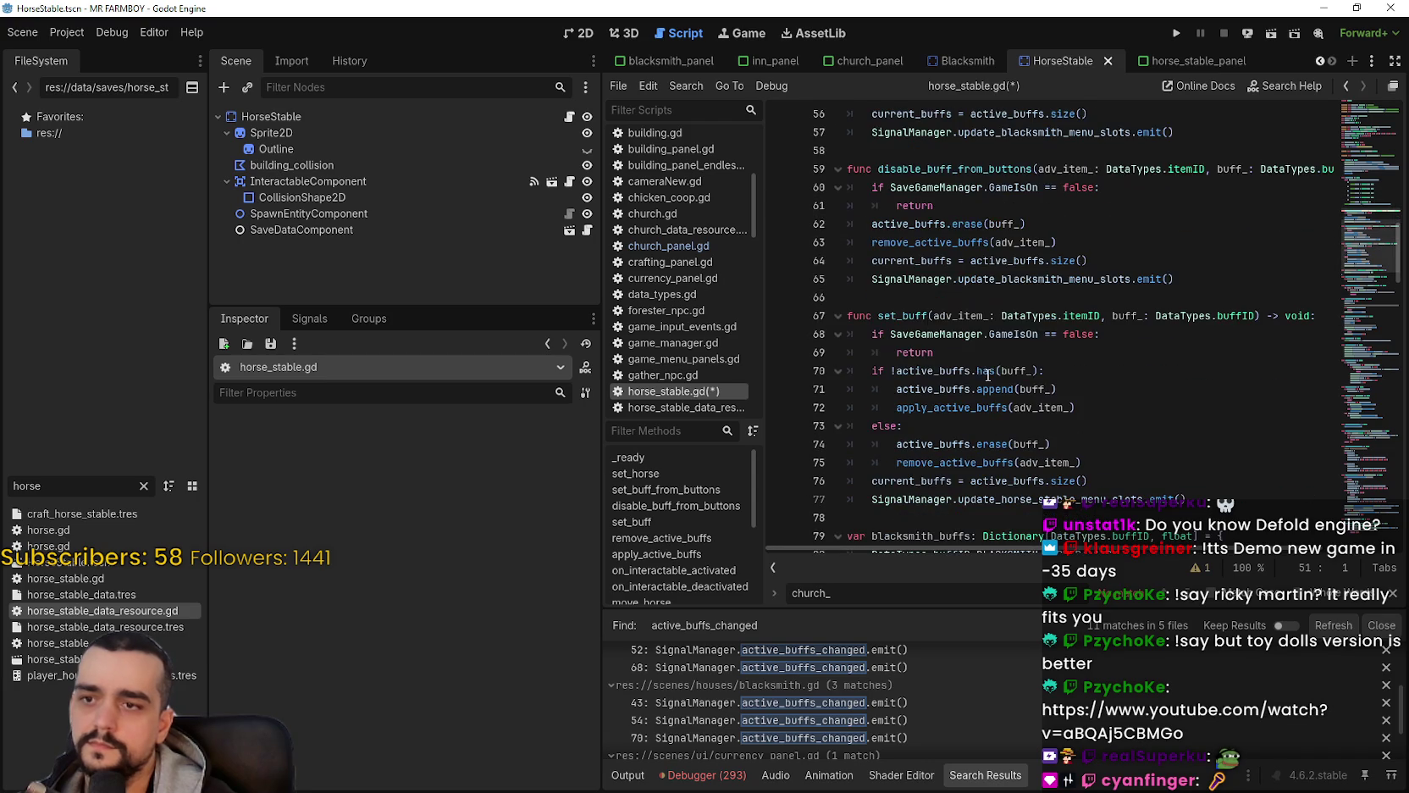
click(918, 310)
click(916, 297)
scroll(916, 297, down, 5)
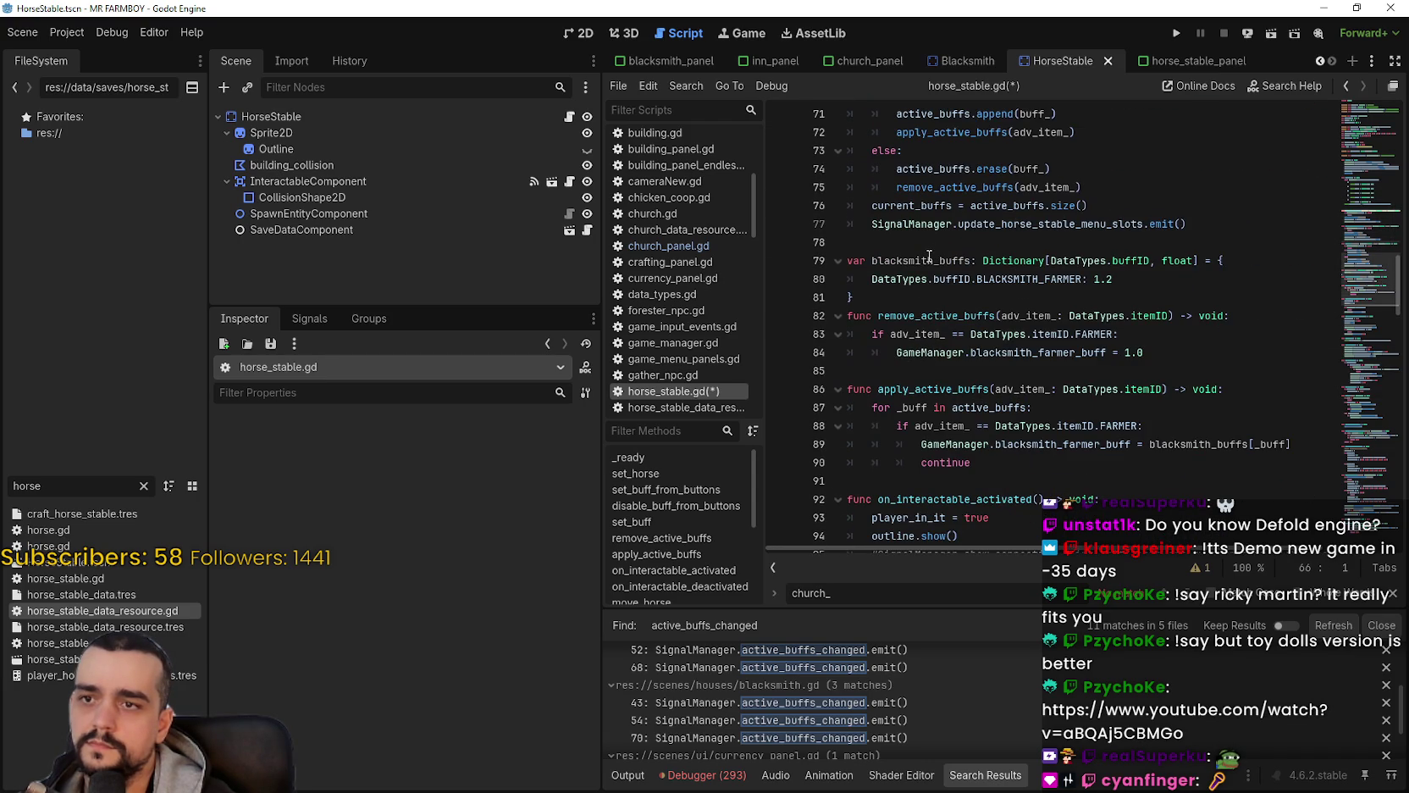
Step: Rename blacksmith_buffs to _buffs at its declaration on line 79 and its use on line 89
drag(935, 260, 883, 261)
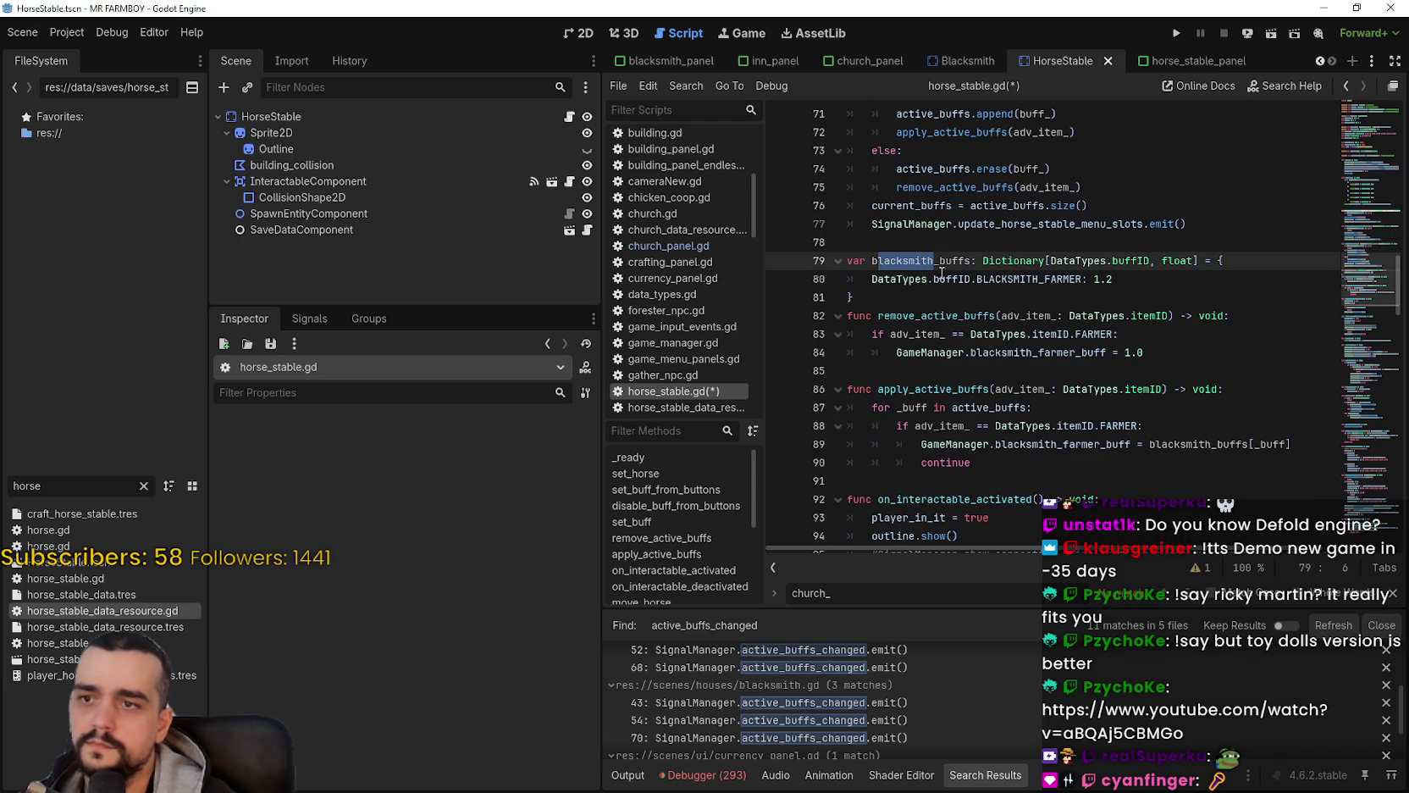
key(BackSpace)
key(BackSpace)
click(985, 349)
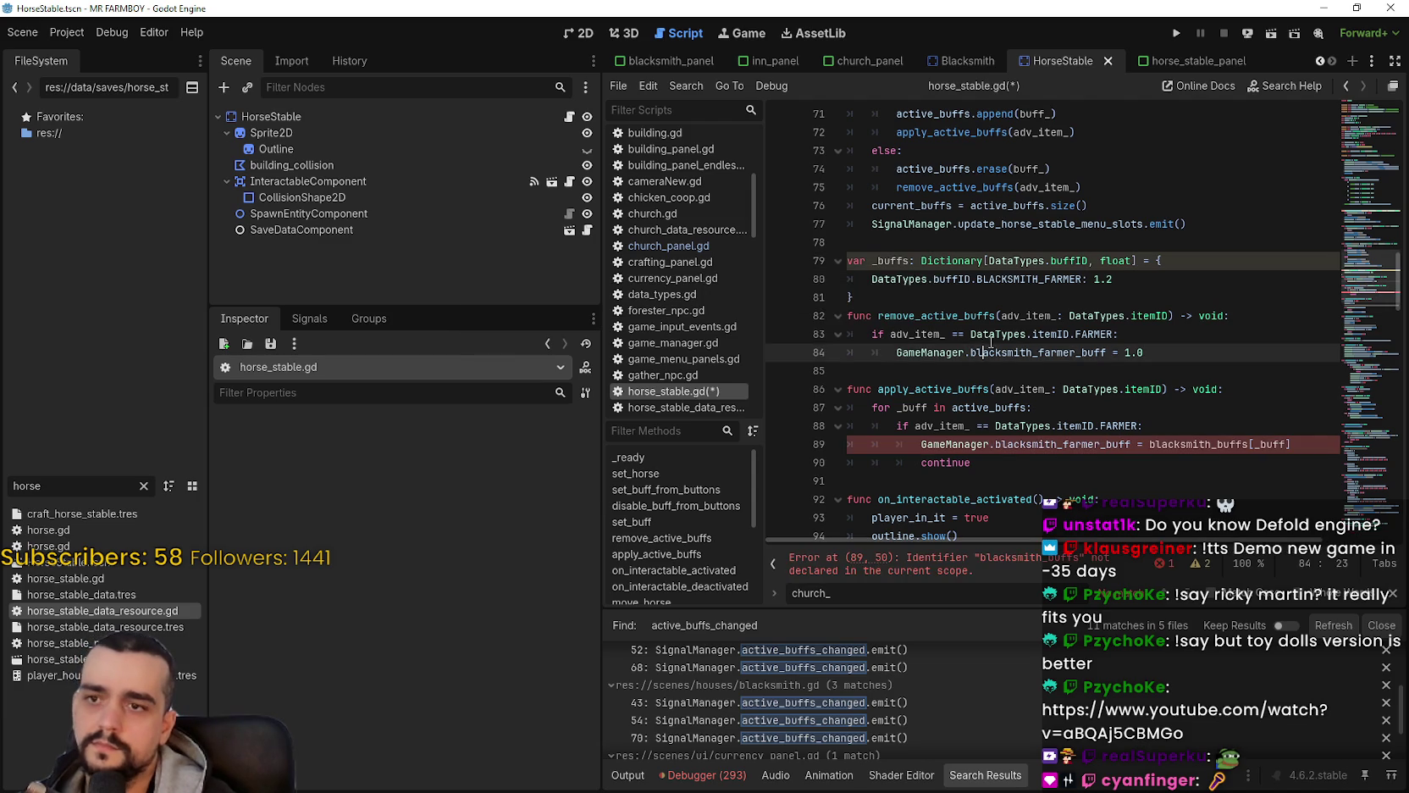
click(1210, 442)
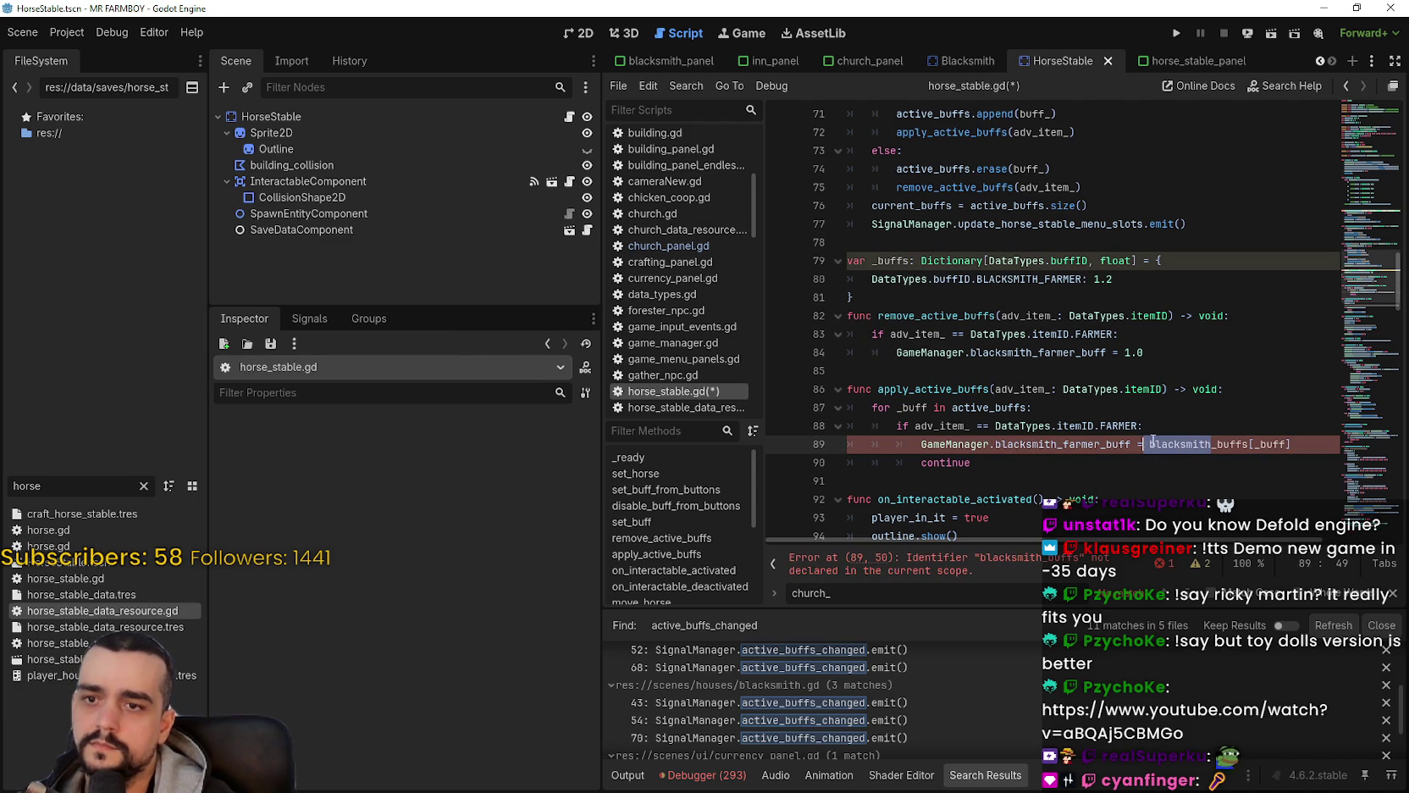
key(BackSpace)
key(BackSpace)
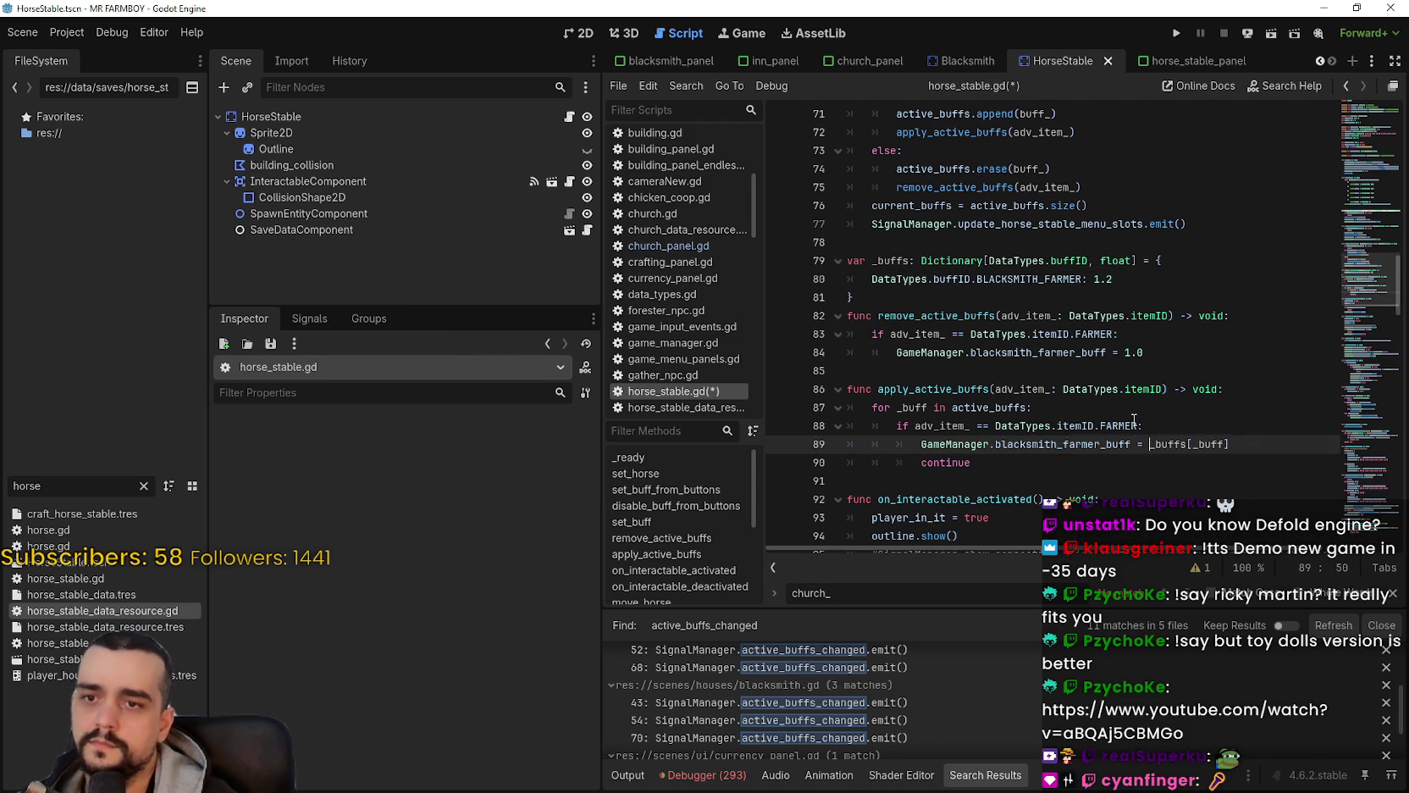
click(1010, 464)
scroll(1010, 457, down, 4)
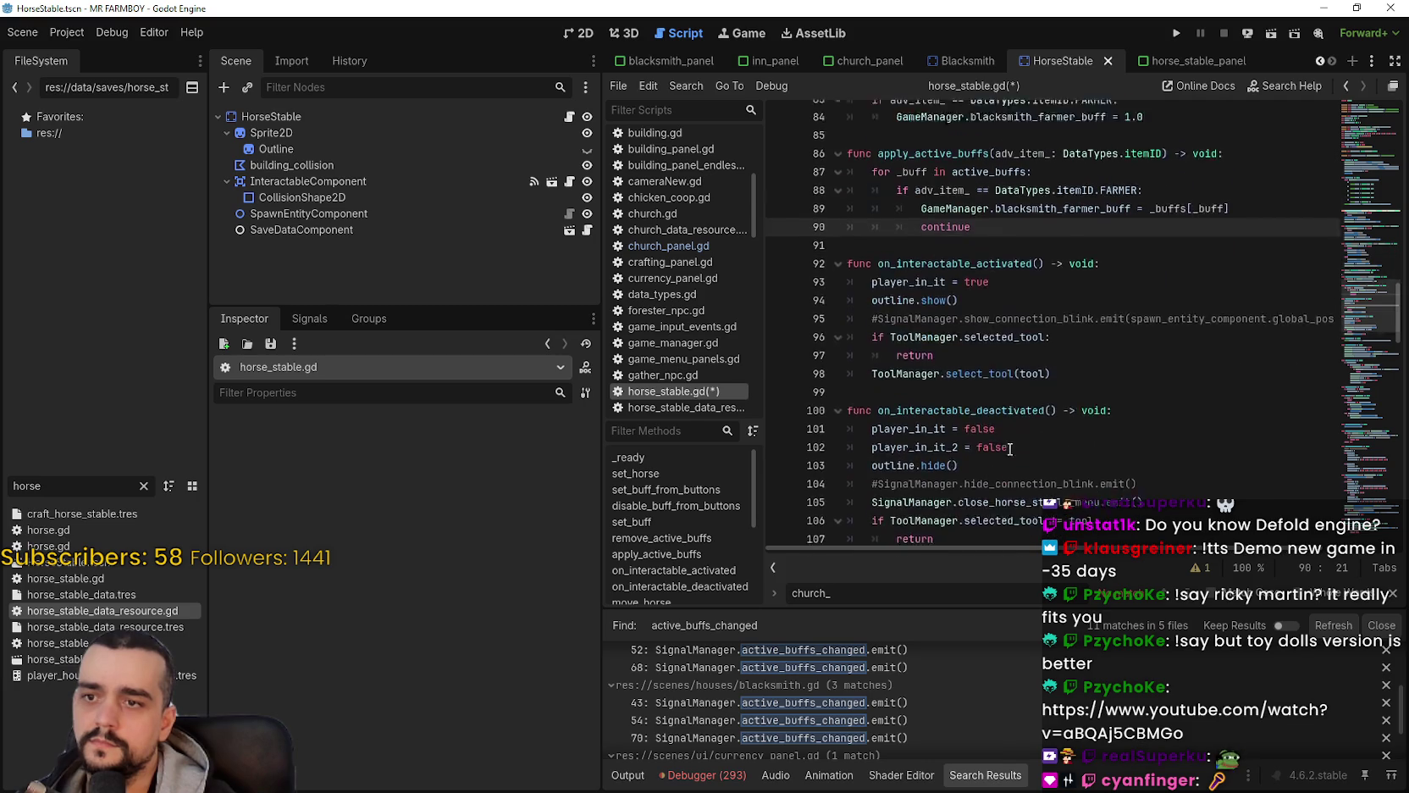
click(923, 307)
scroll(941, 330, down, 3)
Step: Save horse_stable.gd and run the project's main scene
key(ctrl+s)
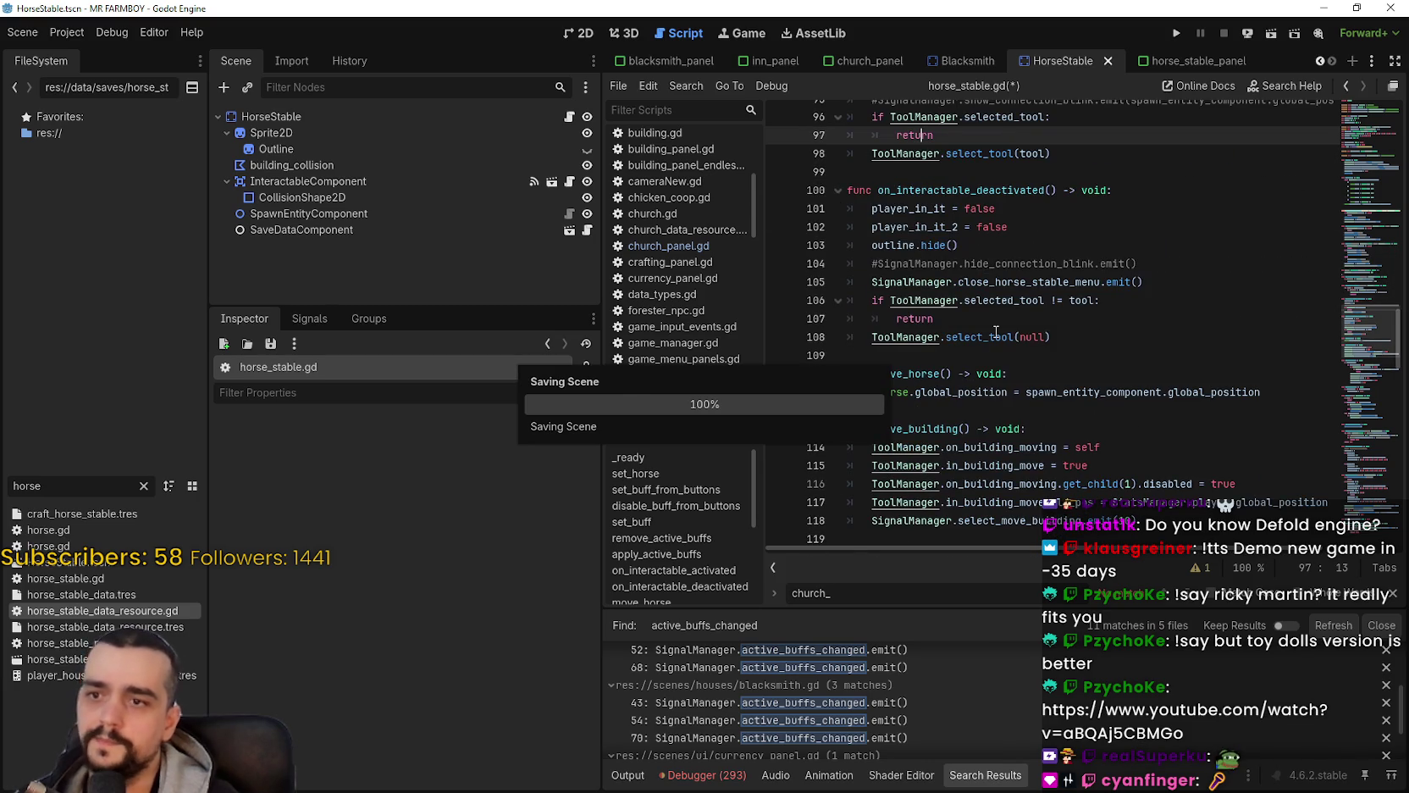
scroll(1387, 252, up, 8)
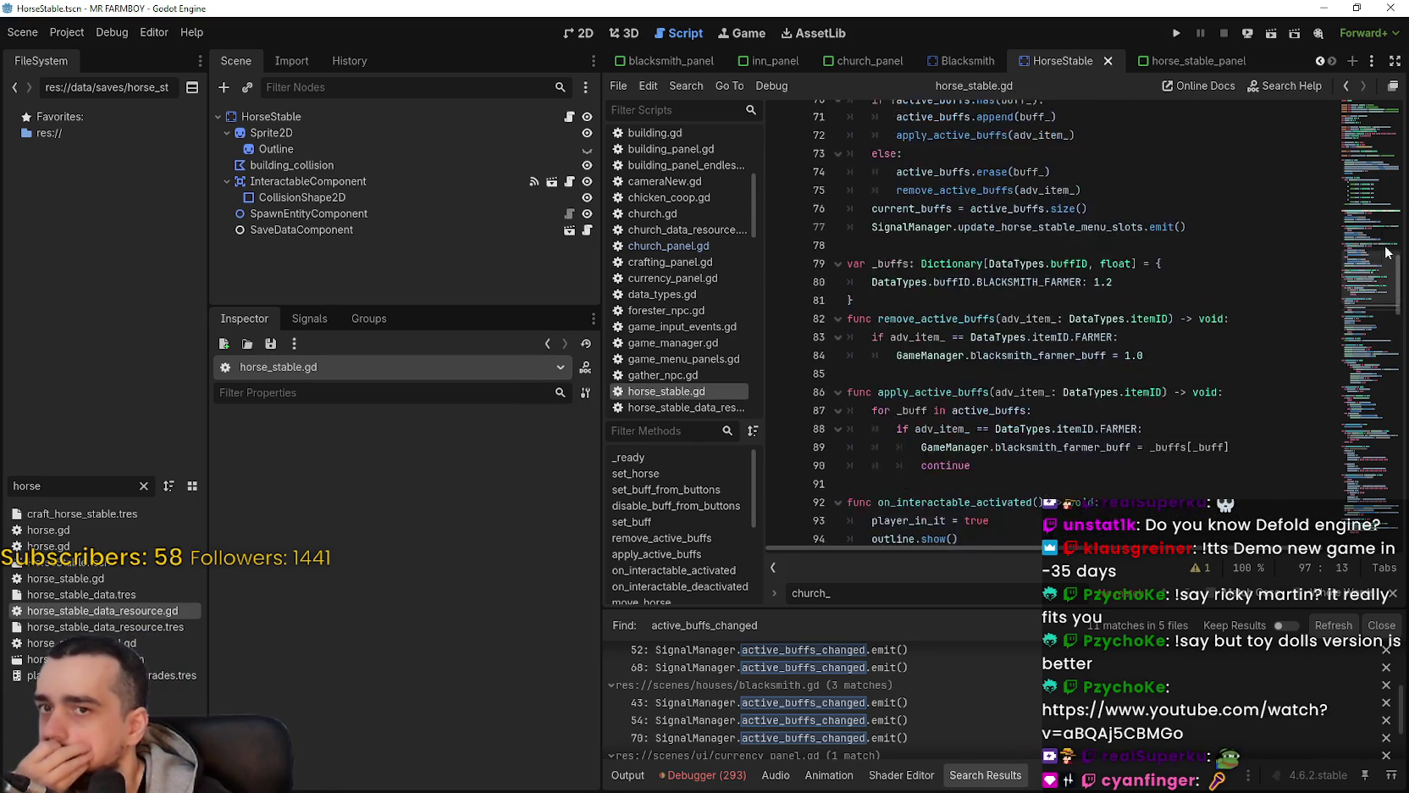
scroll(1387, 252, up, 20)
click(1133, 222)
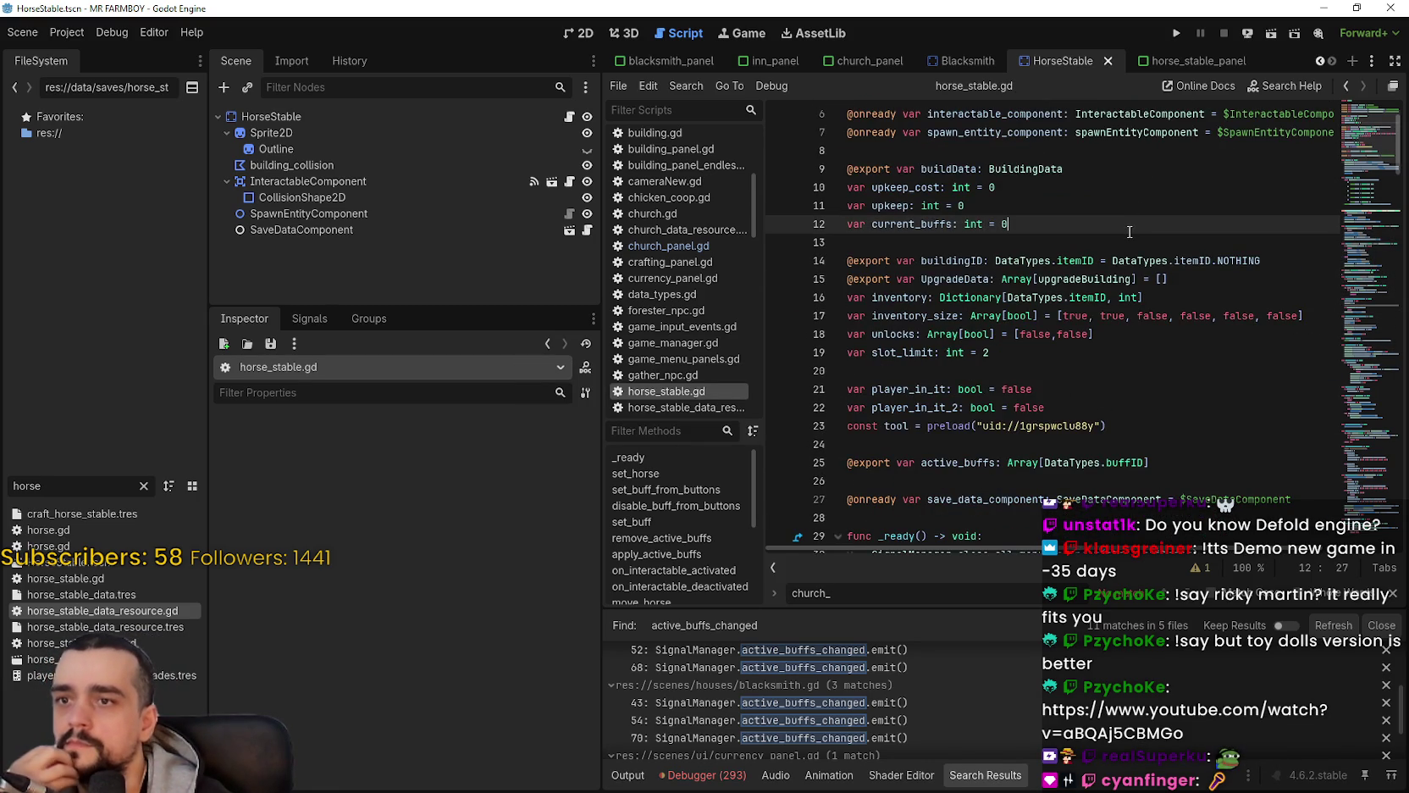
key(Down)
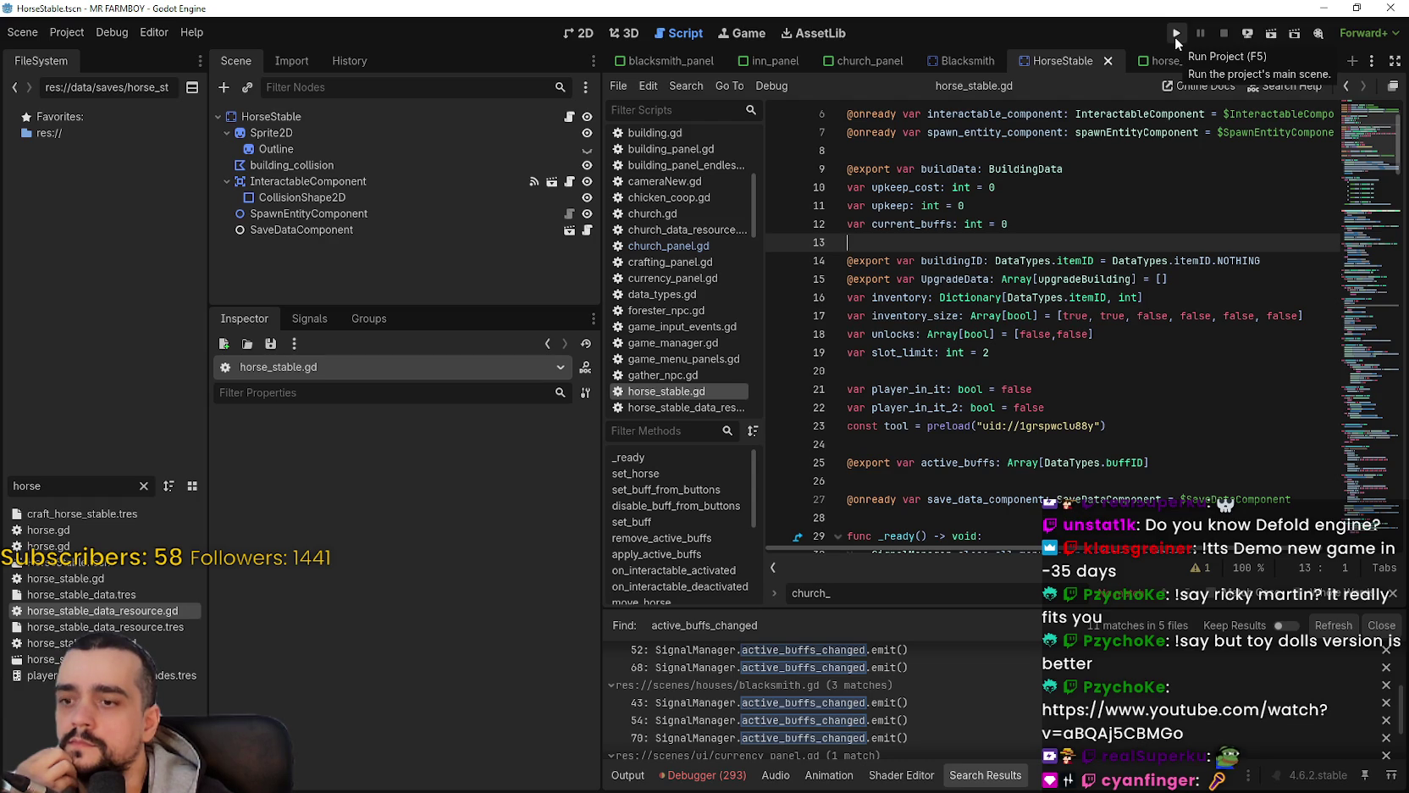
click(1175, 37)
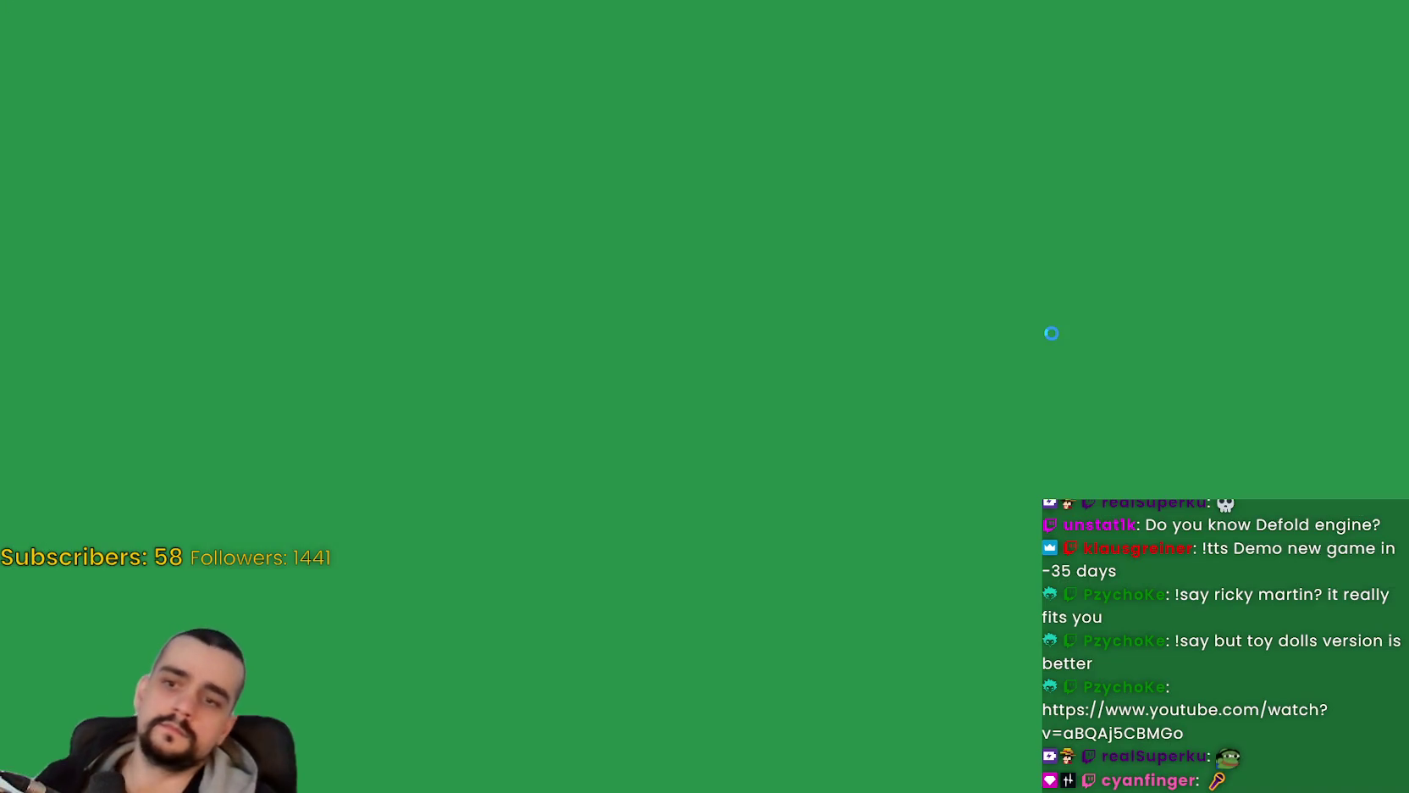
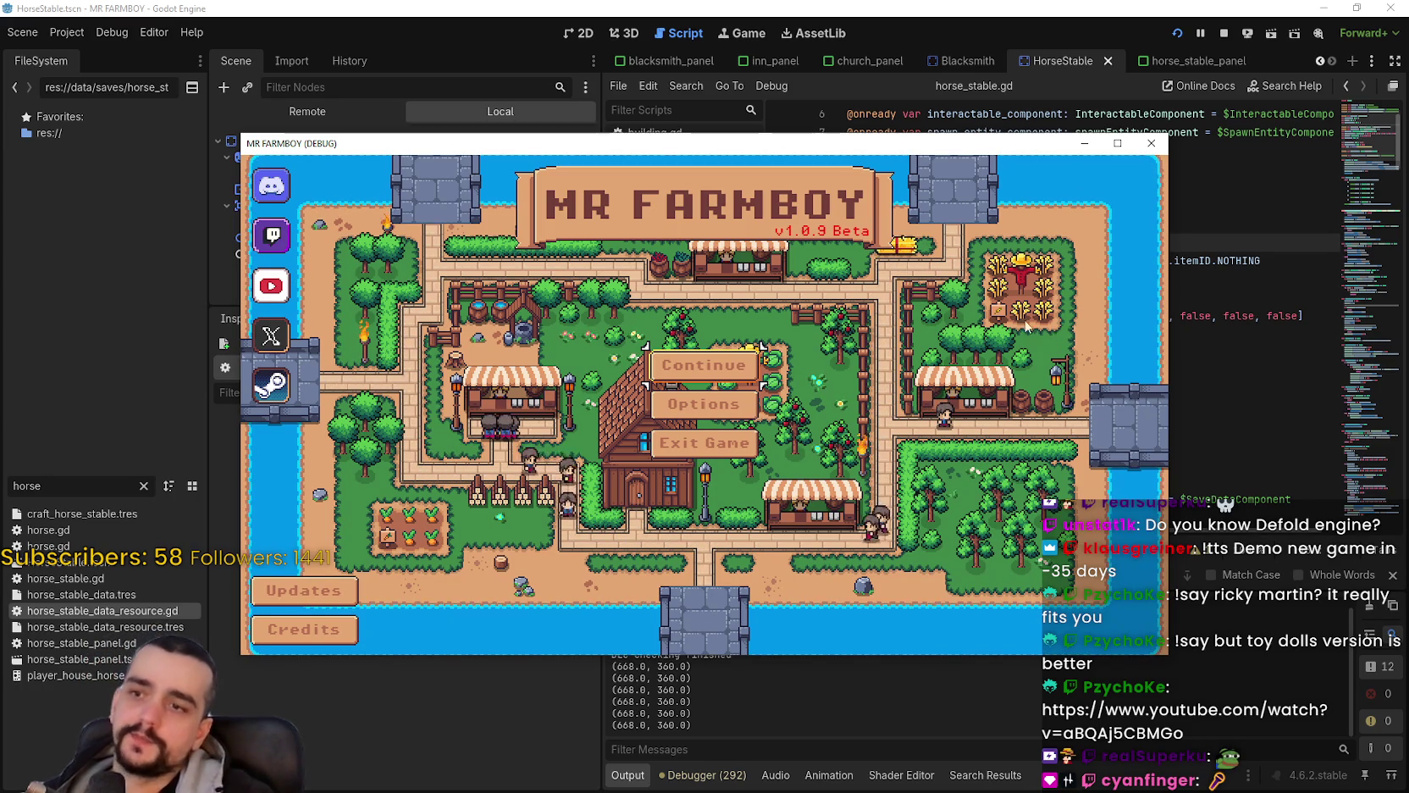
Step: Maximize the game window and load the Save 1 (Normal) game through Continue
click(1117, 144)
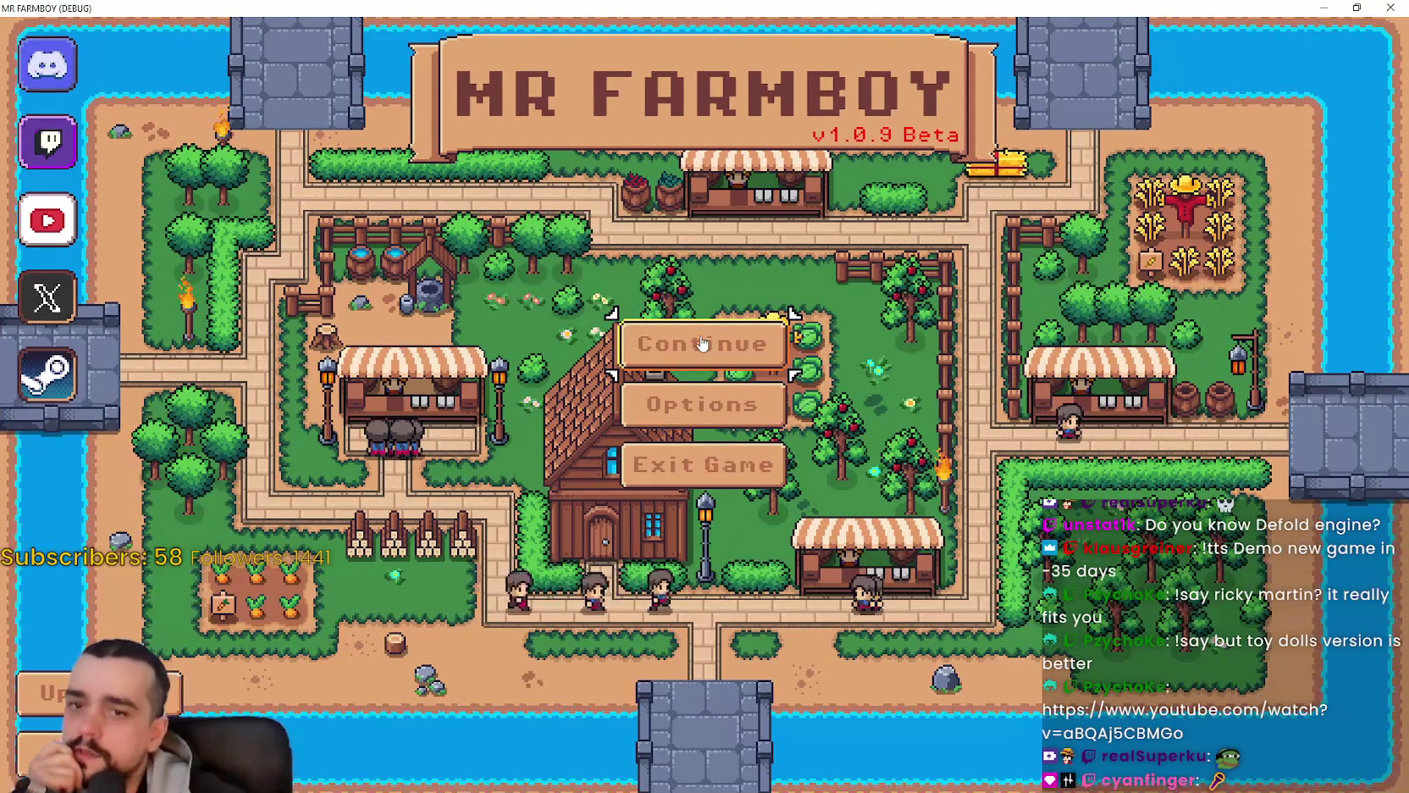
click(708, 357)
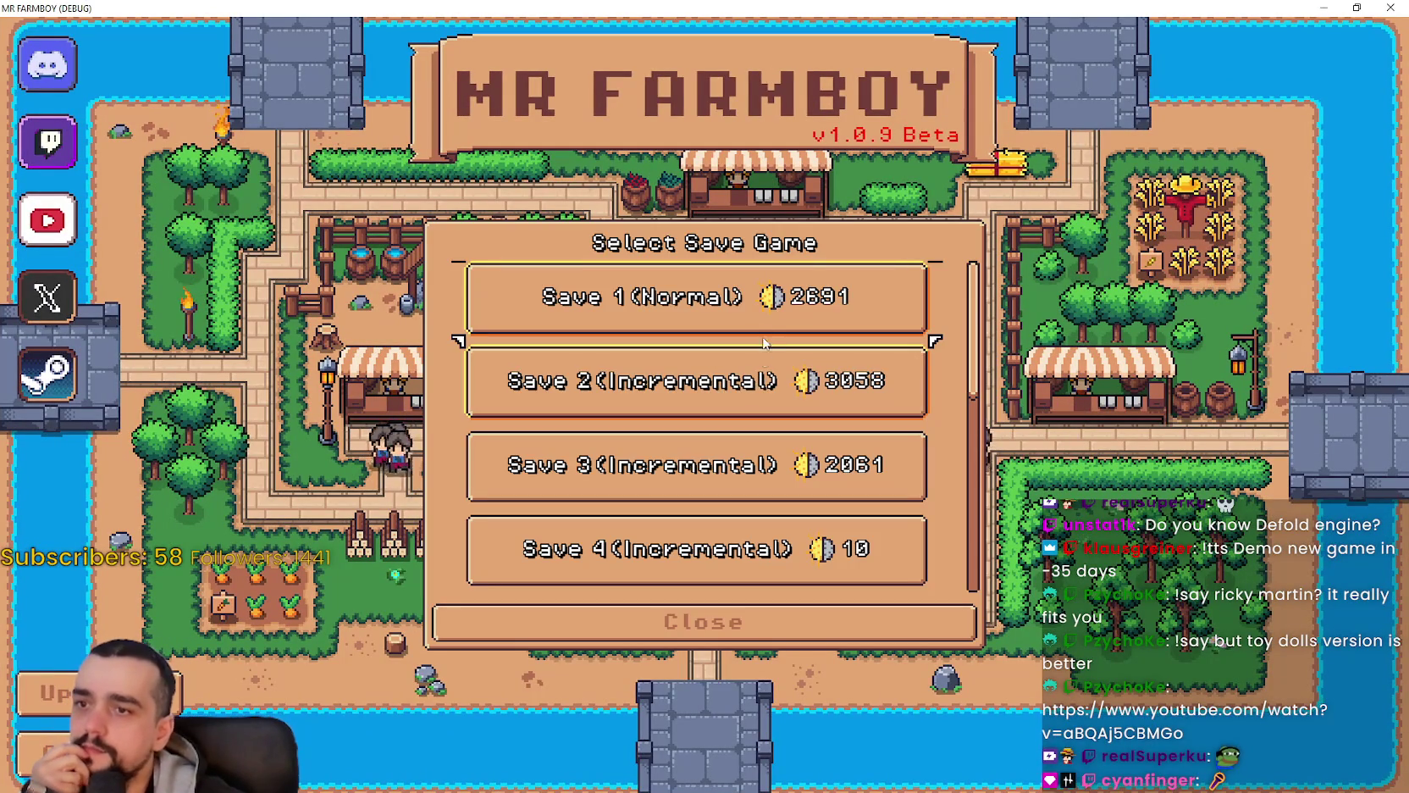
click(695, 292)
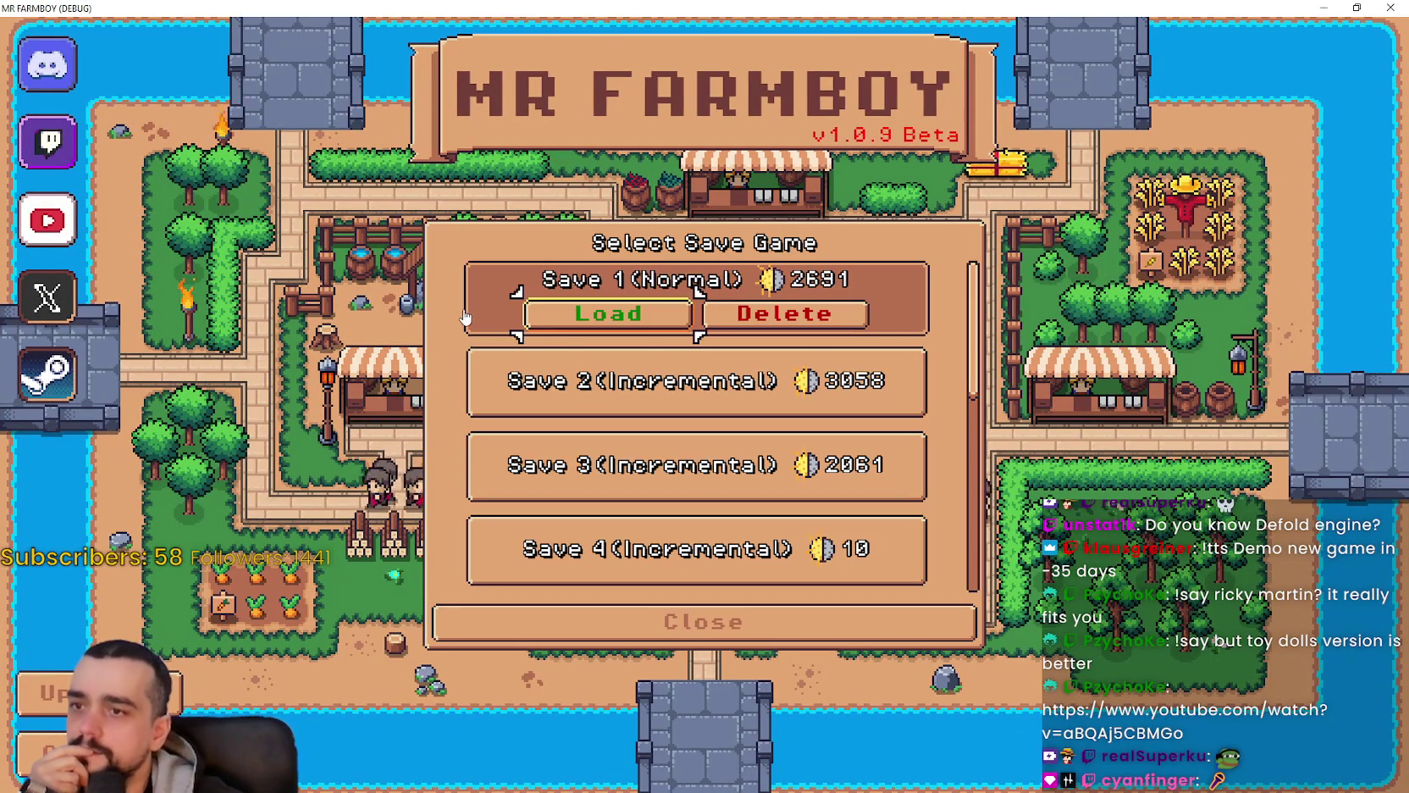
click(659, 319)
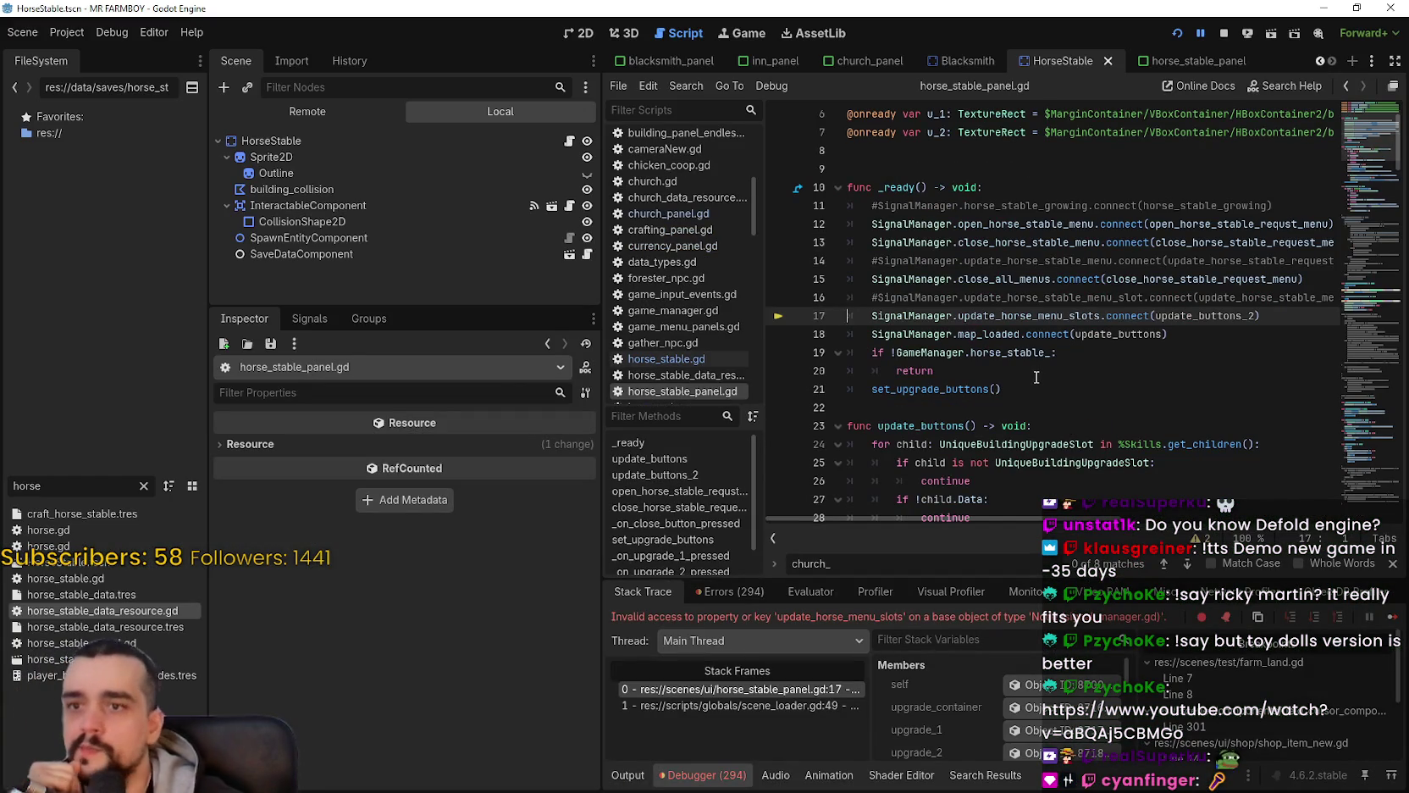
Step: Select the update_horse_menu_slots name on error line 17 of horse_stable_panel.gd
double_click(1047, 316)
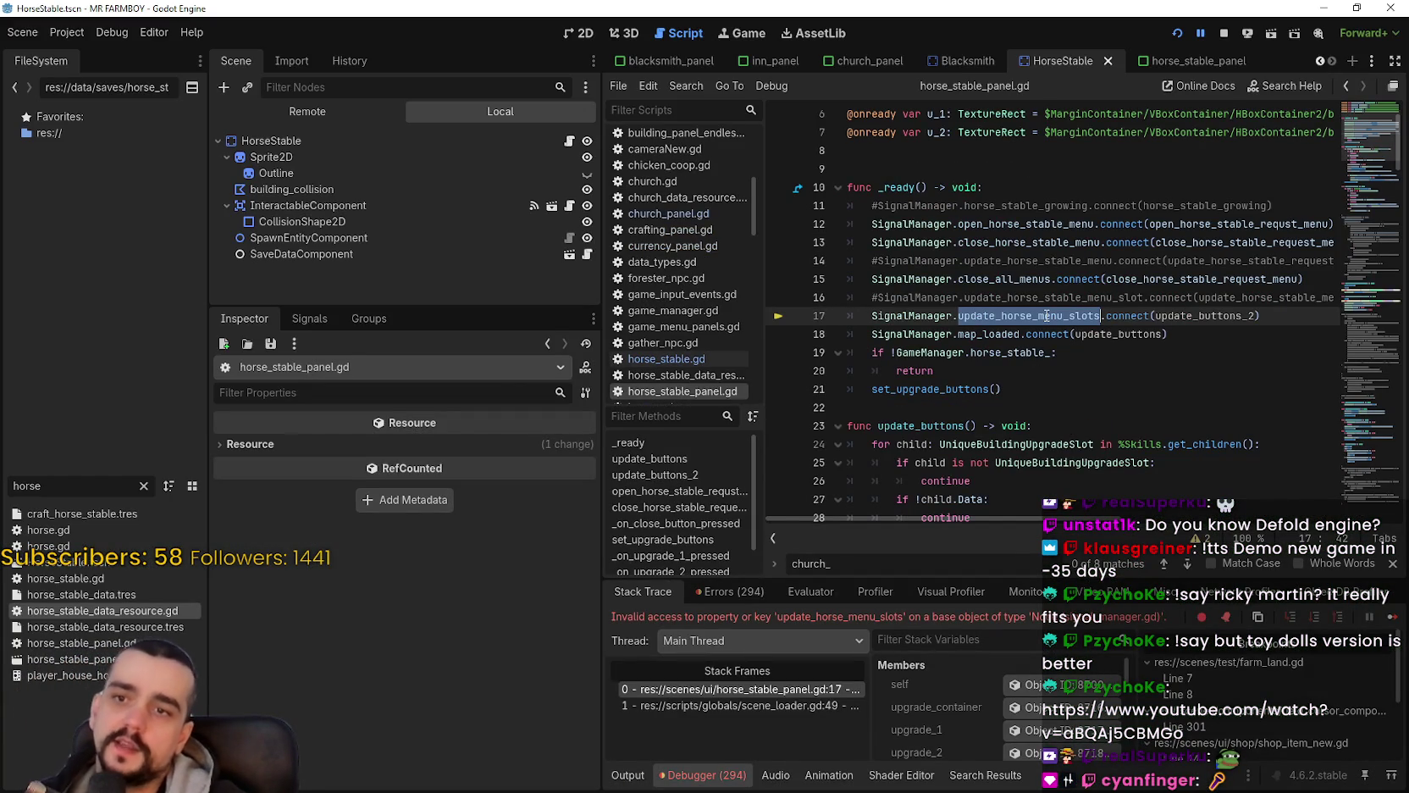
right_click(1050, 301)
key(Escape)
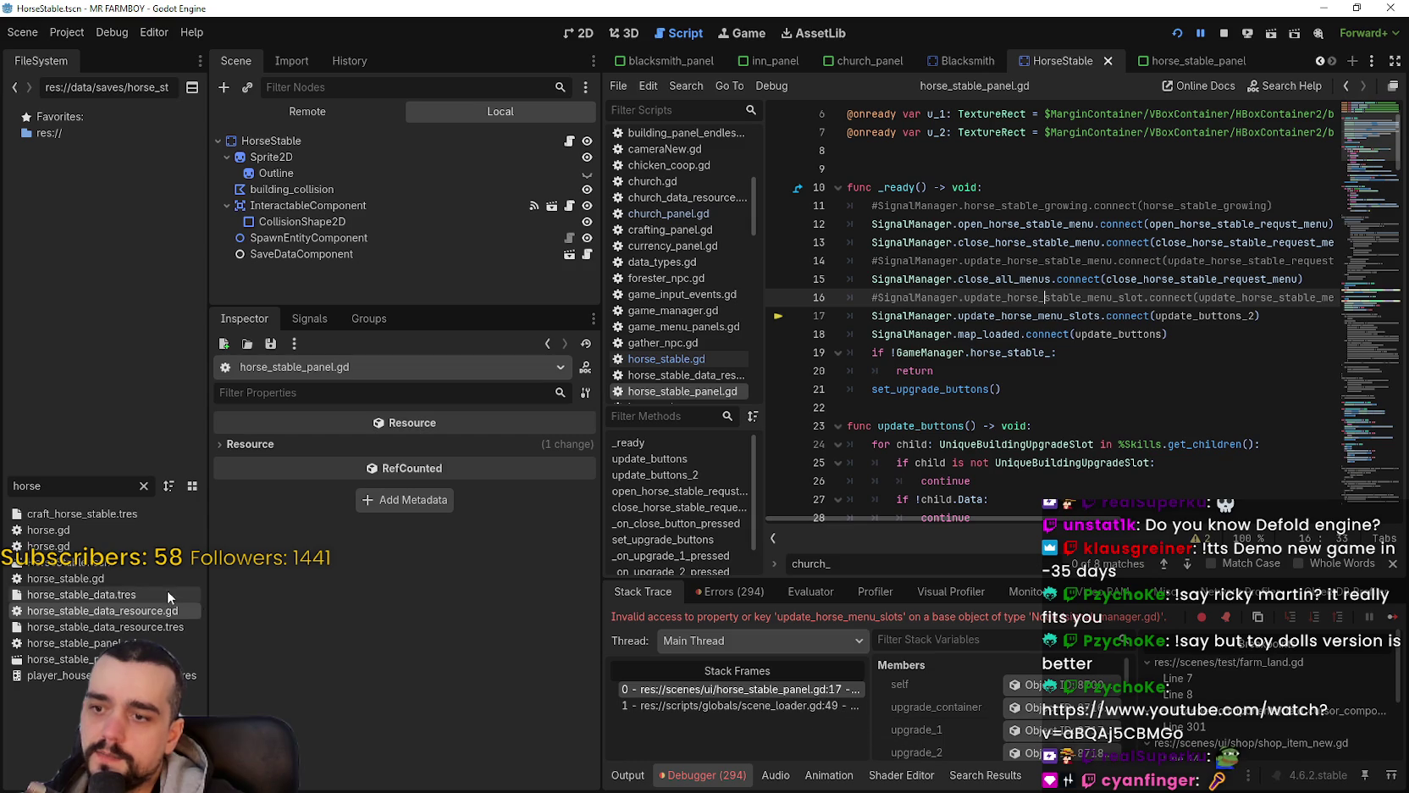
Step: Filter the FileSystem for 'signal', select signal_manager.gd, and stop the debug game
text(signa)
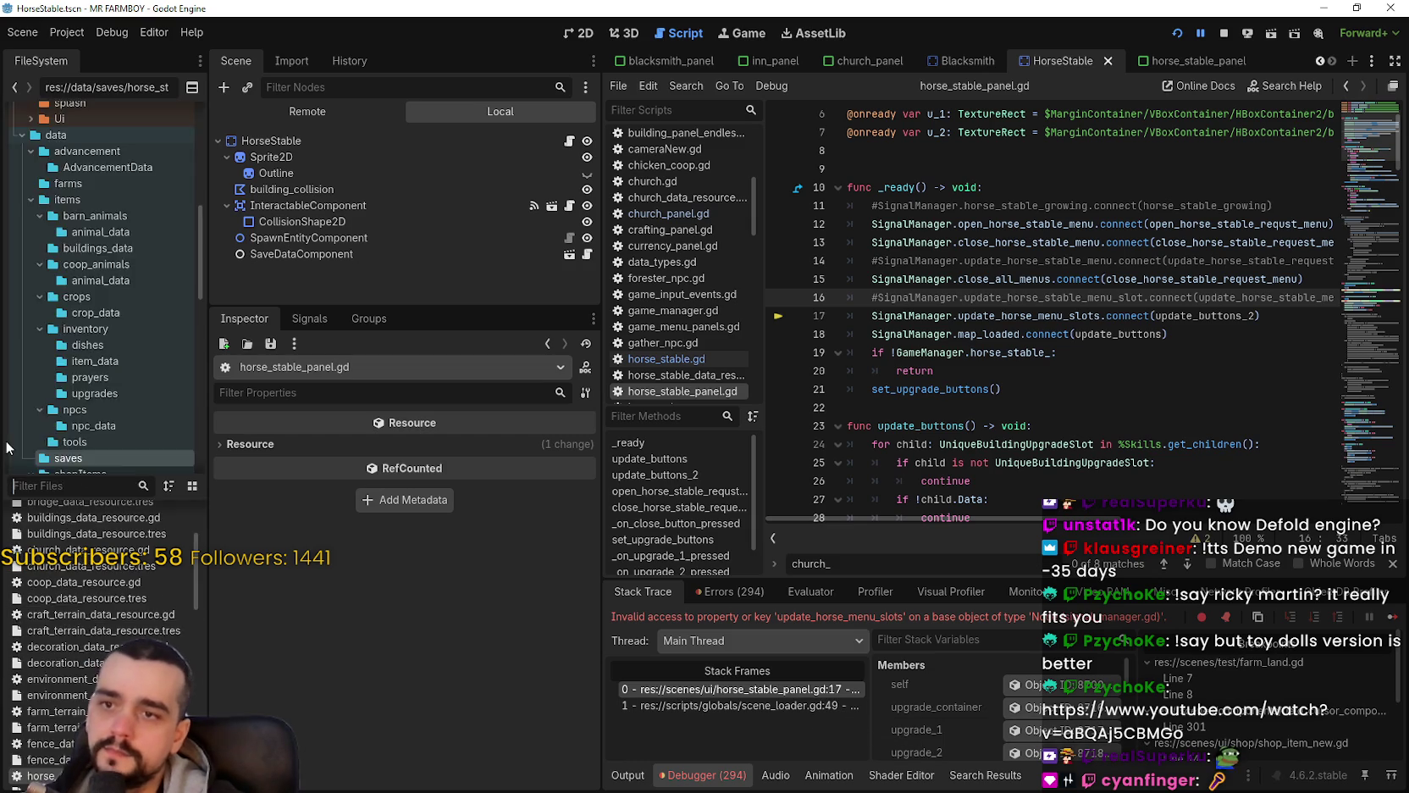
text(l)
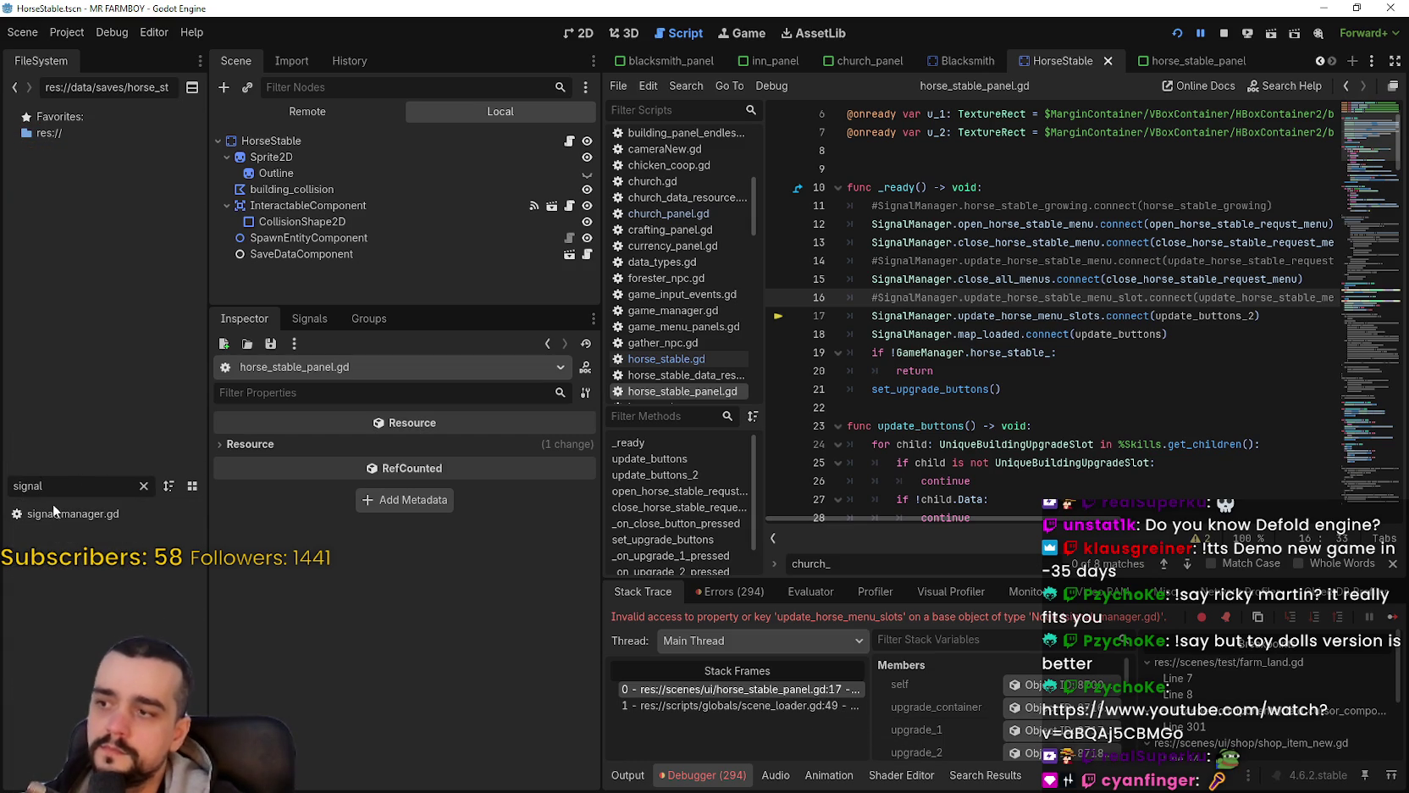
click(68, 514)
click(1224, 32)
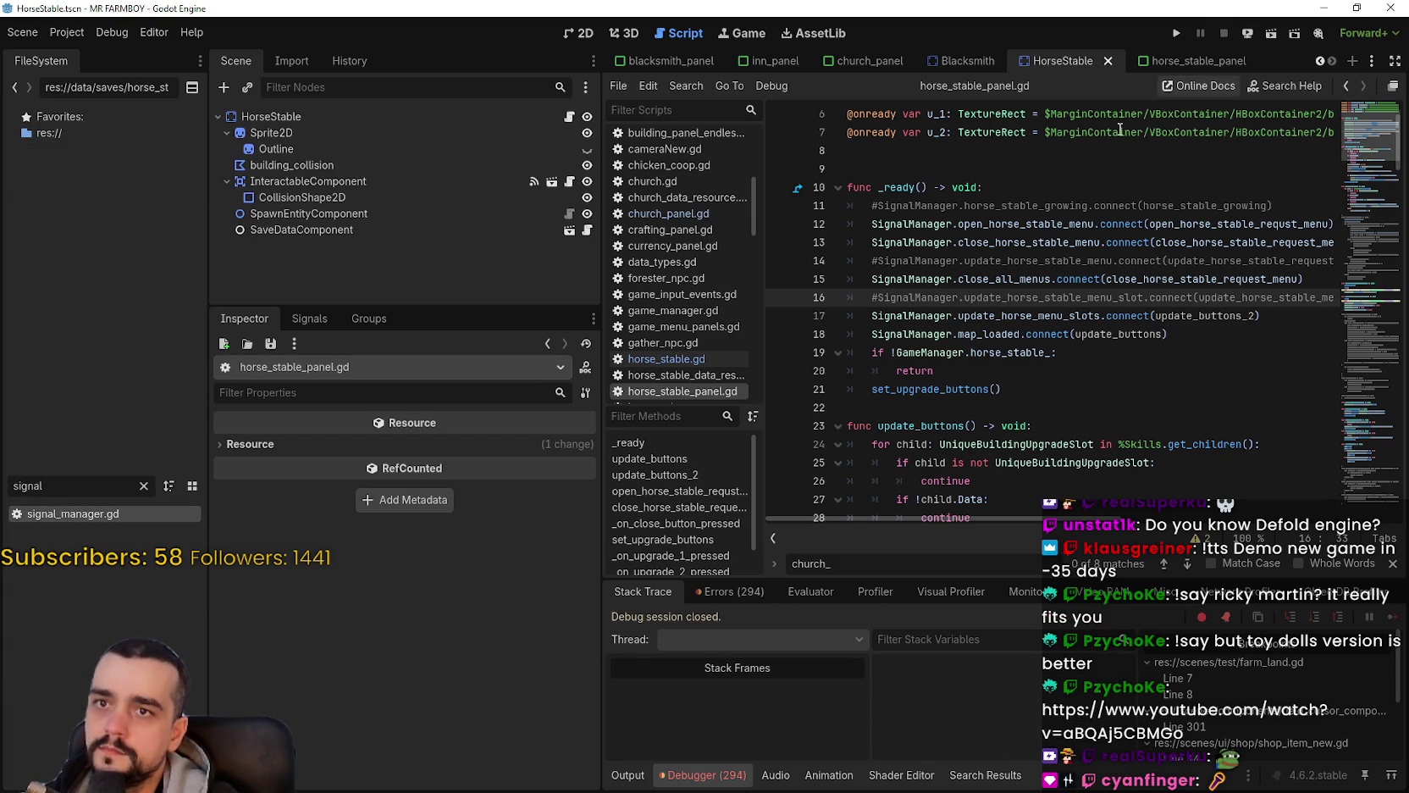
Step: Open signal_manager.gd and look through it for where the new signal belongs
double_click(53, 514)
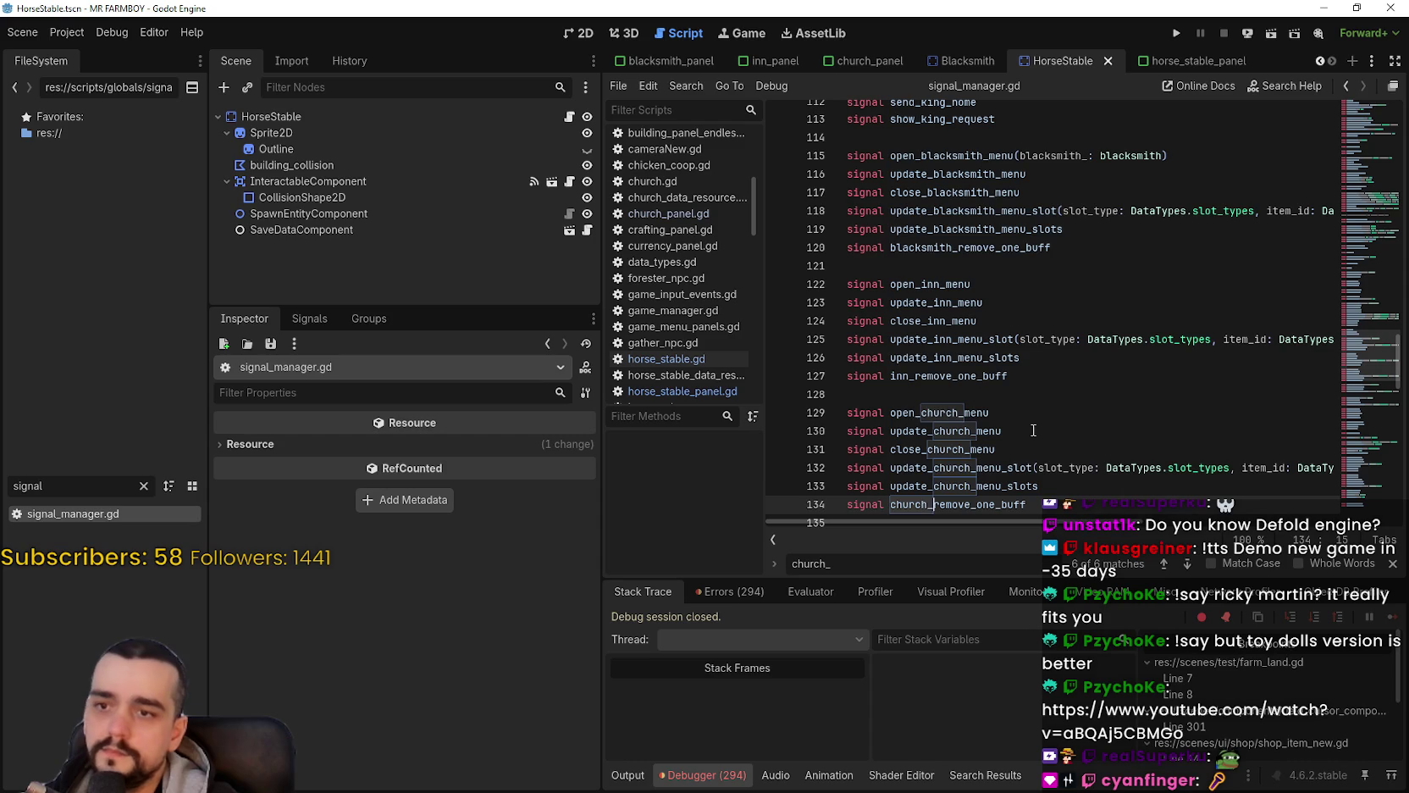
scroll(969, 352, down, 4)
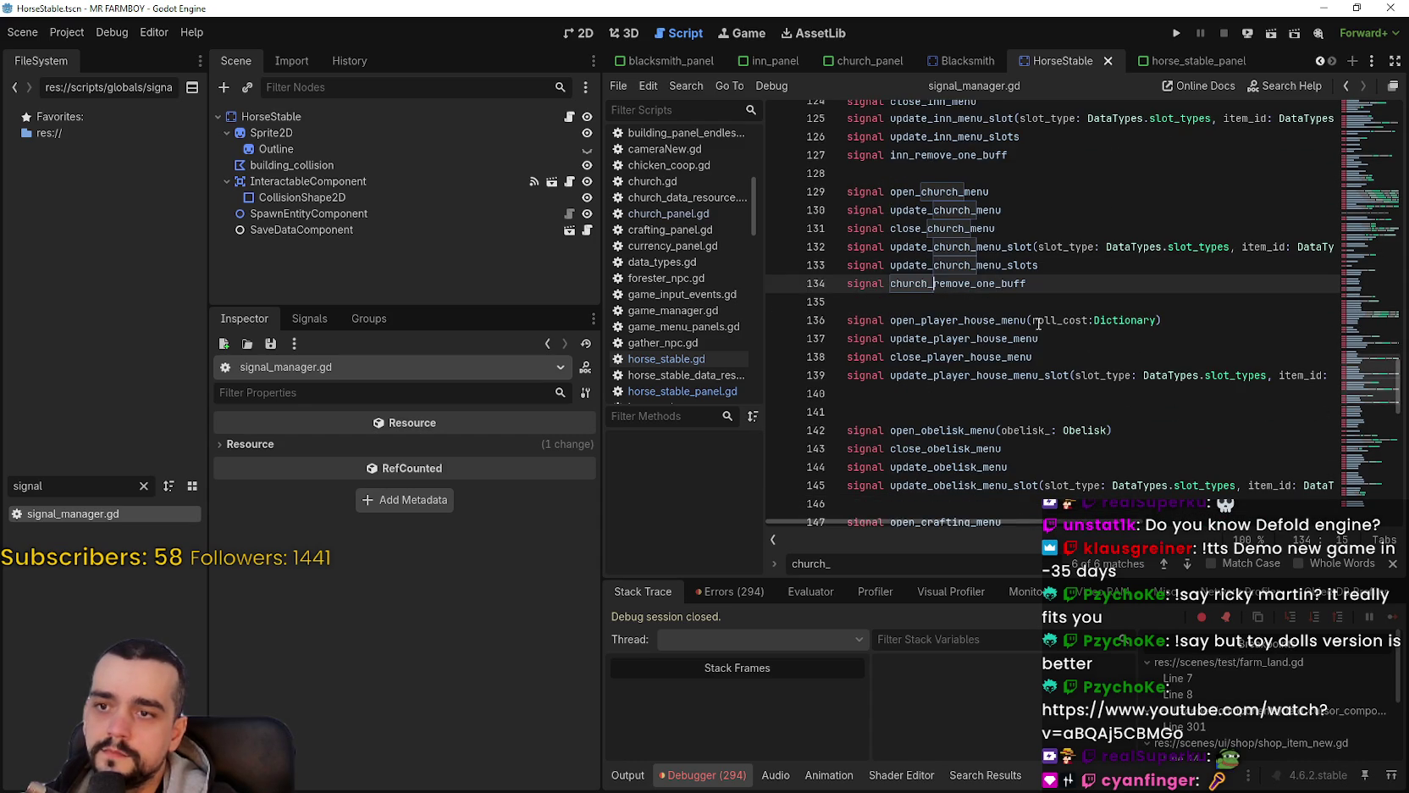
click(979, 395)
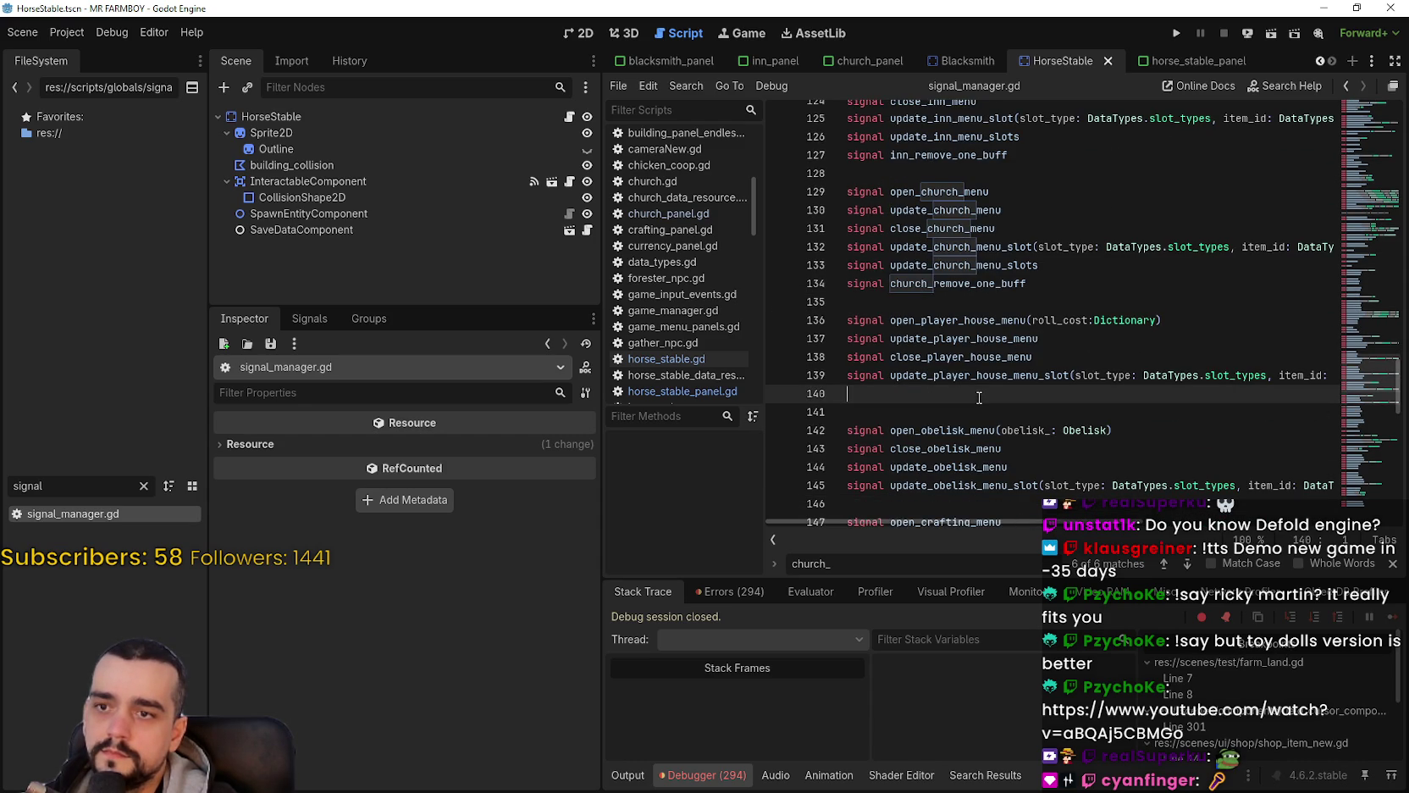
scroll(975, 378, down, 2)
click(1022, 393)
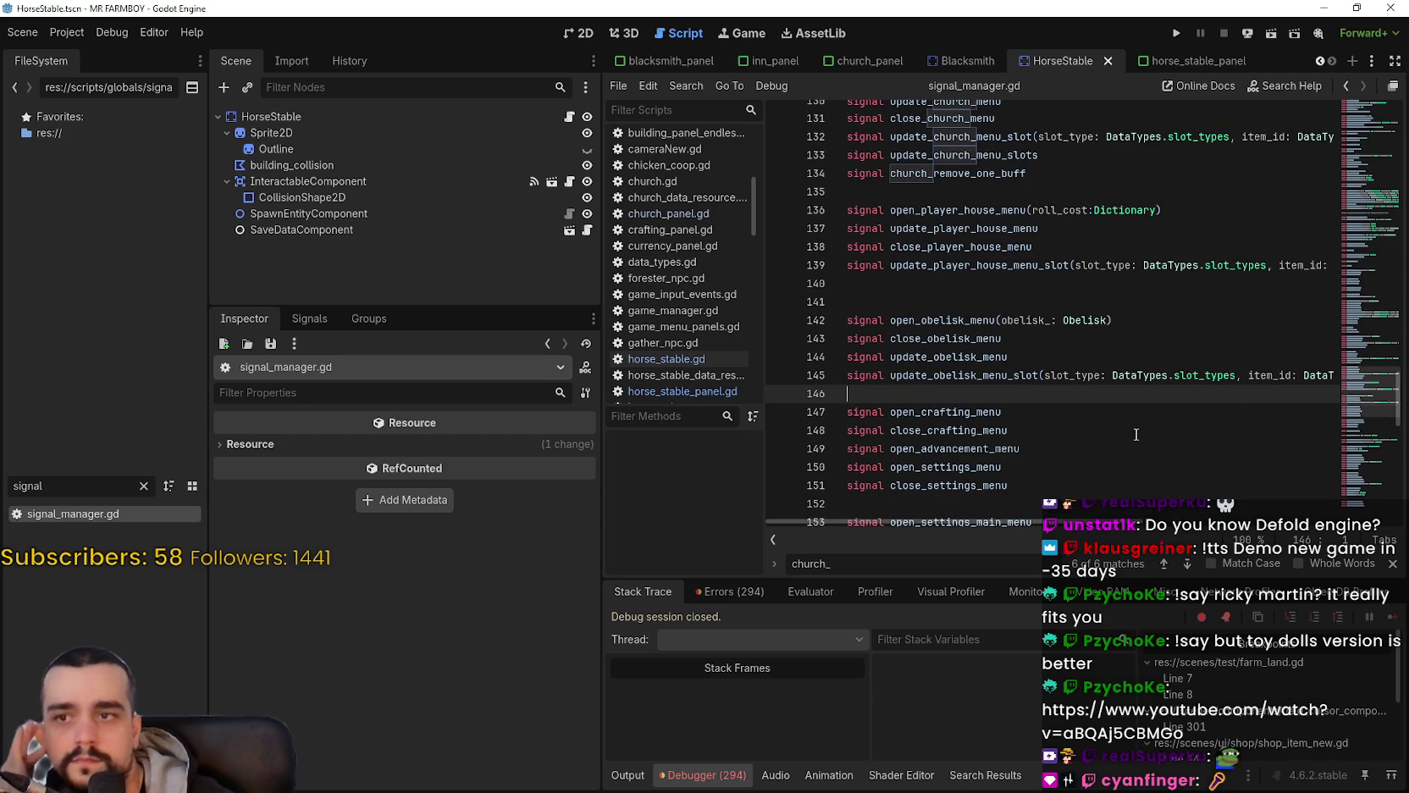
scroll(947, 333, up, 3)
scroll(951, 313, up, 2)
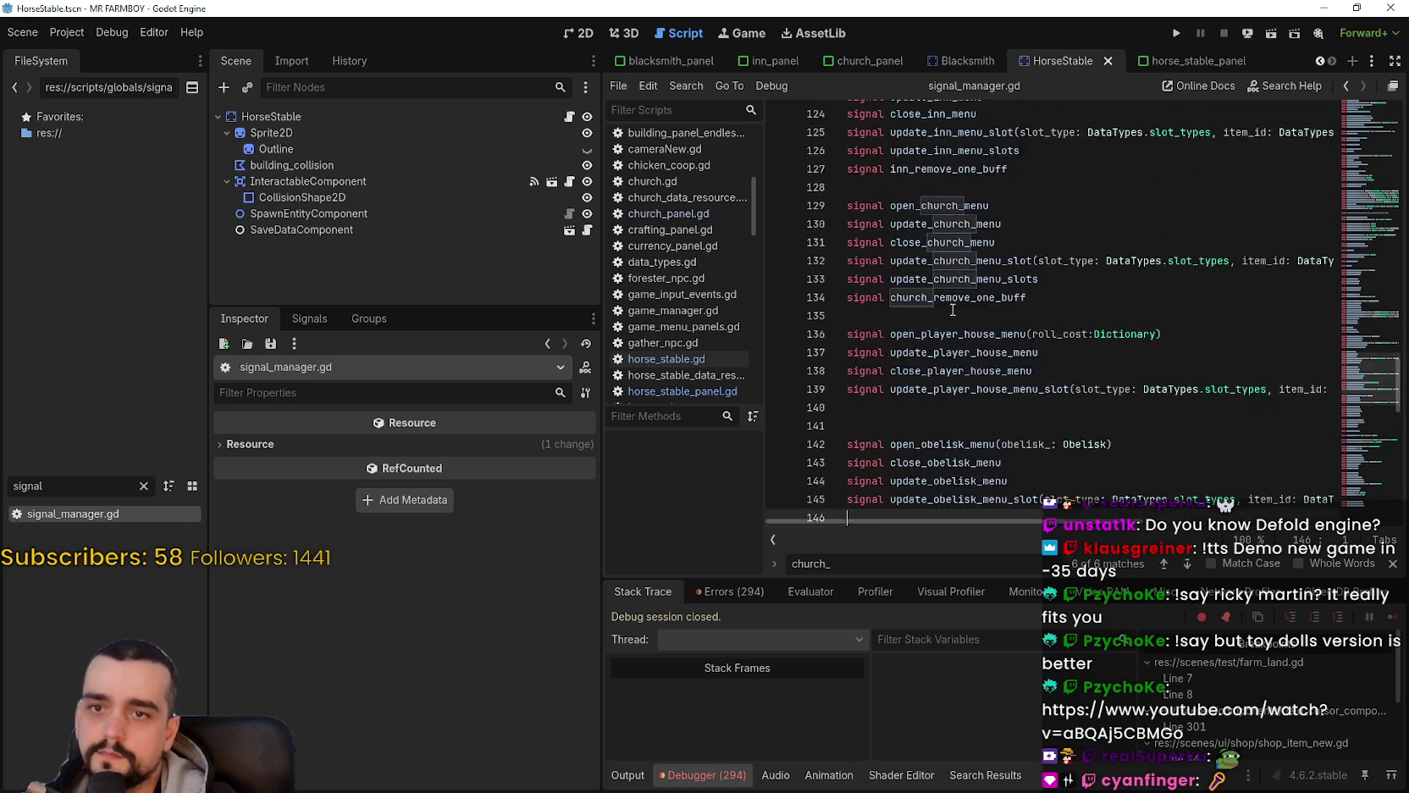
scroll(946, 338, up, 4)
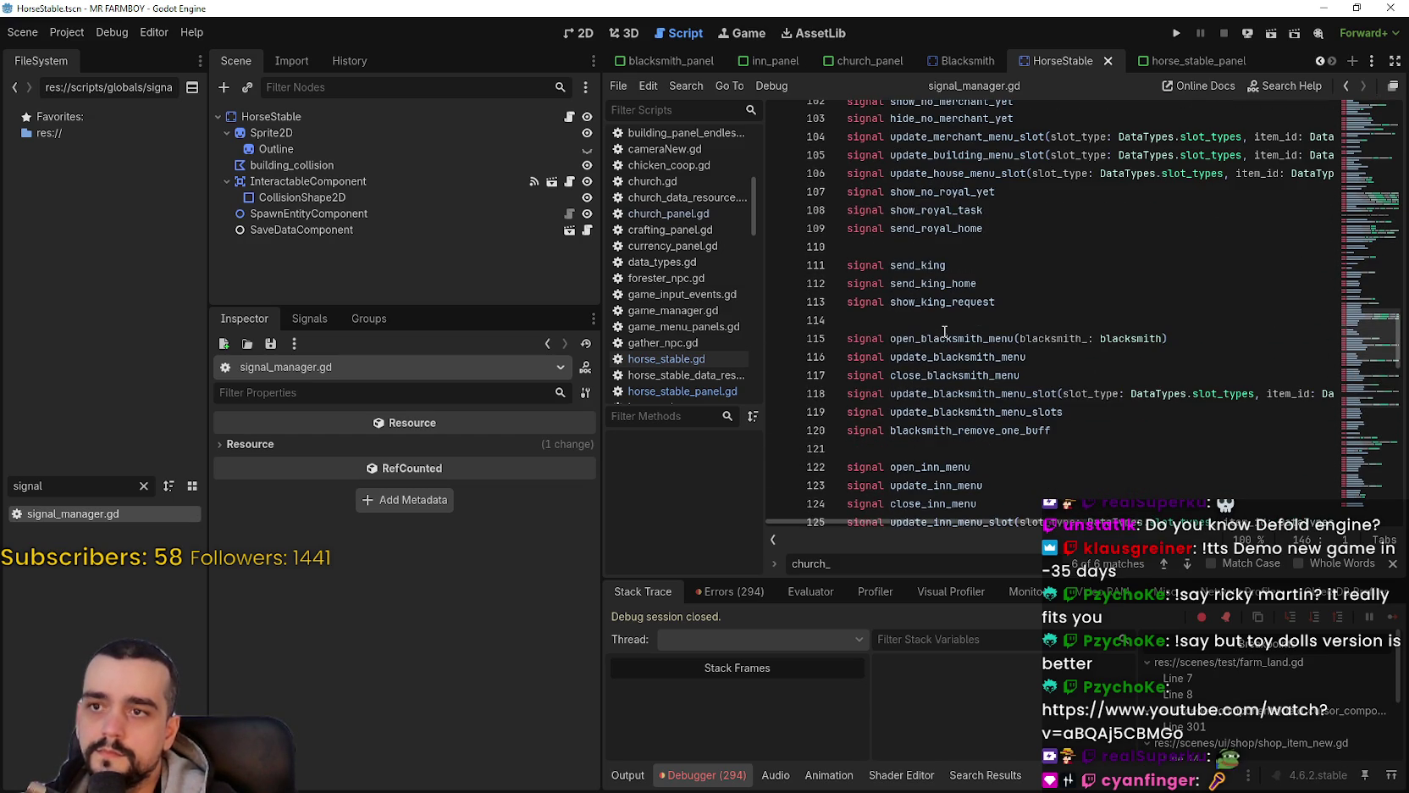
scroll(946, 331, up, 3)
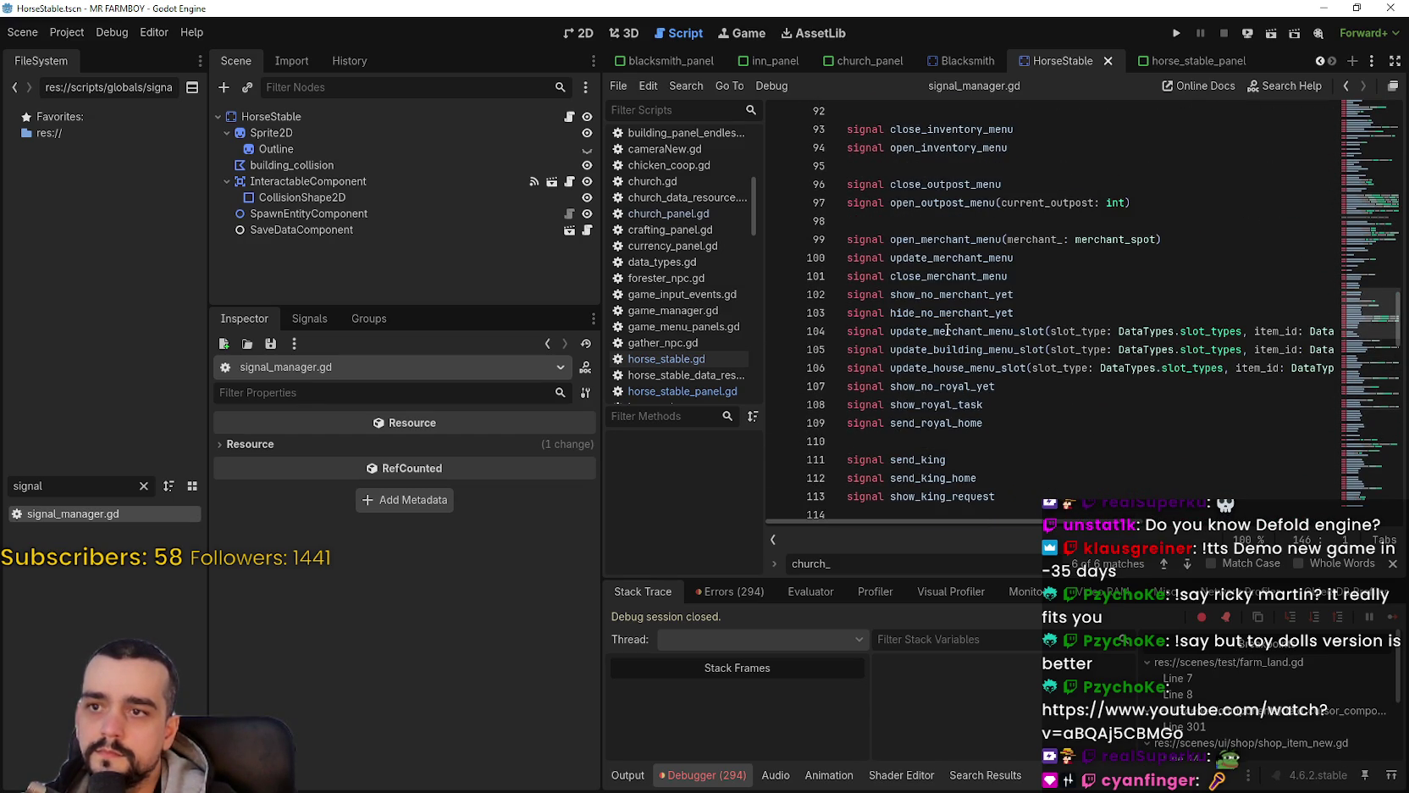
scroll(947, 330, down, 8)
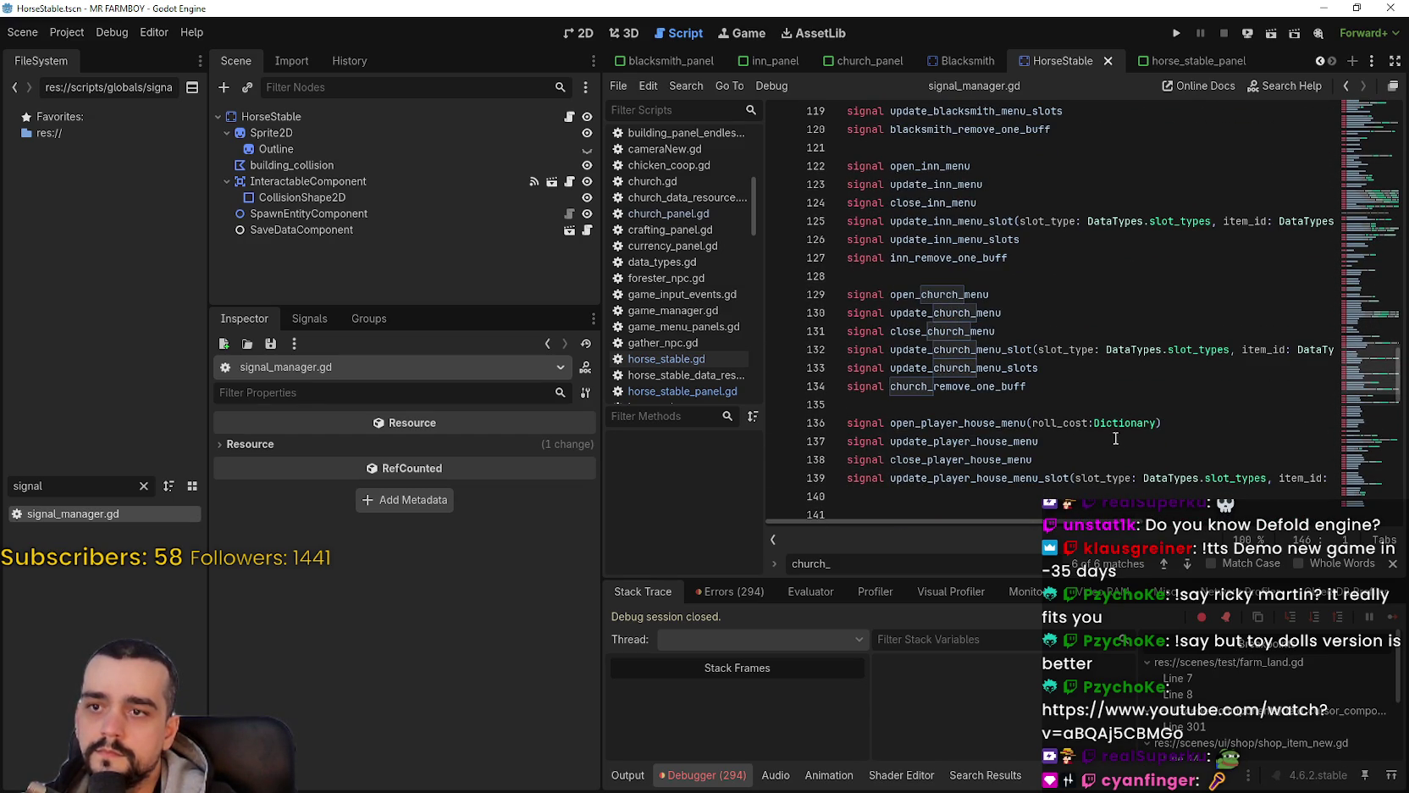
click(1062, 397)
scroll(1058, 394, down, 15)
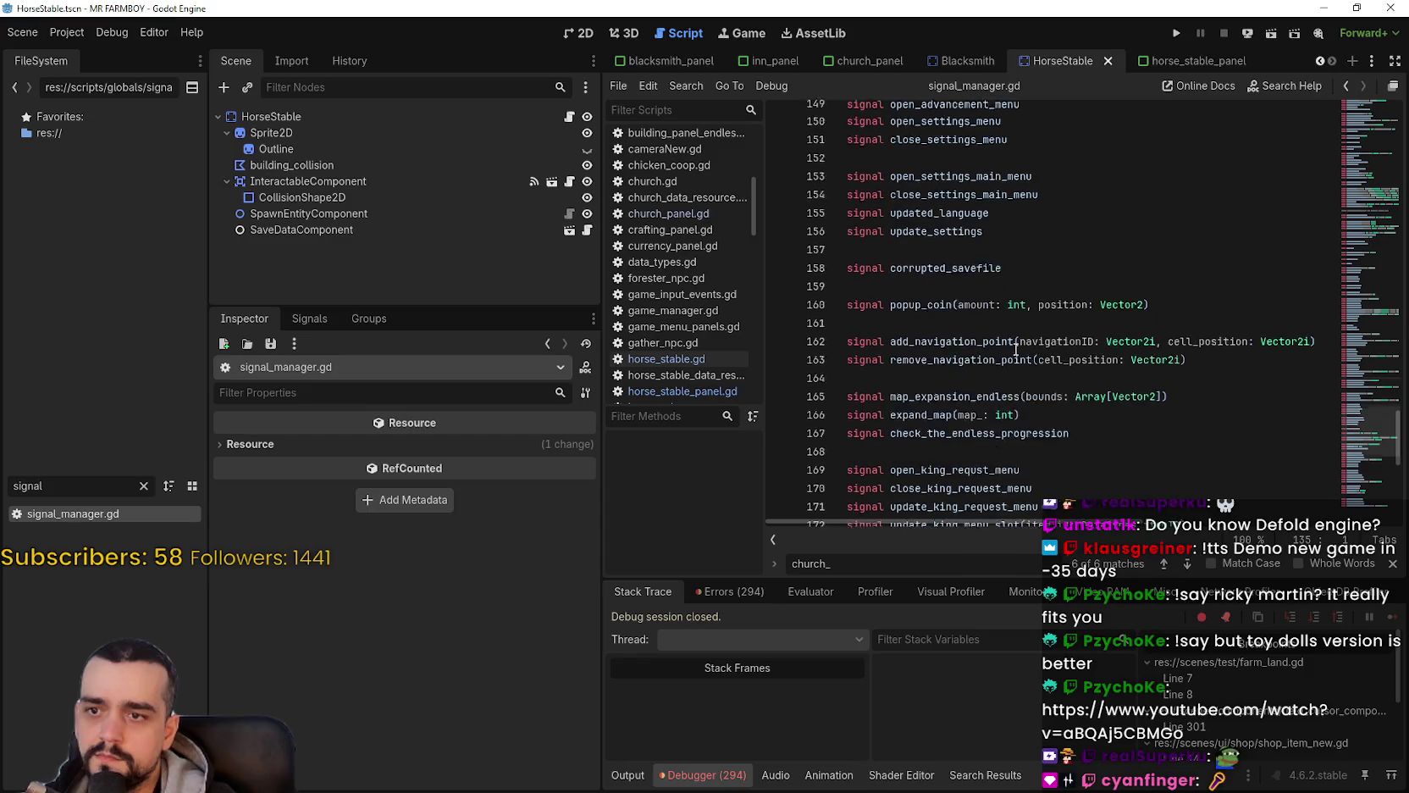
scroll(1015, 348, down, 3)
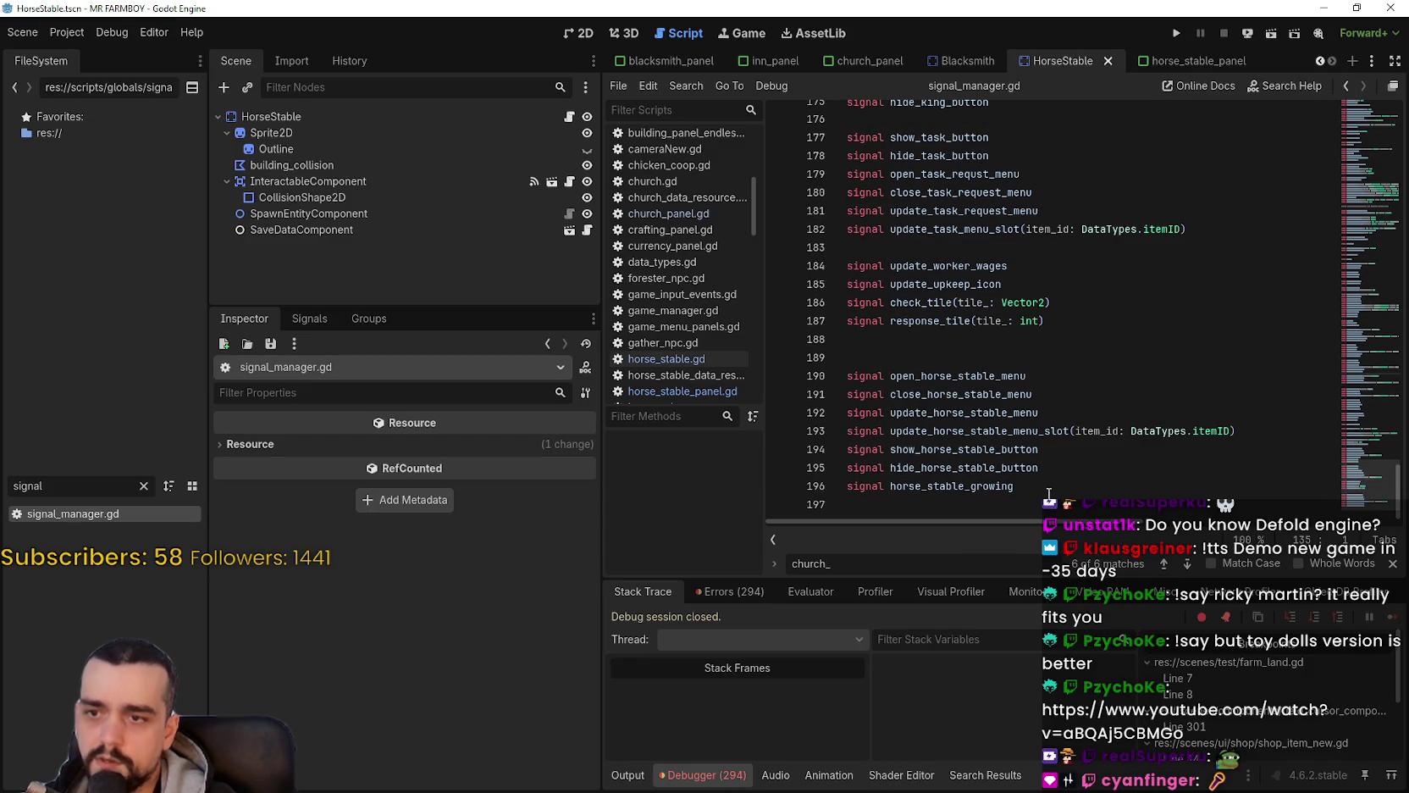
Step: Add 'signal update_horse_menu_slots' as new line 194 and save the script
click(1244, 429)
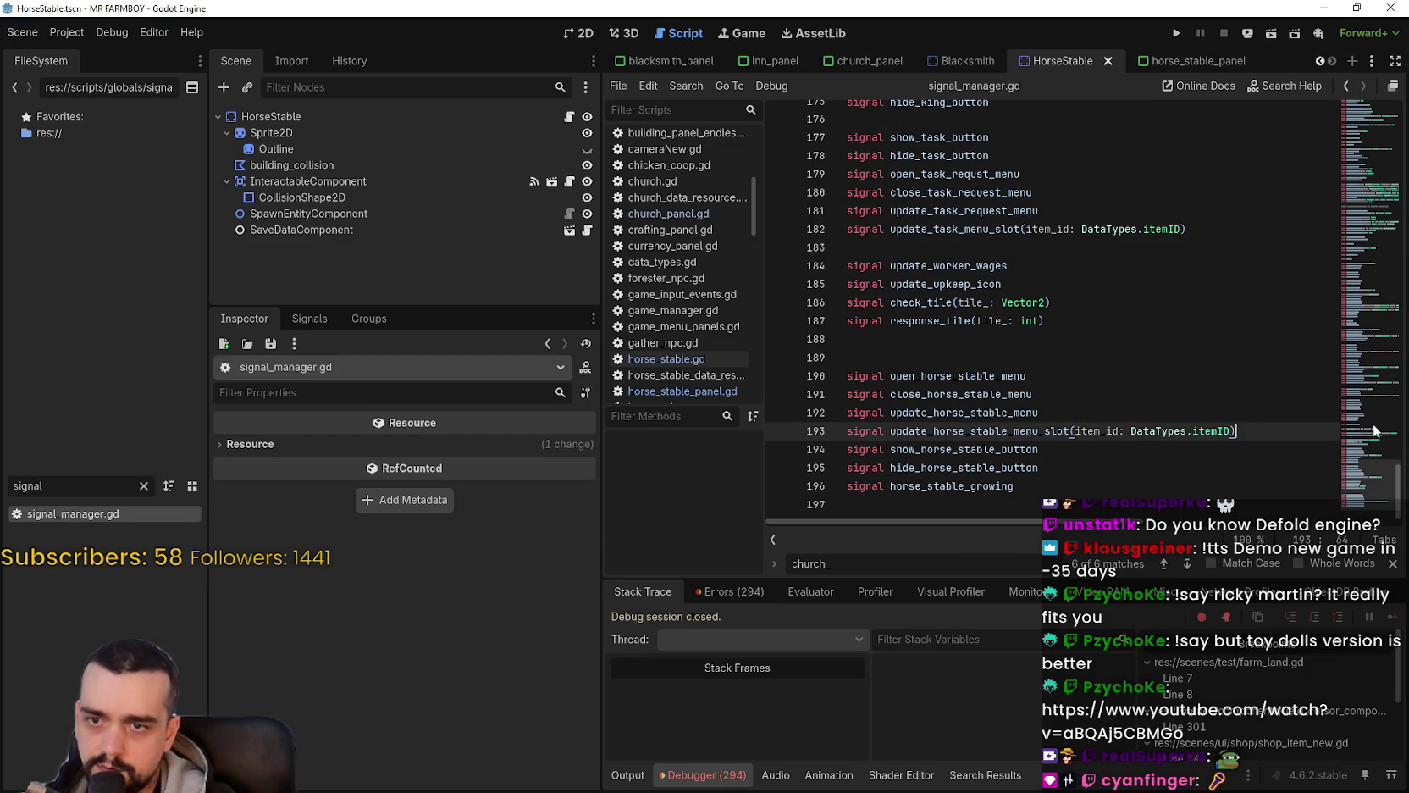
key(Return)
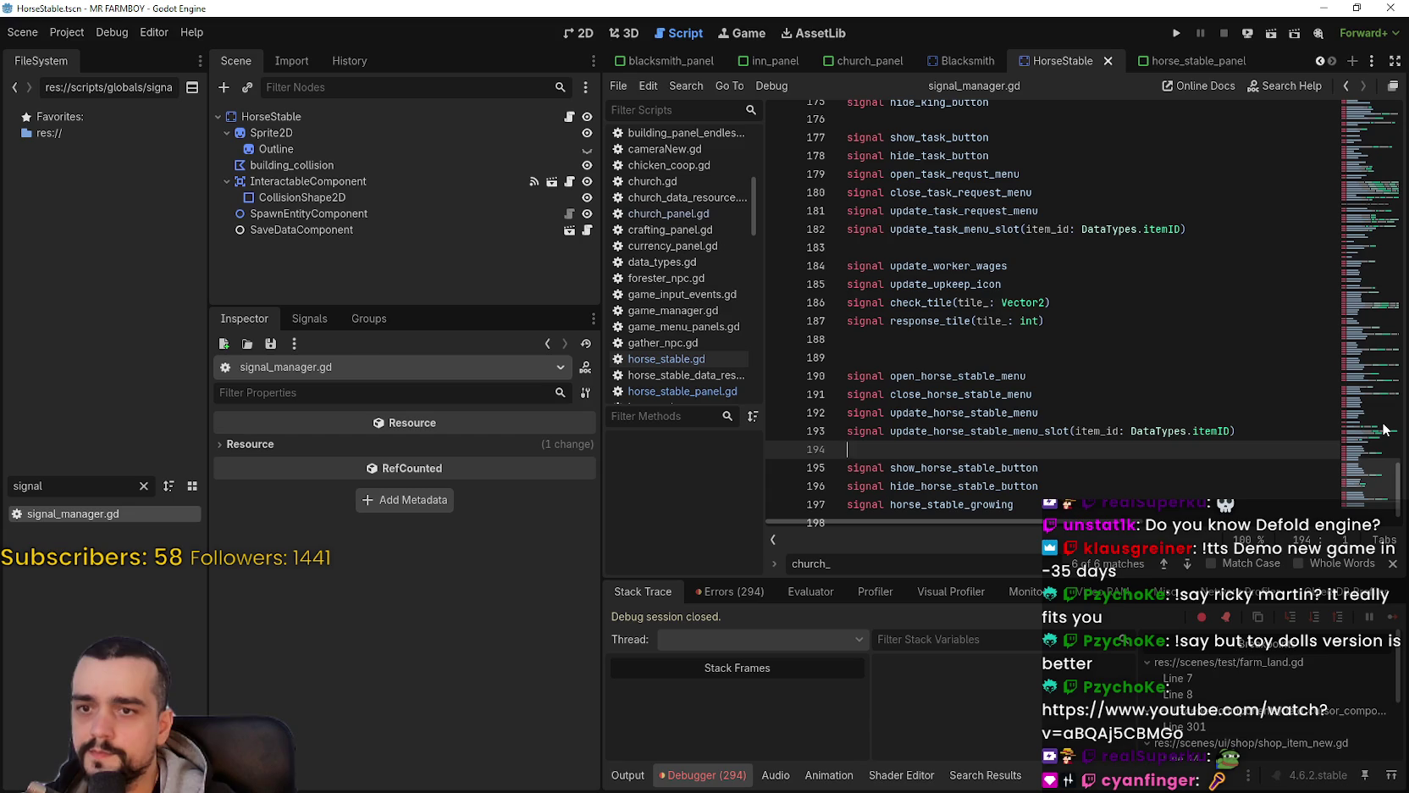
text(update_horse_menu_slots)
click(857, 433)
double_click(857, 433)
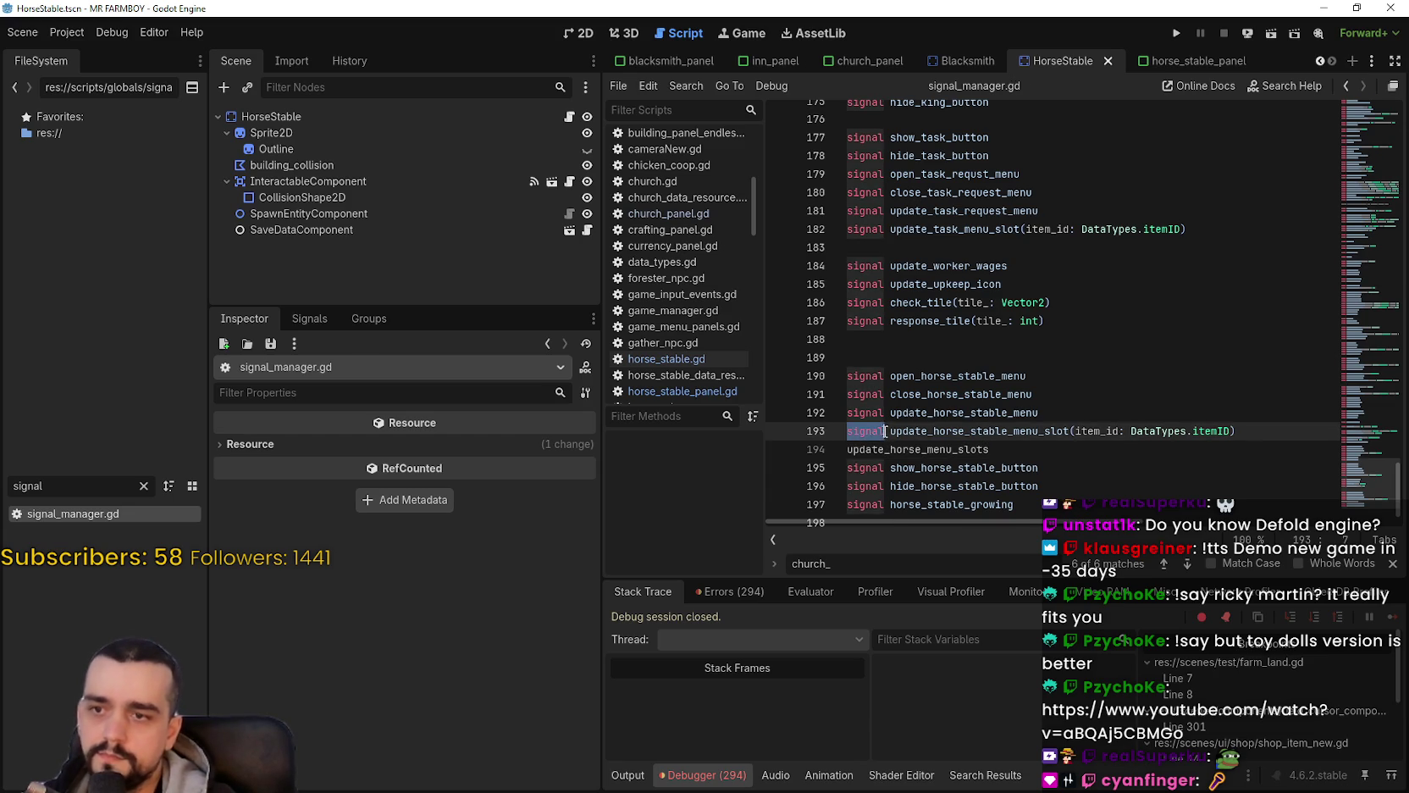
shift+click(889, 447)
key(ctrl+c)
click(847, 463)
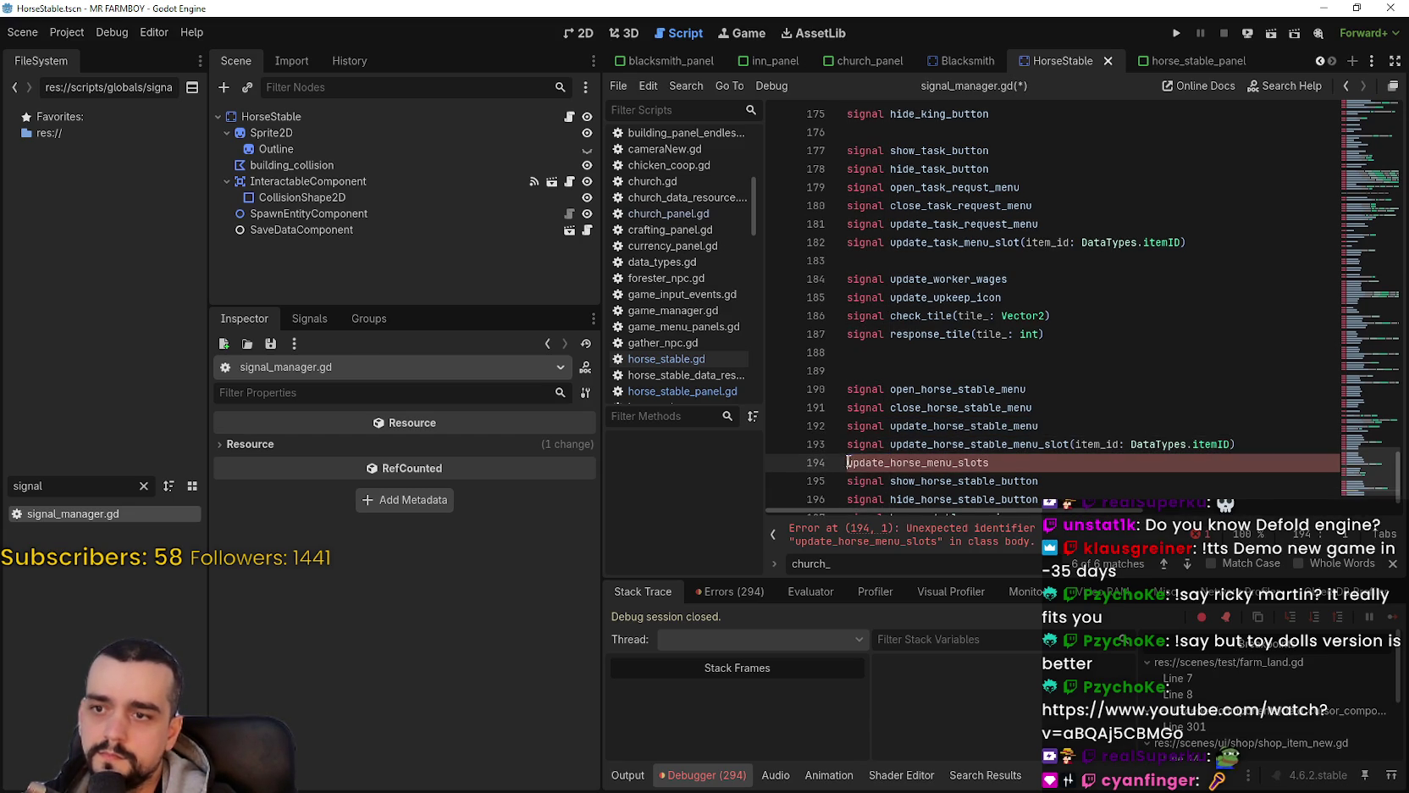
key(ctrl+v)
key(Delete)
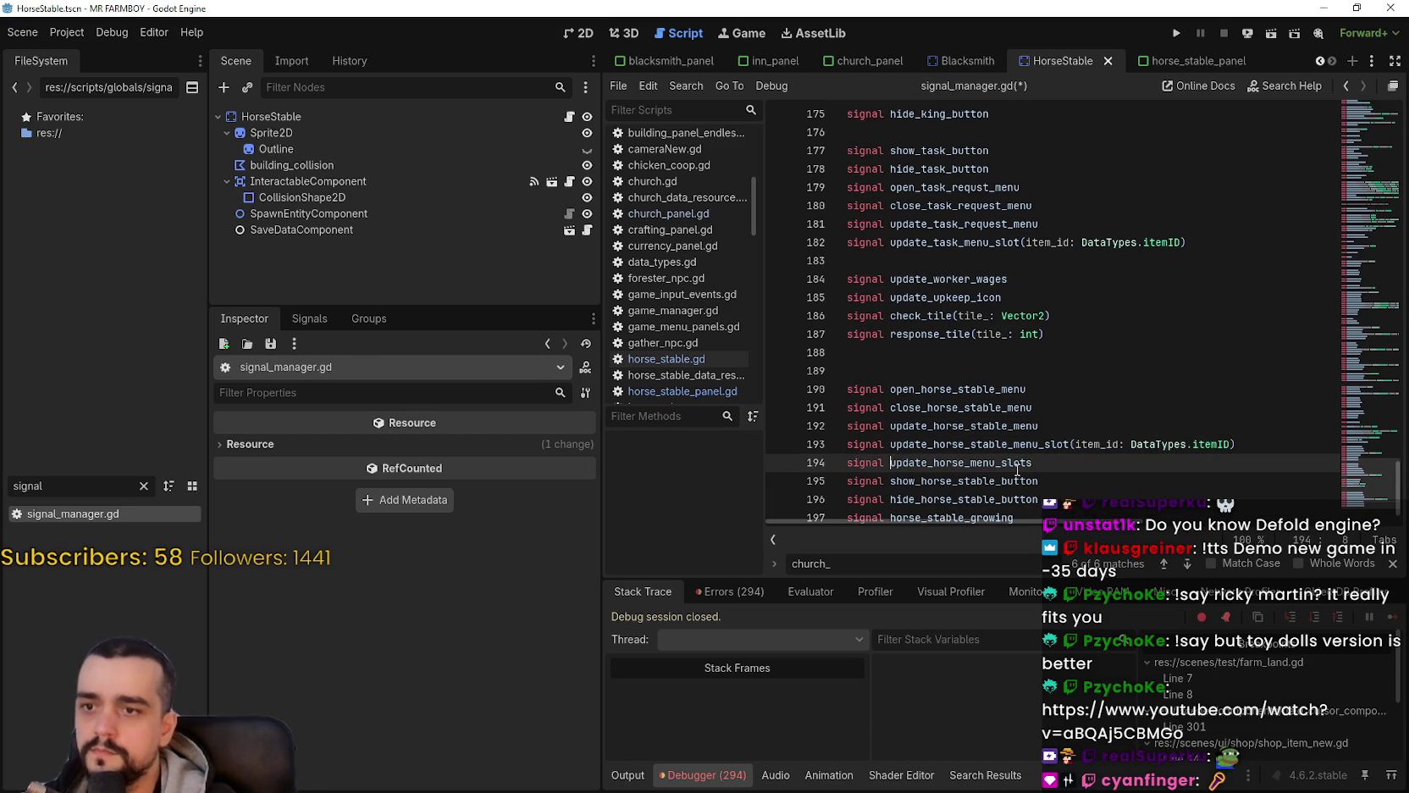
key(ctrl+s)
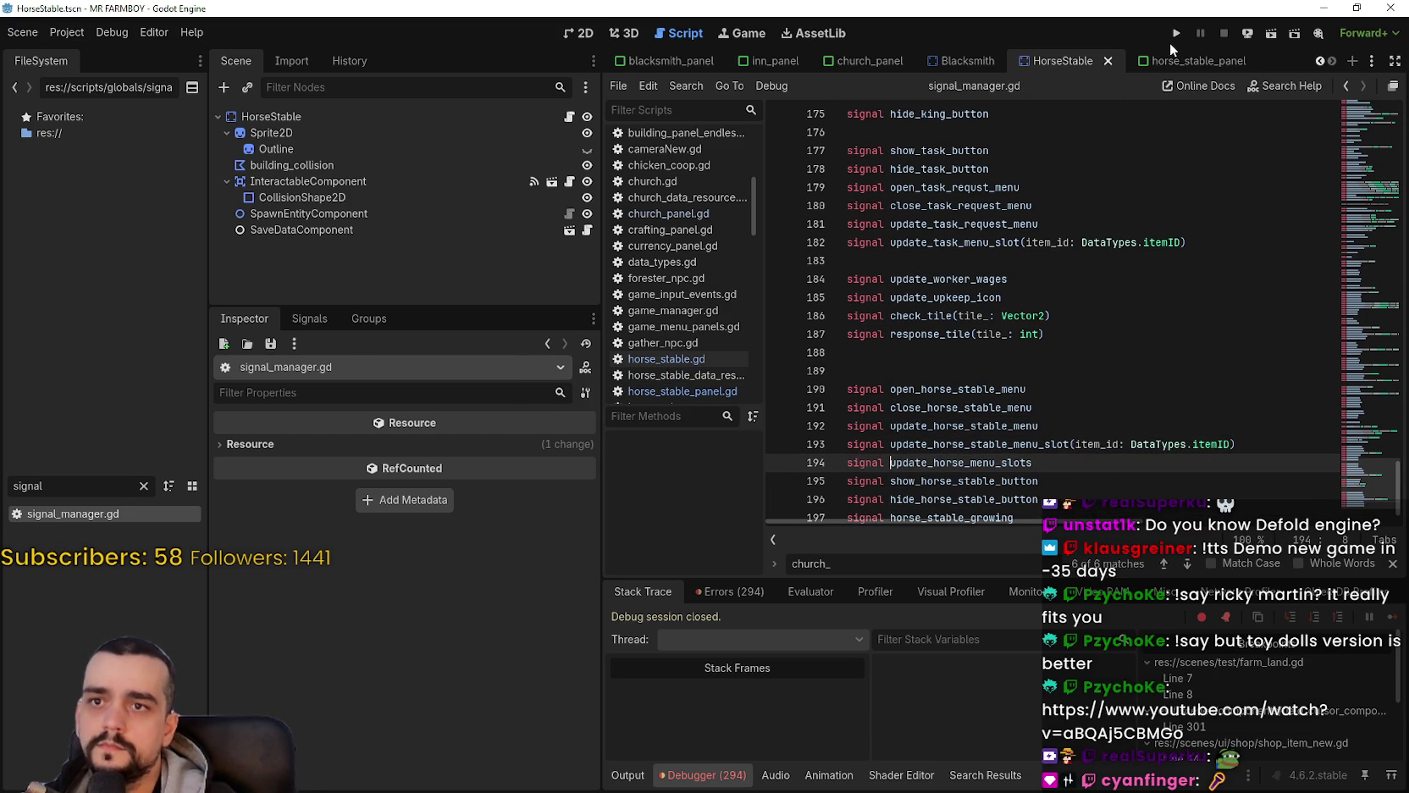
click(1173, 39)
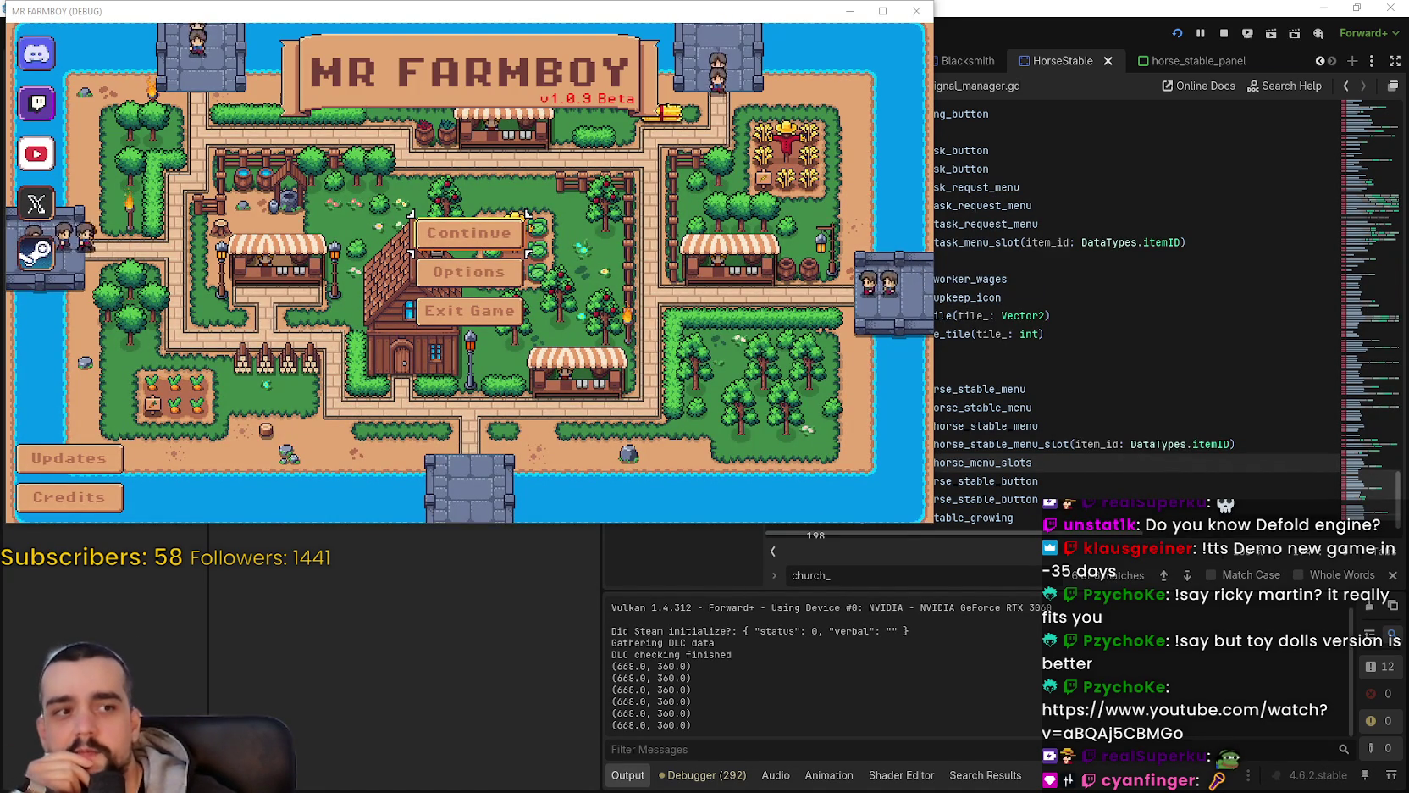
key(alt+Tab)
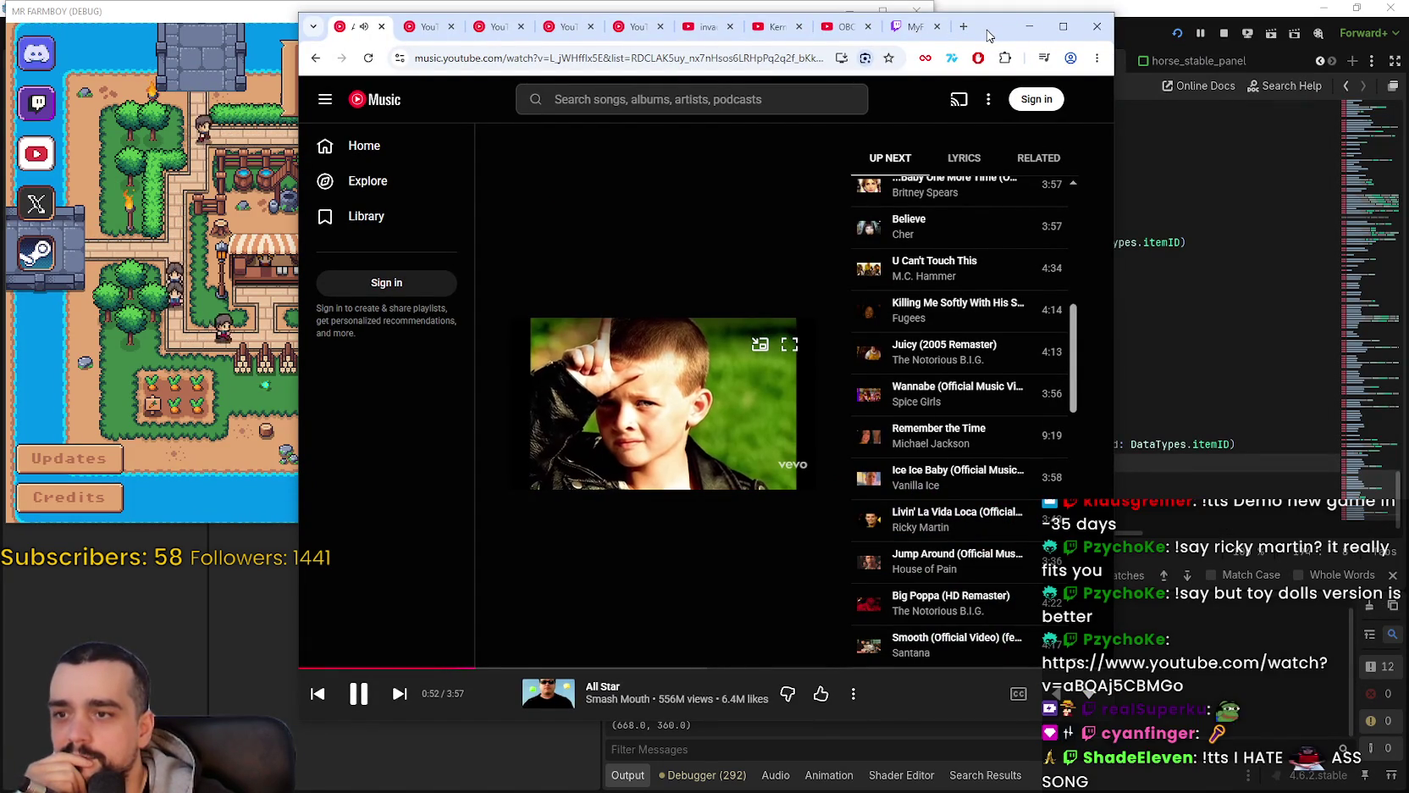
drag(988, 35, 1408, 40)
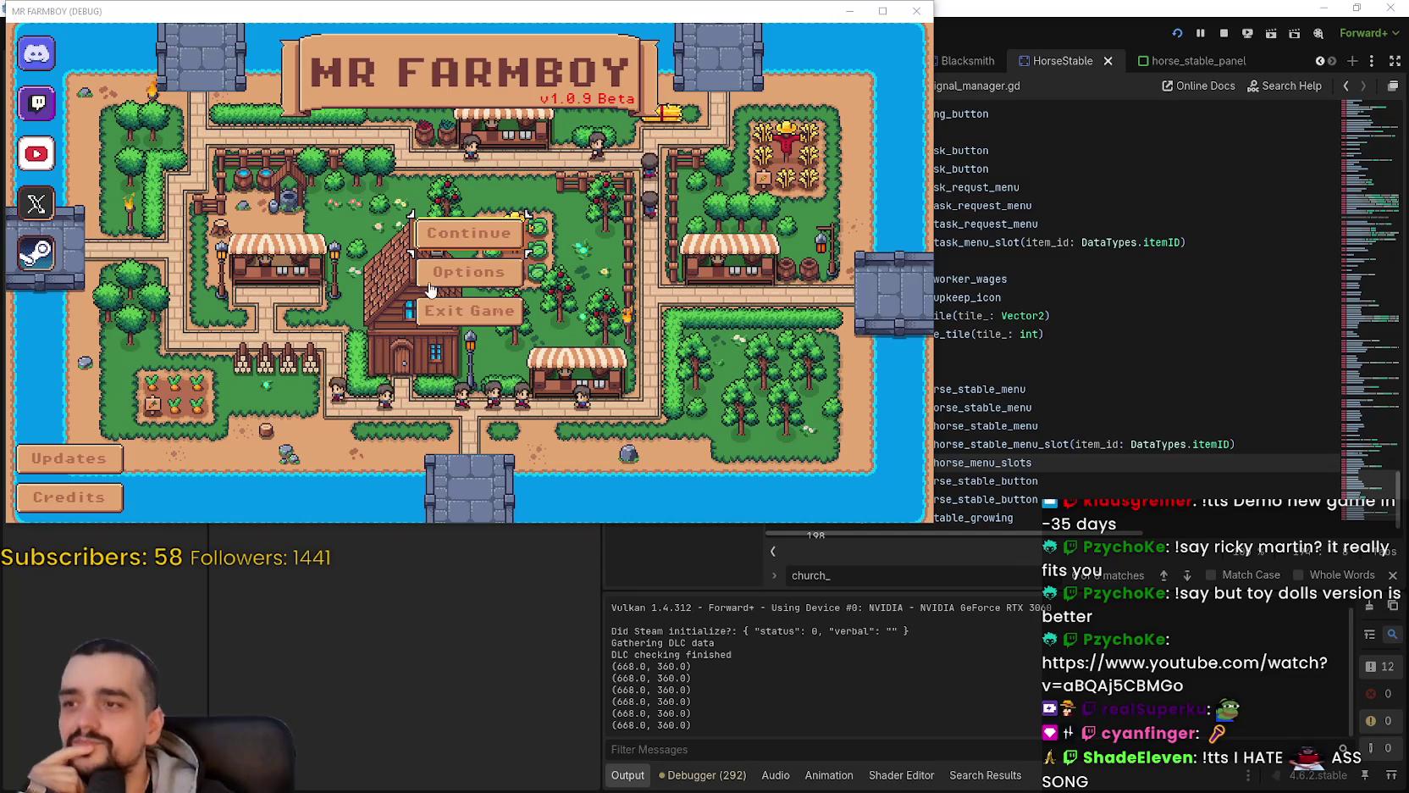
key(Return)
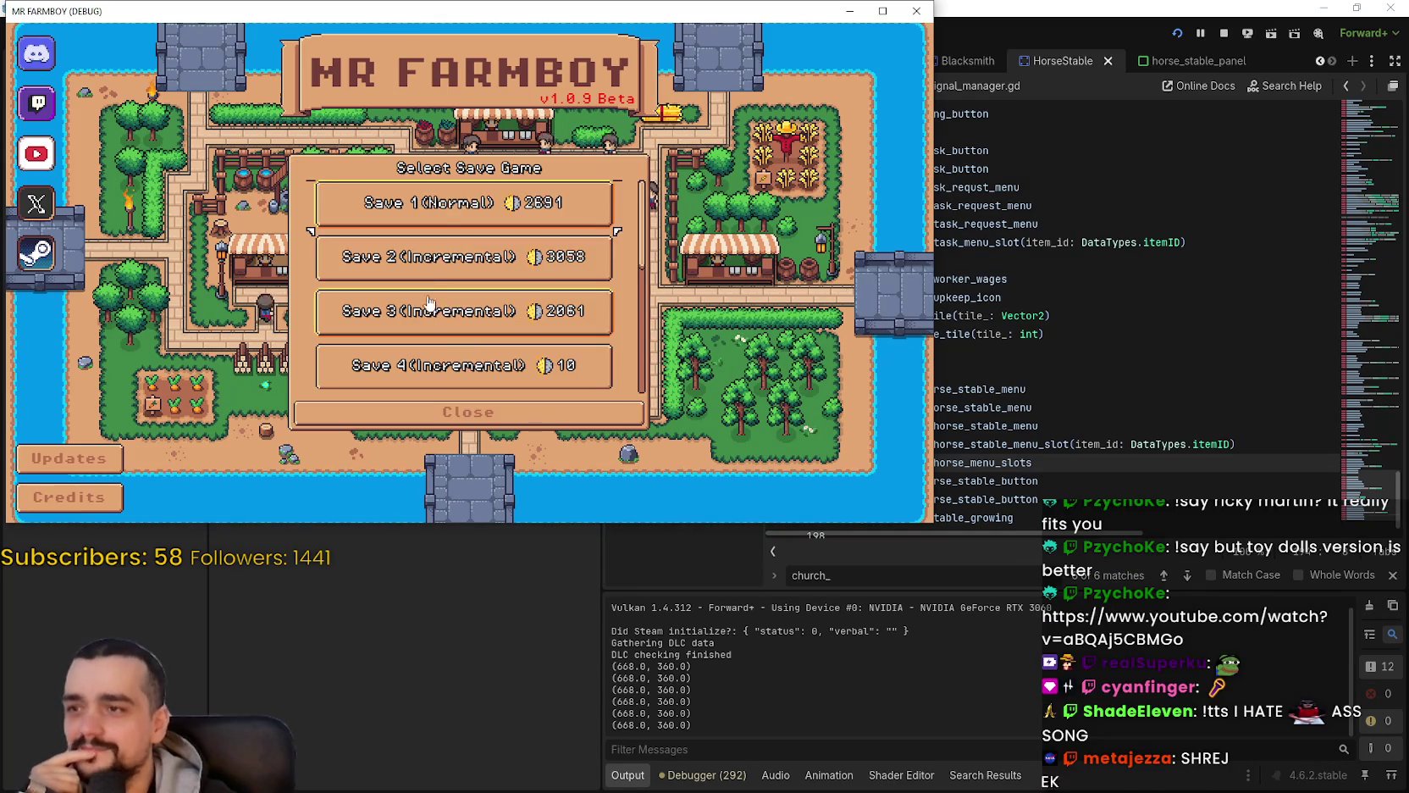
click(377, 211)
click(372, 218)
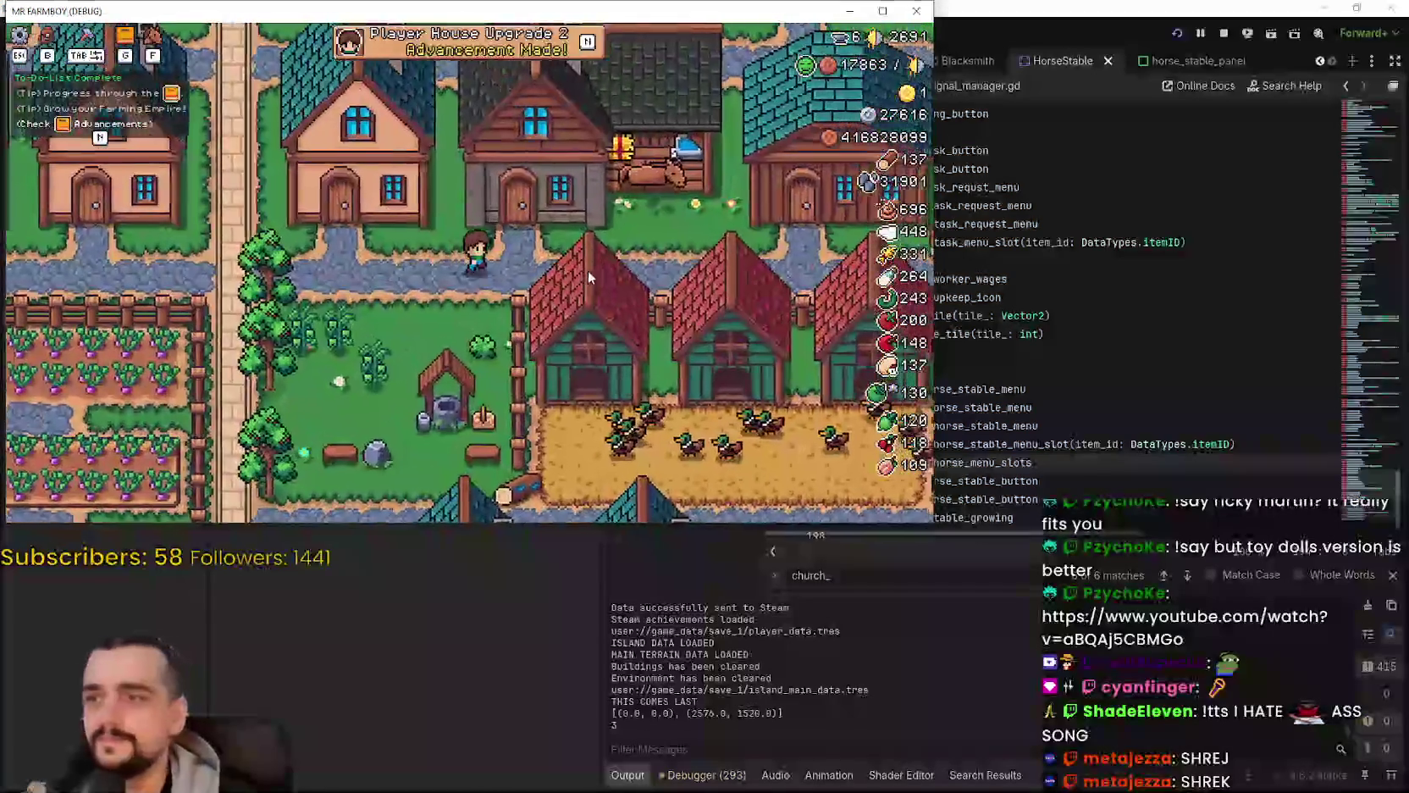
key(n)
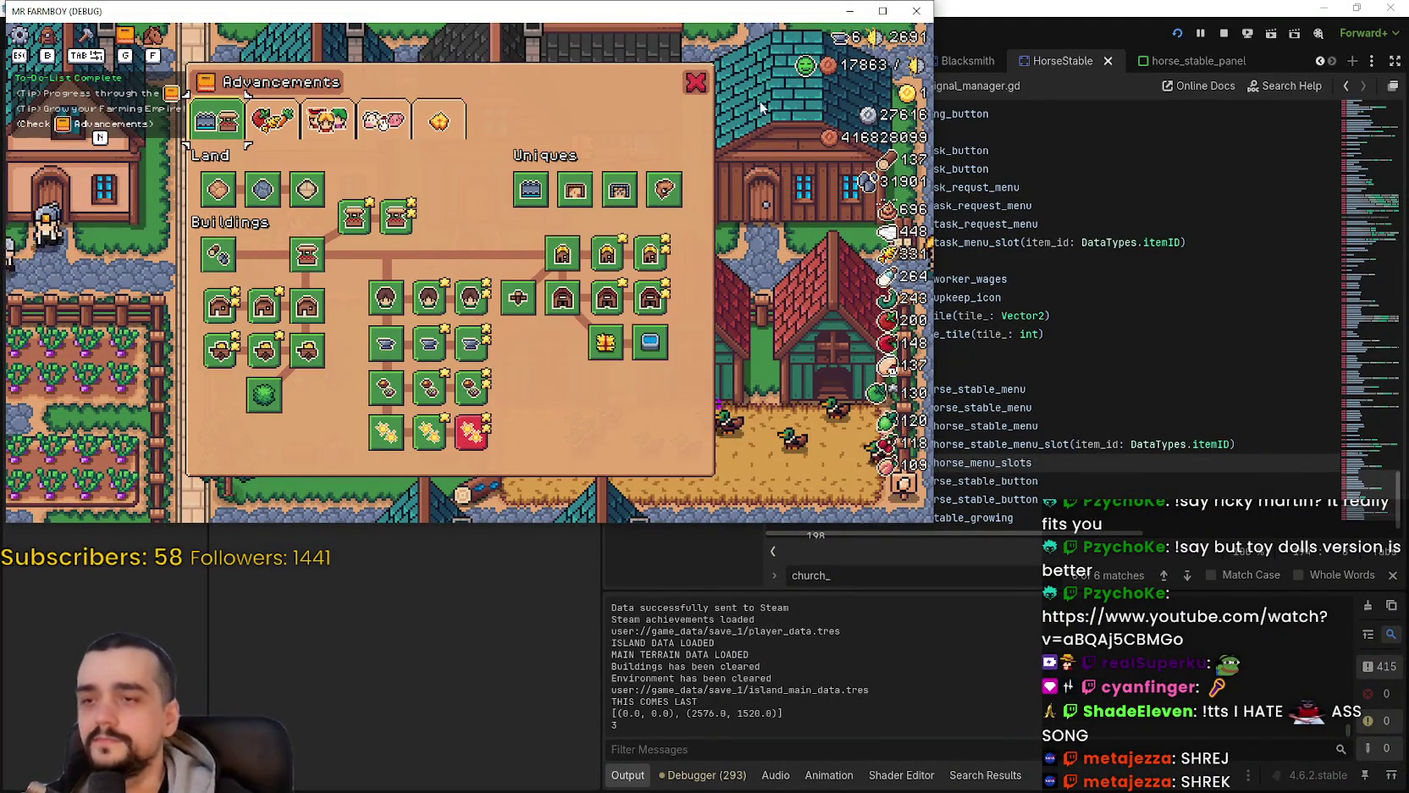
key(n)
click(883, 11)
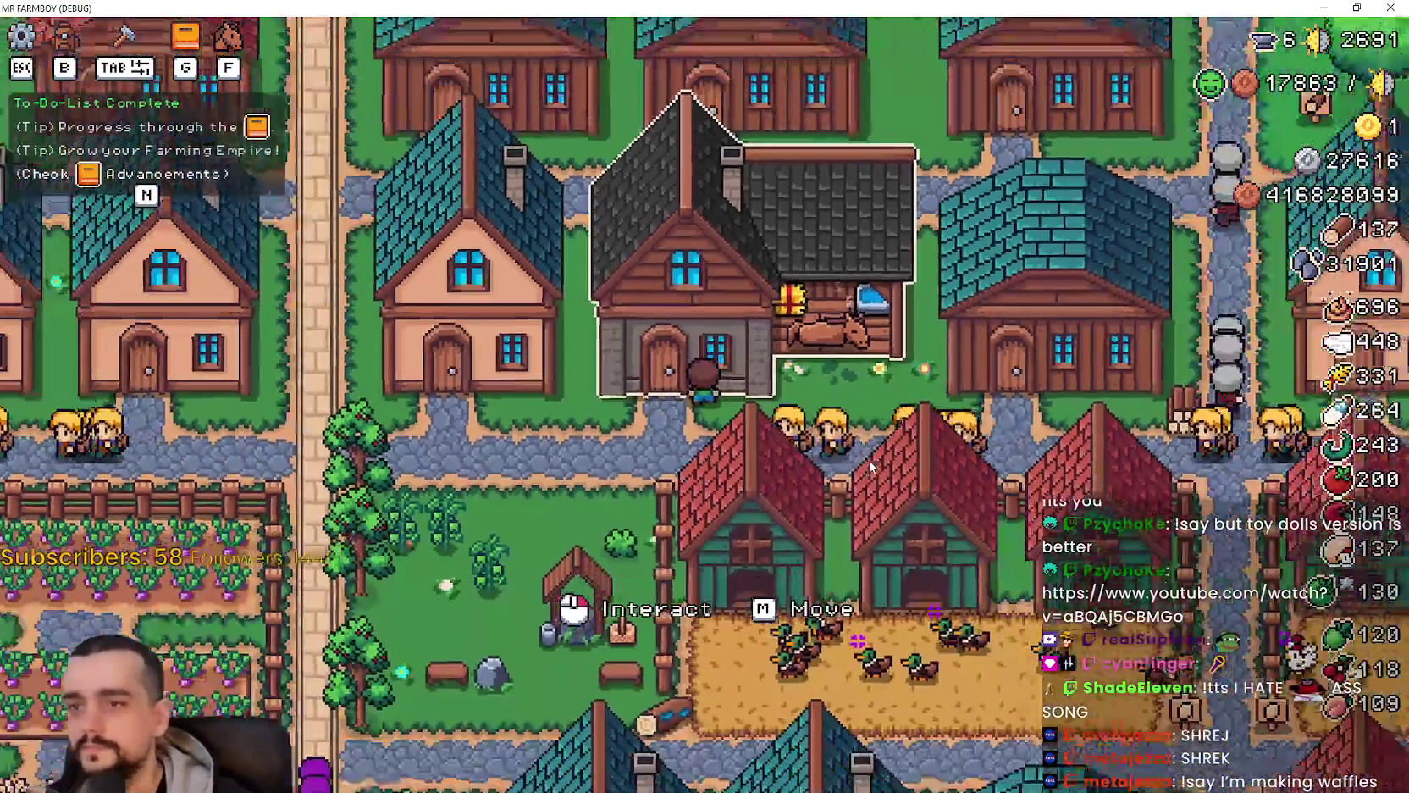
click(871, 452)
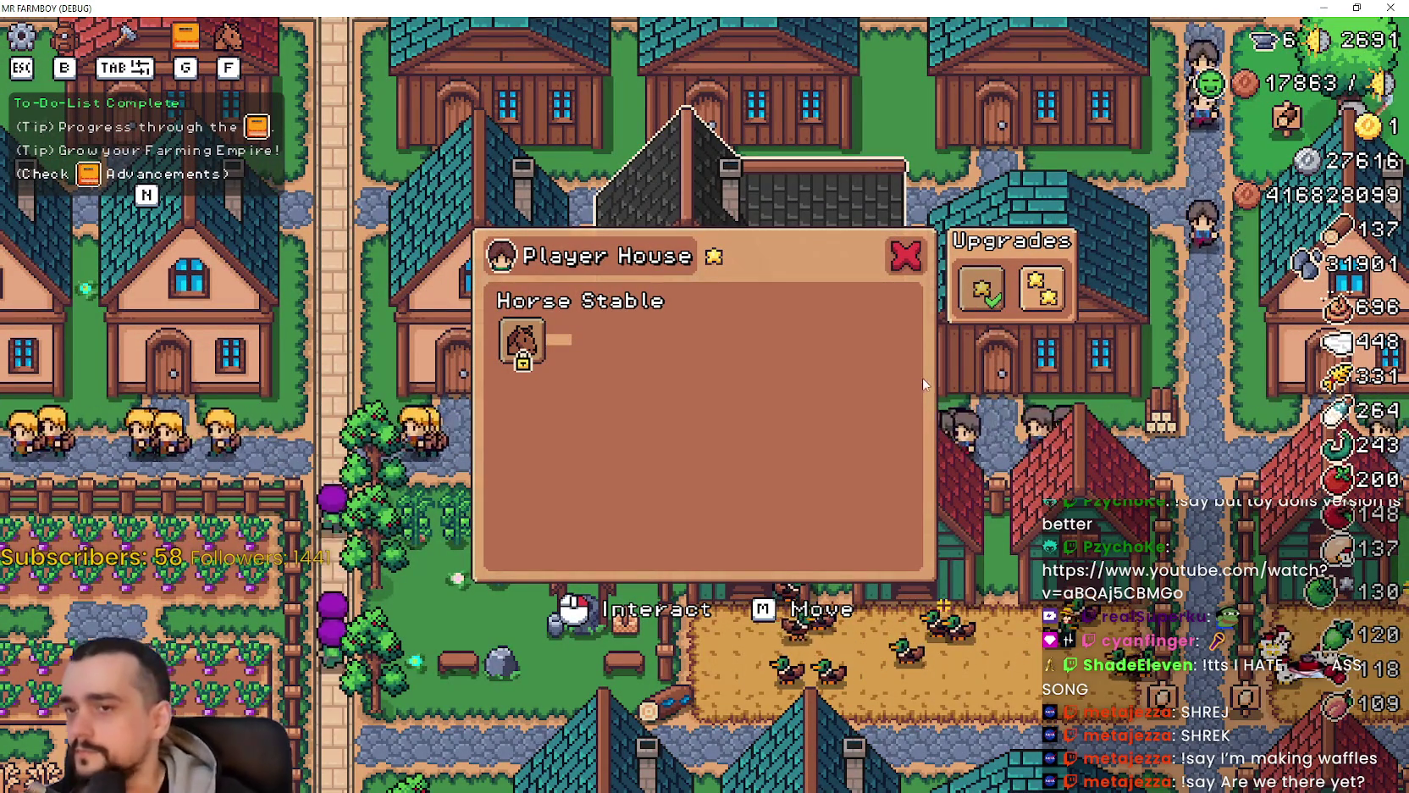
mouse_move(994, 289)
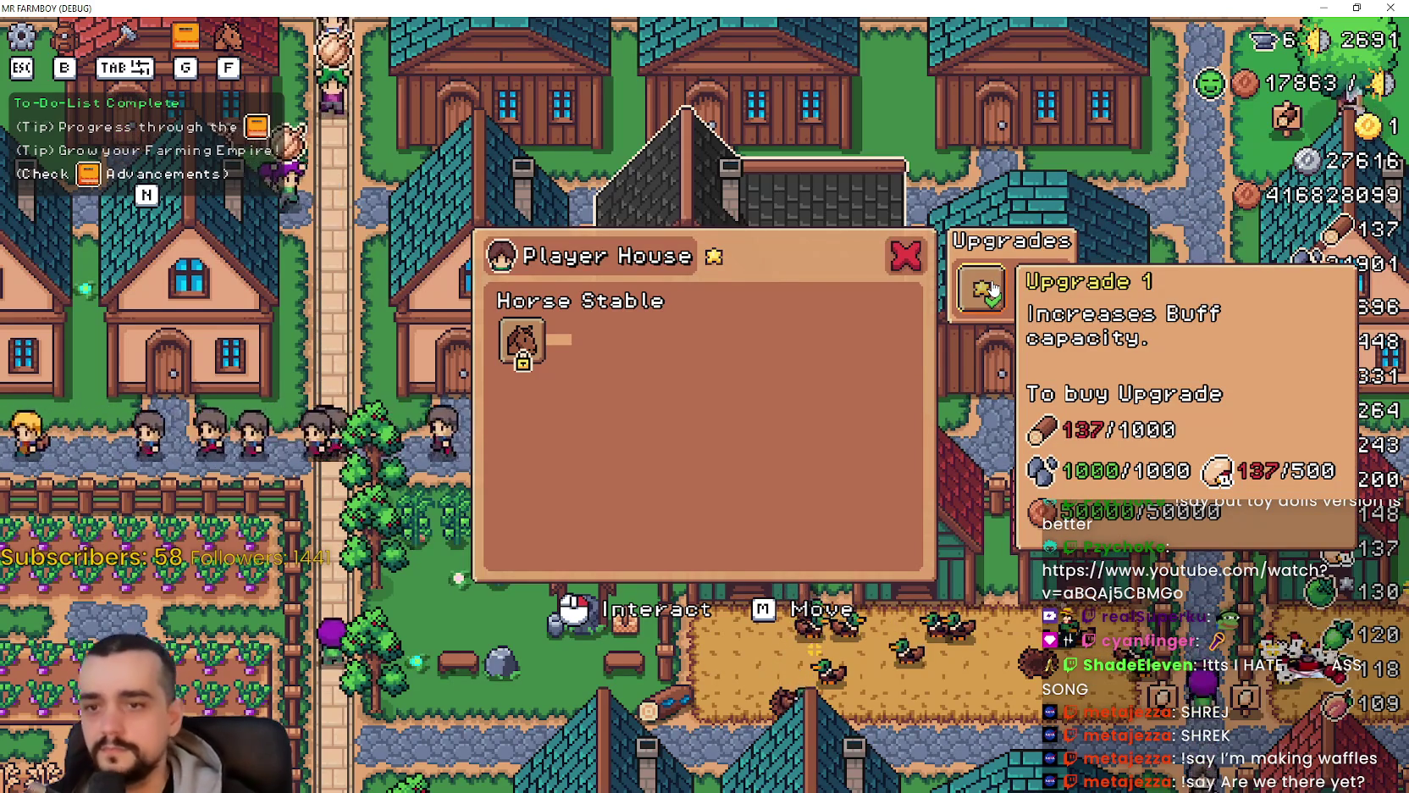
click(993, 289)
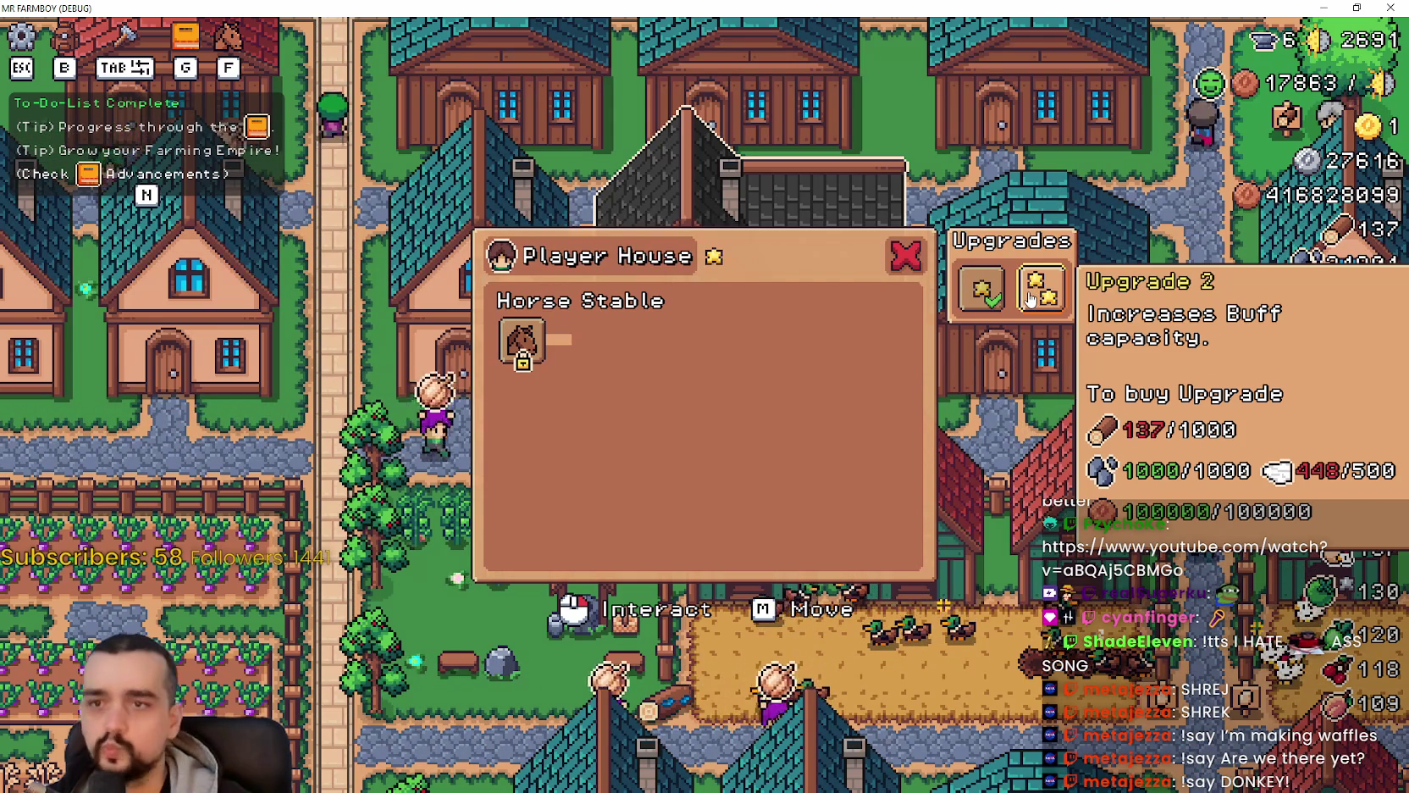
mouse_move(995, 310)
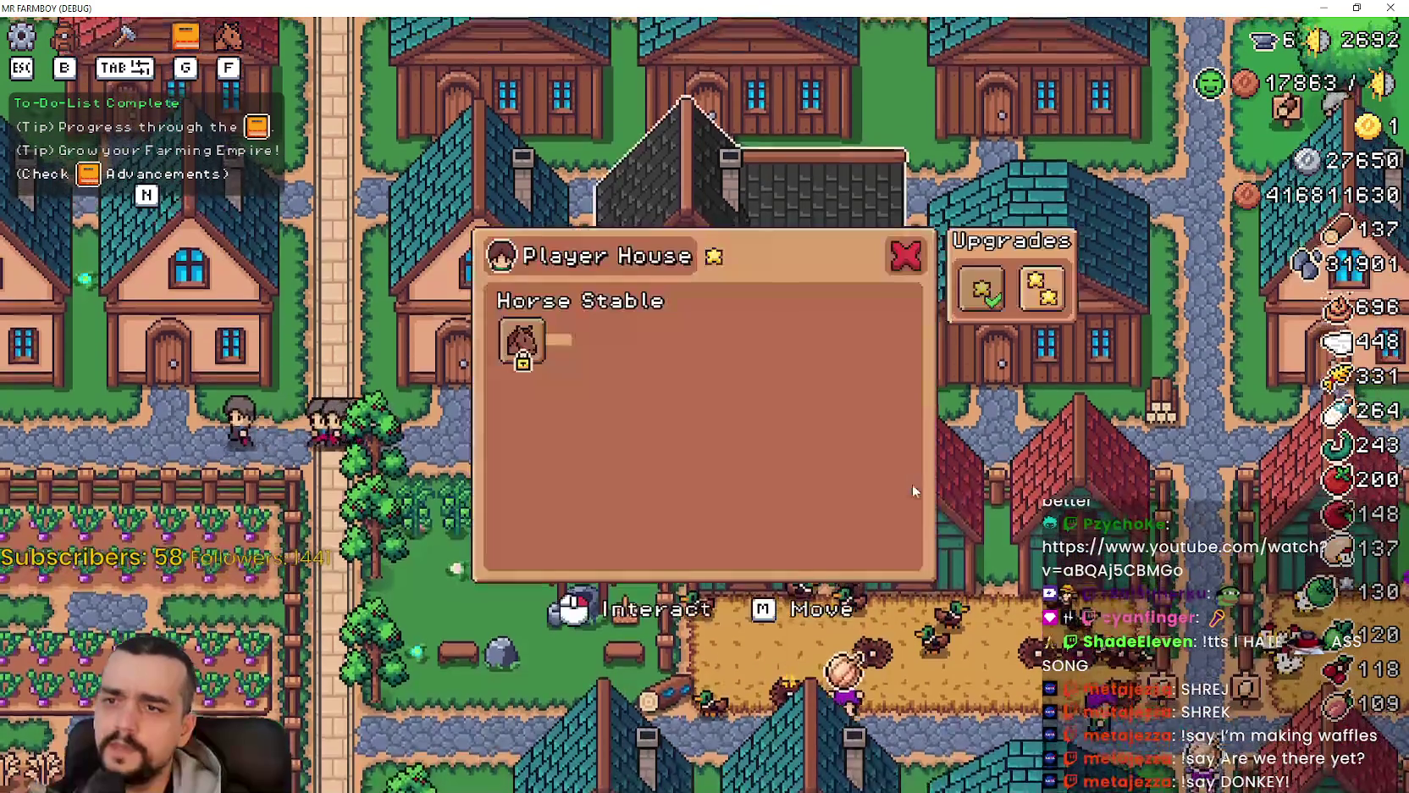
mouse_move(1038, 301)
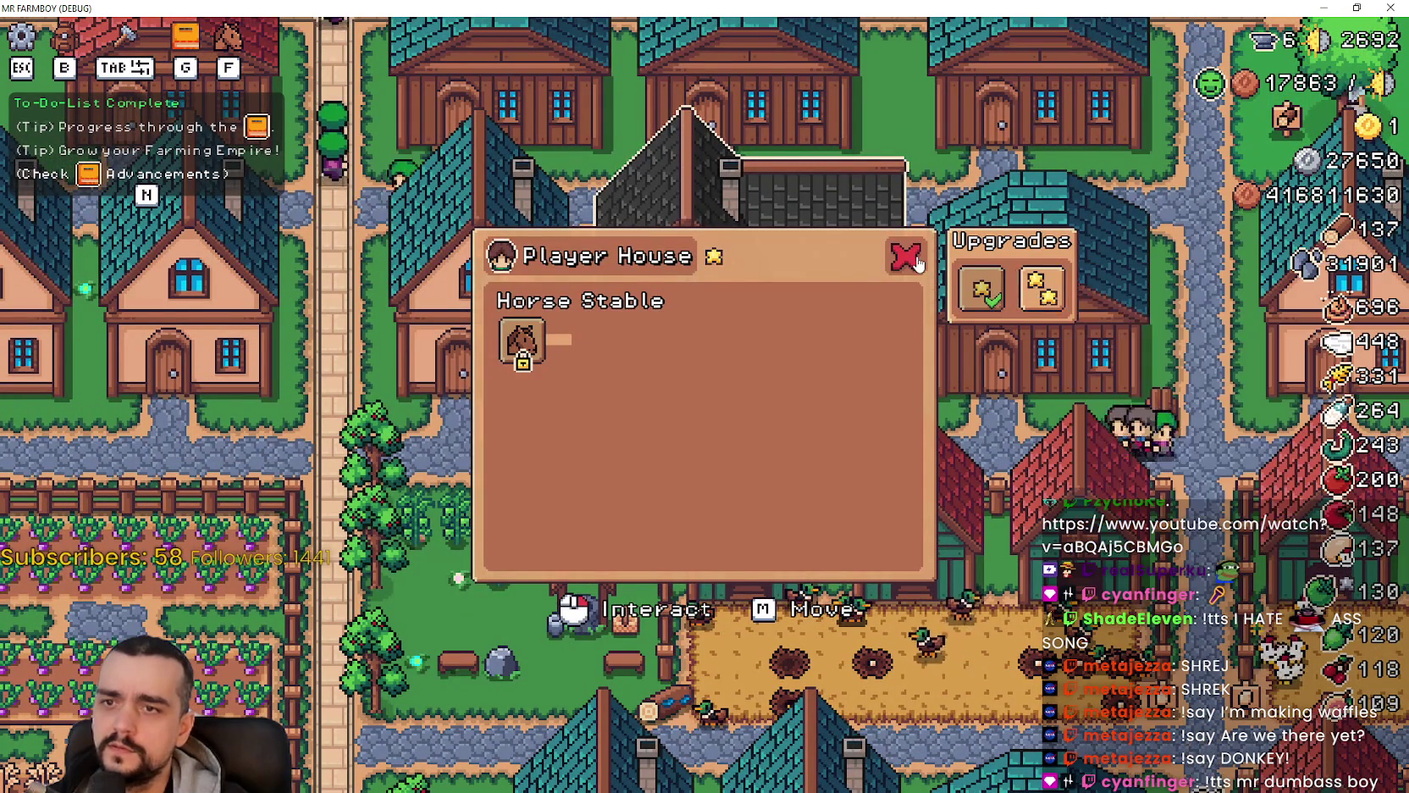
click(918, 264)
key(Escape)
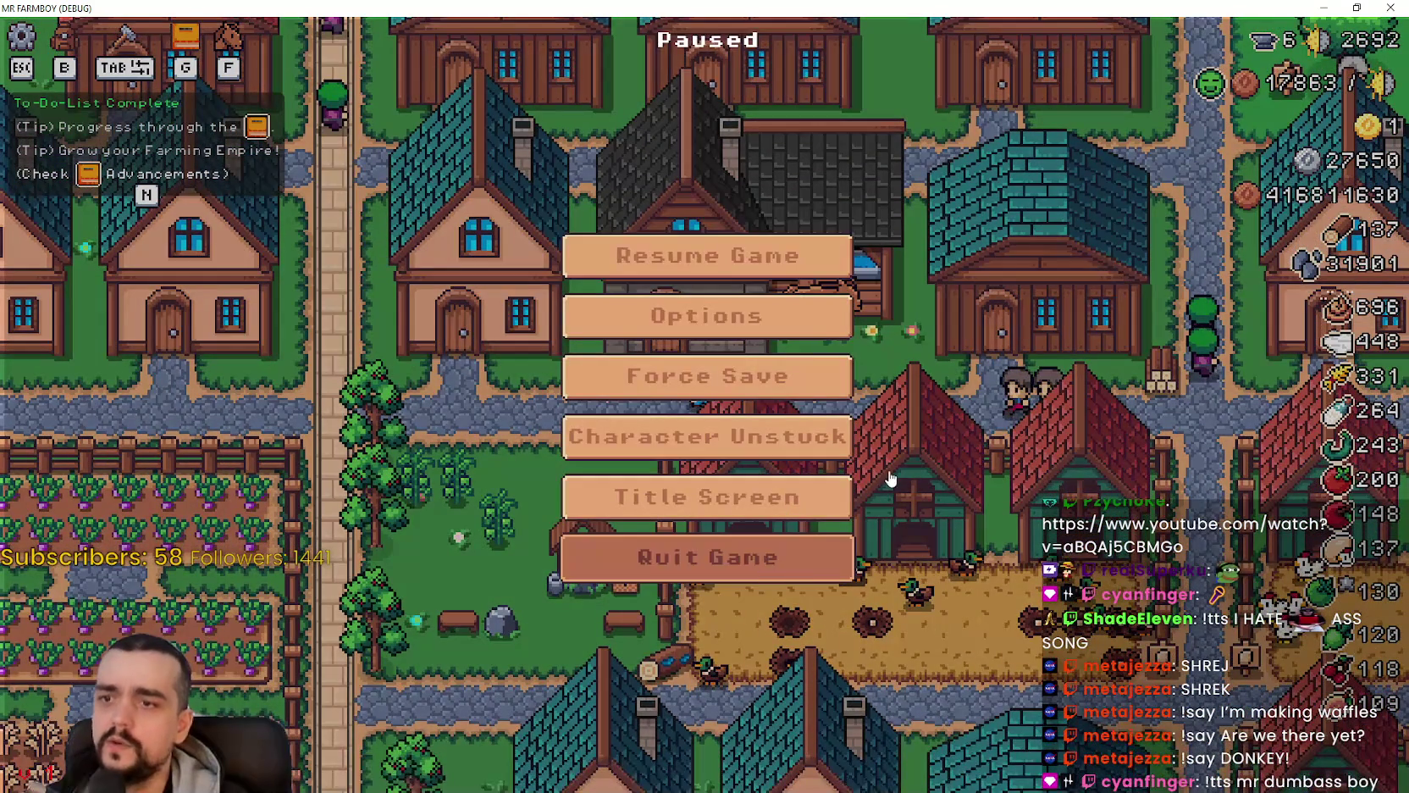
key(Escape)
key(F8)
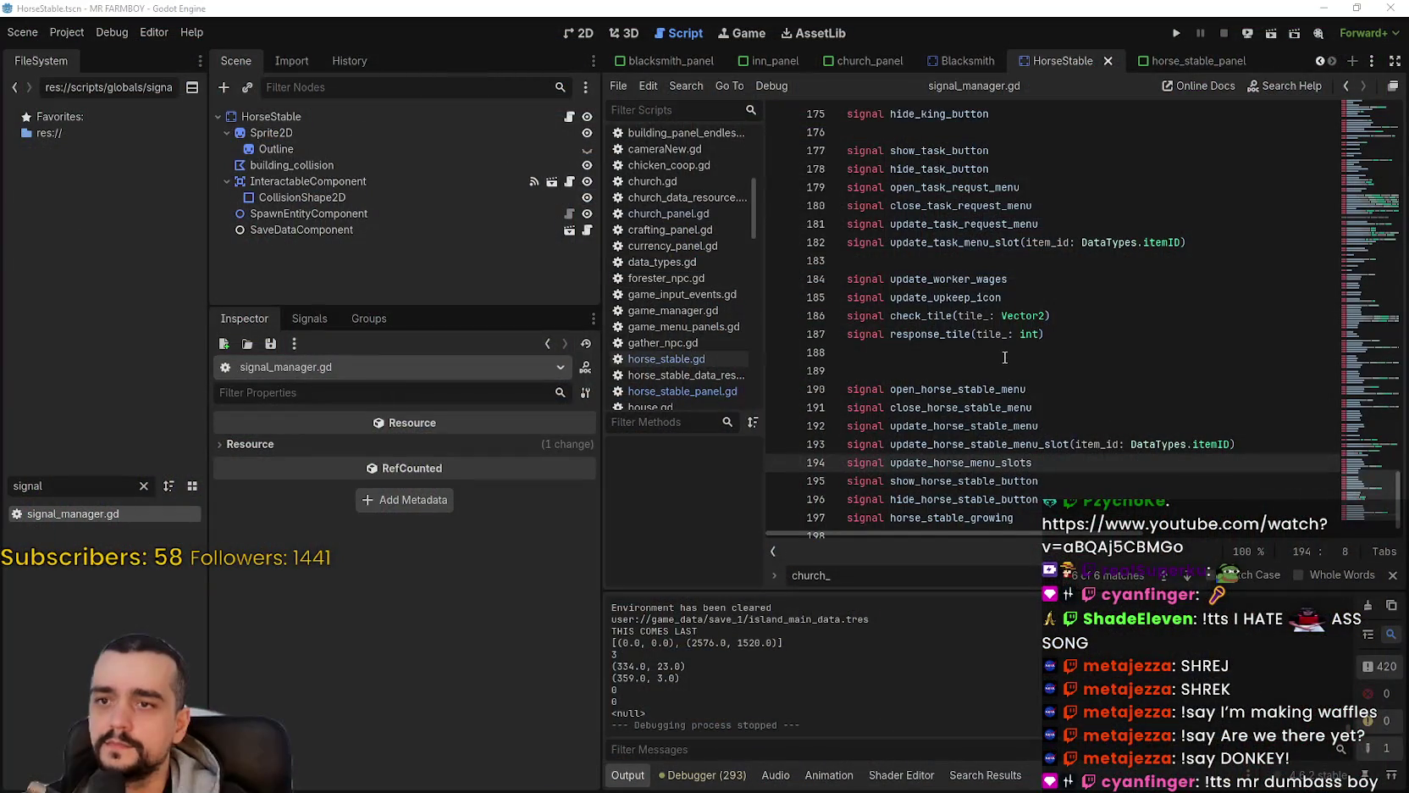
Step: In horse_stable.gd, locate the update_blacksmith_menu_slots emits in the buff functions
click(1005, 357)
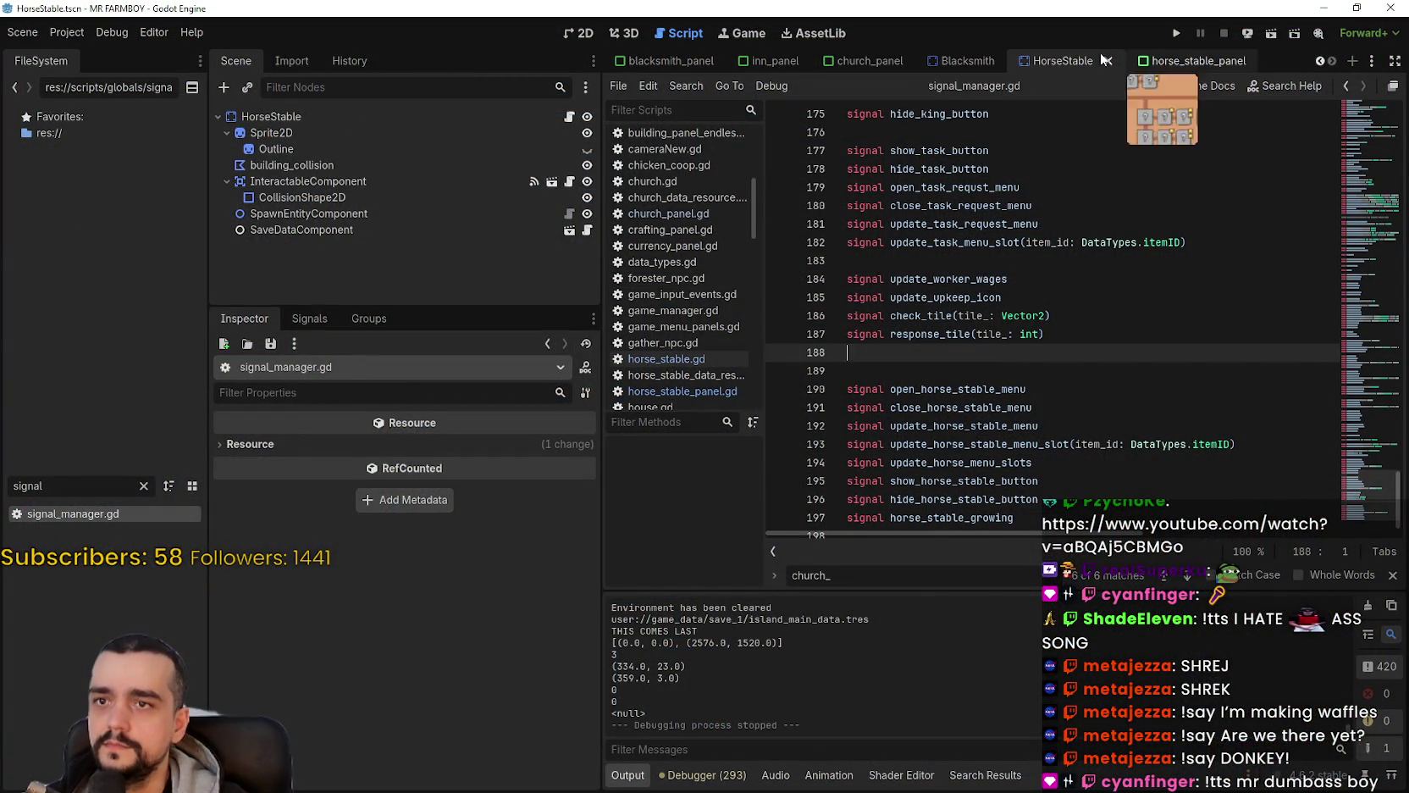
click(569, 116)
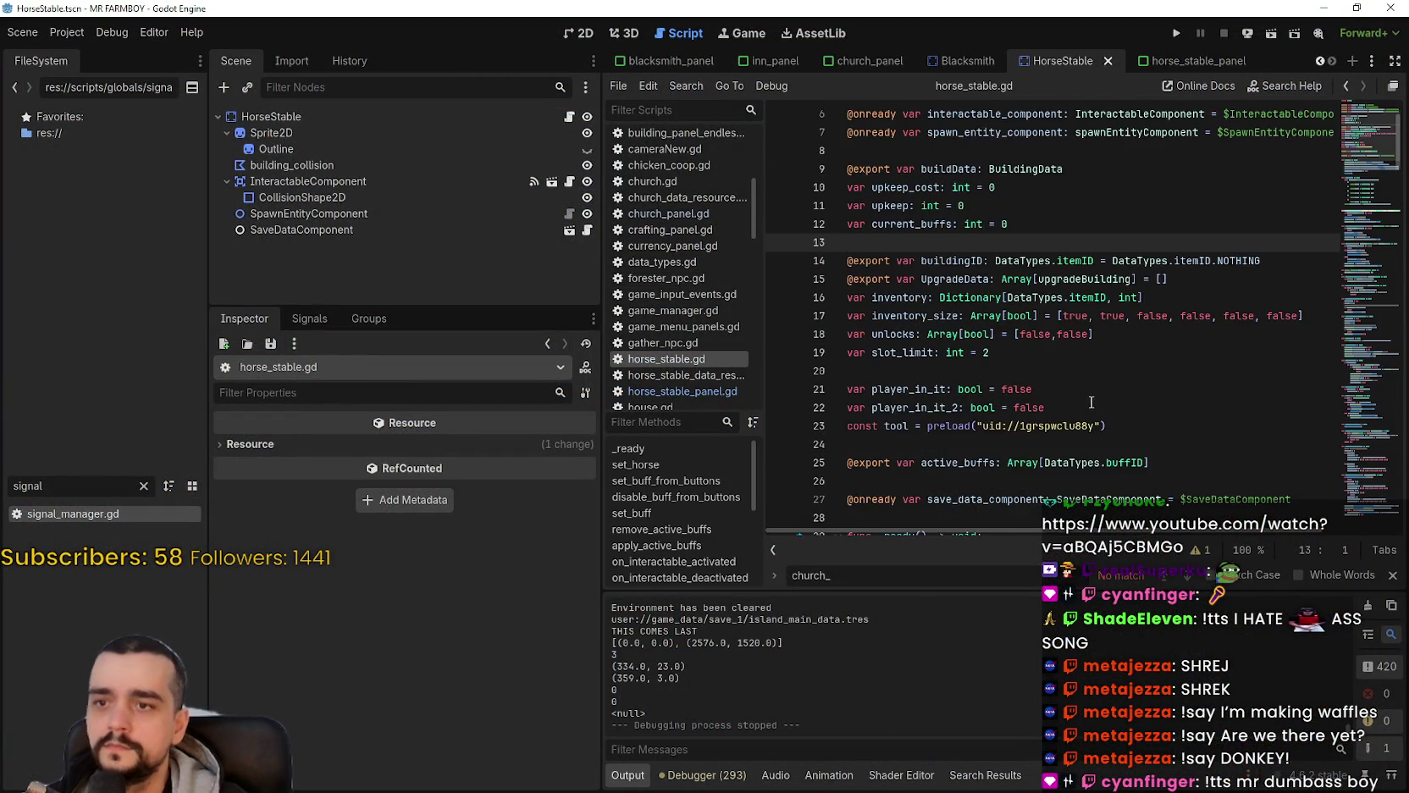
scroll(1035, 227, down, 5)
scroll(1036, 227, down, 5)
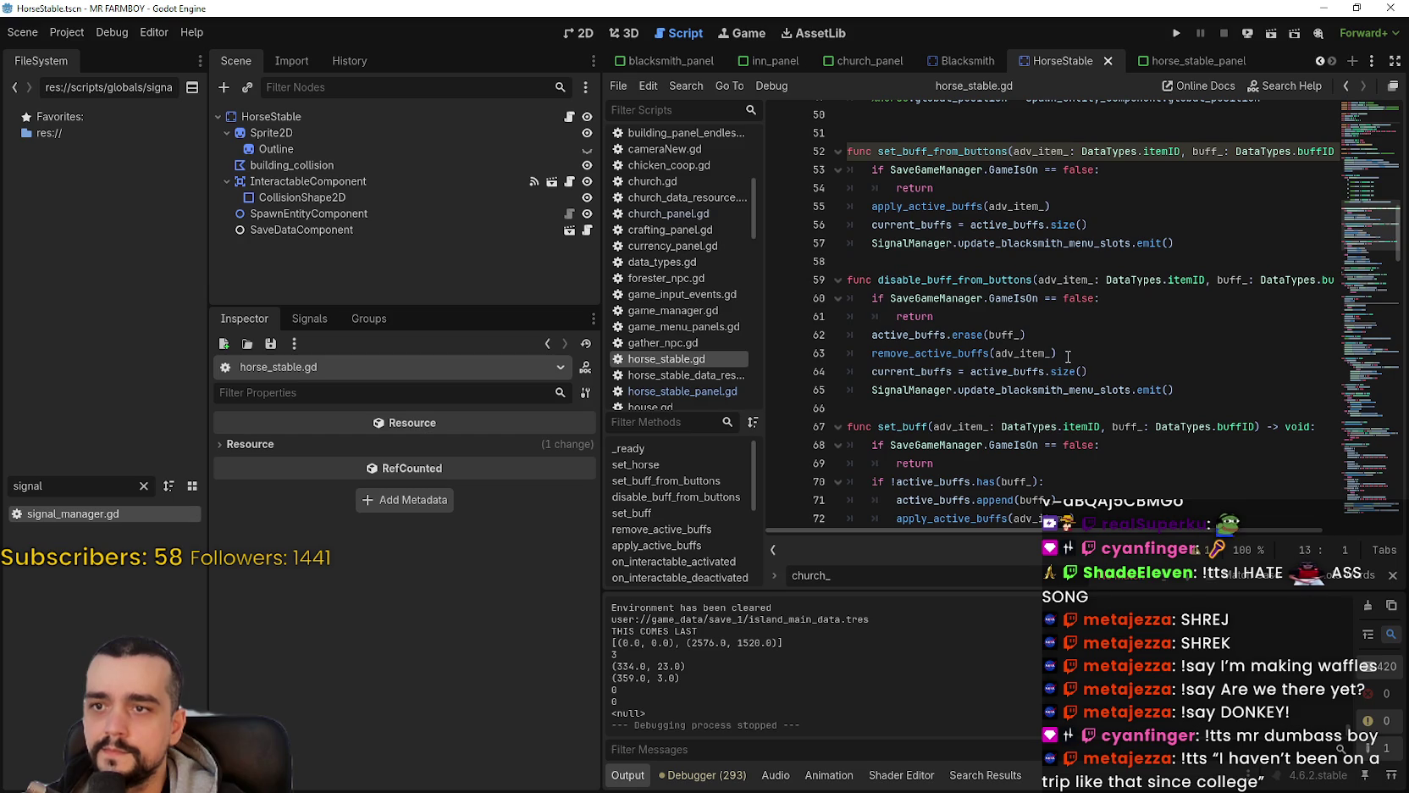
scroll(1080, 248, up, 5)
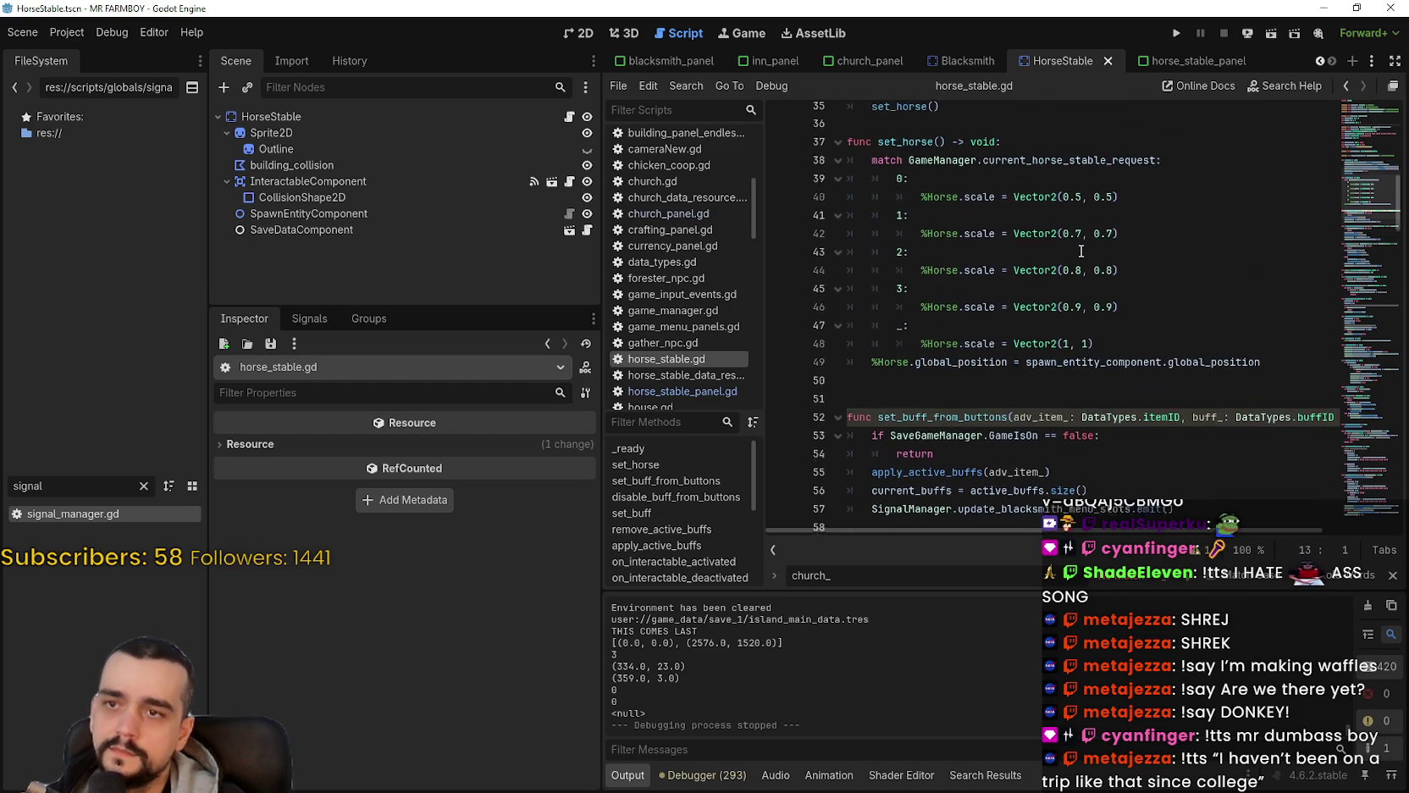
scroll(1022, 373, down, 5)
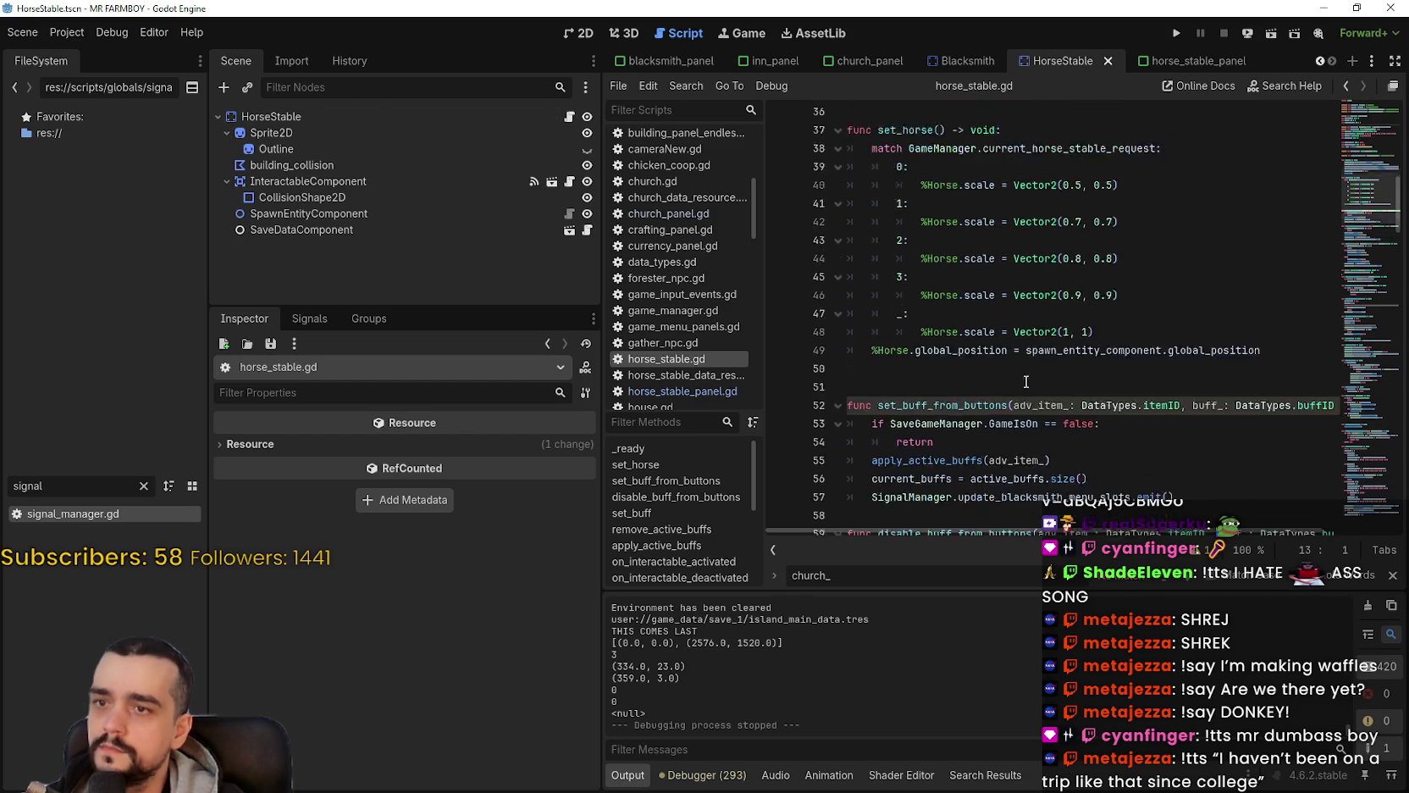
double_click(998, 391)
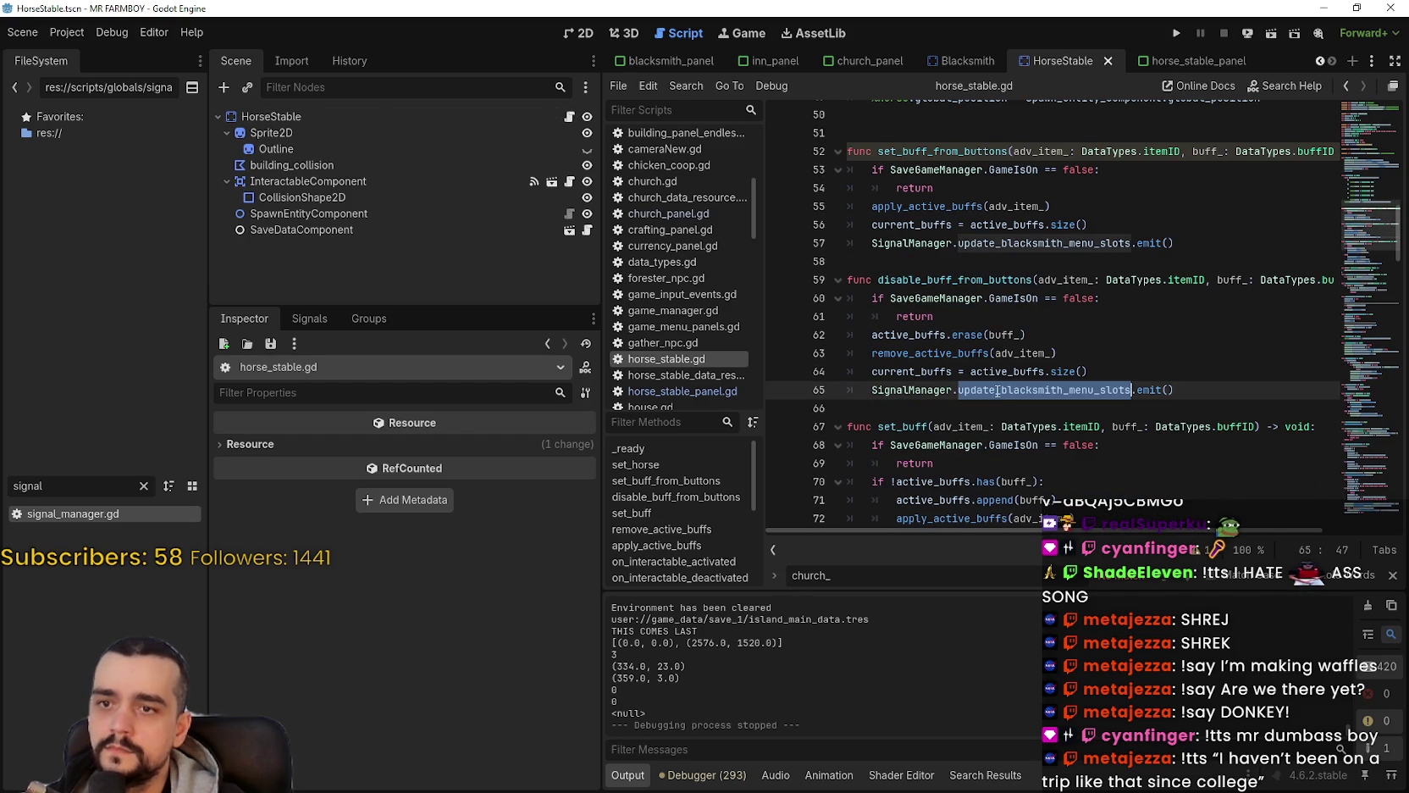
click(1032, 391)
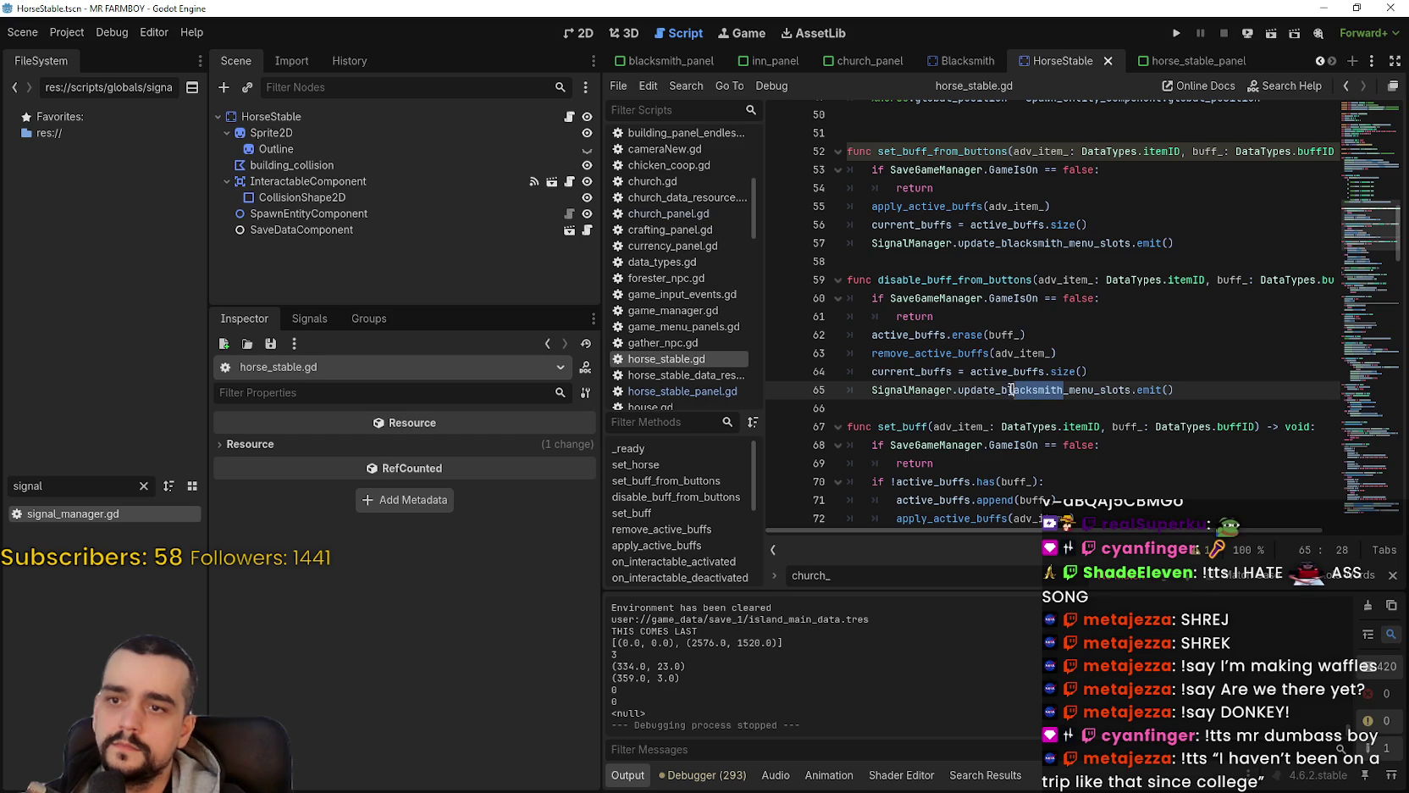
Step: Change blacksmith to horse_stable in the signal names on lines 57 and 65, then open horse_stable_panel
key(ctrl+f)
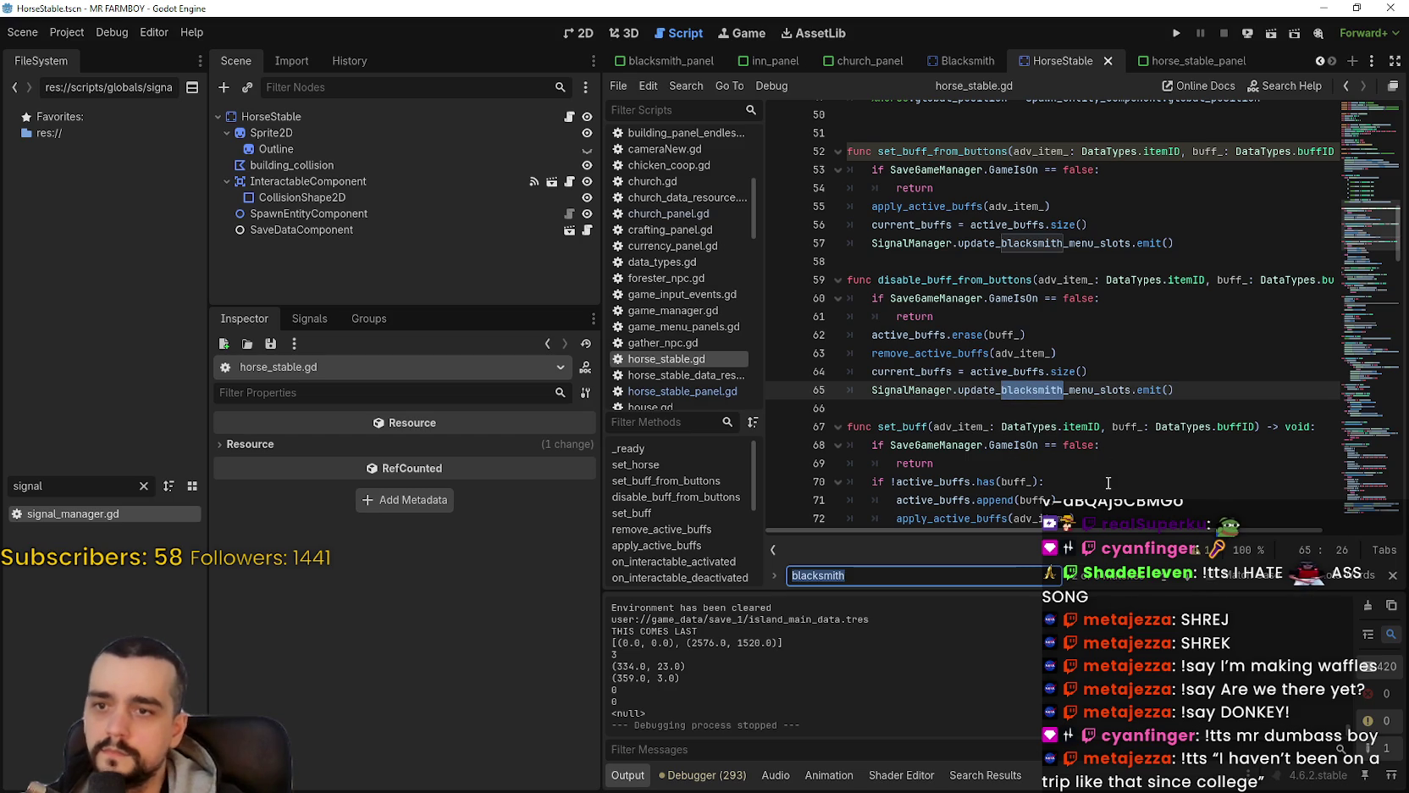
drag(1059, 243, 1044, 243)
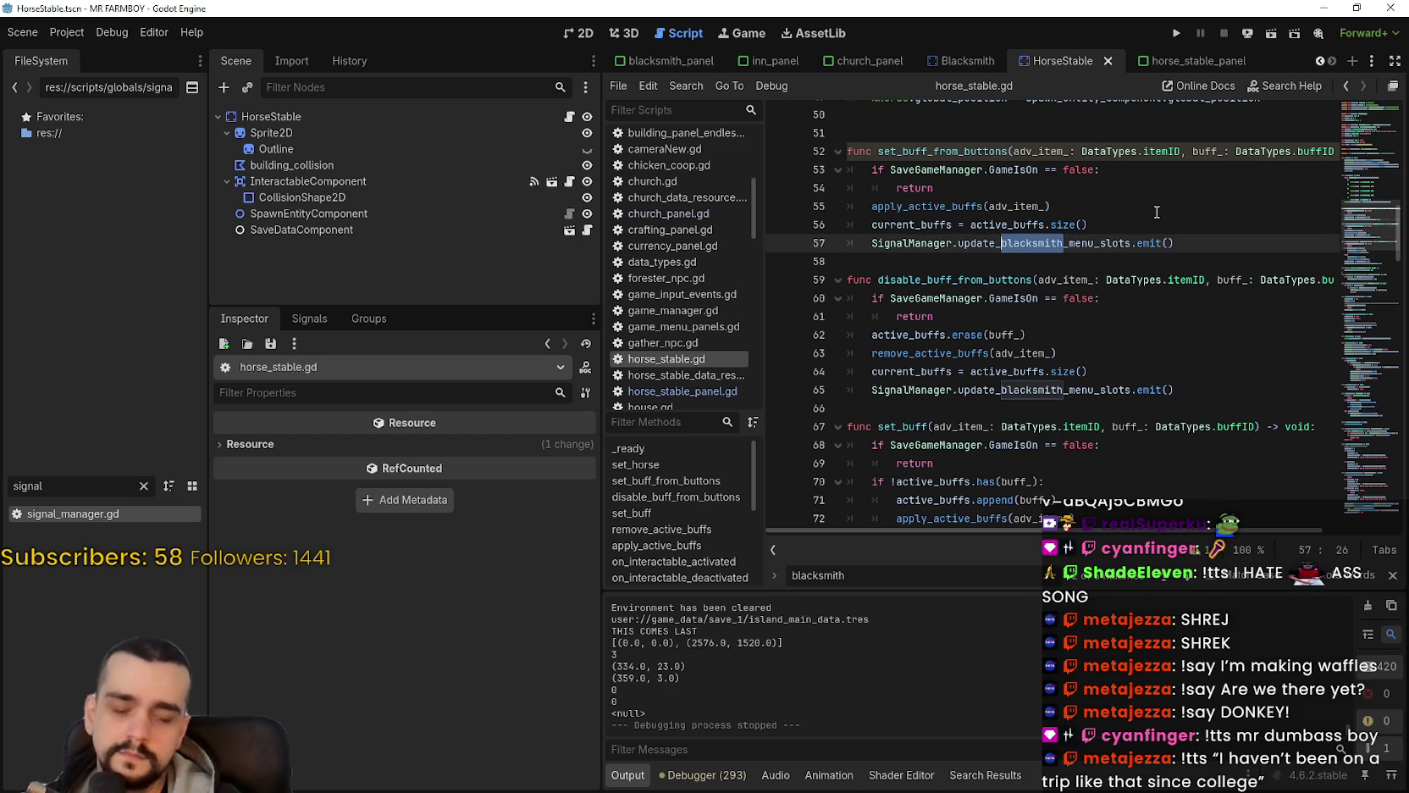
text(horse)
text(_stabl)
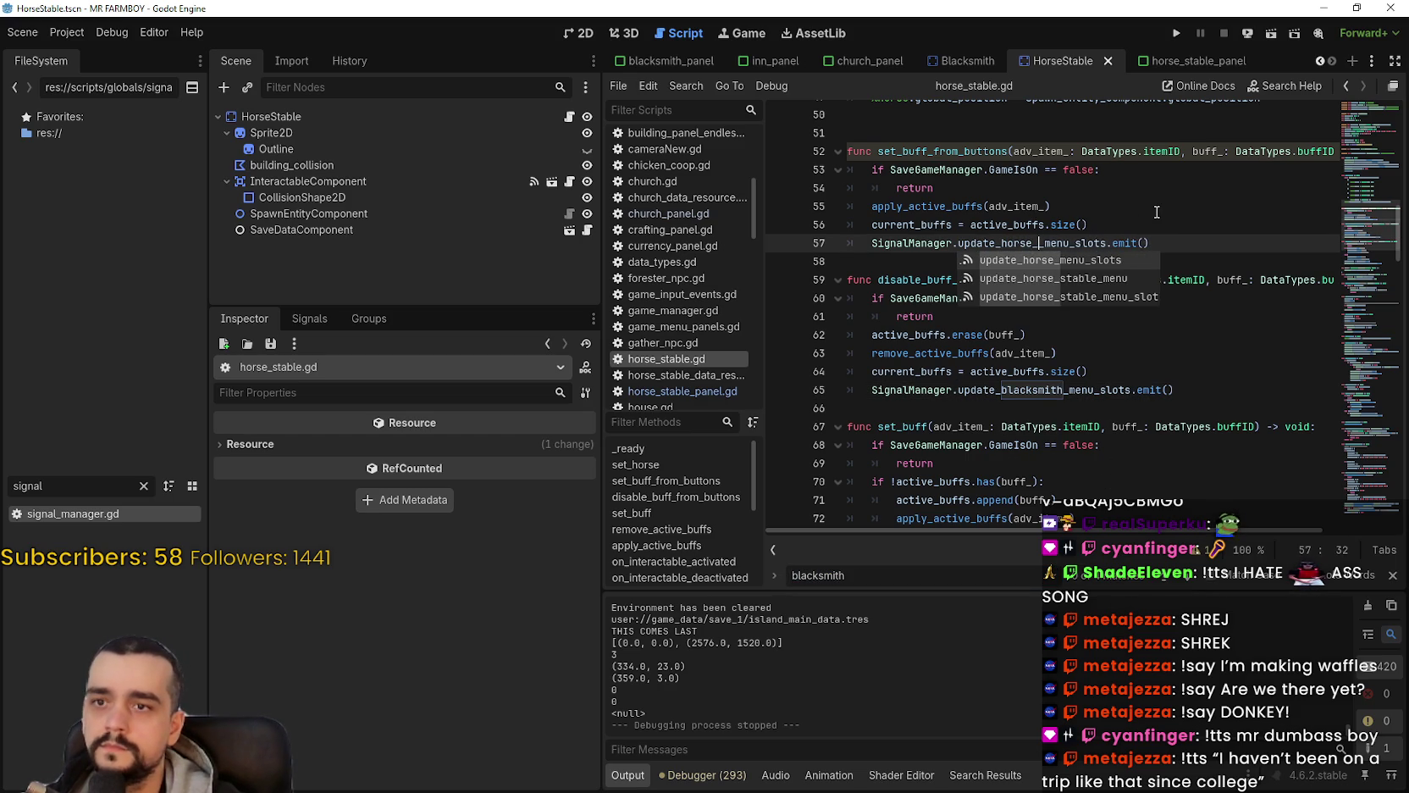
text(e_)
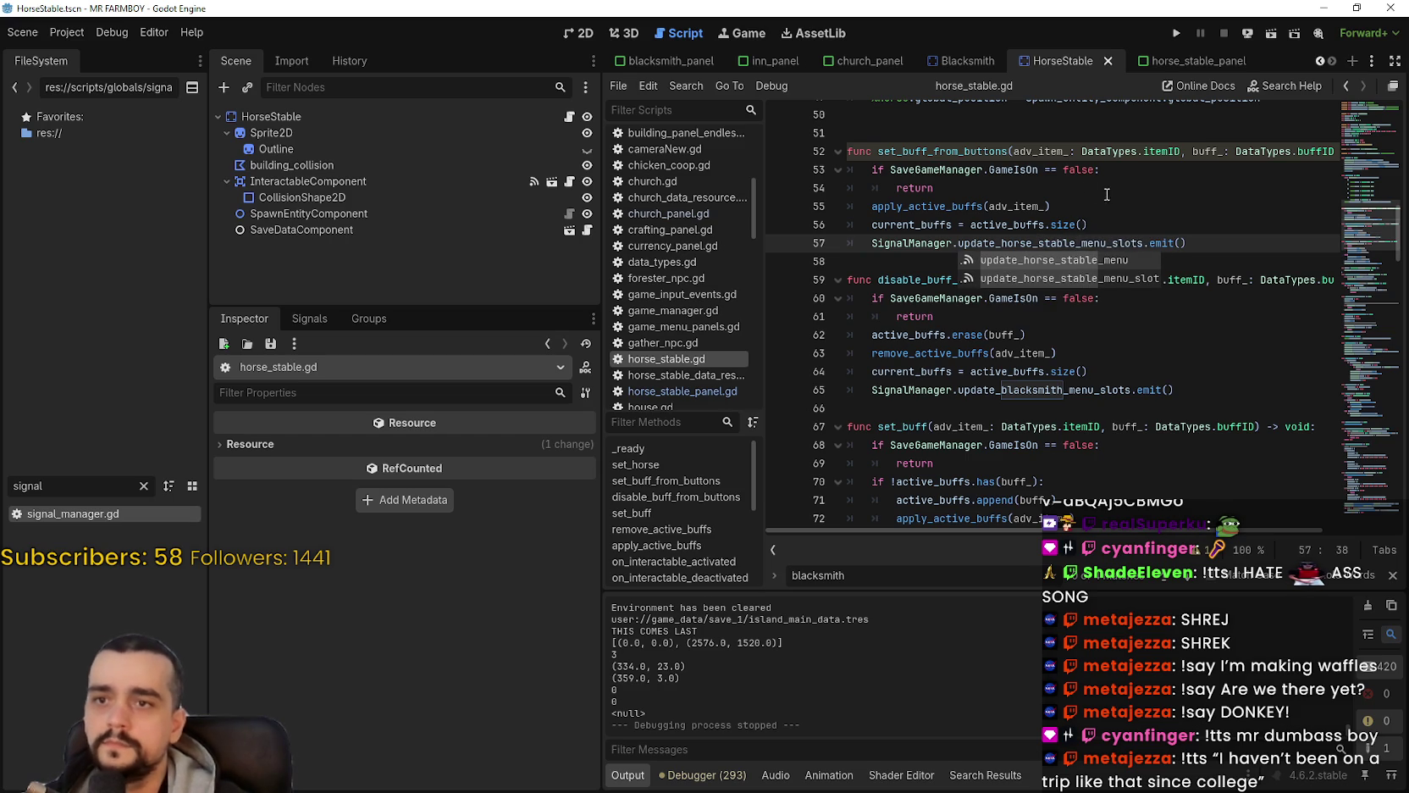
drag(1077, 243, 1028, 243)
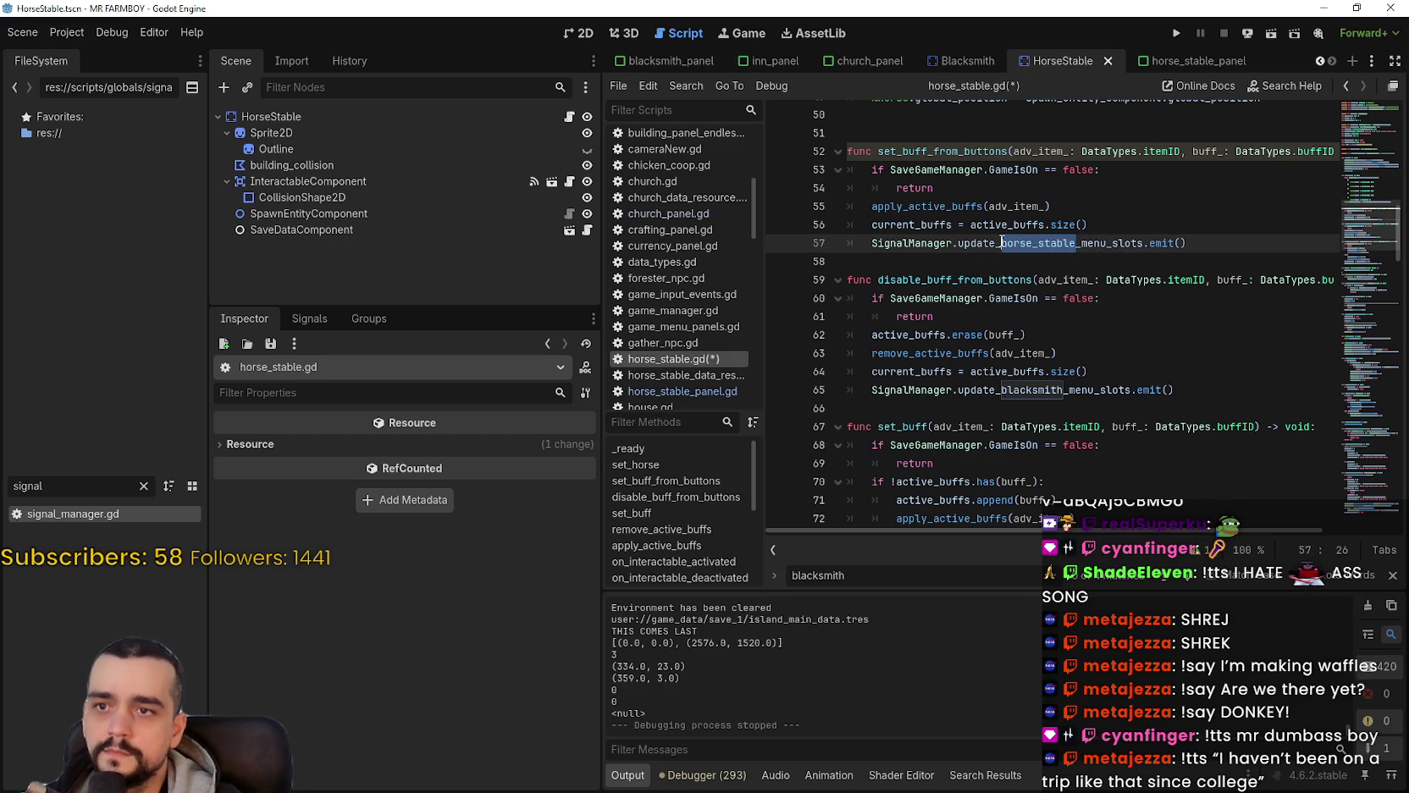
drag(1062, 390, 1038, 390)
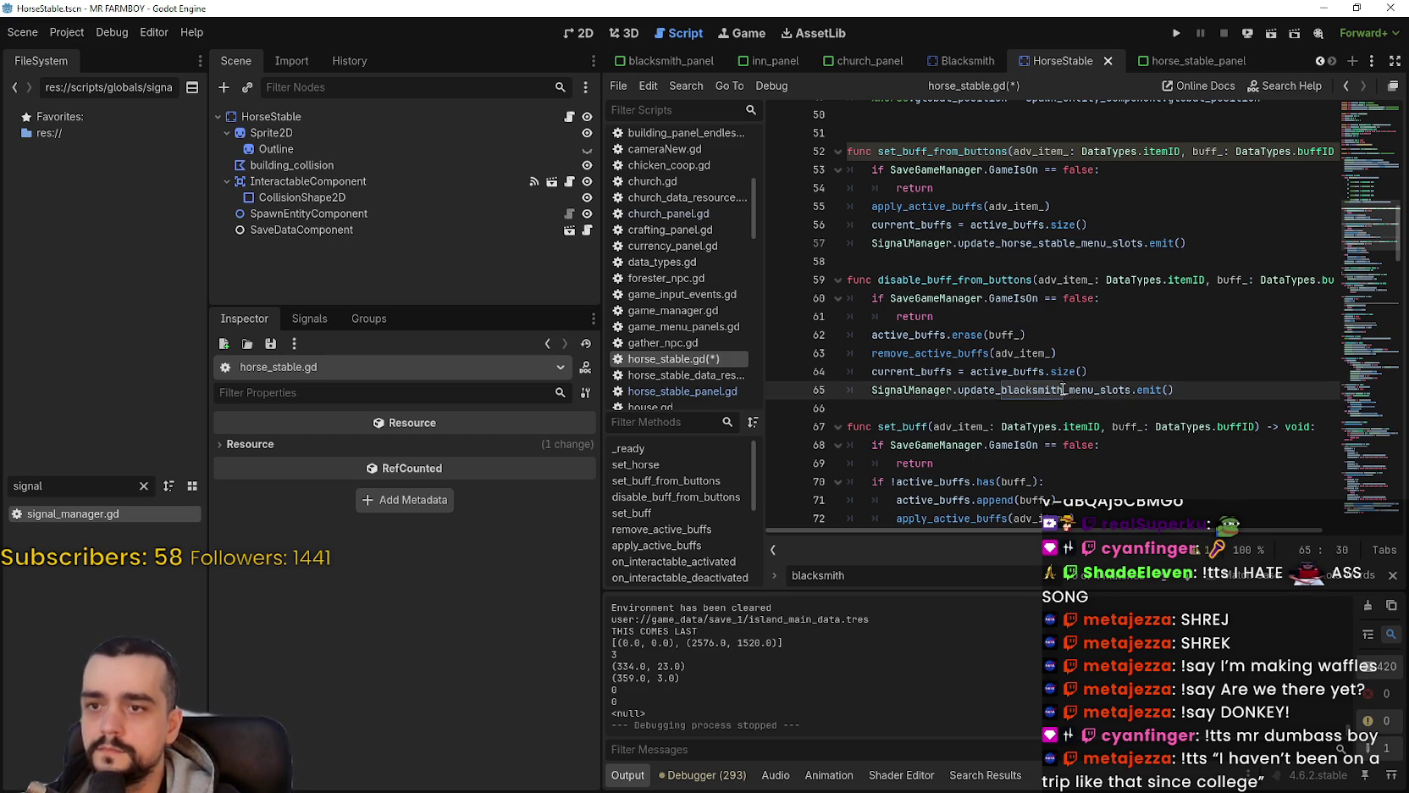
text(horse_stable)
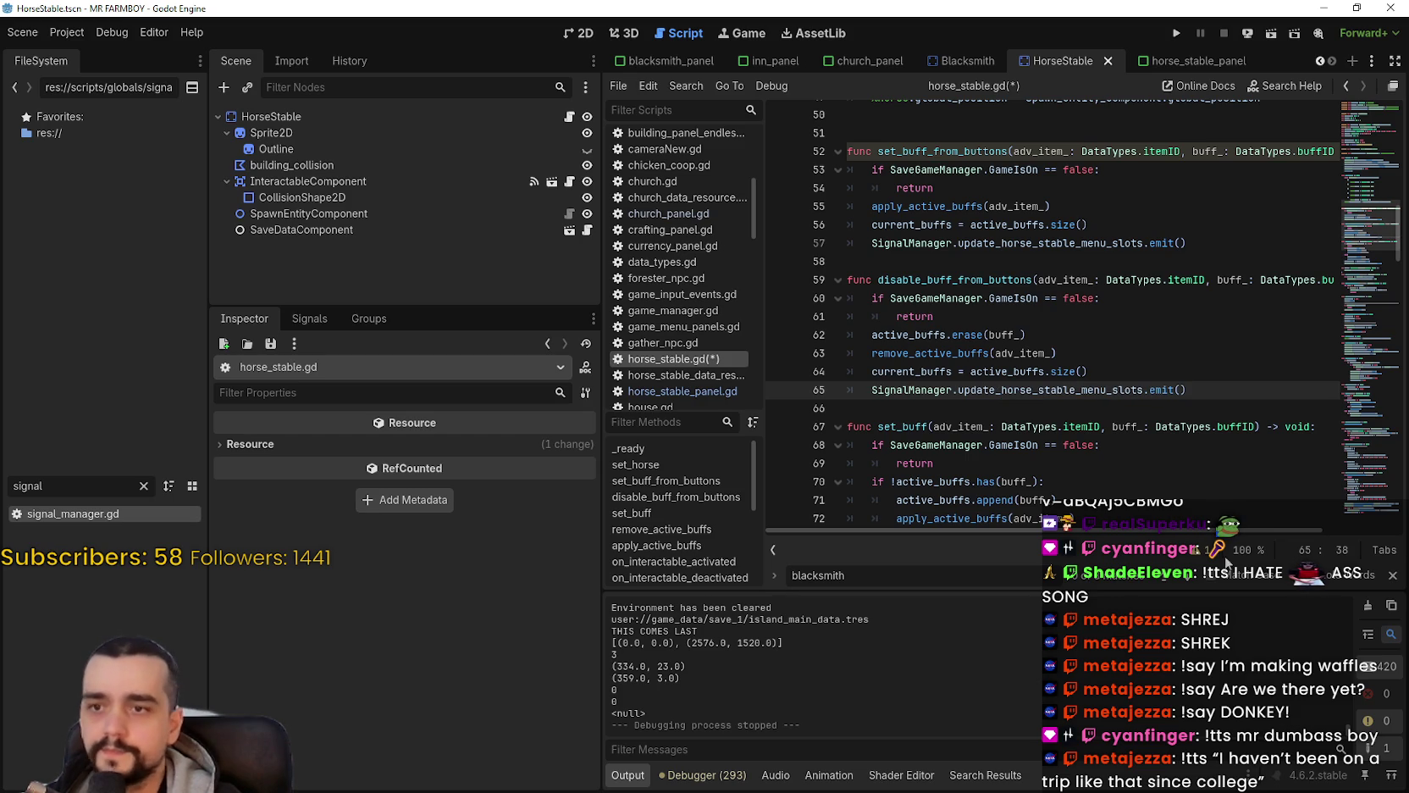
click(1190, 579)
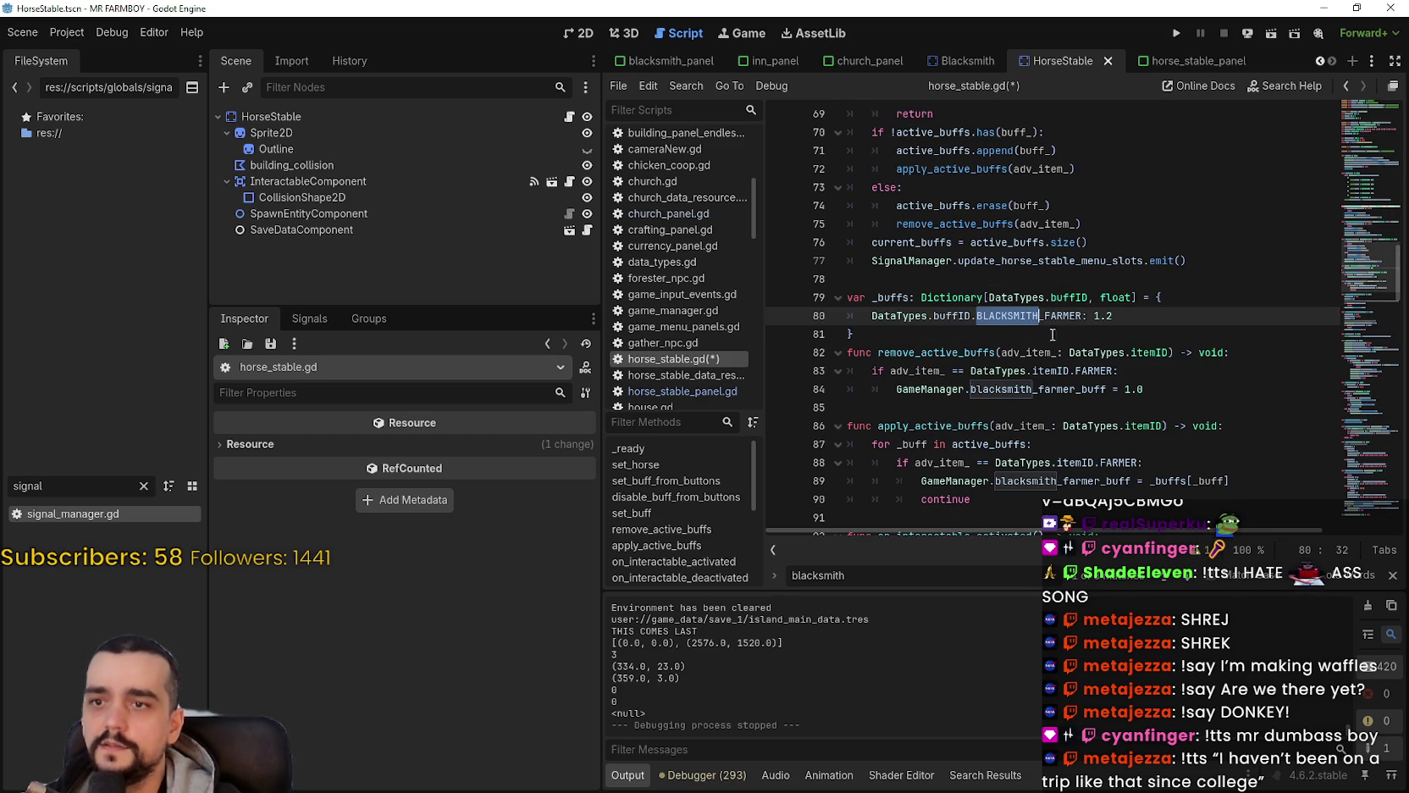
scroll(1058, 296, down, 3)
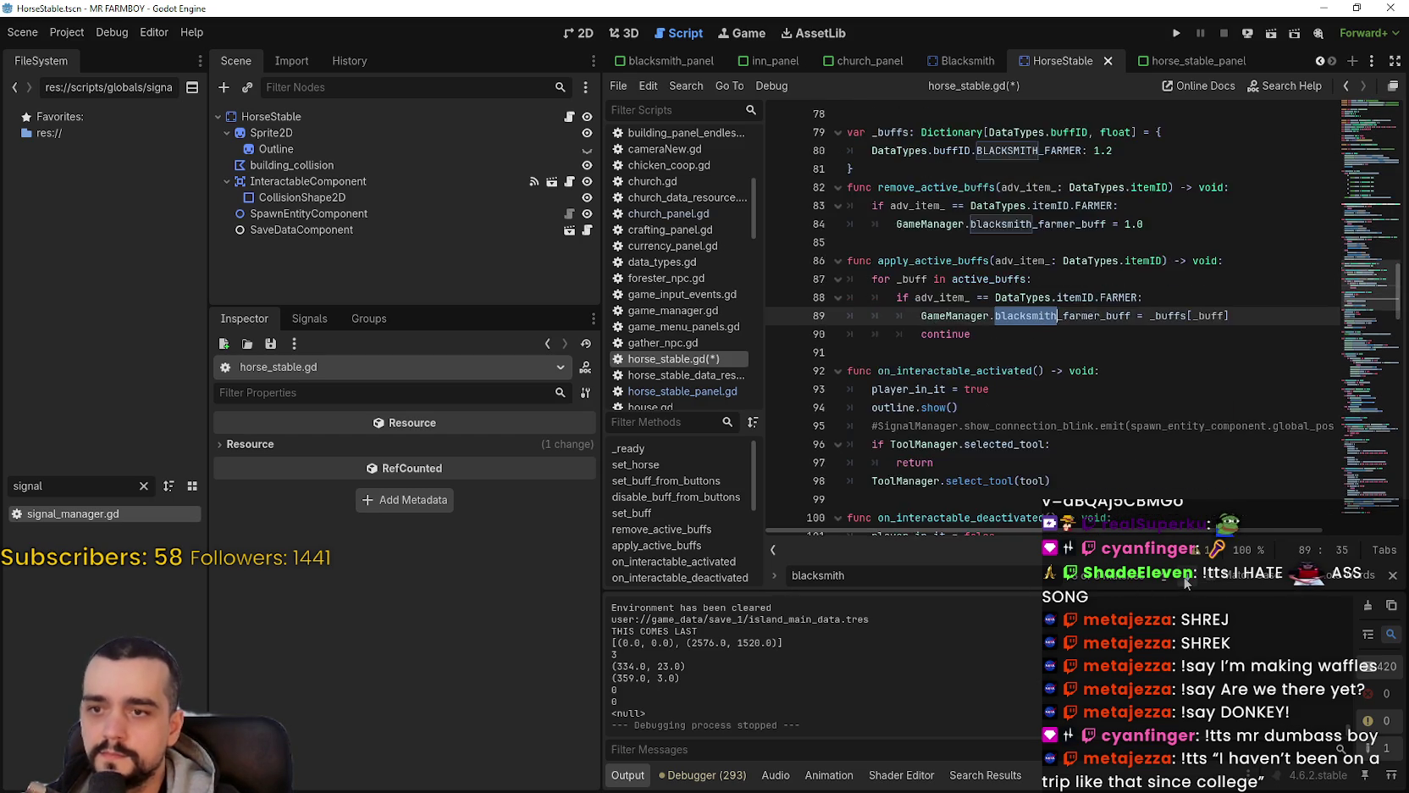
scroll(1058, 254, up, 3)
click(1063, 242)
click(1167, 62)
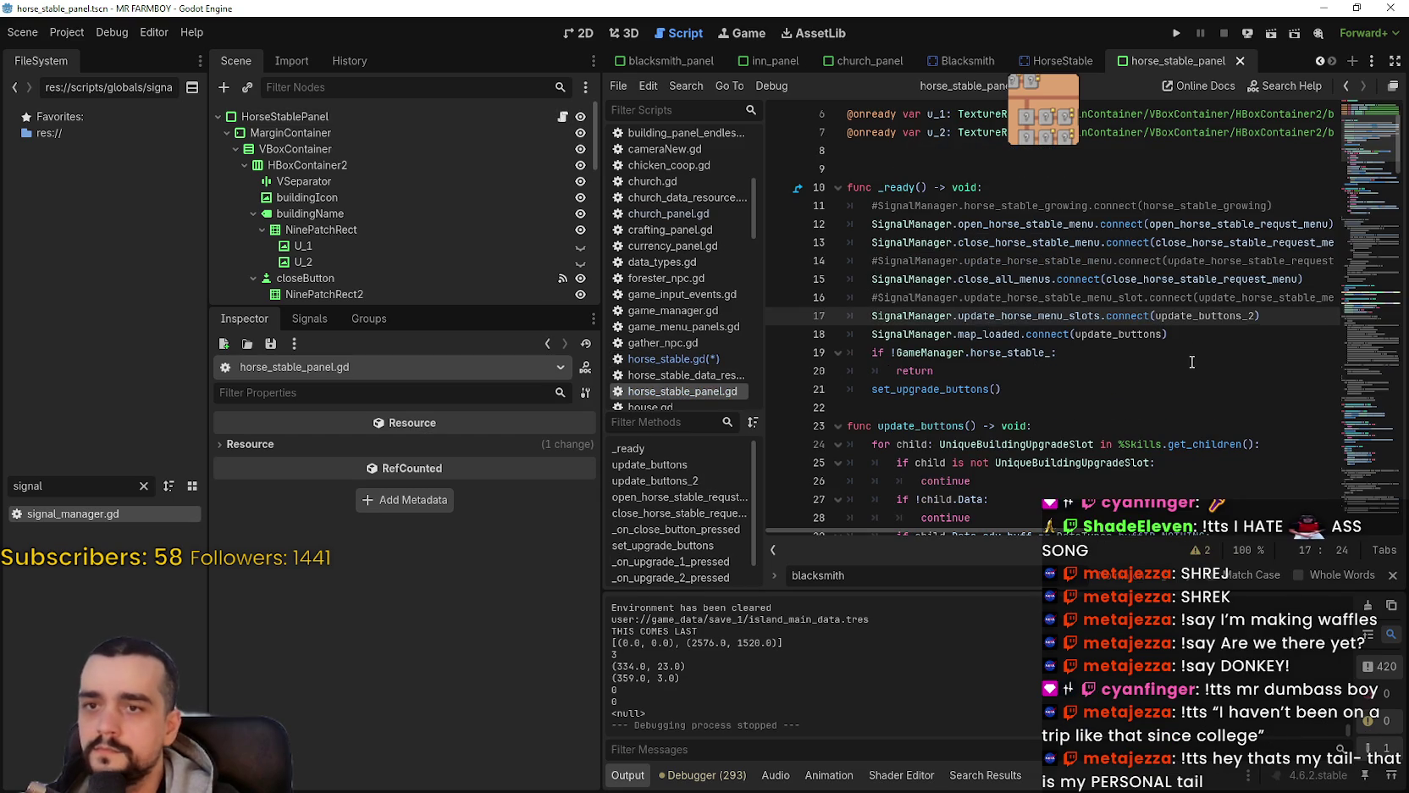
click(1105, 365)
scroll(1105, 407, down, 3)
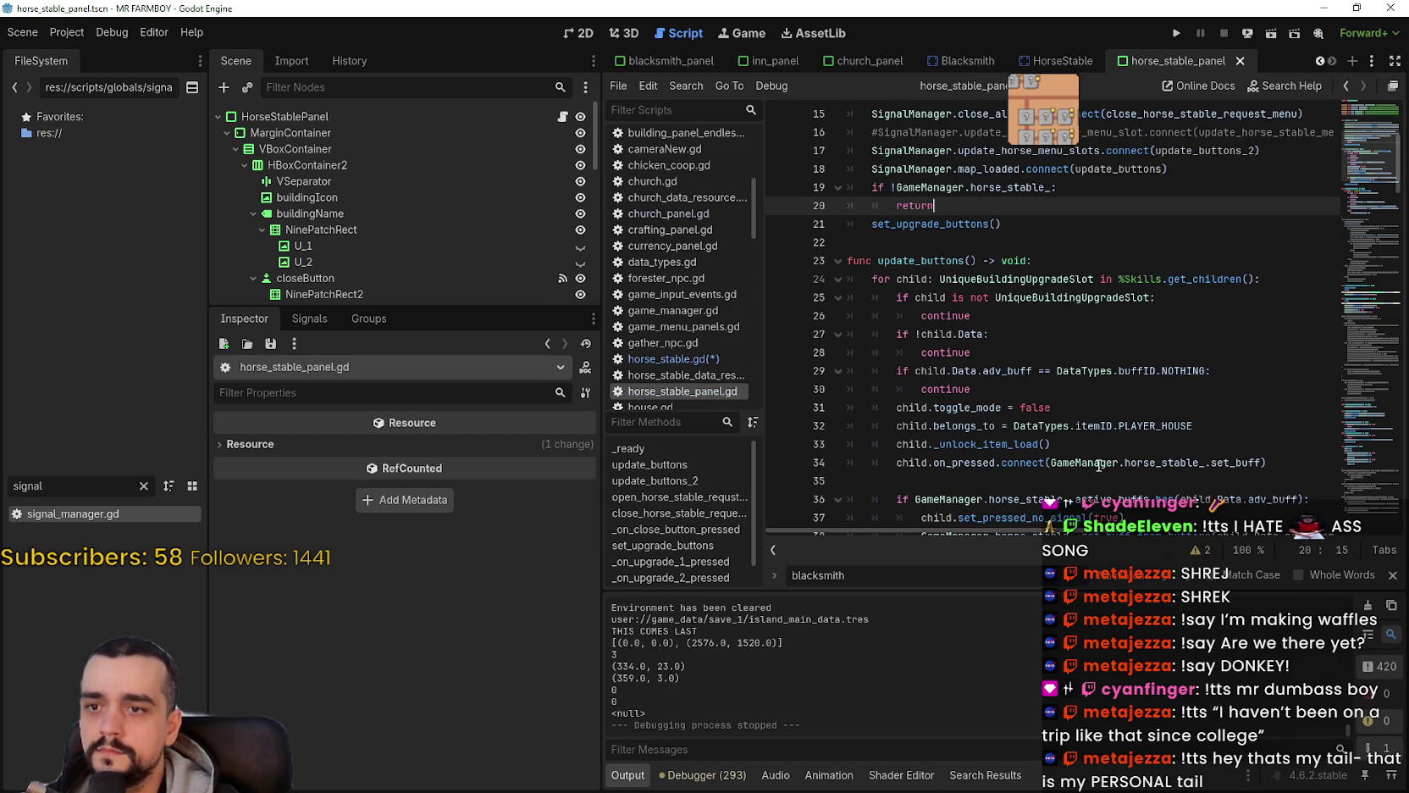
scroll(1062, 372, down, 3)
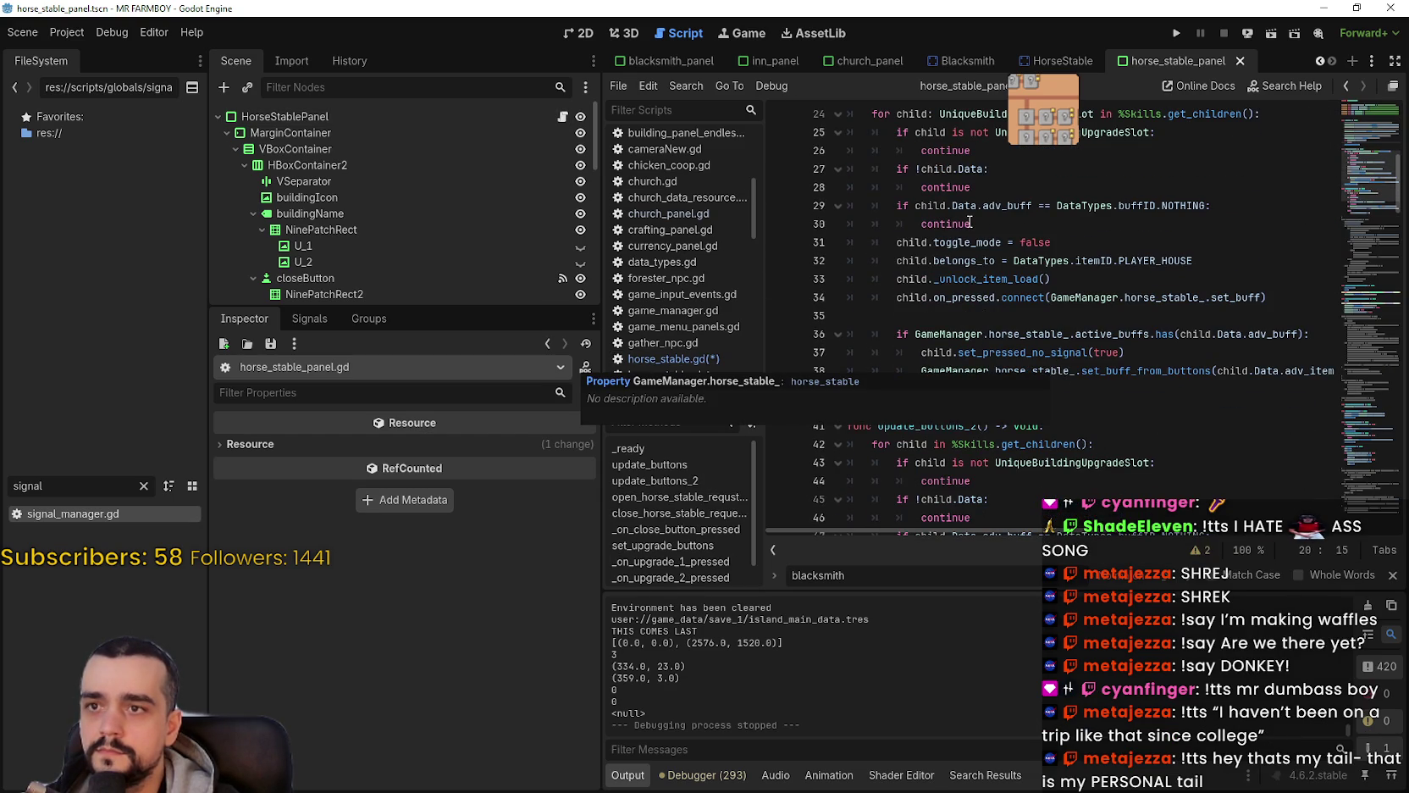
scroll(969, 222, down, 3)
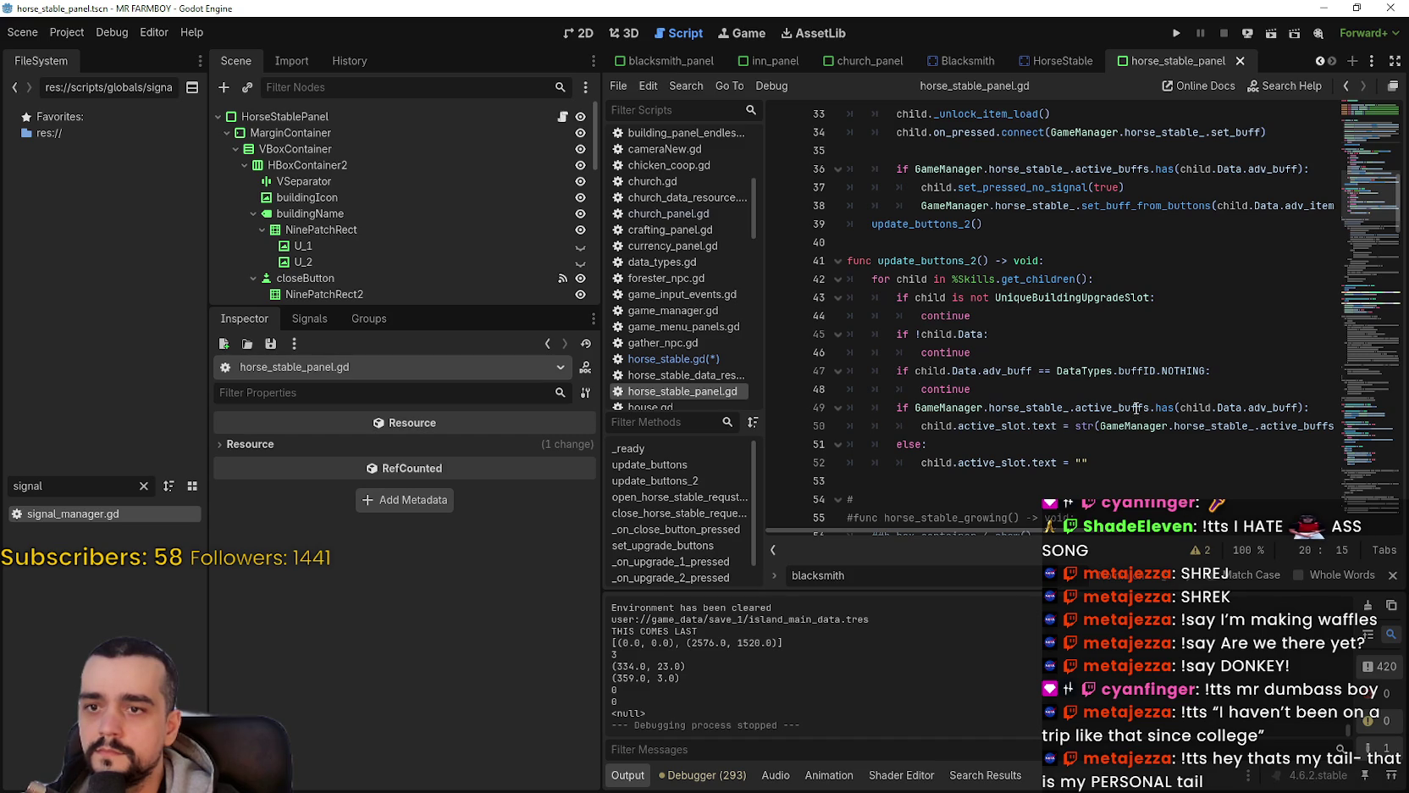
double_click(1059, 404)
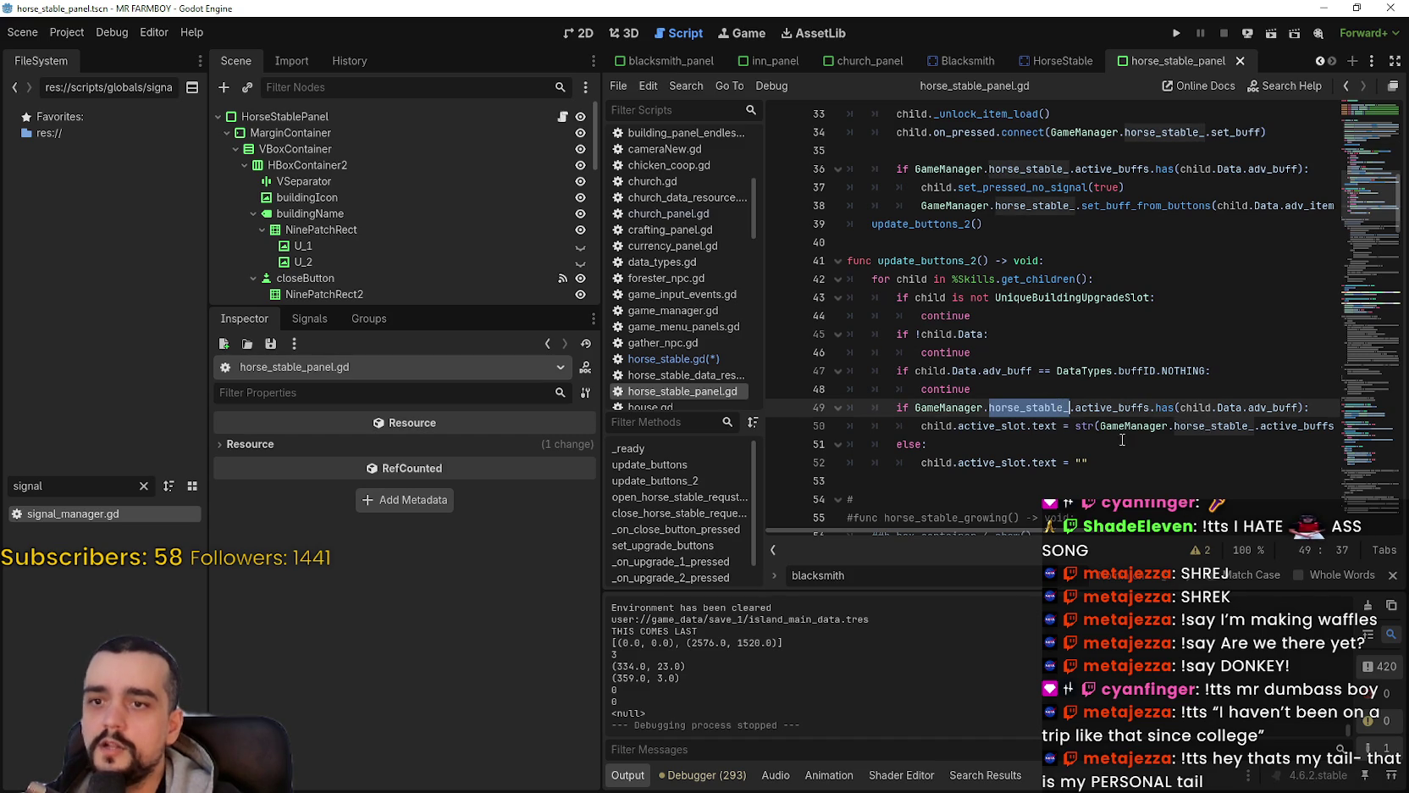
click(1279, 426)
scroll(1279, 426, down, 10)
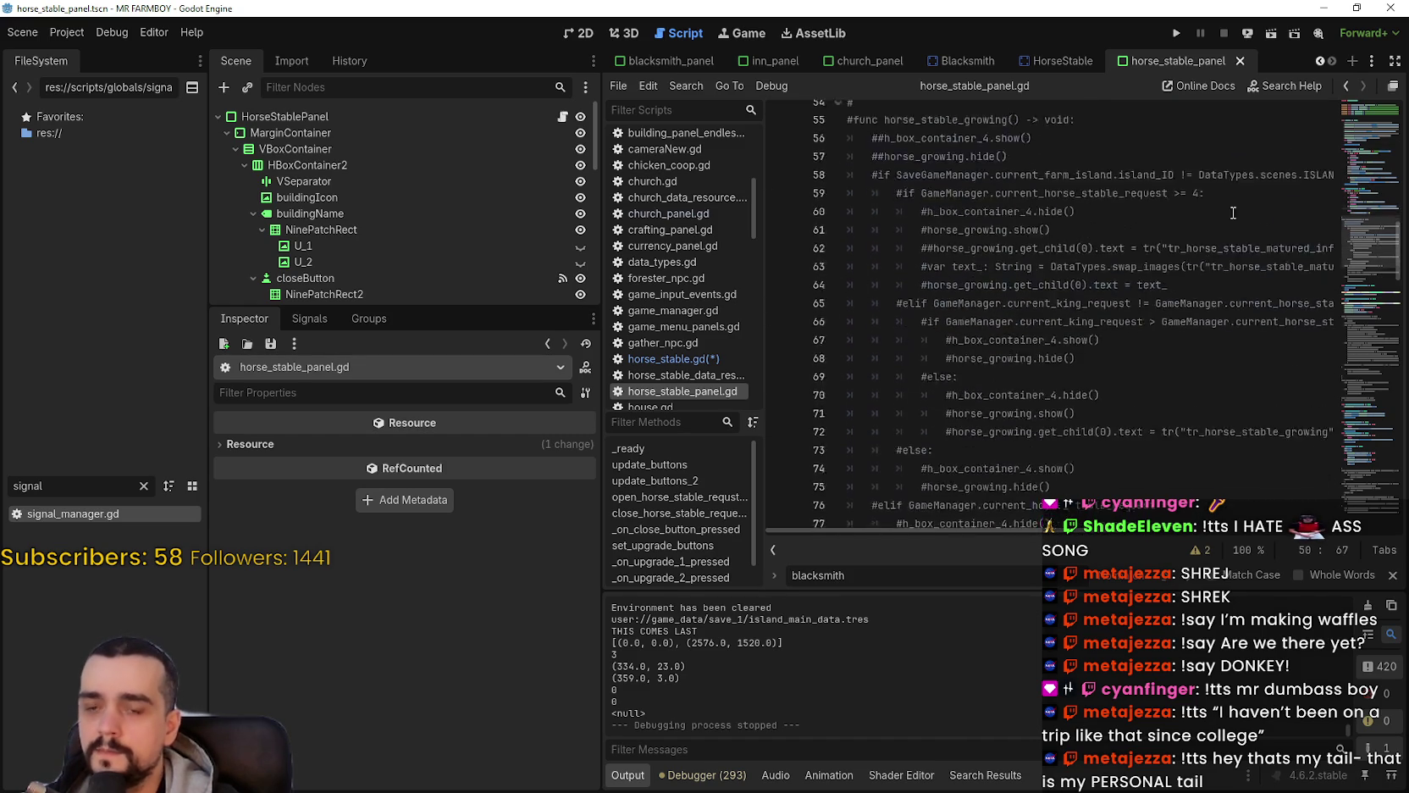
drag(1373, 263, 1369, 407)
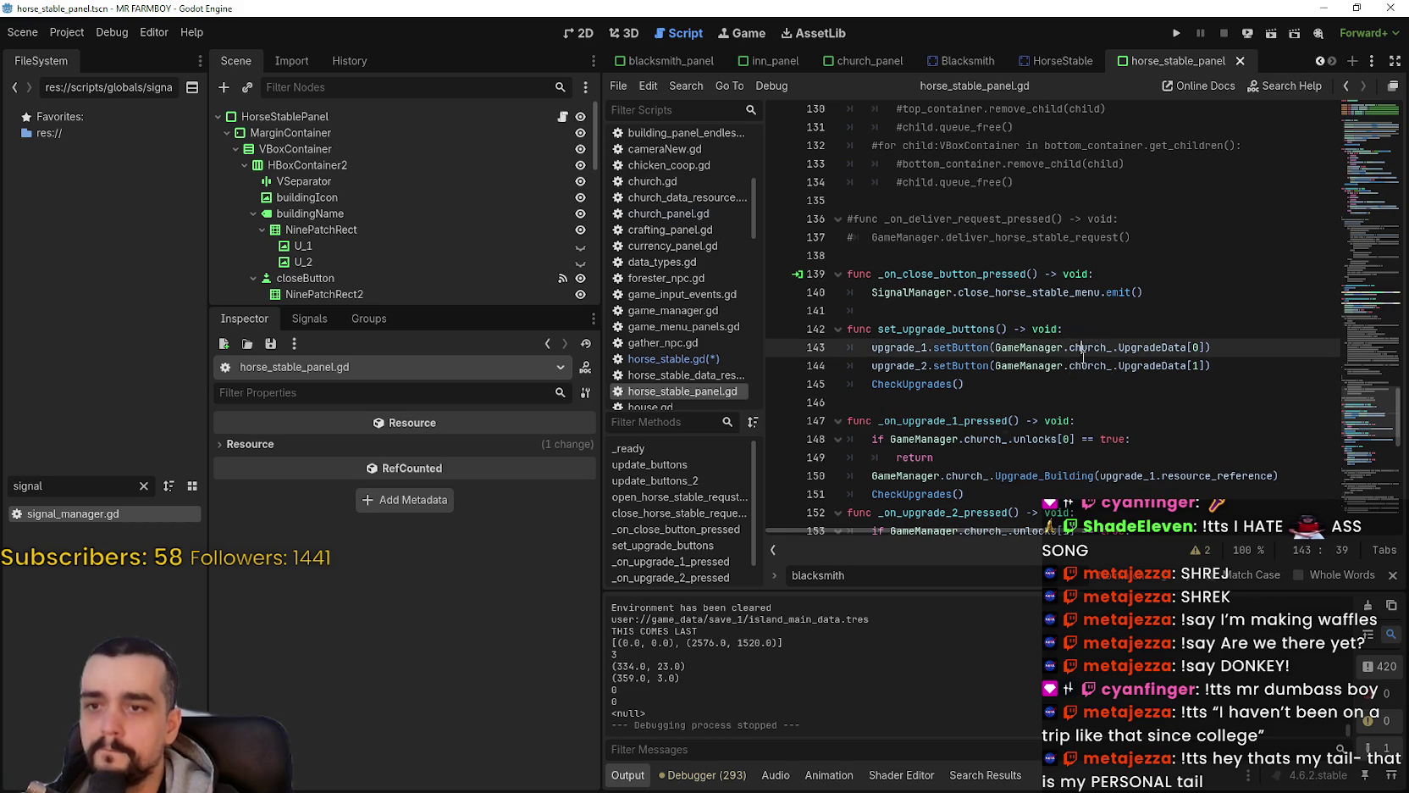
Step: Replace church_ with horse_stable_ on lines 143, 144 and 148
double_click(1088, 348)
text(hors)
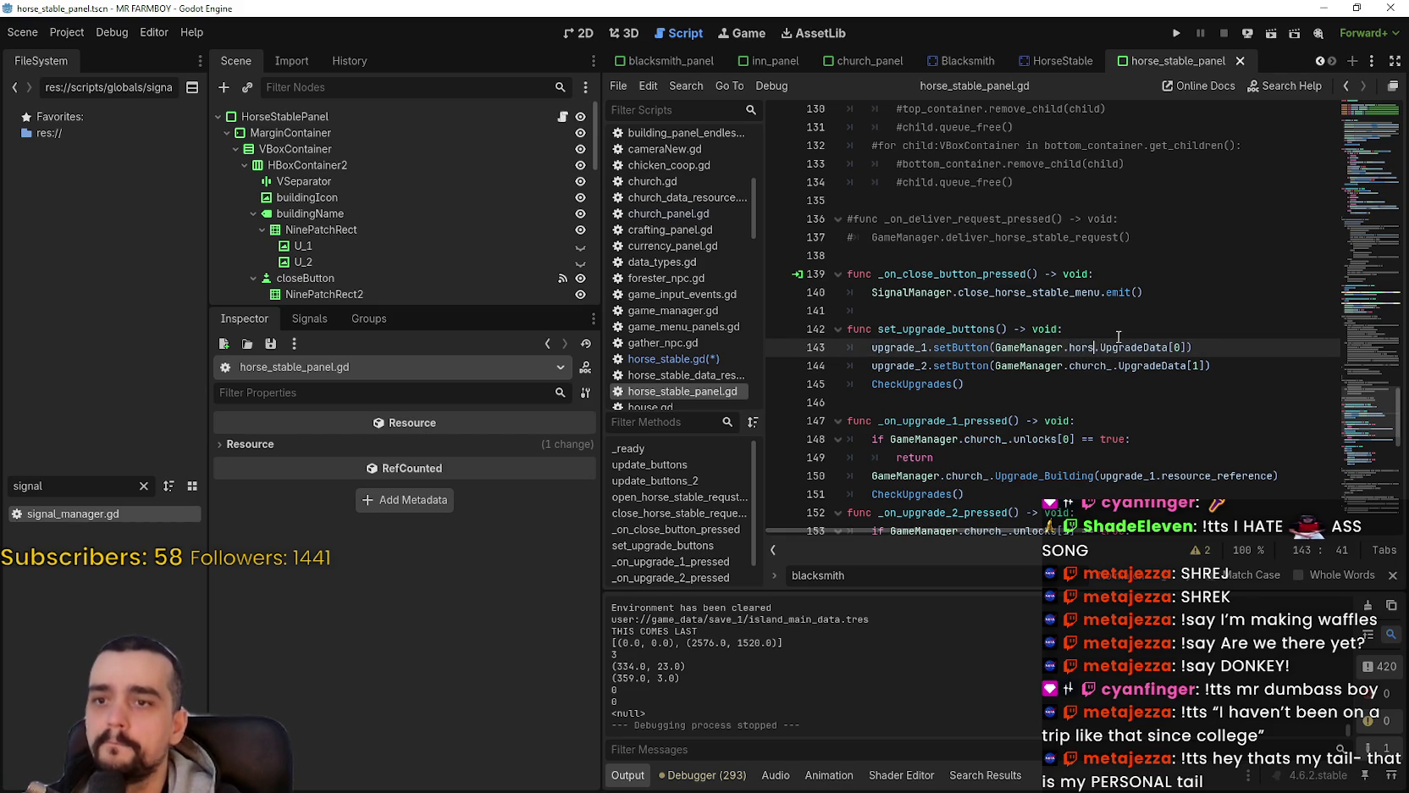
text(e_stable)
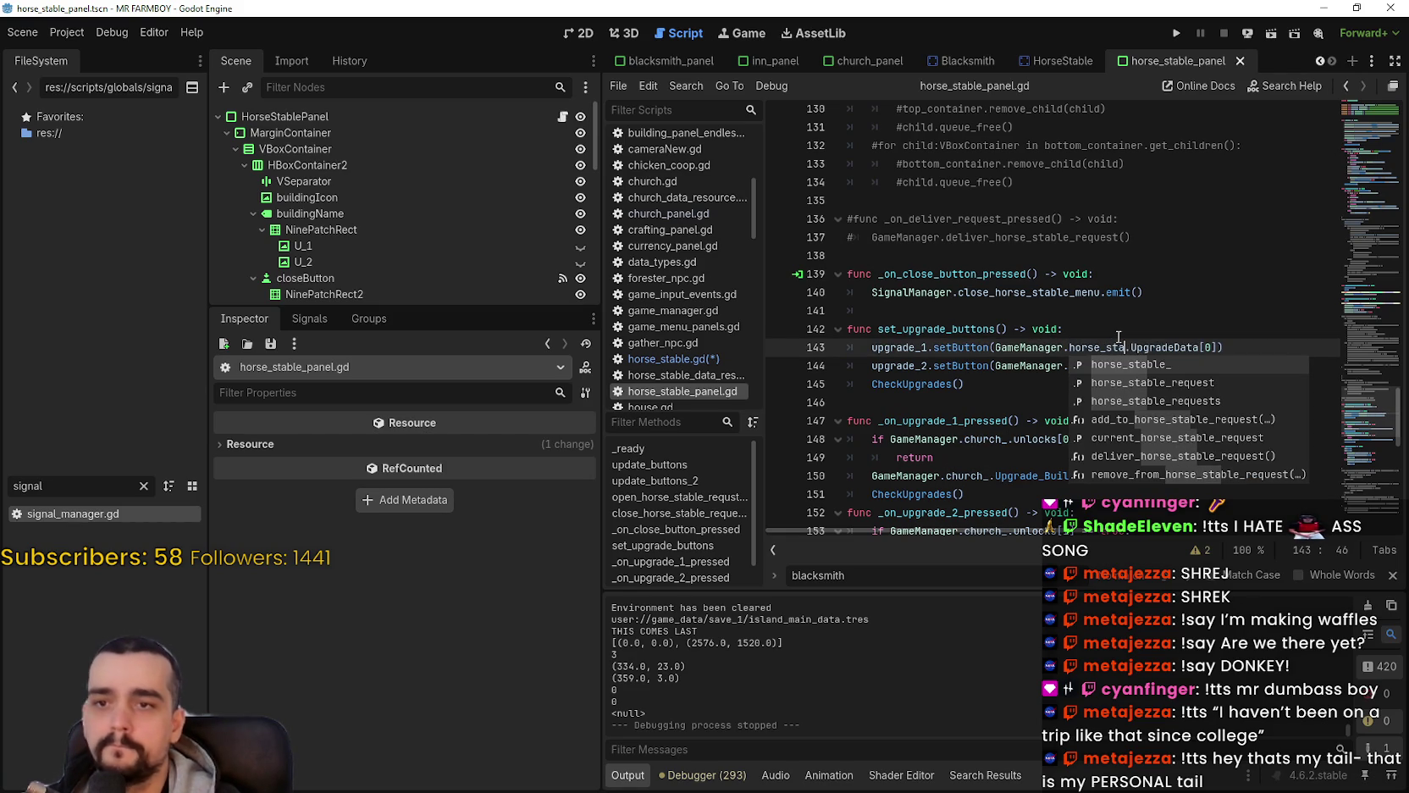
key(Return)
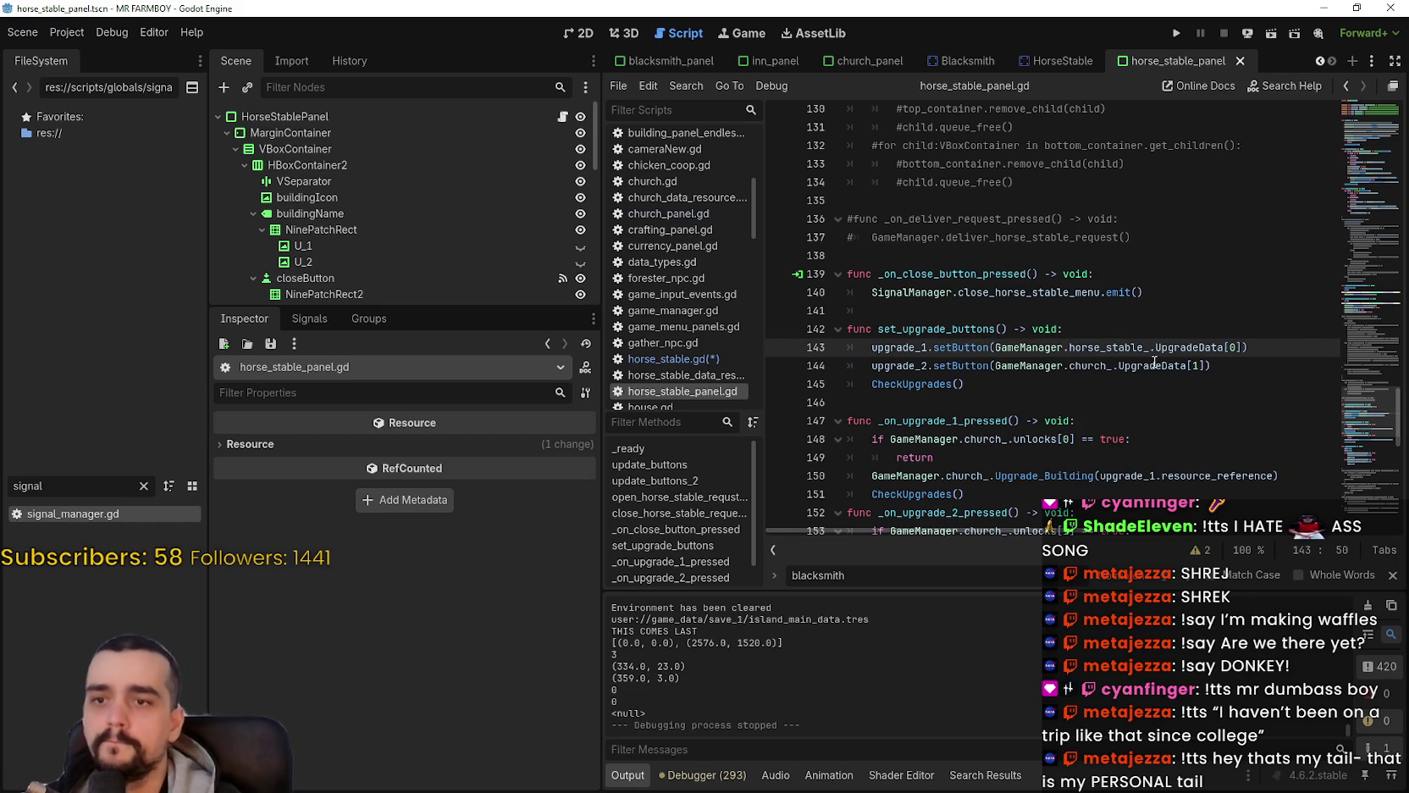
double_click(1108, 367)
key(ctrl+f)
double_click(1106, 347)
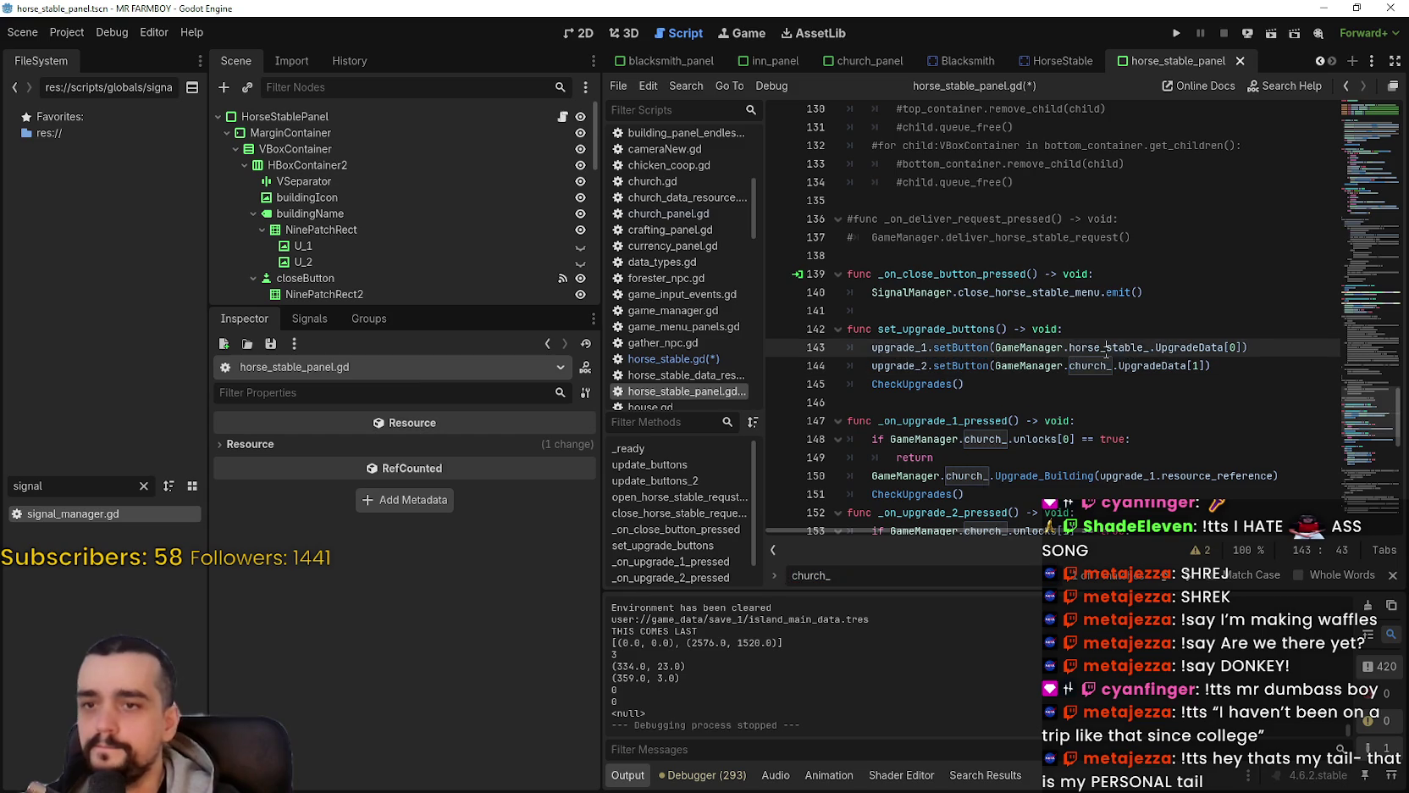
key(ctrl+c)
double_click(1093, 367)
key(ctrl+v)
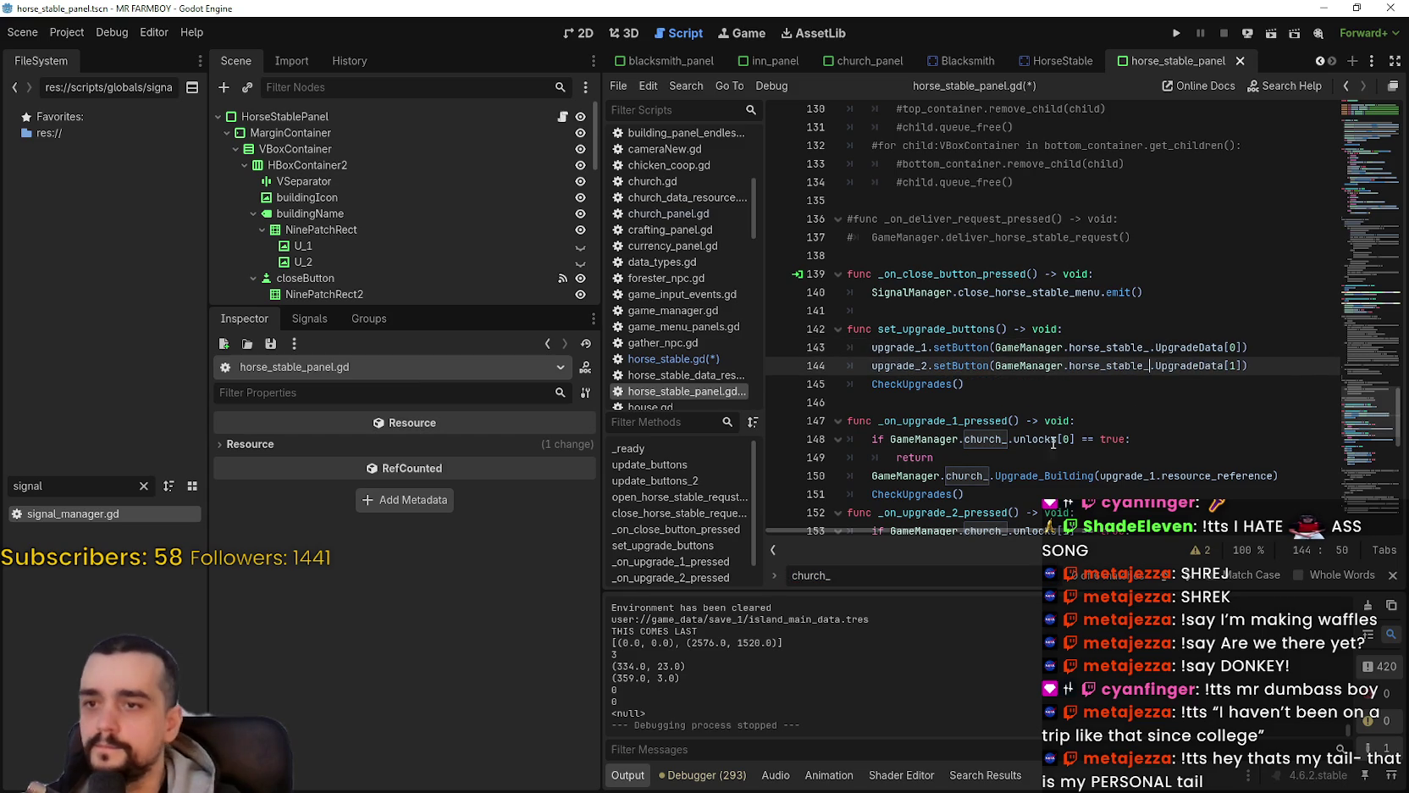
double_click(997, 439)
key(ctrl+v)
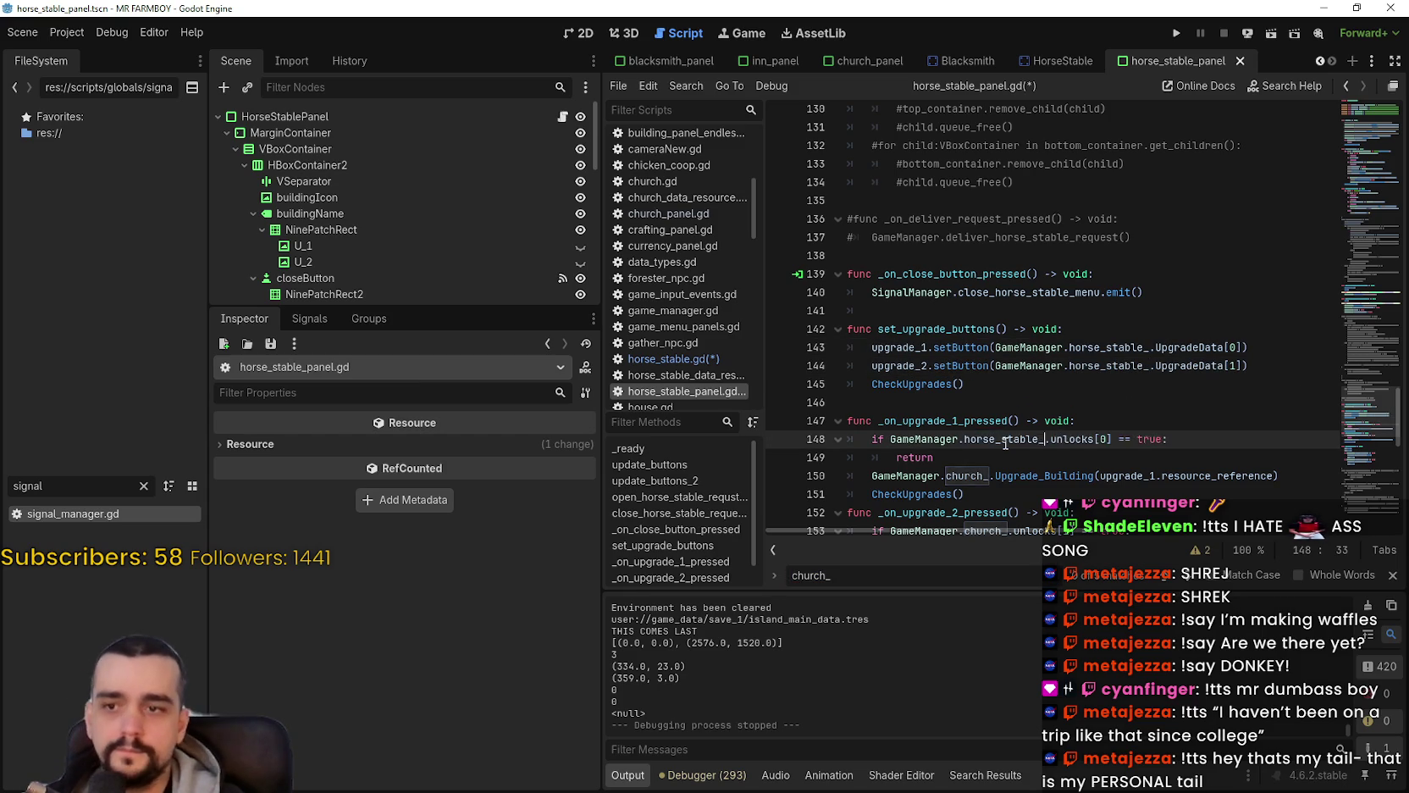
Step: Replace church_ with horse_stable_ on lines 150, 153, 155, 161 and 164
scroll(971, 396, down, 2)
double_click(968, 369)
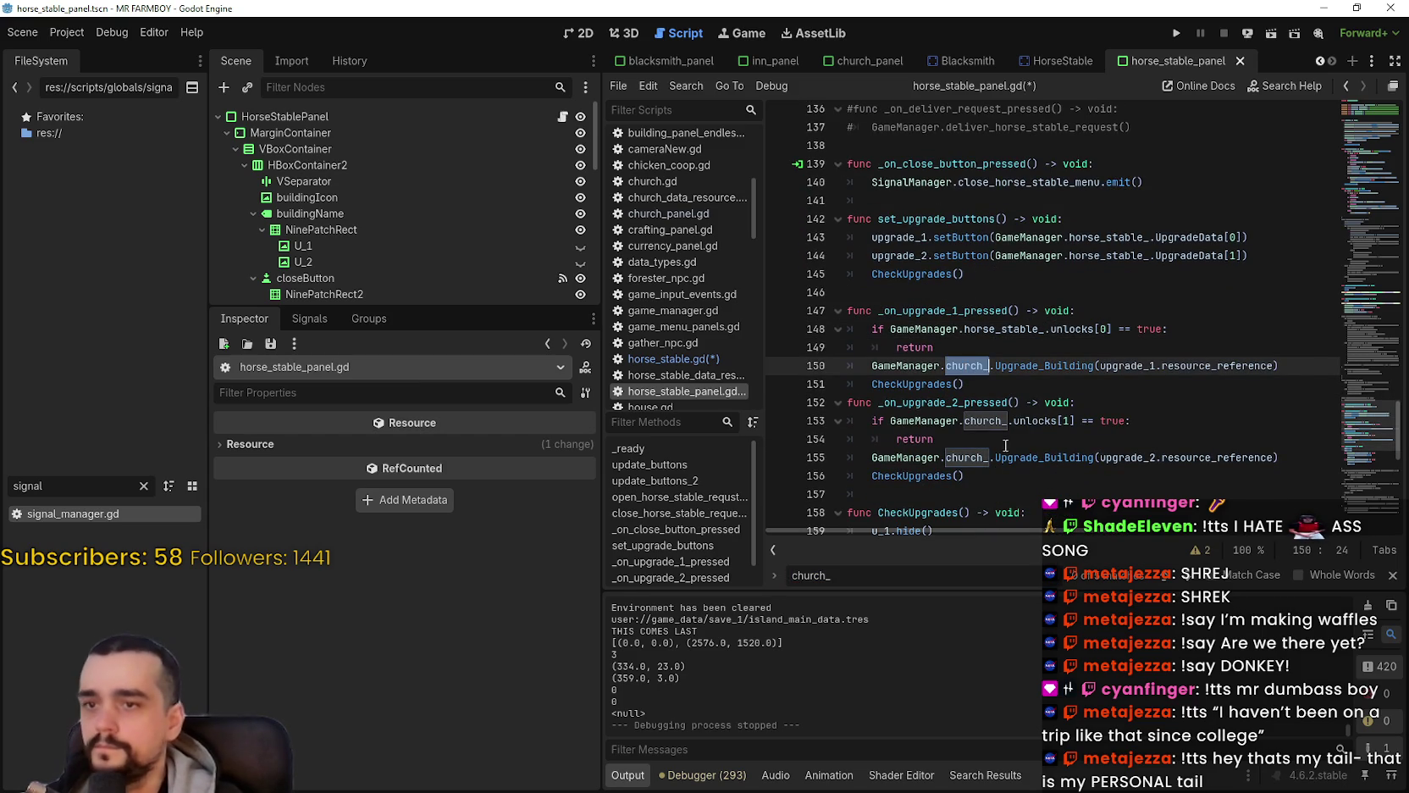
key(ctrl+v)
double_click(989, 421)
key(ctrl+v)
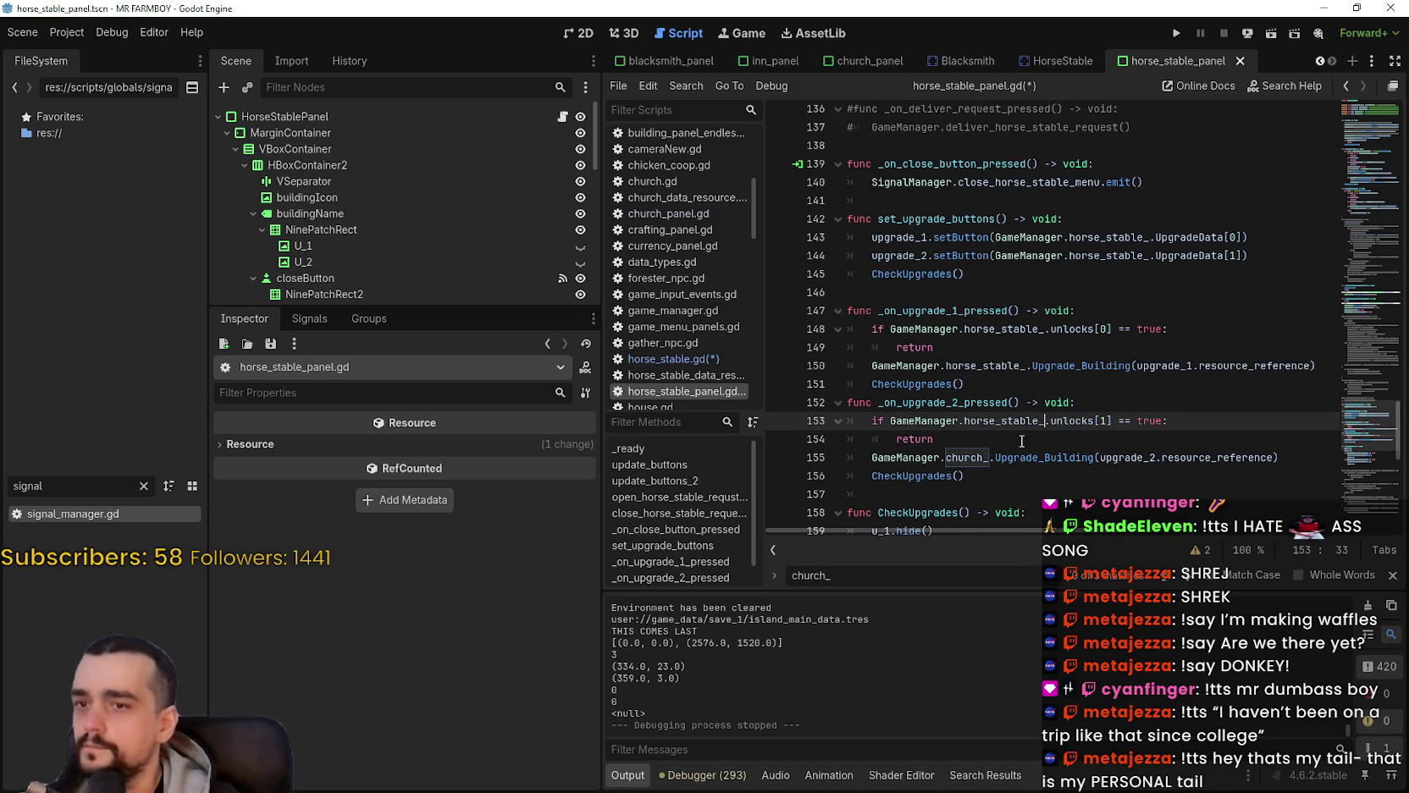
click(989, 445)
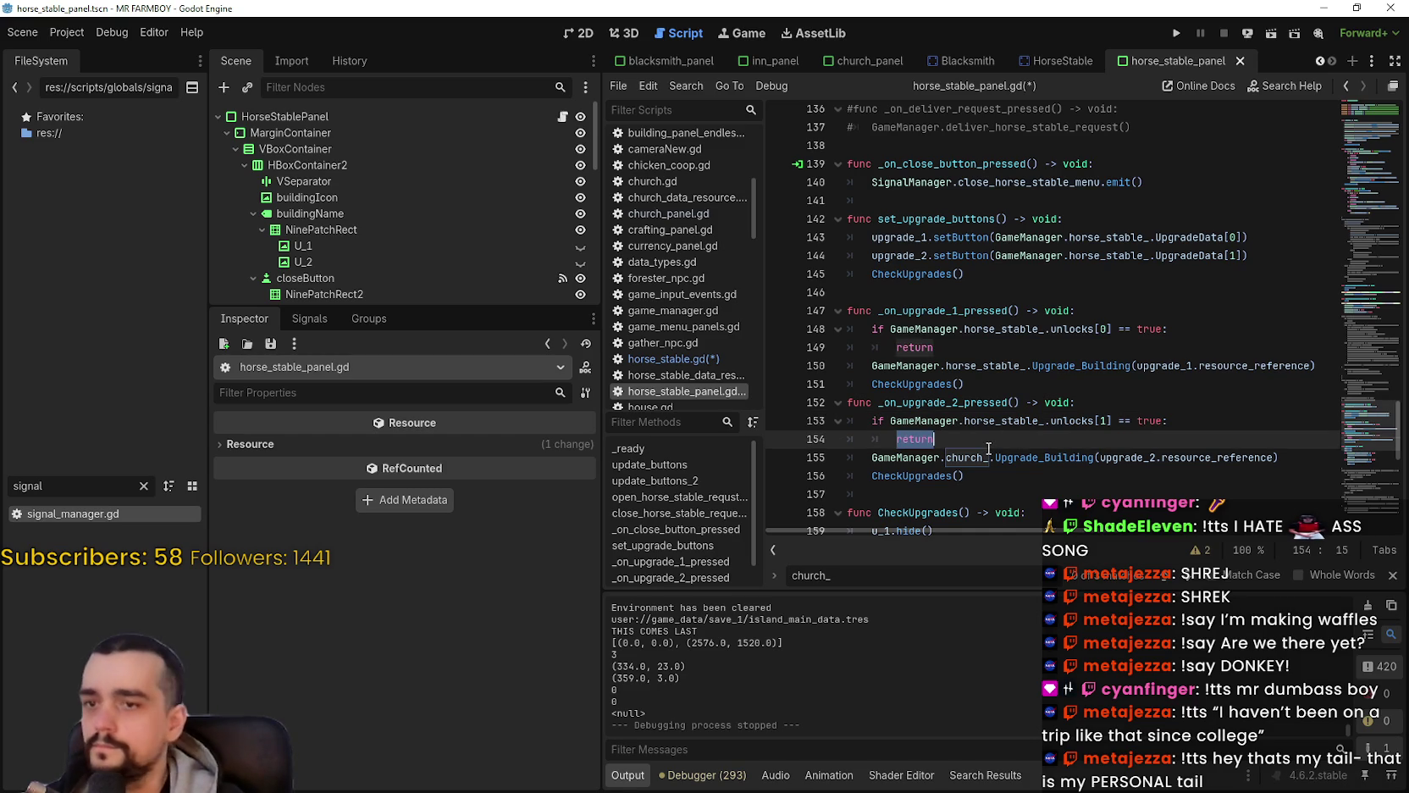
double_click(983, 458)
key(ctrl+v)
scroll(1008, 440, down, 3)
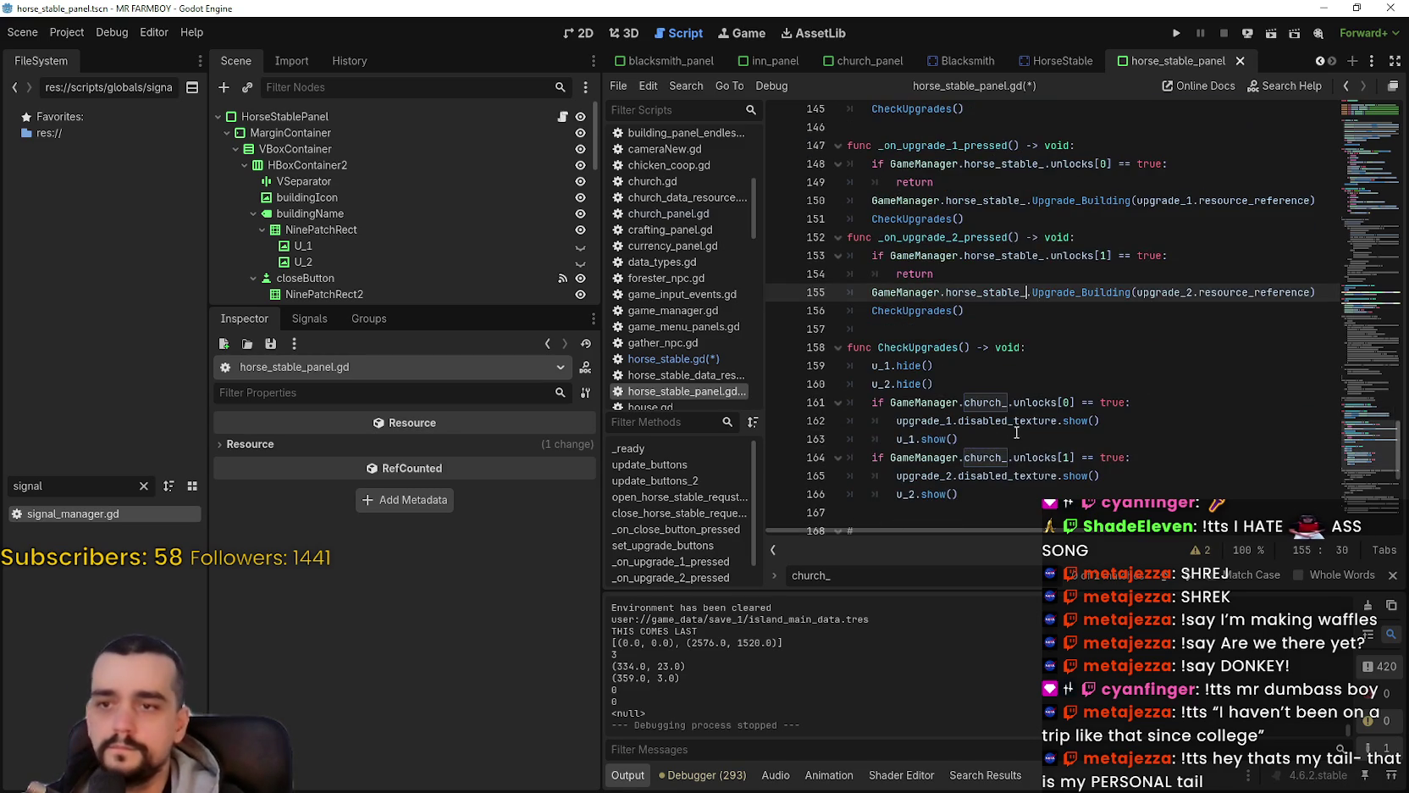
double_click(982, 402)
key(ctrl+v)
double_click(982, 457)
key(ctrl+v)
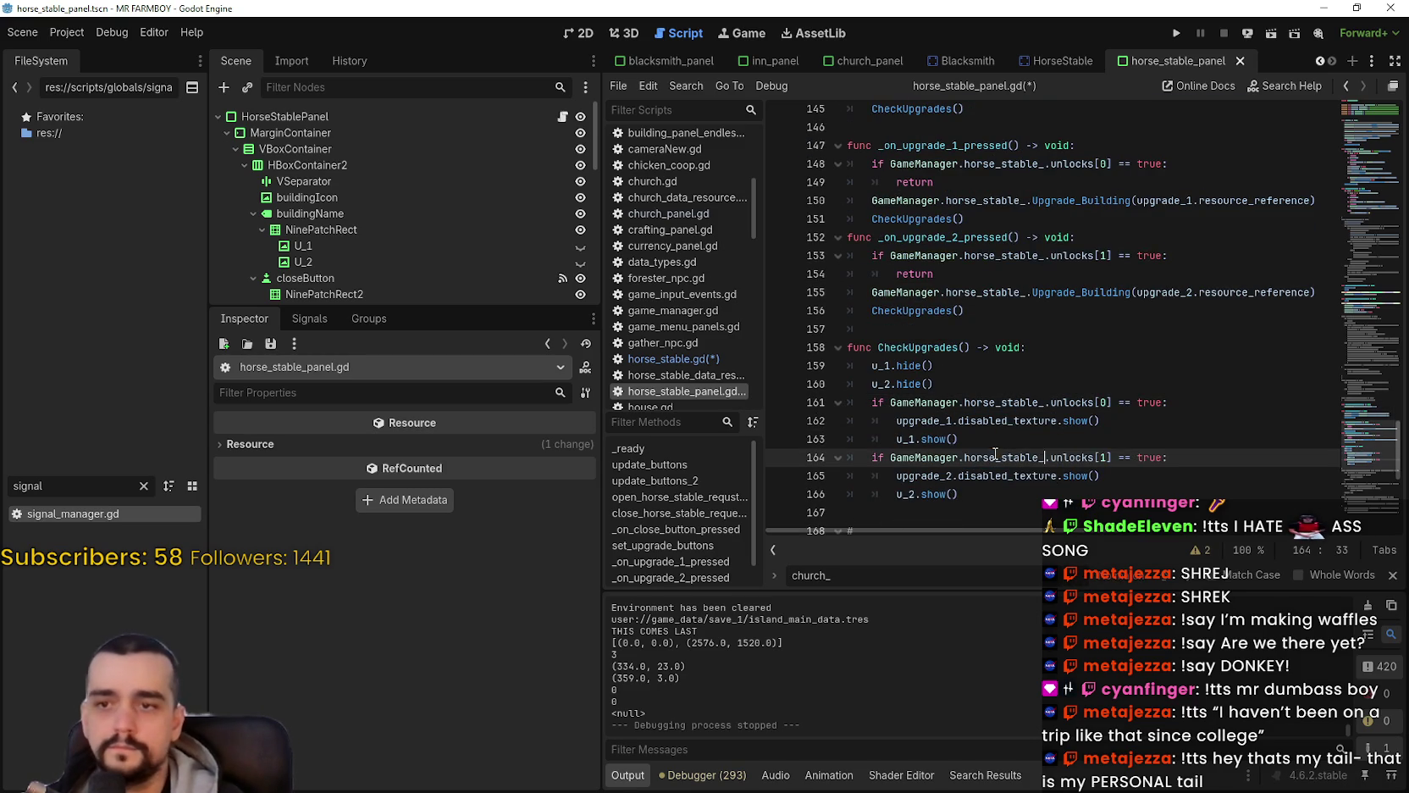
scroll(998, 441, down, 4)
click(1032, 295)
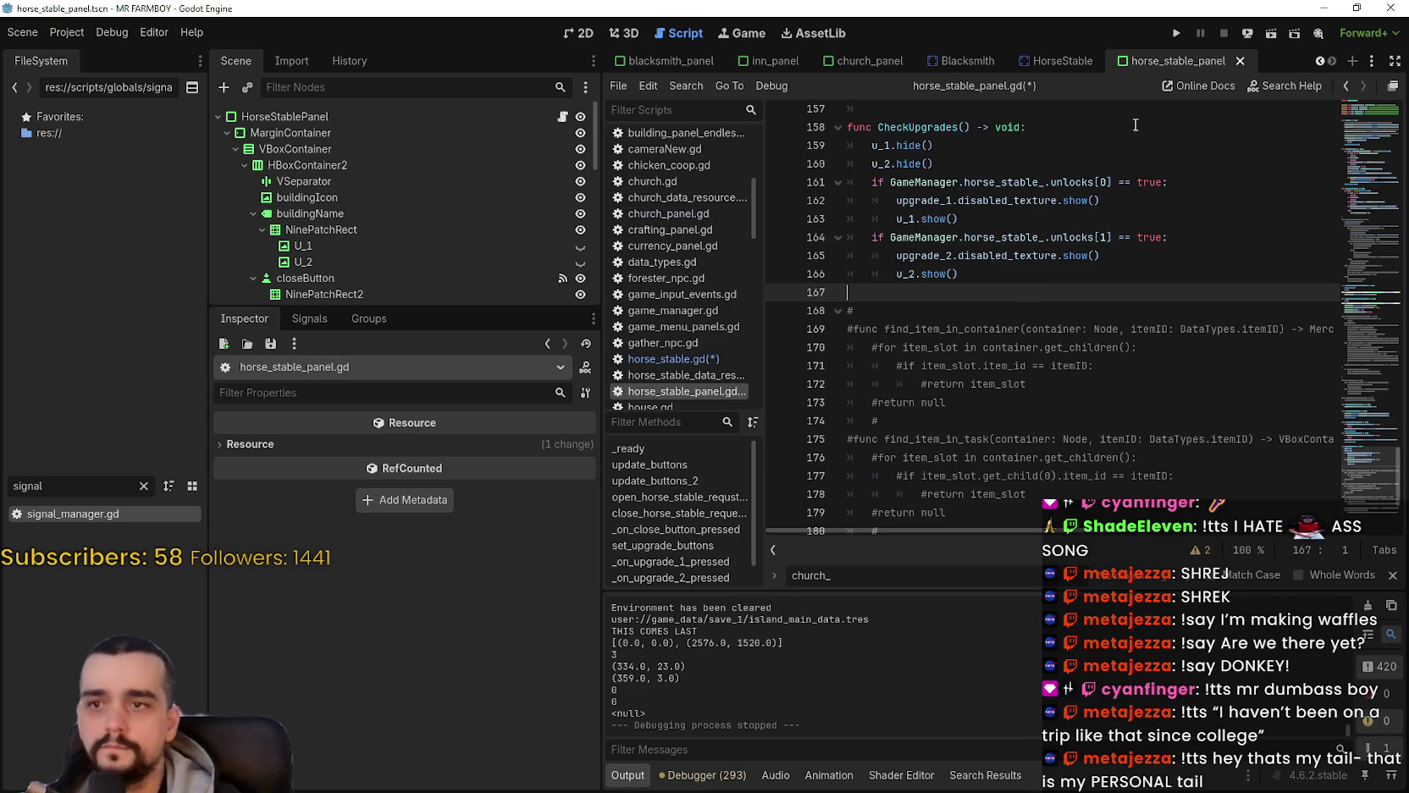
Step: Run the project, load save slot 1 through Continue, and maximize the game window
click(1176, 33)
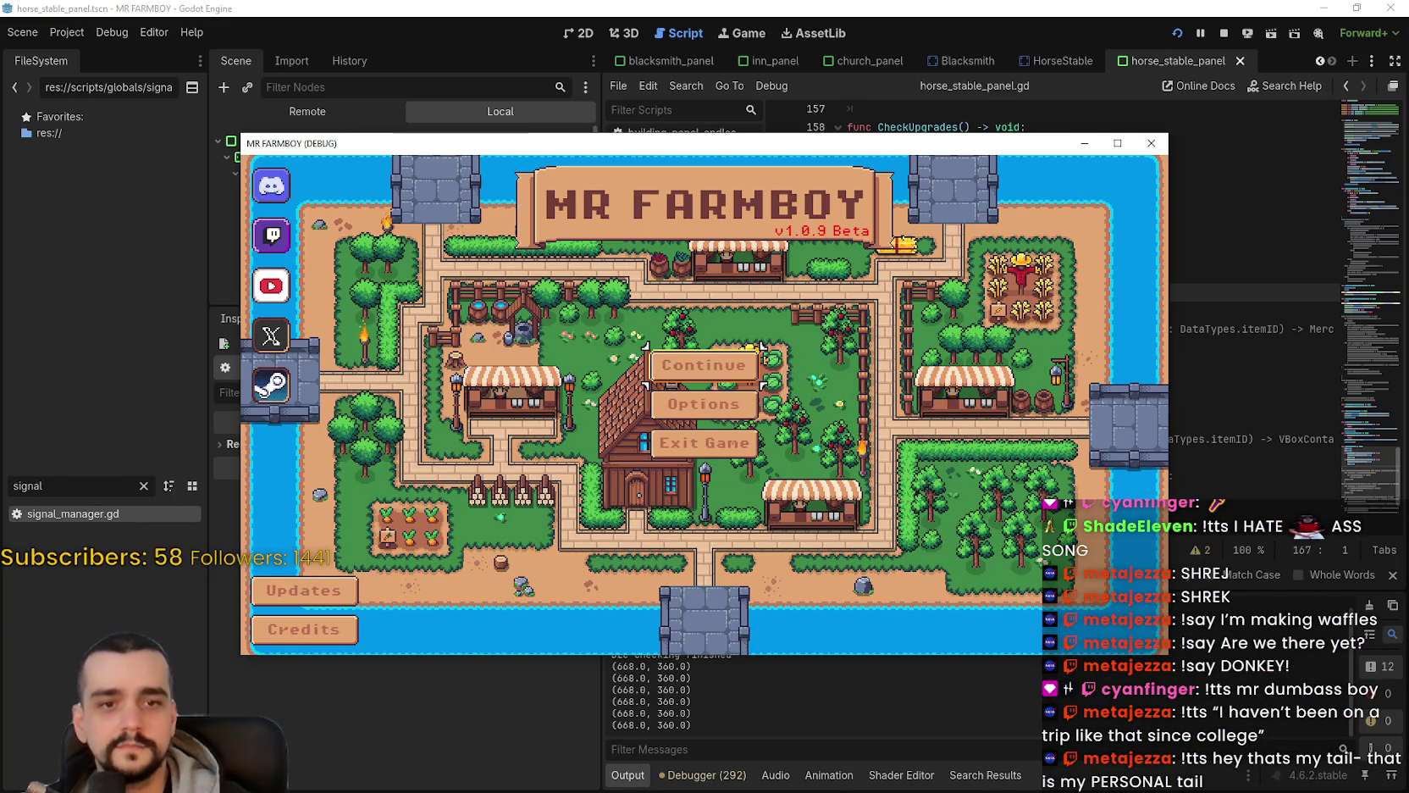
click(714, 360)
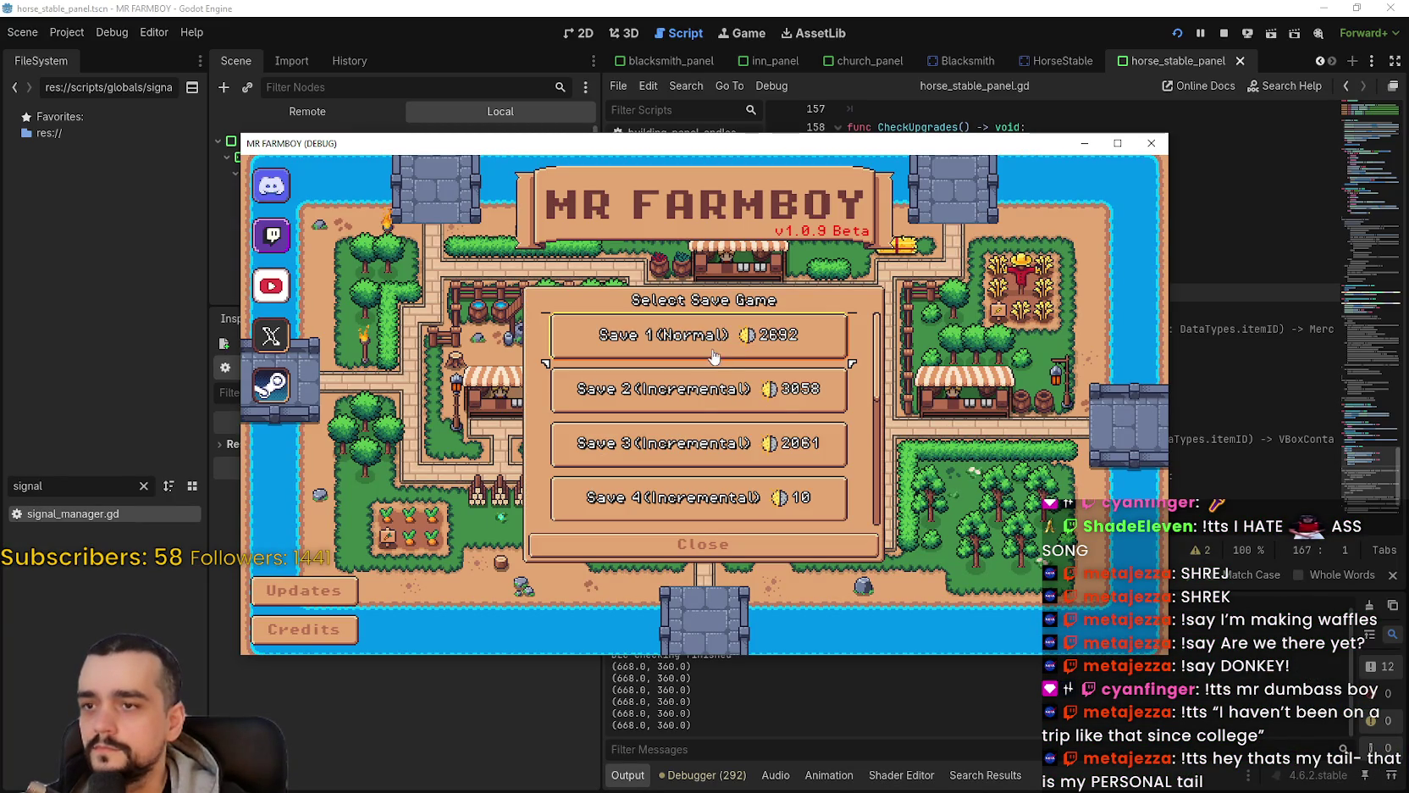
click(714, 358)
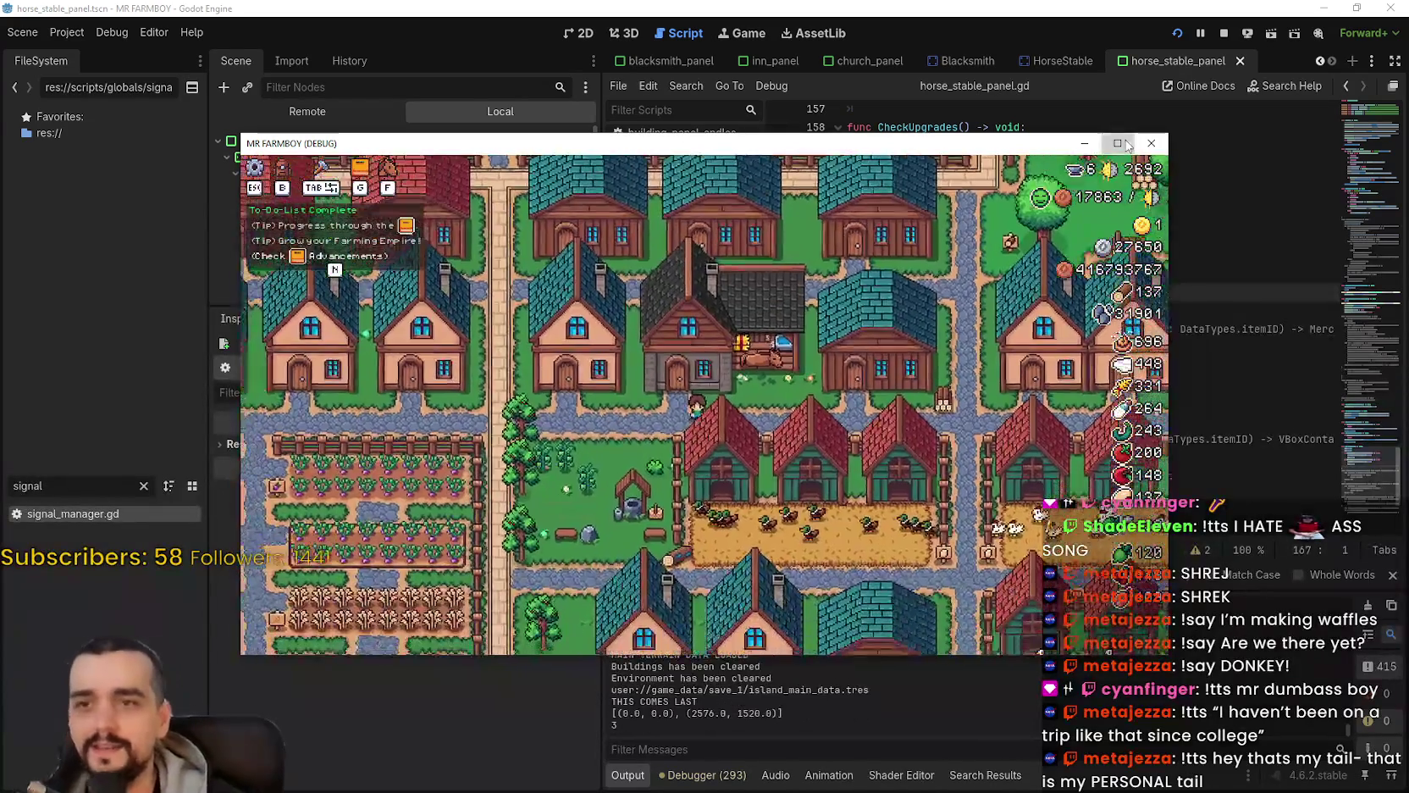
click(1119, 143)
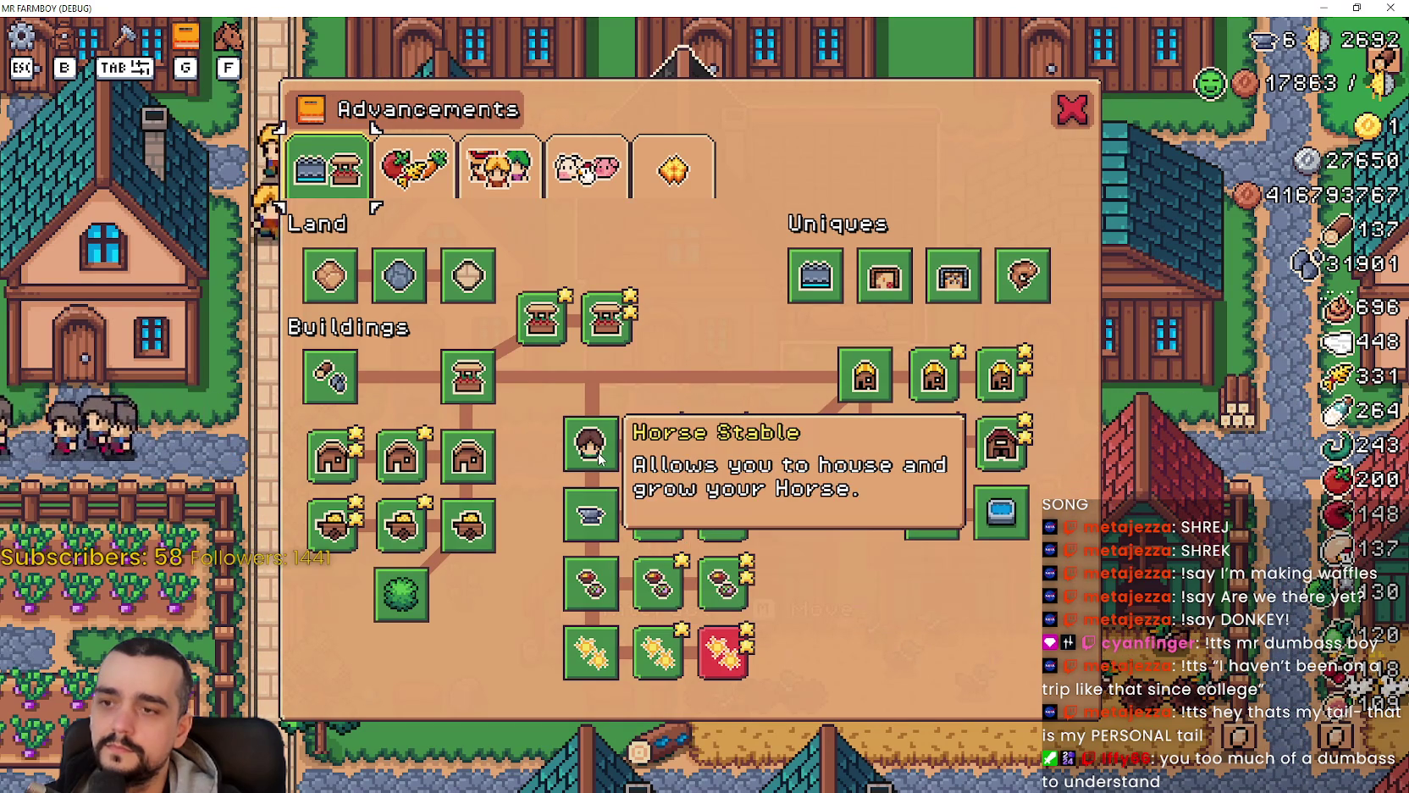
Step: Close Advancements, buy the Player House's Upgrade 1, then bring the music player forward
key(Escape)
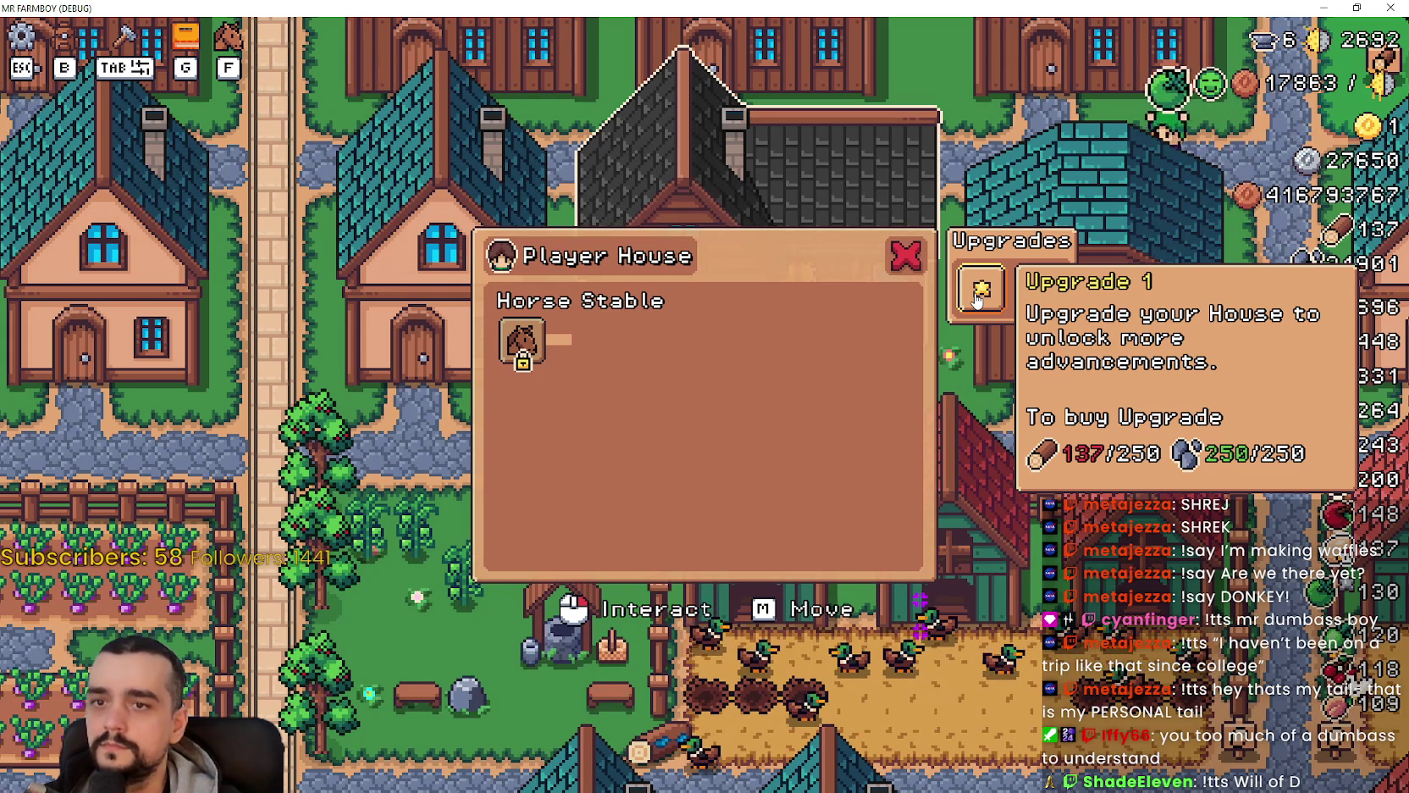
click(979, 296)
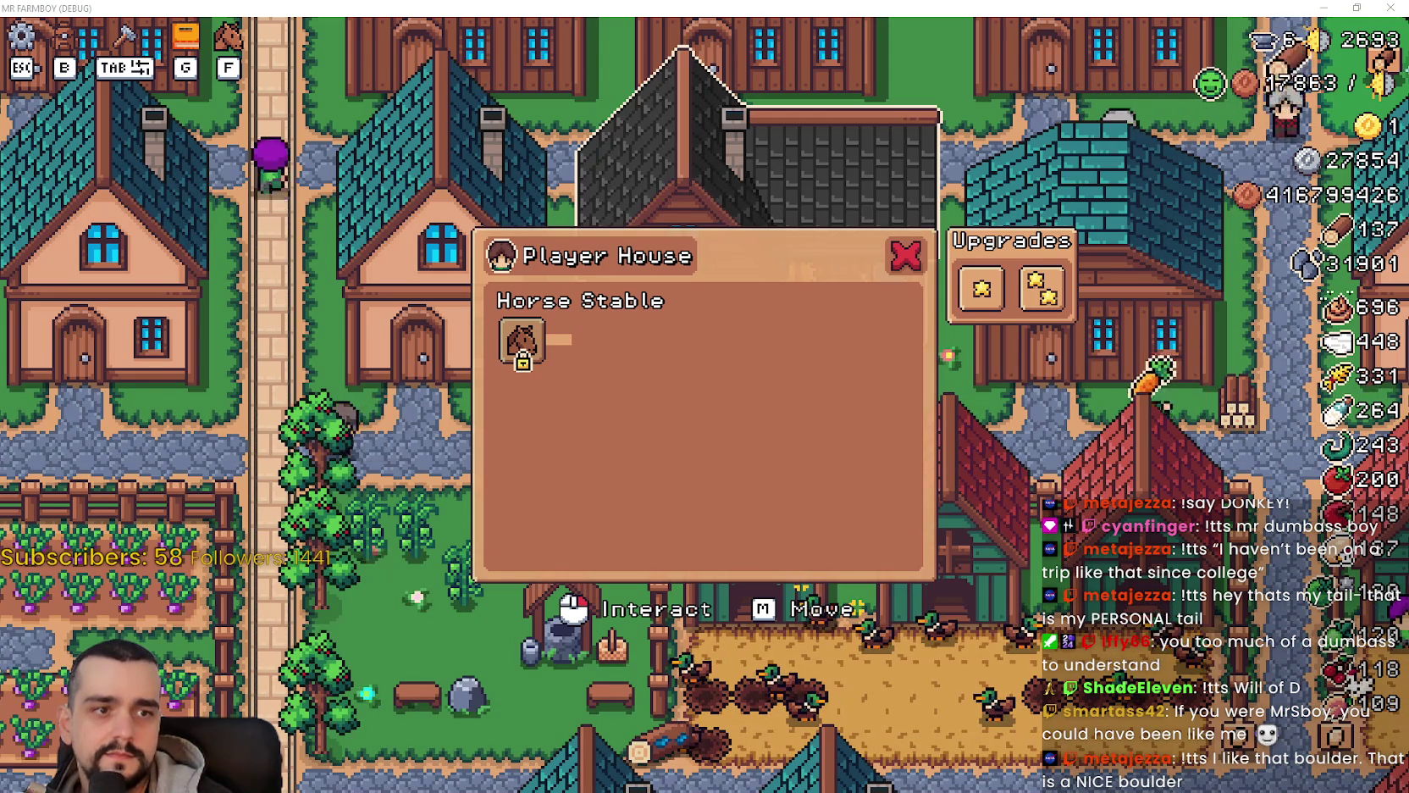
key(alt+Tab)
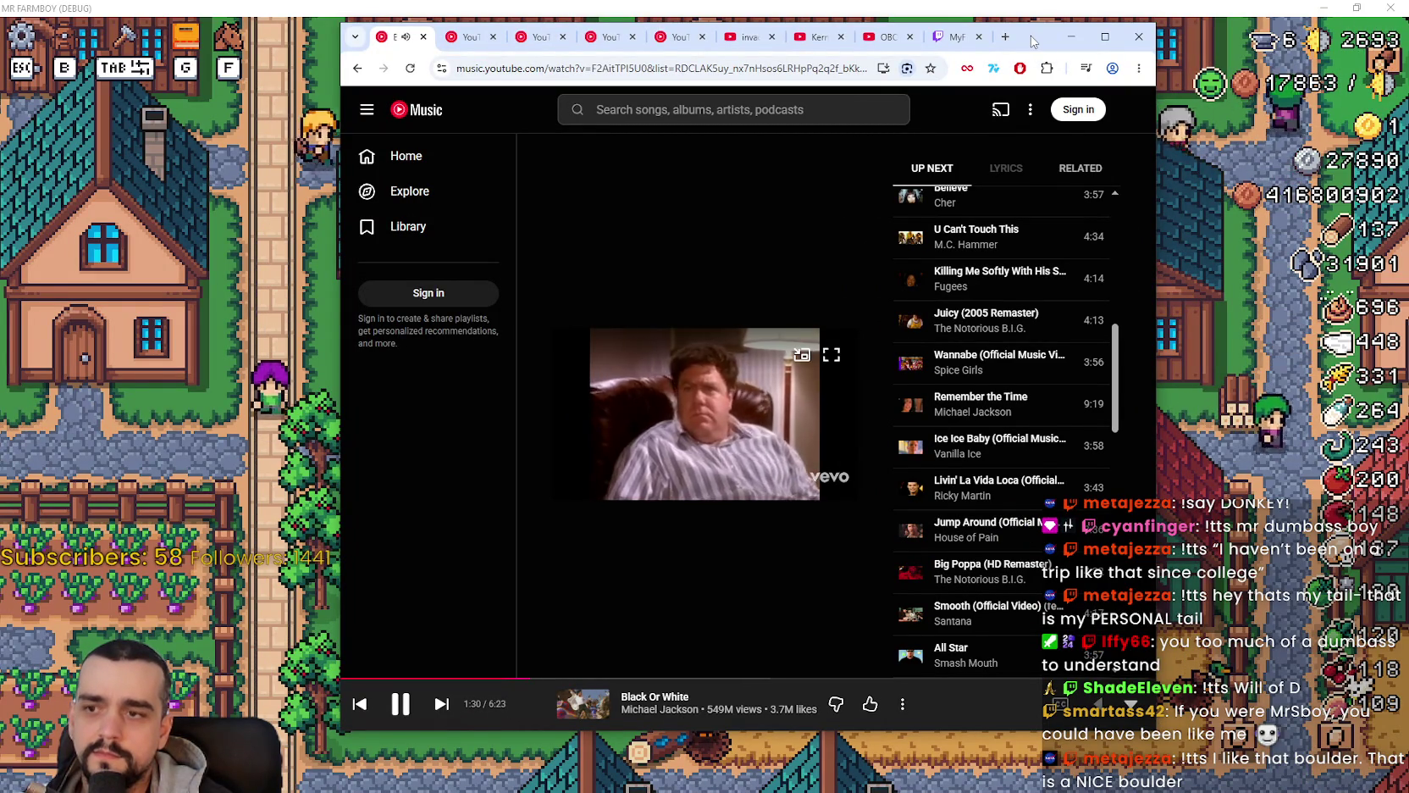
Step: Minimize the YouTube Music window to get back to the game
click(1072, 36)
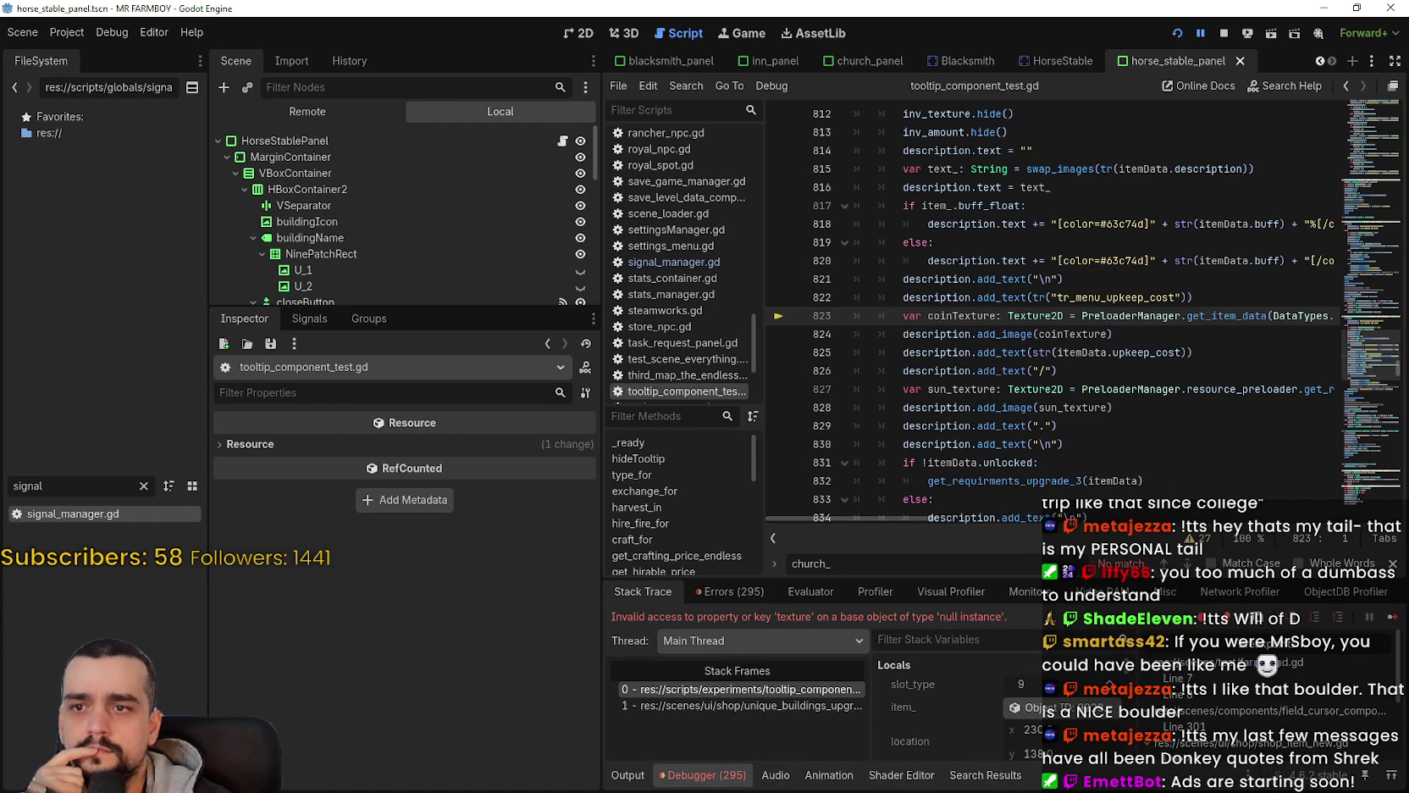
Step: Inspect the tooltip's received item data and its unlock requirements dictionary in the debugger
drag(920, 515, 1047, 508)
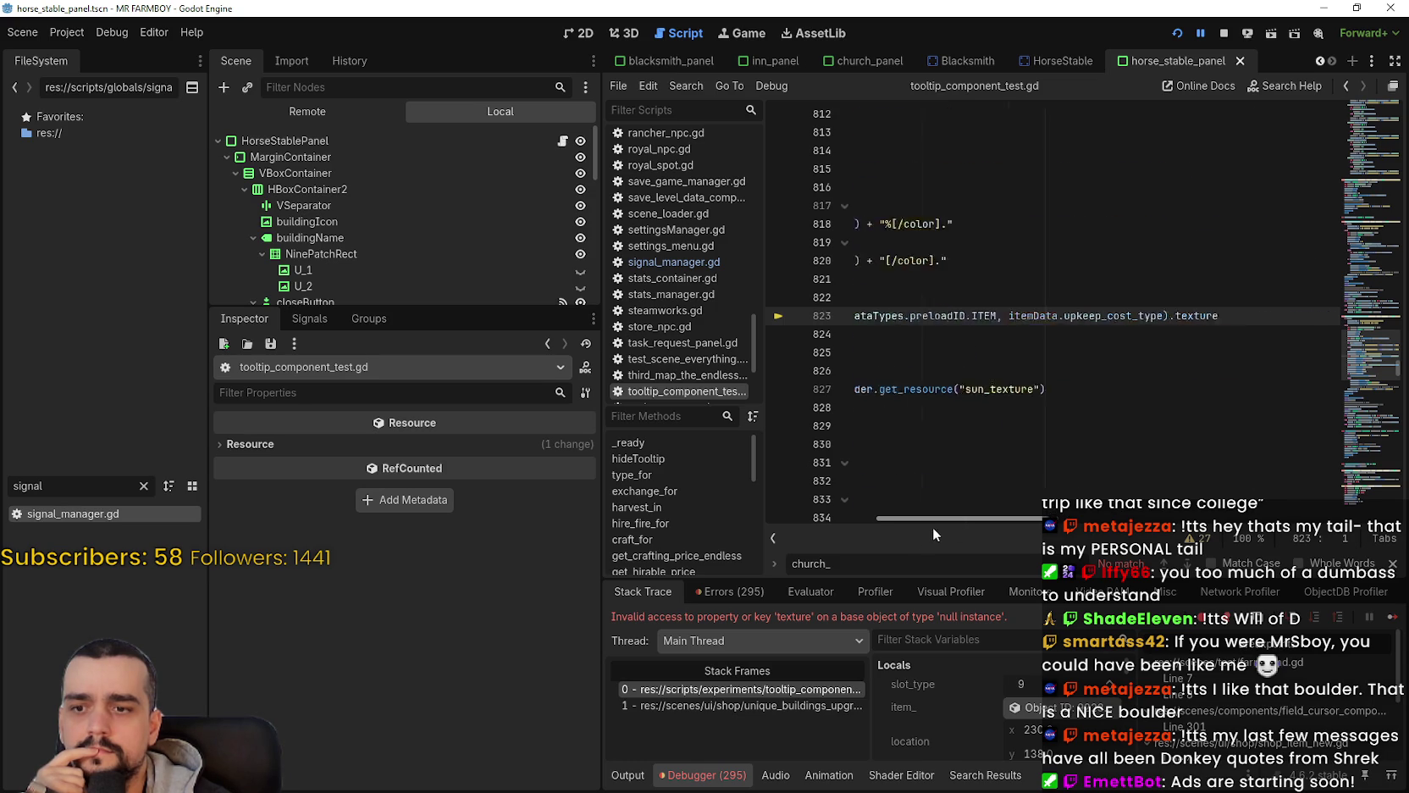
drag(932, 528, 837, 529)
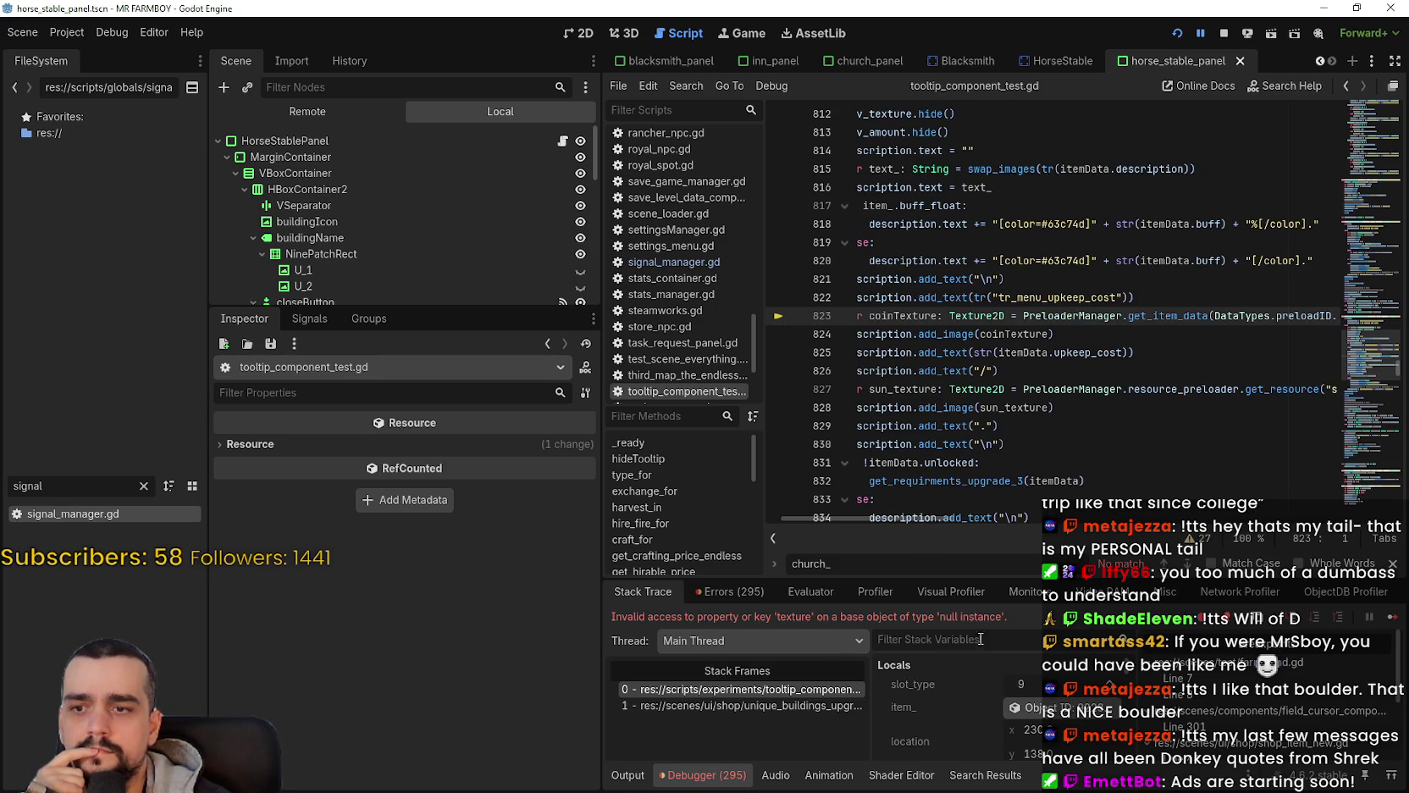
click(1041, 712)
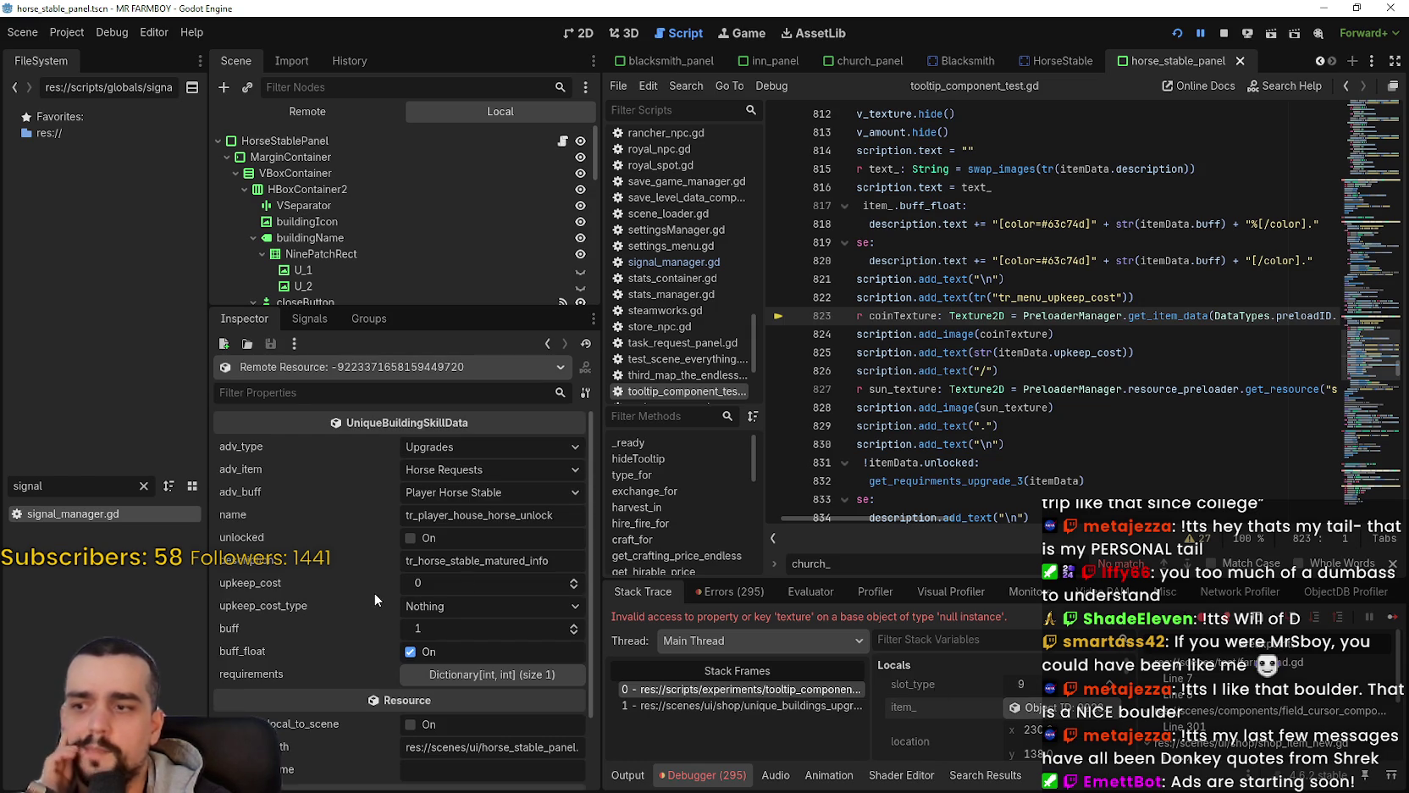
click(441, 678)
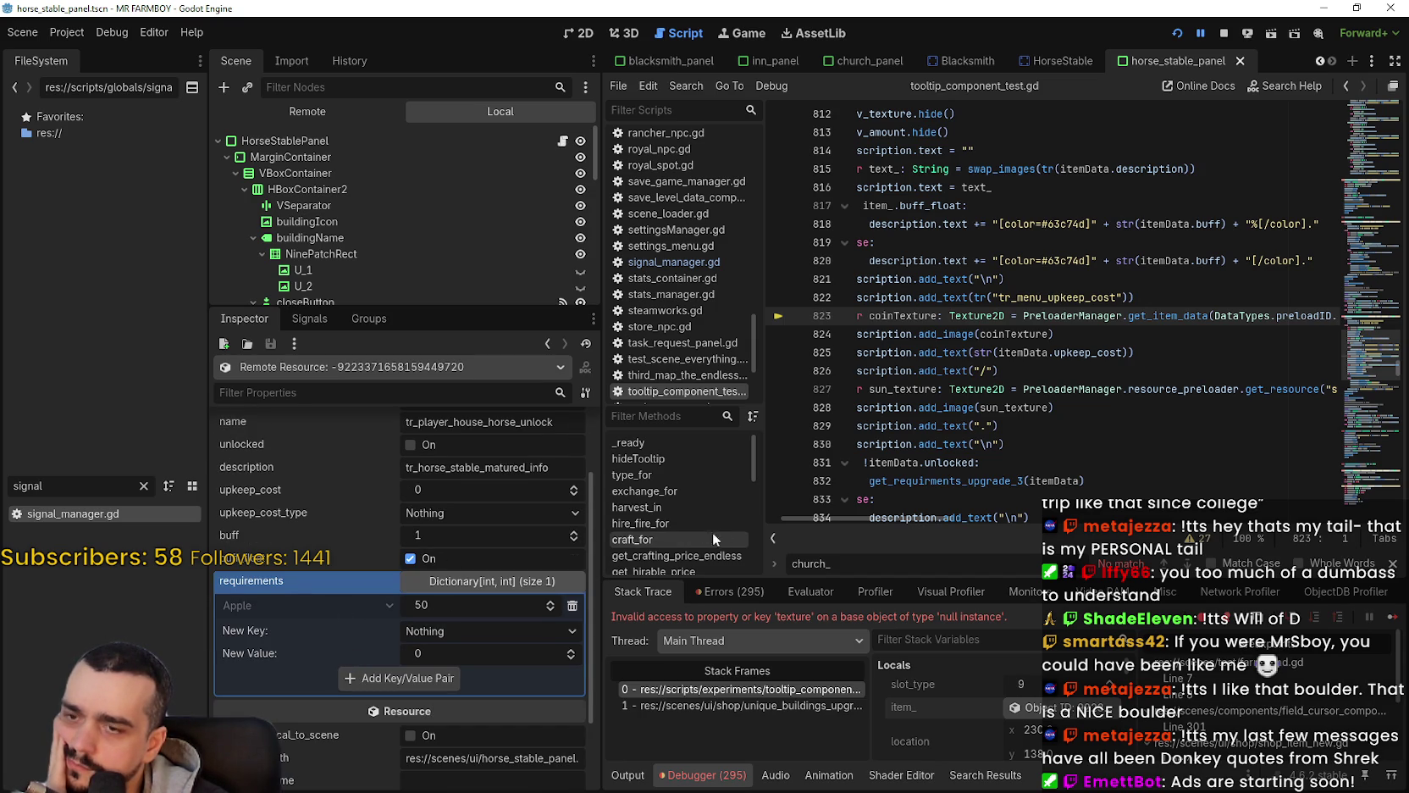
drag(862, 520, 812, 522)
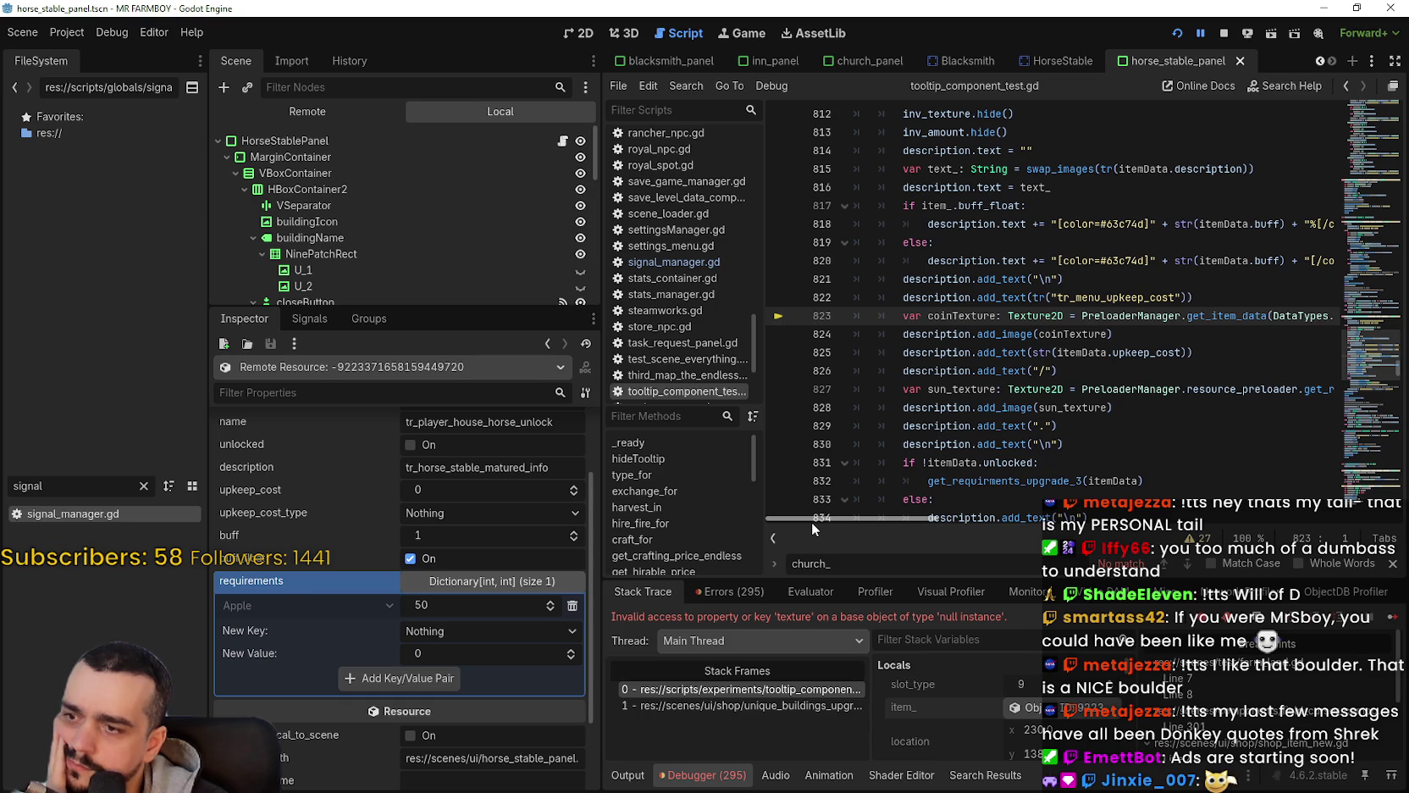
drag(811, 522, 942, 523)
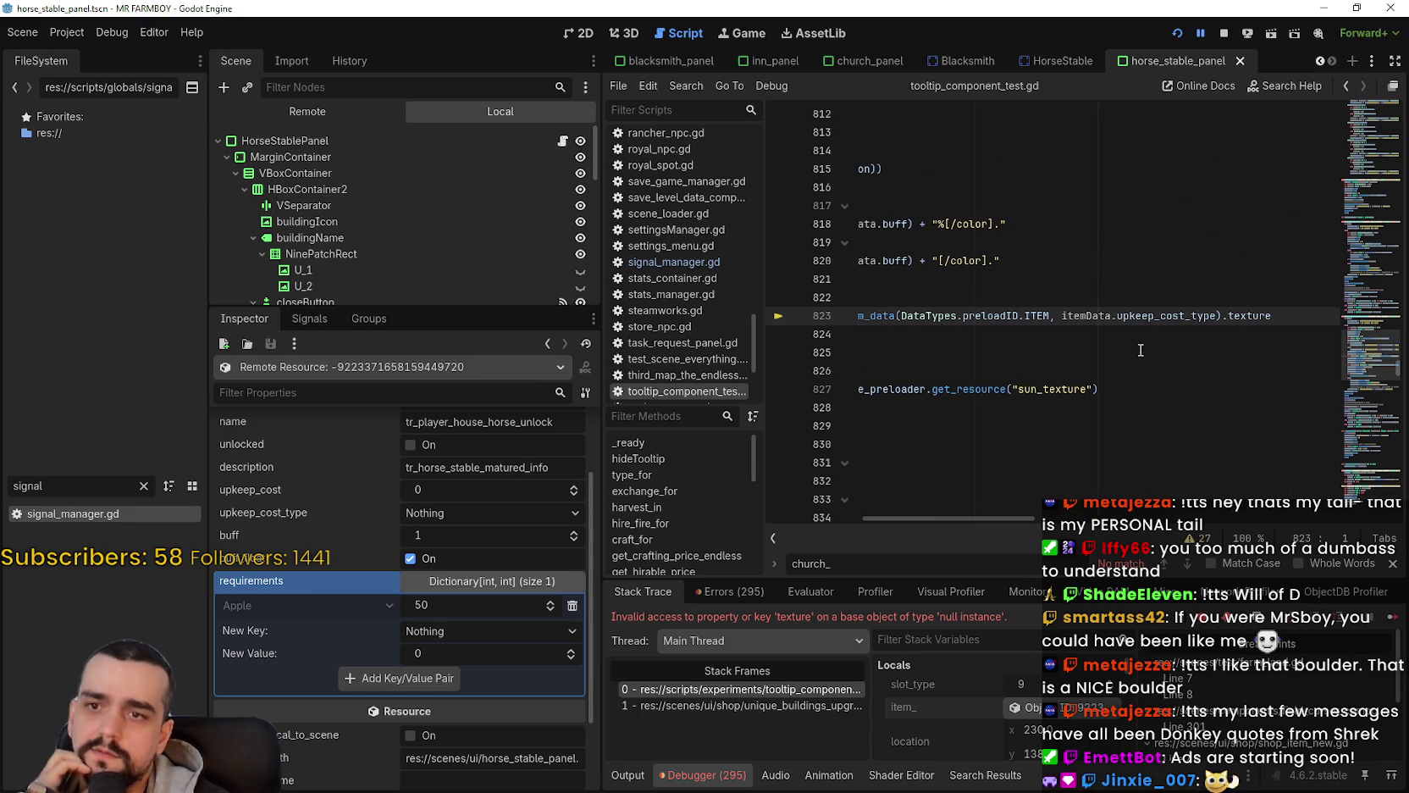
drag(1032, 515, 888, 517)
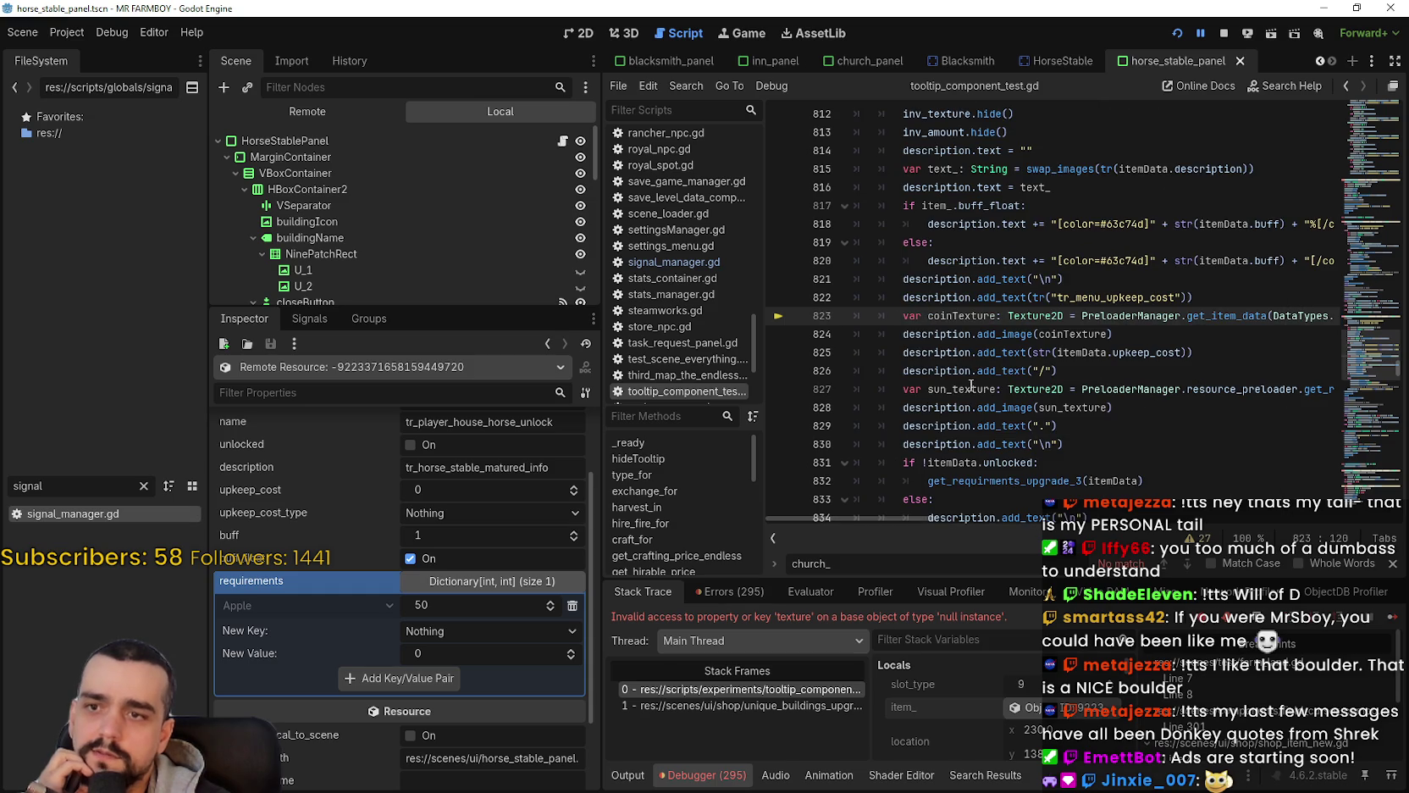
scroll(1016, 339, down, 2)
scroll(1017, 339, up, 2)
Step: Review the upkeep_cost_type code around lines 809–821 and open a new line after buff line 820
click(1074, 278)
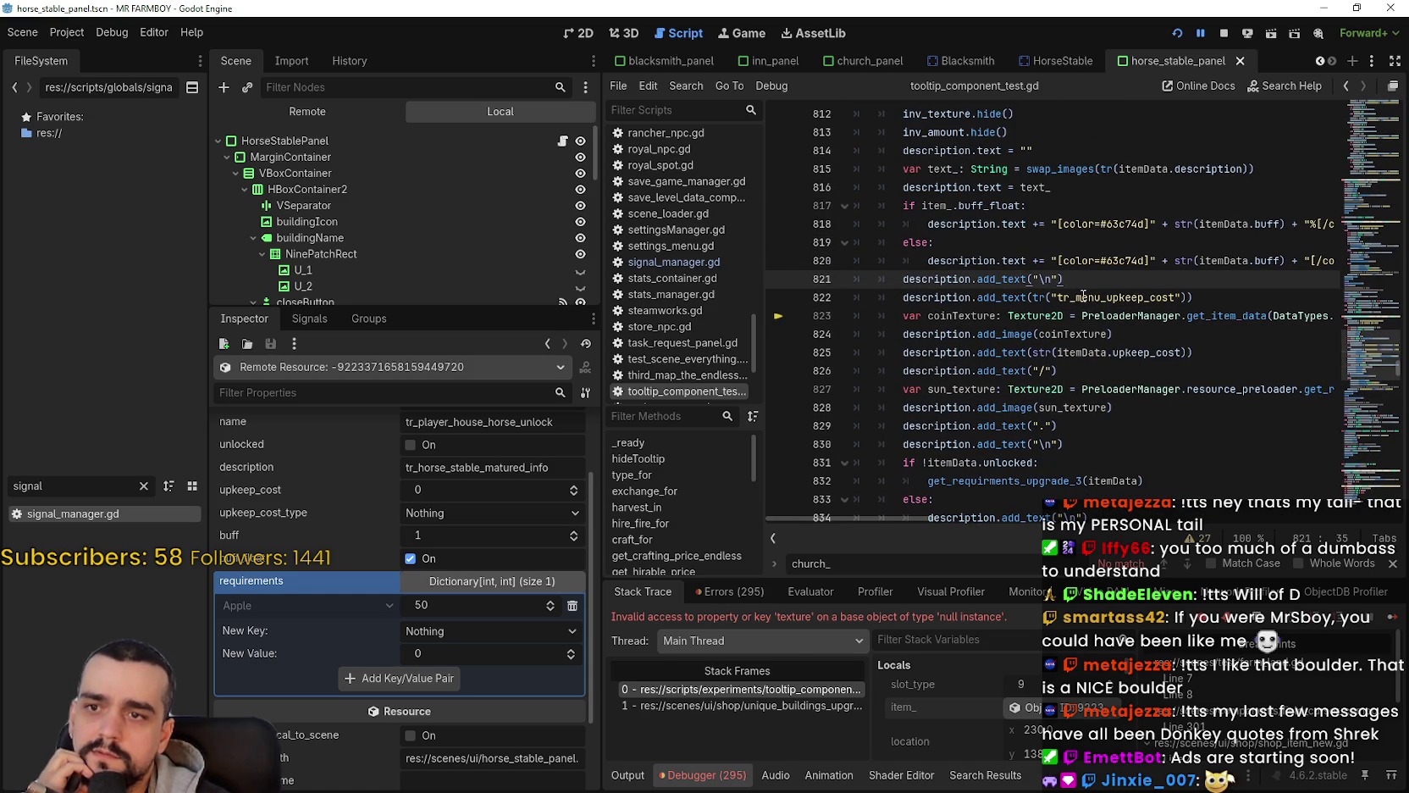
scroll(1084, 296, up, 4)
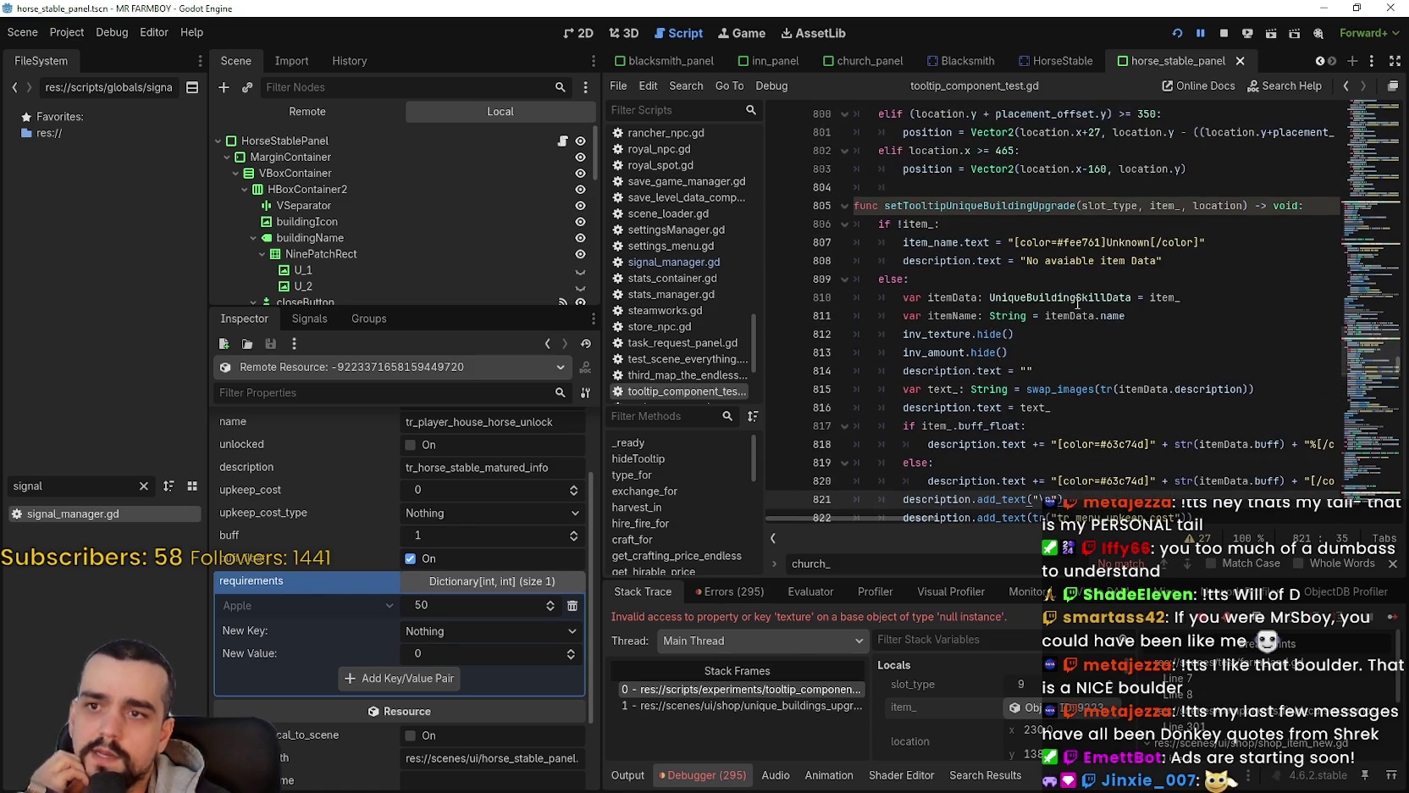
click(1041, 283)
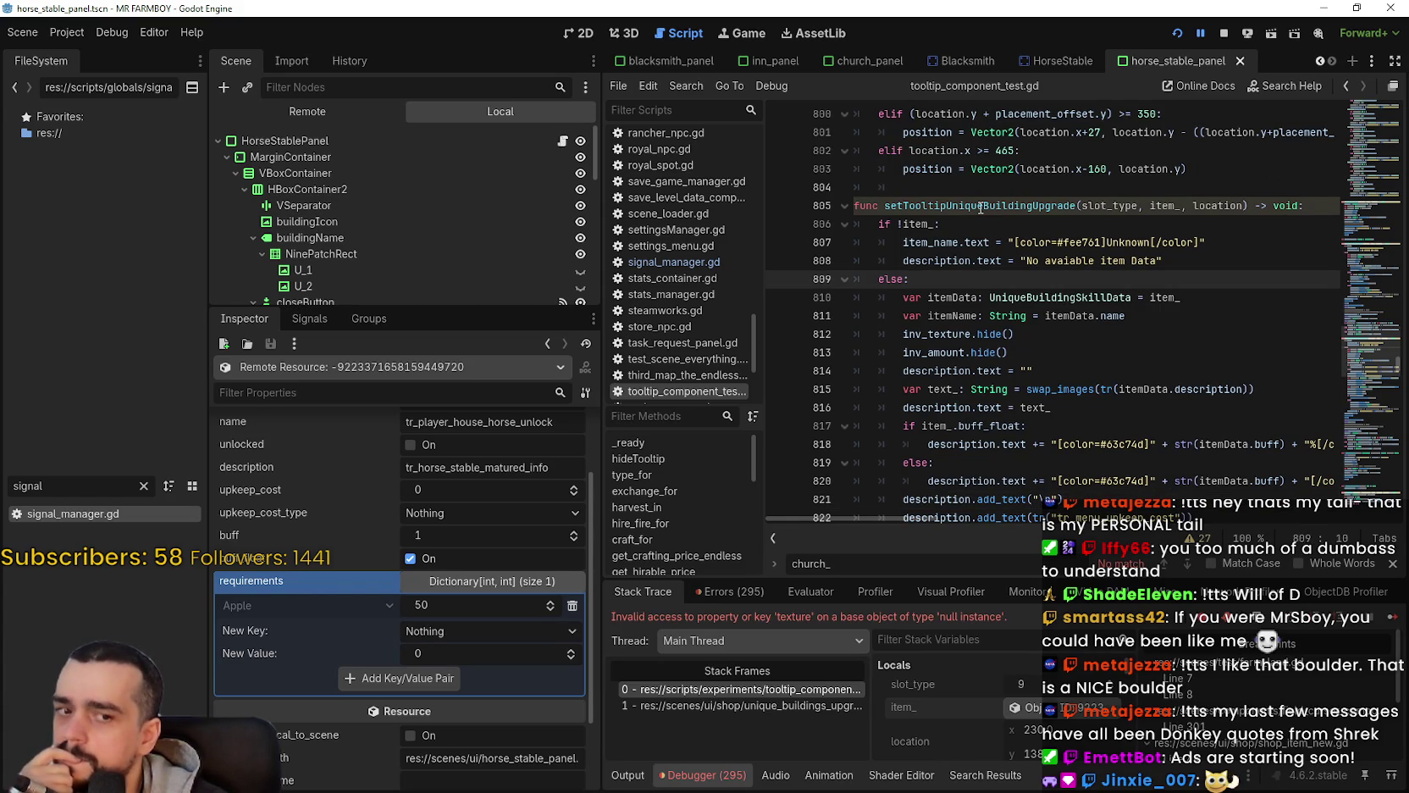
scroll(1044, 294, down, 4)
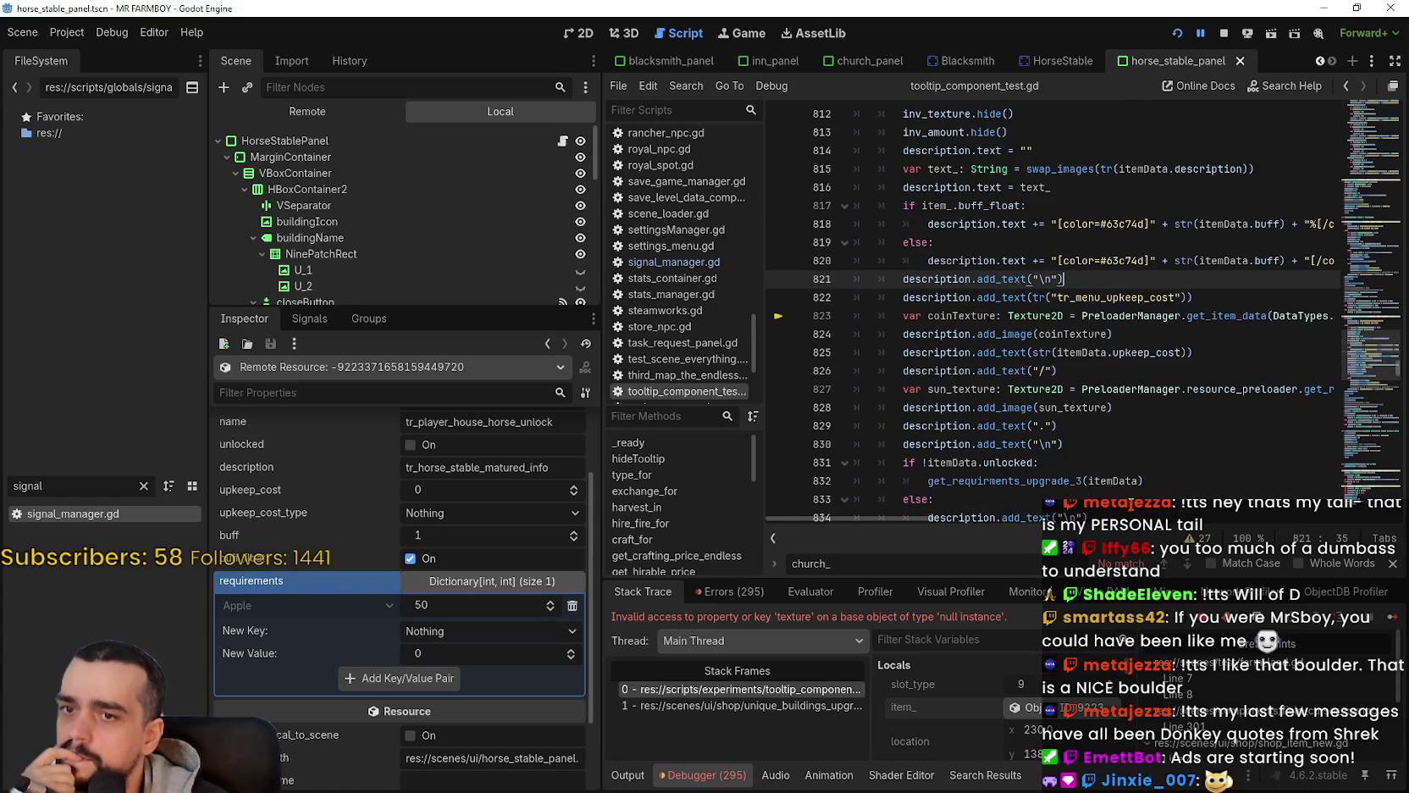
click(999, 520)
mouse_move(999, 521)
mouse_down()
mouse_move(894, 517)
mouse_move(970, 512)
mouse_up()
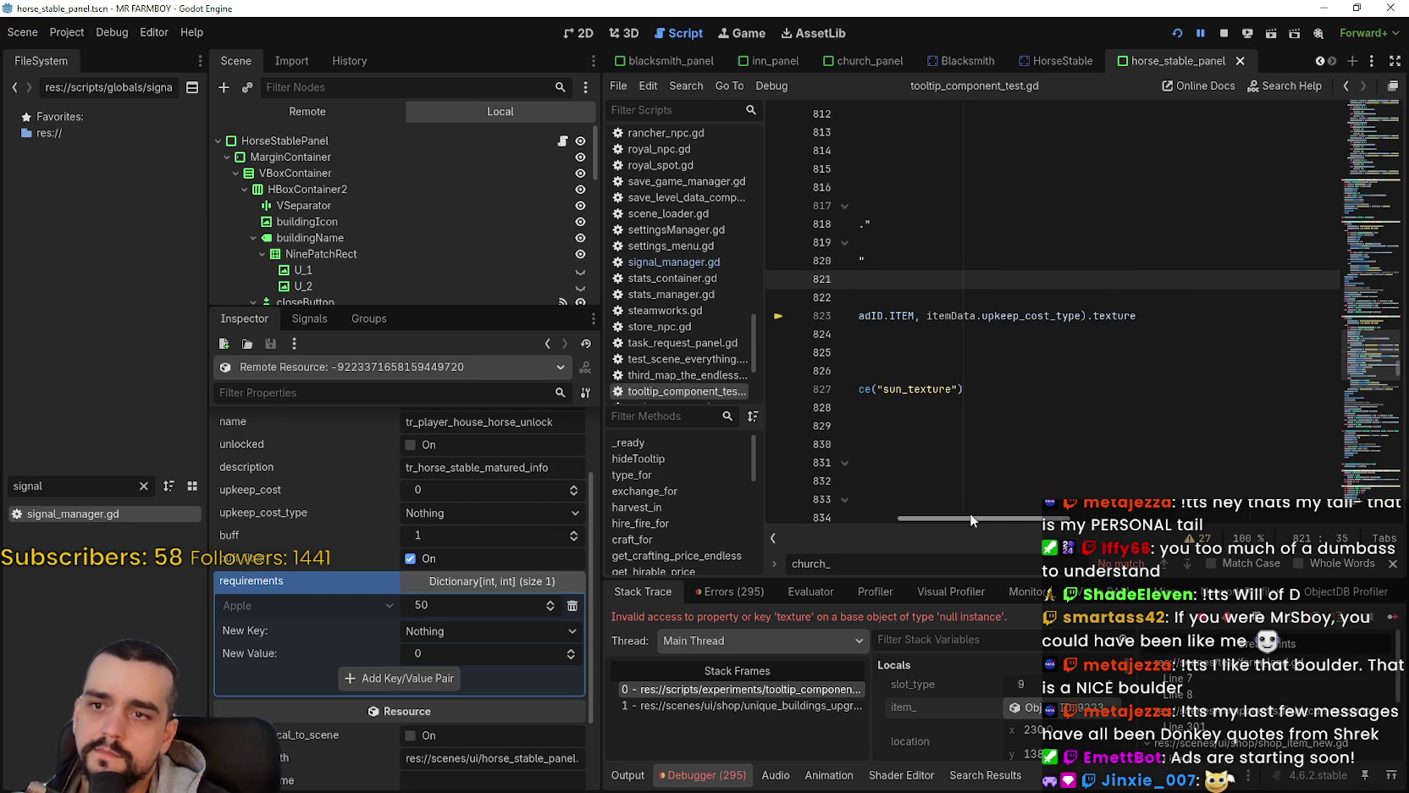
double_click(1017, 316)
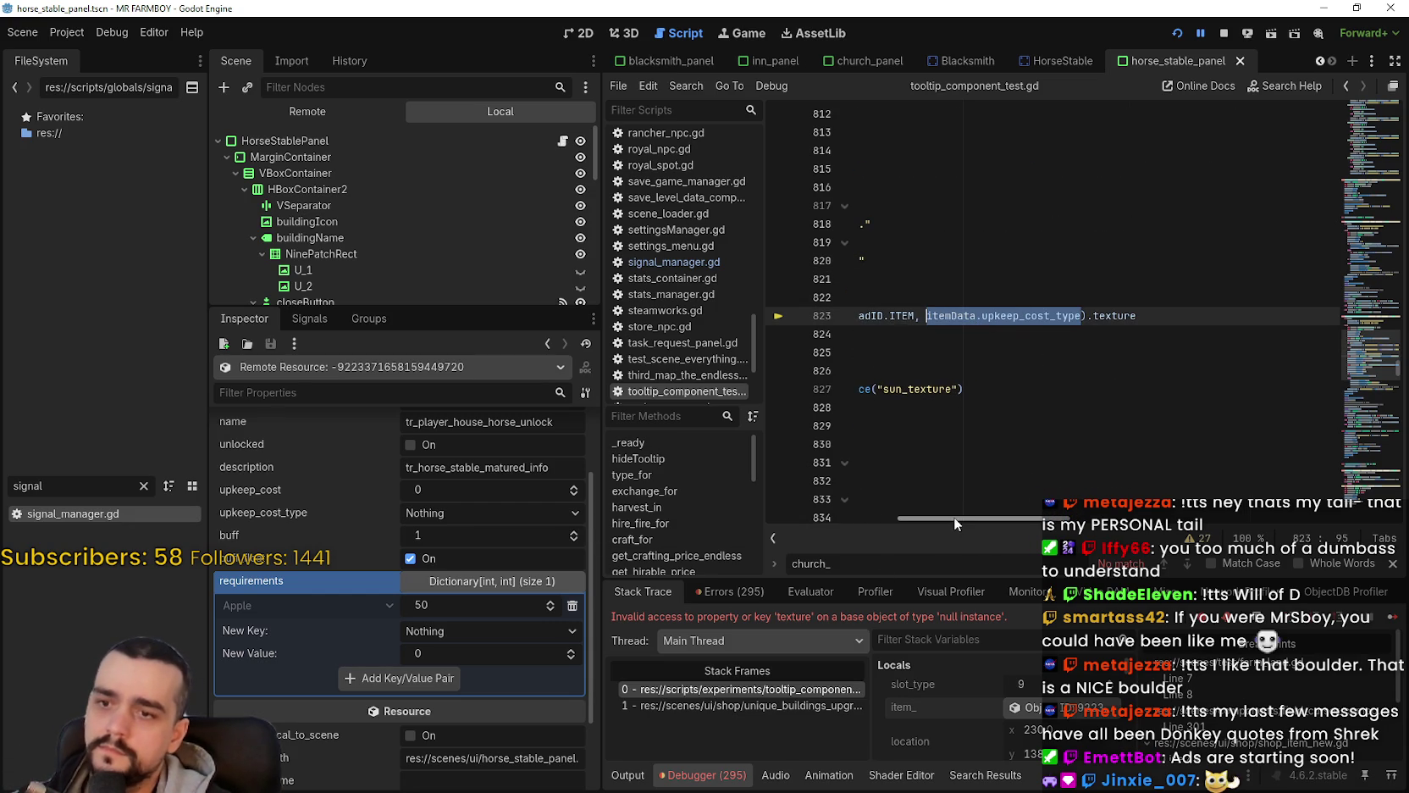
drag(954, 518, 763, 526)
click(1157, 298)
click(1146, 273)
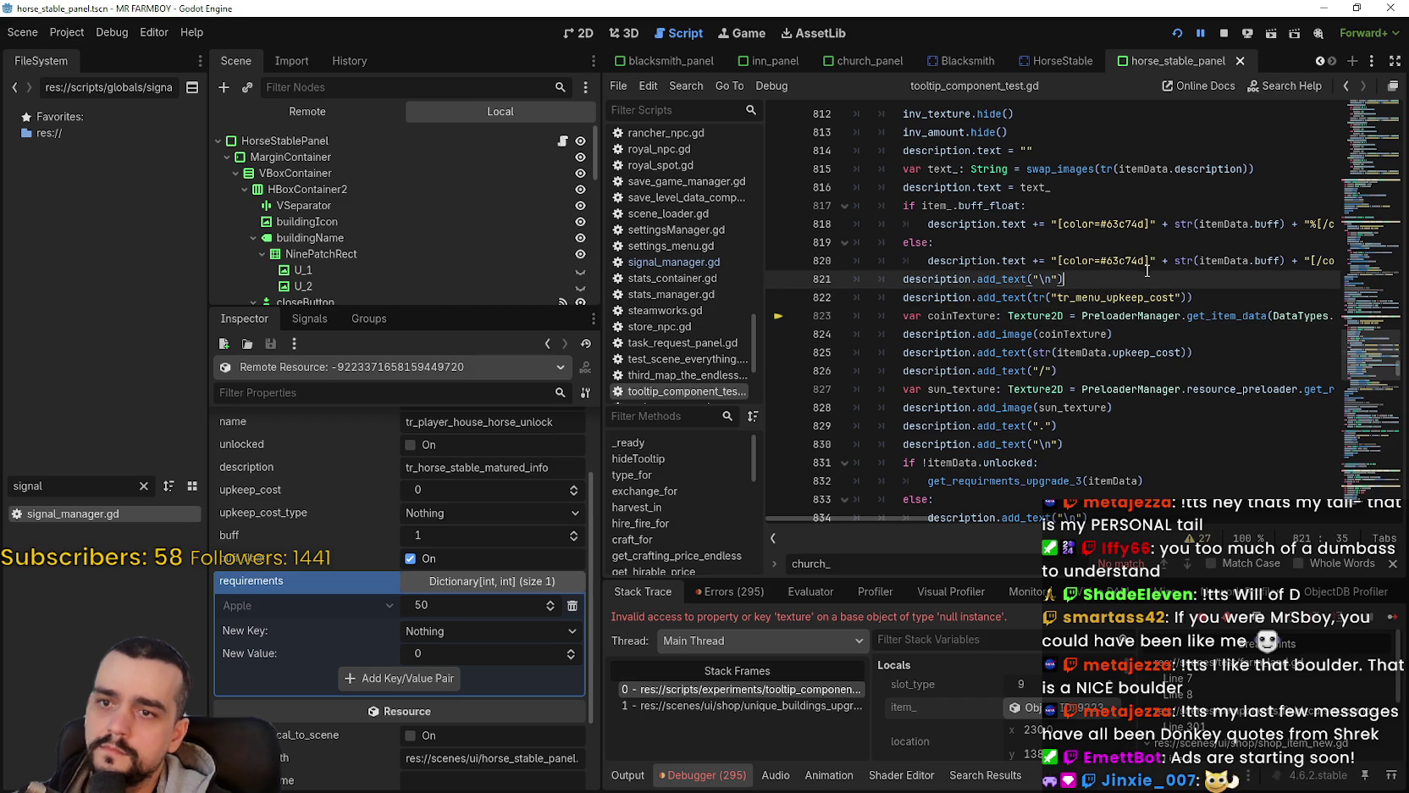
click(1220, 261)
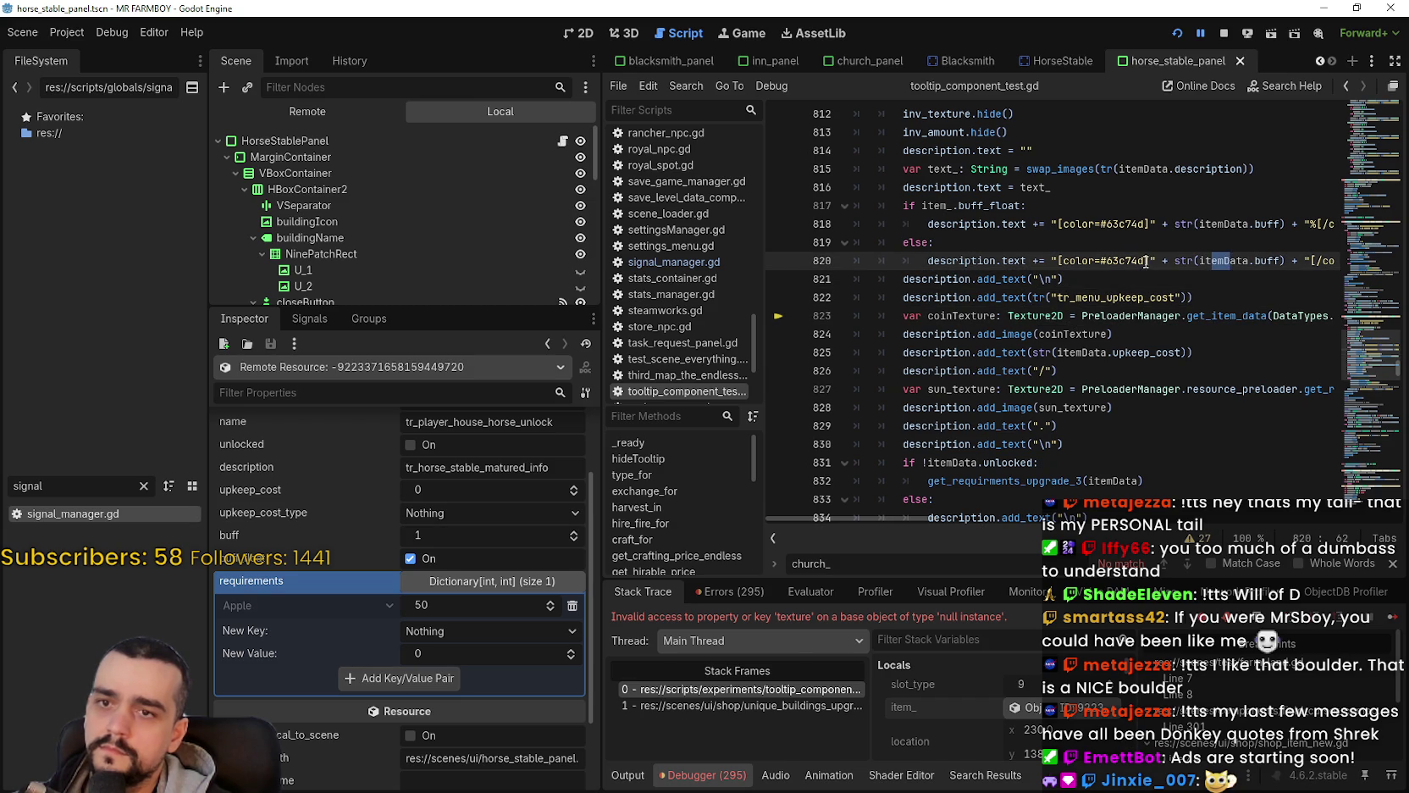
drag(1150, 257, 1329, 259)
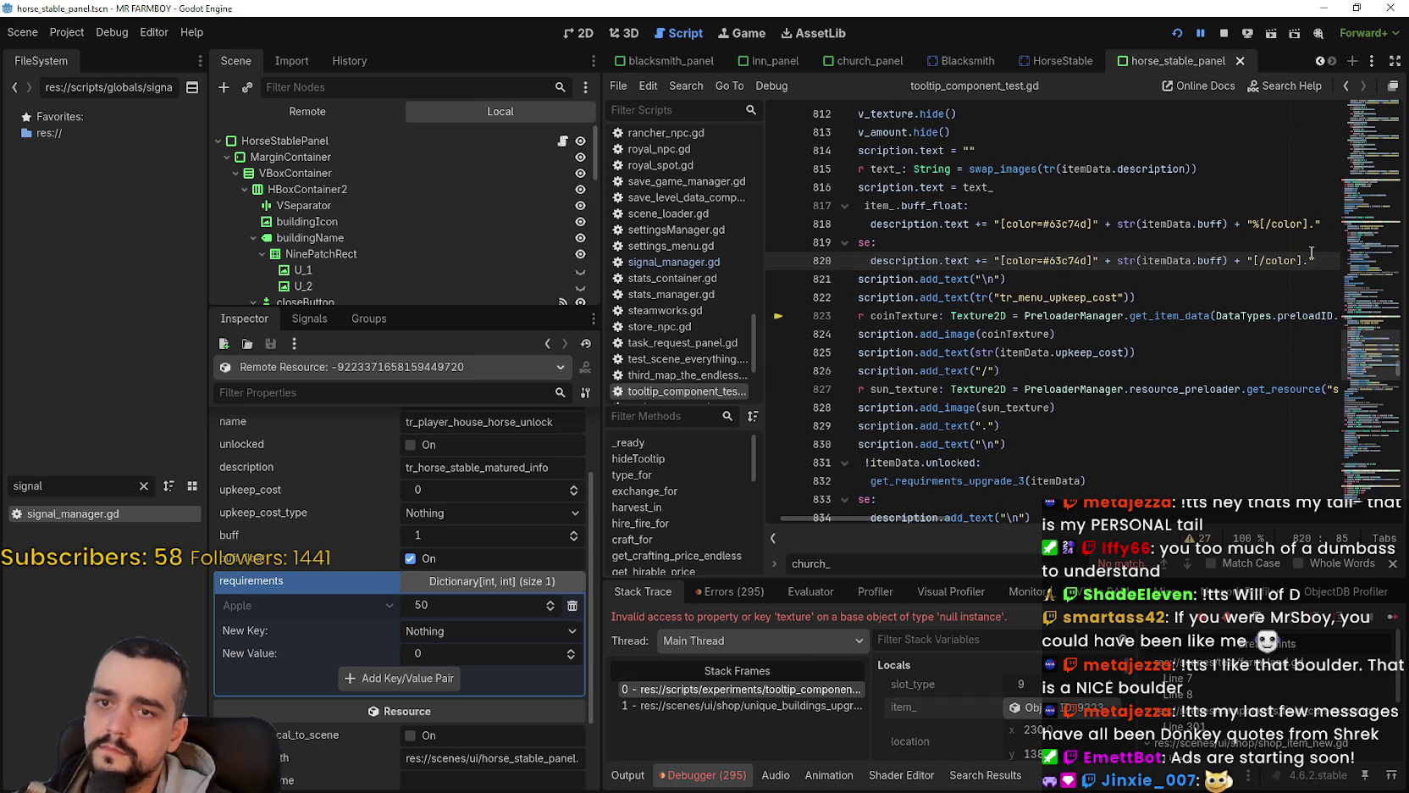
key(Return)
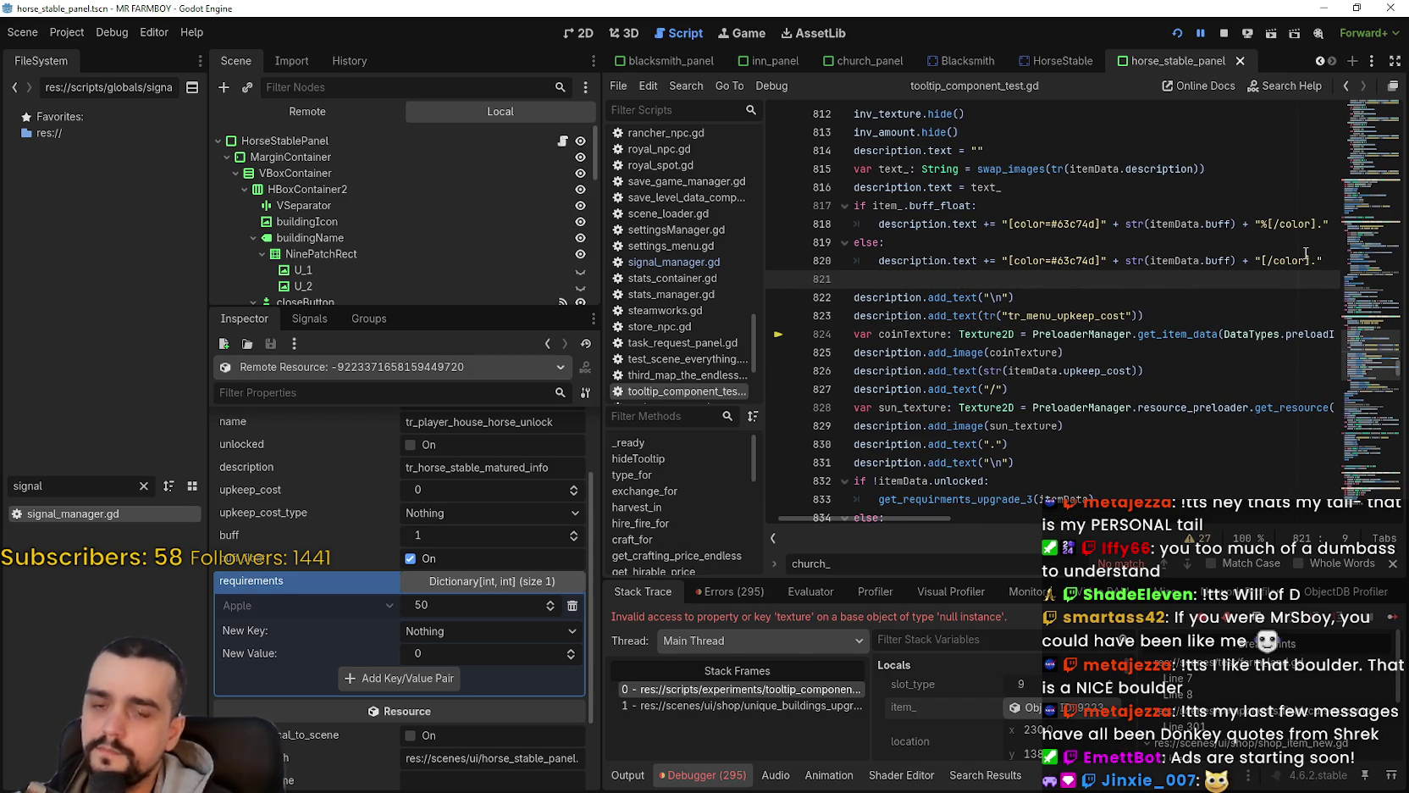
drag(1055, 293, 812, 272)
text(if itemData.upkeep_cost_type !=)
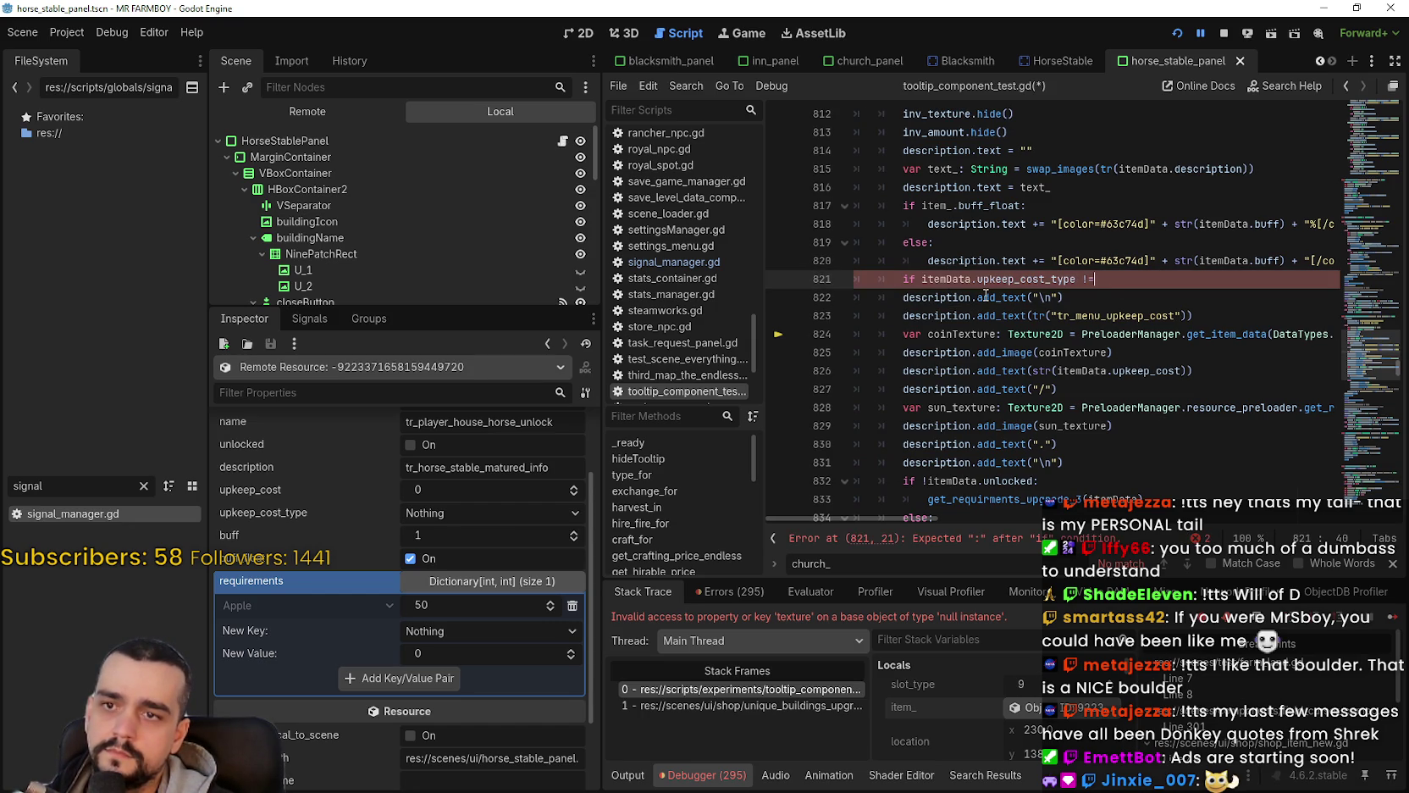
Step: Complete line 821 as 'if itemData.upkeep_cost_type != DataTypes.itemID.NOTHING:'
key(ctrl+space)
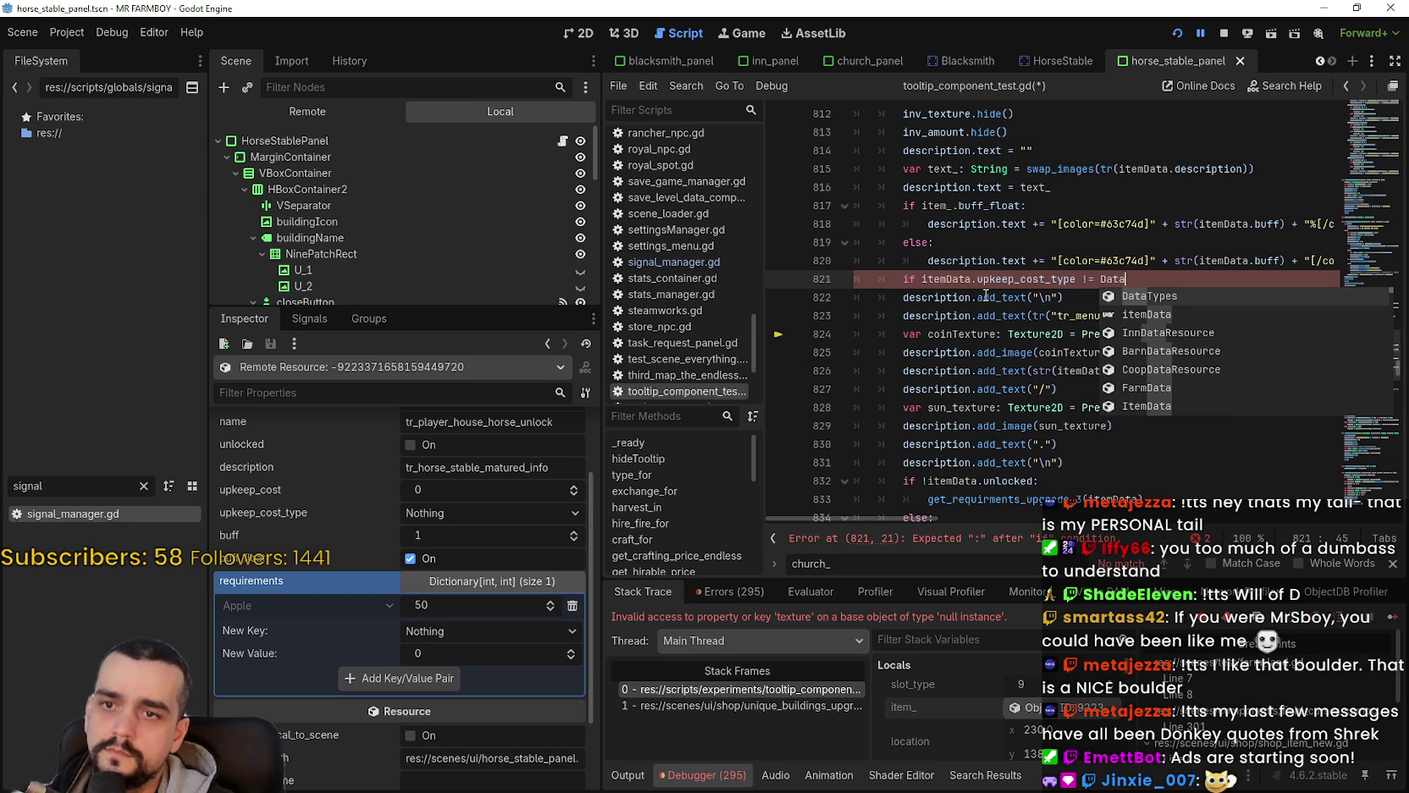
key(Return)
text(.)
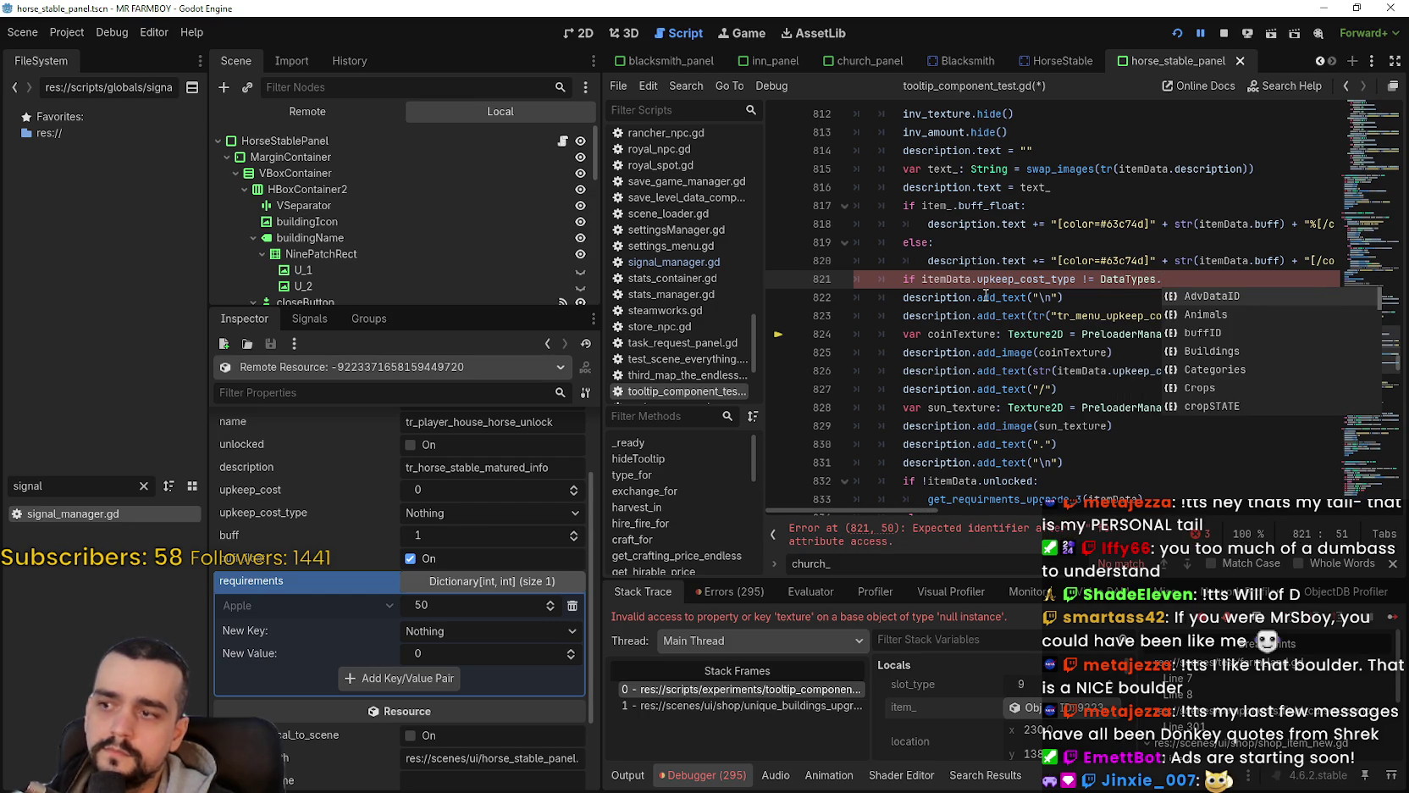
mouse_move(225, 511)
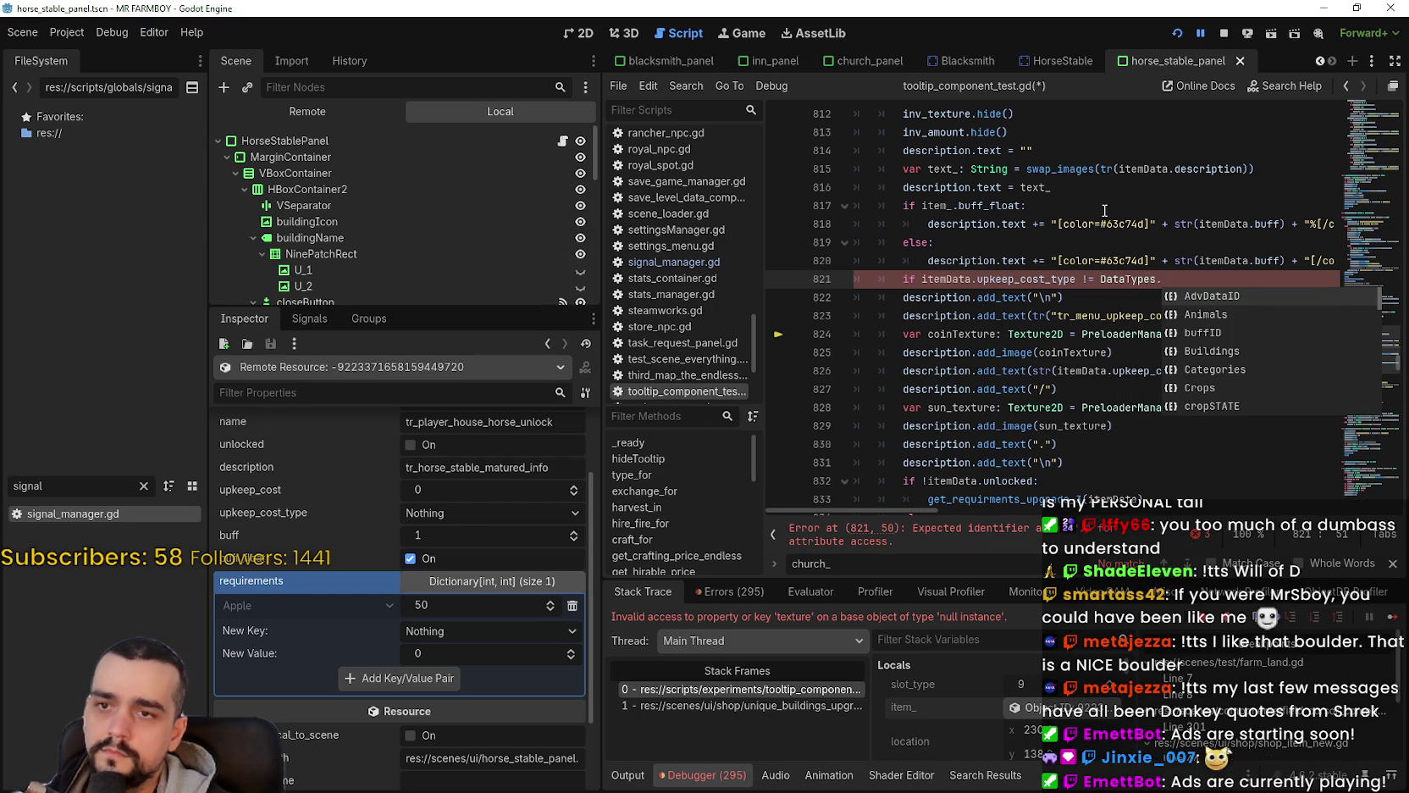
text(temID.No)
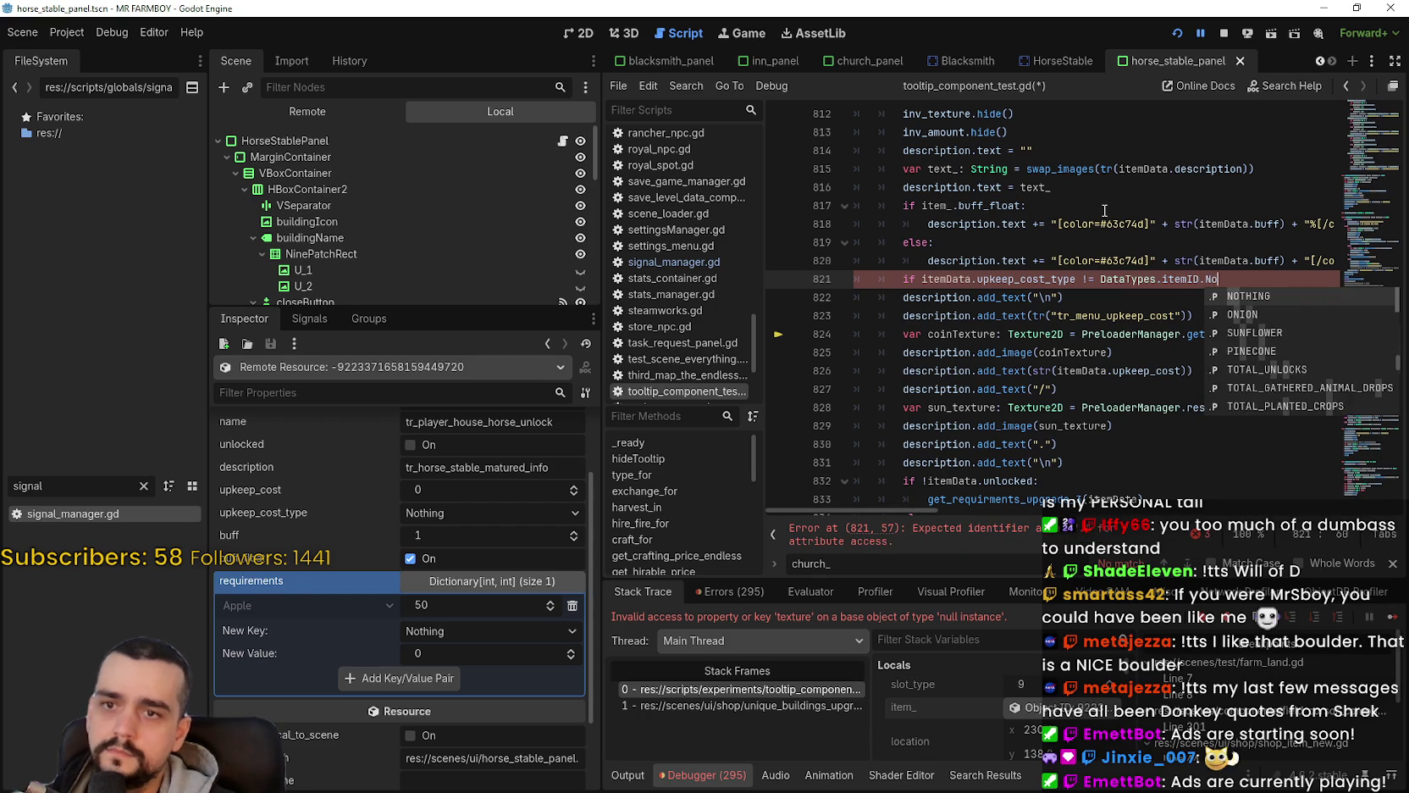
key(Return)
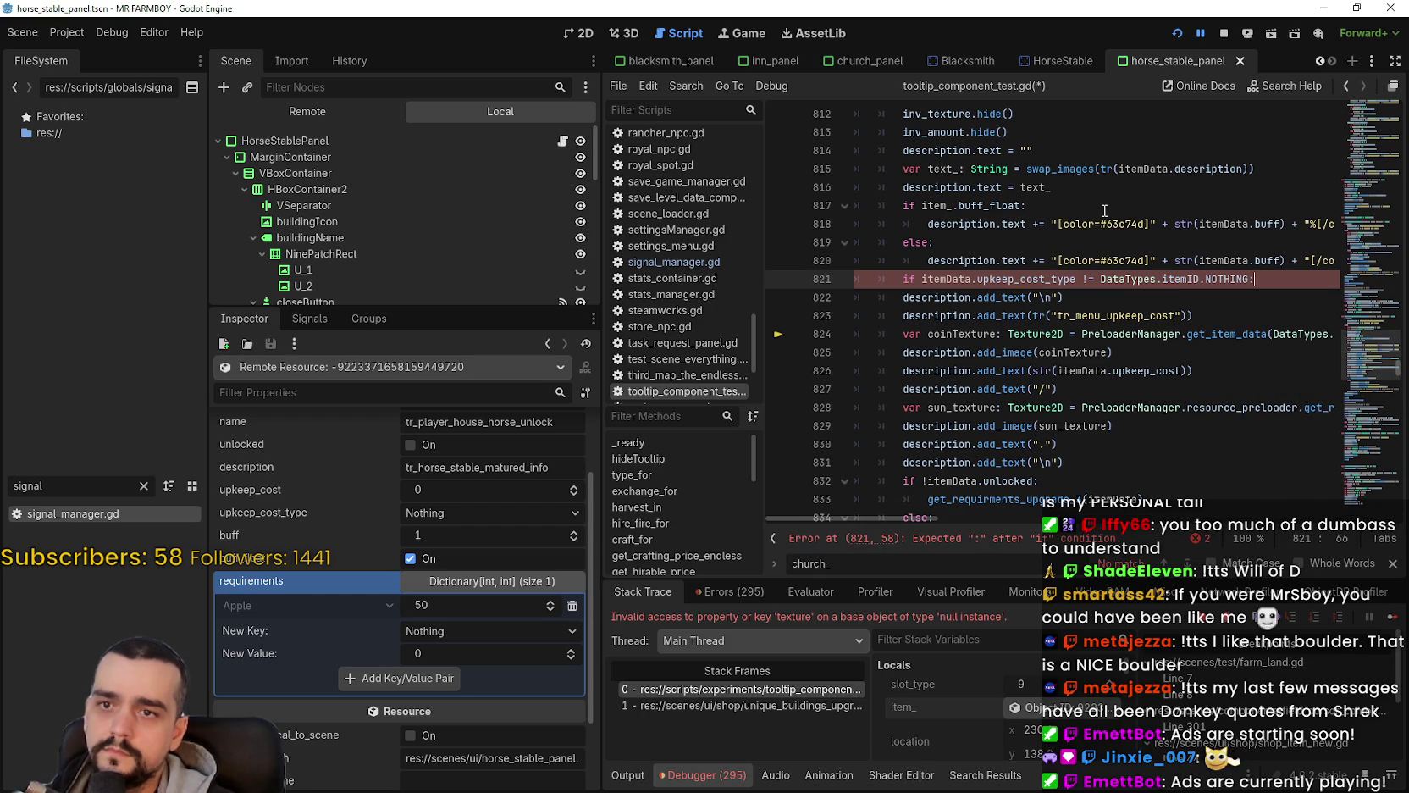
key(Return)
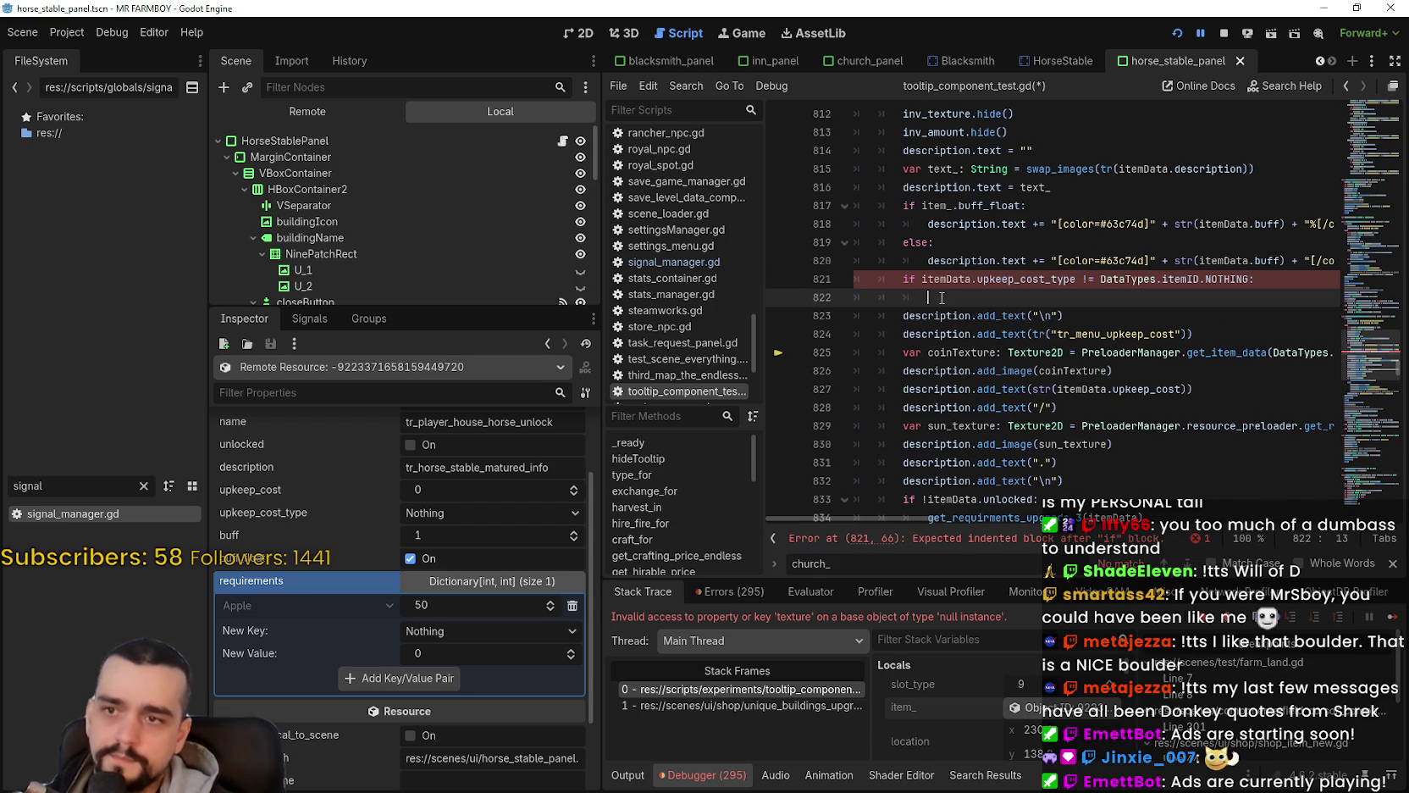
key(BackSpace)
key(BackSpace)
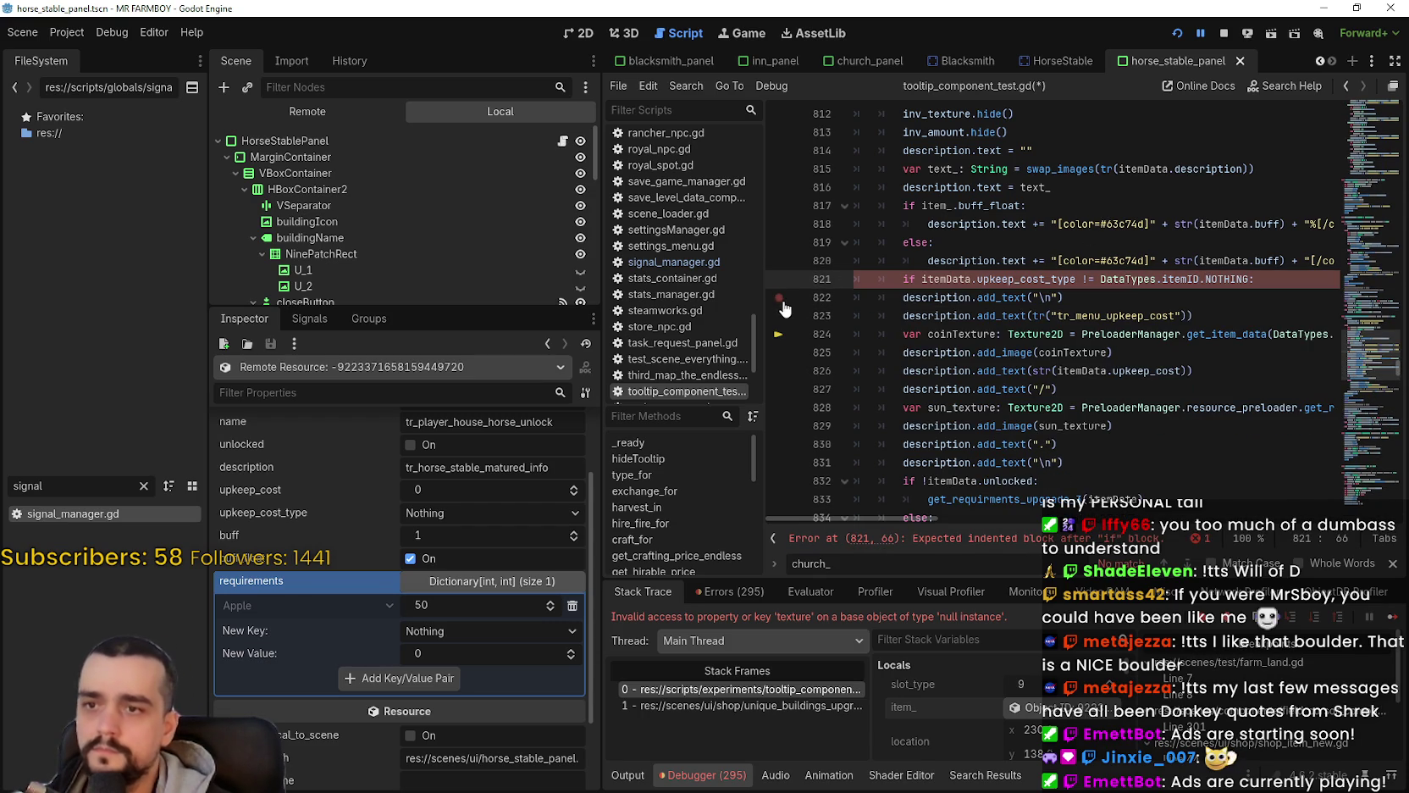
Step: Indent the upkeep cost lines 822–830 into the if-block and save the script
click(898, 299)
click(898, 314)
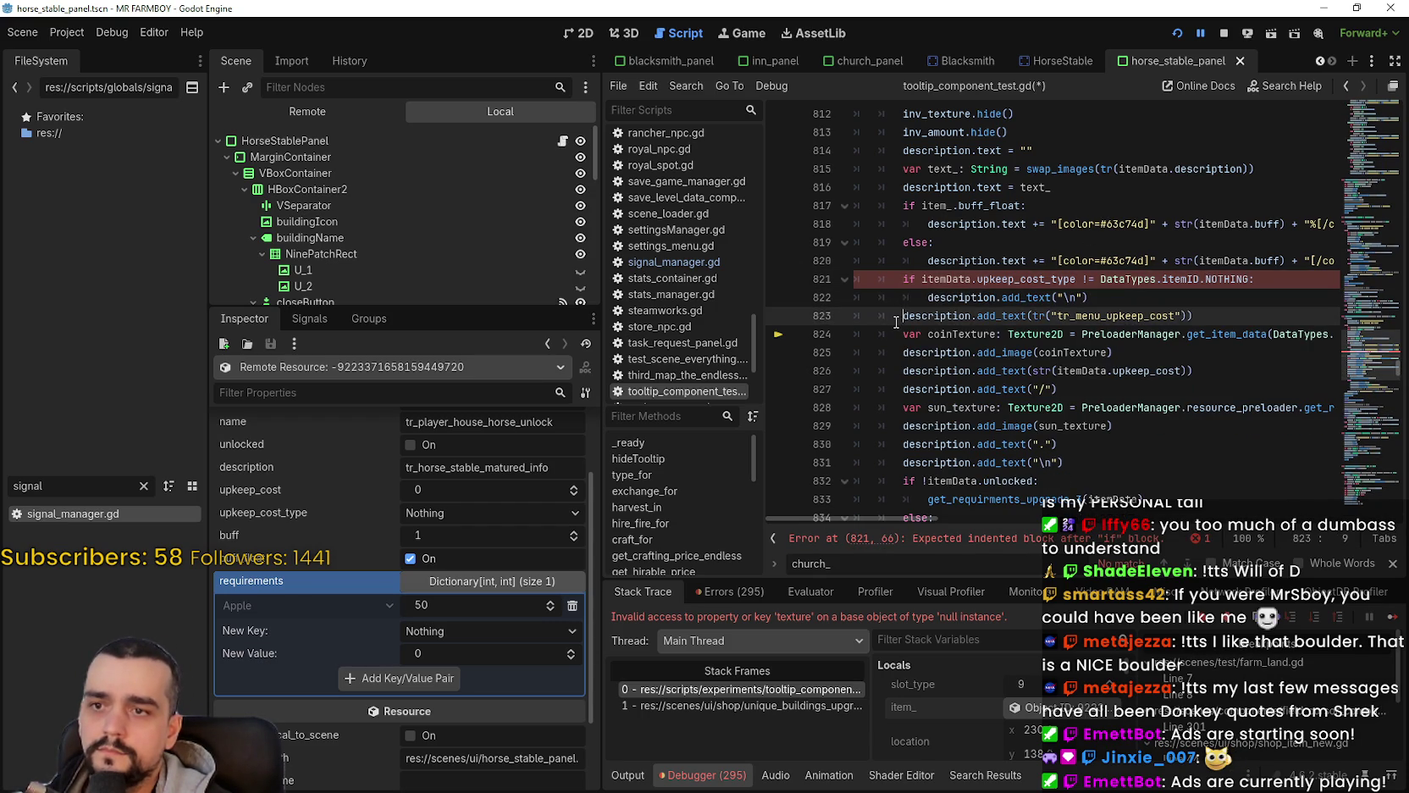
key(Tab)
click(898, 334)
key(Tab)
click(898, 352)
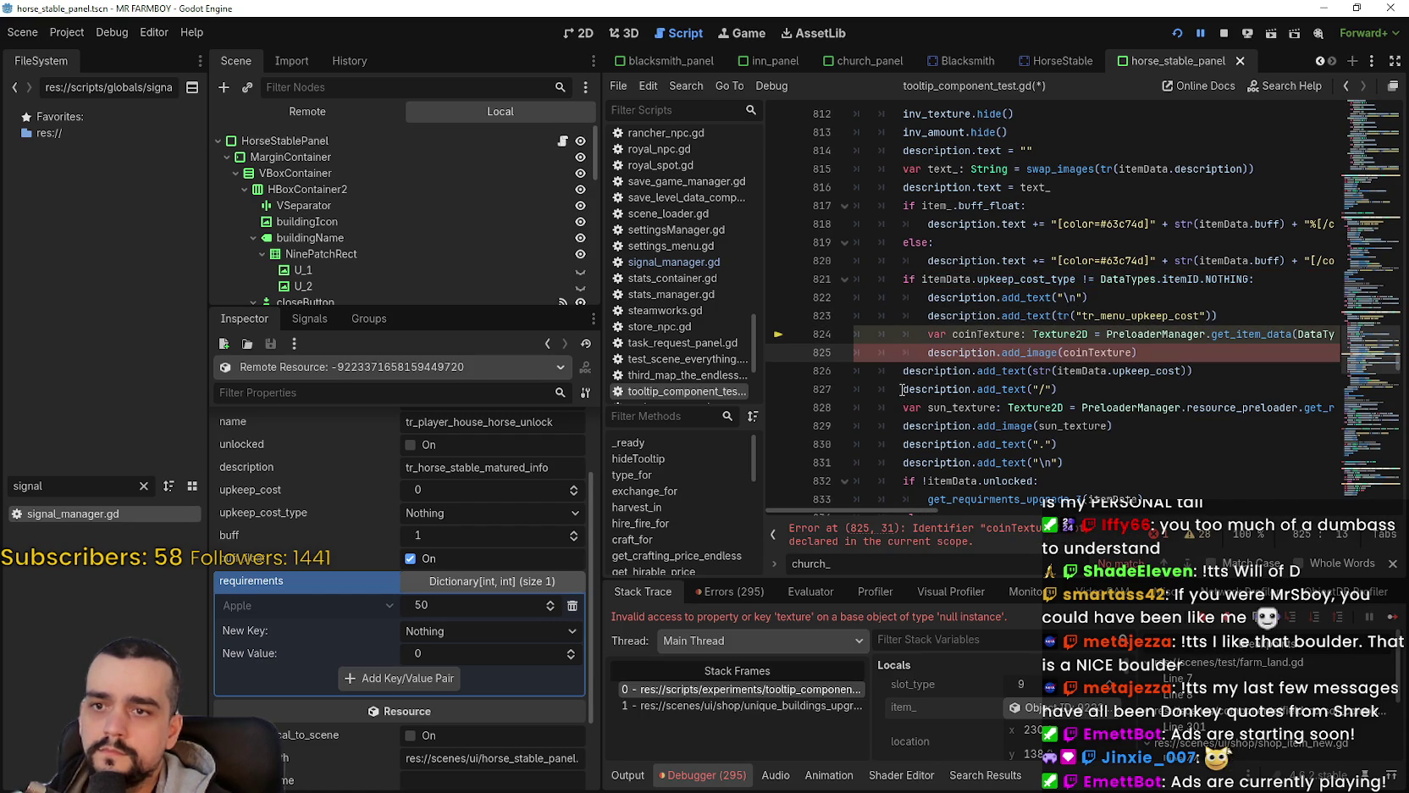
click(899, 378)
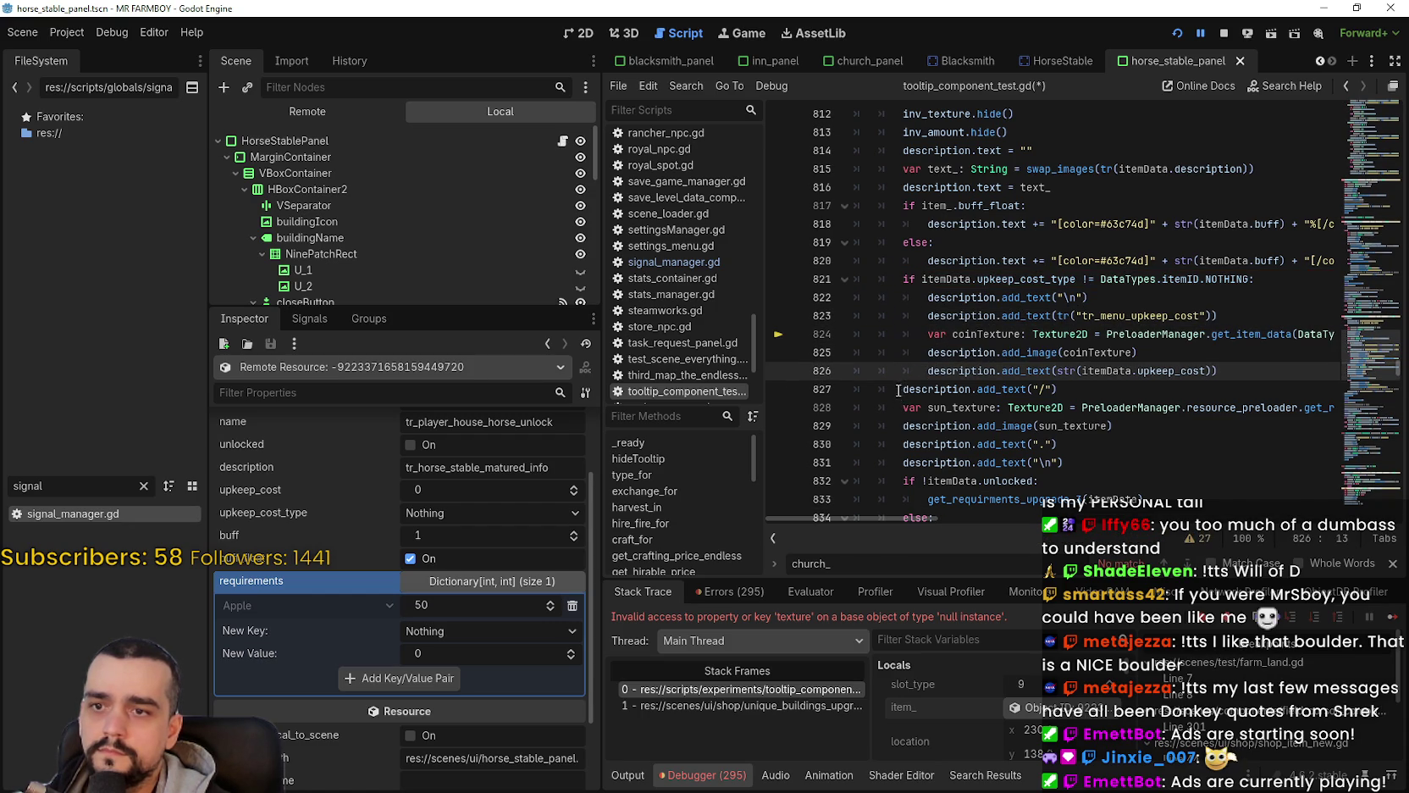
click(899, 389)
click(899, 408)
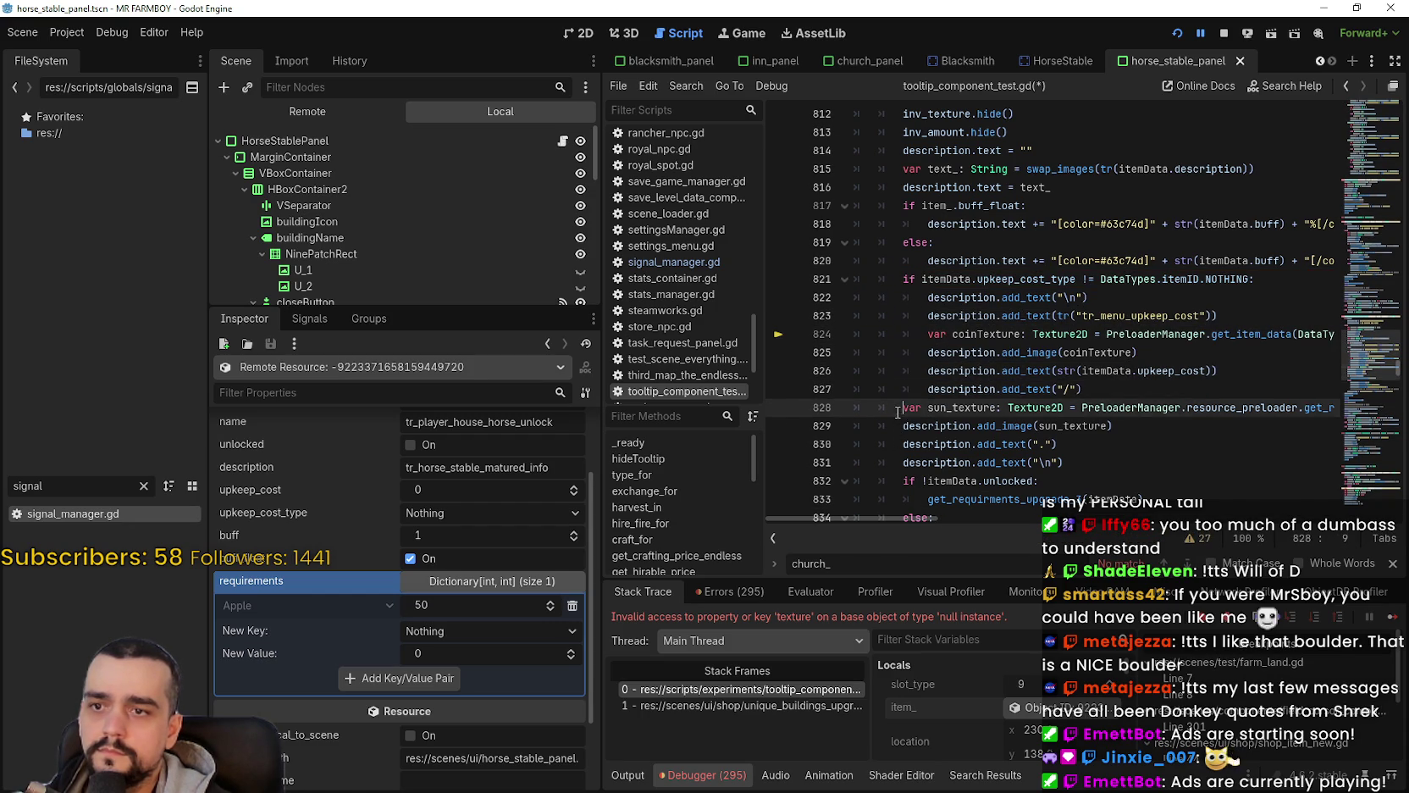
click(901, 426)
key(Tab)
click(901, 444)
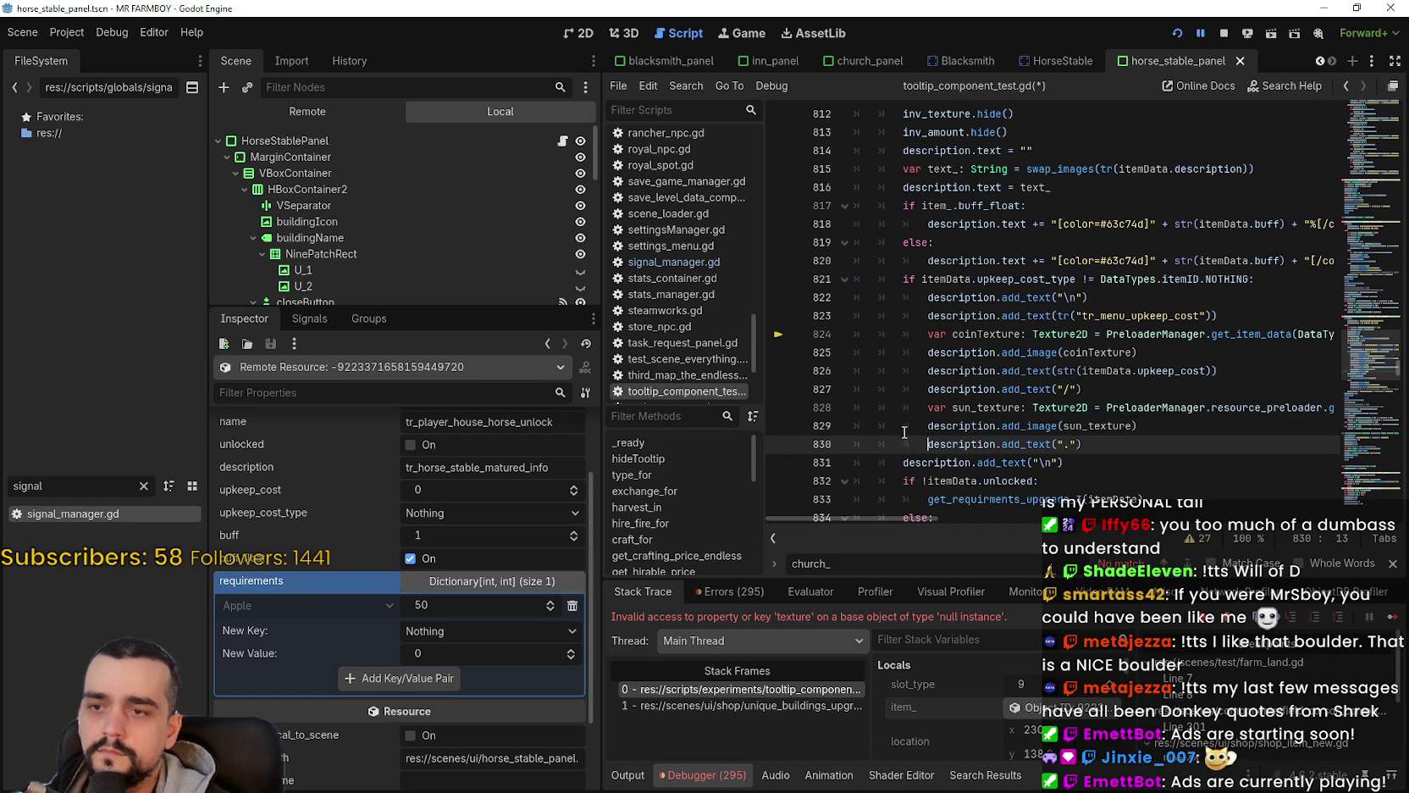
scroll(906, 247, down, 1)
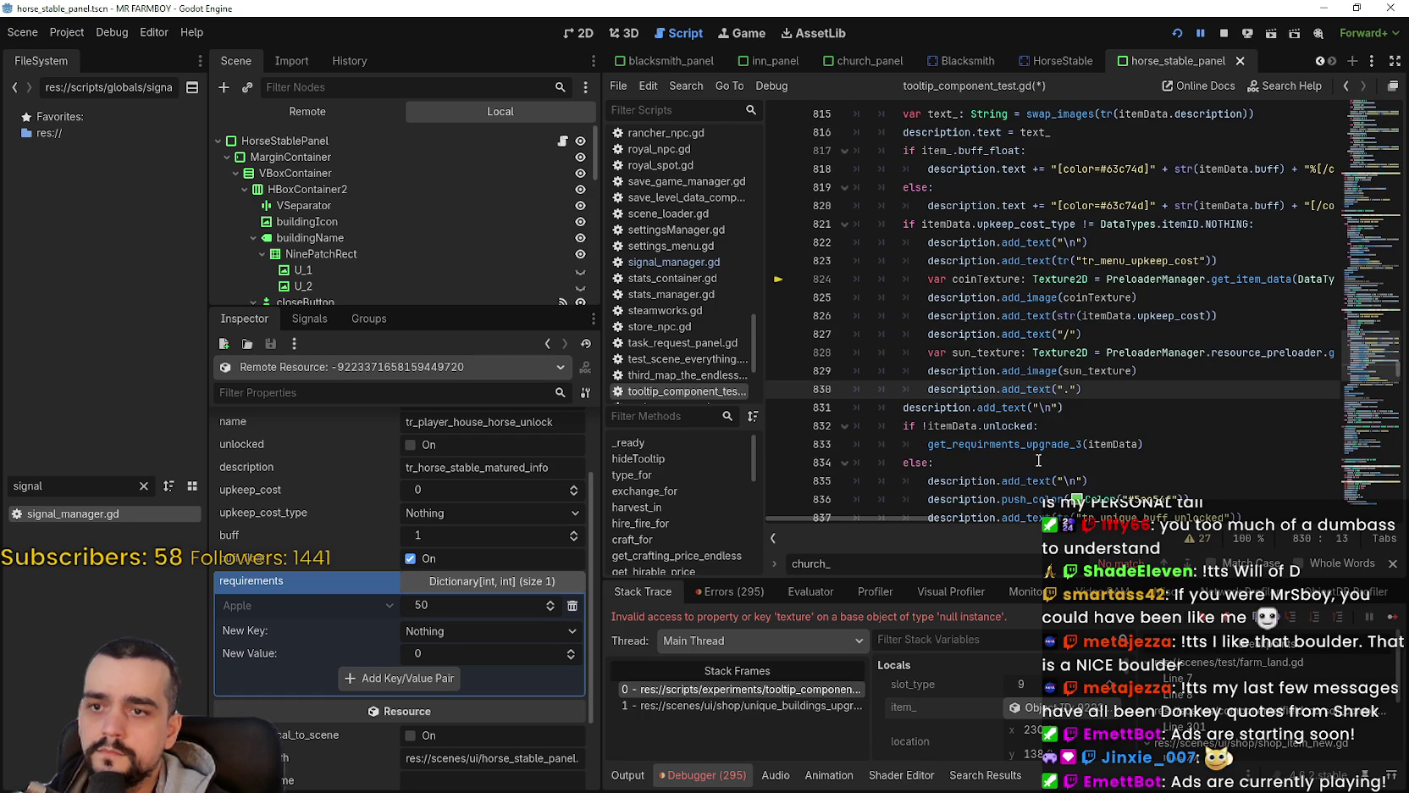
scroll(1015, 425, down, 1)
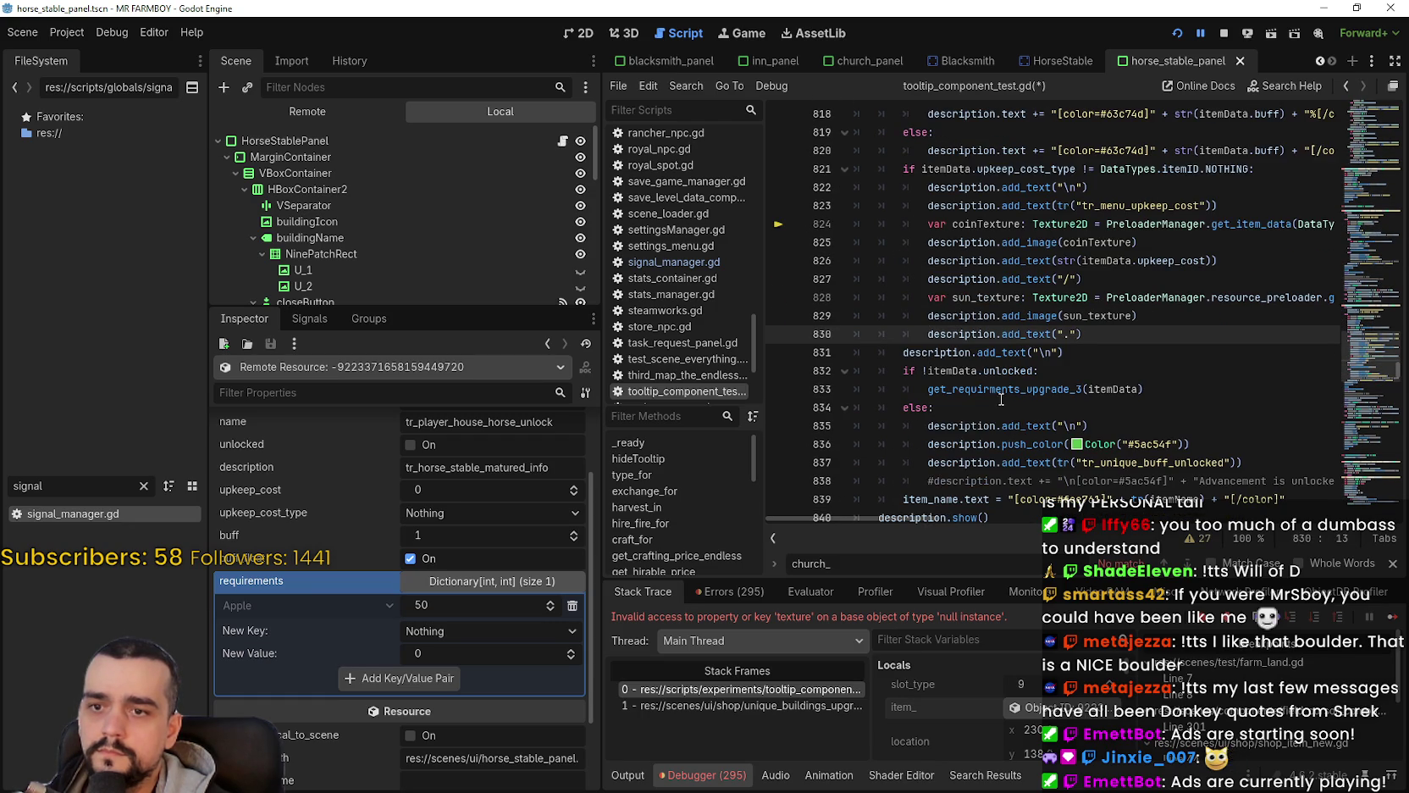
scroll(1002, 399, down, 1)
click(981, 347)
key(ctrl+s)
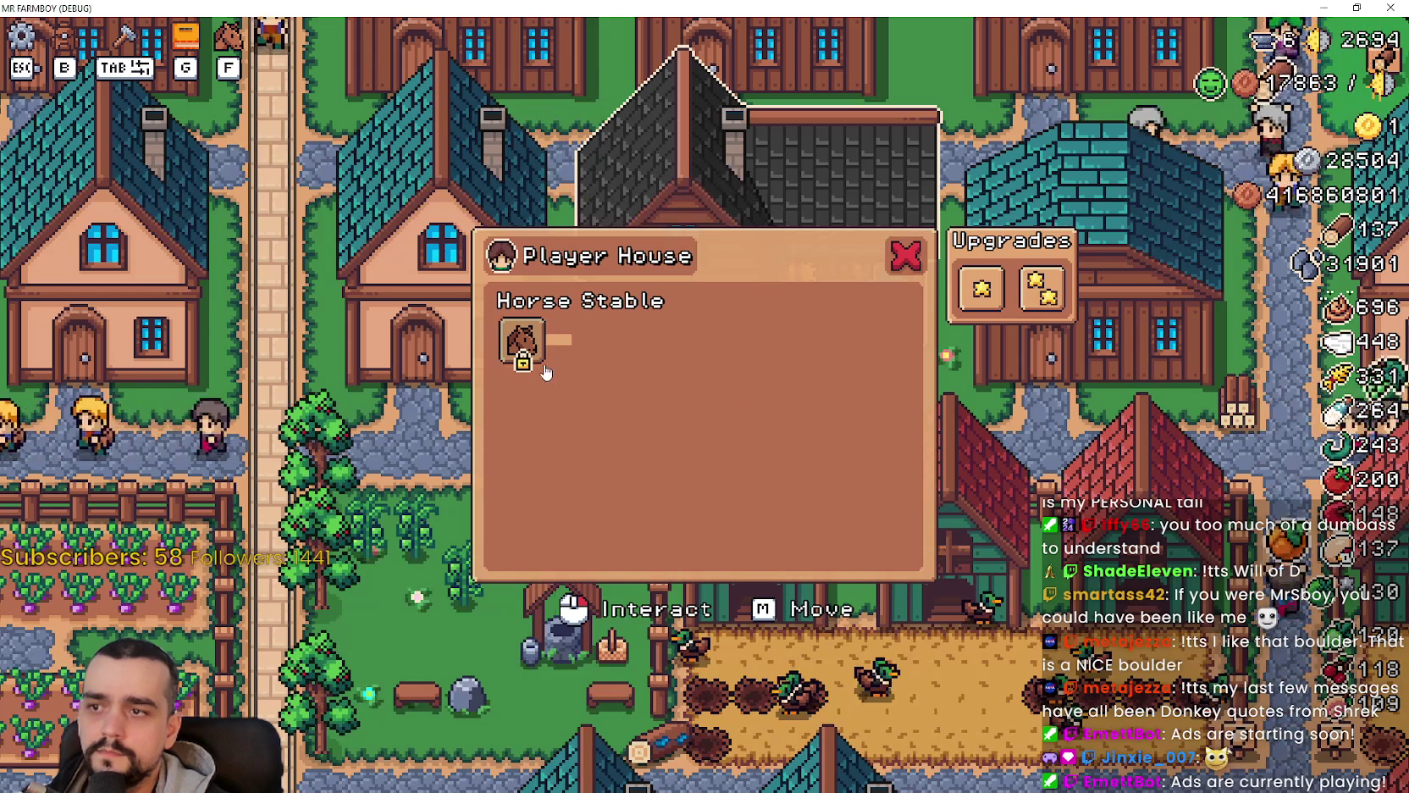
Step: Run Mr Farmboy and bring up the Player House panel with its locked Horse Stable slot
mouse_move(530, 352)
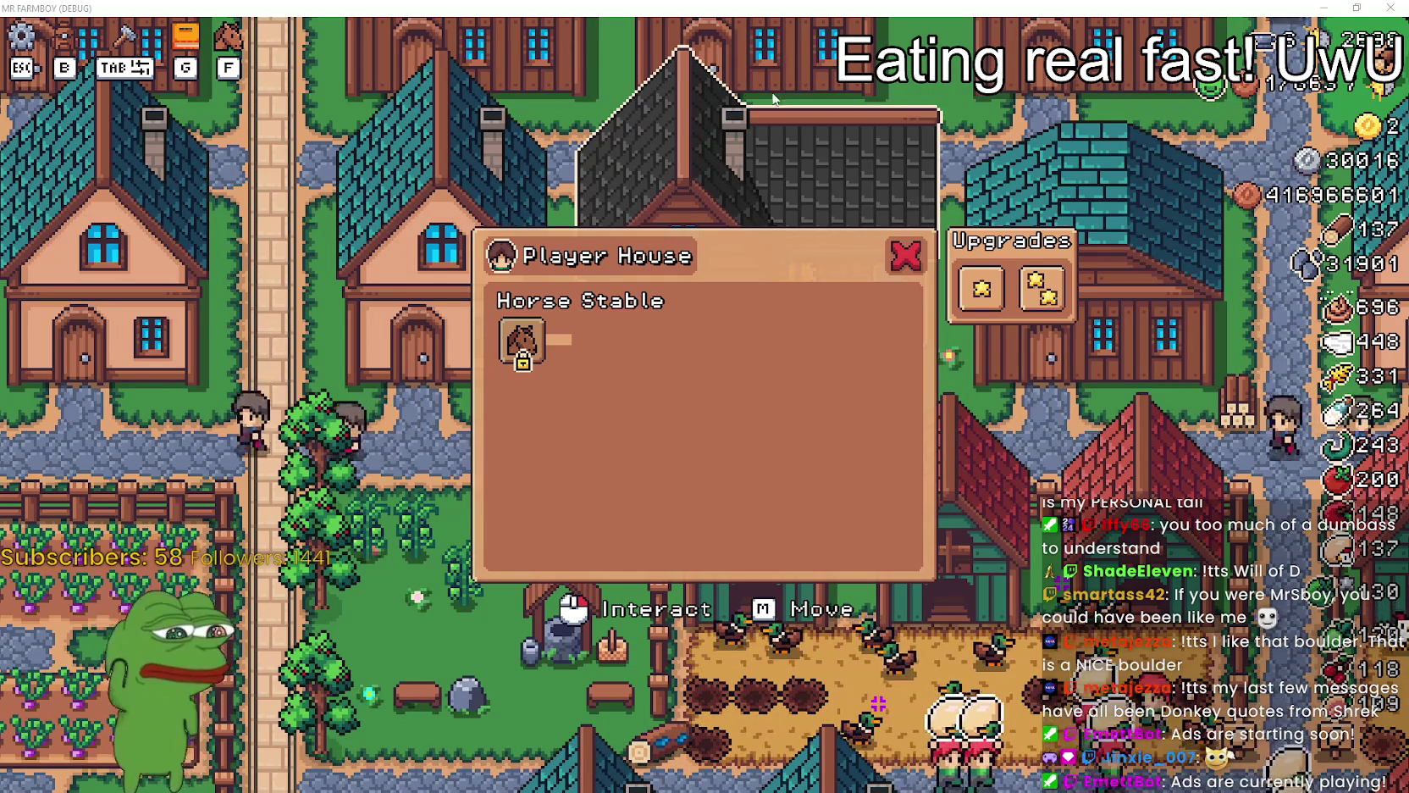
Step: Bring Chrome's 'rice cooker' Google Images results to the front and scroll down through them
mouse_move(531, 343)
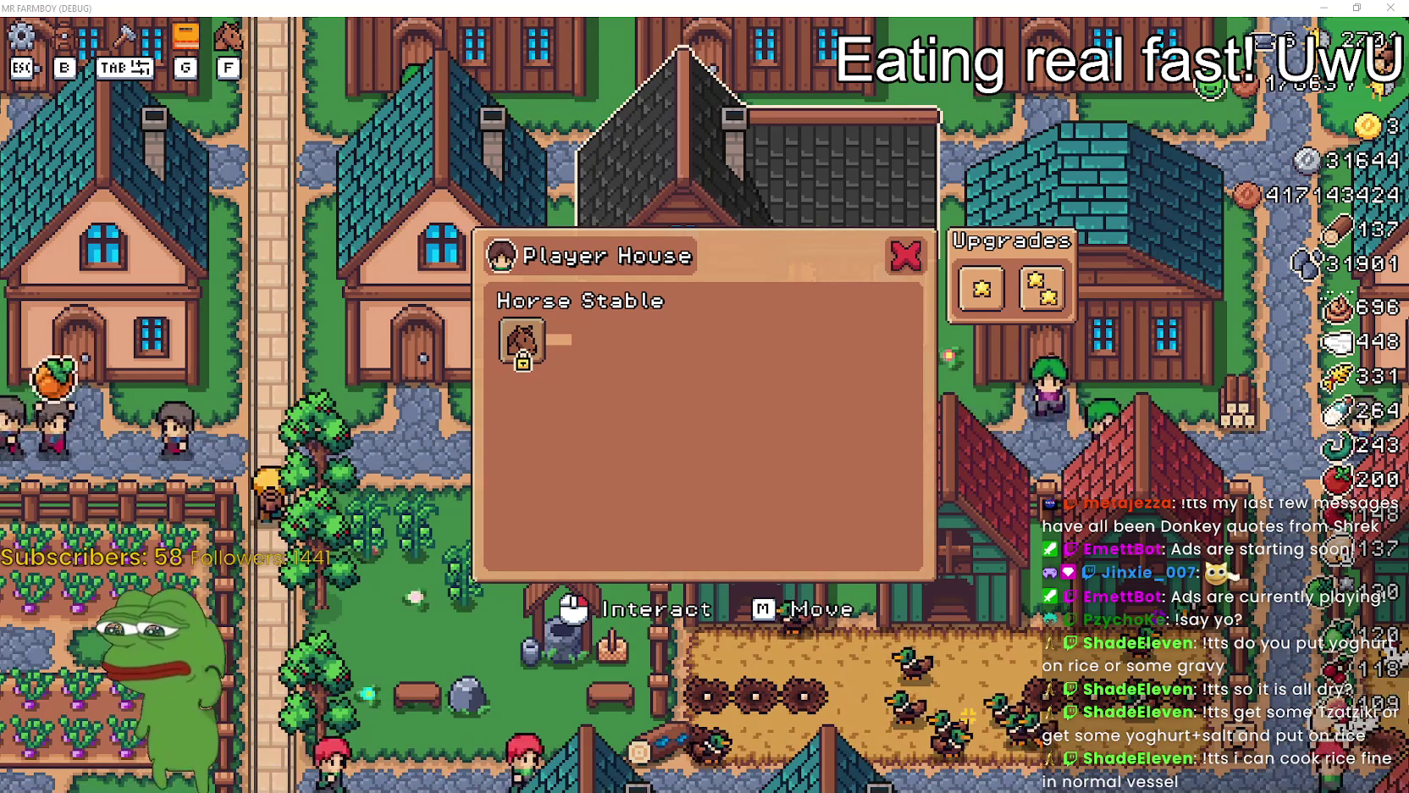
key(alt+Tab)
scroll(346, 341, down, 3)
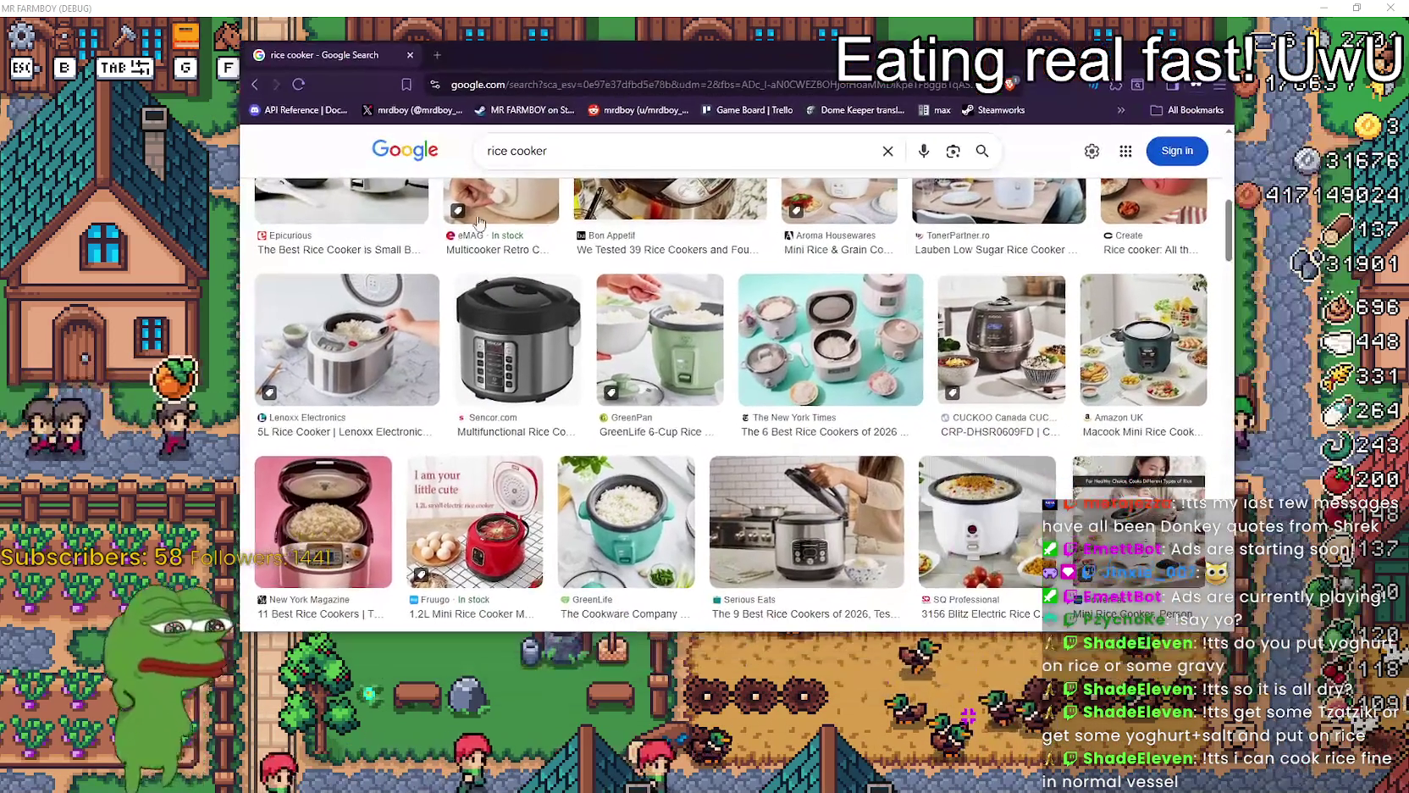
Step: Preview the Lenoxx 5L rice cooker result, then return to the running Mr Farmboy game
click(345, 341)
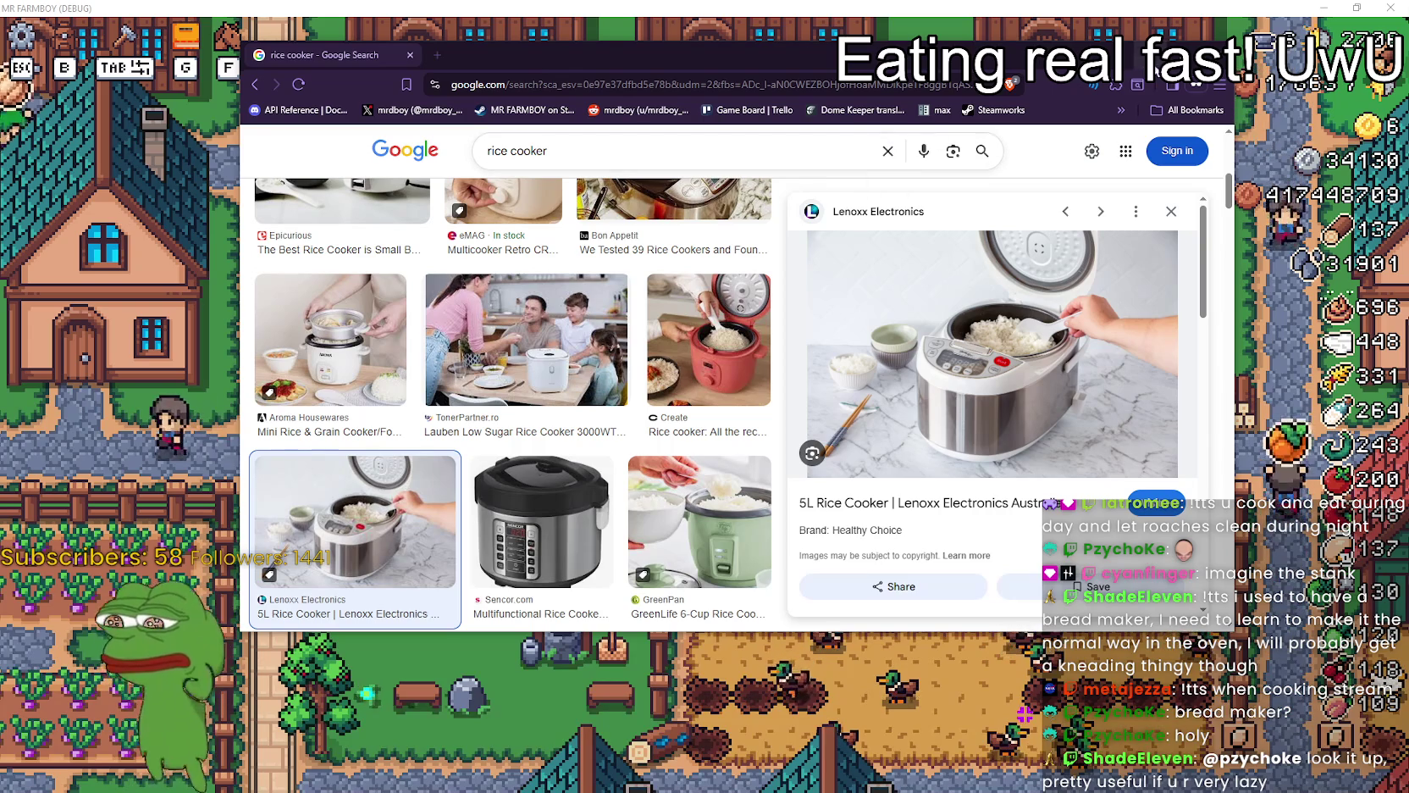
key(alt+Tab)
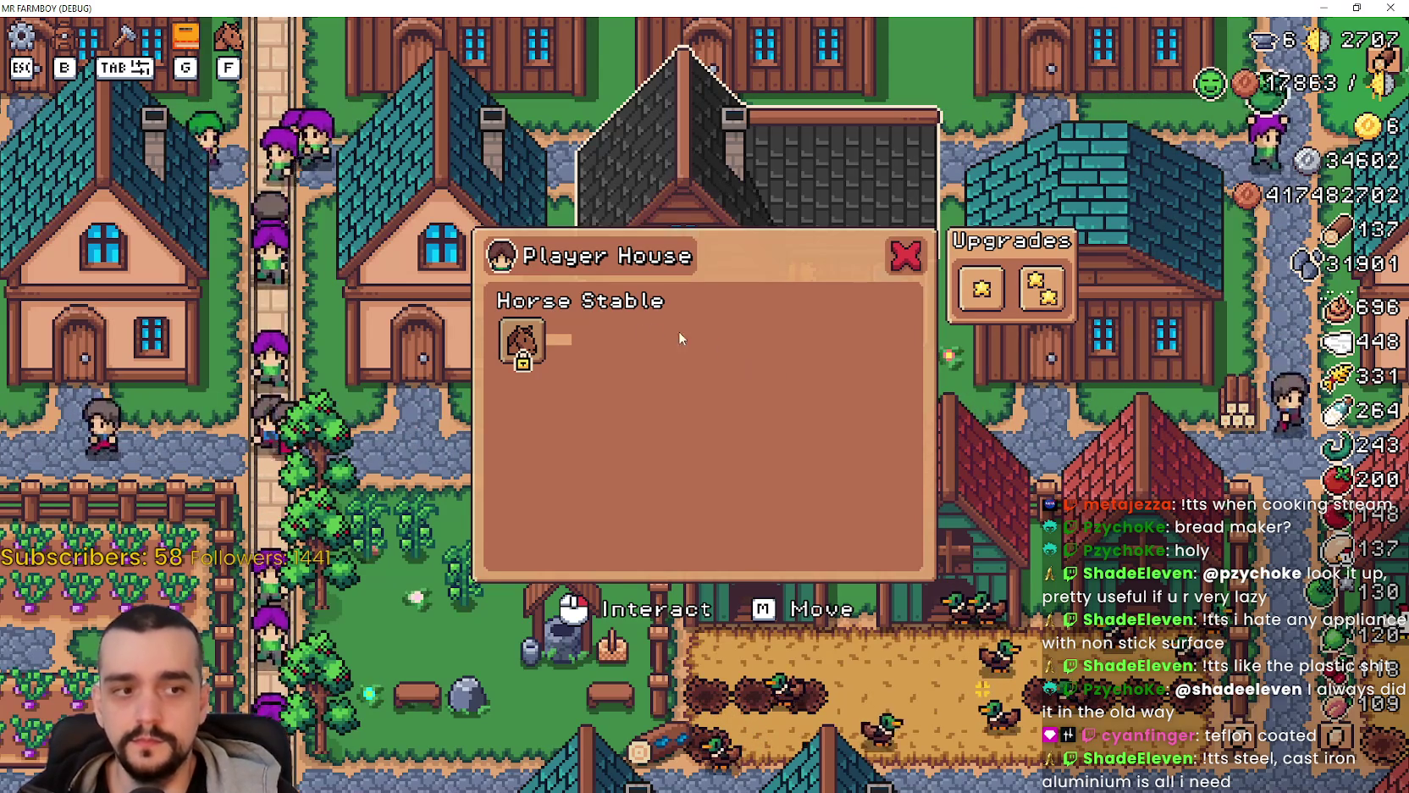
Step: Read the locked Horse Stable tooltip: a Horse Mount with an unlock cost of 50/50
mouse_move(525, 339)
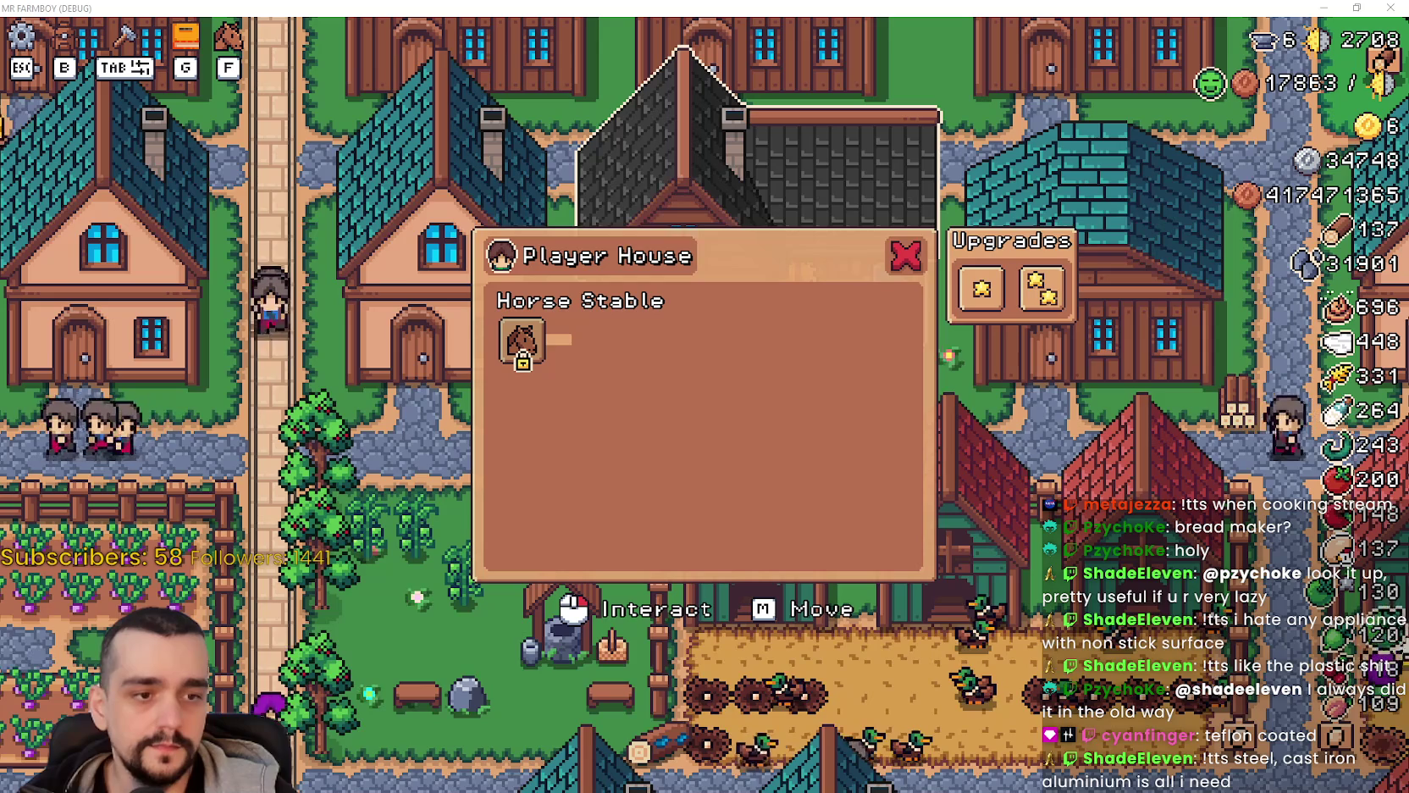
key(alt+Tab)
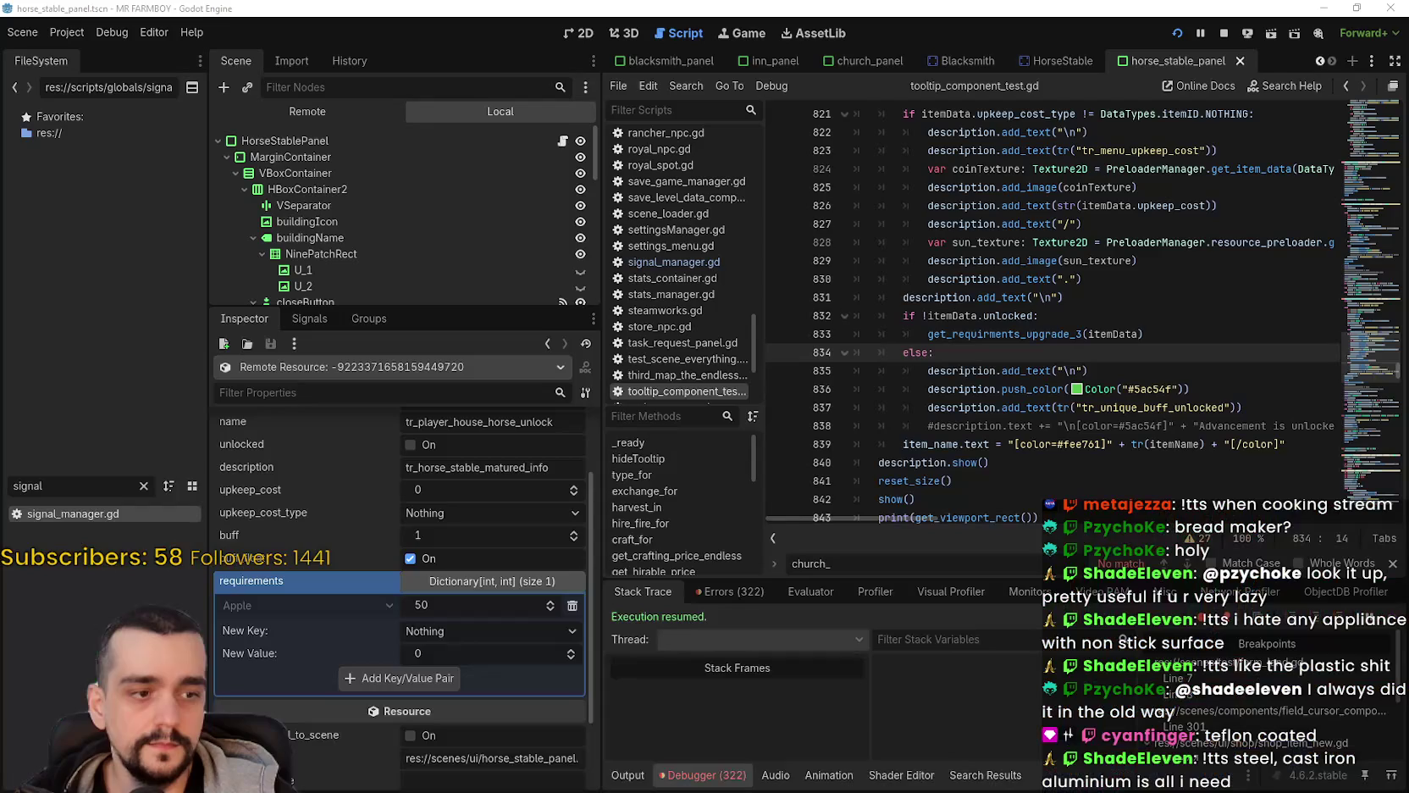
scroll(1064, 391, up, 3)
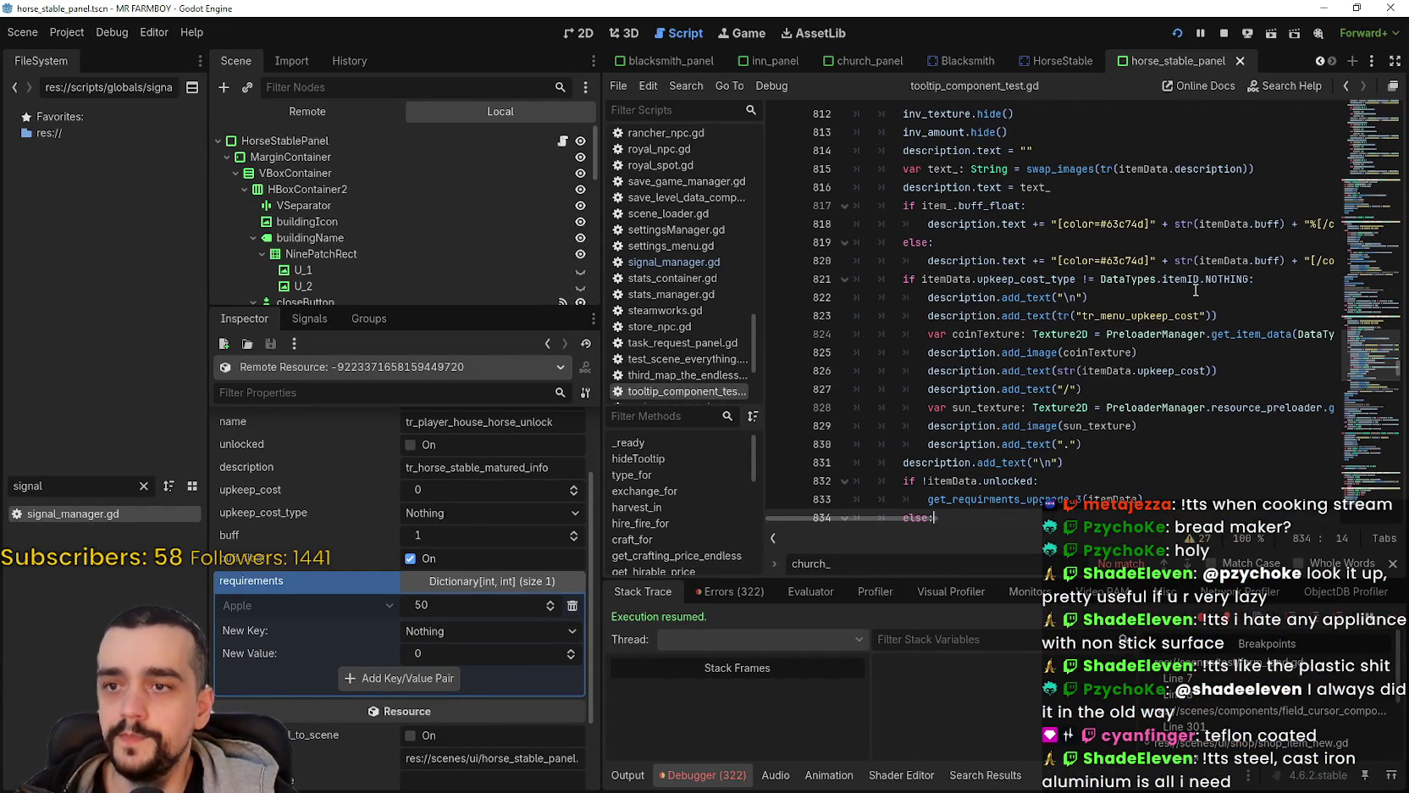
scroll(1190, 305, up, 2)
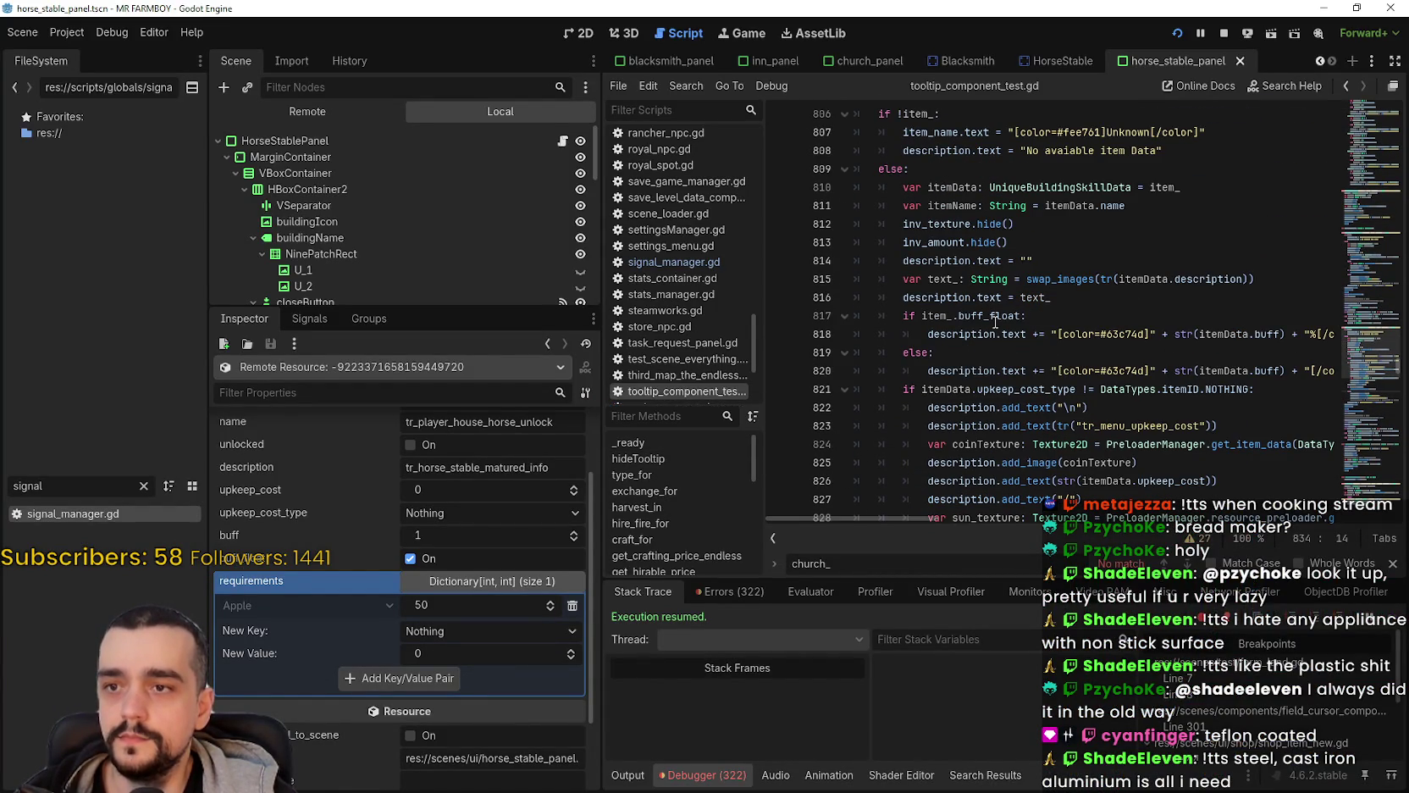
click(992, 315)
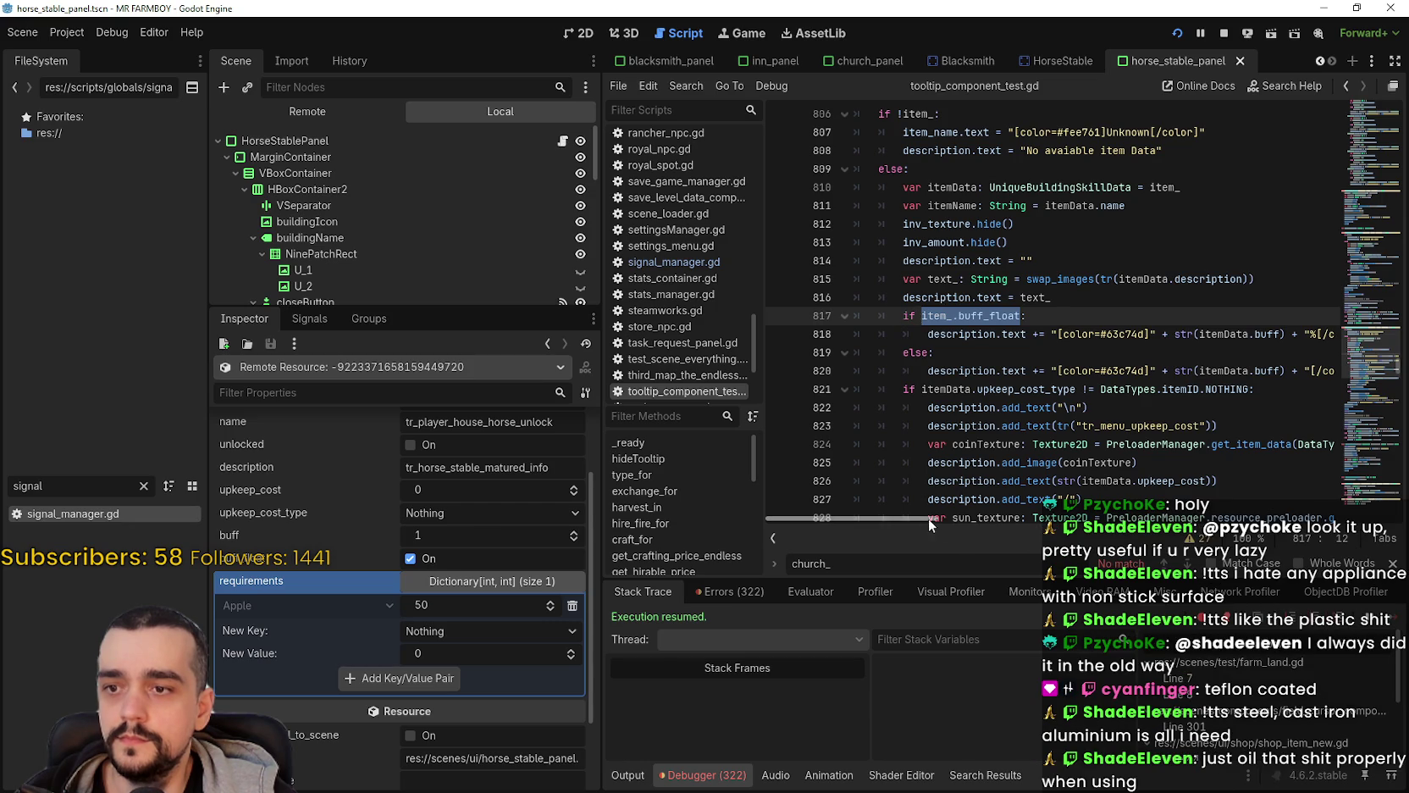
mouse_move(929, 518)
mouse_down()
mouse_move(1001, 520)
mouse_move(929, 518)
mouse_up()
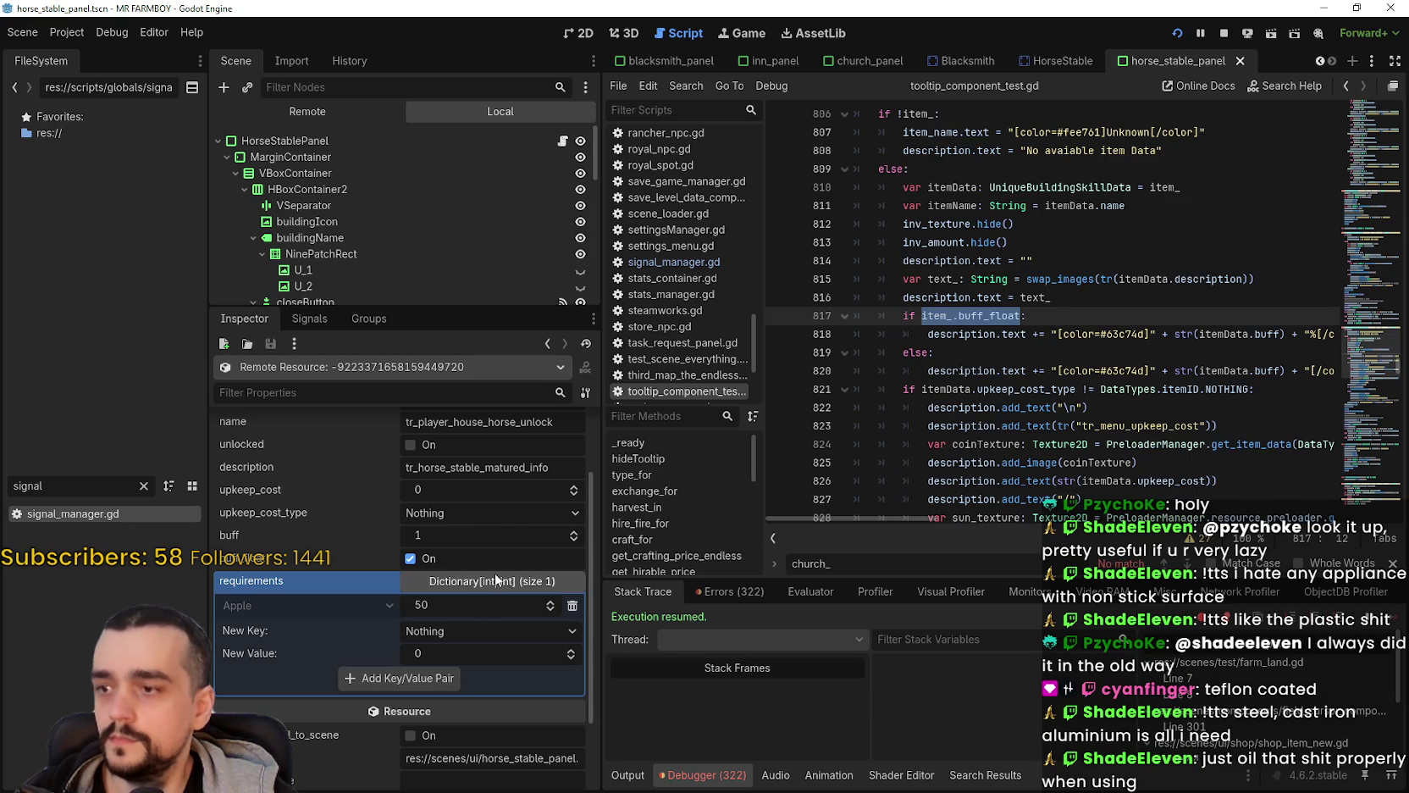
scroll(495, 573, up, 2)
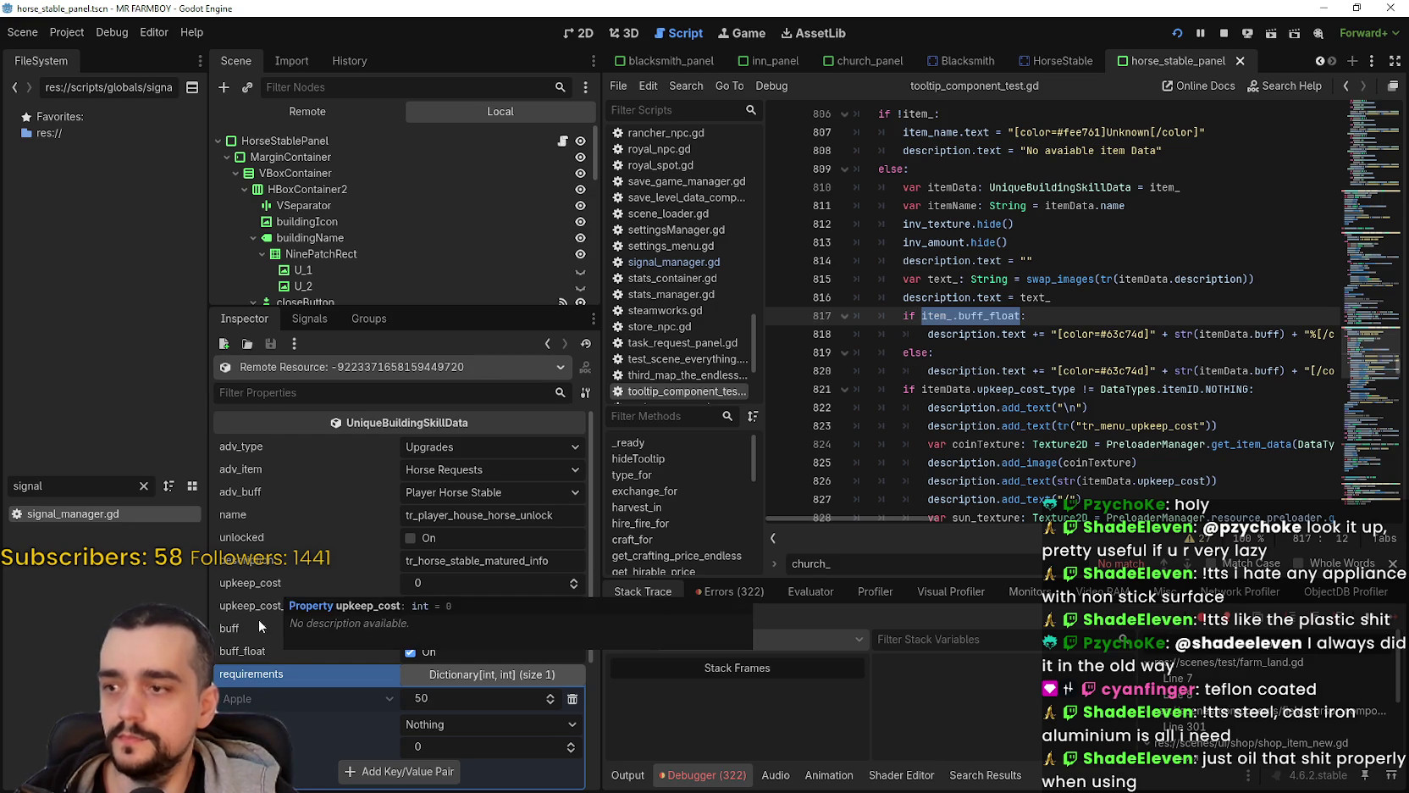
scroll(352, 686, down, 1)
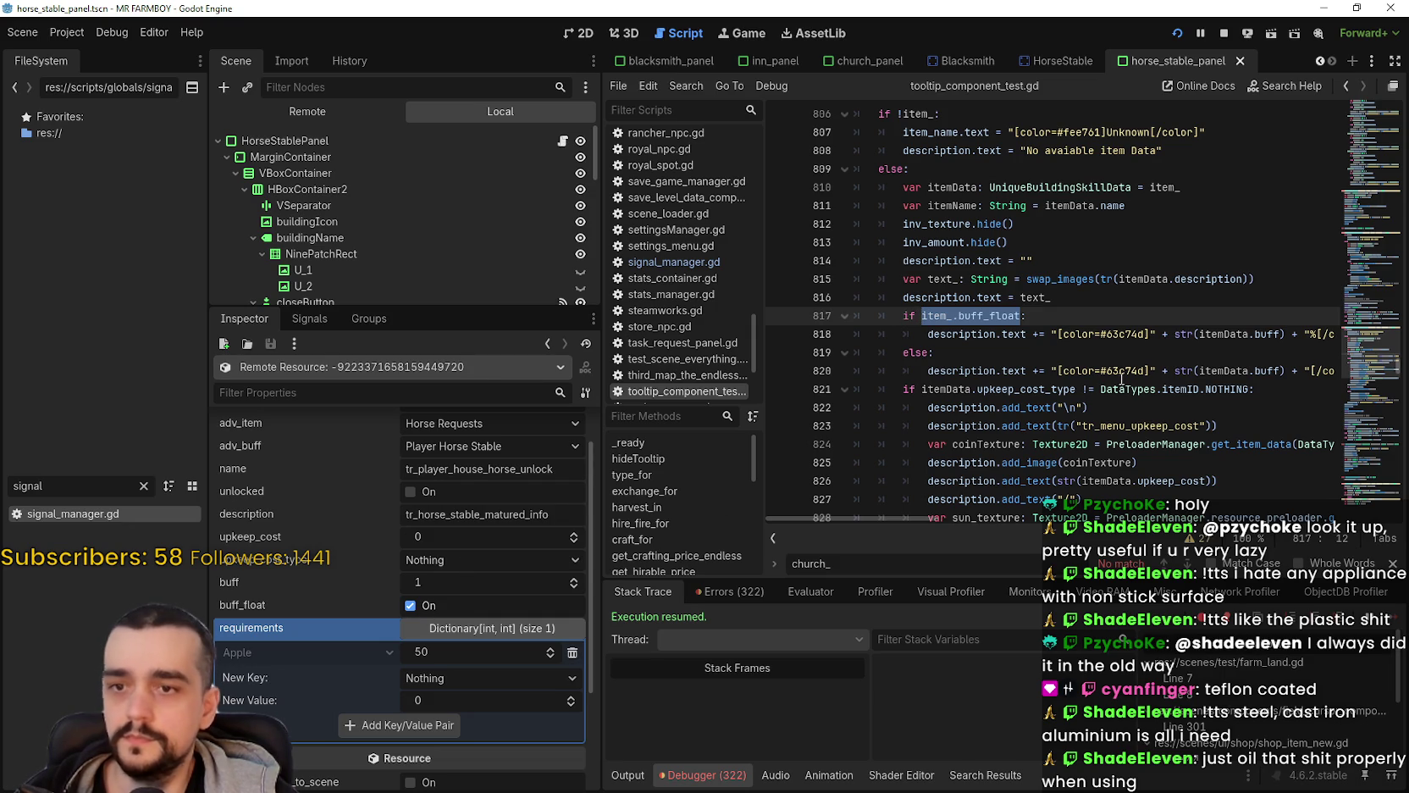
click(1265, 390)
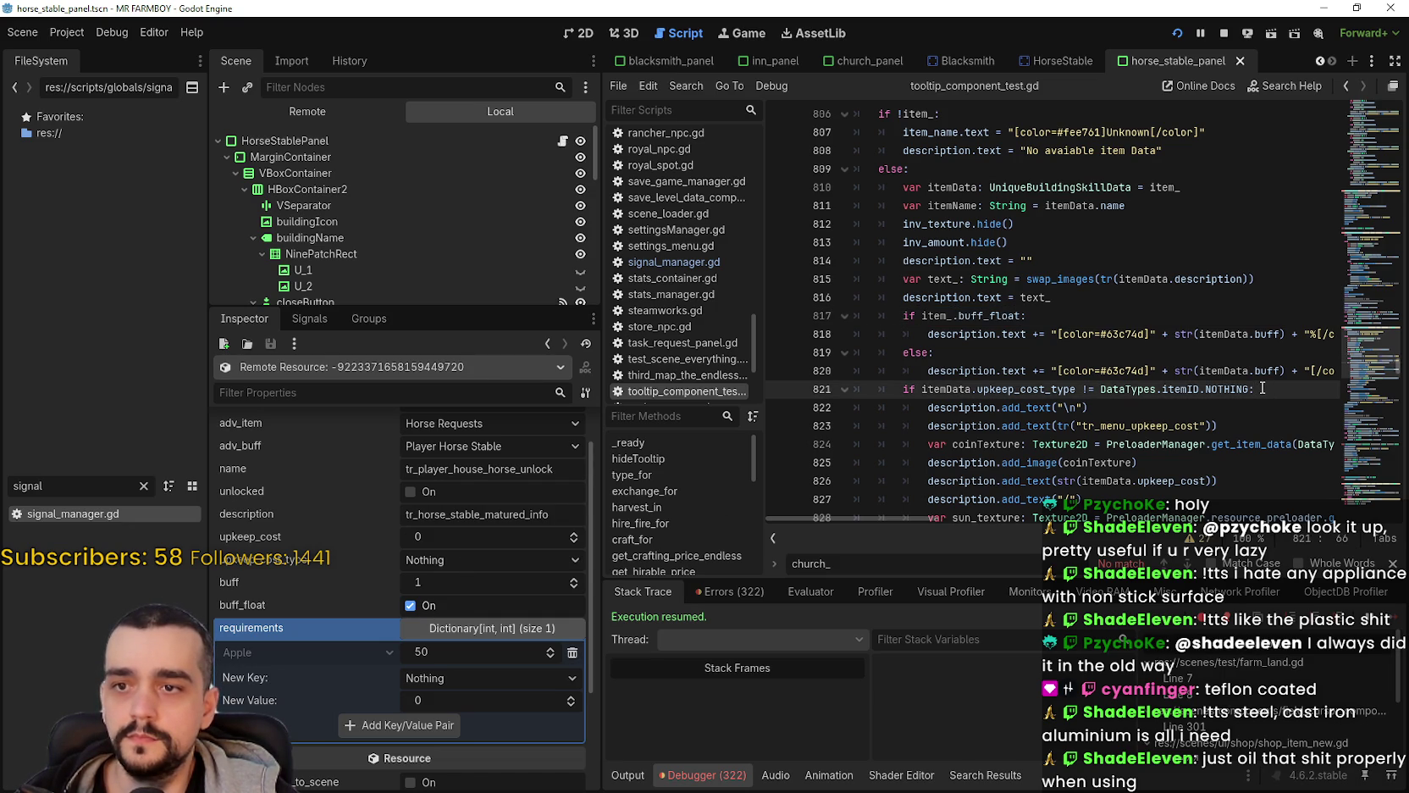
mouse_move(908, 515)
mouse_down()
mouse_move(942, 515)
mouse_move(858, 515)
mouse_up()
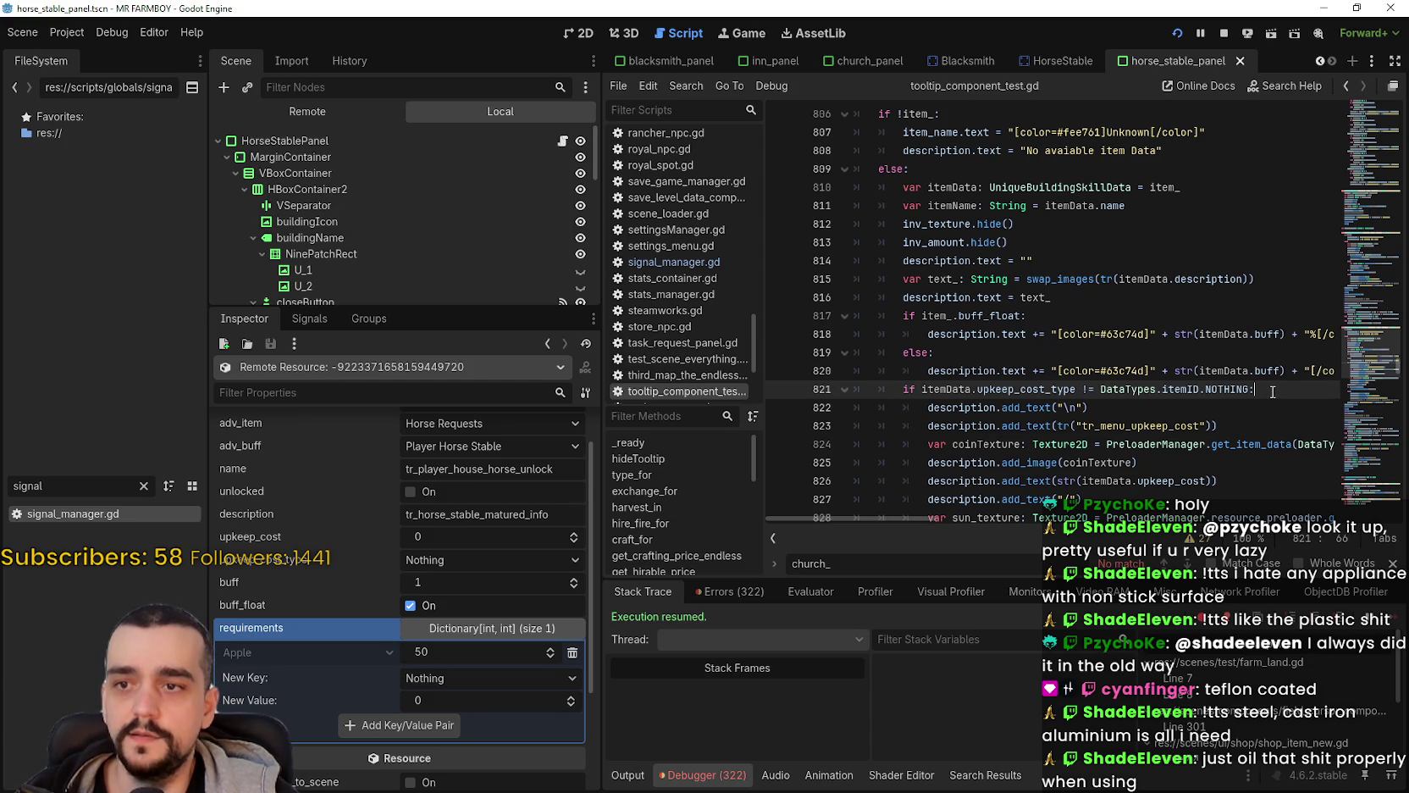
drag(1273, 391, 897, 392)
key(ctrl+c)
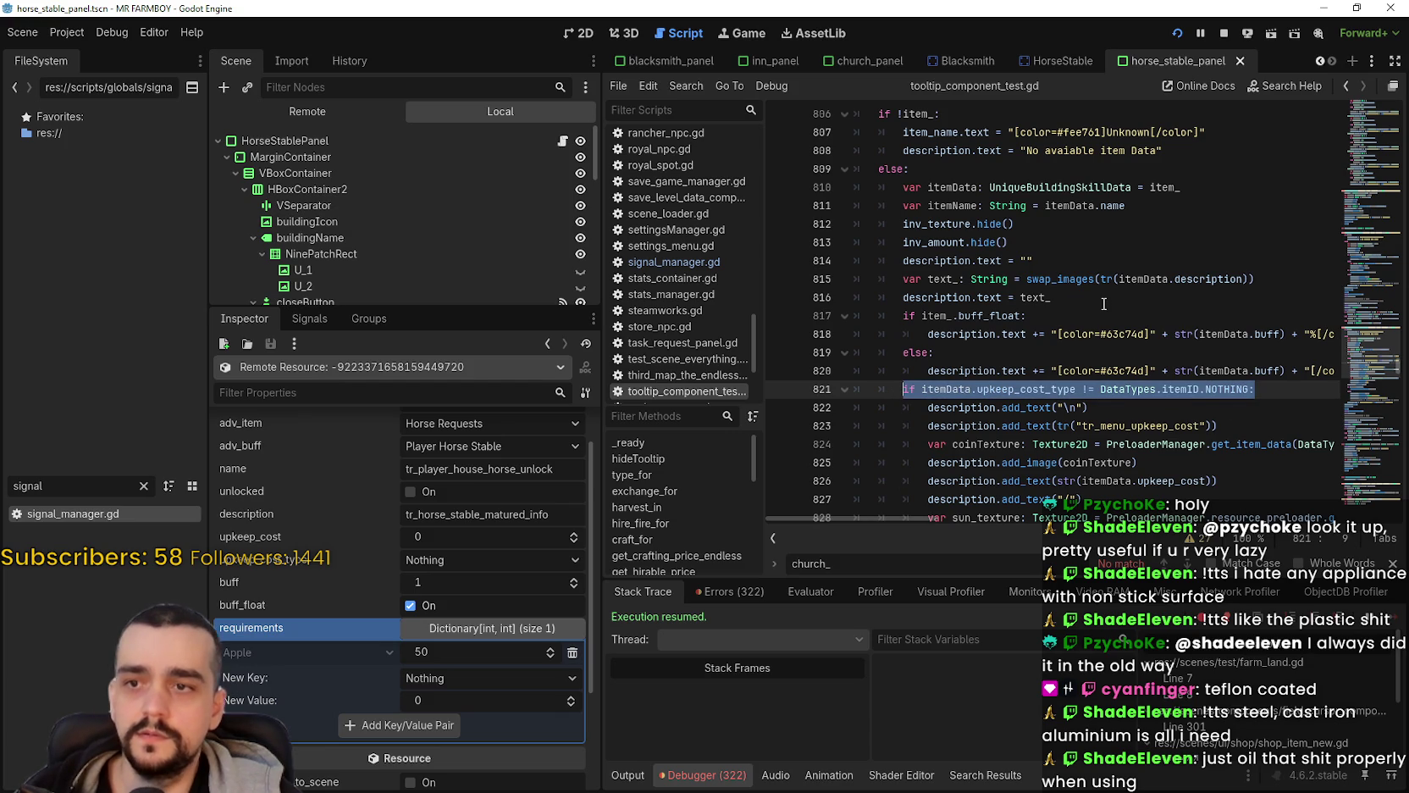
scroll(1077, 327, down, 3)
mouse_move(1044, 354)
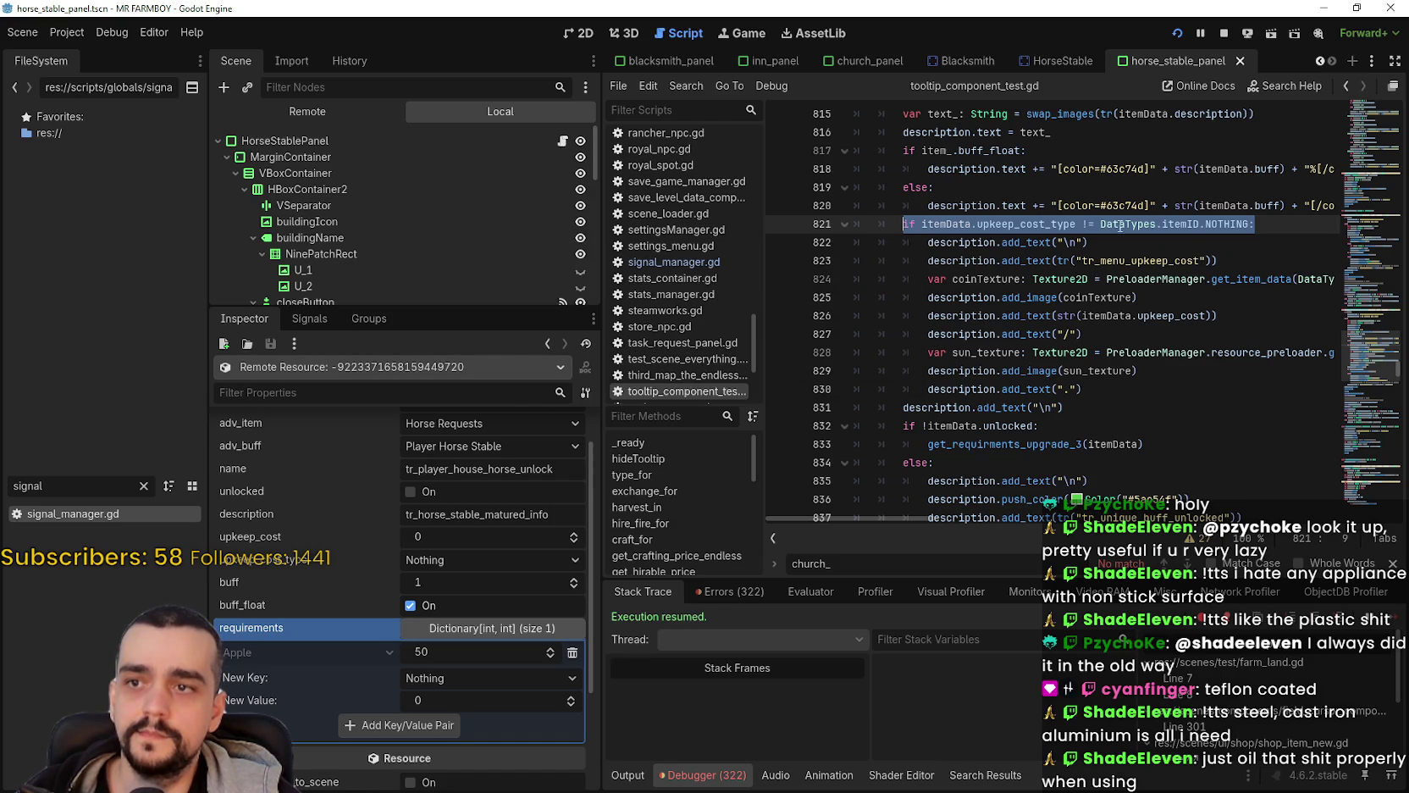
Step: Comment out the old upkeep_cost_type check and paste the condition above the buff_float check
key(ctrl+k)
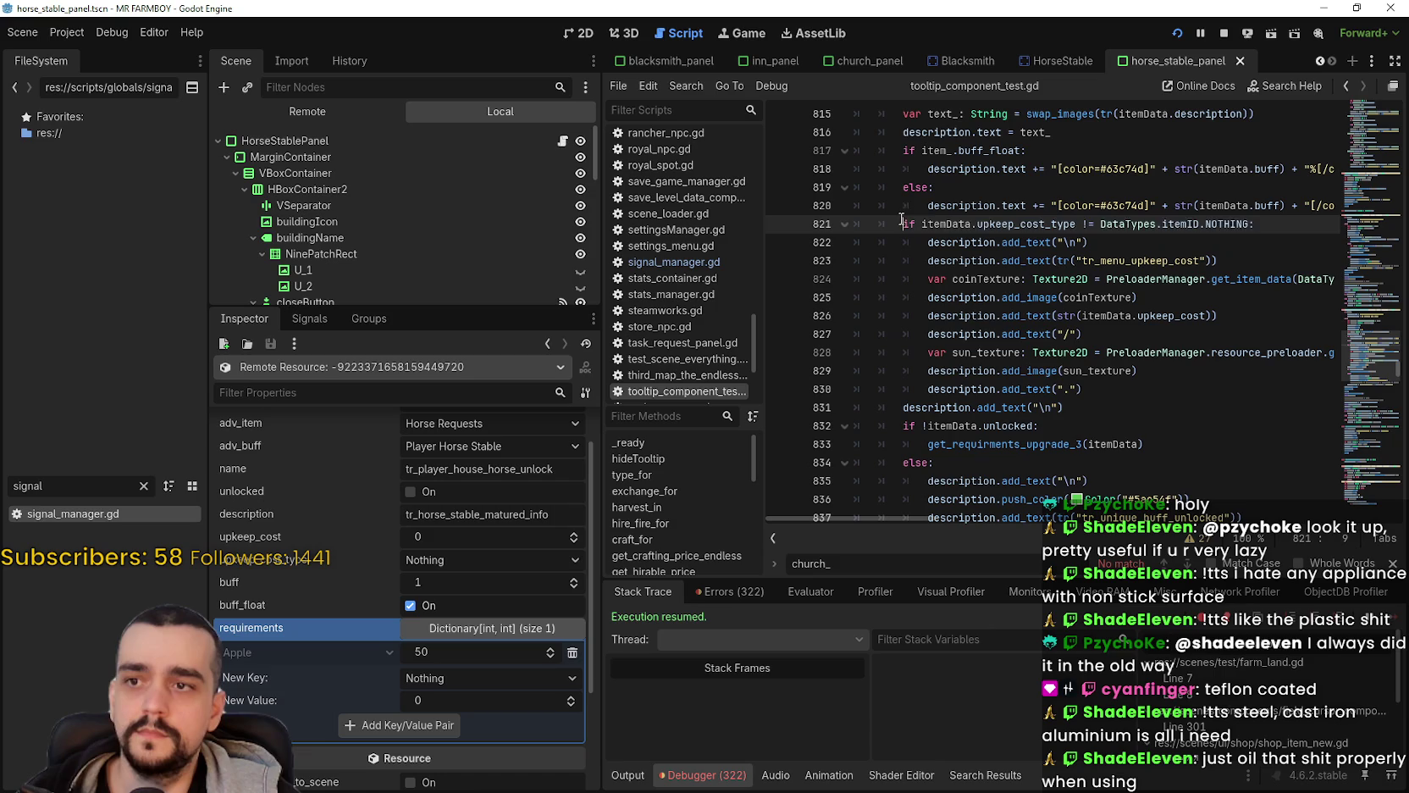
click(1074, 134)
key(Return)
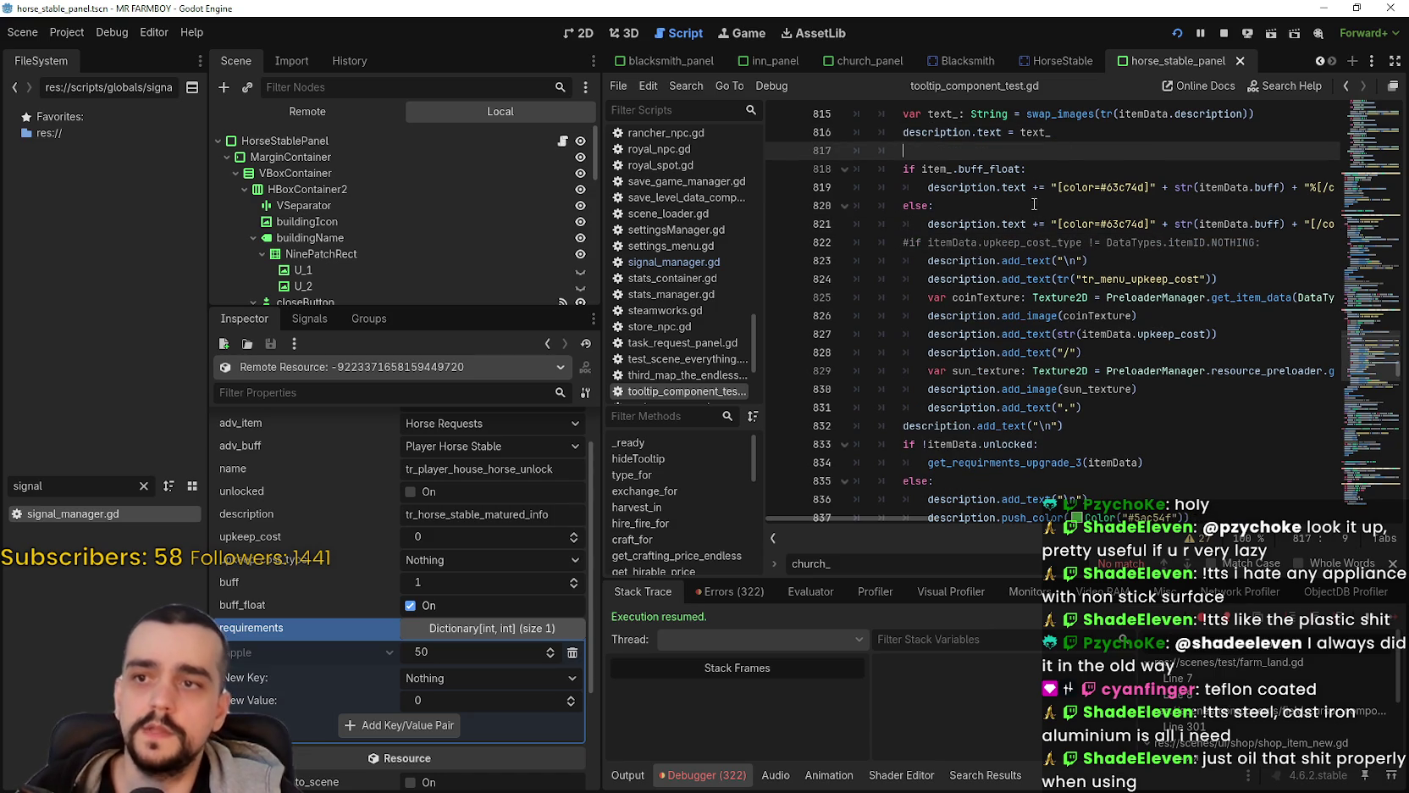
key(ctrl+v)
Step: Indent the buff_float if/else under the new upkeep condition, save, and relaunch the game
mouse_move(1035, 205)
mouse_down()
mouse_move(1346, 225)
mouse_move(855, 168)
mouse_up()
key(Tab)
click(1052, 260)
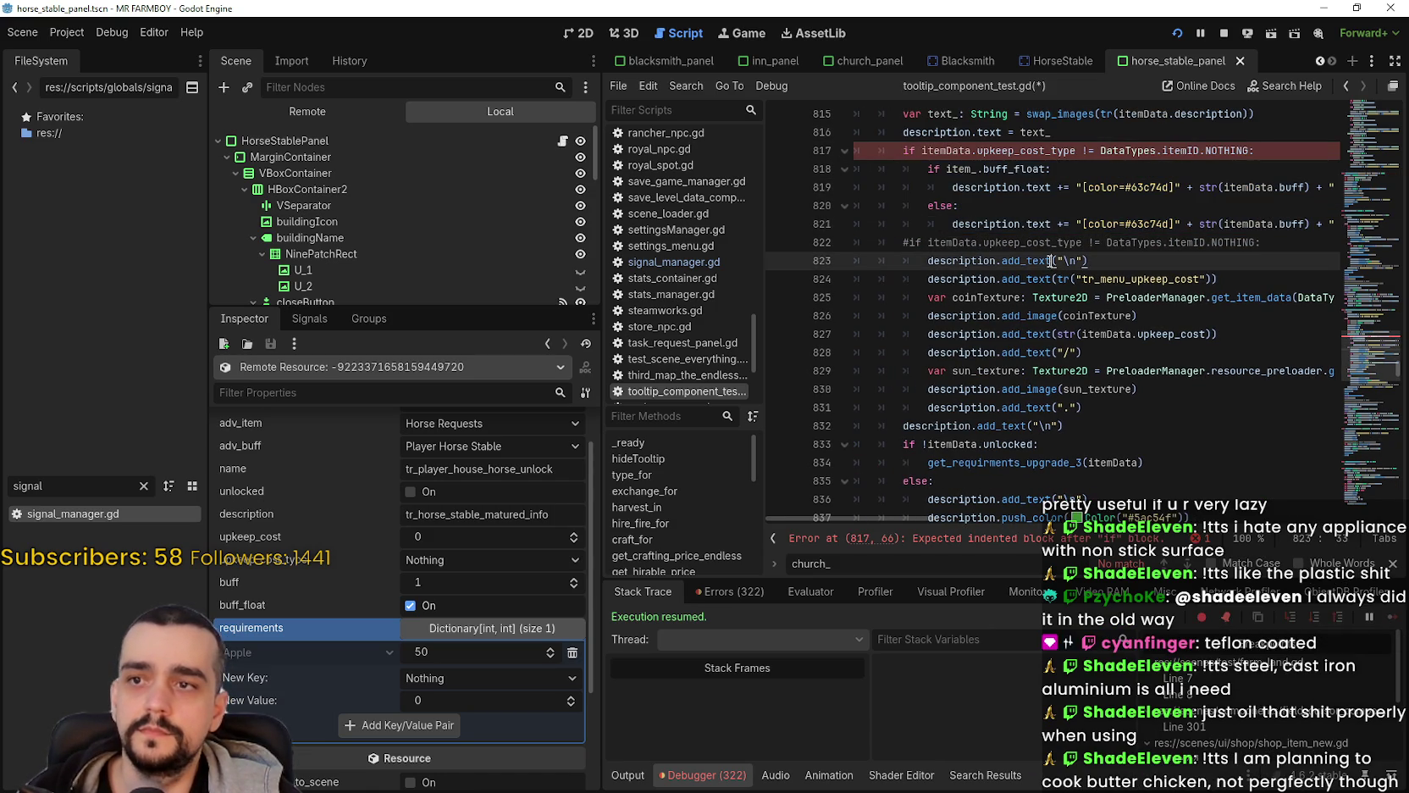
click(1060, 202)
key(ctrl+s)
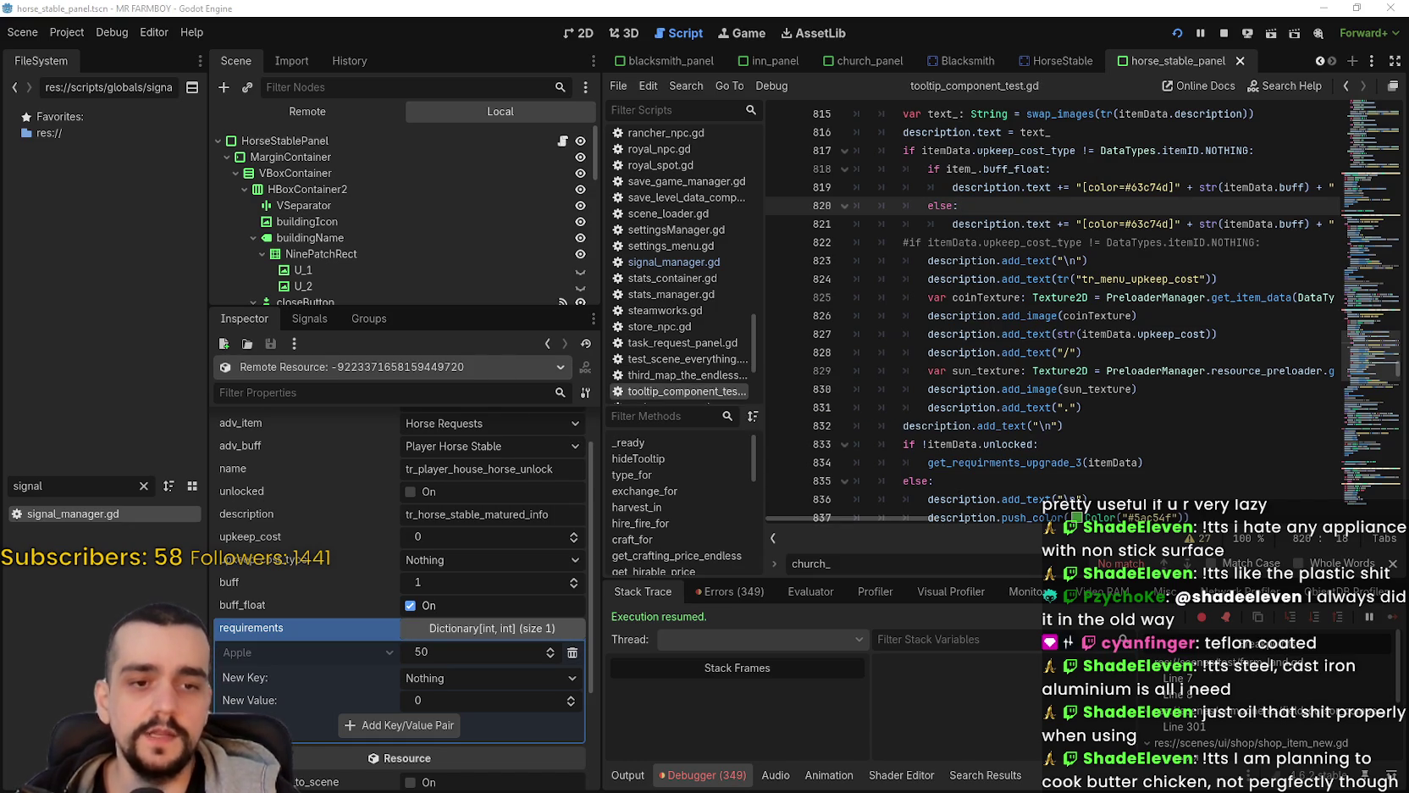
key(alt+Tab)
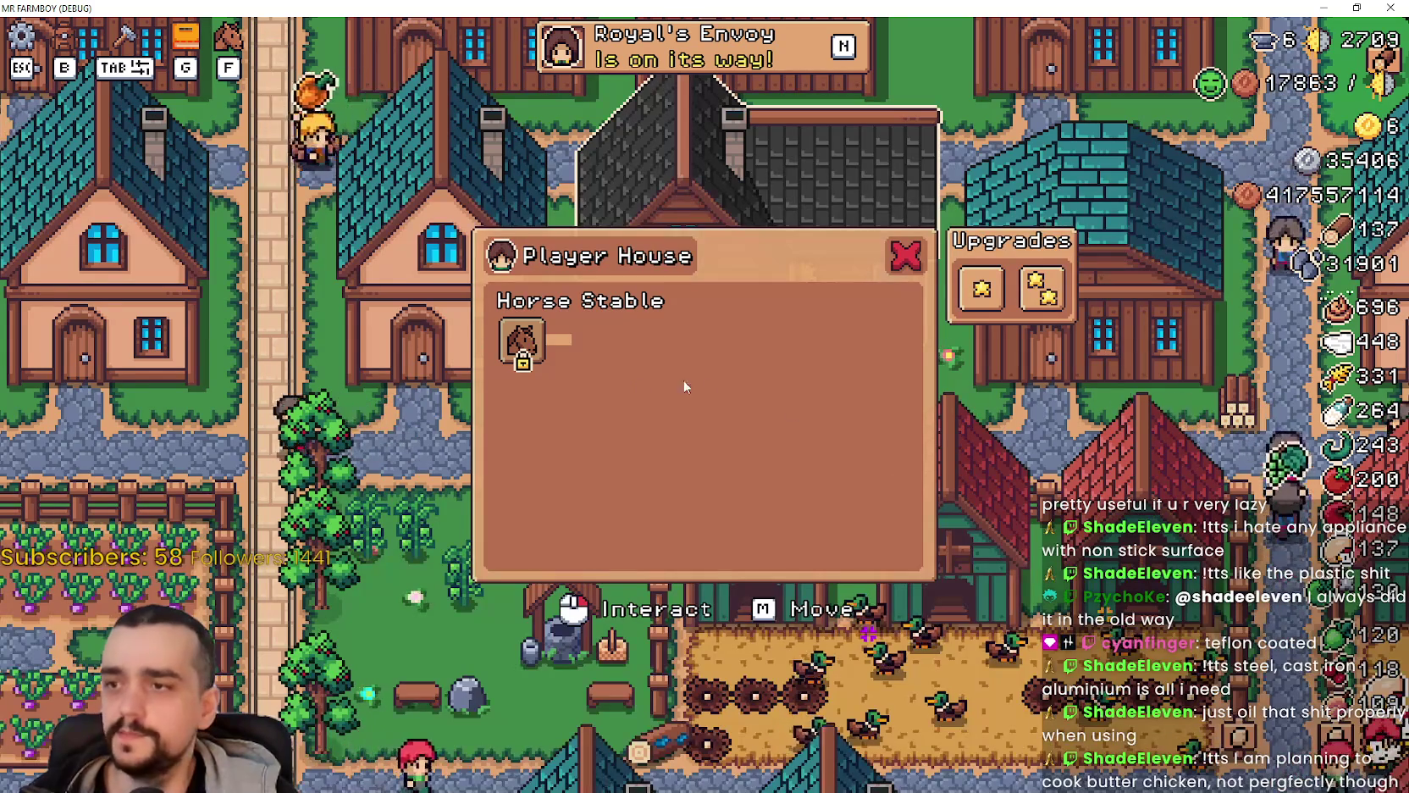
Step: Shrink the game window and return to the Godot editor's 2D view of horse_stable_panel
mouse_move(516, 345)
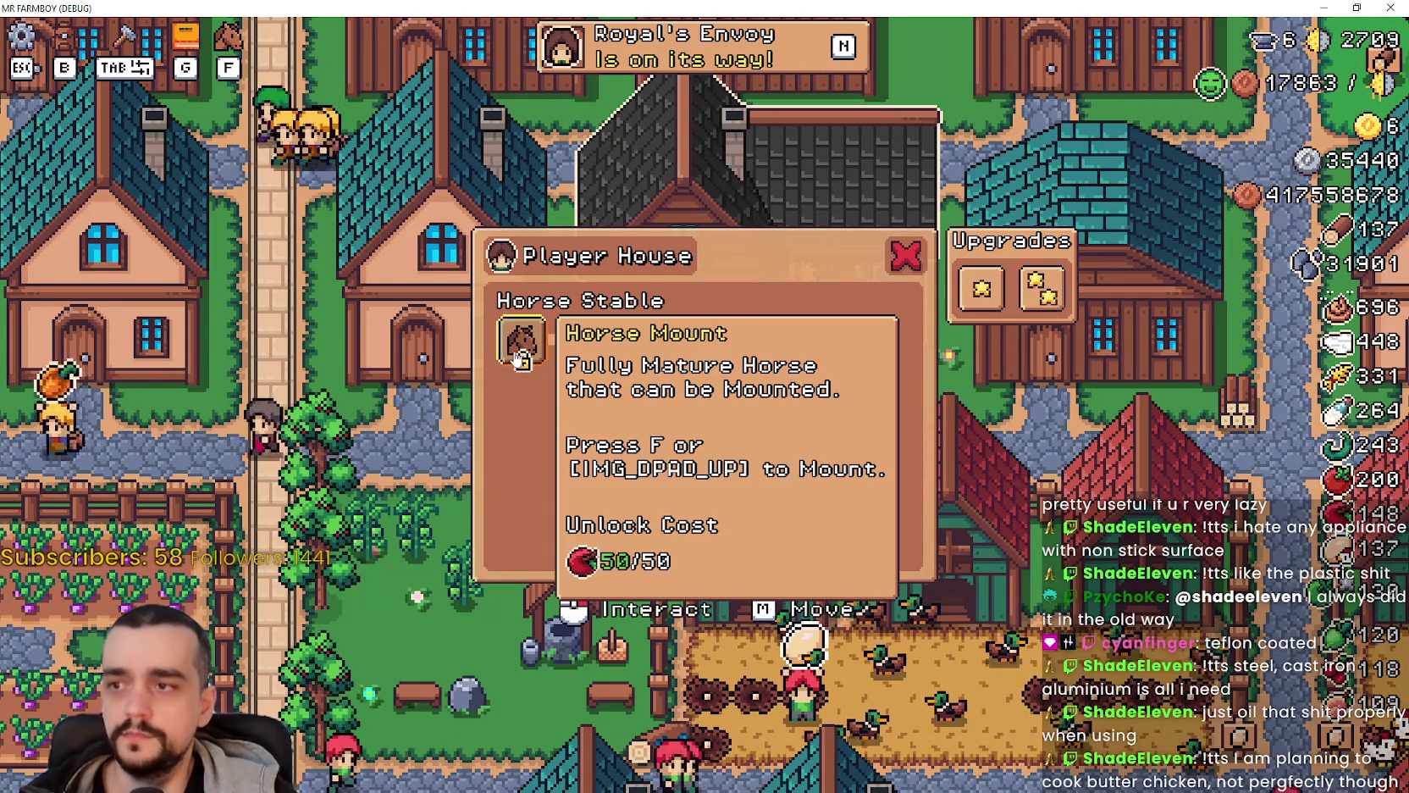
click(1354, 7)
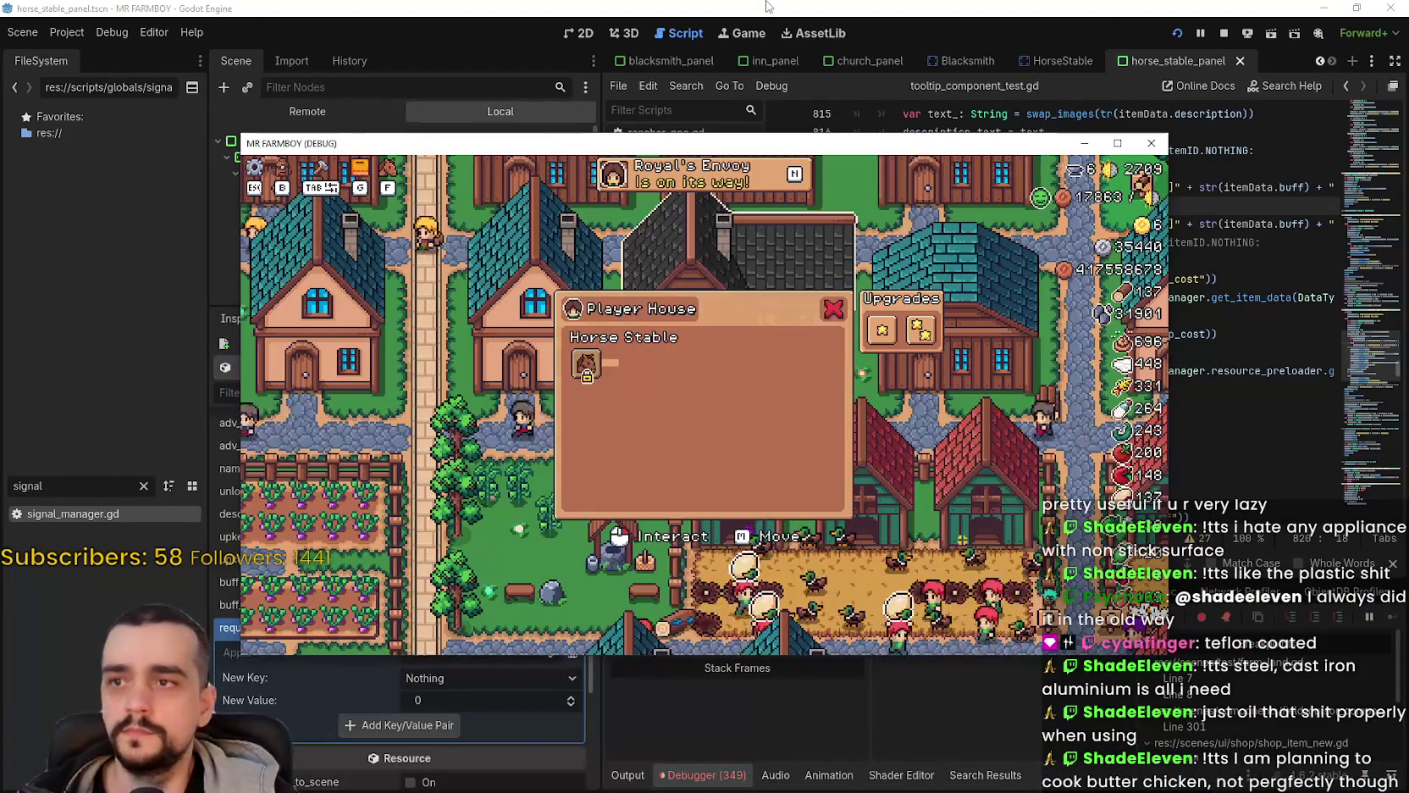
click(647, 35)
click(565, 32)
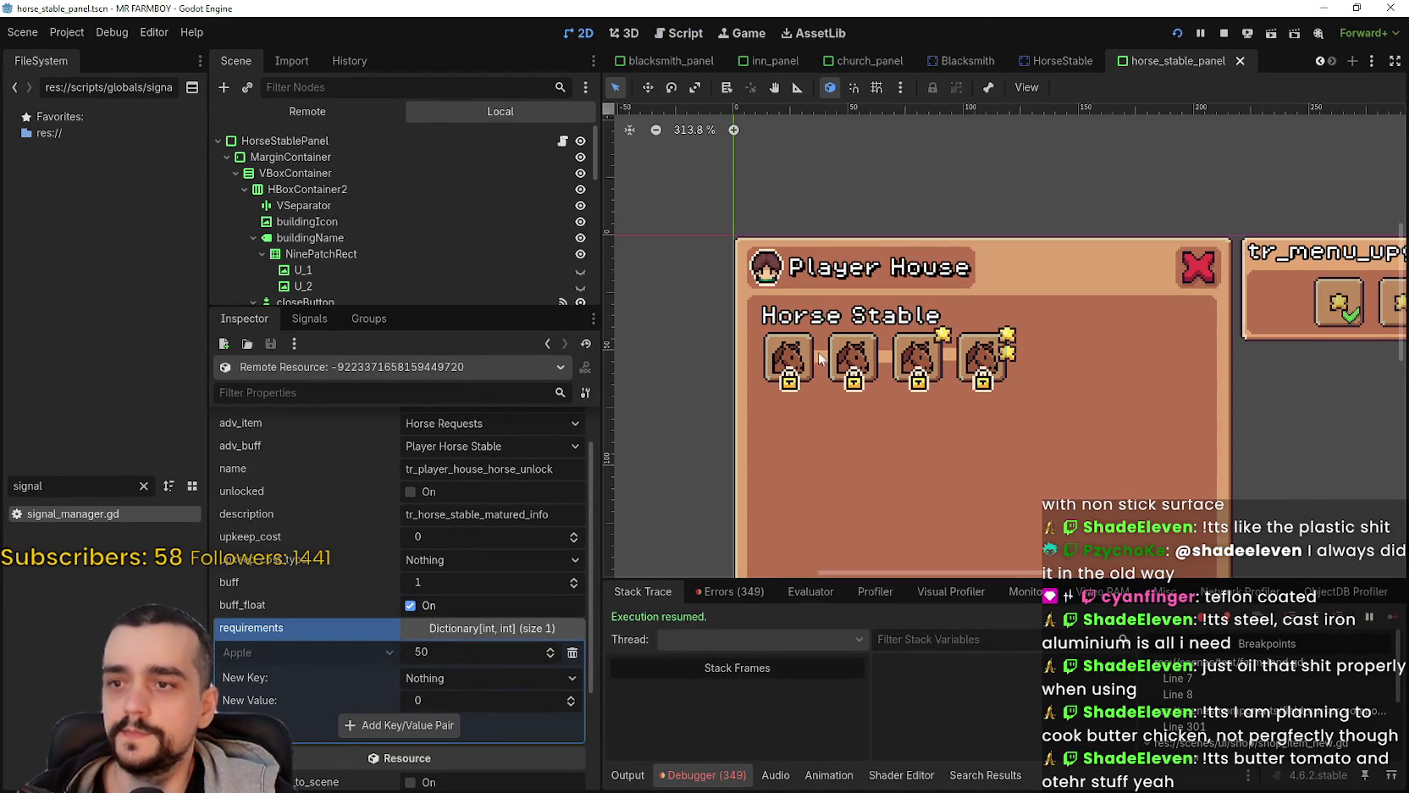
Step: Inspect the horse slots HorseUpgrade and HorseUpgrade1 and the Horse line node
click(786, 361)
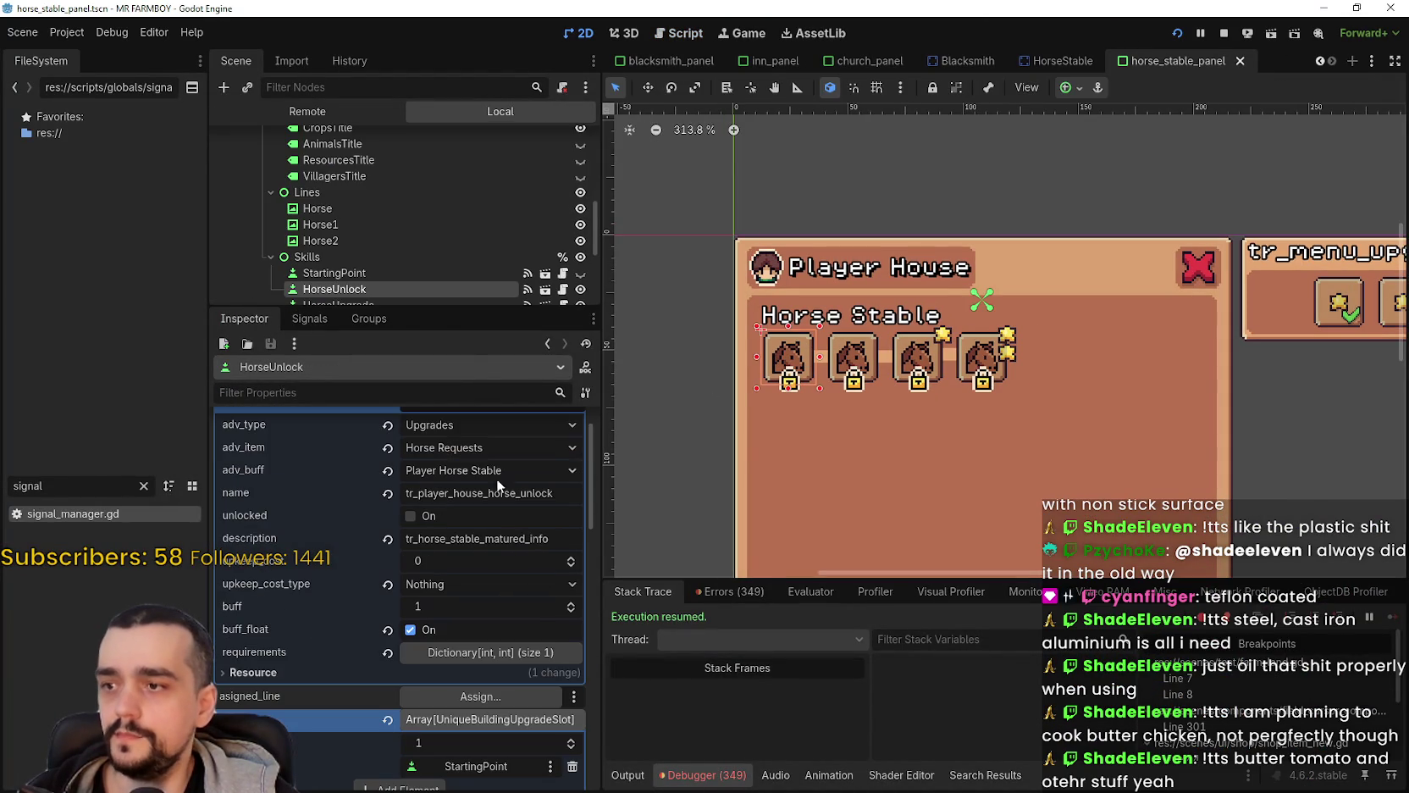
scroll(504, 640, down, 2)
scroll(508, 634, up, 2)
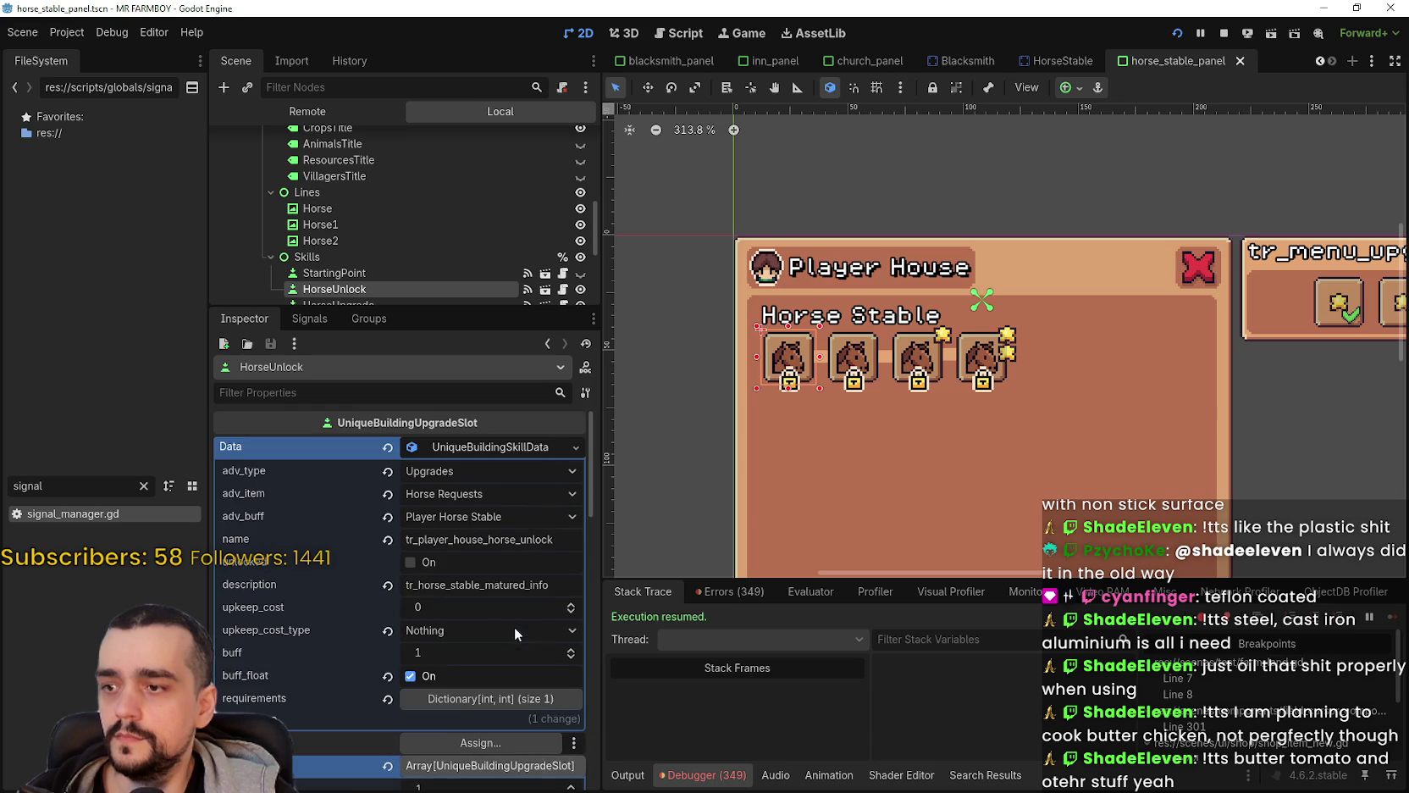
click(865, 355)
click(483, 447)
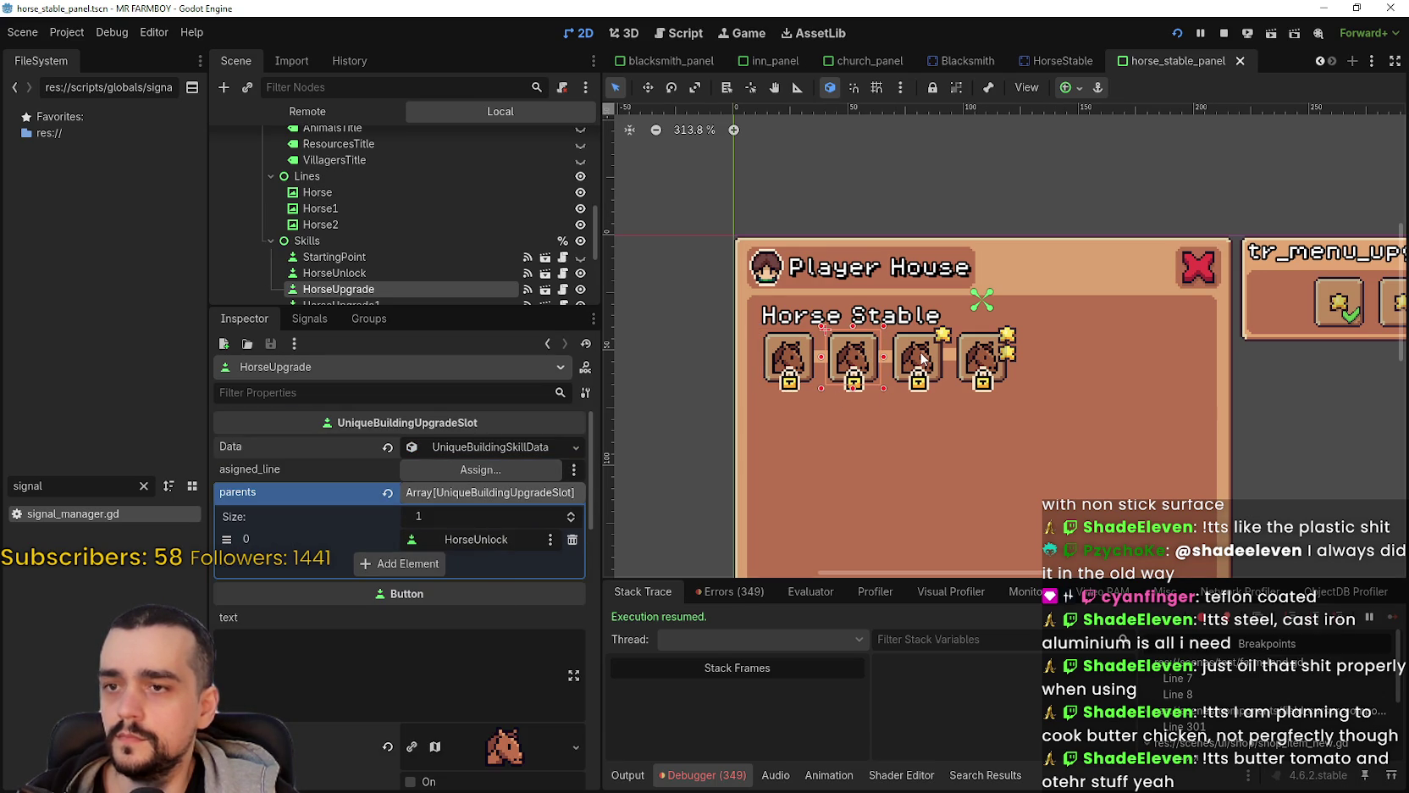
click(922, 358)
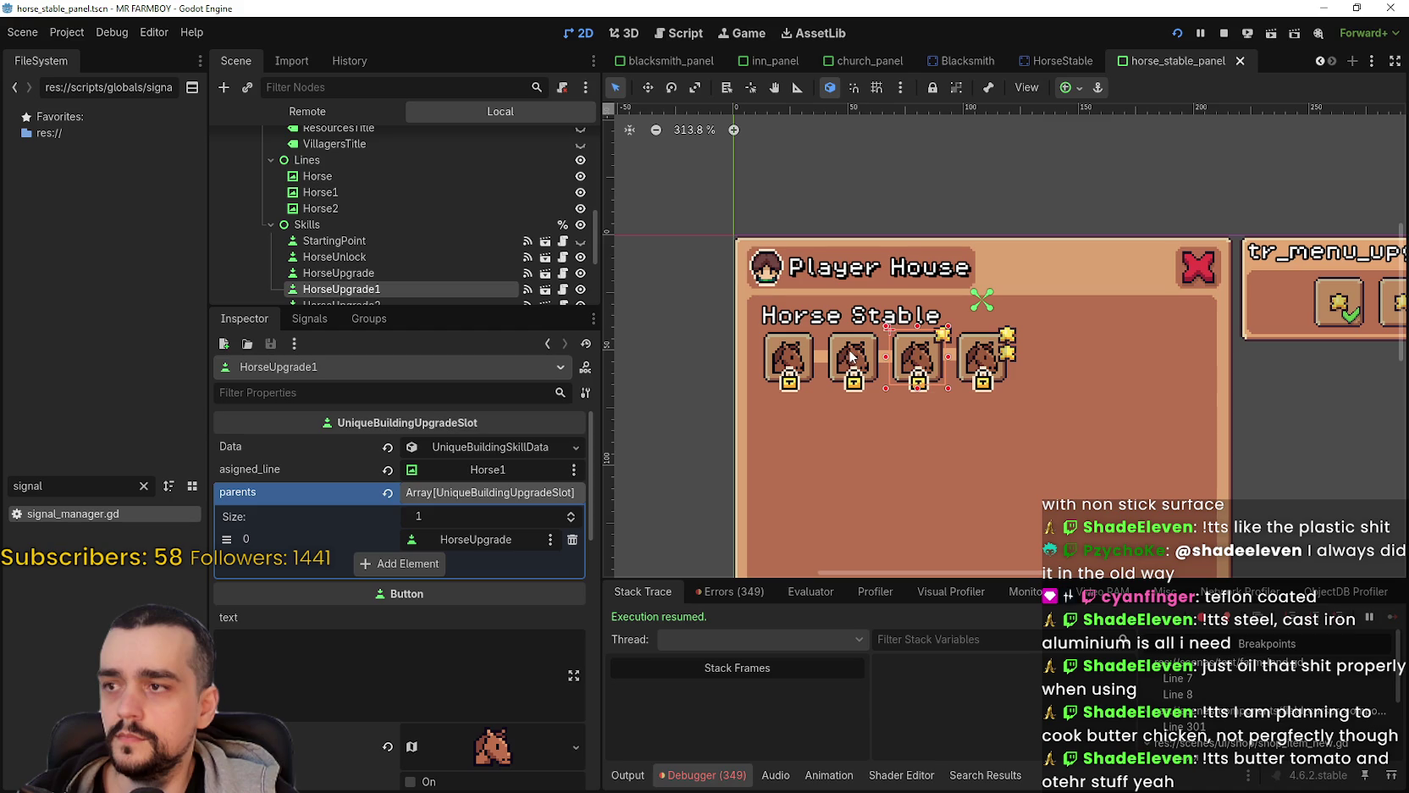
click(372, 172)
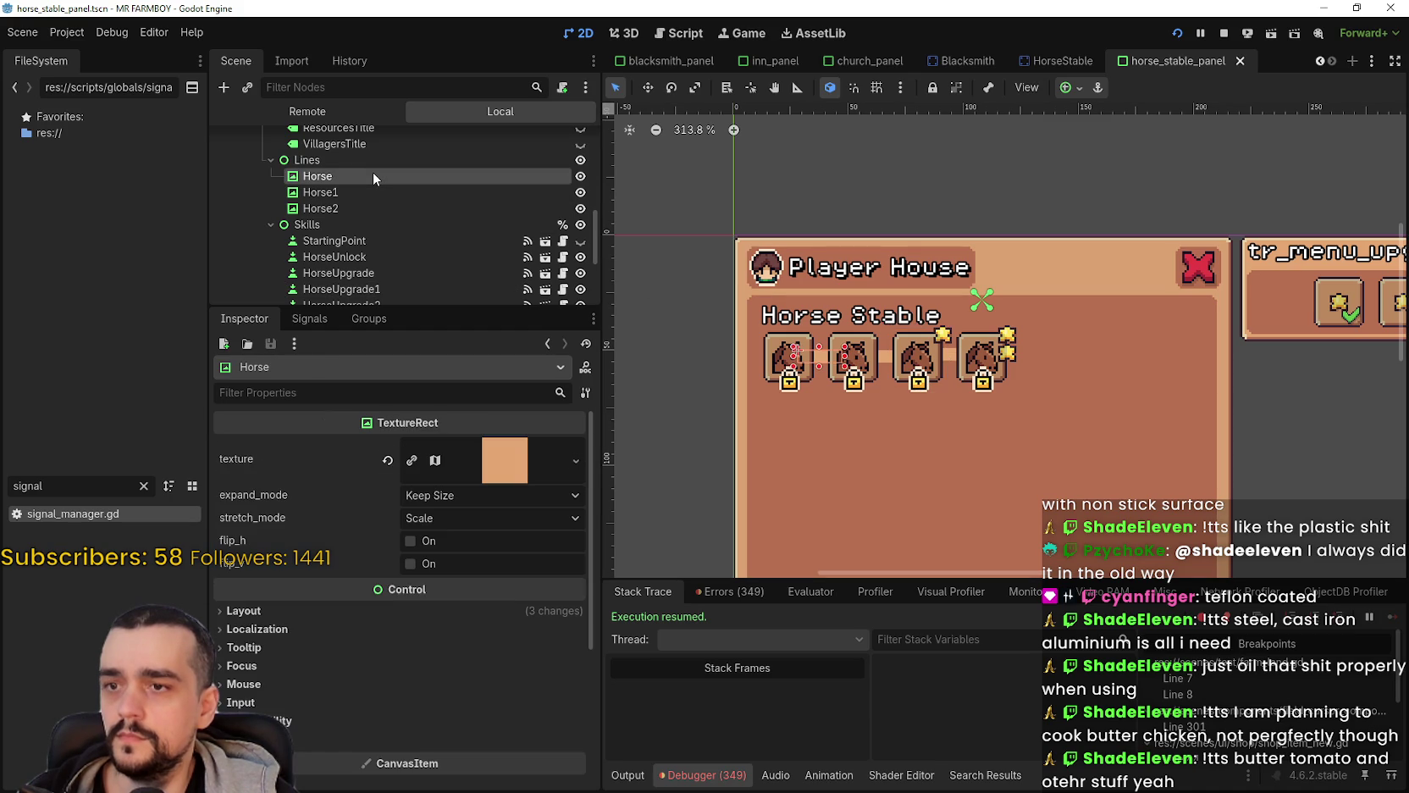
click(865, 343)
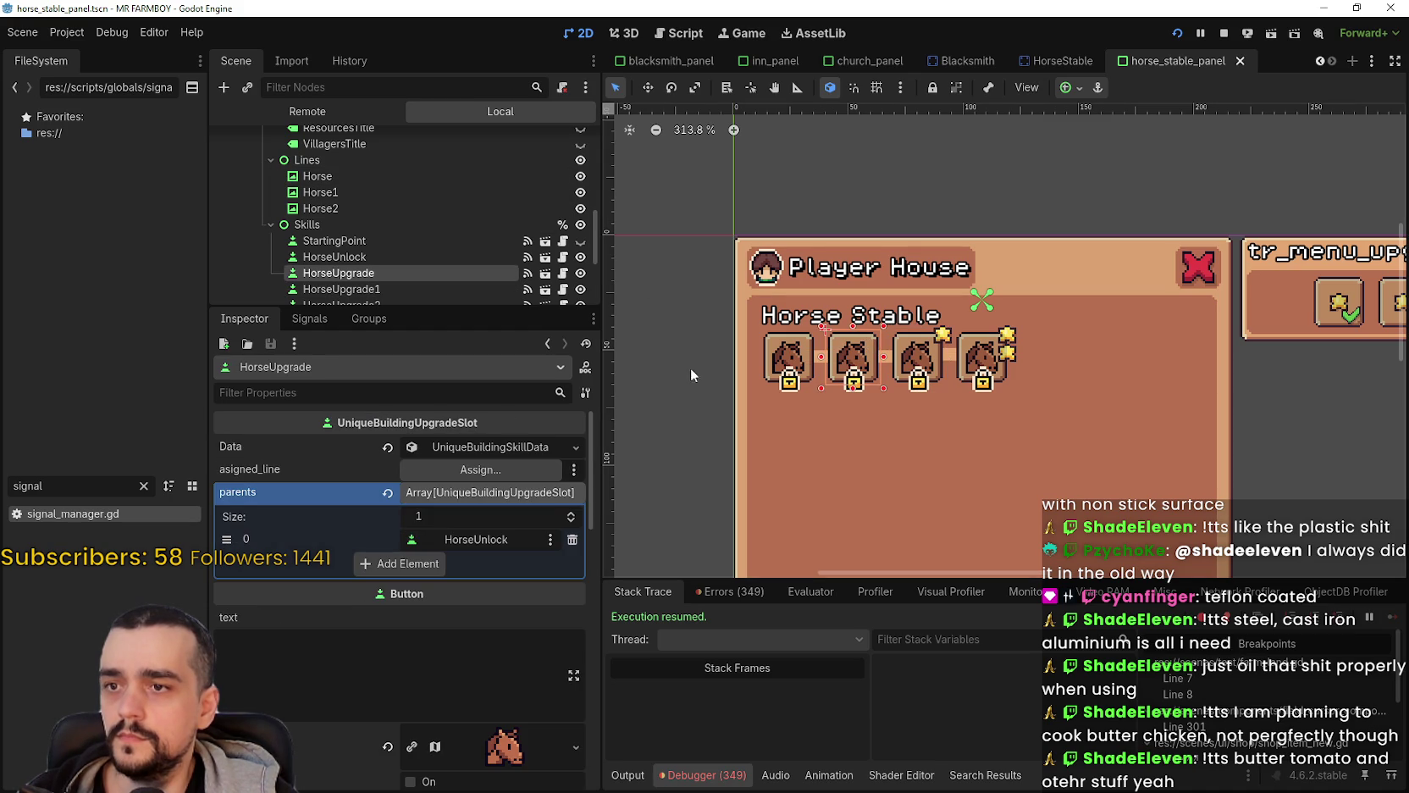
Step: Stop the game, set HorseUpgrade's asigned_line to the Horse node, and save the scene
click(1226, 36)
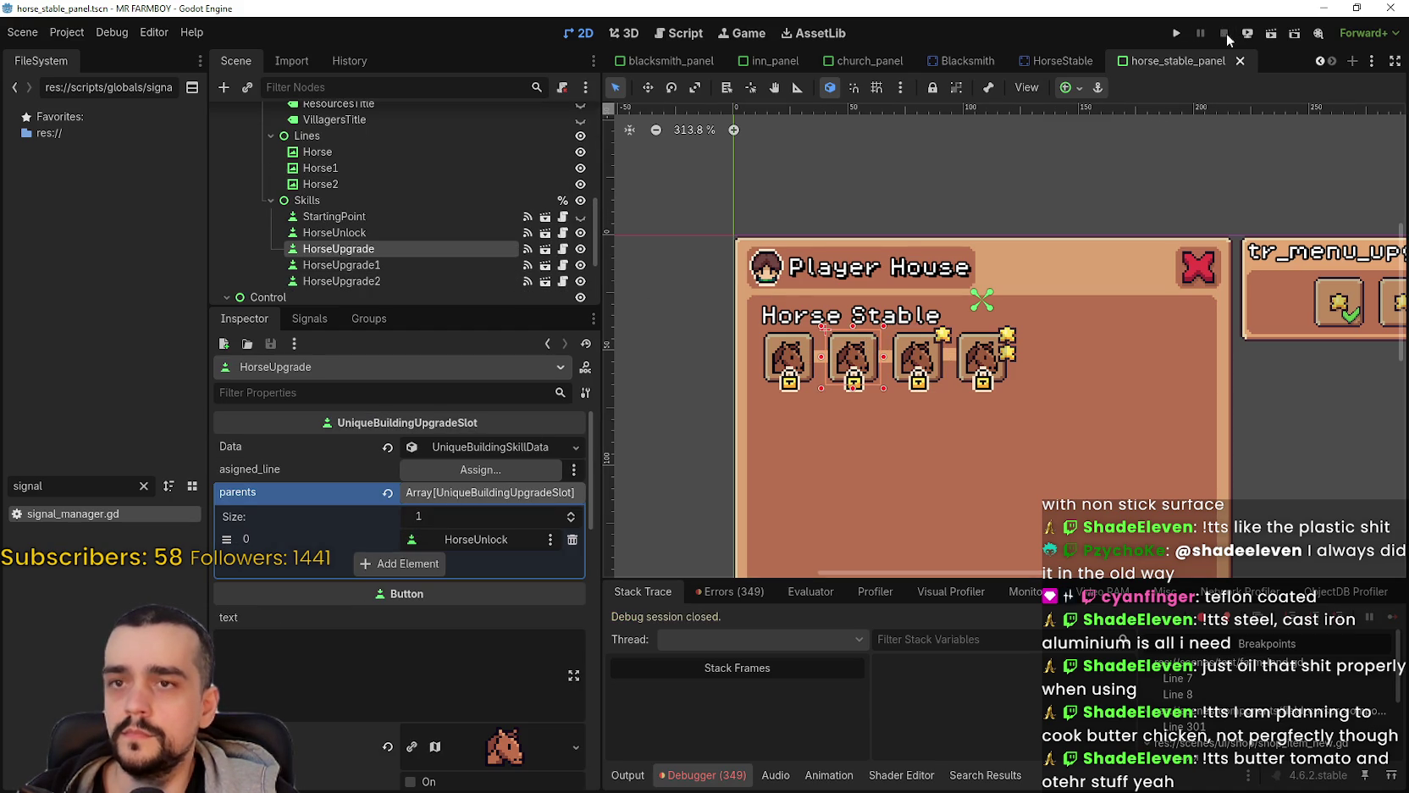
click(452, 469)
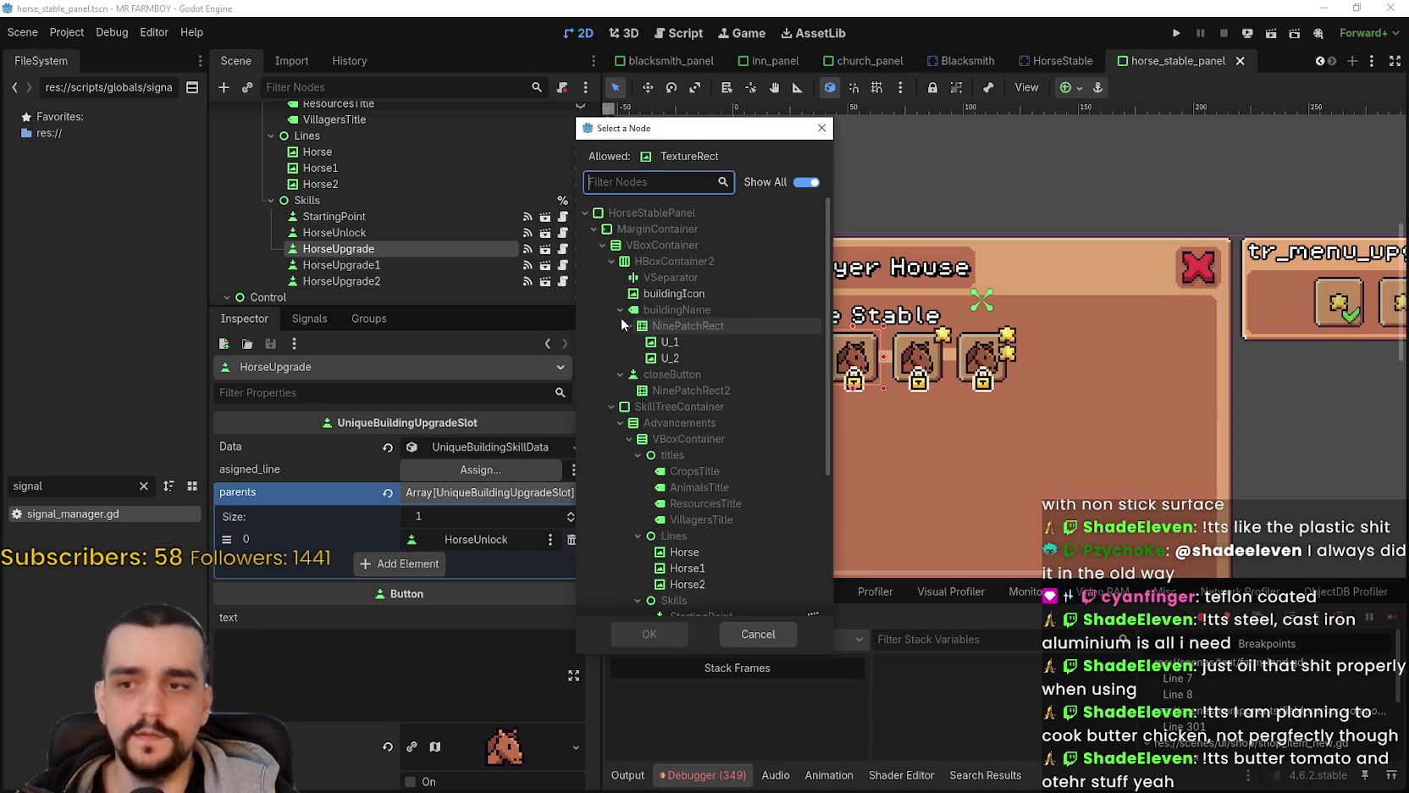
text(h)
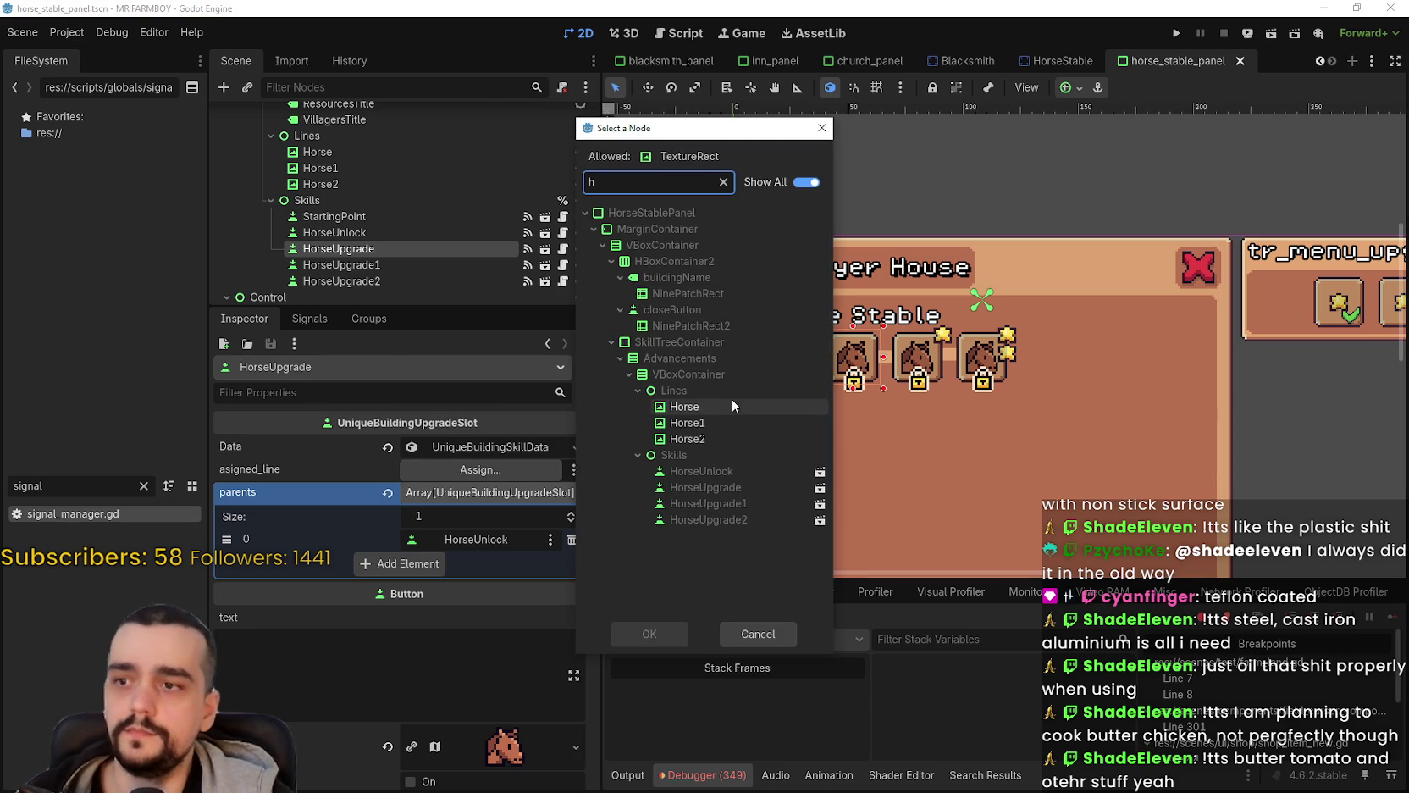
click(730, 404)
click(641, 634)
key(ctrl+s)
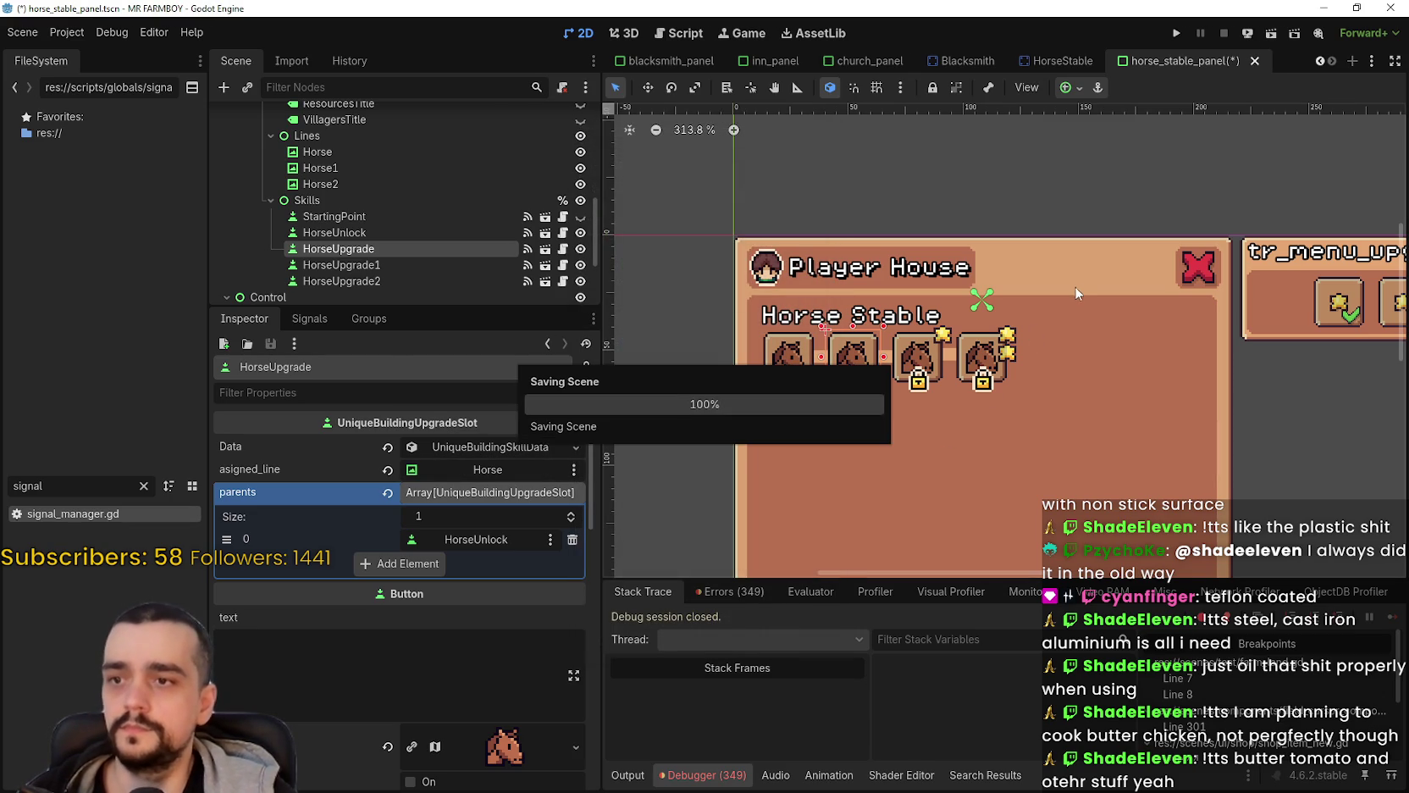
Step: Launch the project and wait for Mr Farmboy's main menu with Continue, Options and Exit Game
click(1180, 35)
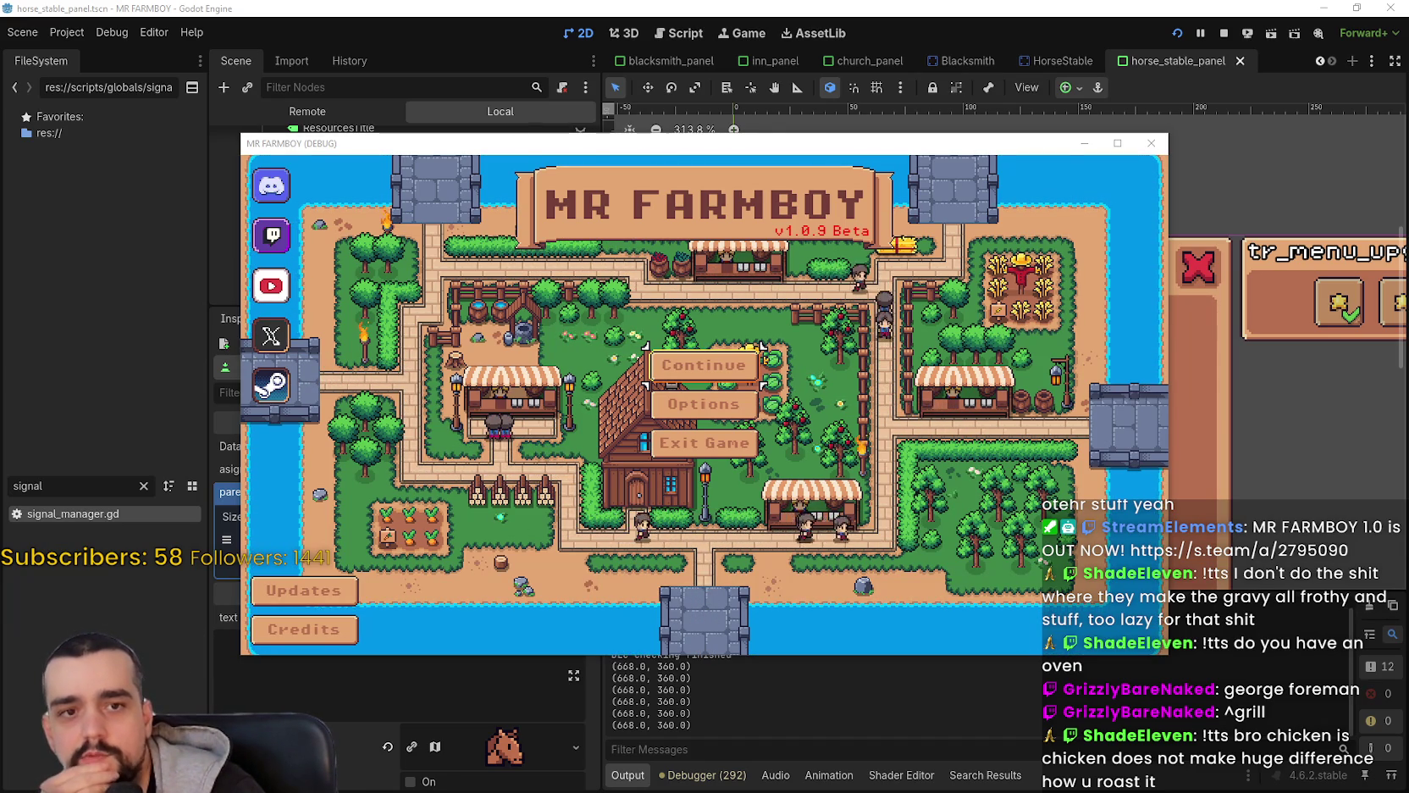
Step: Center the Brave window and open the Oneconcept kebab grill product page on eMAG
click(1381, 85)
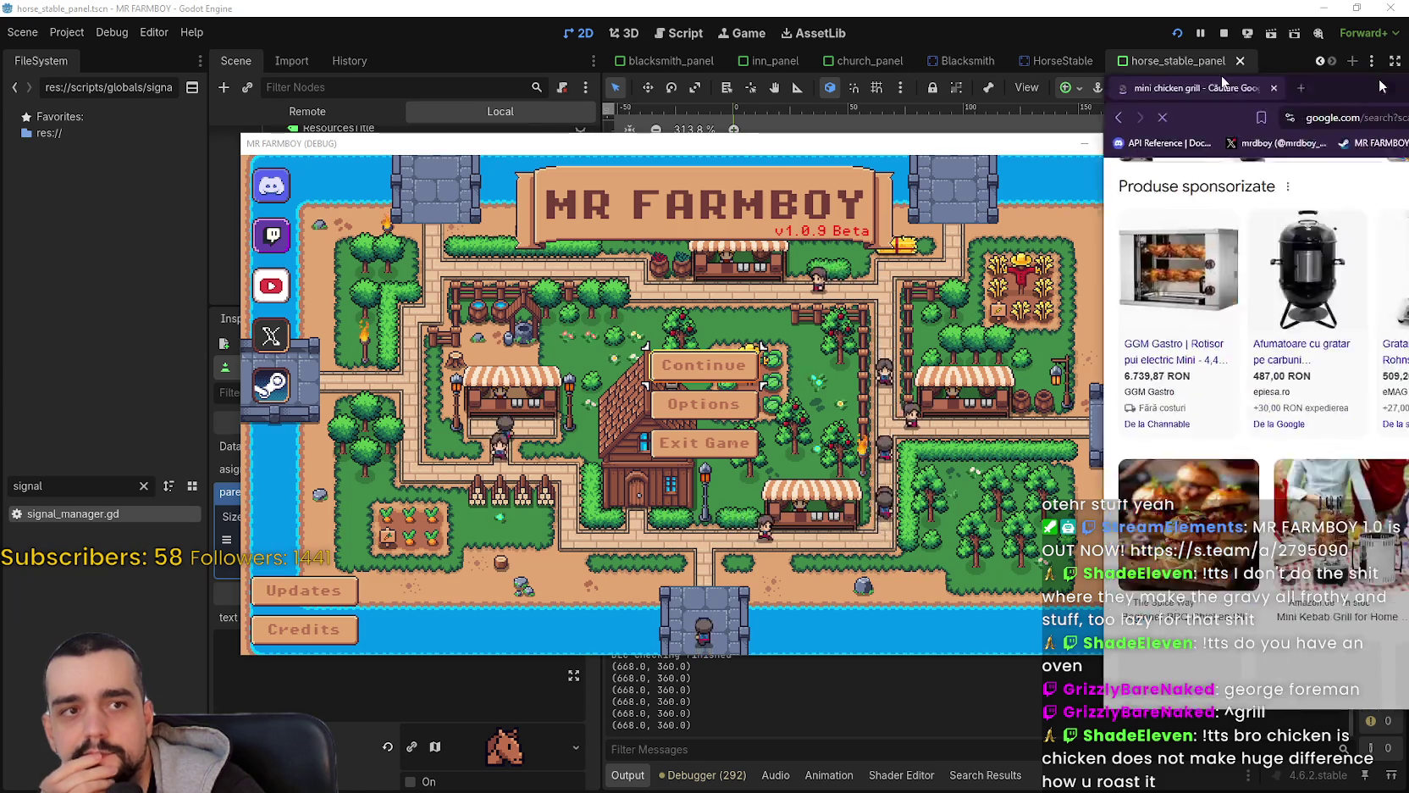
drag(1381, 85, 551, 66)
scroll(781, 394, up, 2)
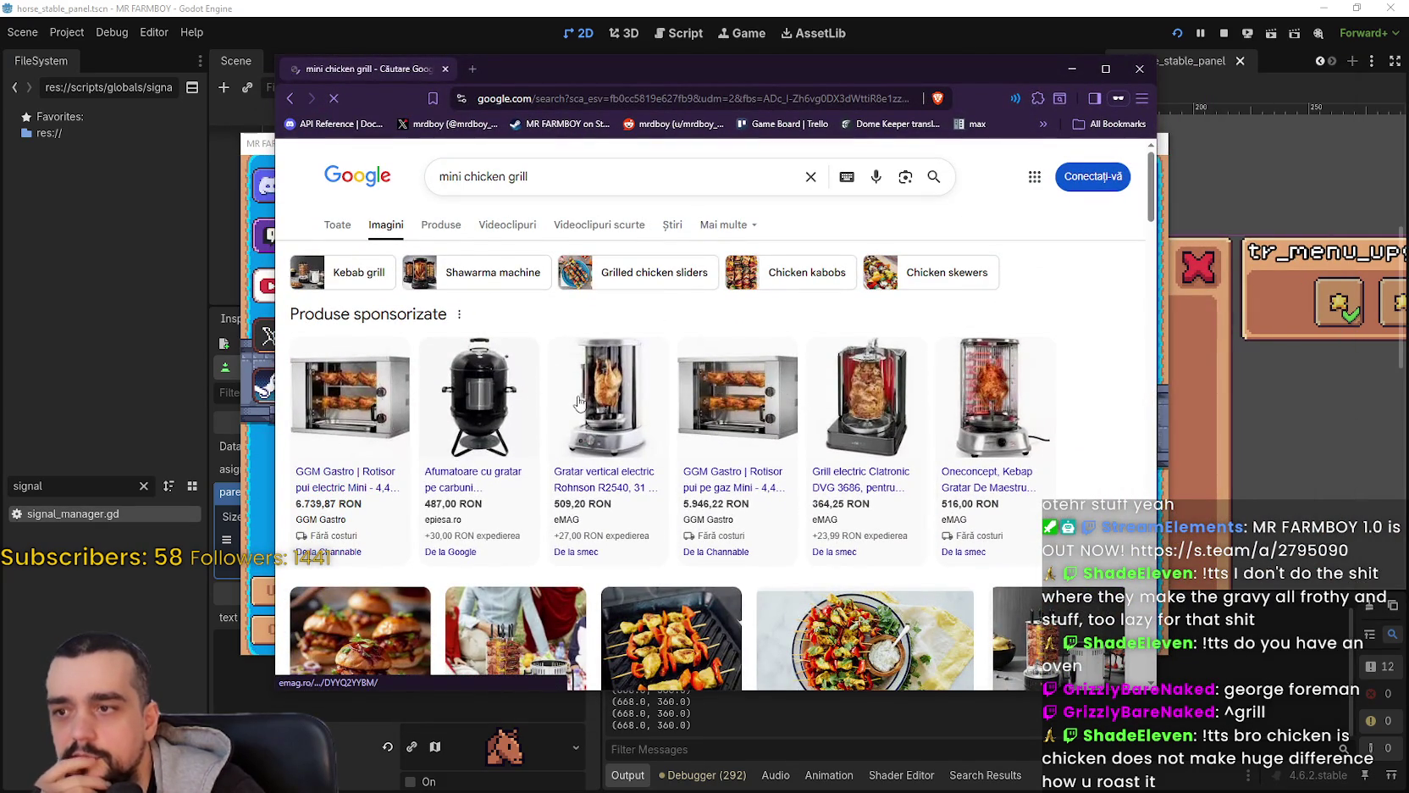
click(991, 405)
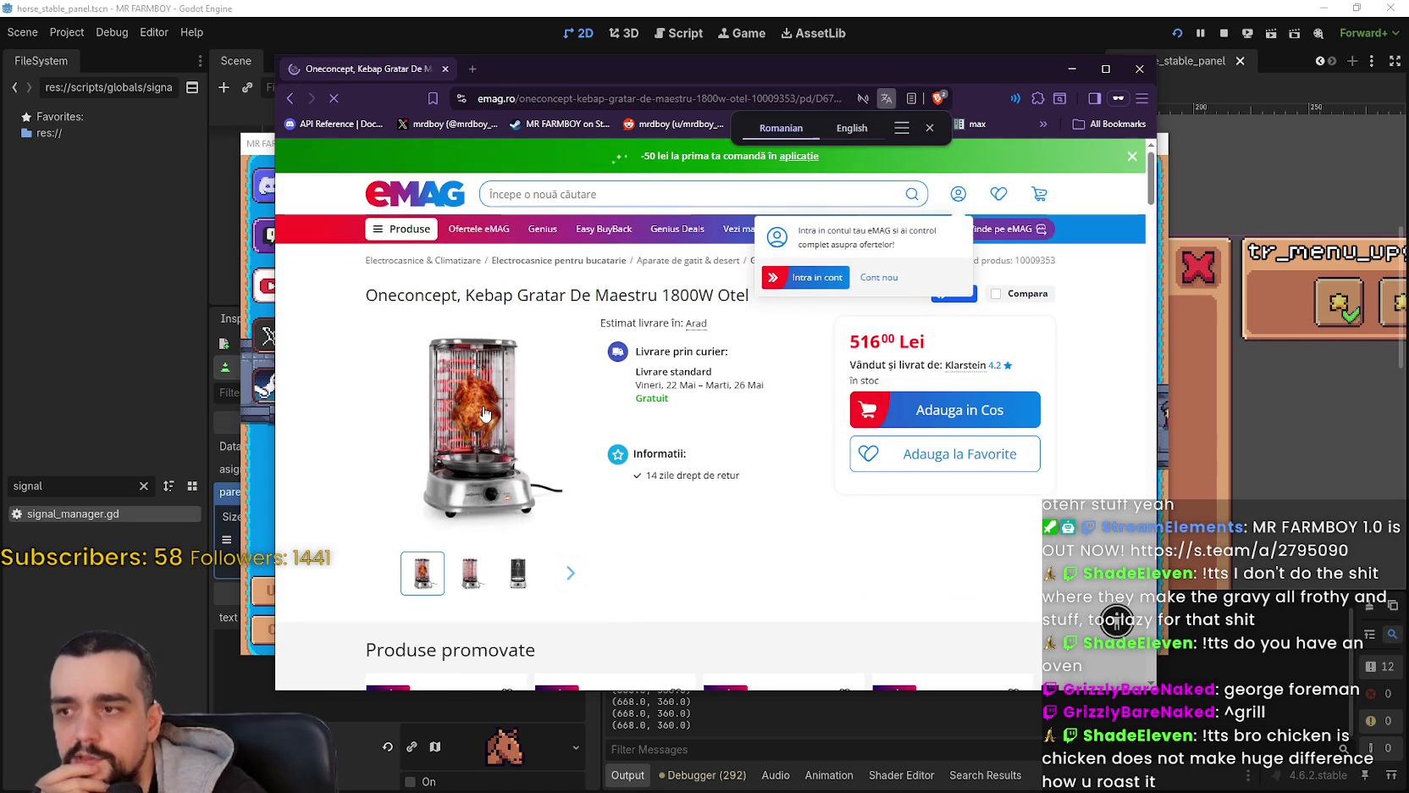
scroll(508, 434, down, 1)
scroll(508, 433, down, 1)
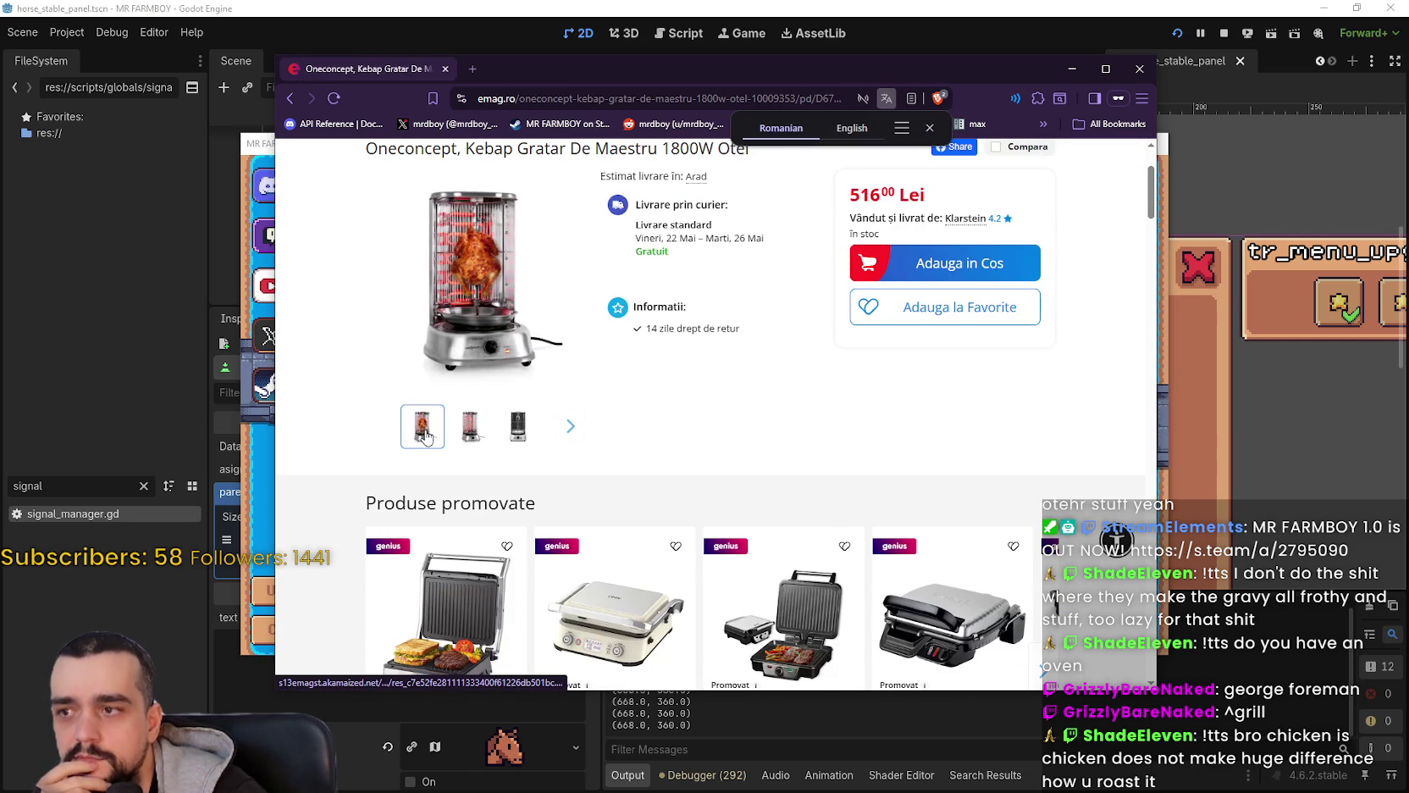
Step: Browse the grill's eMAG photo gallery, then go back to the 'mini chicken grill' image results
click(432, 354)
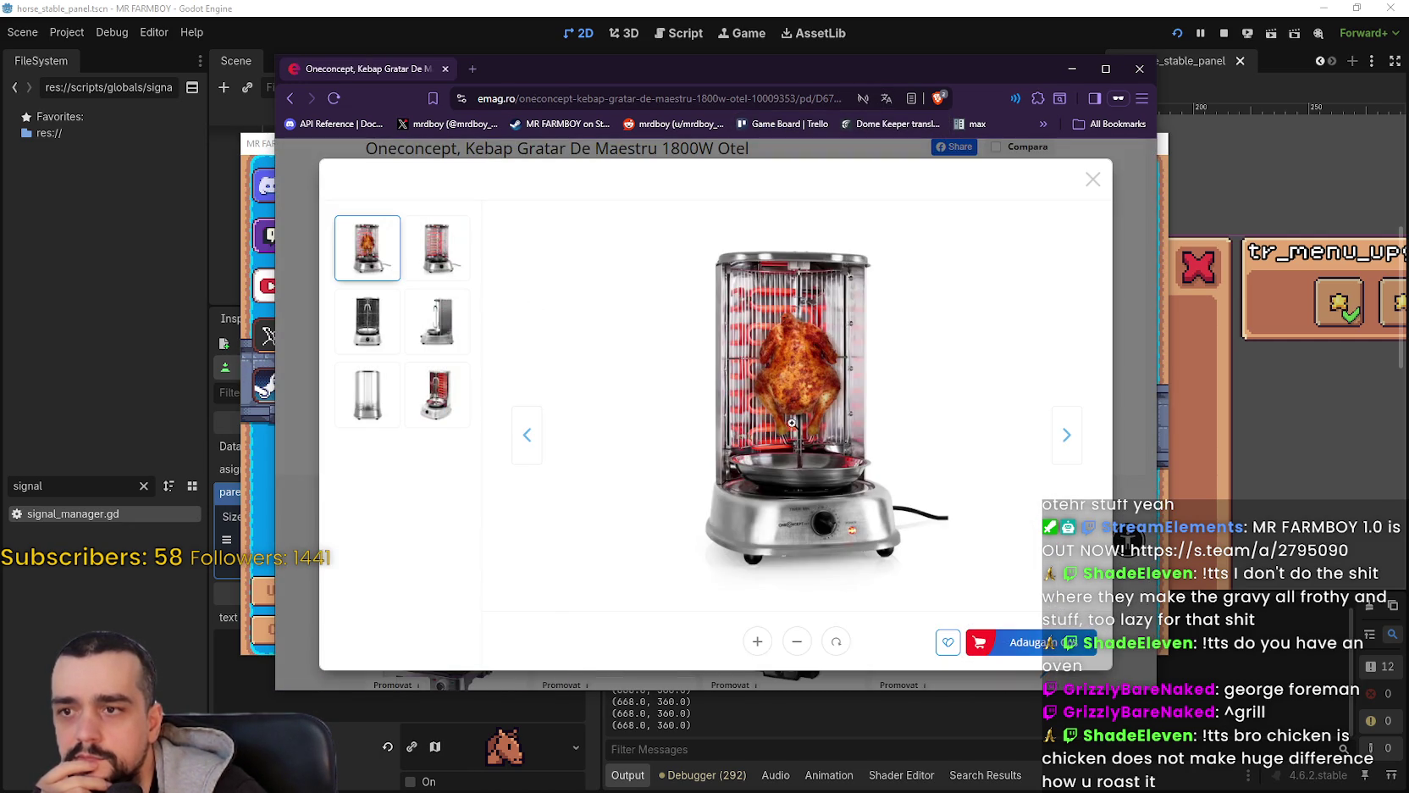
click(447, 271)
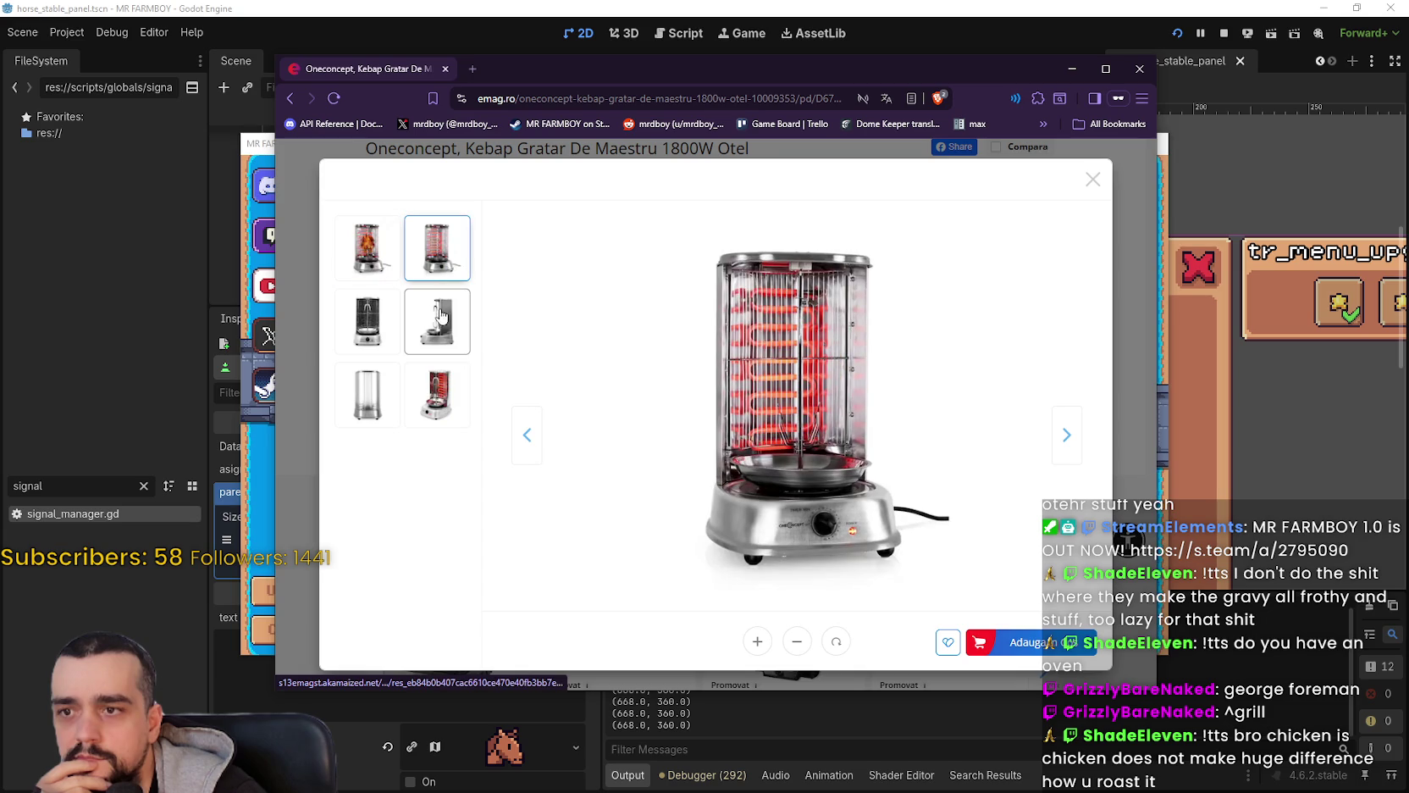
click(435, 333)
click(436, 407)
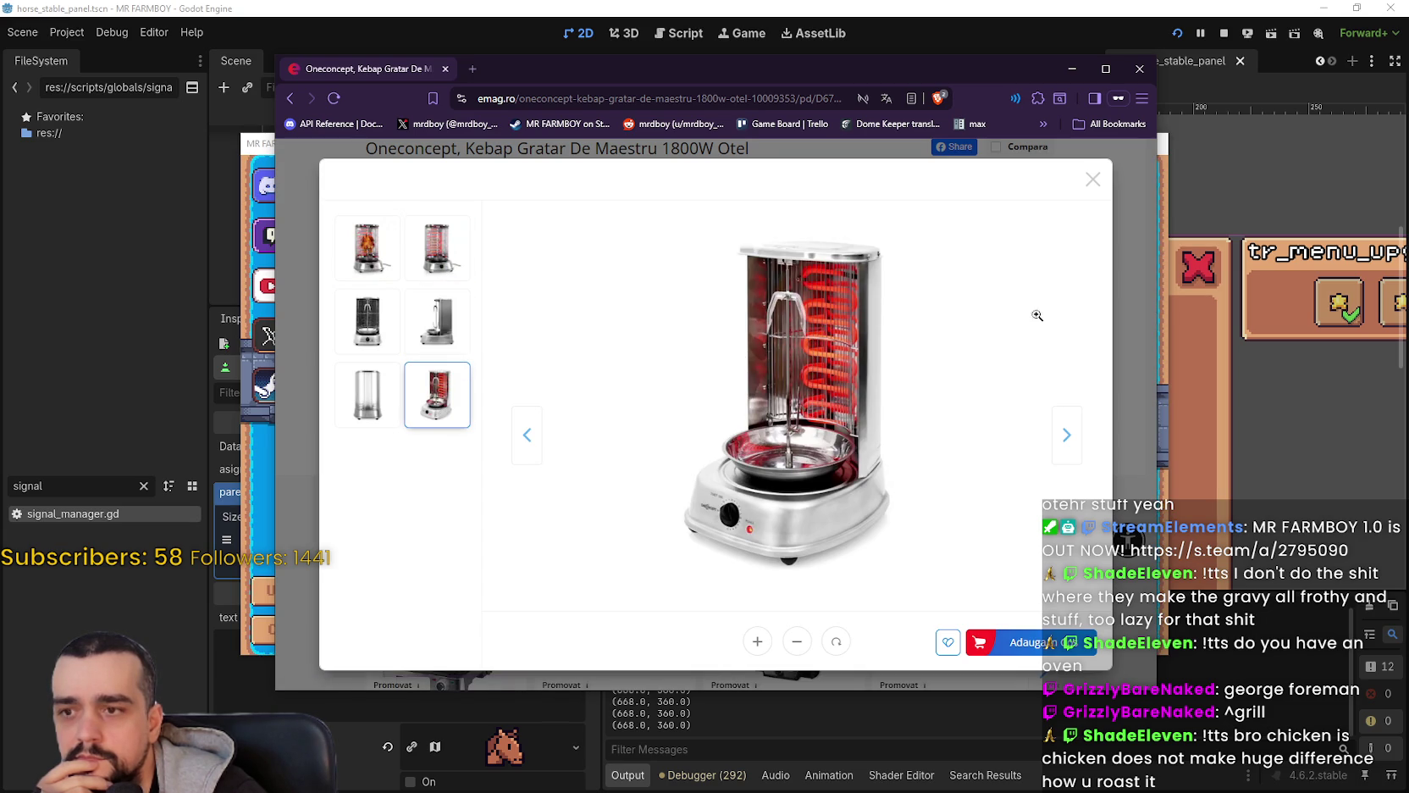
click(446, 254)
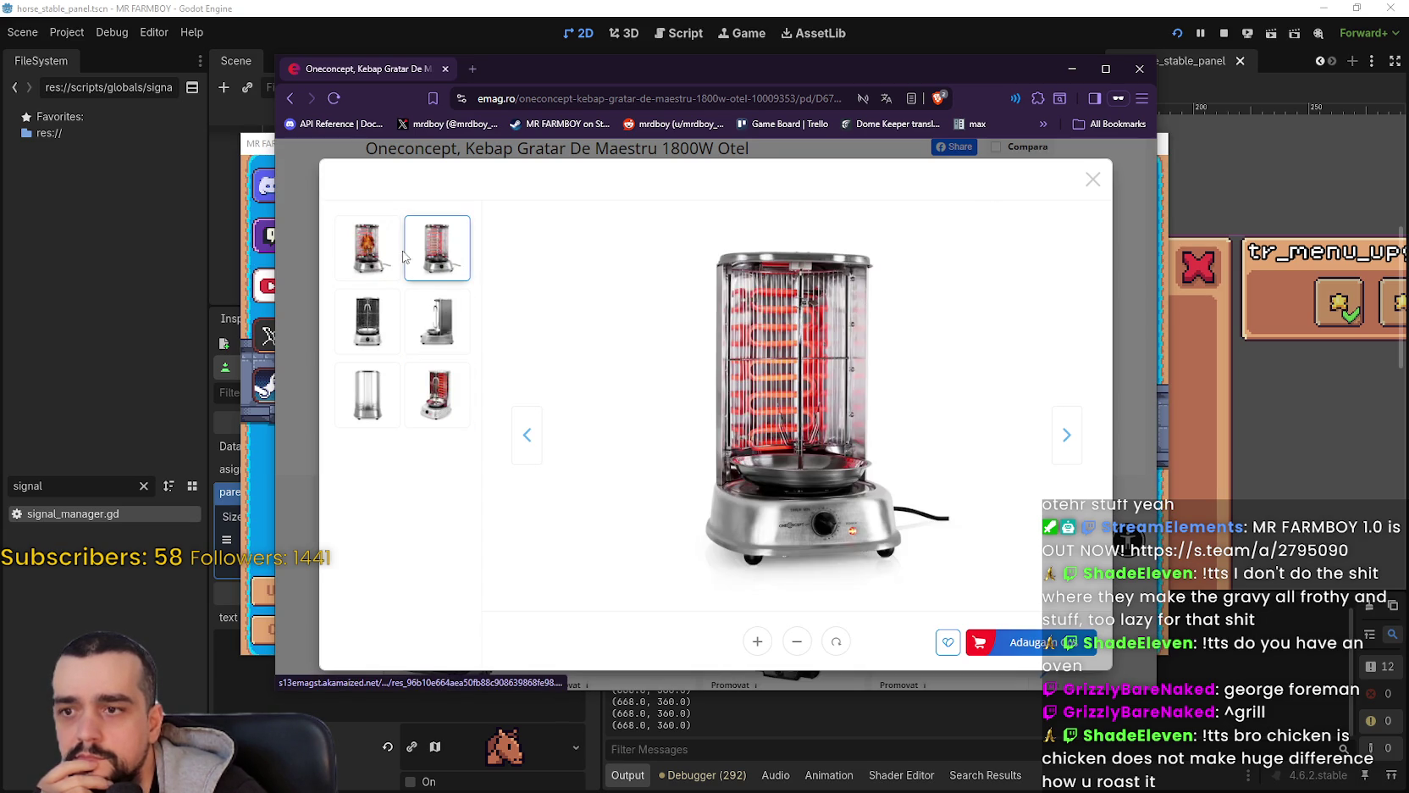
click(367, 317)
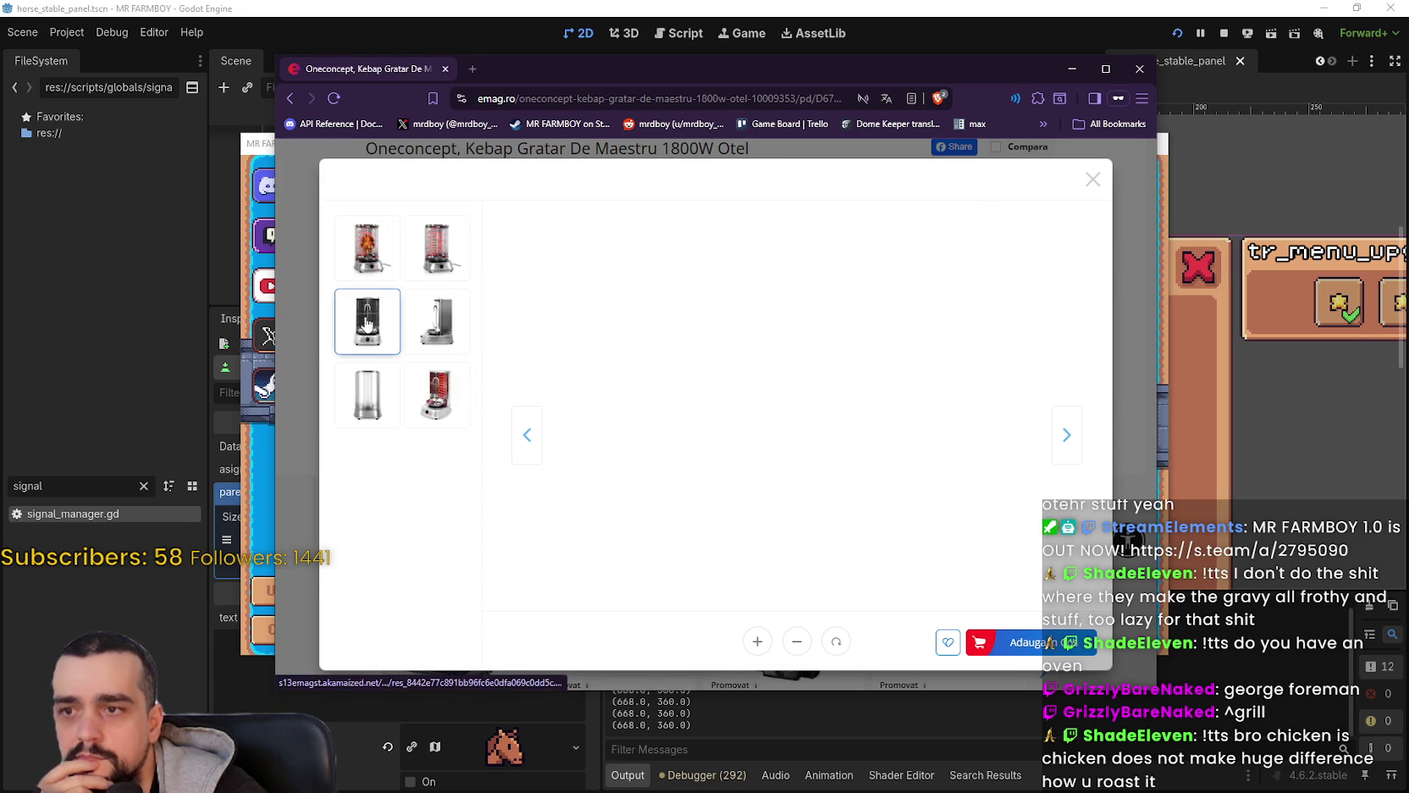
click(379, 250)
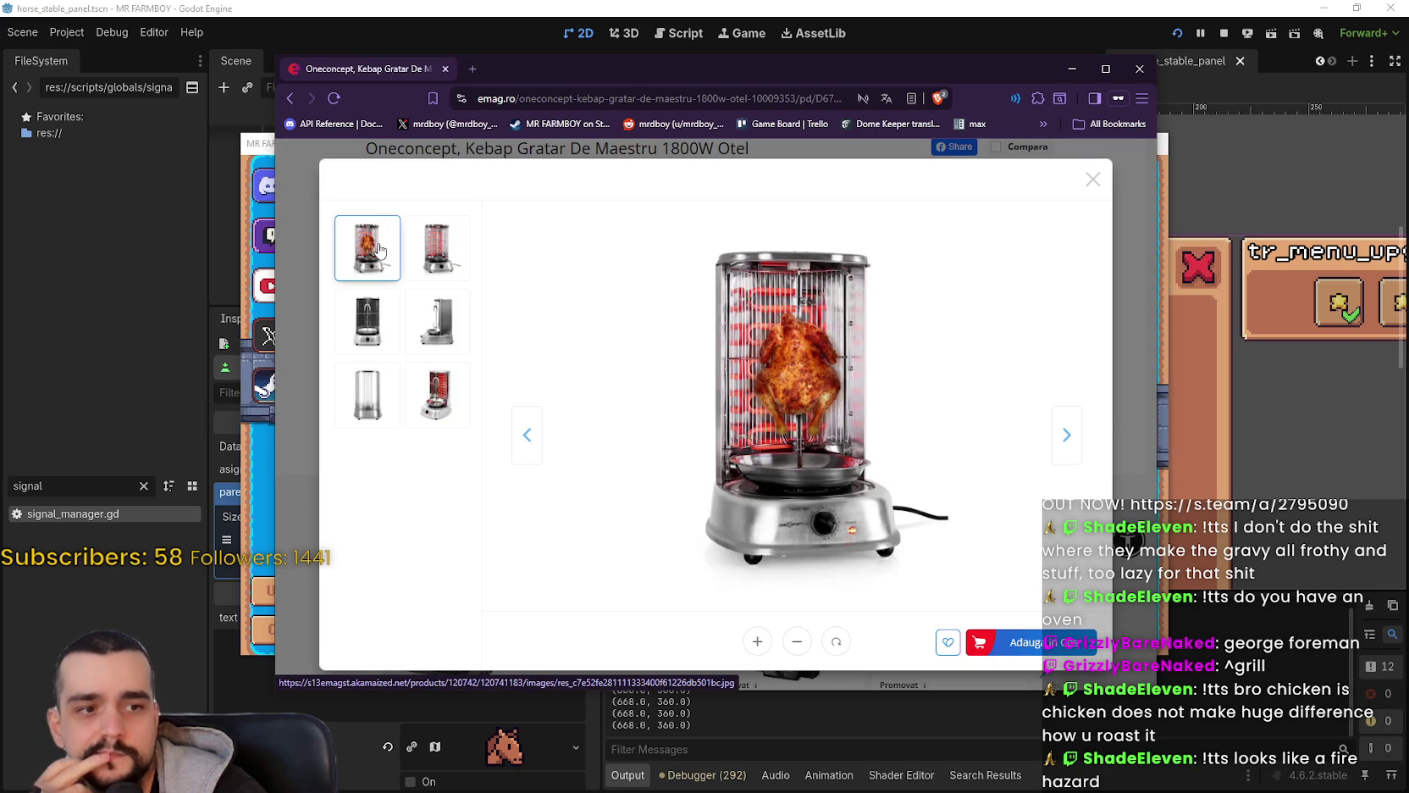
click(457, 256)
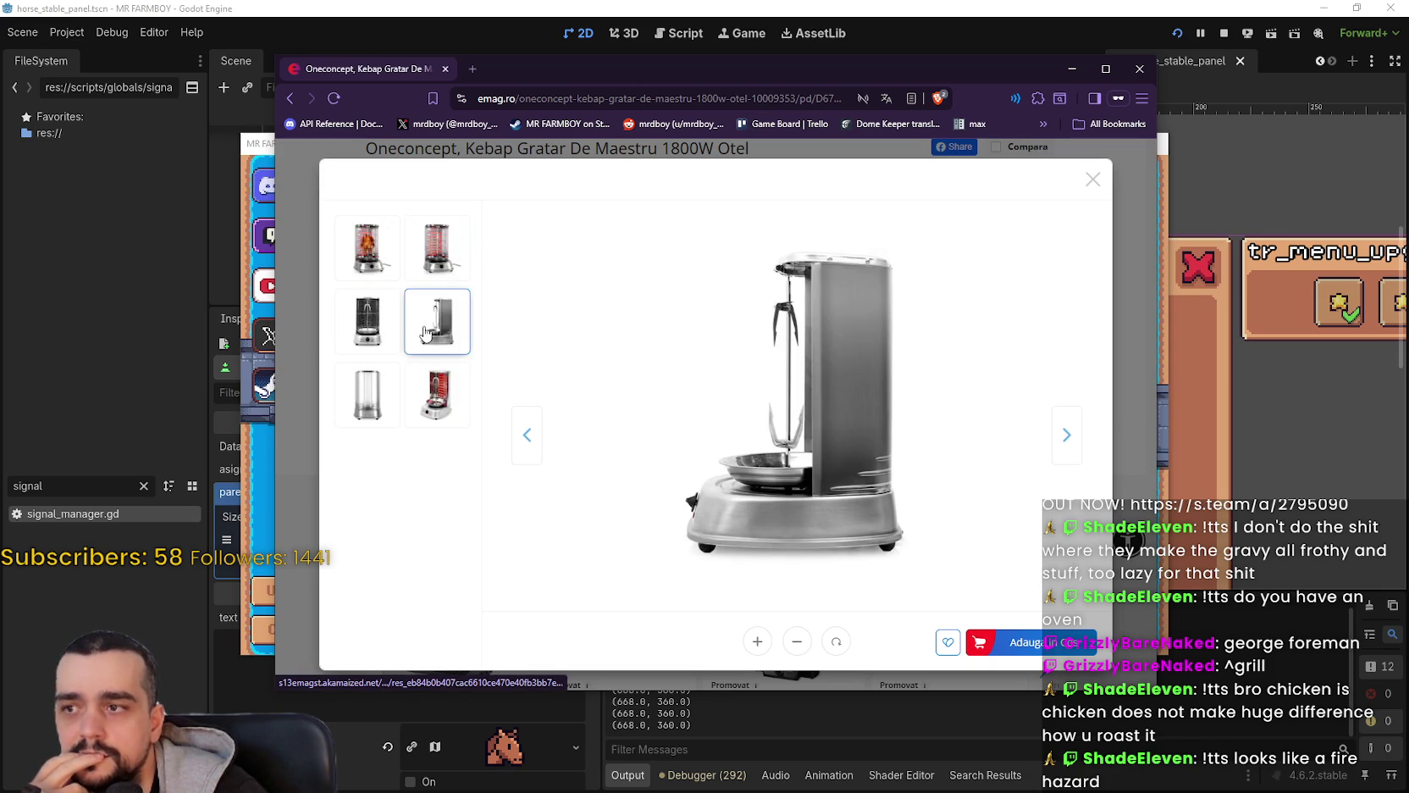
click(362, 339)
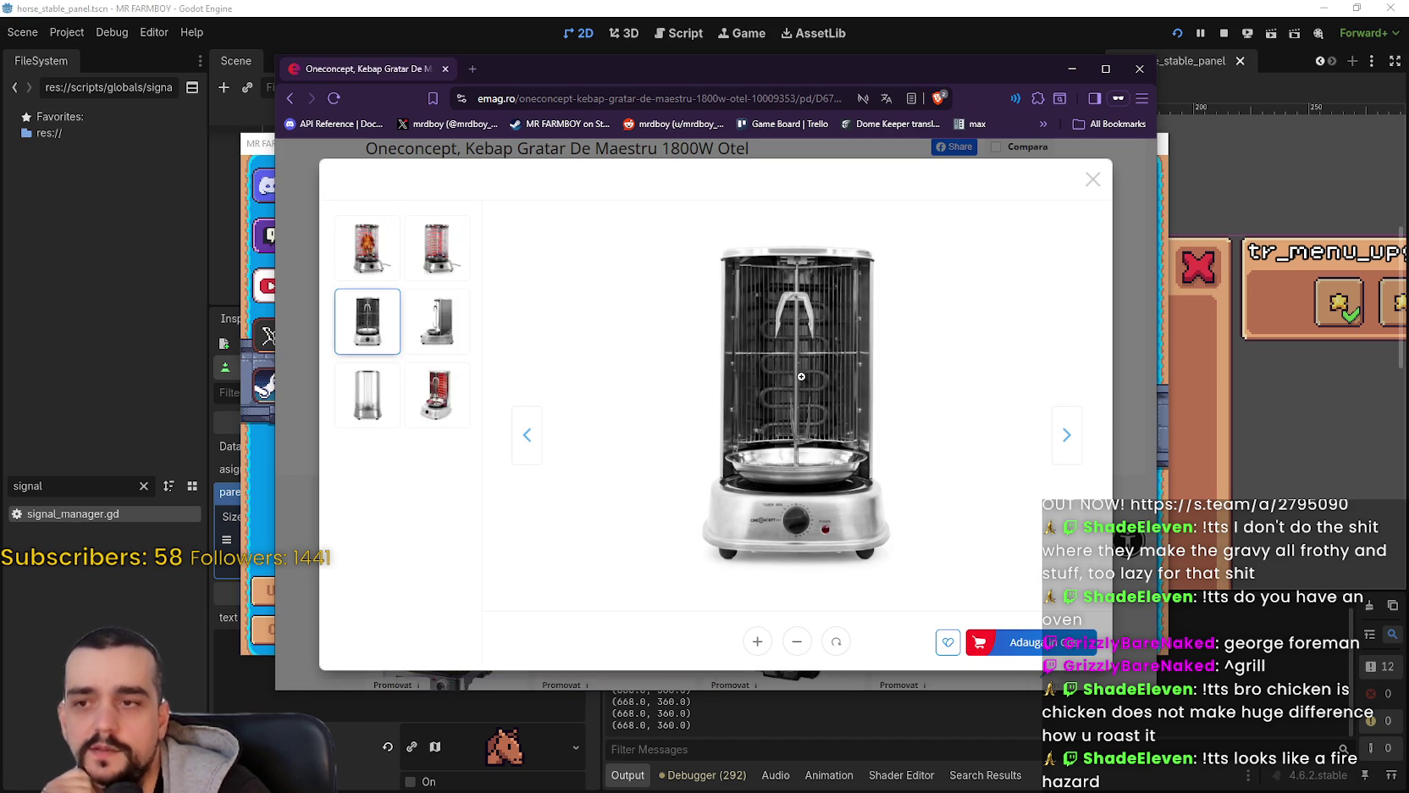
click(1093, 178)
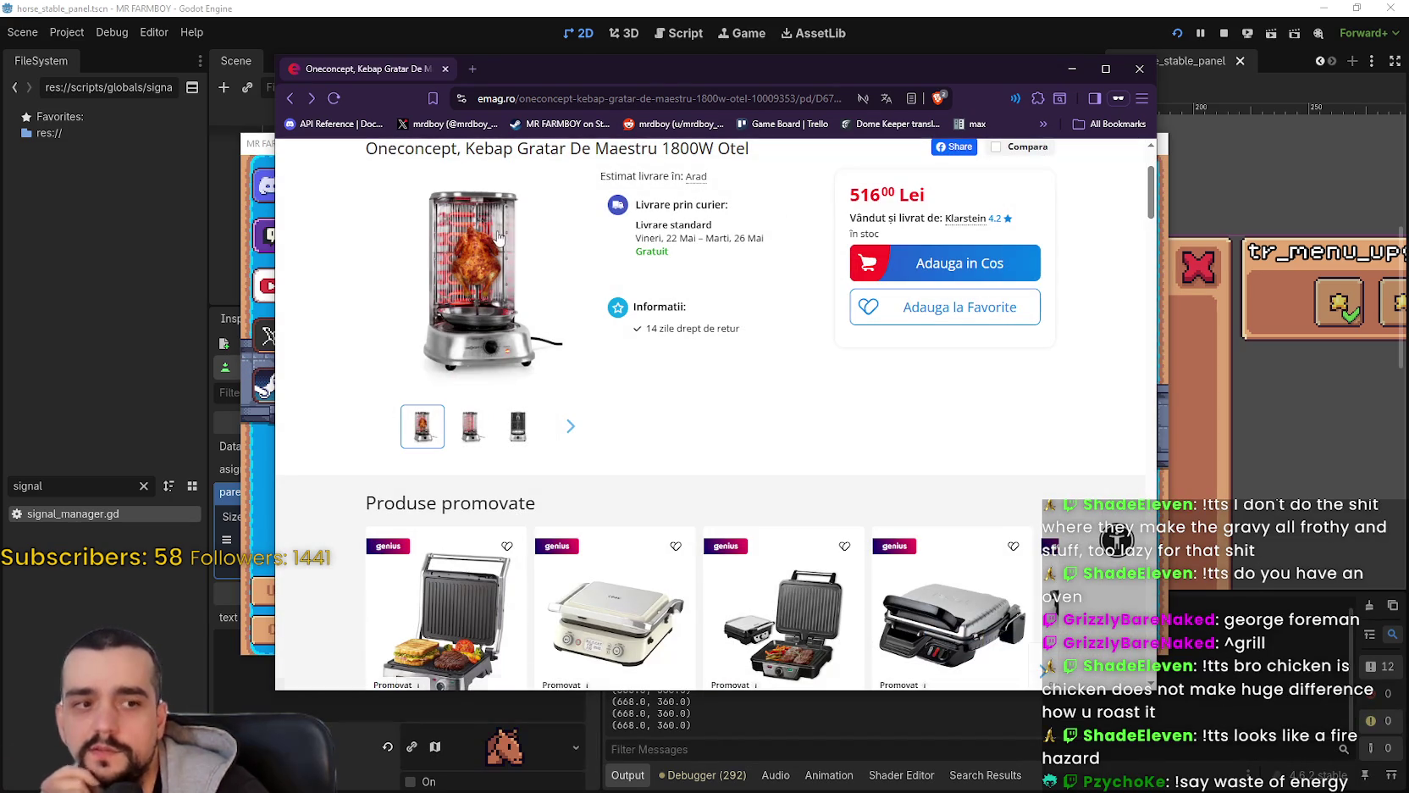
key(alt+Left)
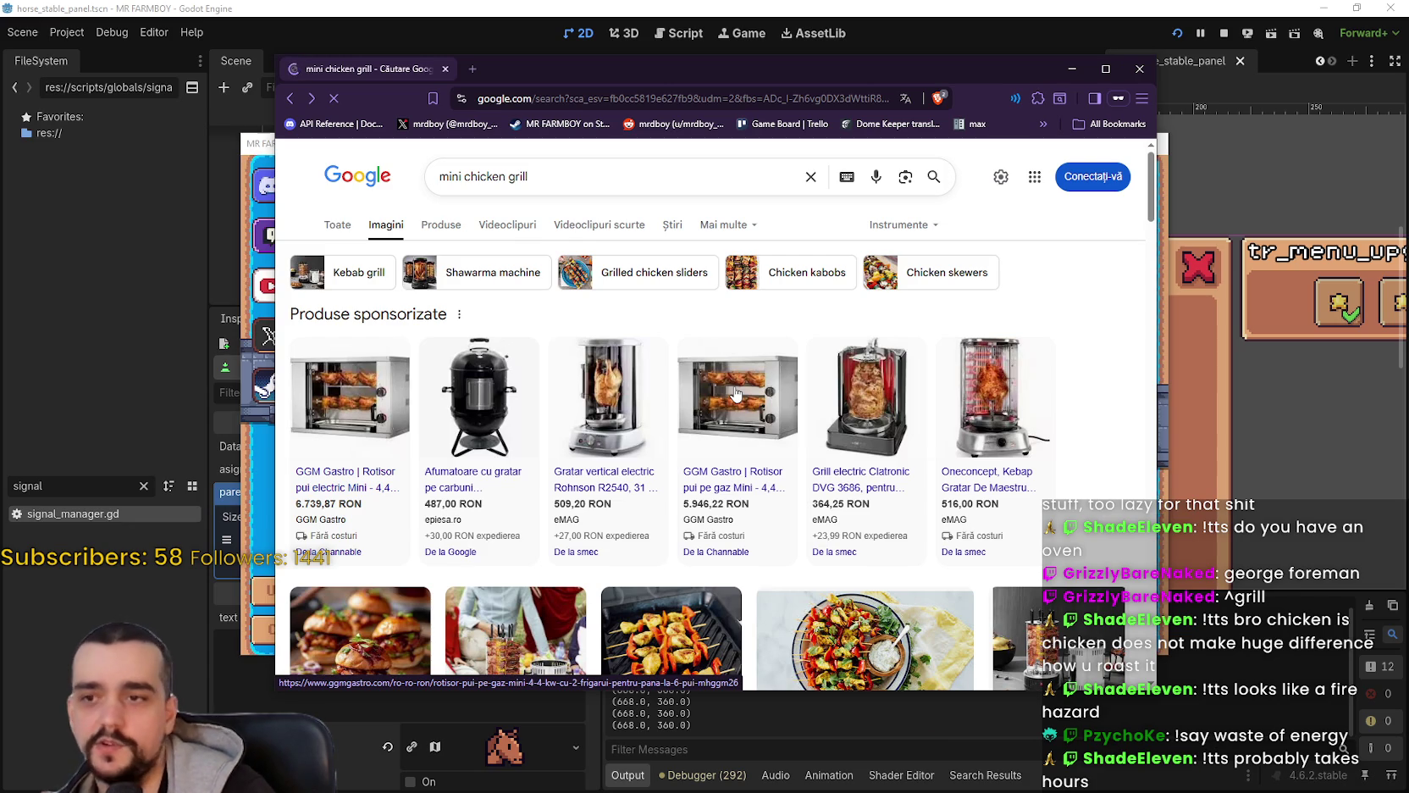
Step: Open the GGM Gastro Mini gas rotisserie listing in a new tab and switch to it
click(735, 394)
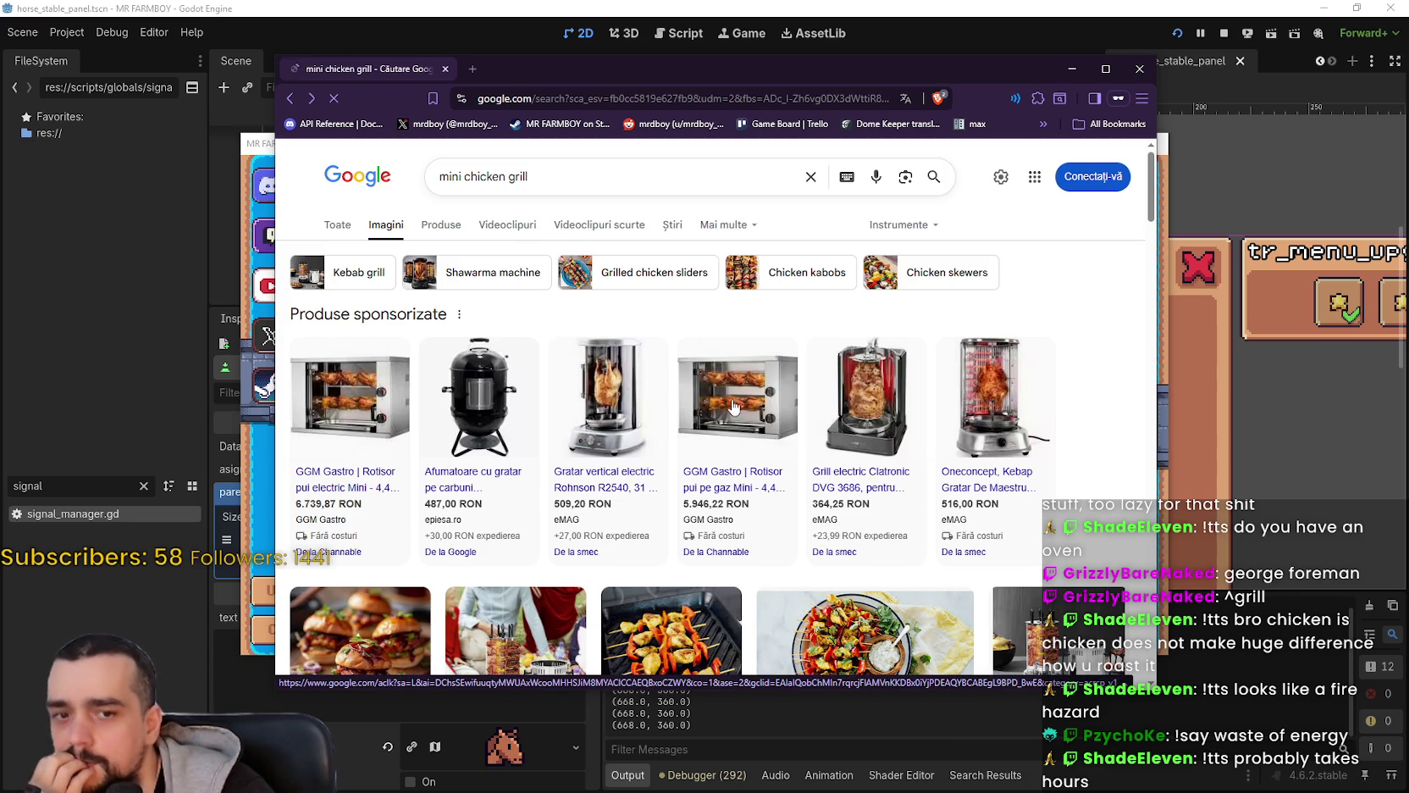
click(733, 406)
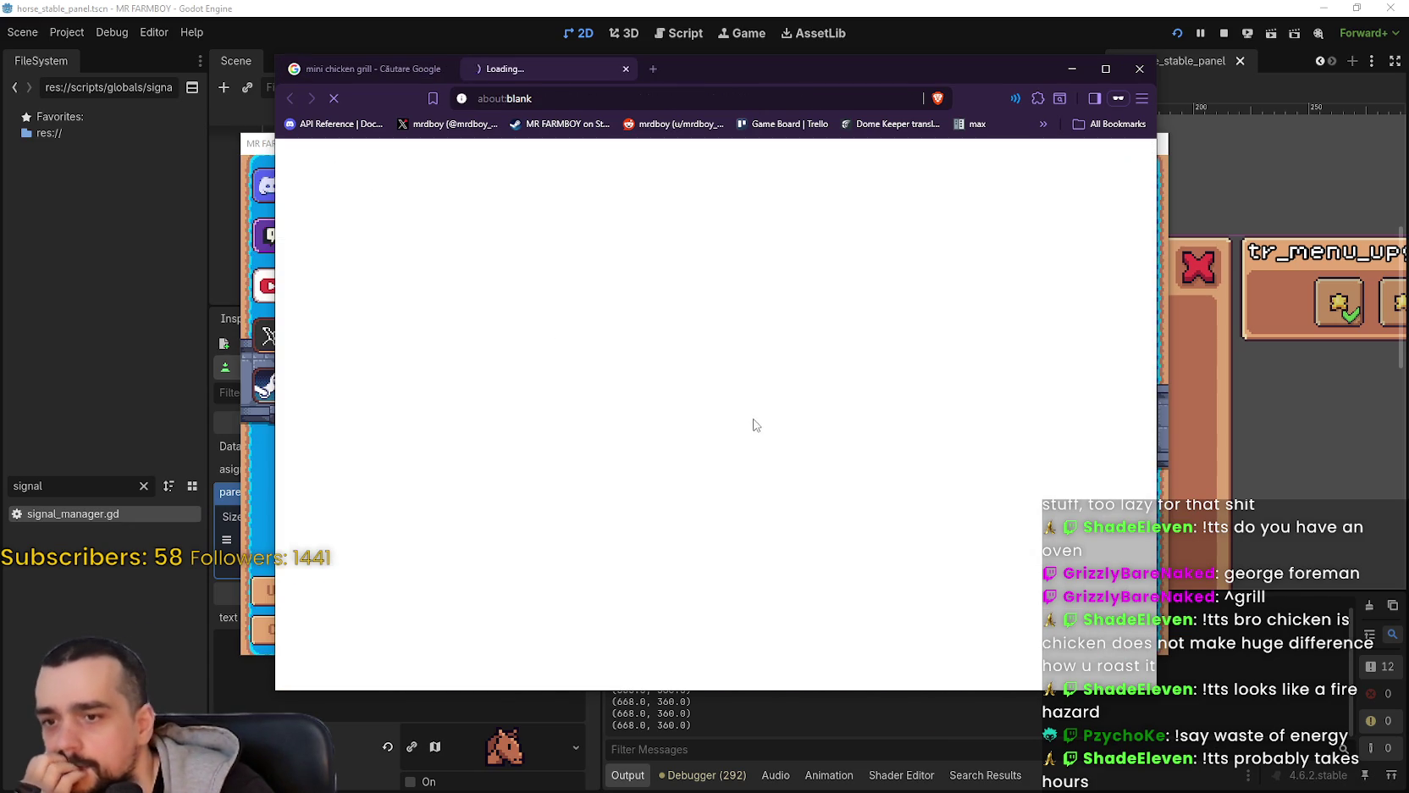
click(386, 75)
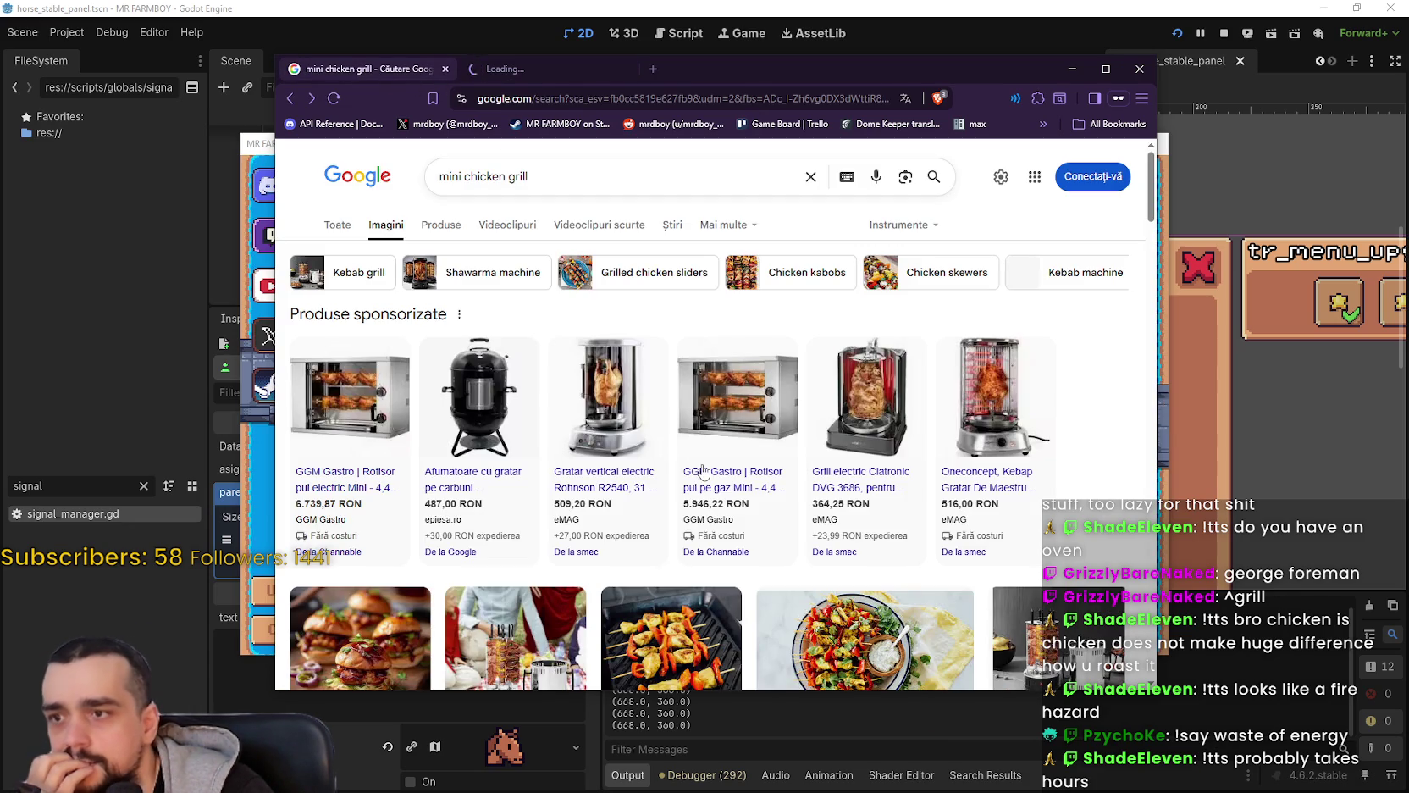
click(519, 72)
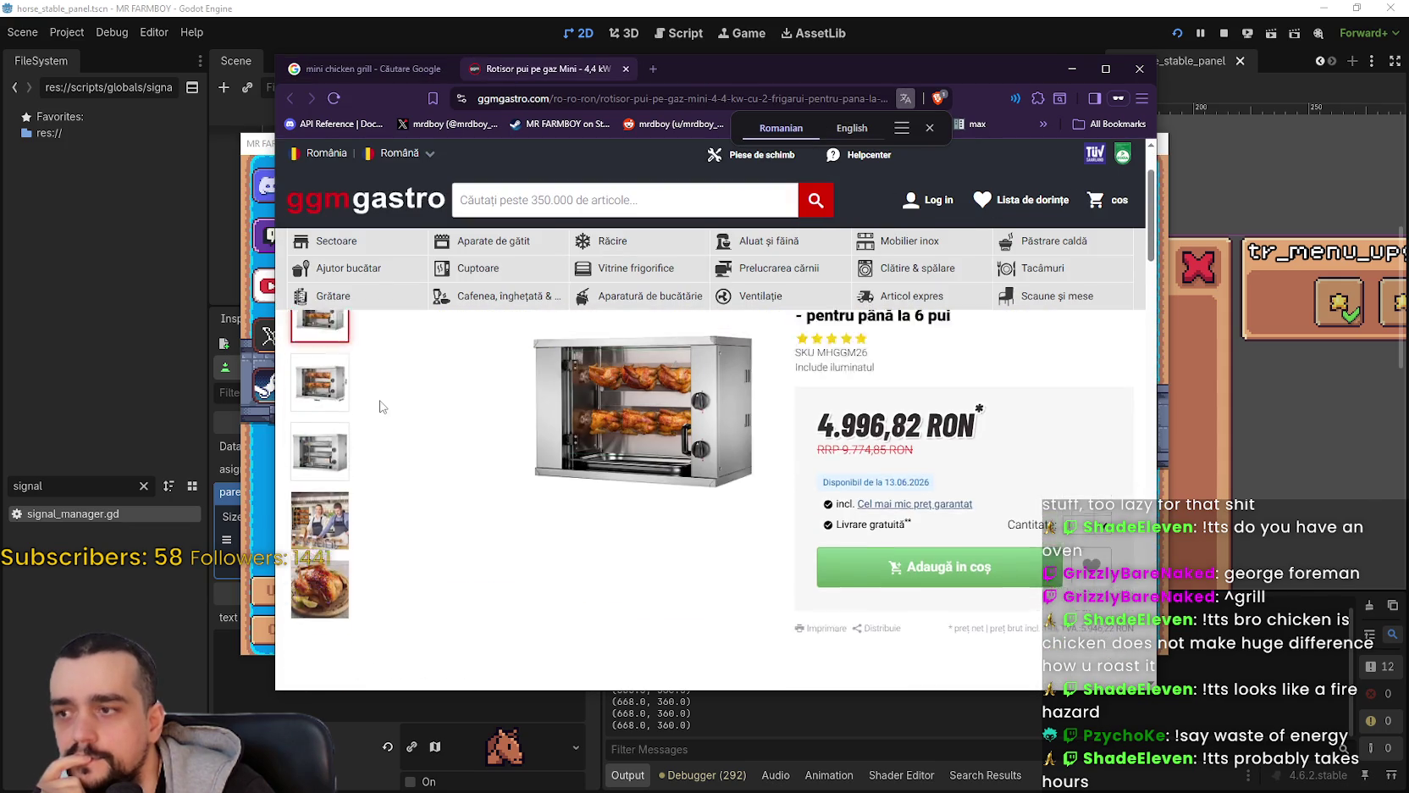
Step: Look through the rotisserie's photos in the enlarged gallery, then close the GGM Gastro tab
click(321, 496)
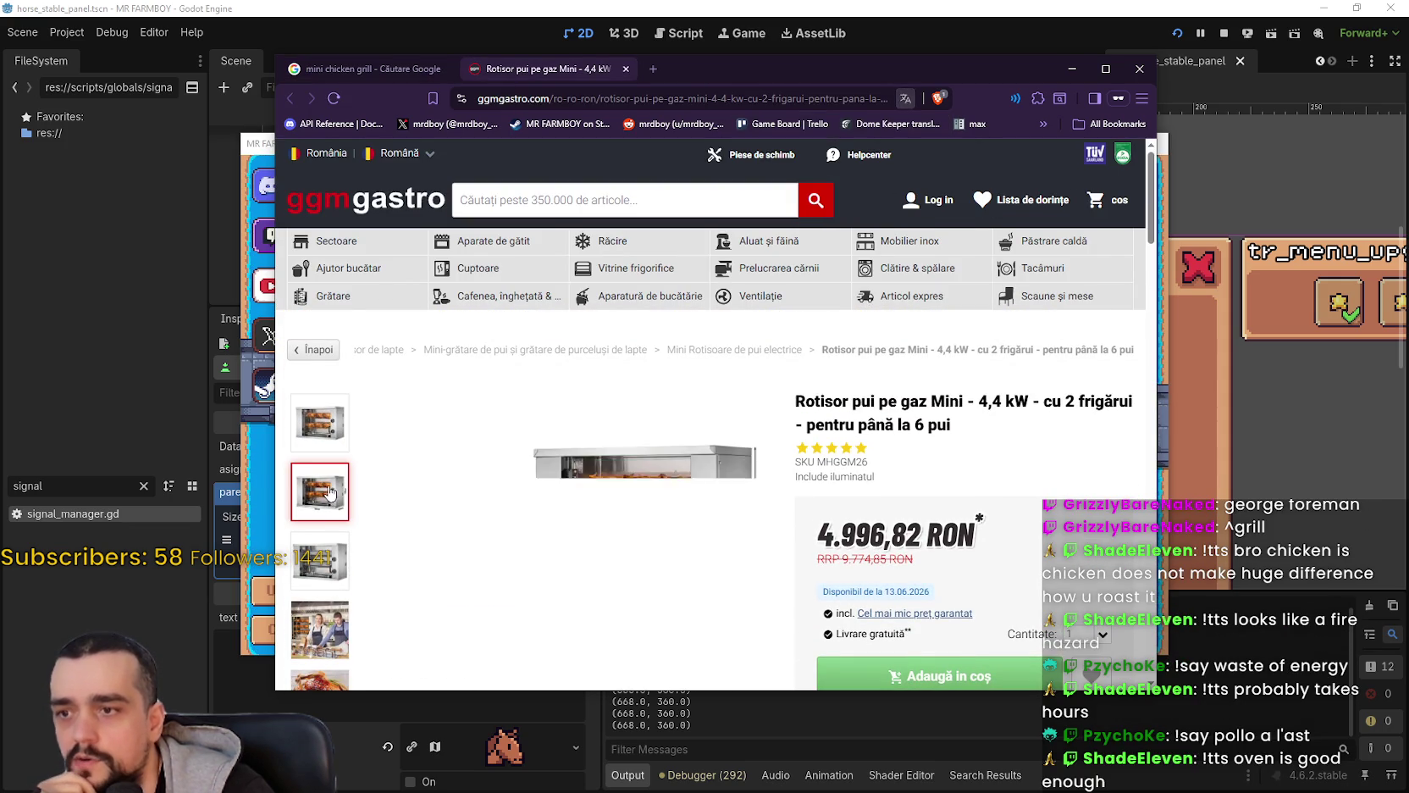
click(320, 562)
click(326, 620)
scroll(323, 593, down, 1)
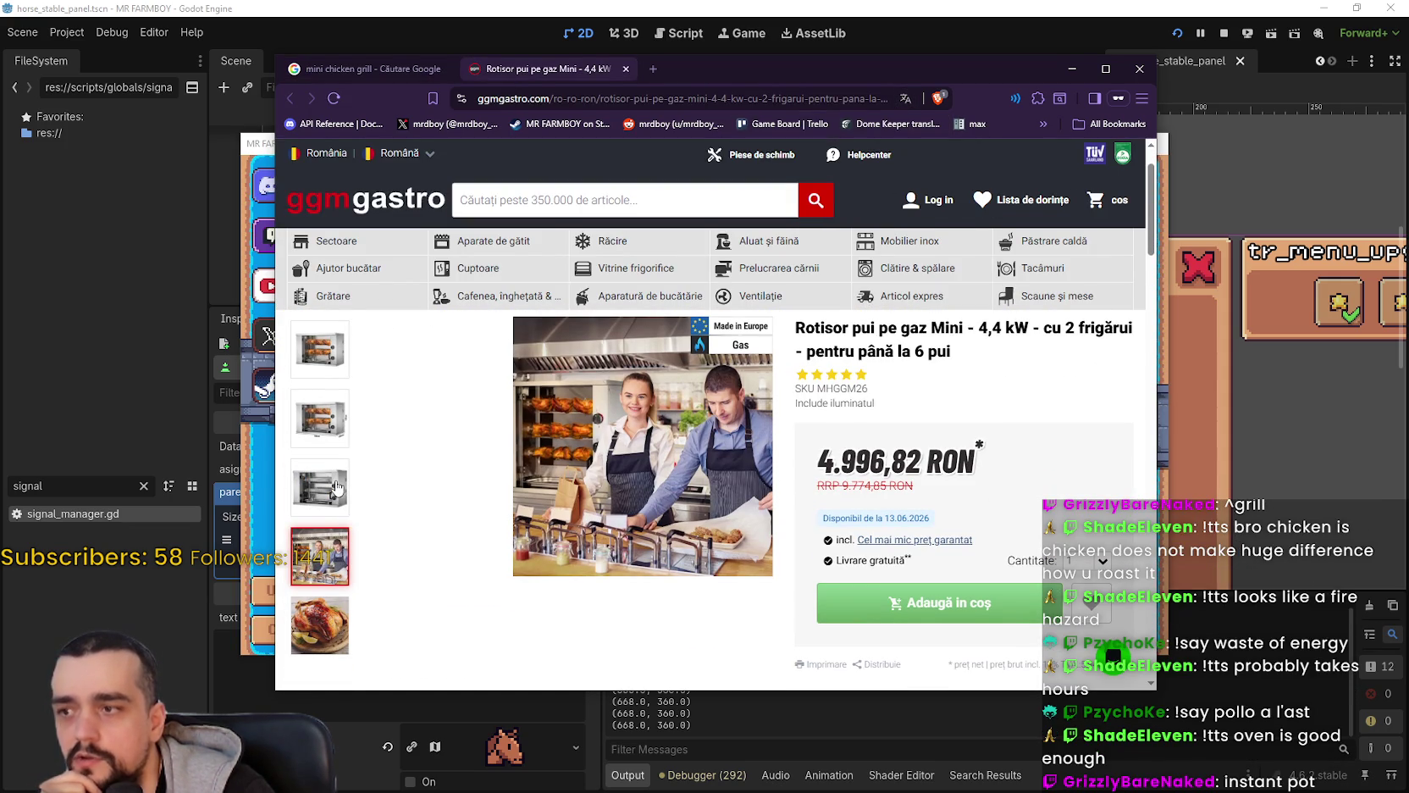
click(647, 443)
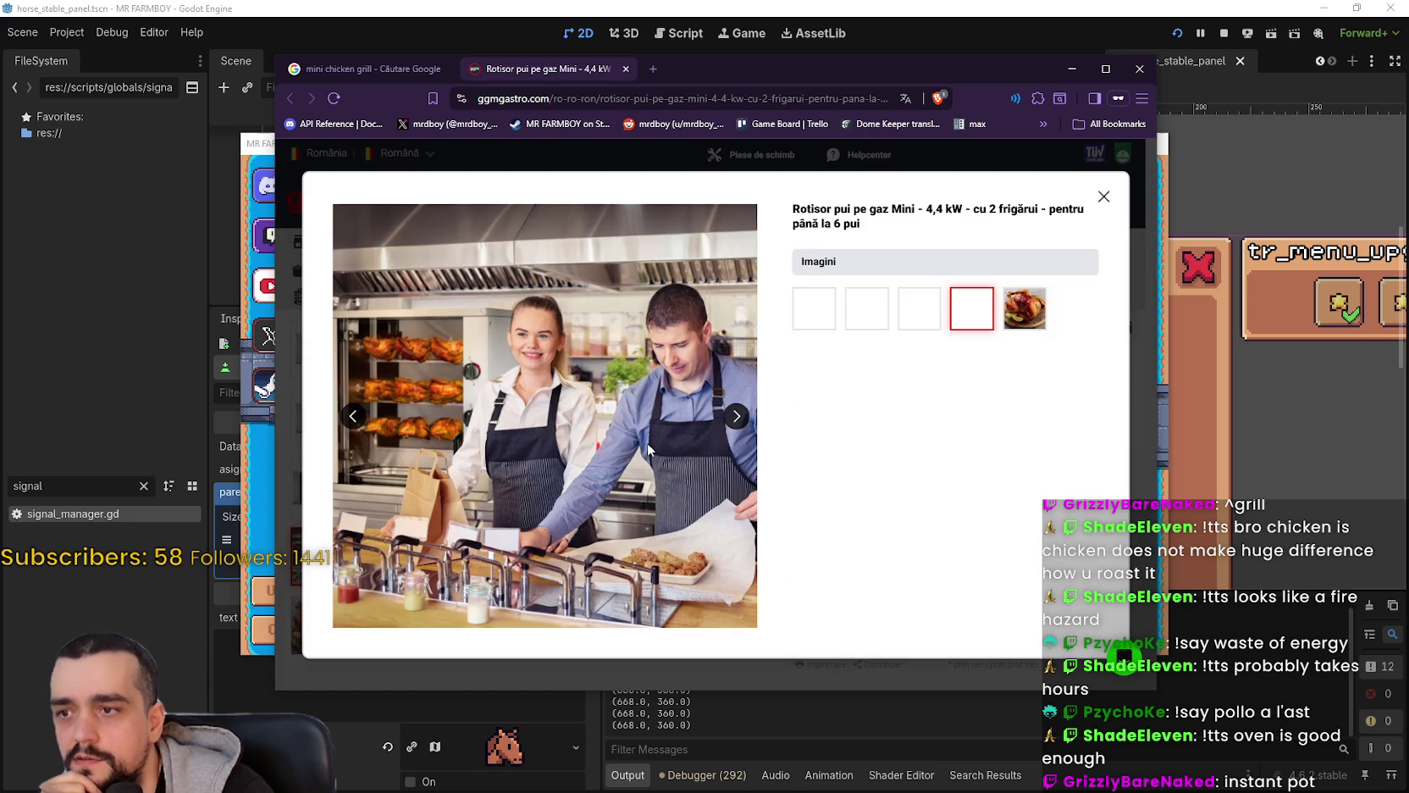
click(1025, 326)
click(974, 318)
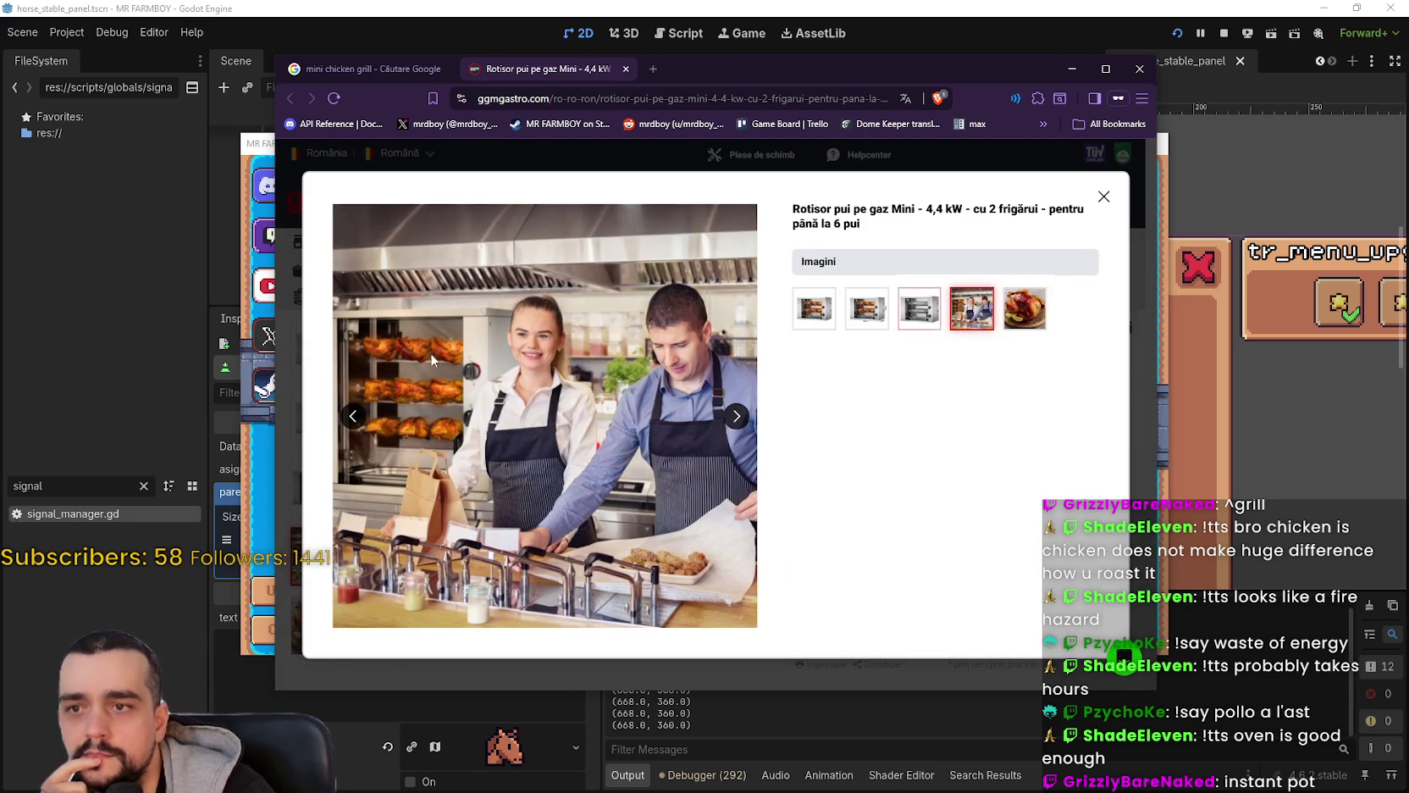
click(816, 316)
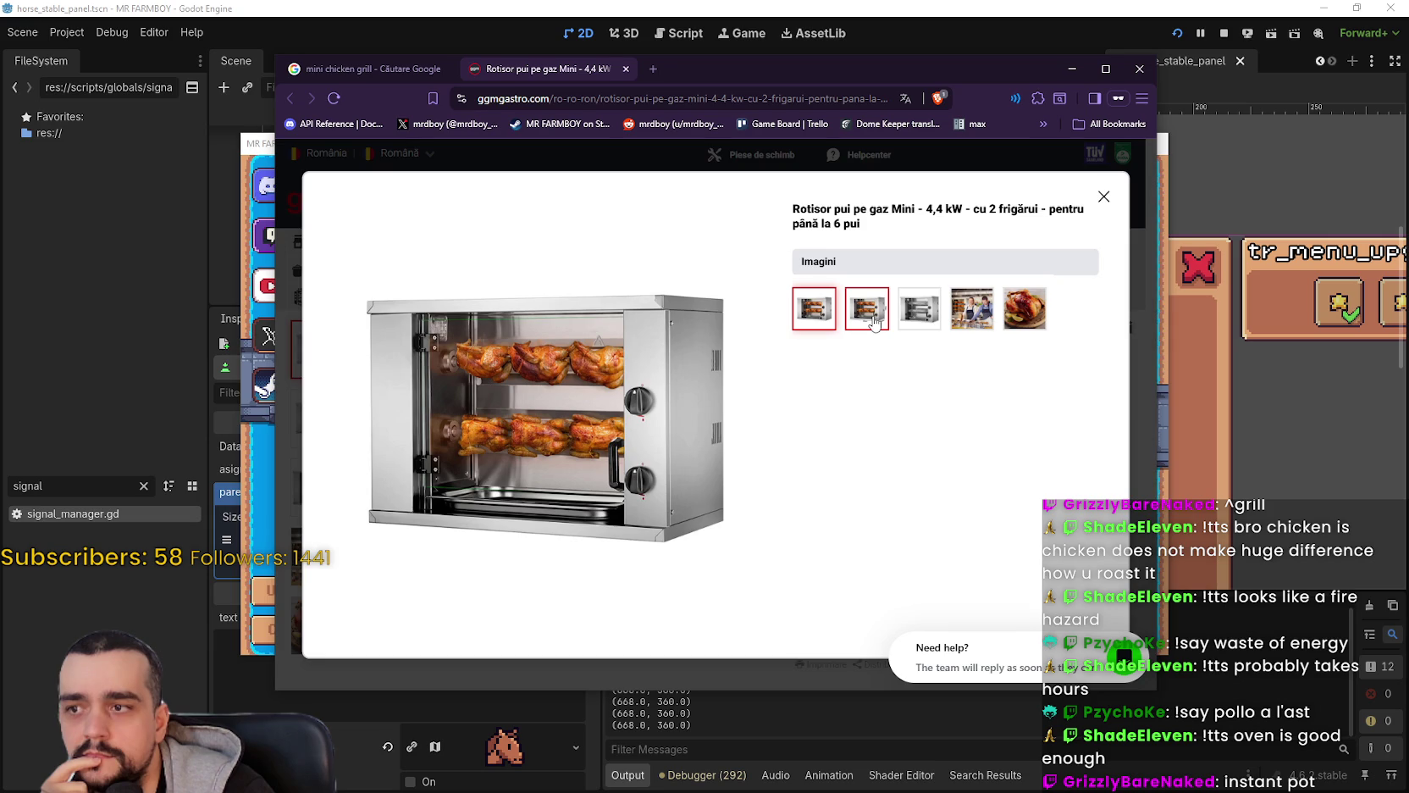
mouse_move(477, 391)
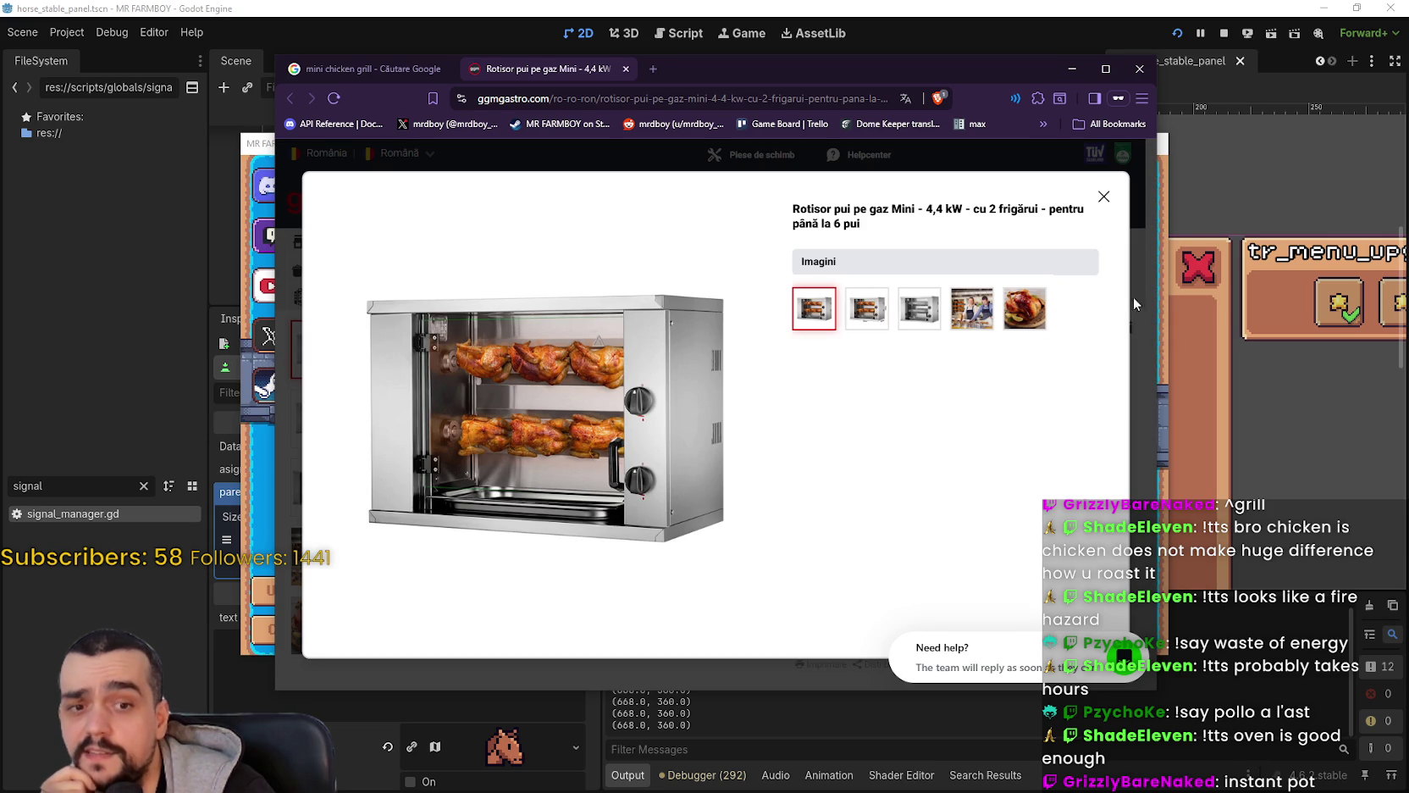
click(1104, 198)
scroll(503, 497, down, 5)
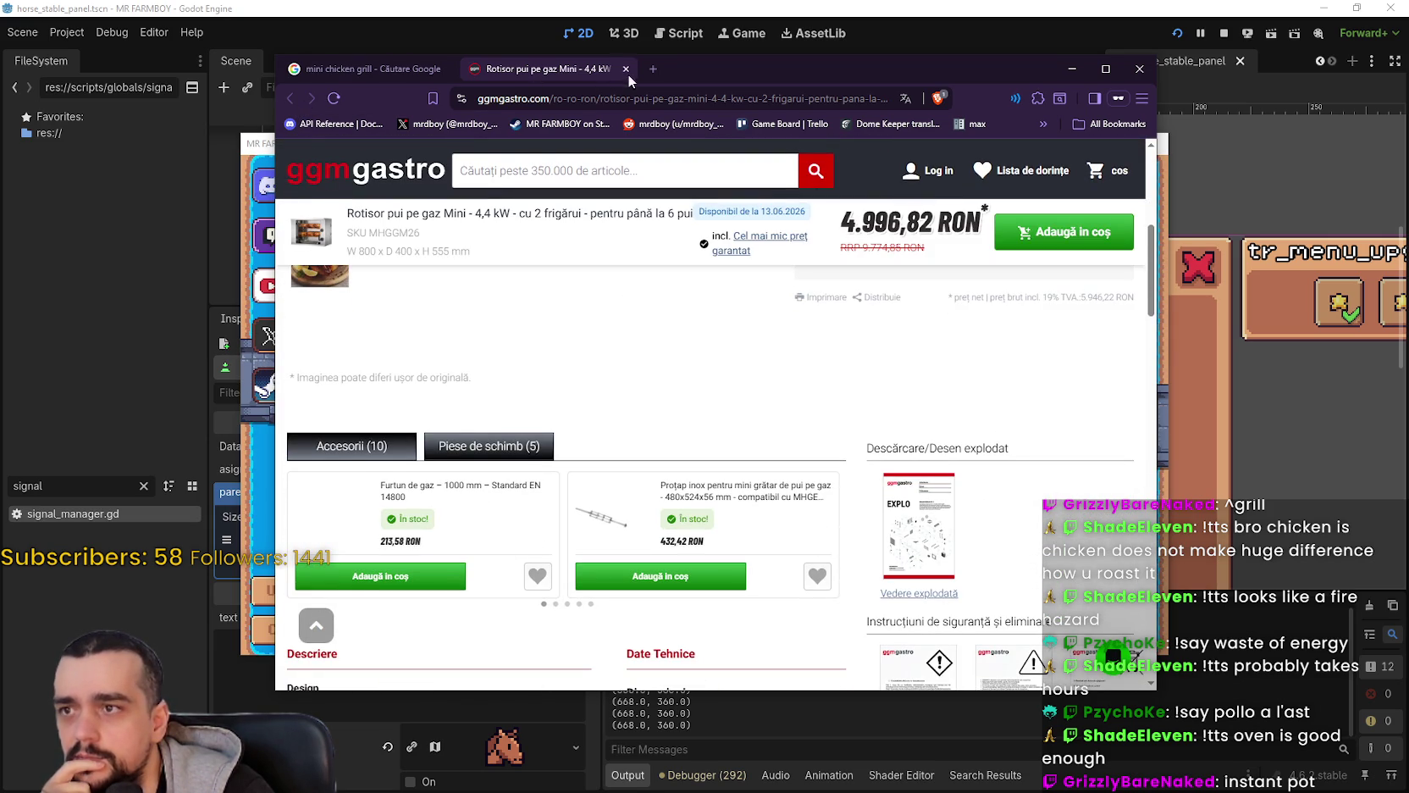
click(626, 68)
Step: Scroll down the 'mini chicken grill' image results and back up to the sponsored grills listing
scroll(560, 607, down, 3)
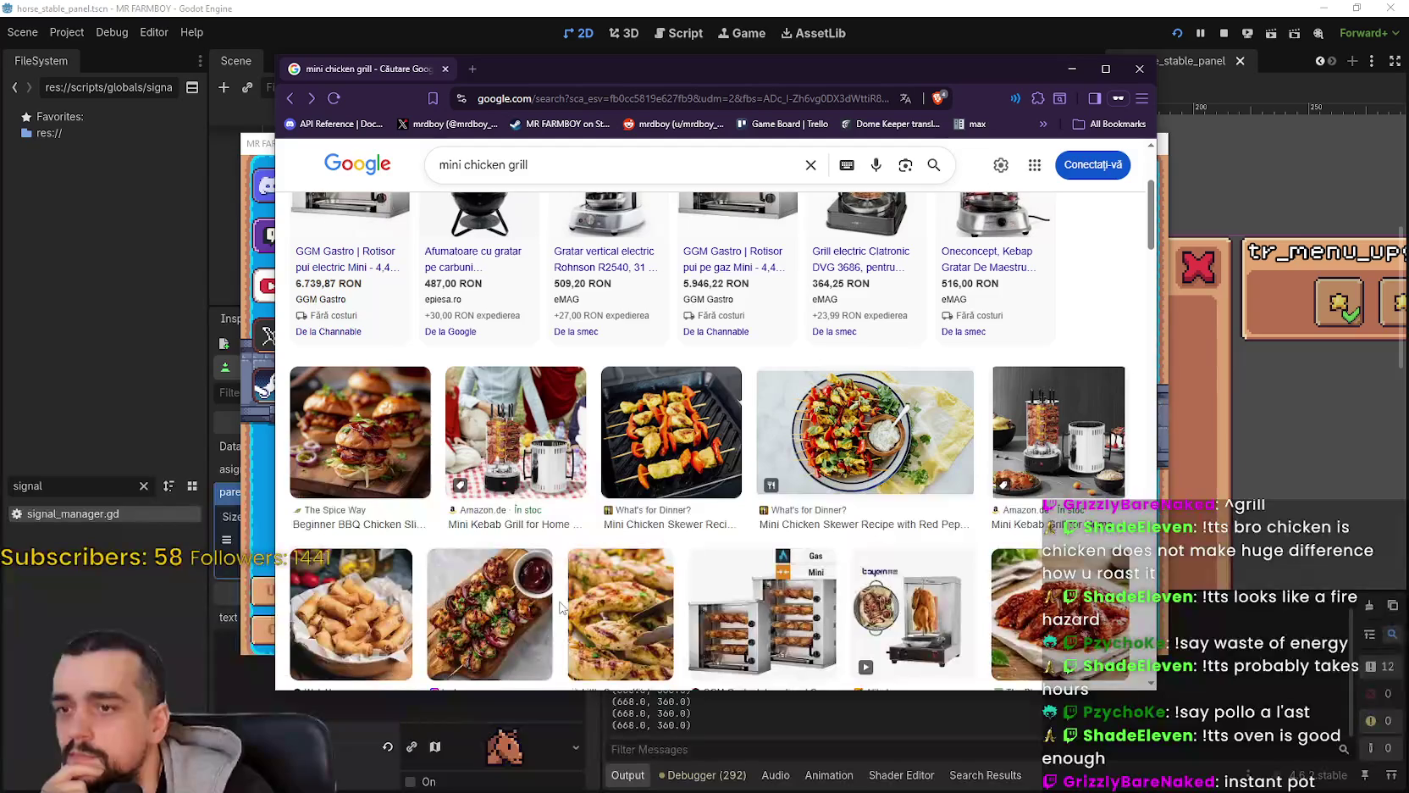
scroll(560, 607, down, 2)
scroll(529, 551, up, 5)
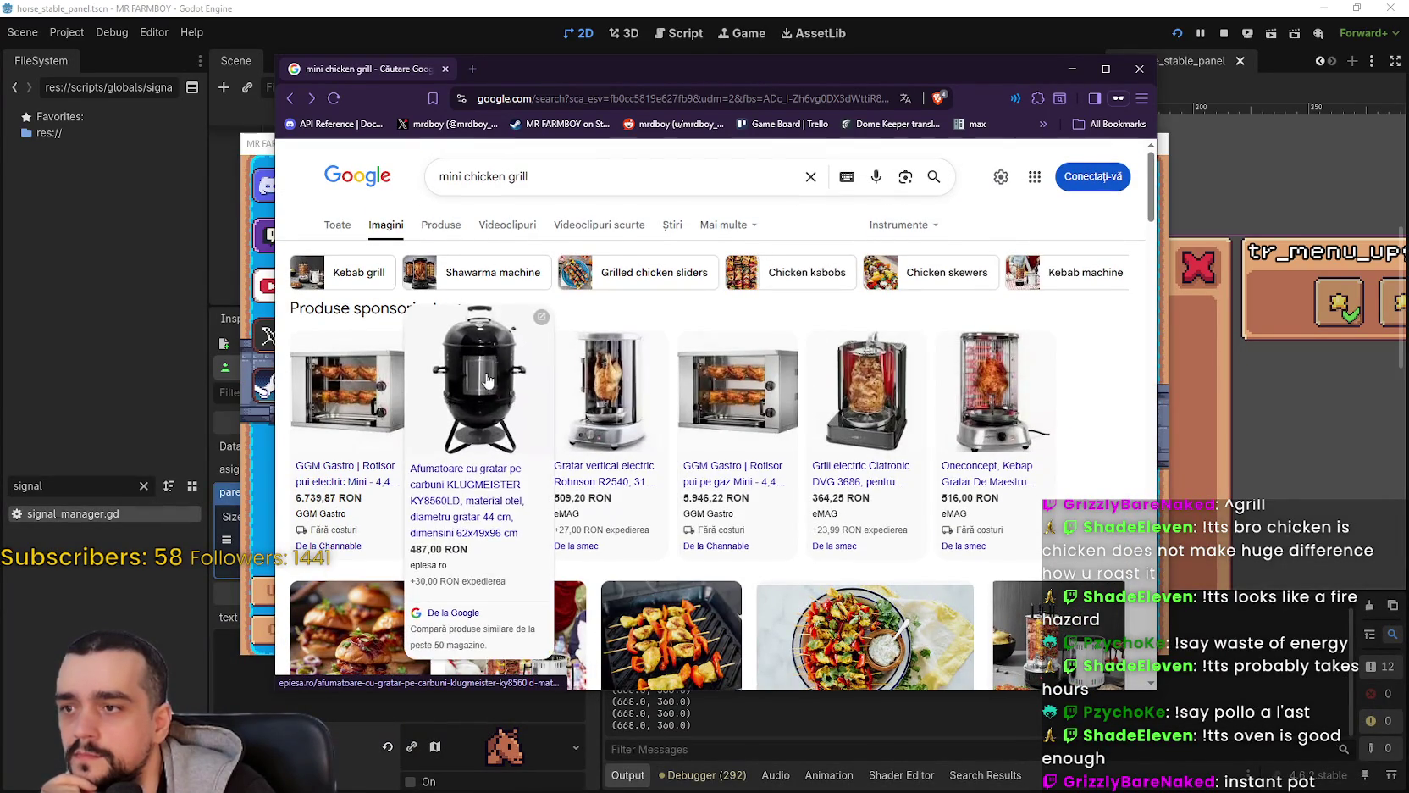
scroll(711, 395, down, 5)
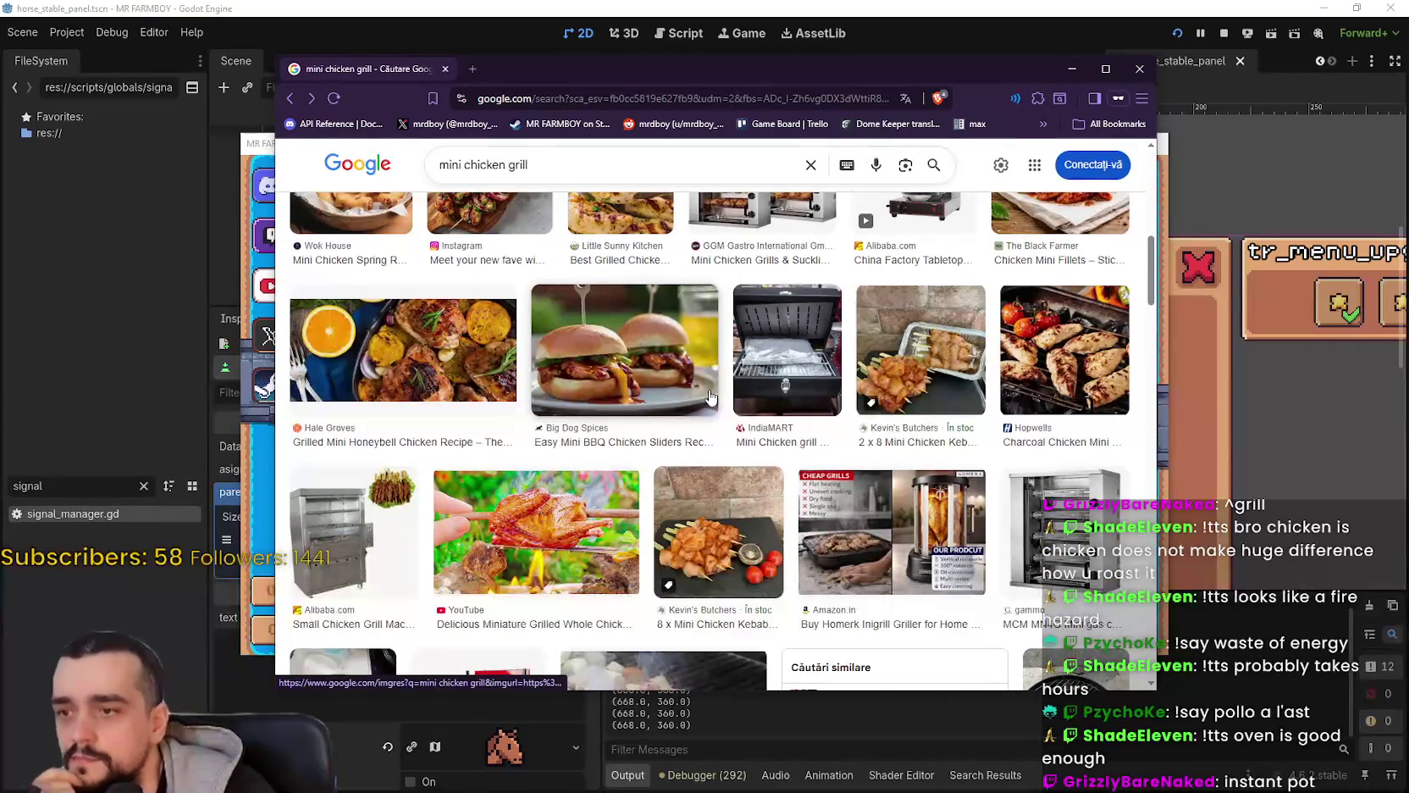
scroll(709, 398, down, 3)
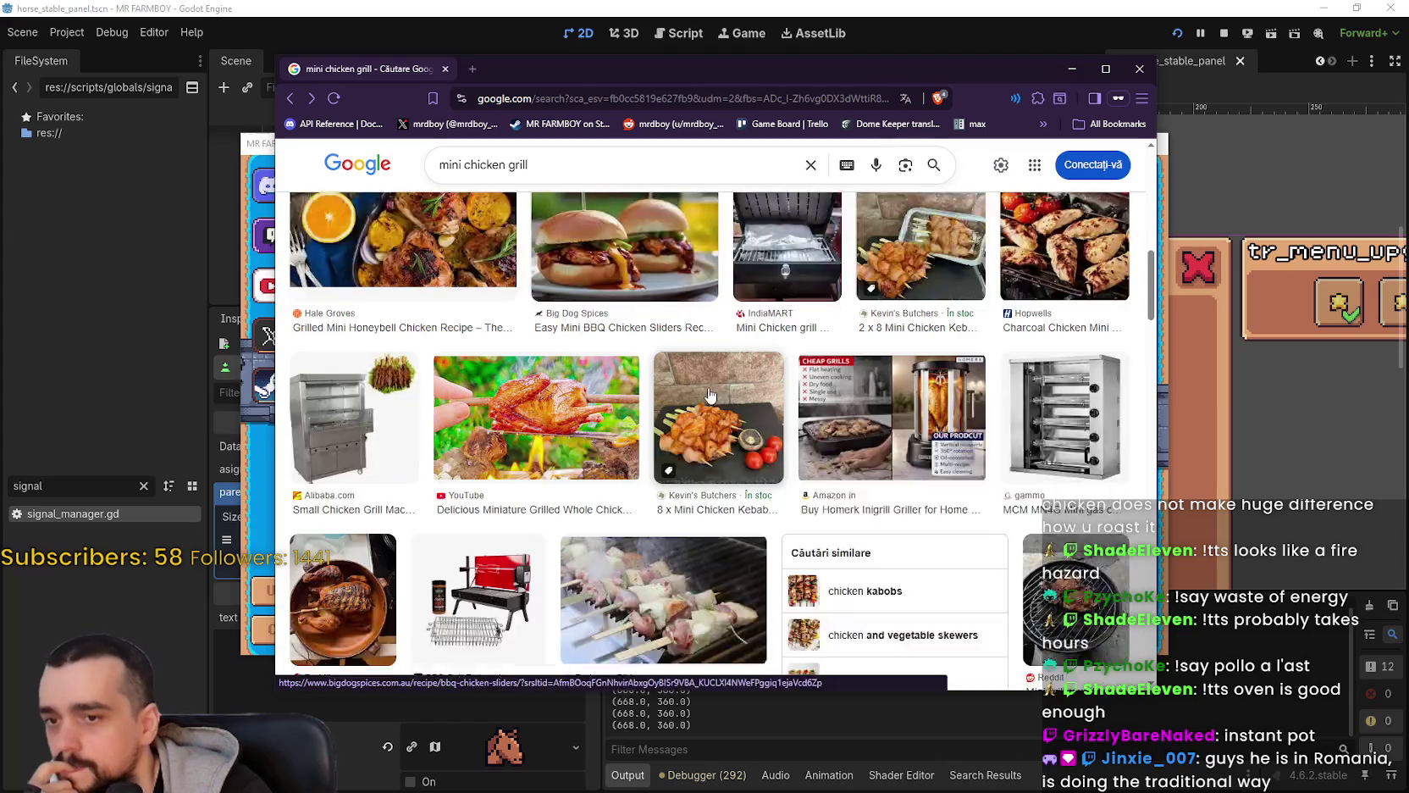
scroll(710, 396, down, 3)
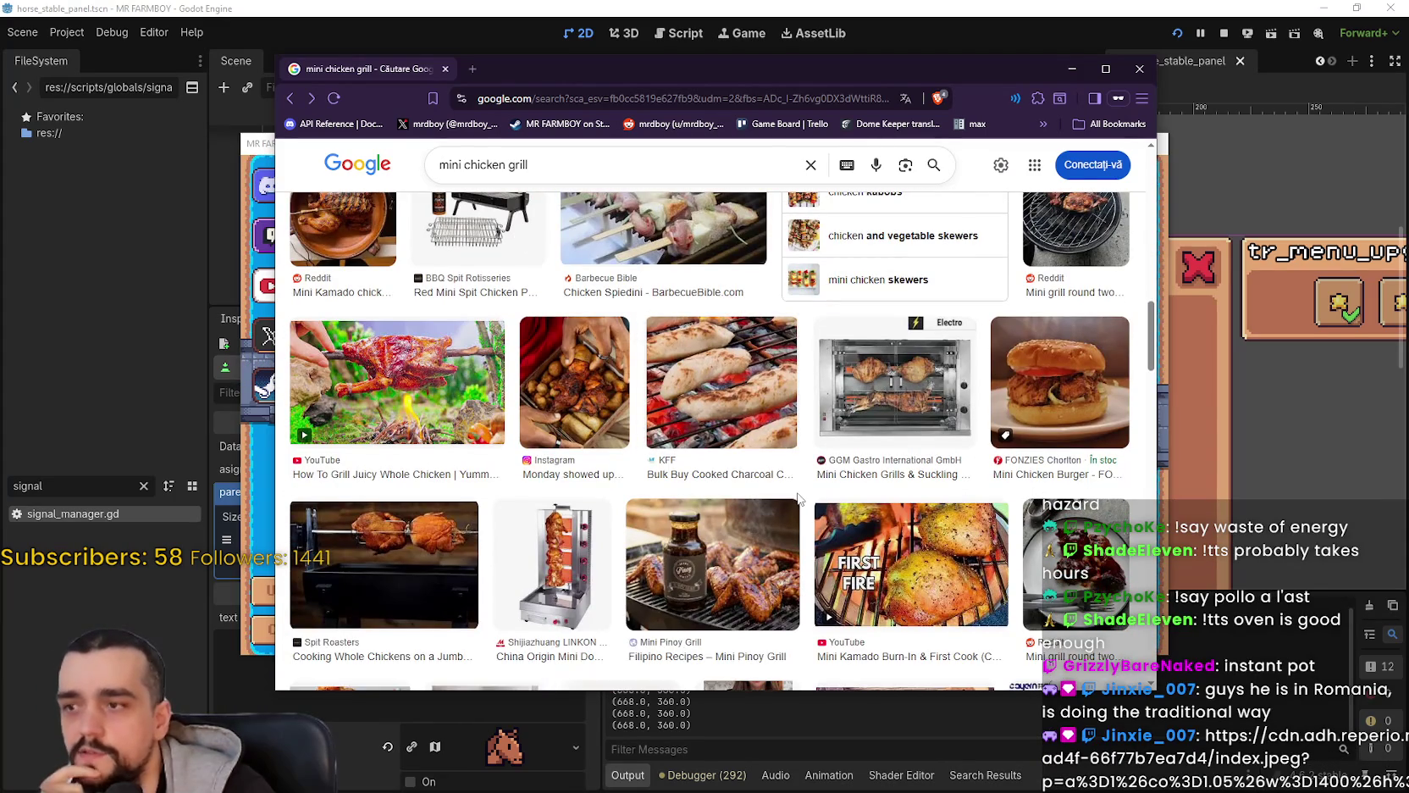
scroll(795, 498, down, 3)
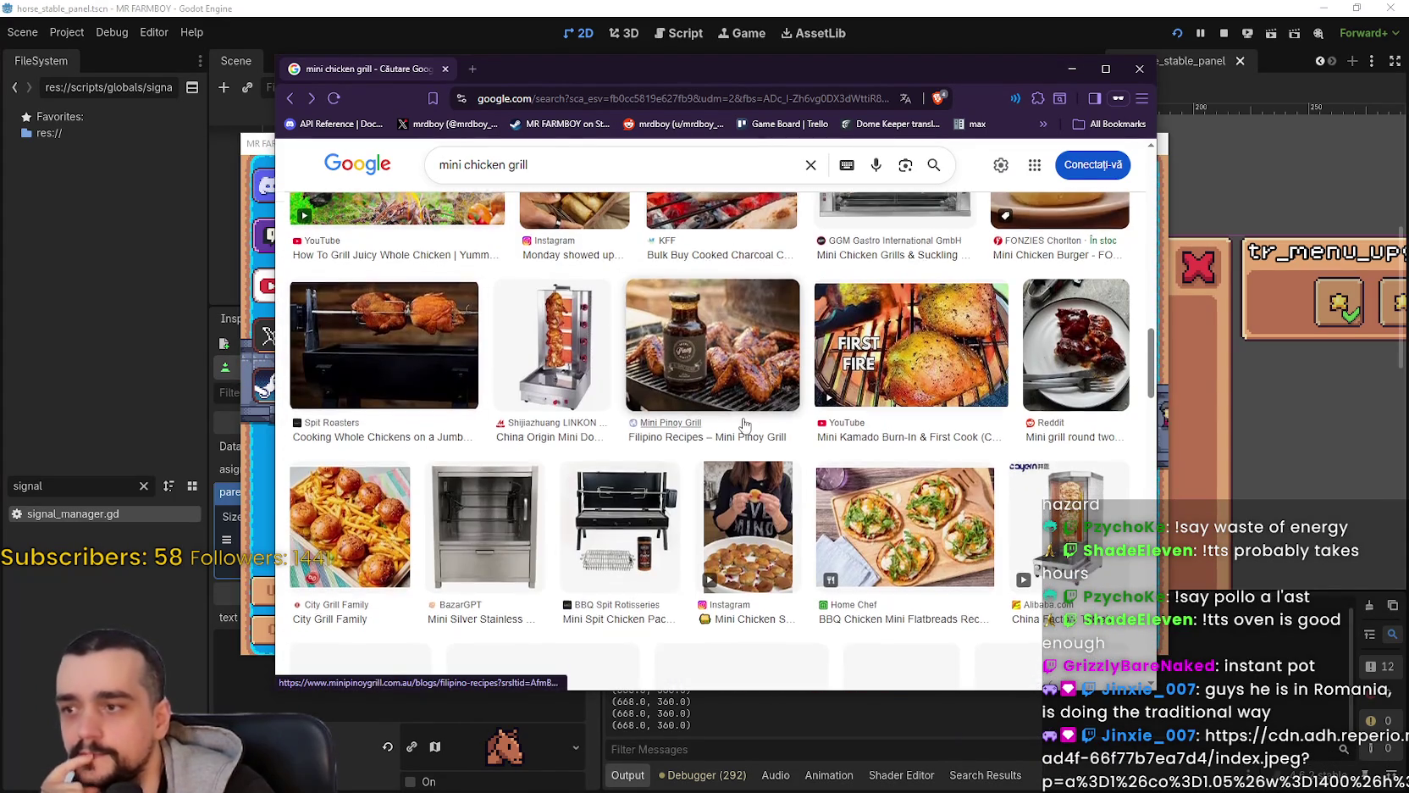
scroll(737, 415, up, 5)
scroll(724, 413, up, 10)
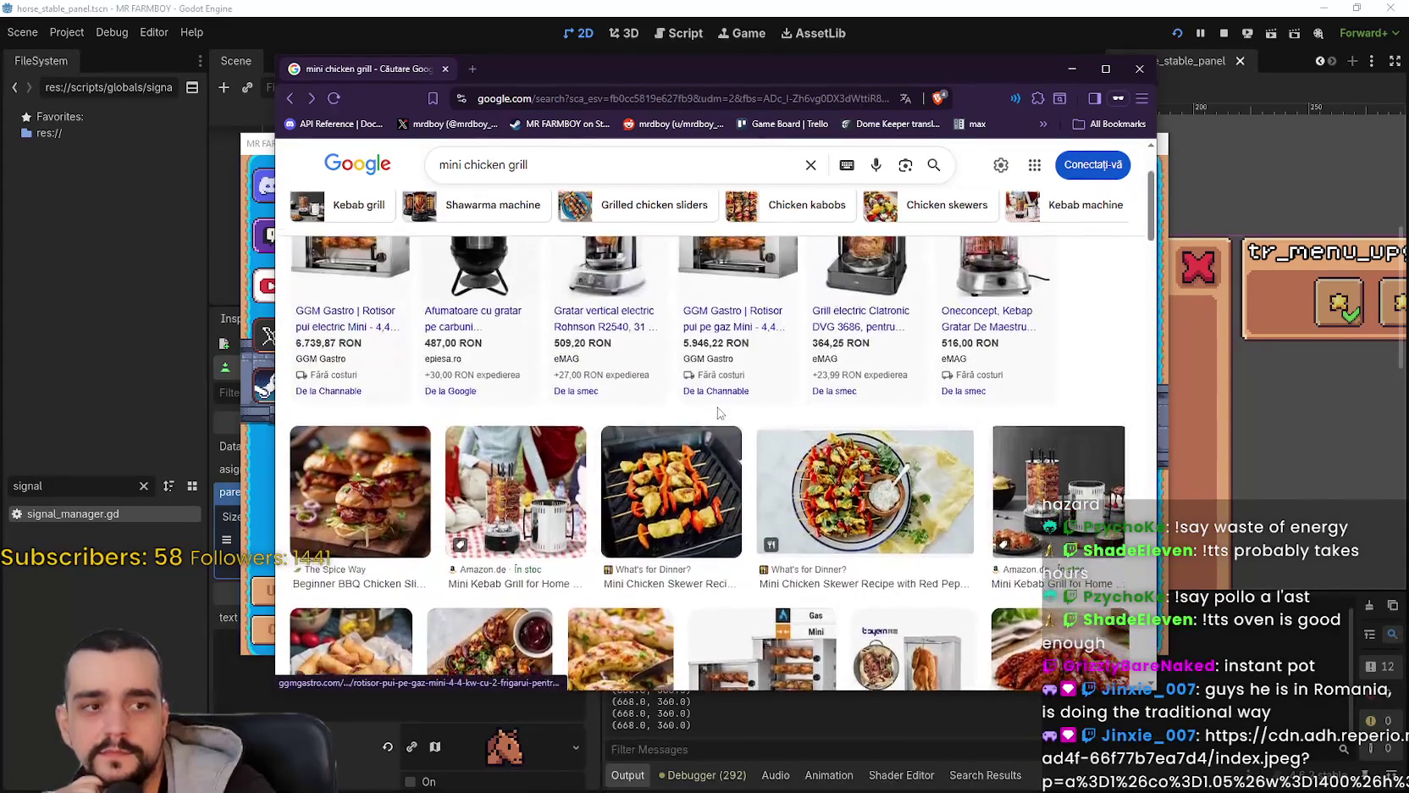
mouse_move(716, 416)
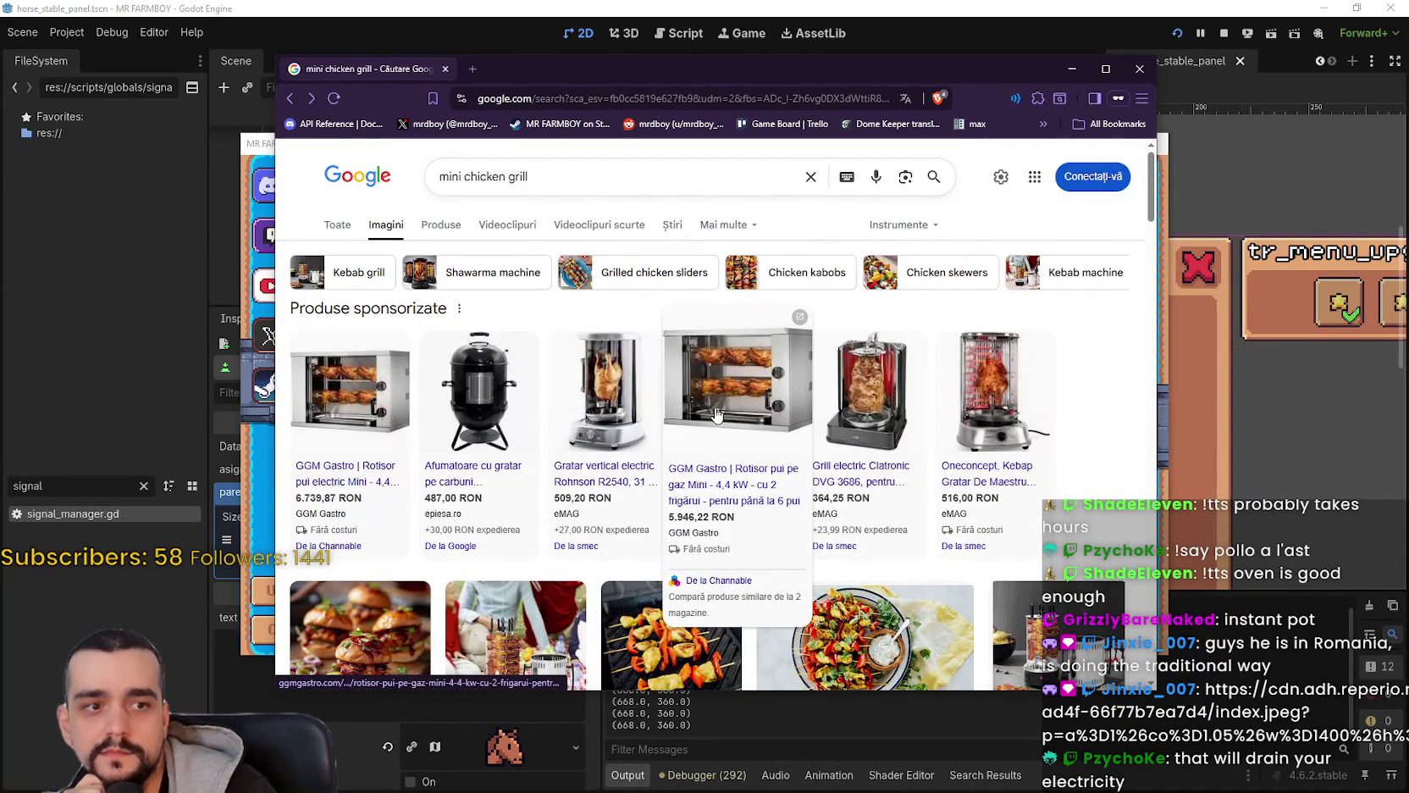
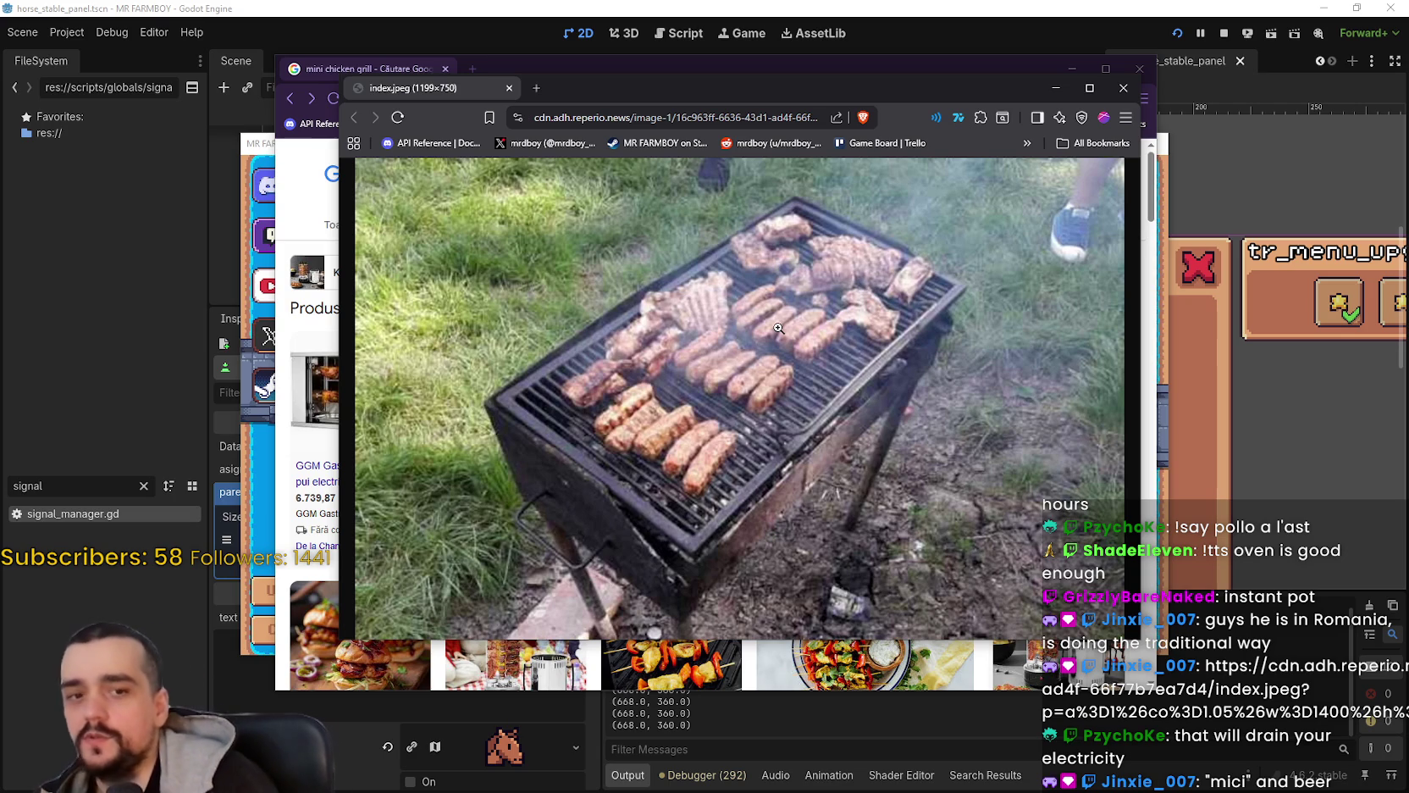
Step: Close the enlarged grilled-meat photo to return to the 'mini chicken grill' image results
click(1121, 88)
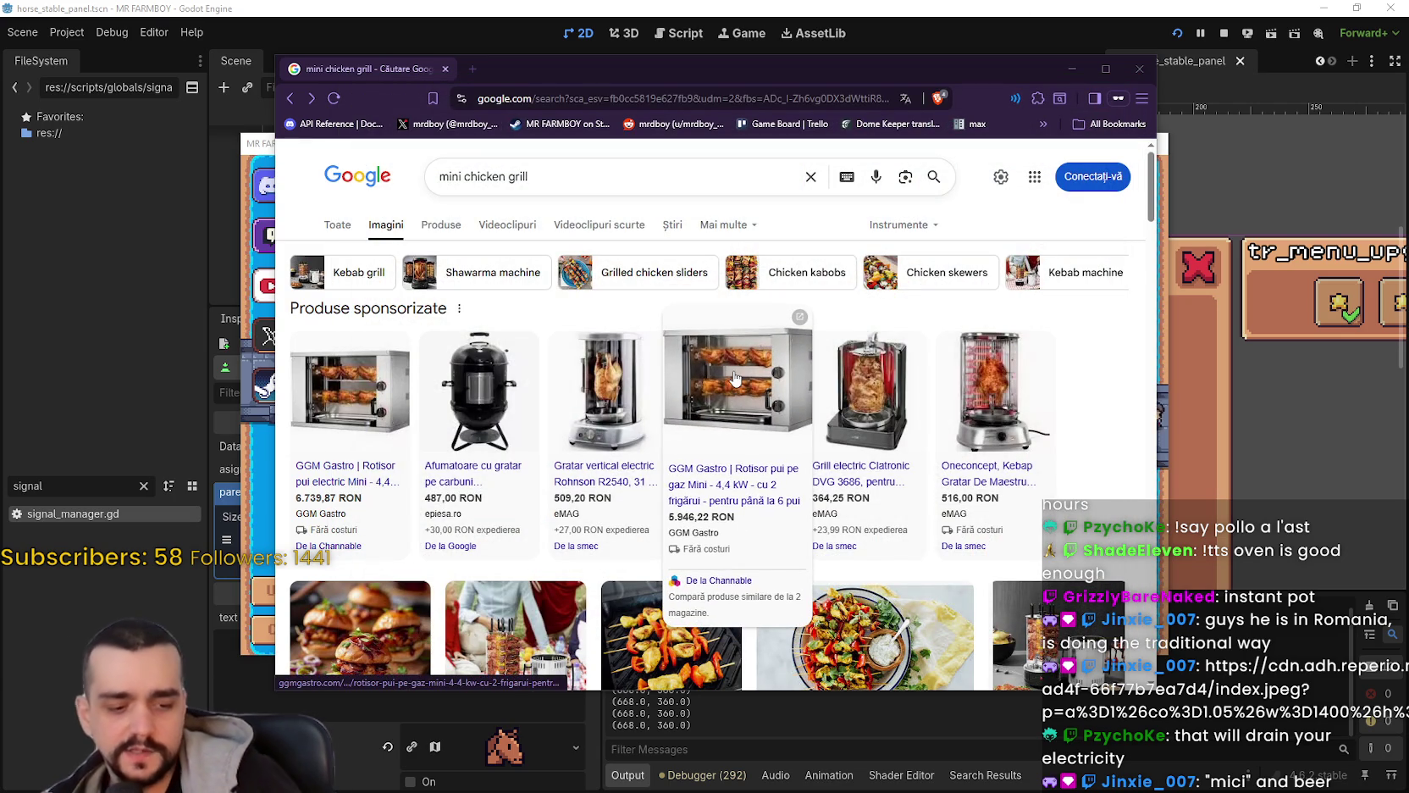
Step: Back in Godot, move the Debugger tab, stop the Mr Farmboy game and run it again
click(686, 727)
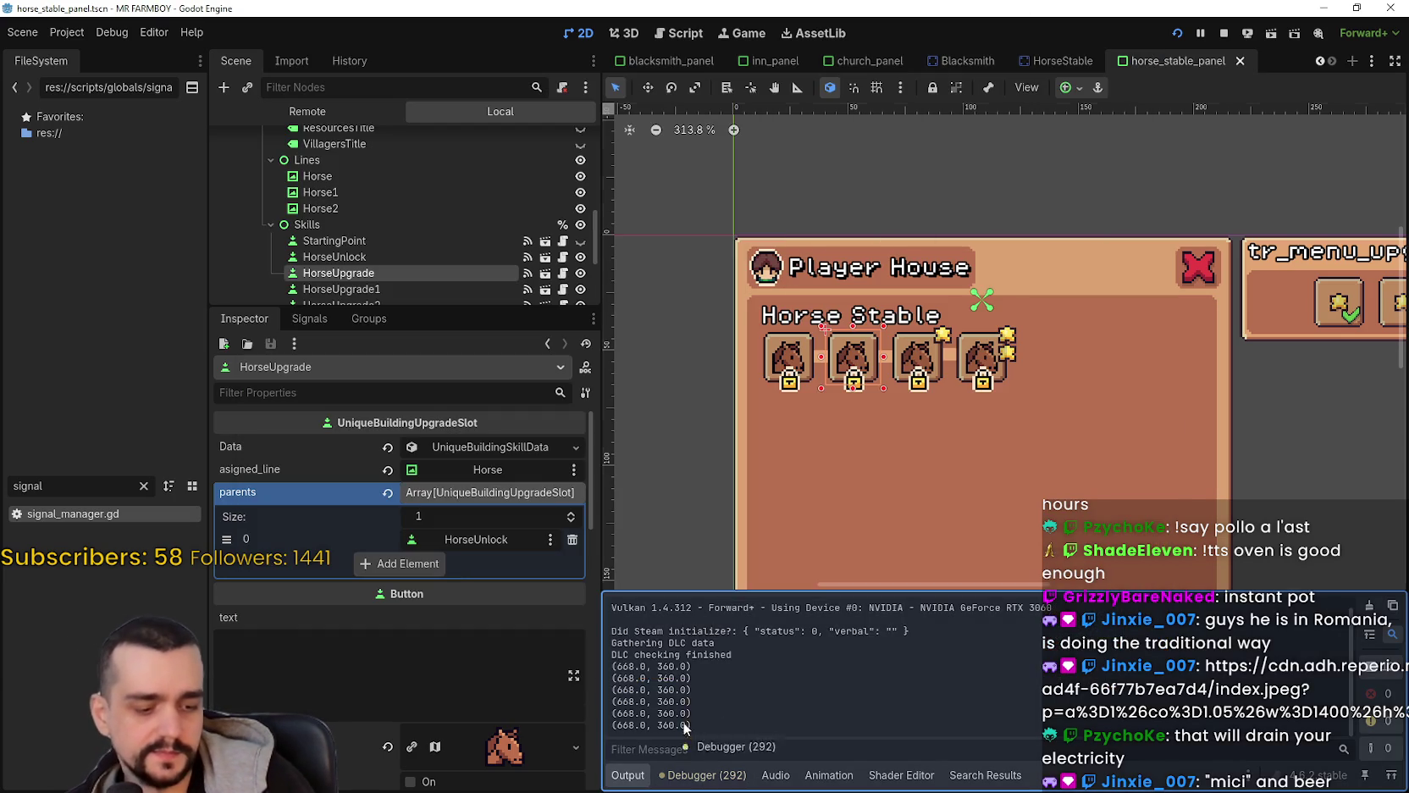
drag(716, 656, 712, 657)
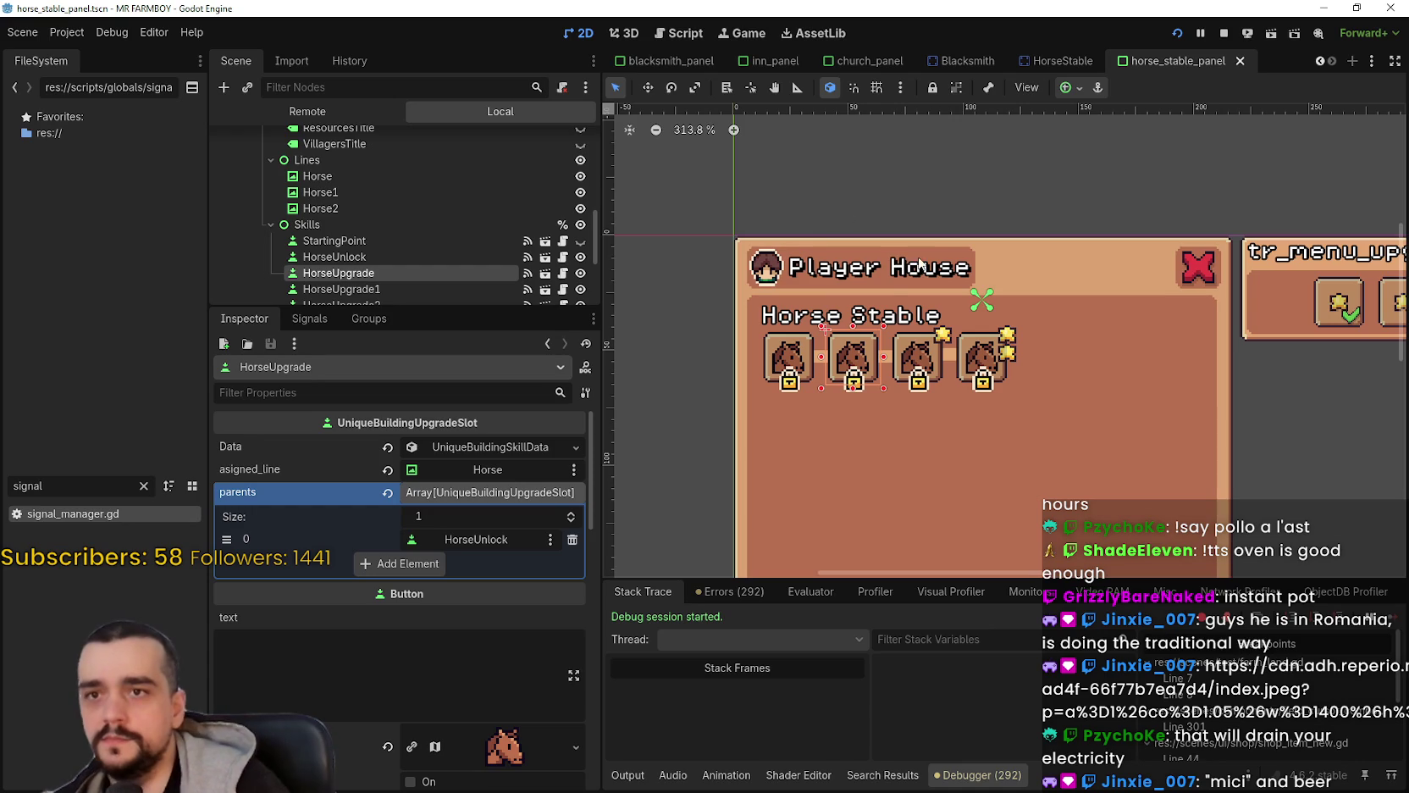
click(1223, 35)
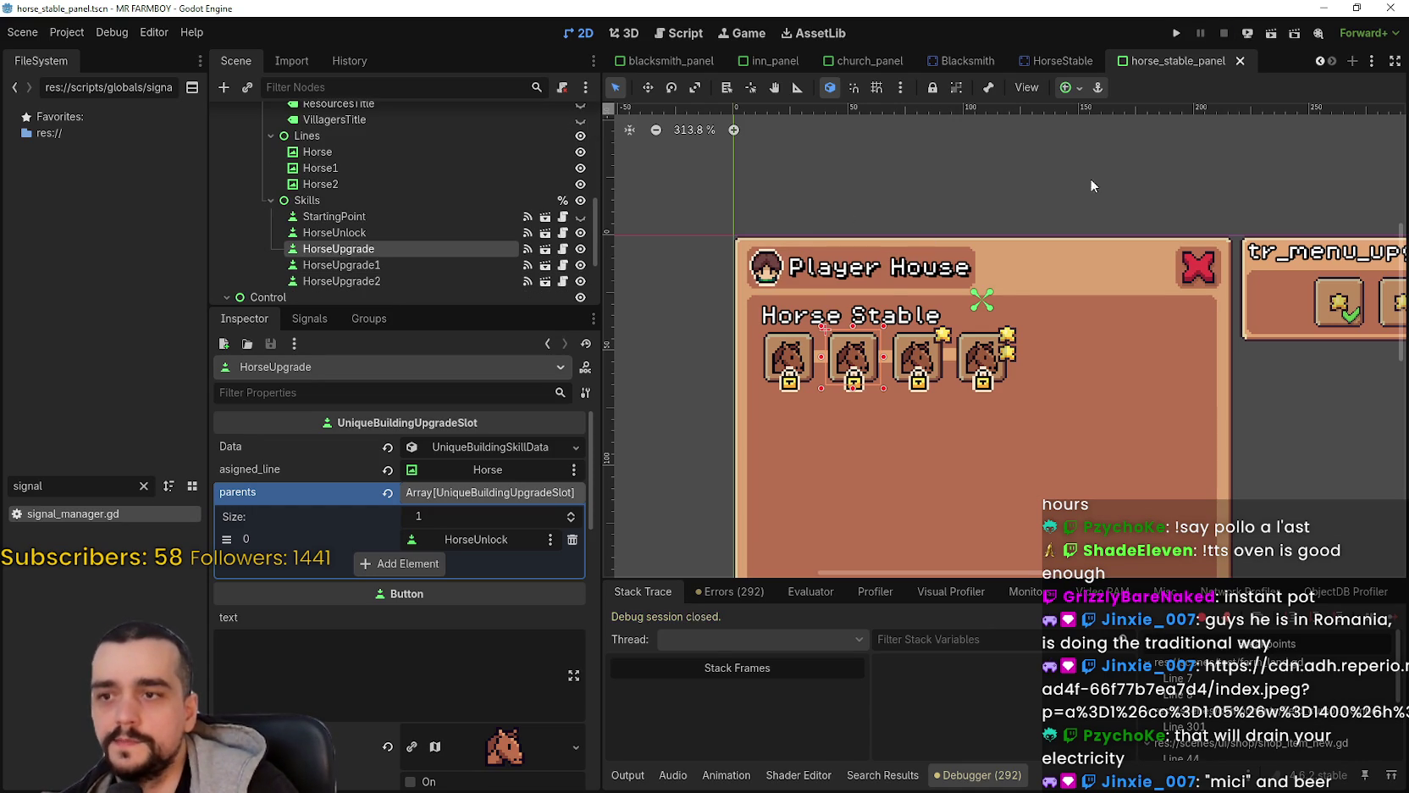
click(1182, 34)
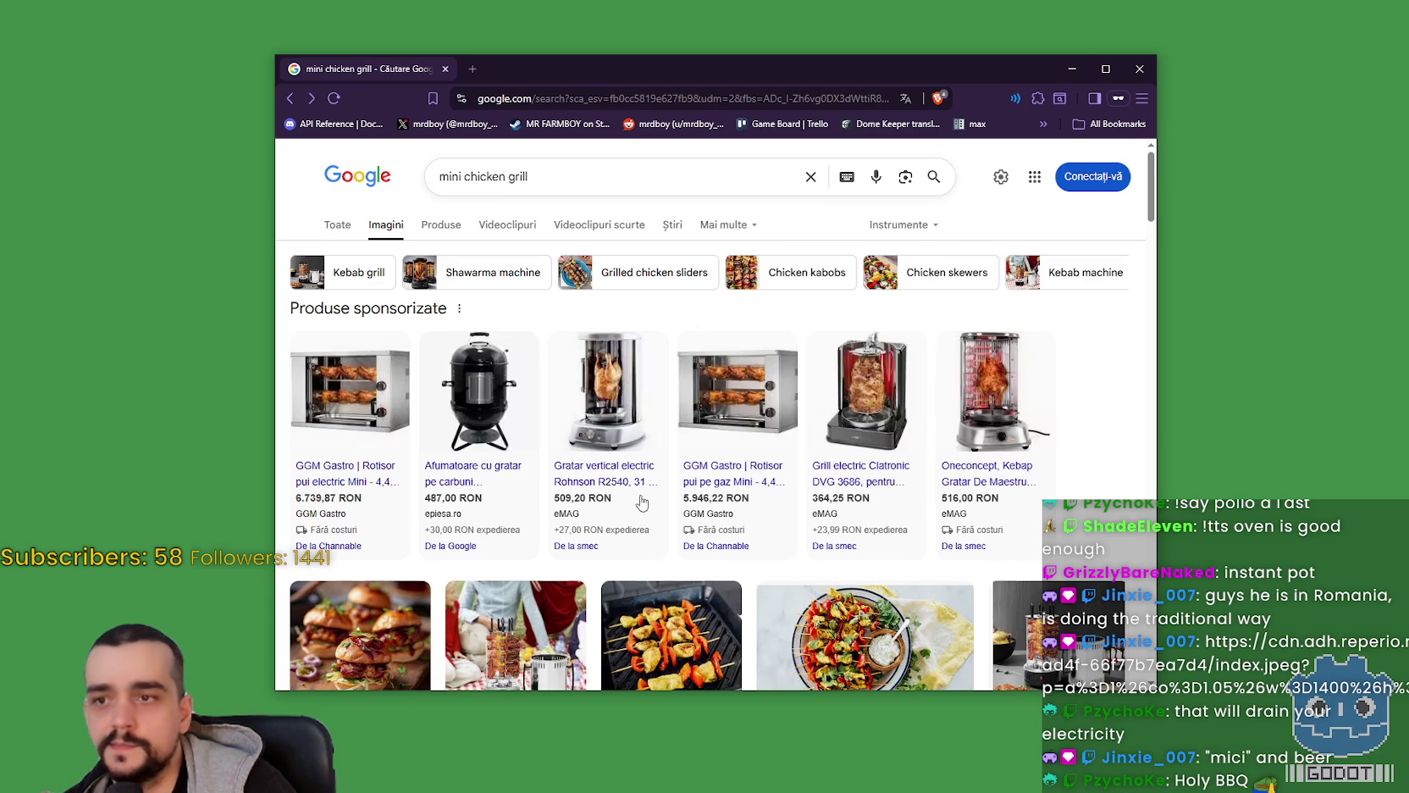
scroll(644, 494, down, 3)
key(alt+Tab)
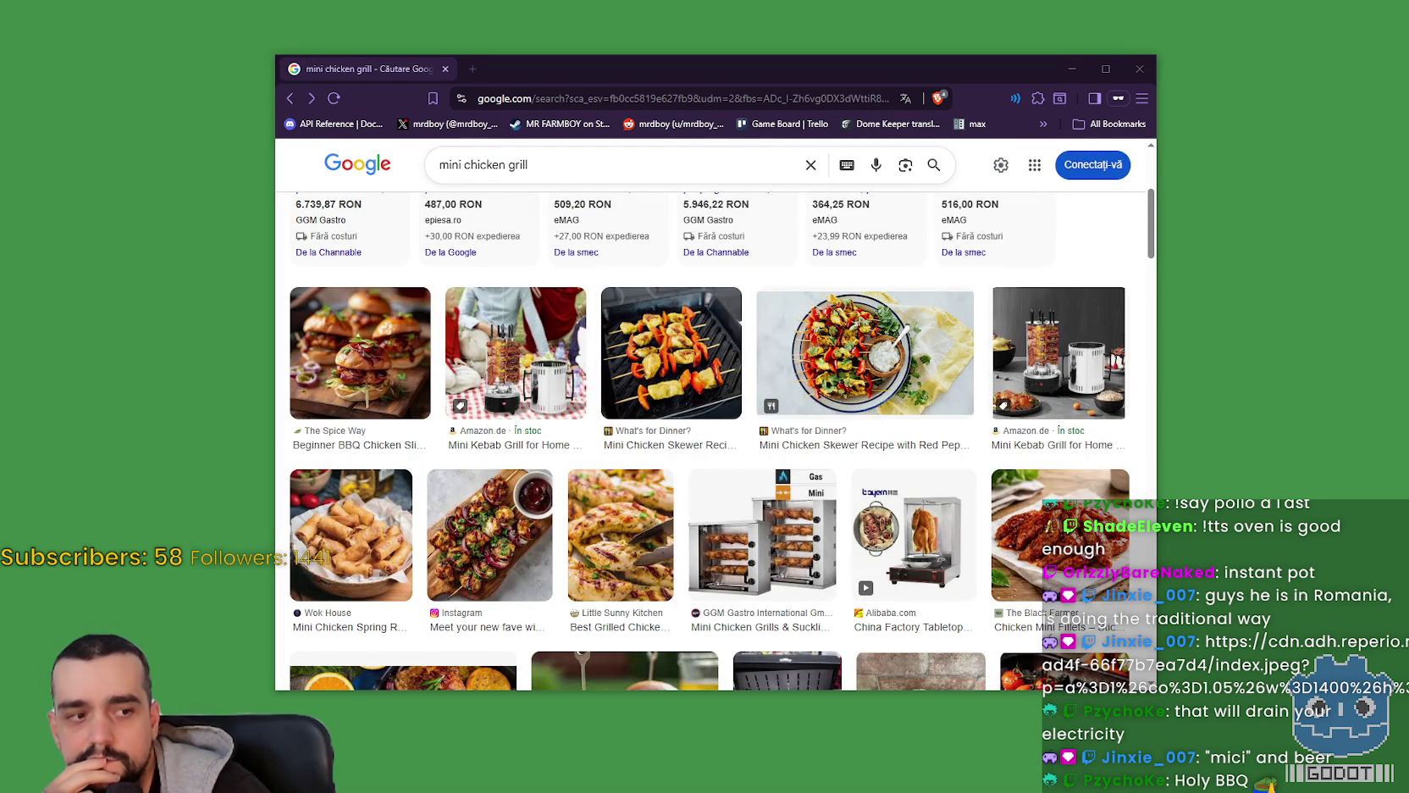
scroll(911, 561, down, 2)
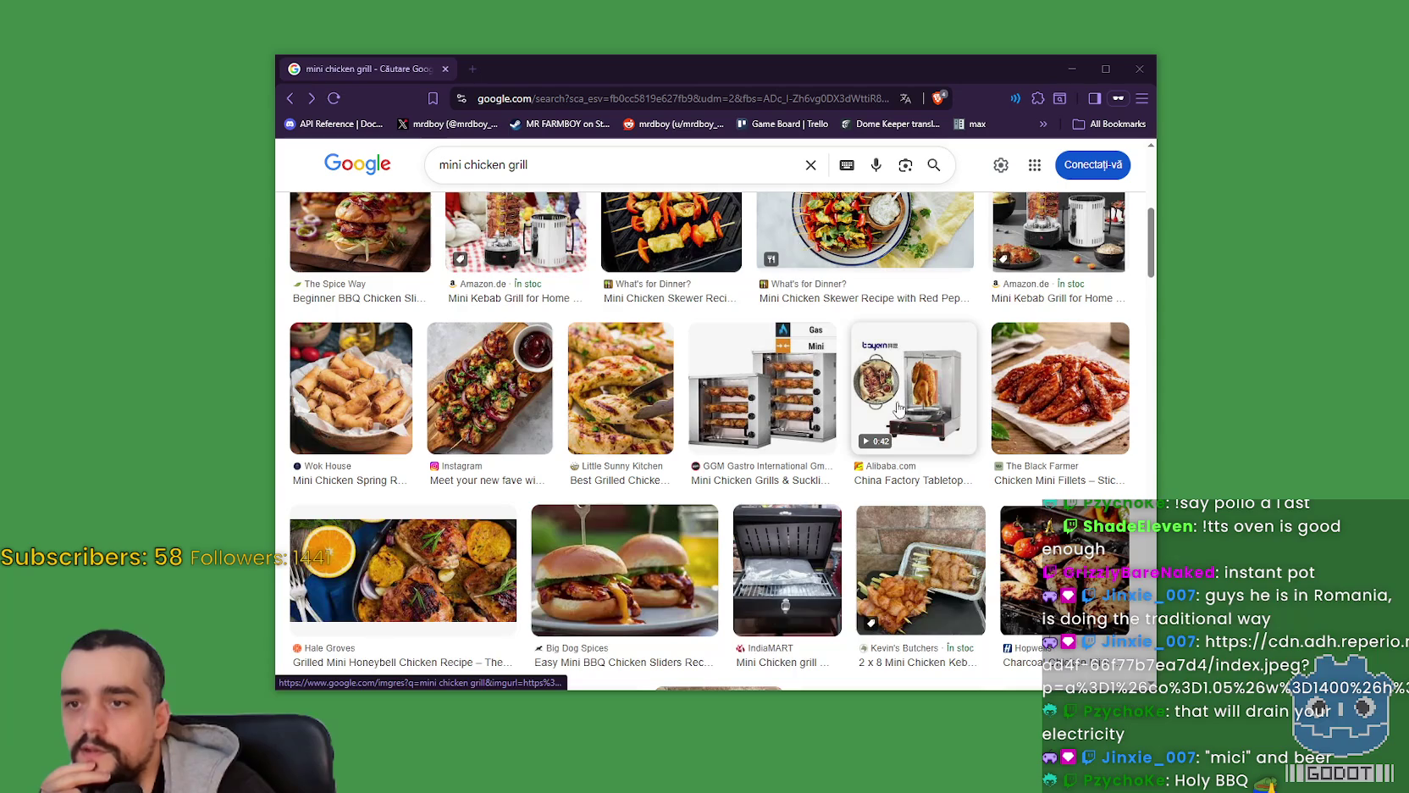
scroll(872, 417, up, 5)
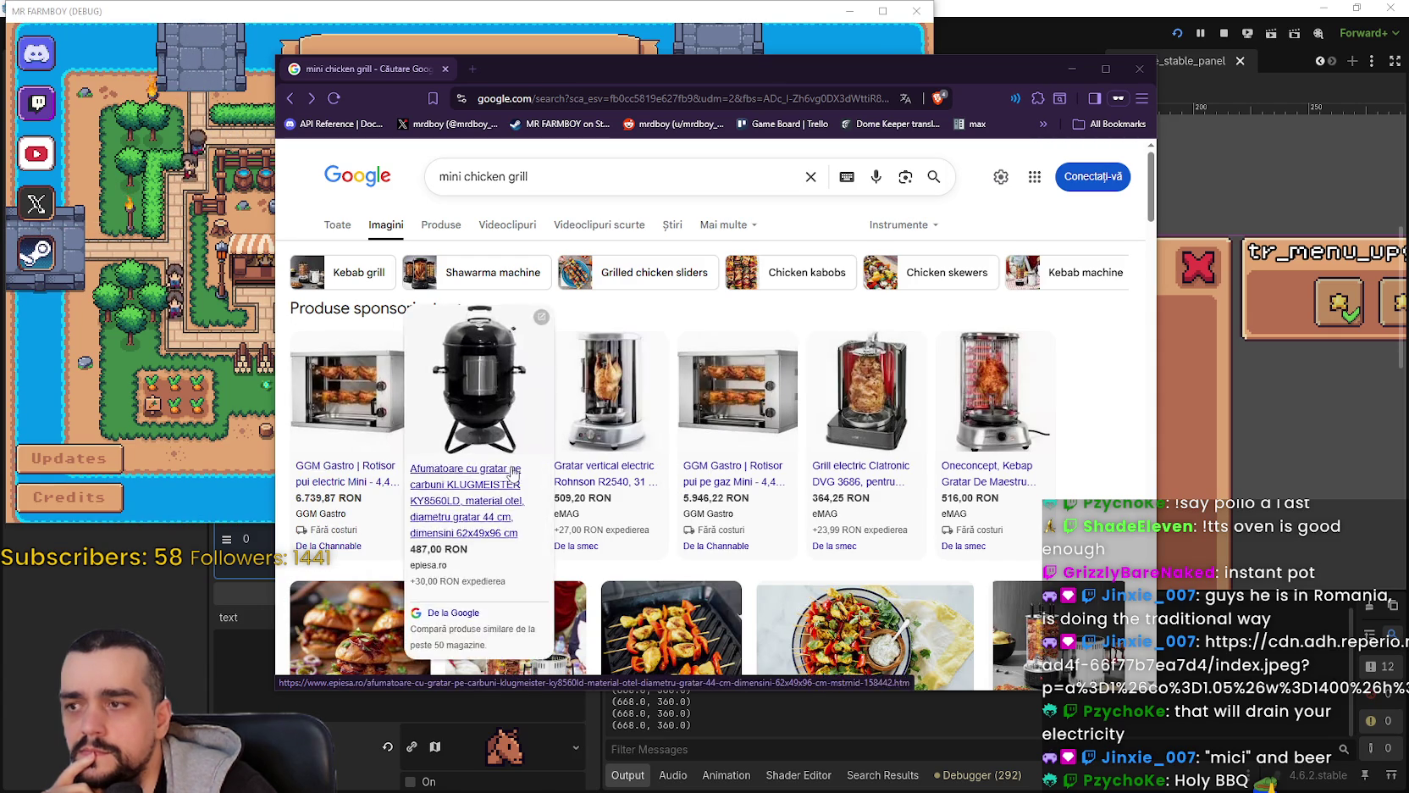
mouse_move(434, 479)
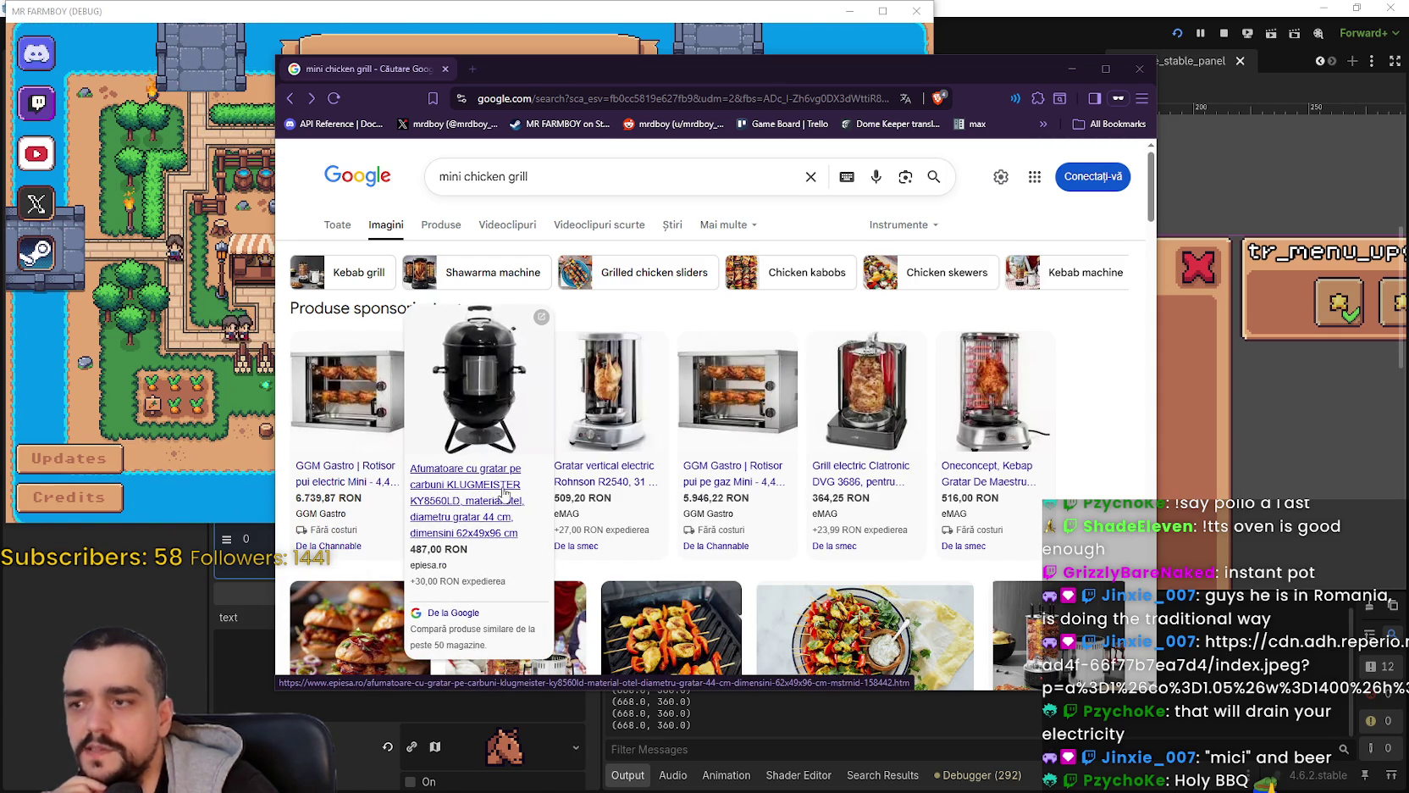
mouse_move(944, 449)
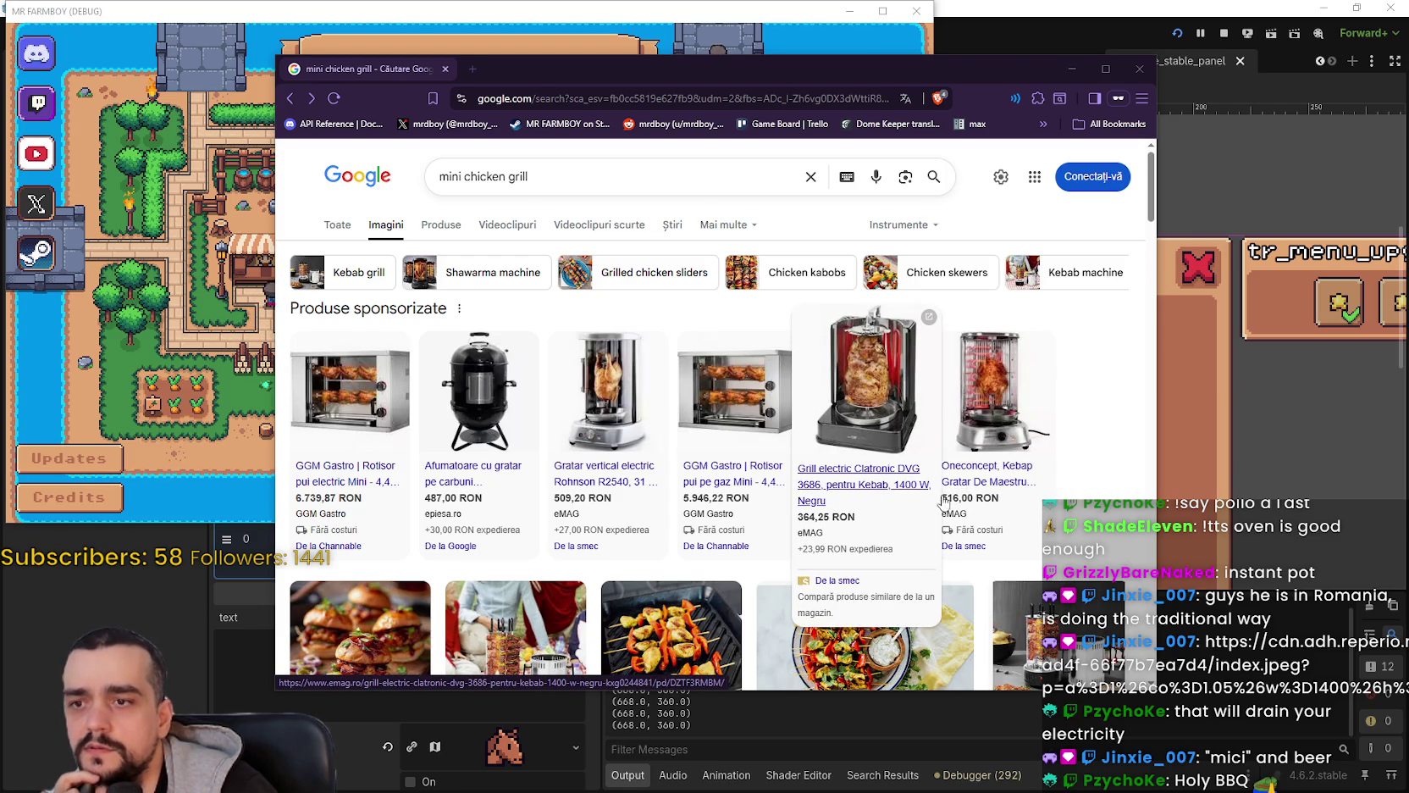
Step: Open the Oneconcept Kebab 1800W vertical grill product page on eMAG and browse it
click(976, 484)
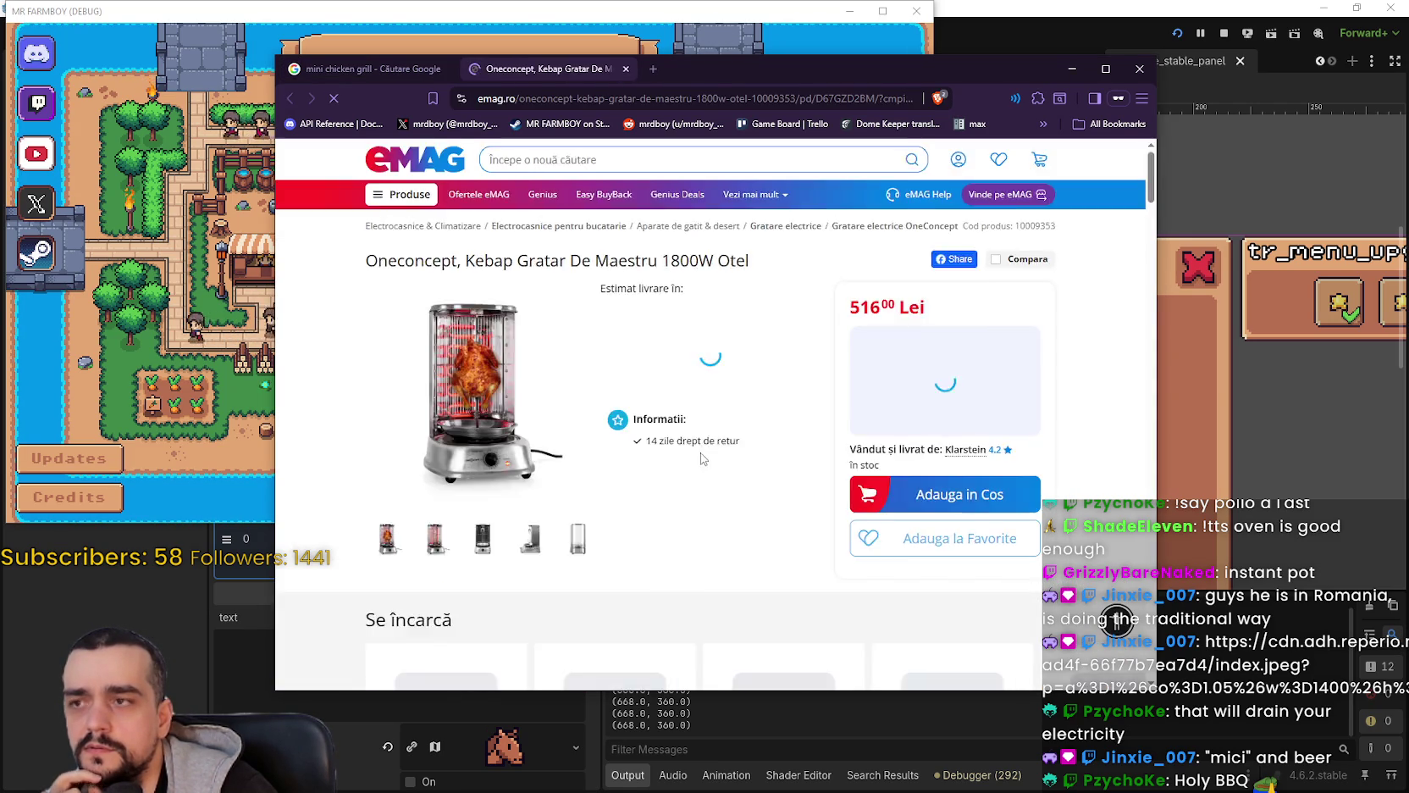
scroll(598, 494, down, 5)
scroll(593, 480, down, 10)
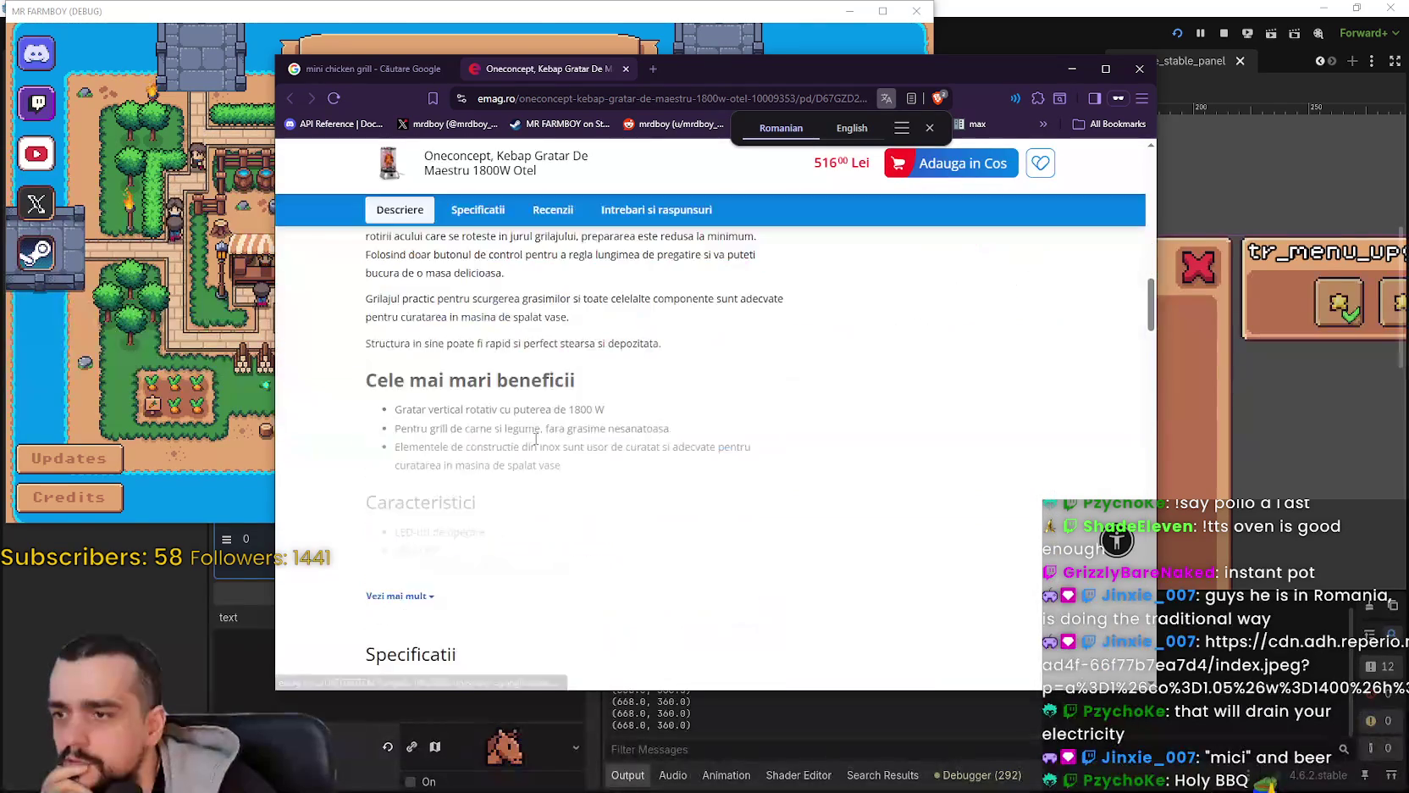
scroll(557, 403, up, 2)
scroll(556, 403, up, 1)
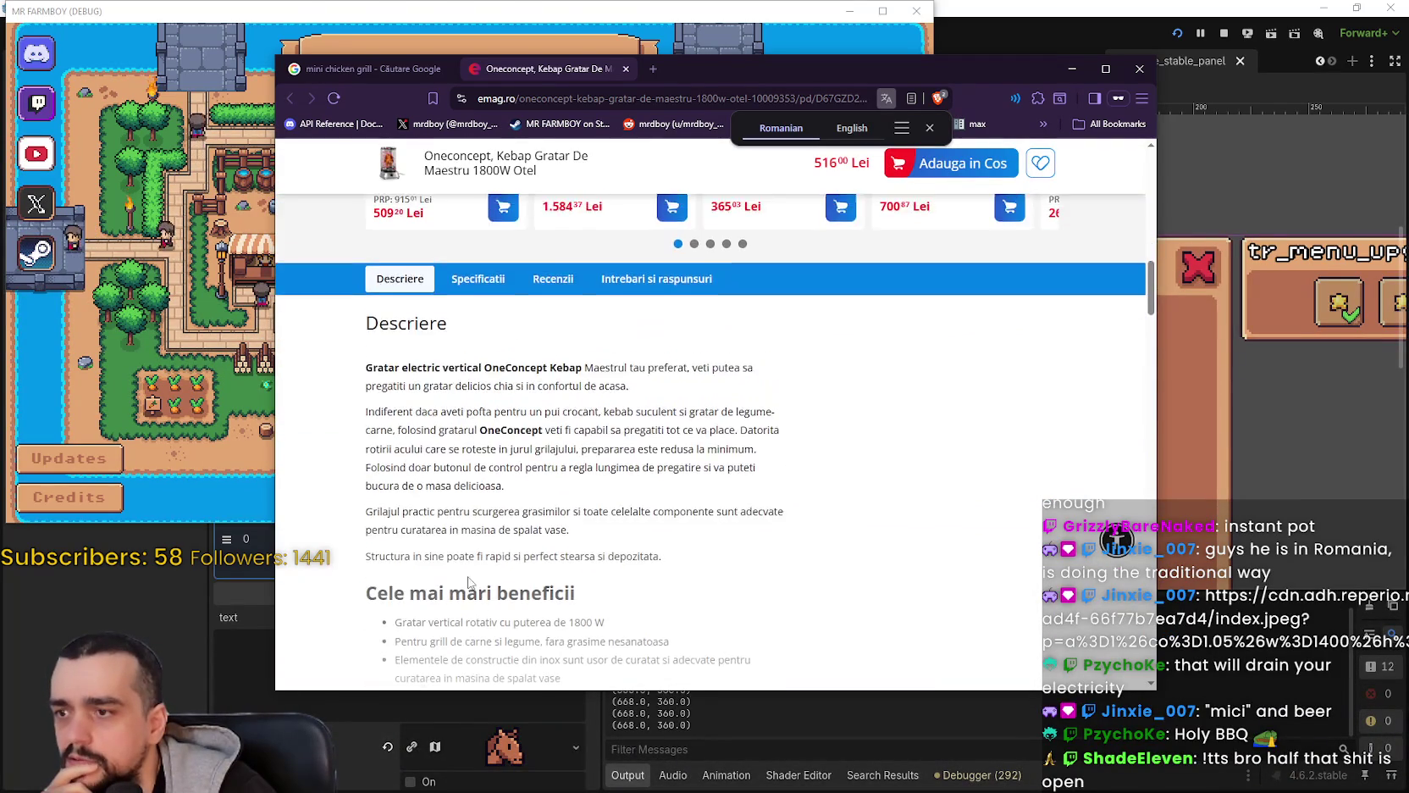
scroll(446, 526, down, 3)
Step: Expand the full Descriere section and read through the grill's description
click(406, 597)
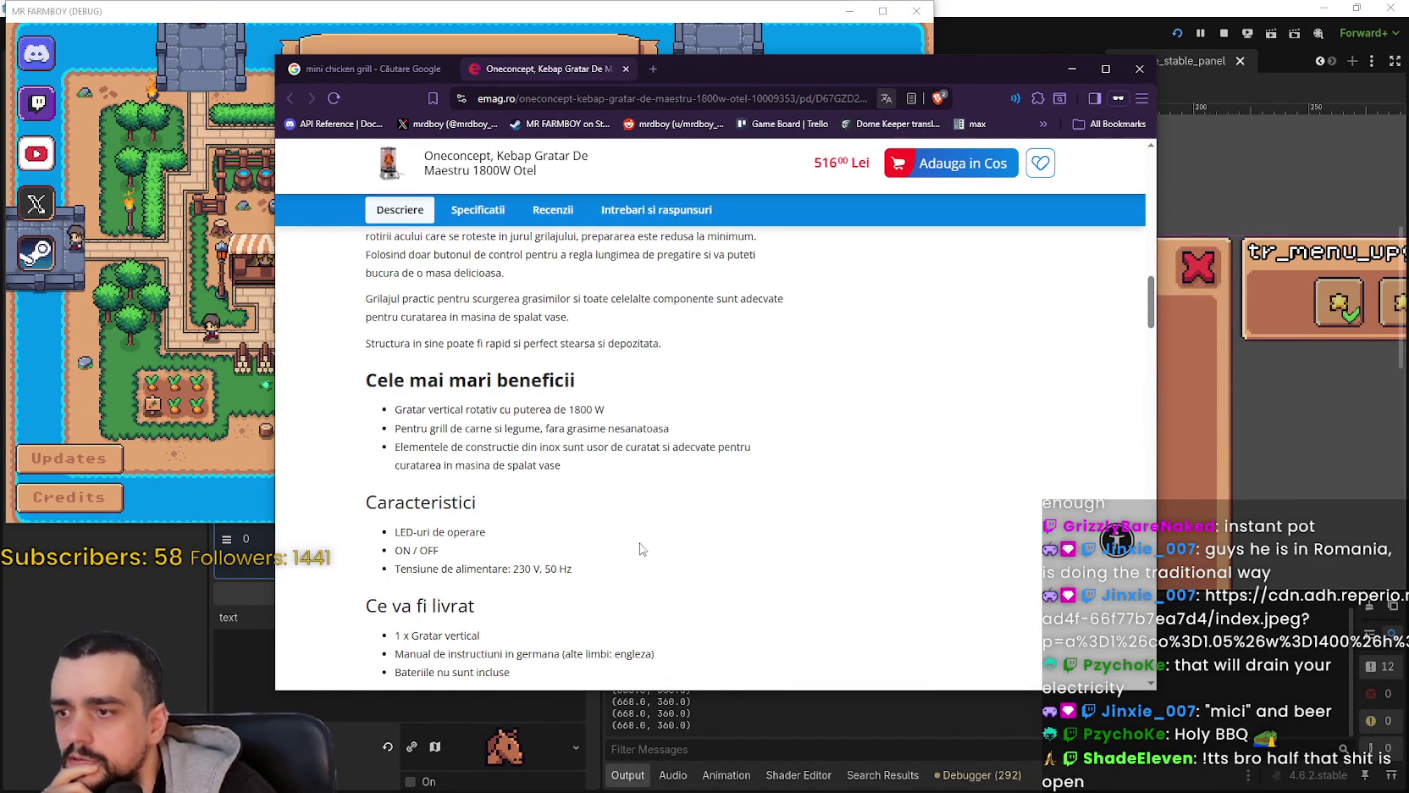
scroll(601, 531, down, 3)
scroll(601, 532, down, 3)
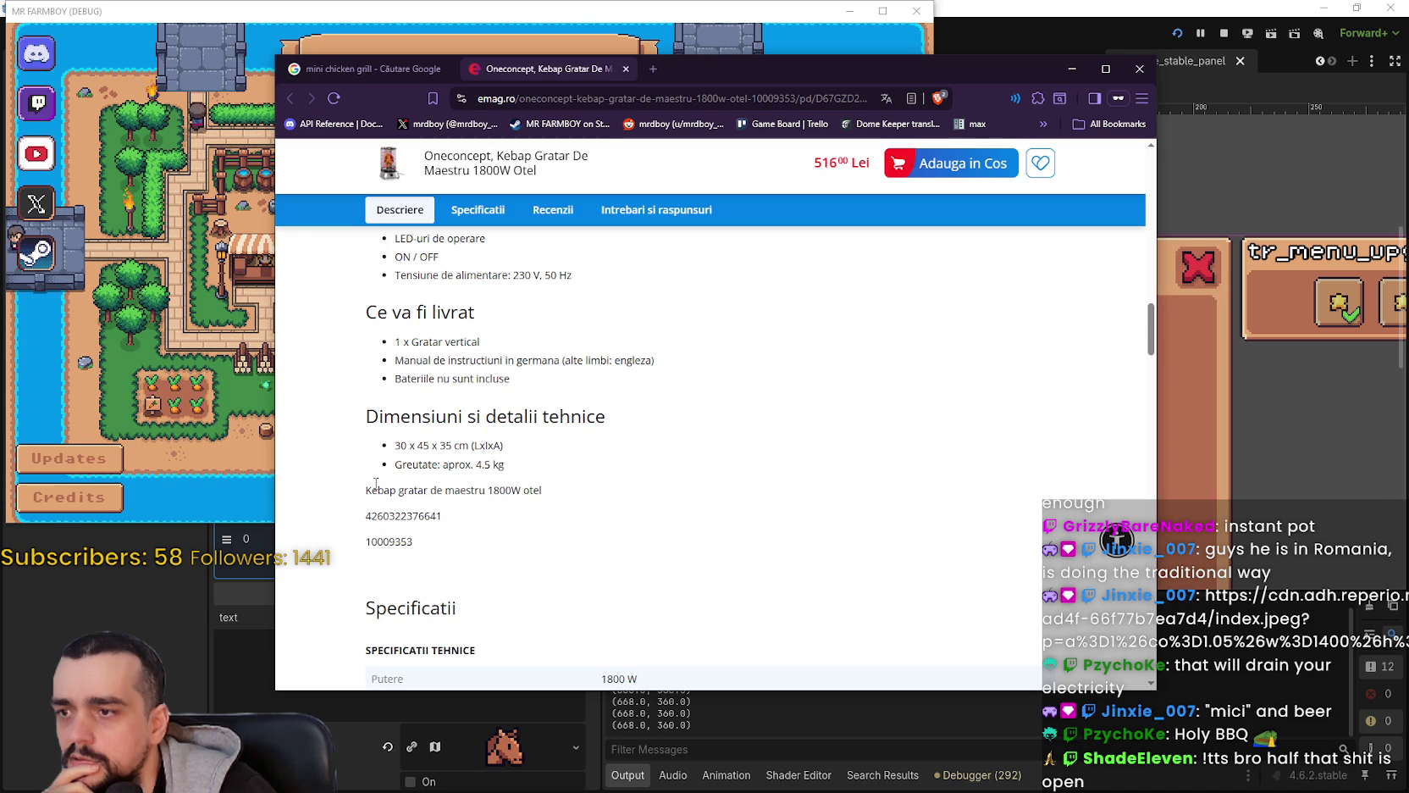
scroll(376, 482, down, 3)
scroll(392, 499, down, 3)
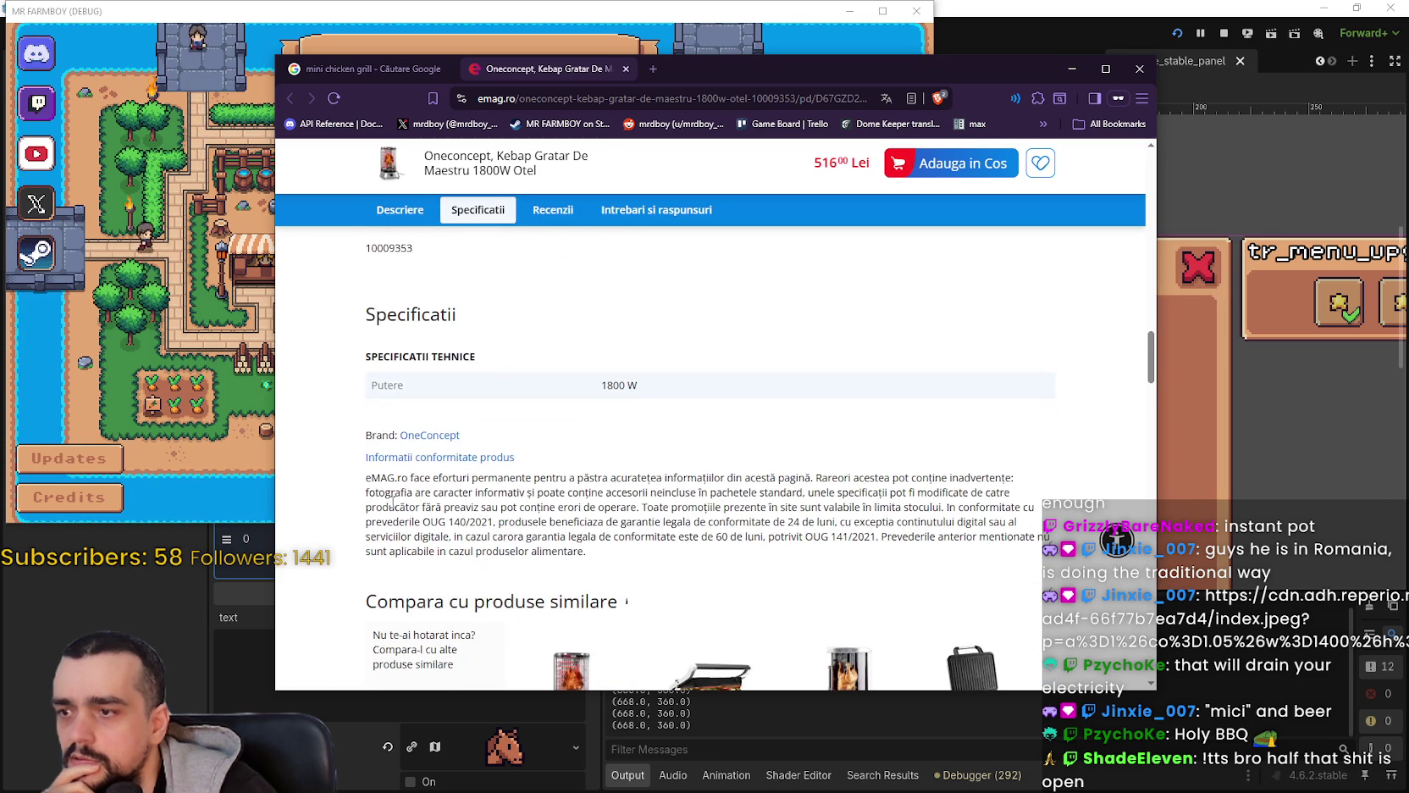
scroll(392, 501, up, 10)
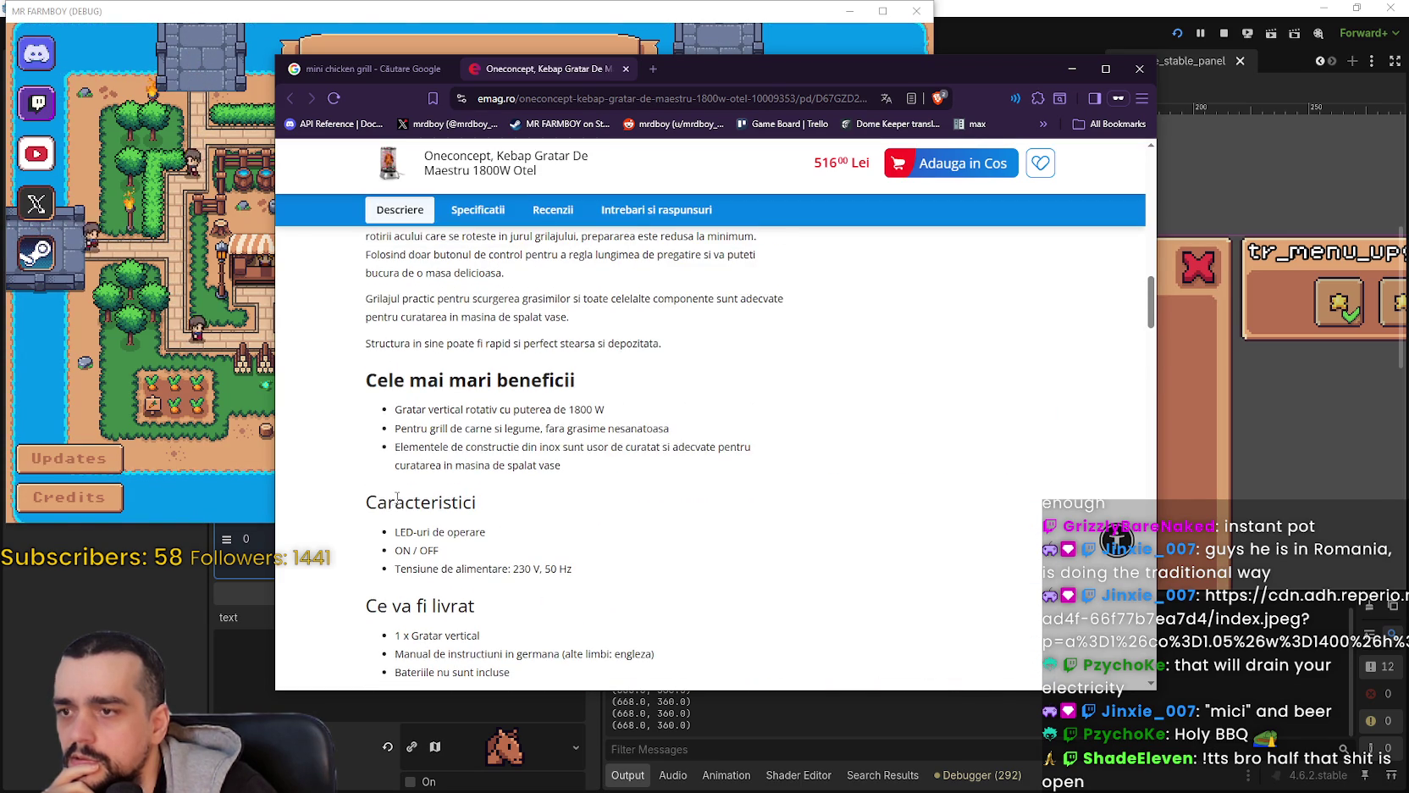
scroll(397, 497, up, 3)
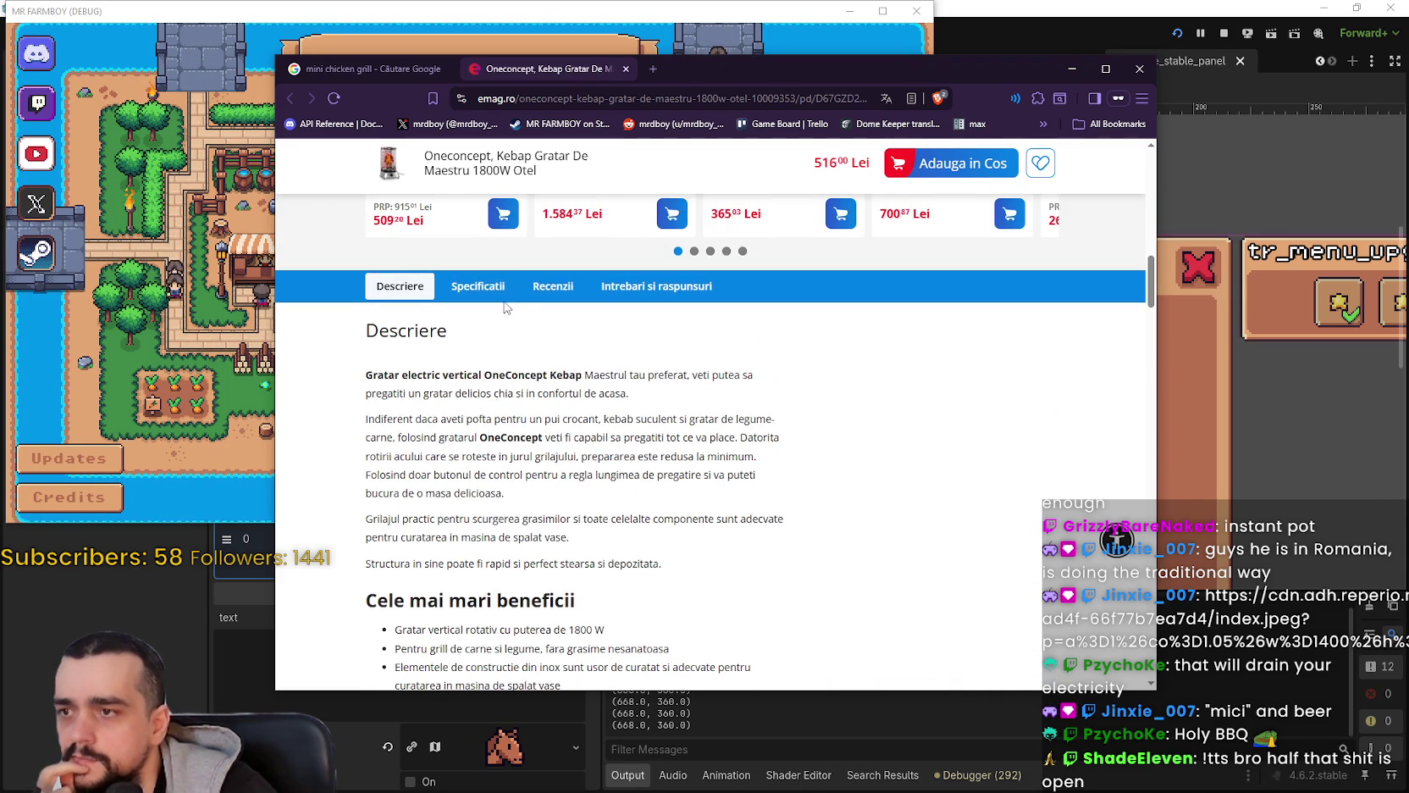
Step: Check the specifications, highlight description text, then return to the 'Iti mai recomandam si' grills
click(503, 298)
scroll(525, 381, up, 8)
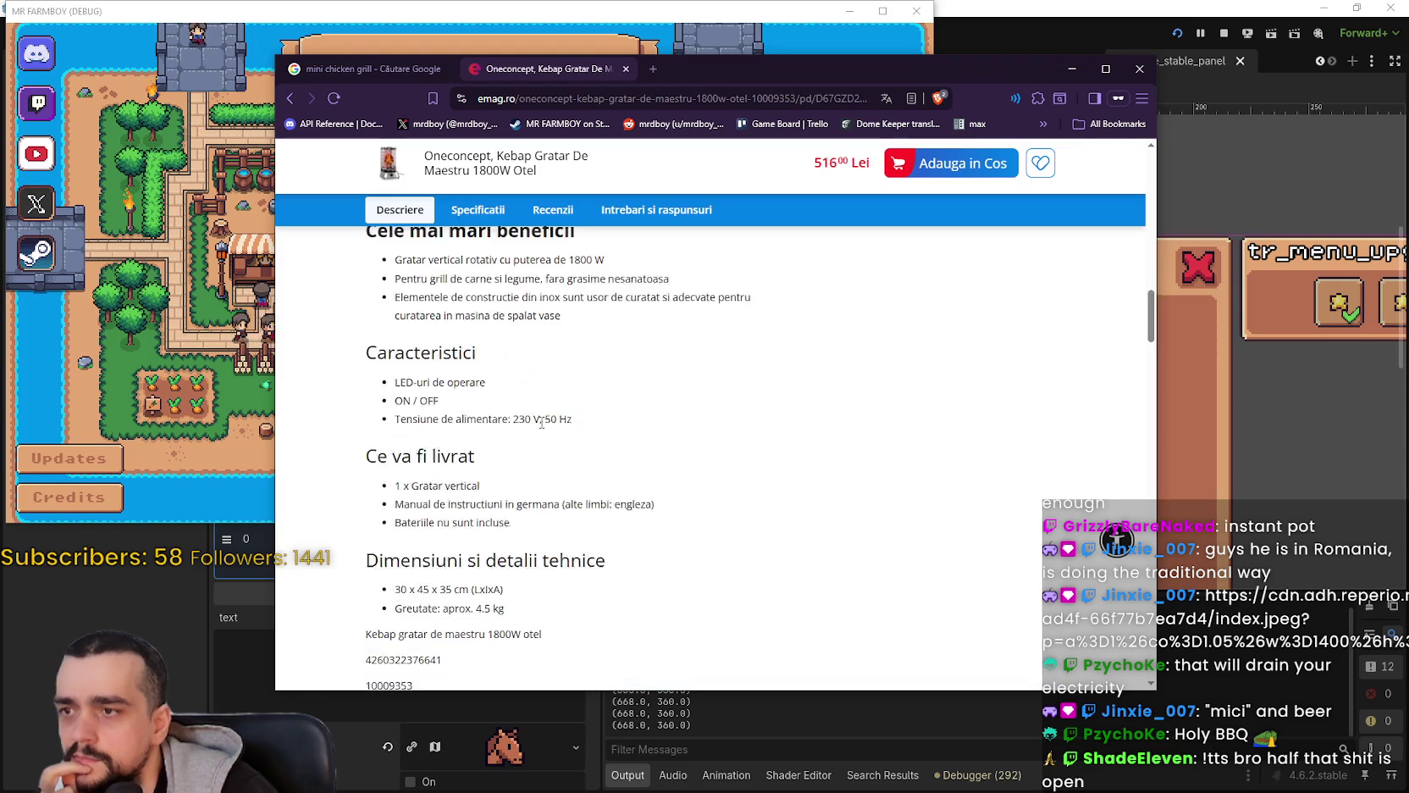
scroll(542, 422, up, 1)
scroll(418, 480, down, 1)
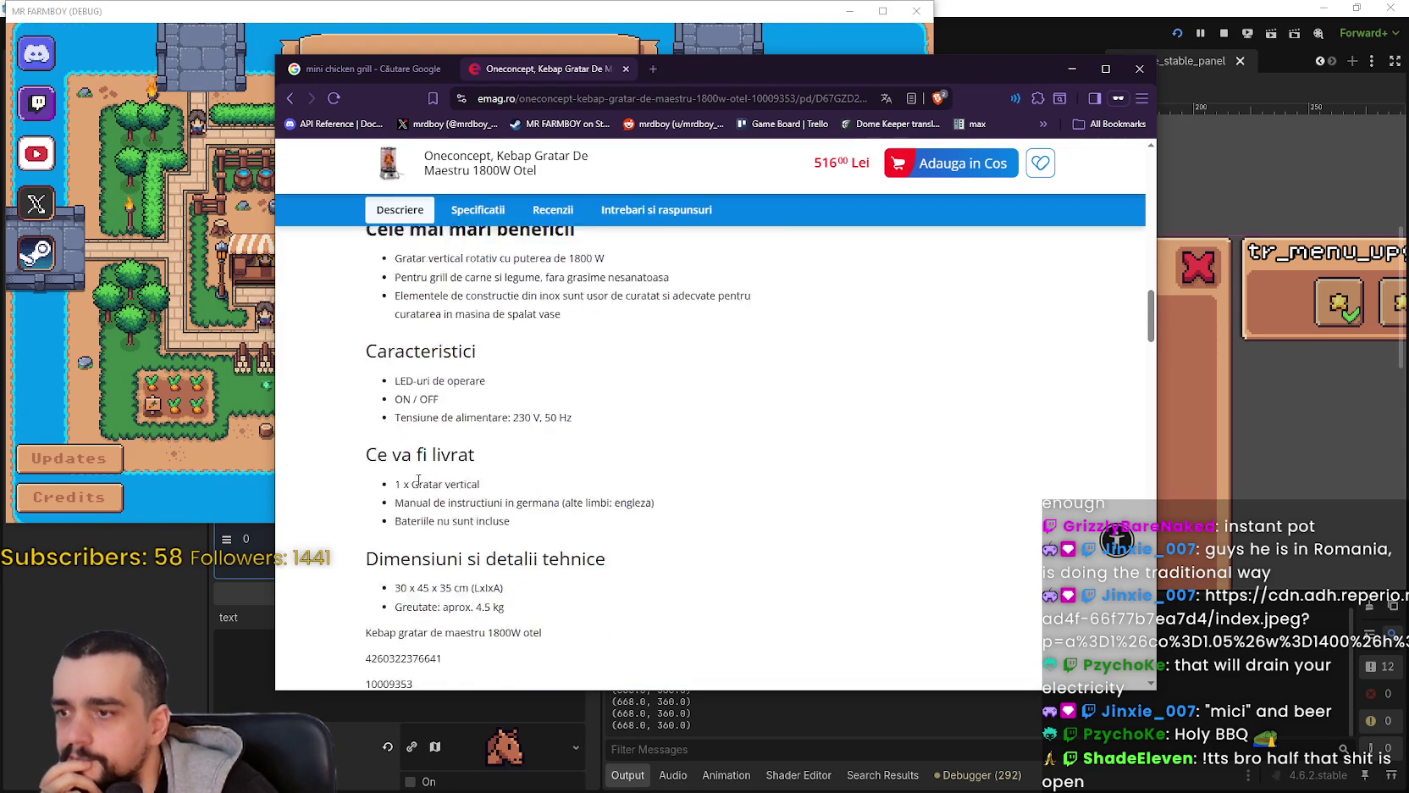
scroll(630, 550, down, 1)
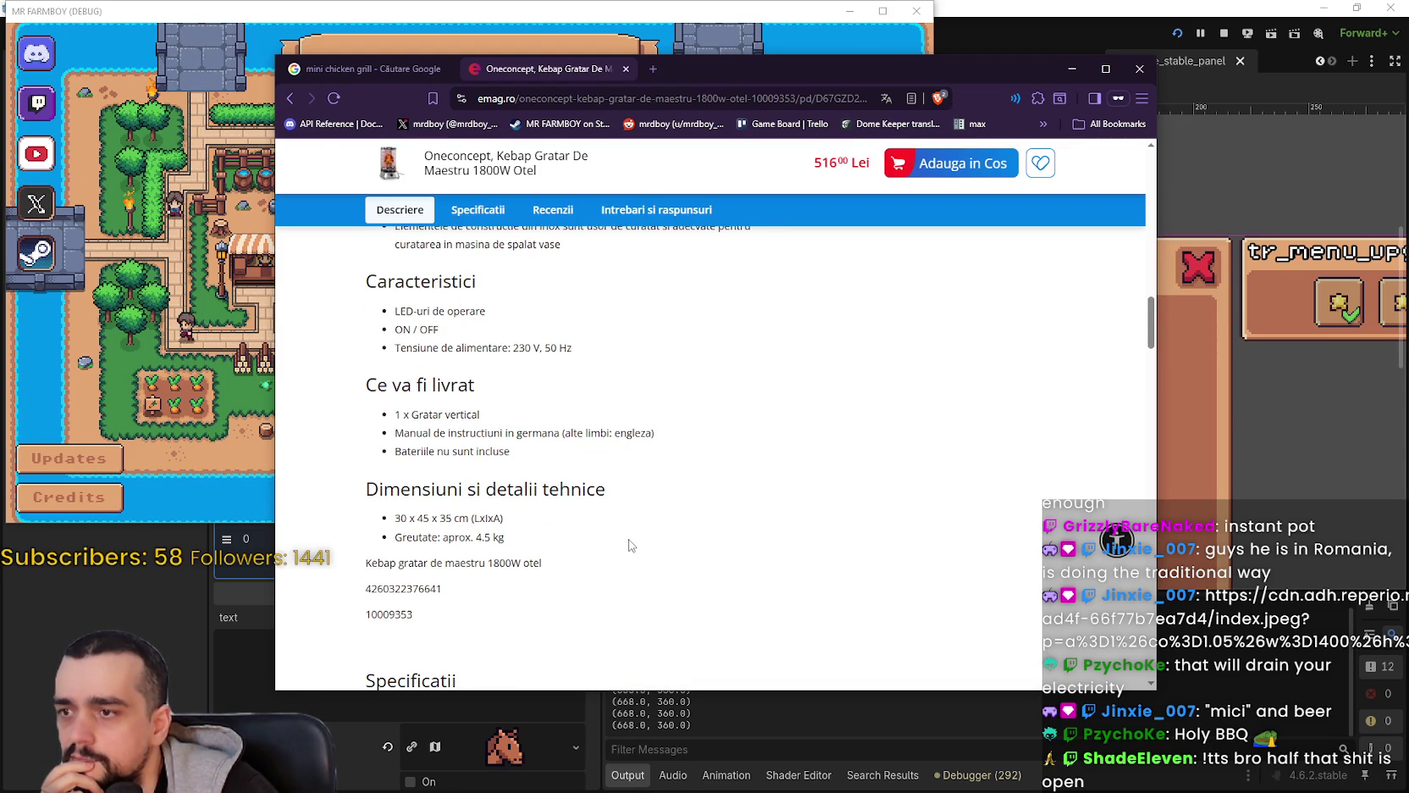
scroll(627, 538, up, 4)
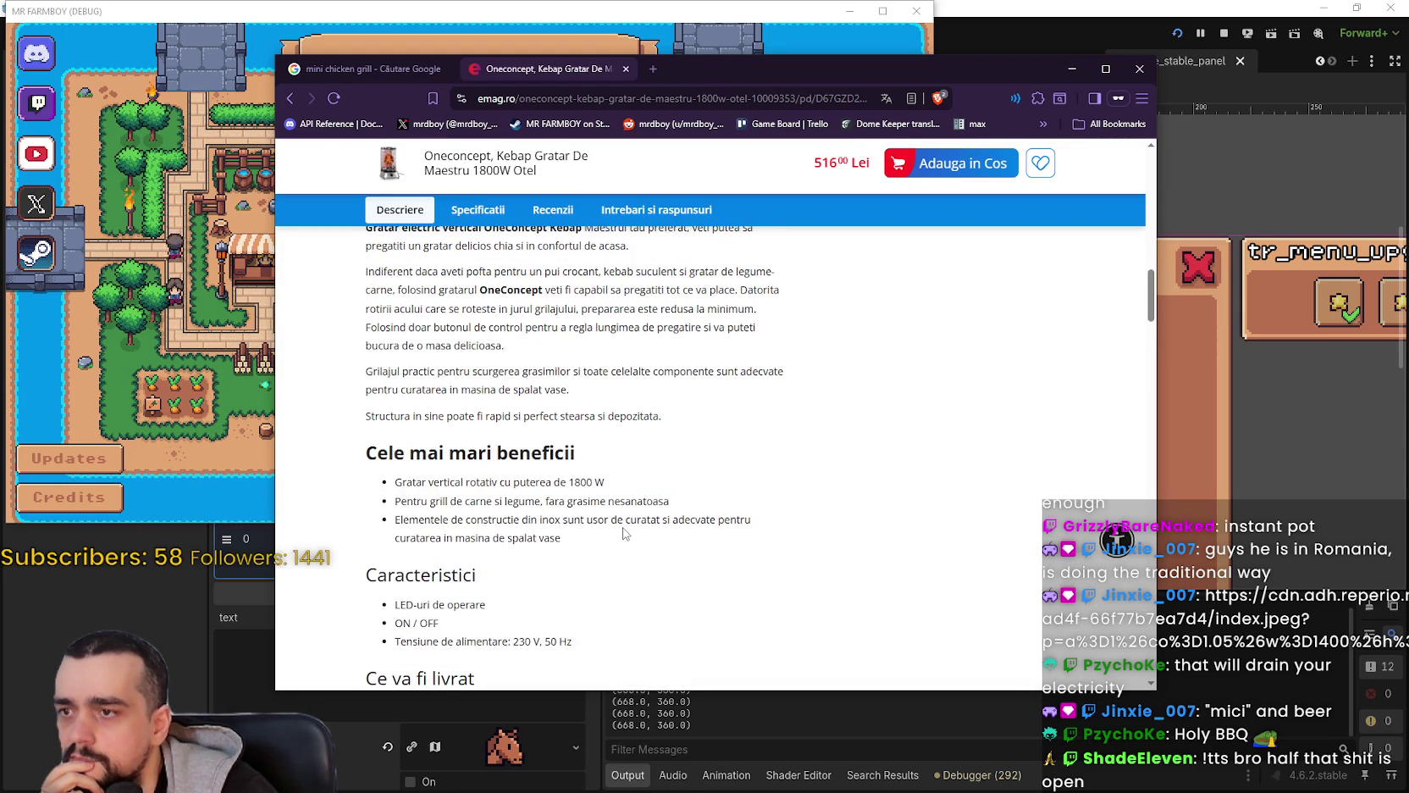
scroll(623, 528, up, 2)
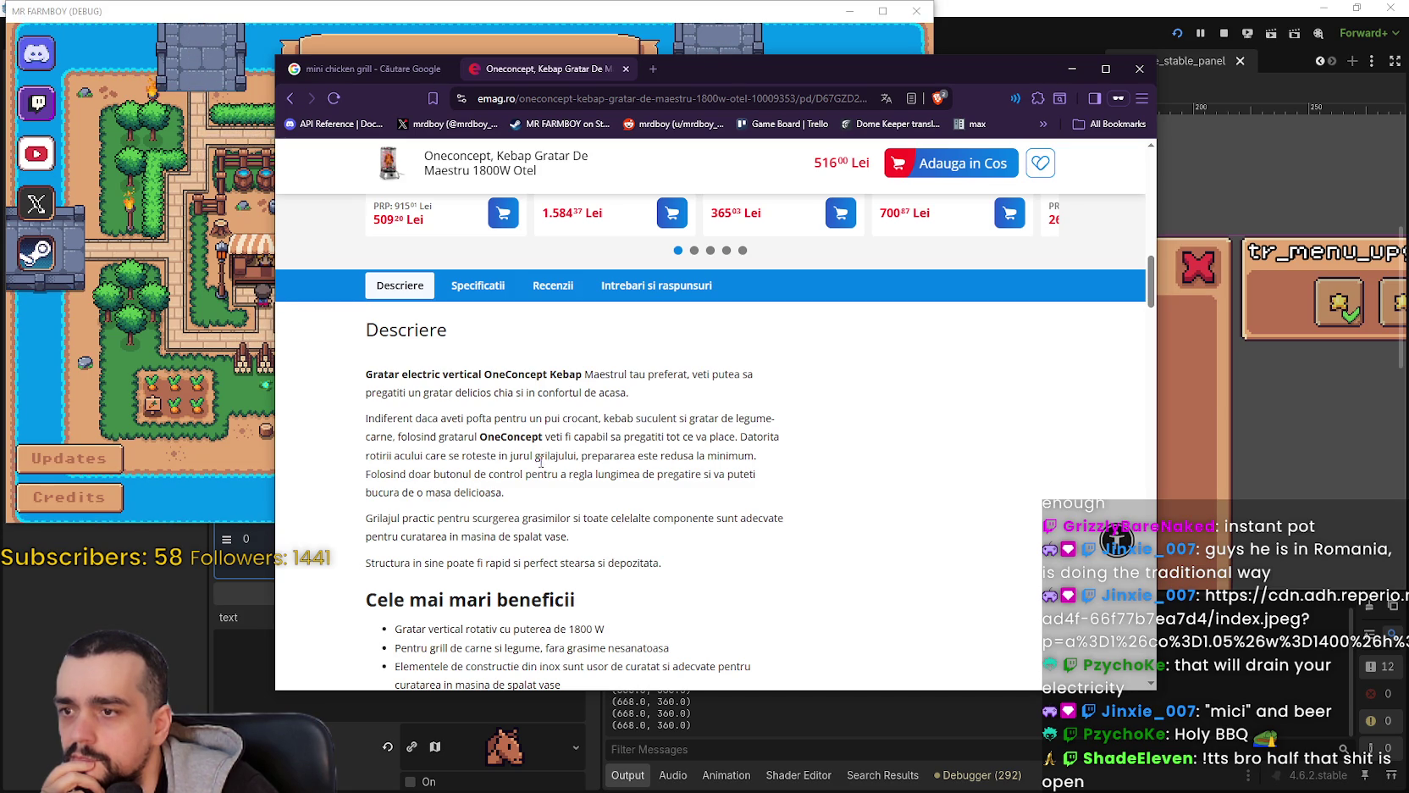
mouse_move(541, 458)
mouse_down()
mouse_move(737, 475)
mouse_move(775, 547)
mouse_up()
scroll(686, 464, up, 1)
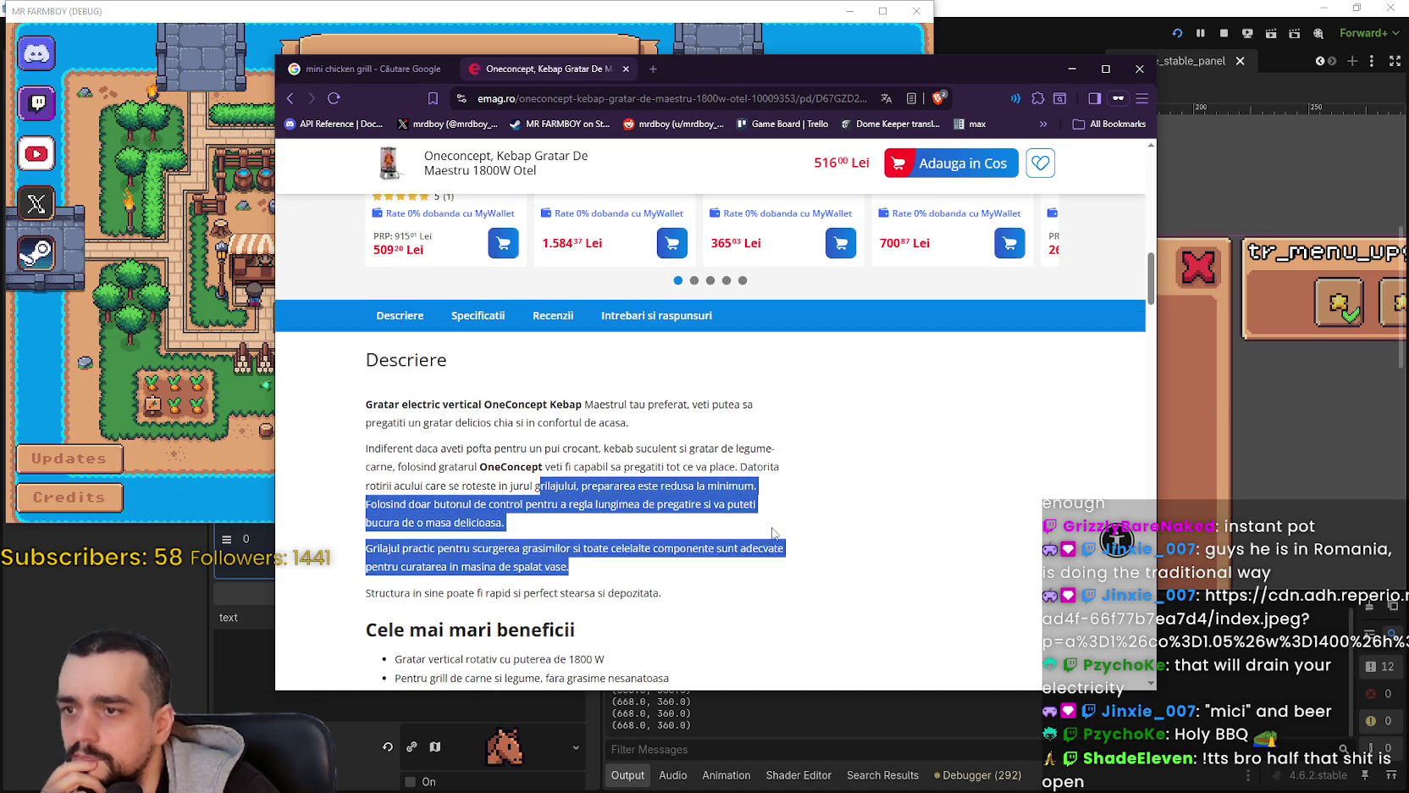
scroll(541, 618, up, 4)
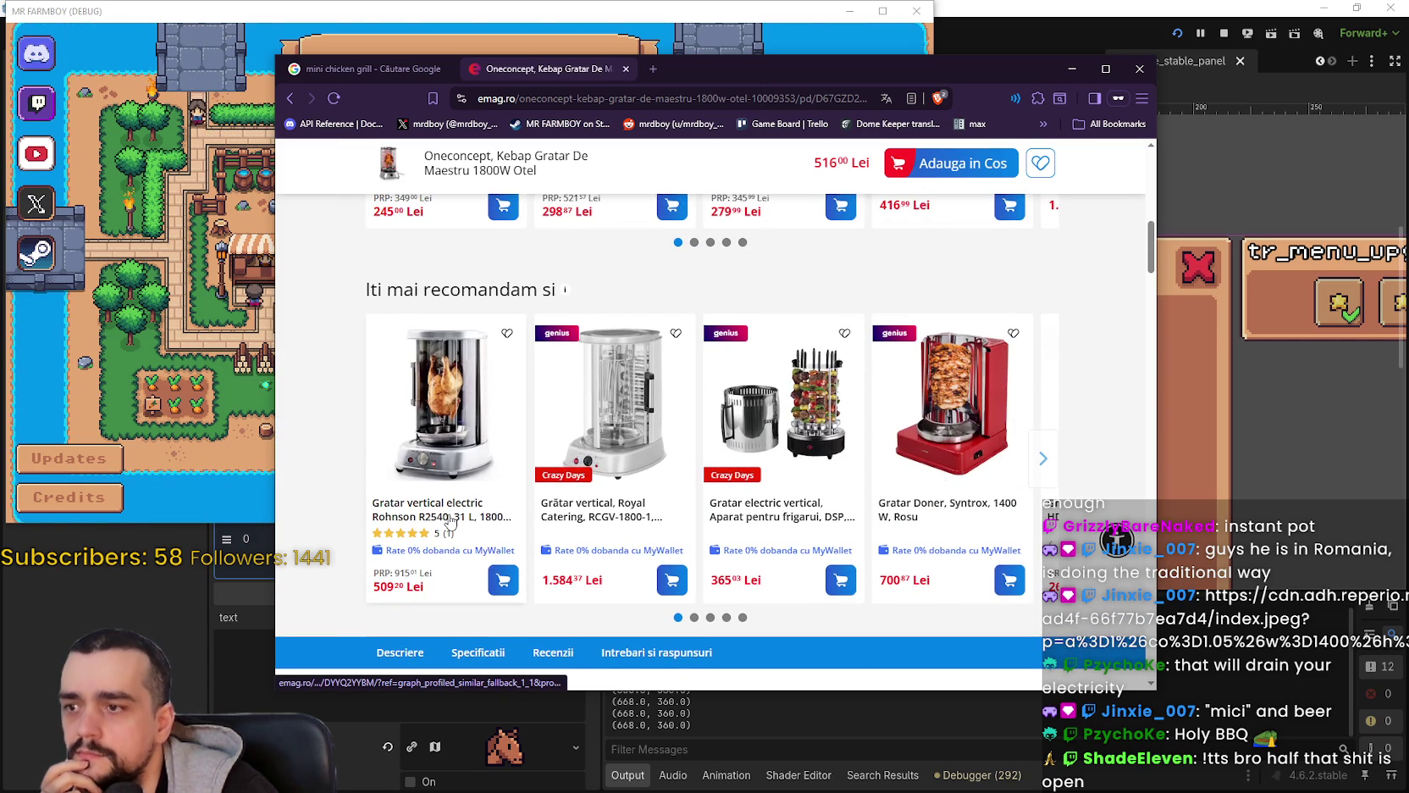
click(440, 509)
scroll(559, 461, down, 5)
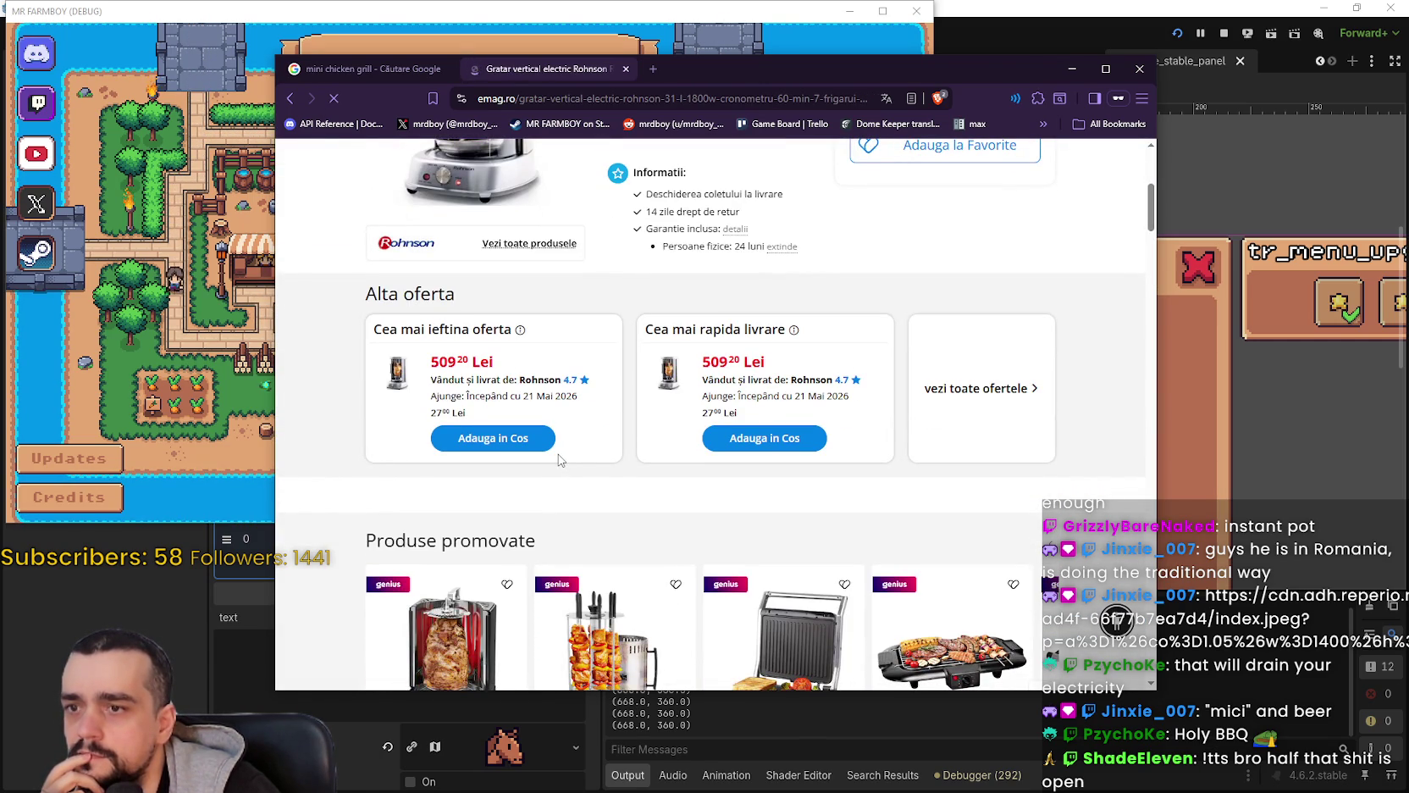
scroll(558, 459, down, 10)
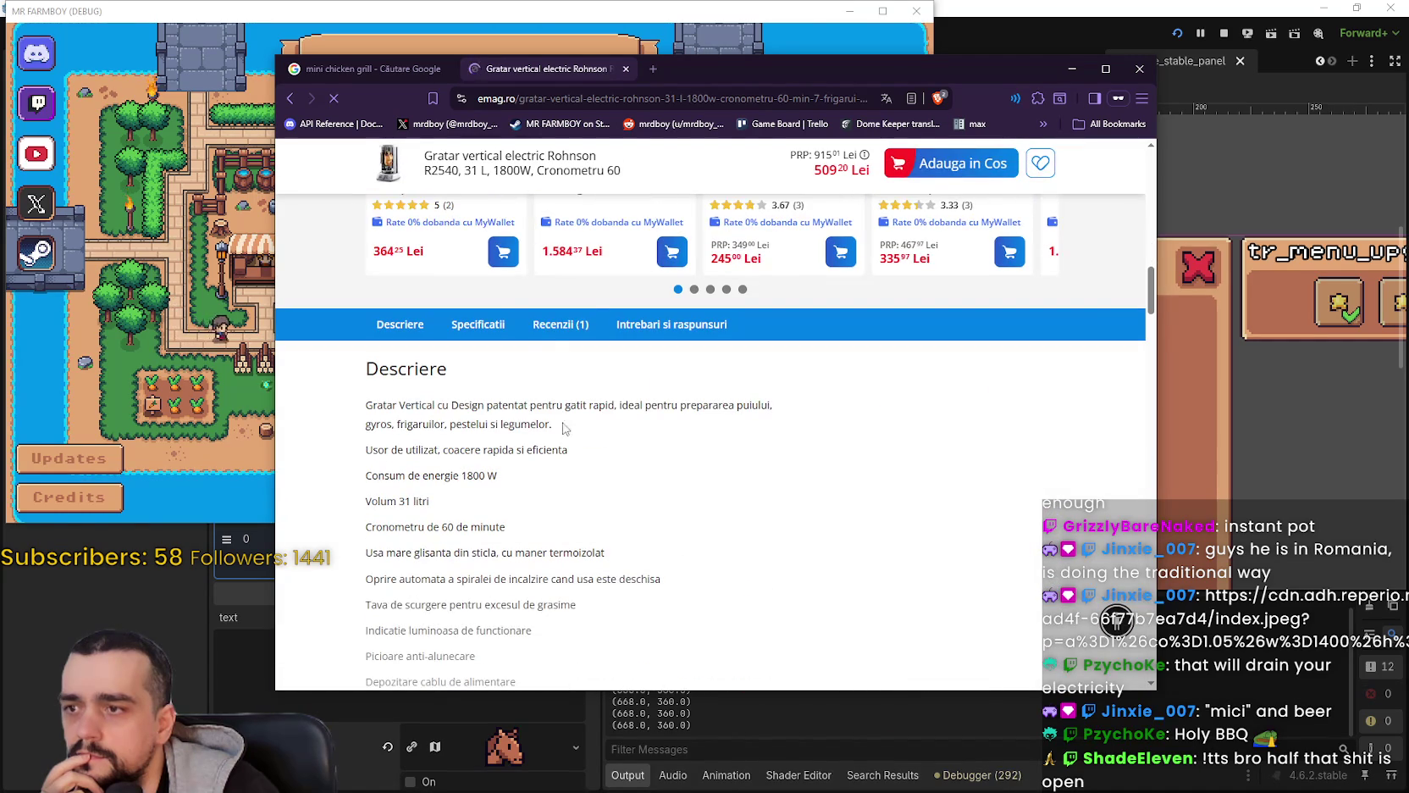
scroll(627, 527, down, 1)
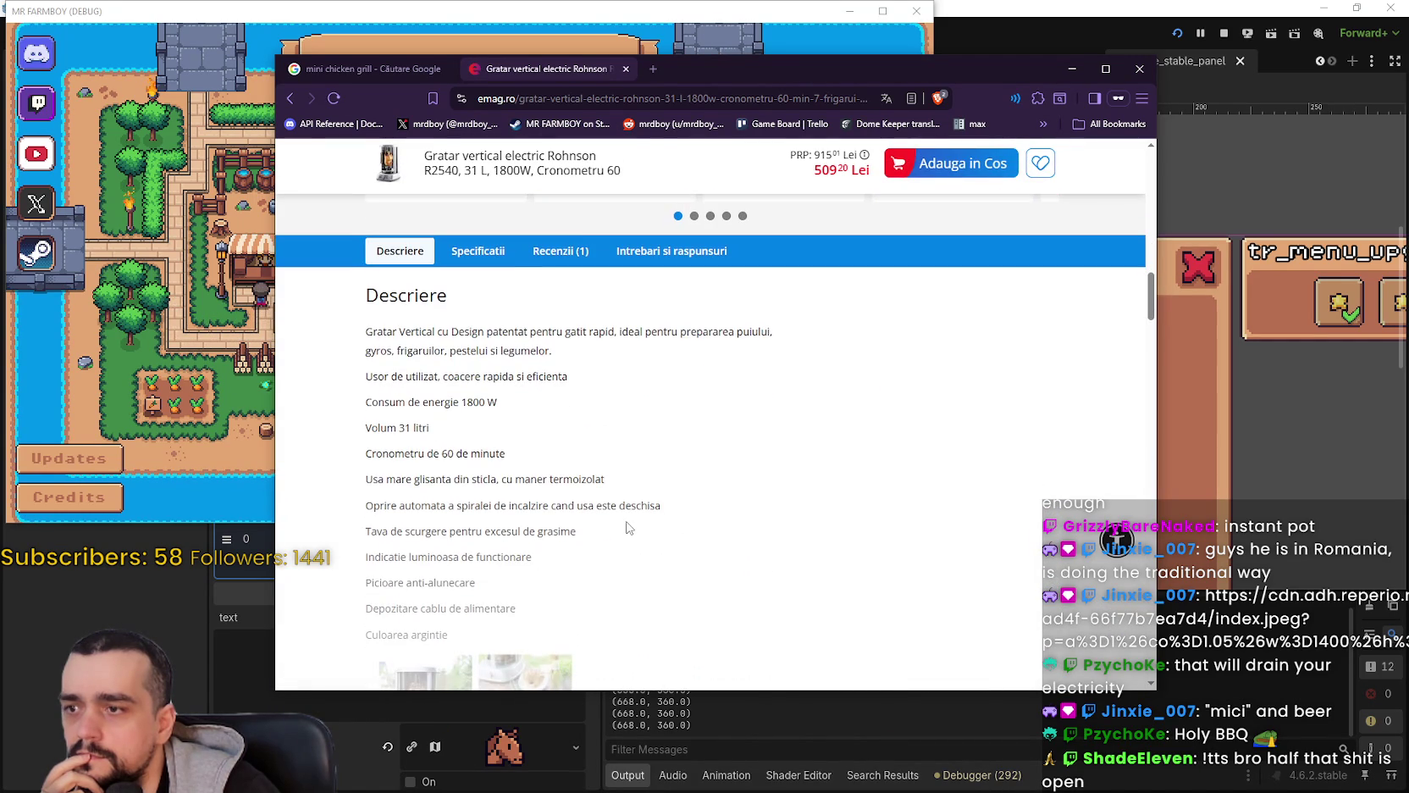
drag(407, 455, 473, 454)
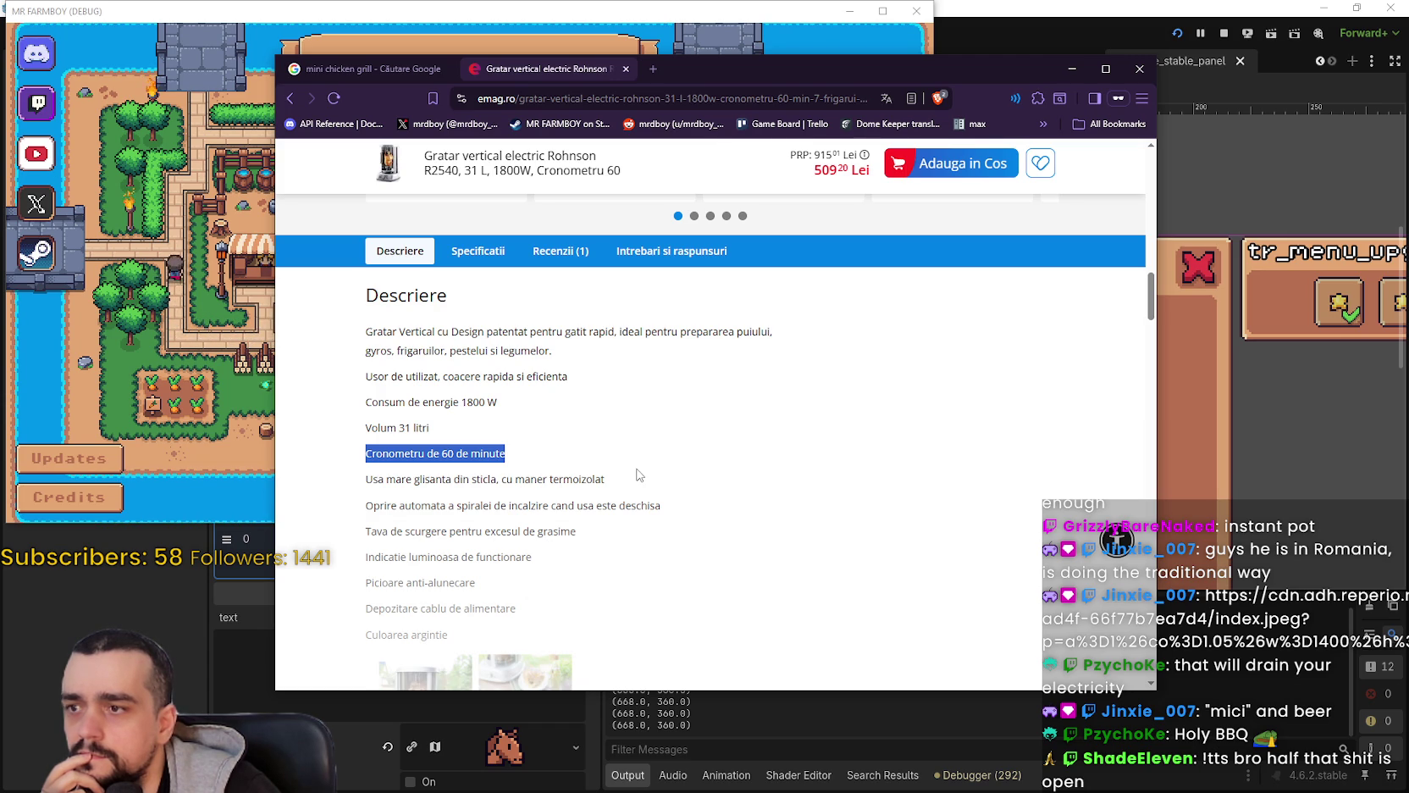
scroll(638, 474, down, 3)
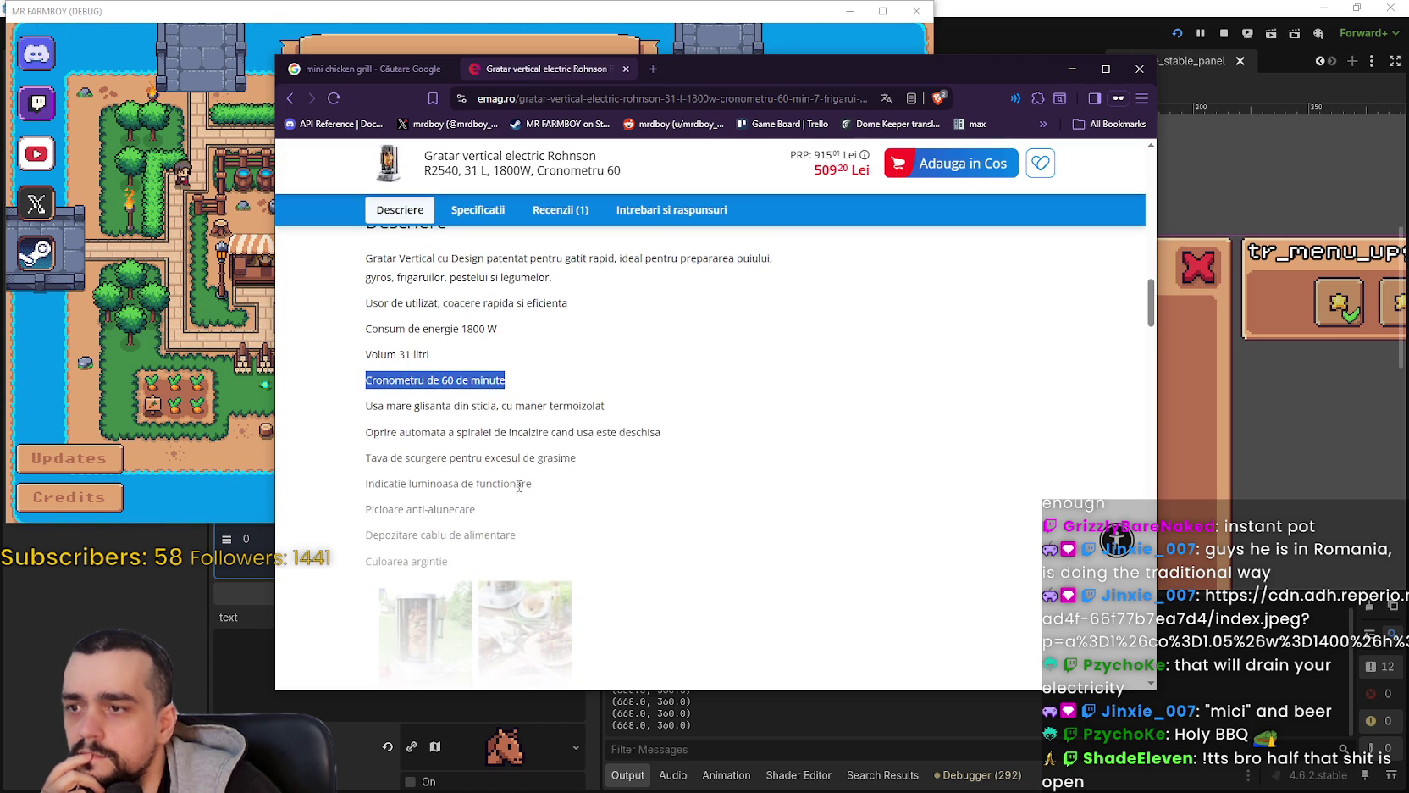
click(410, 559)
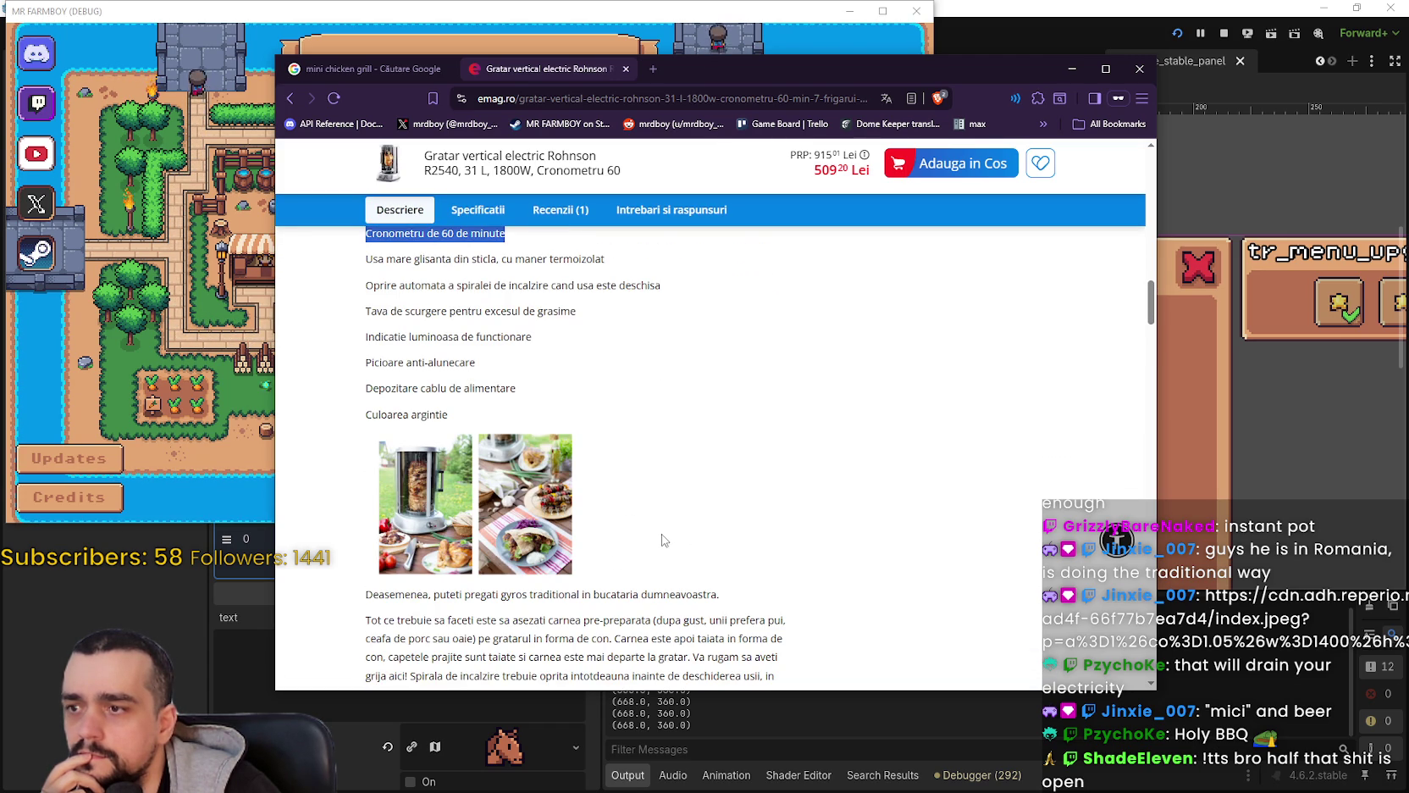
scroll(497, 495, down, 3)
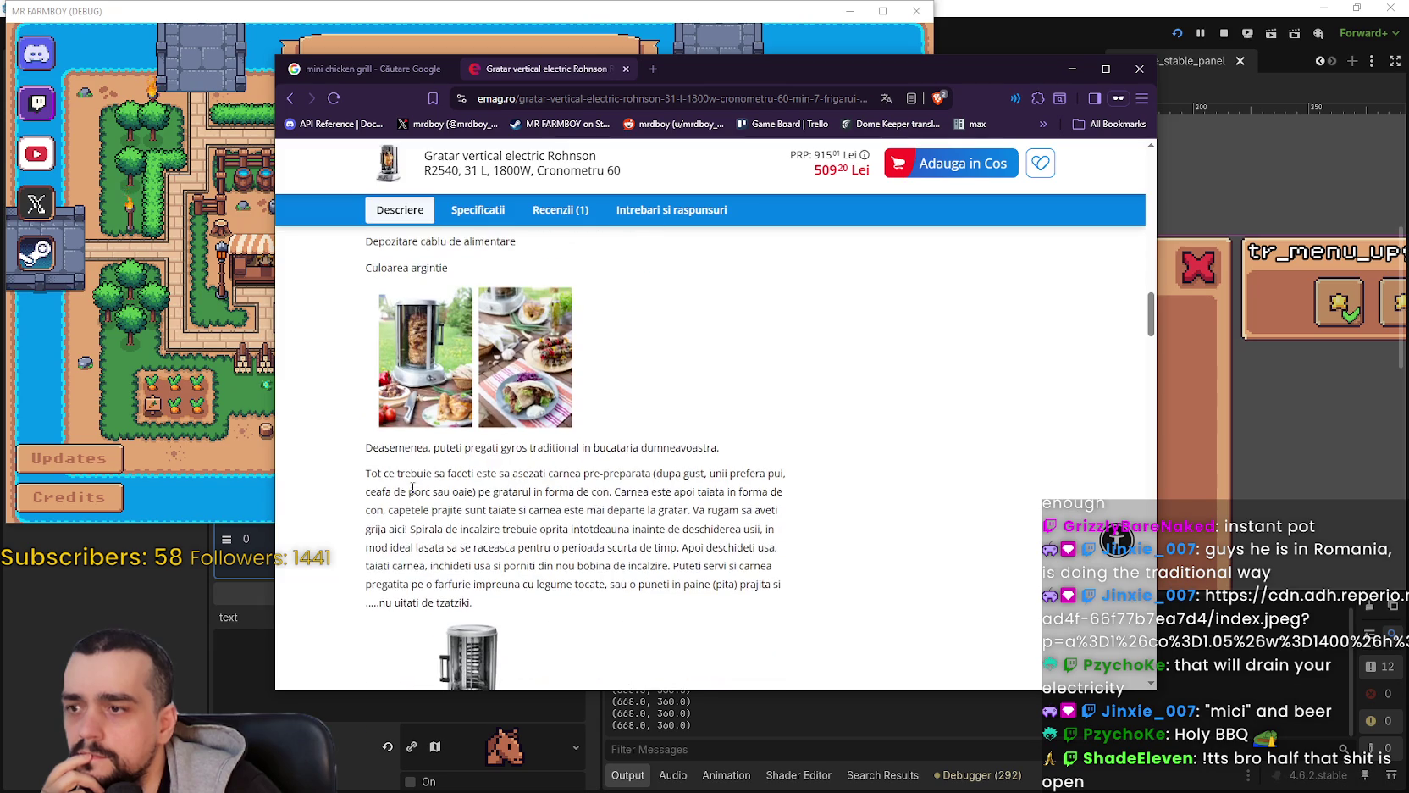
scroll(712, 573, down, 1)
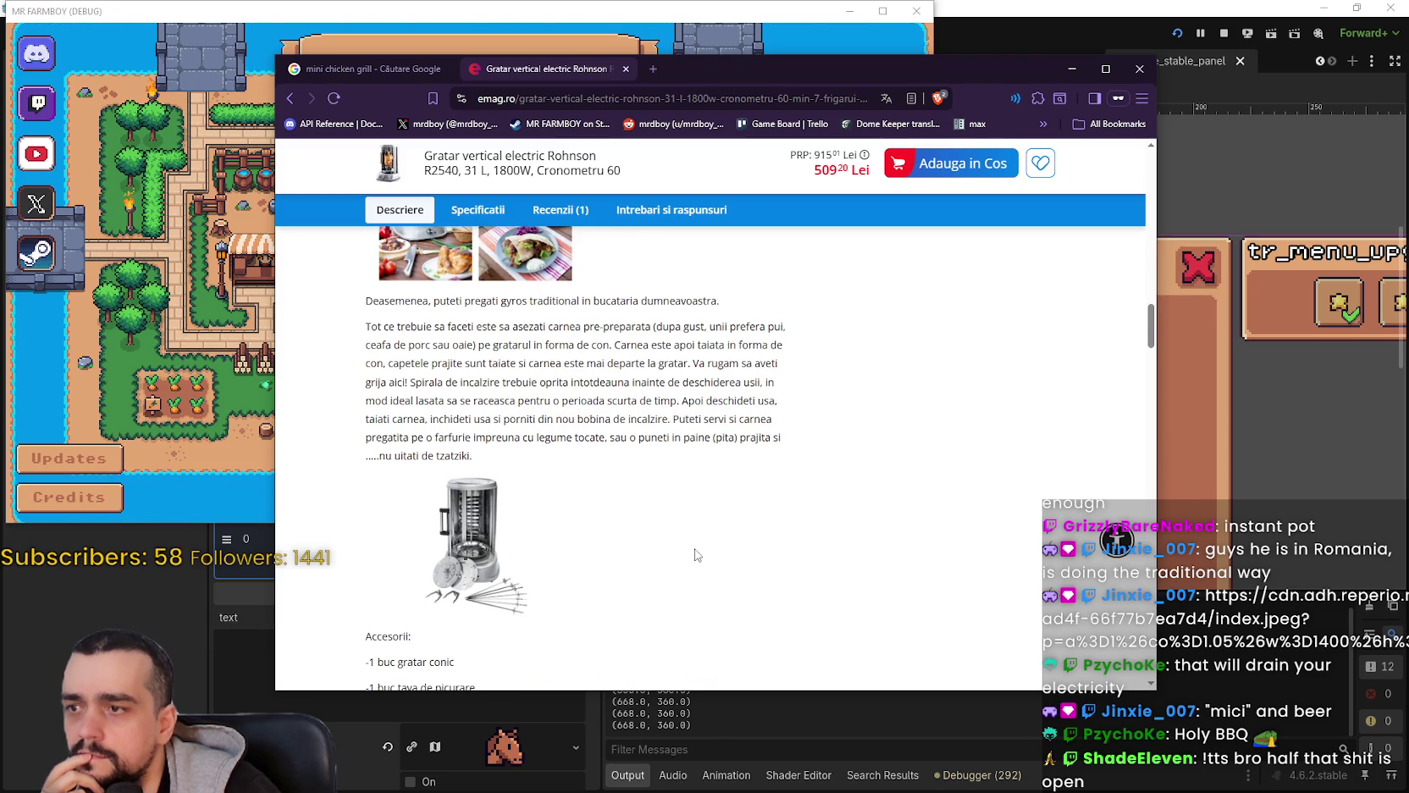
scroll(697, 553, down, 2)
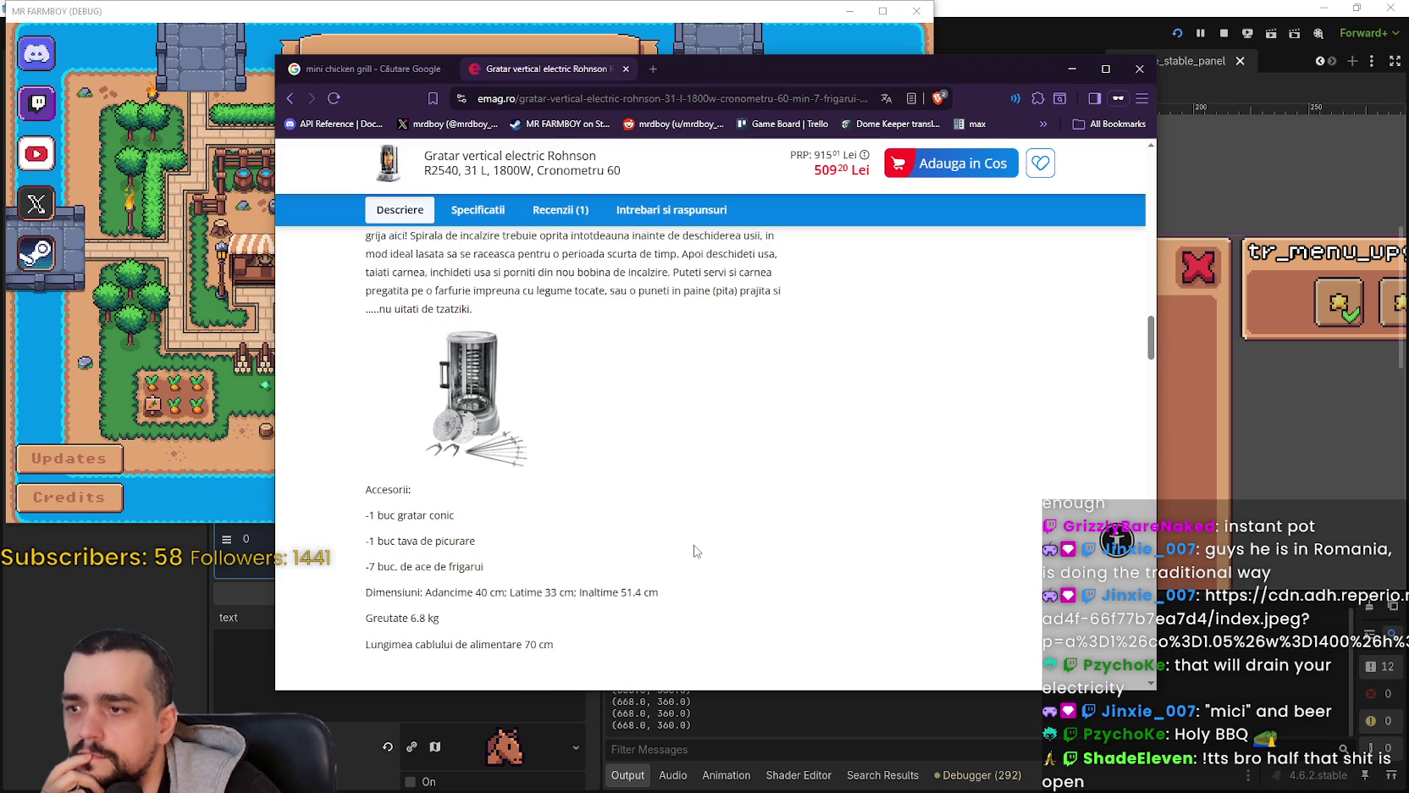
scroll(695, 551, down, 2)
scroll(694, 550, down, 3)
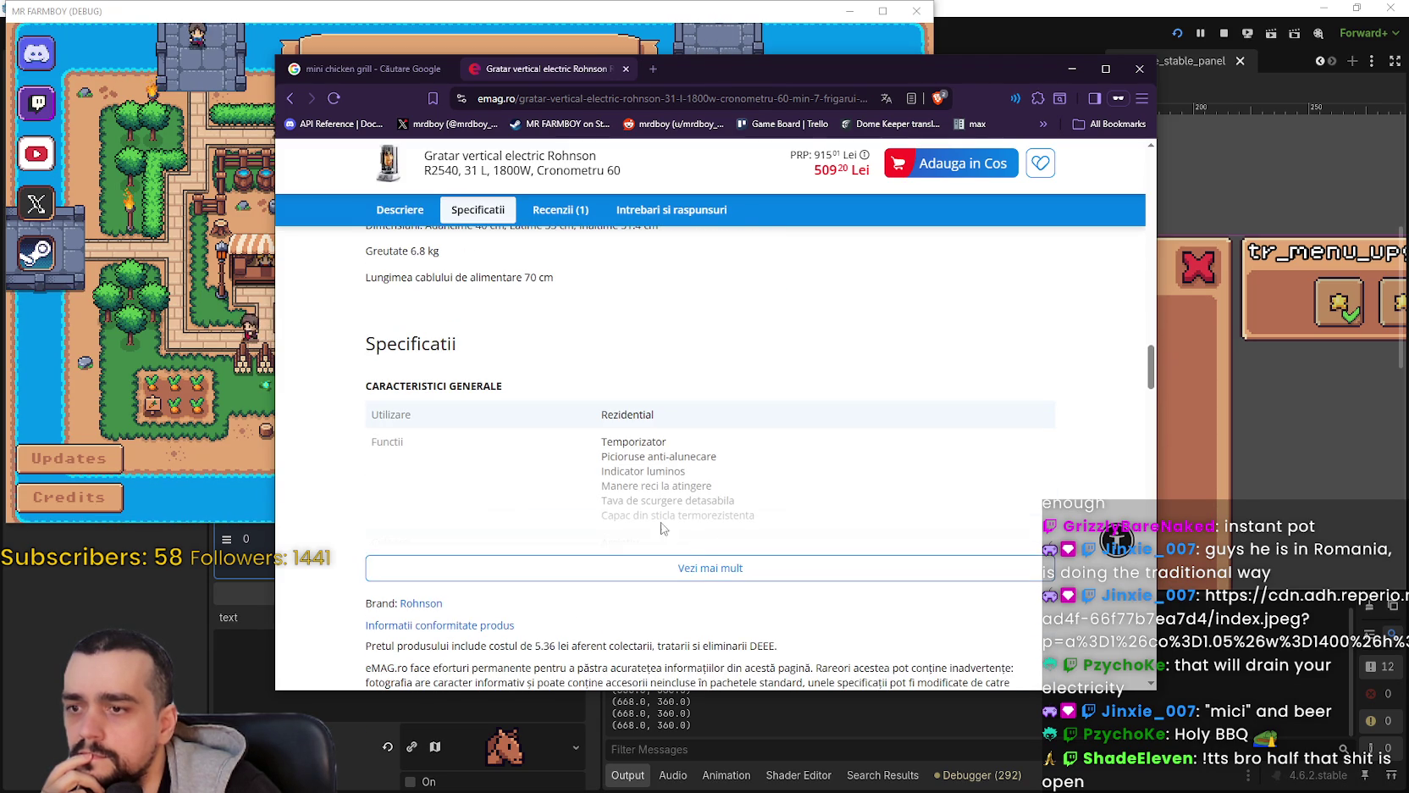
click(660, 566)
scroll(661, 566, down, 5)
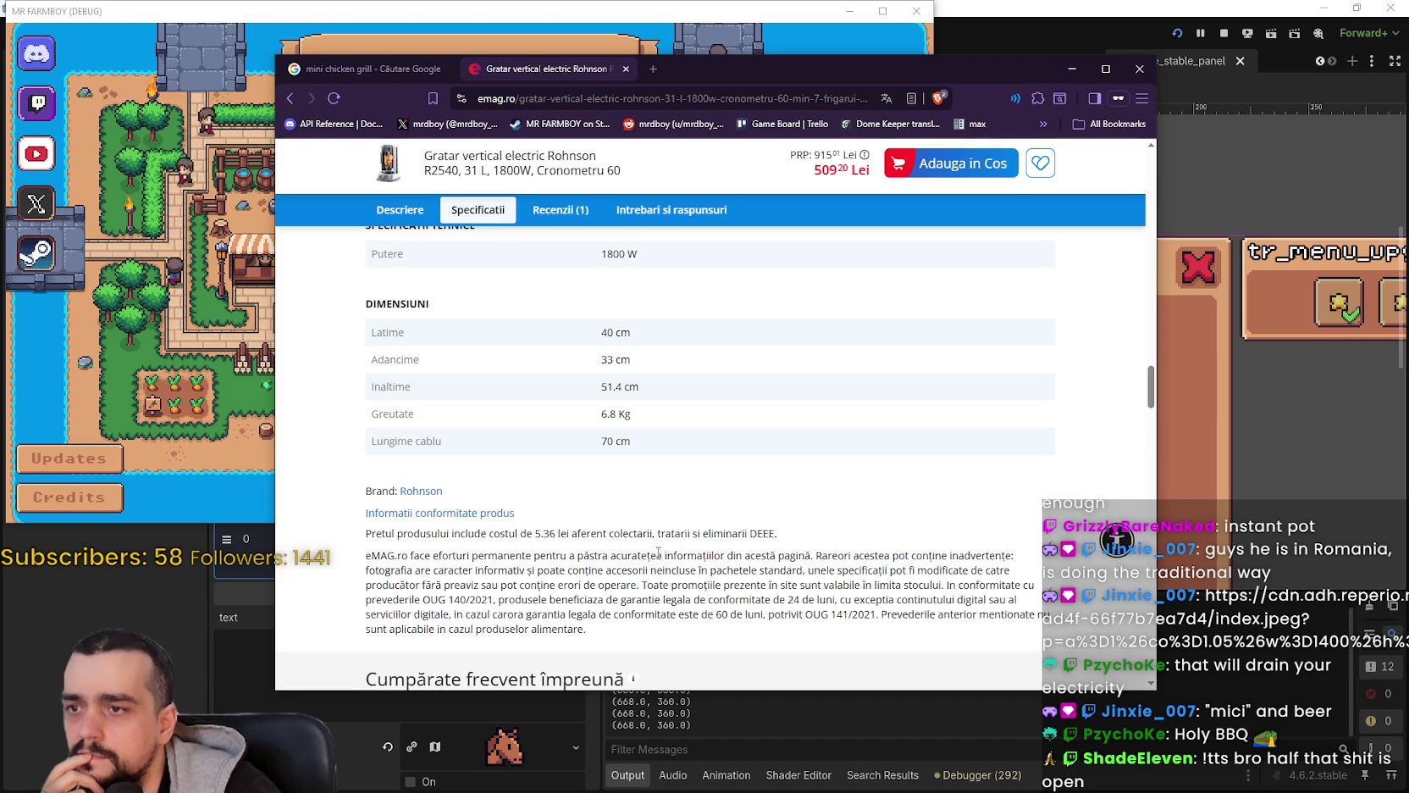
scroll(658, 552, down, 5)
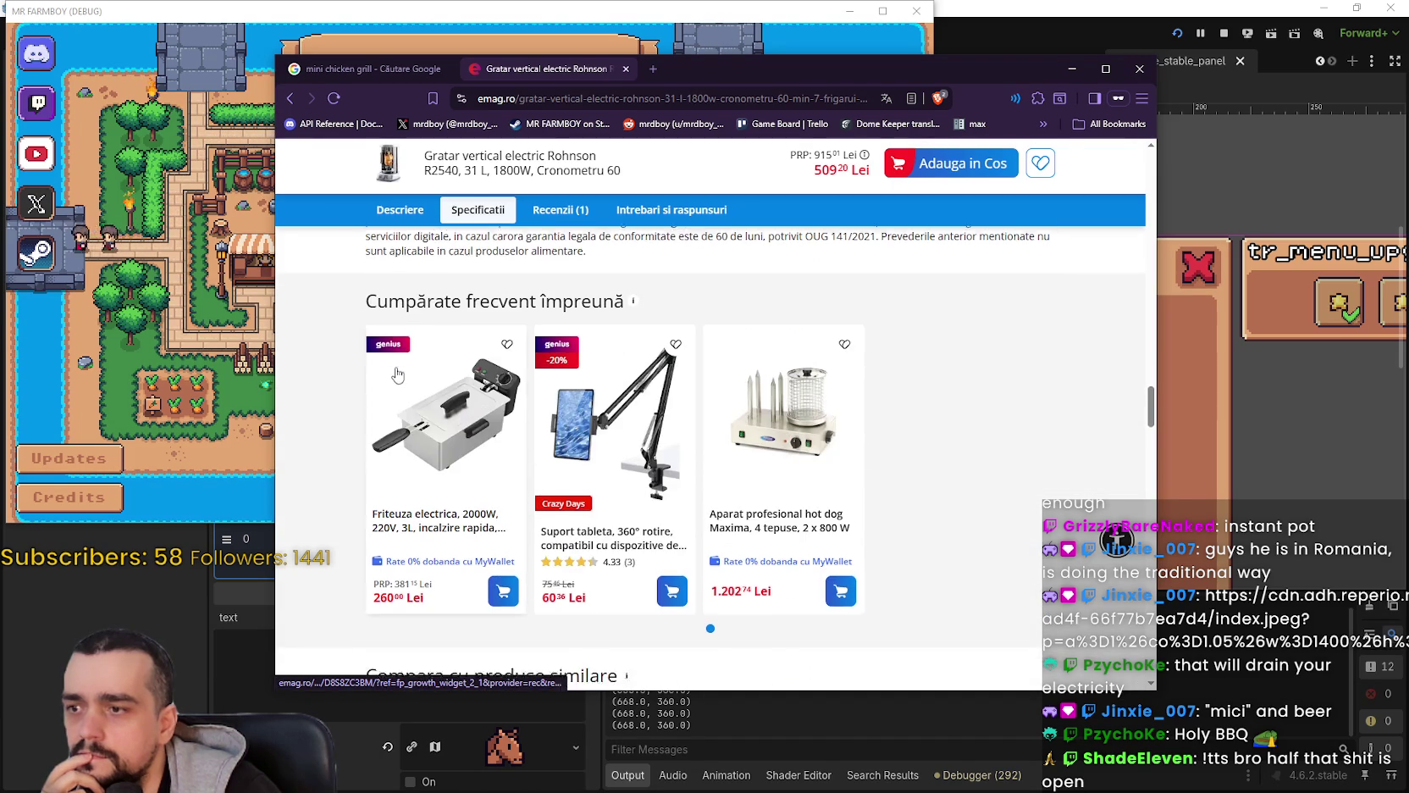
scroll(398, 374, down, 10)
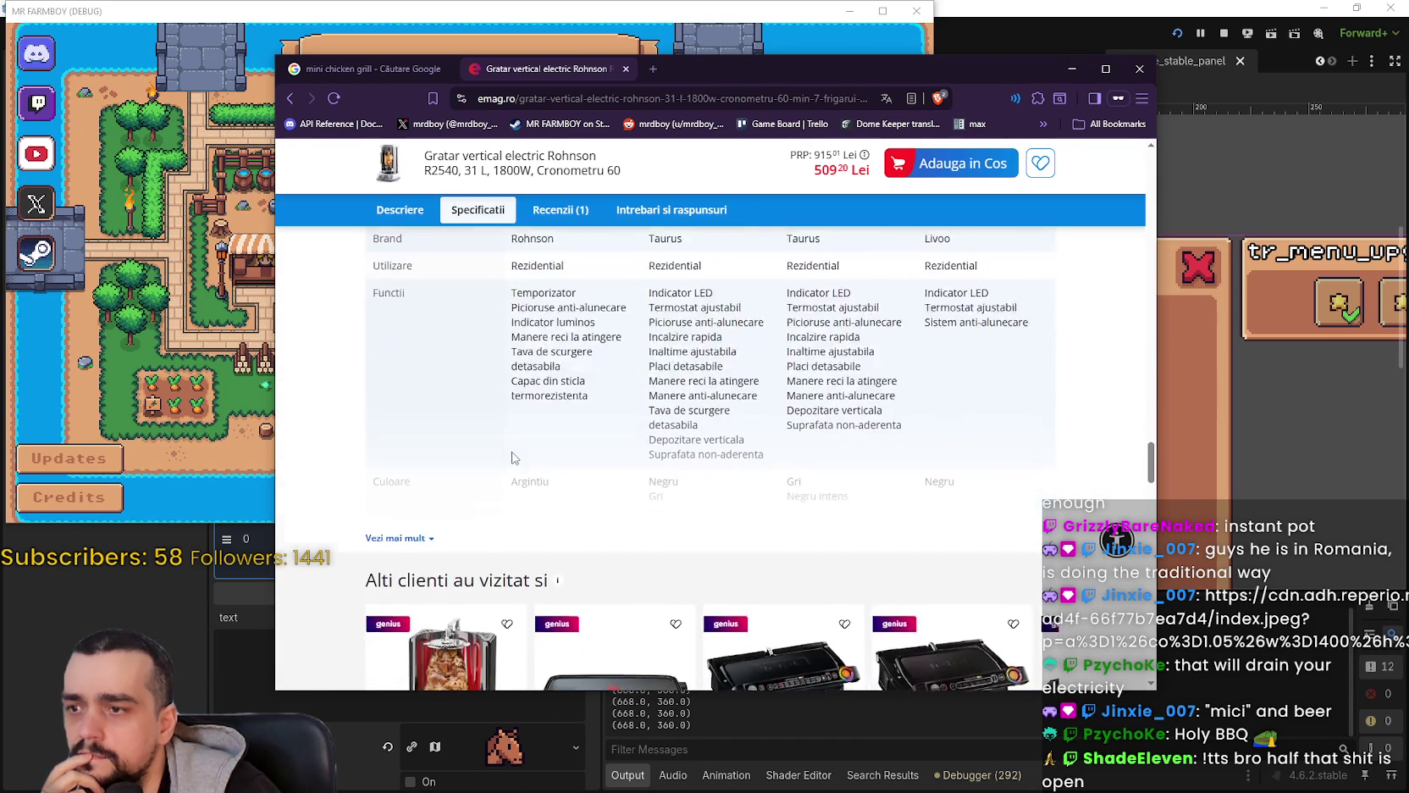
scroll(512, 458, down, 8)
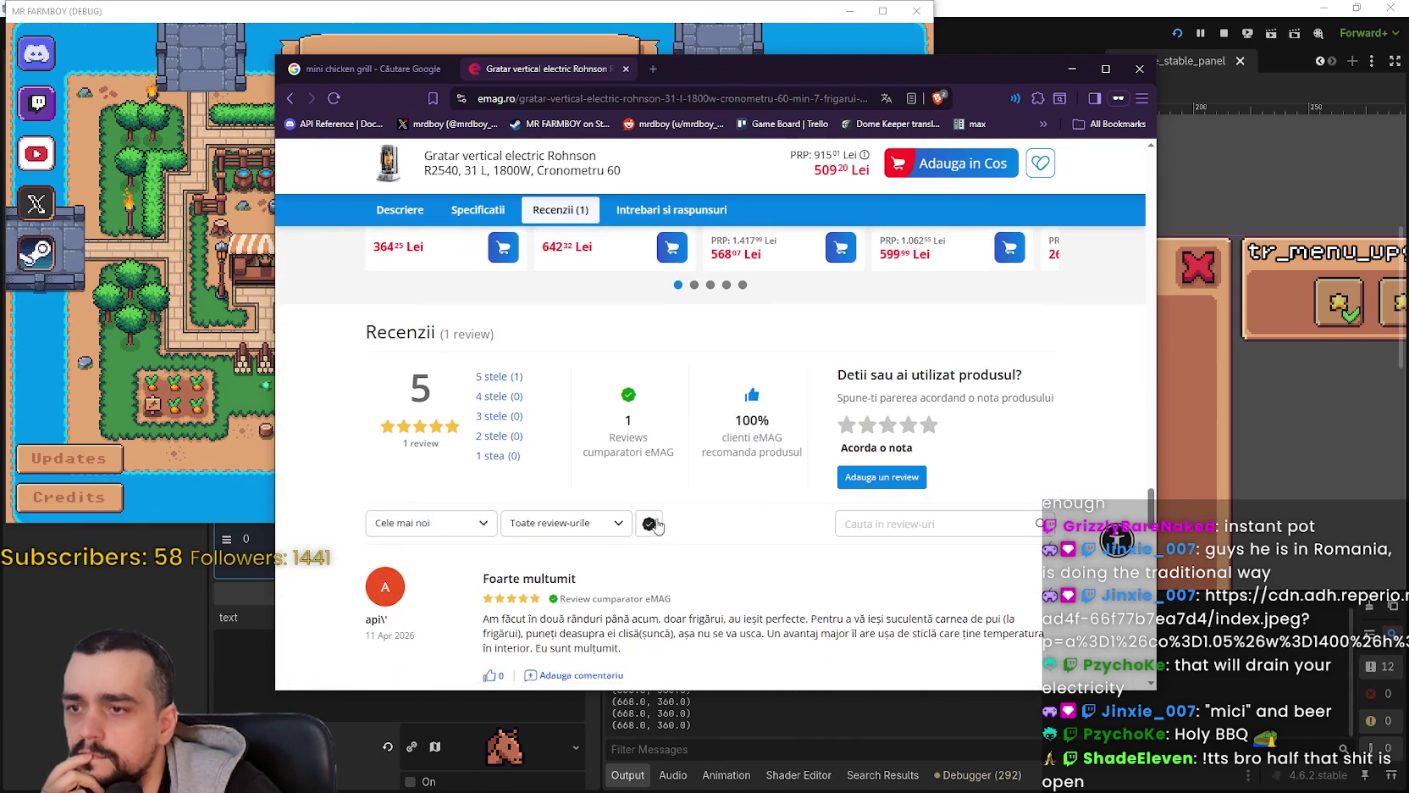
scroll(585, 548, down, 1)
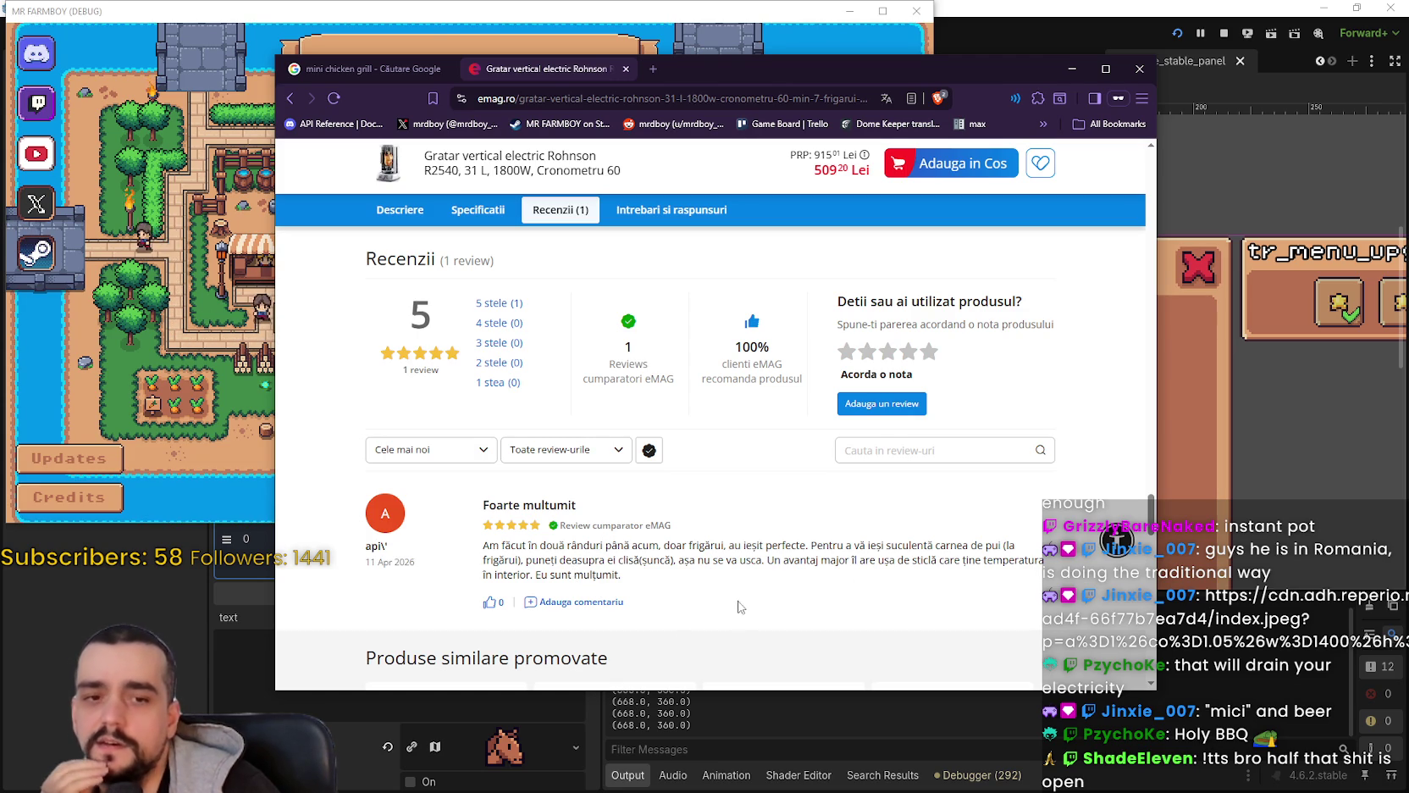
scroll(883, 557, down, 2)
scroll(555, 436, up, 10)
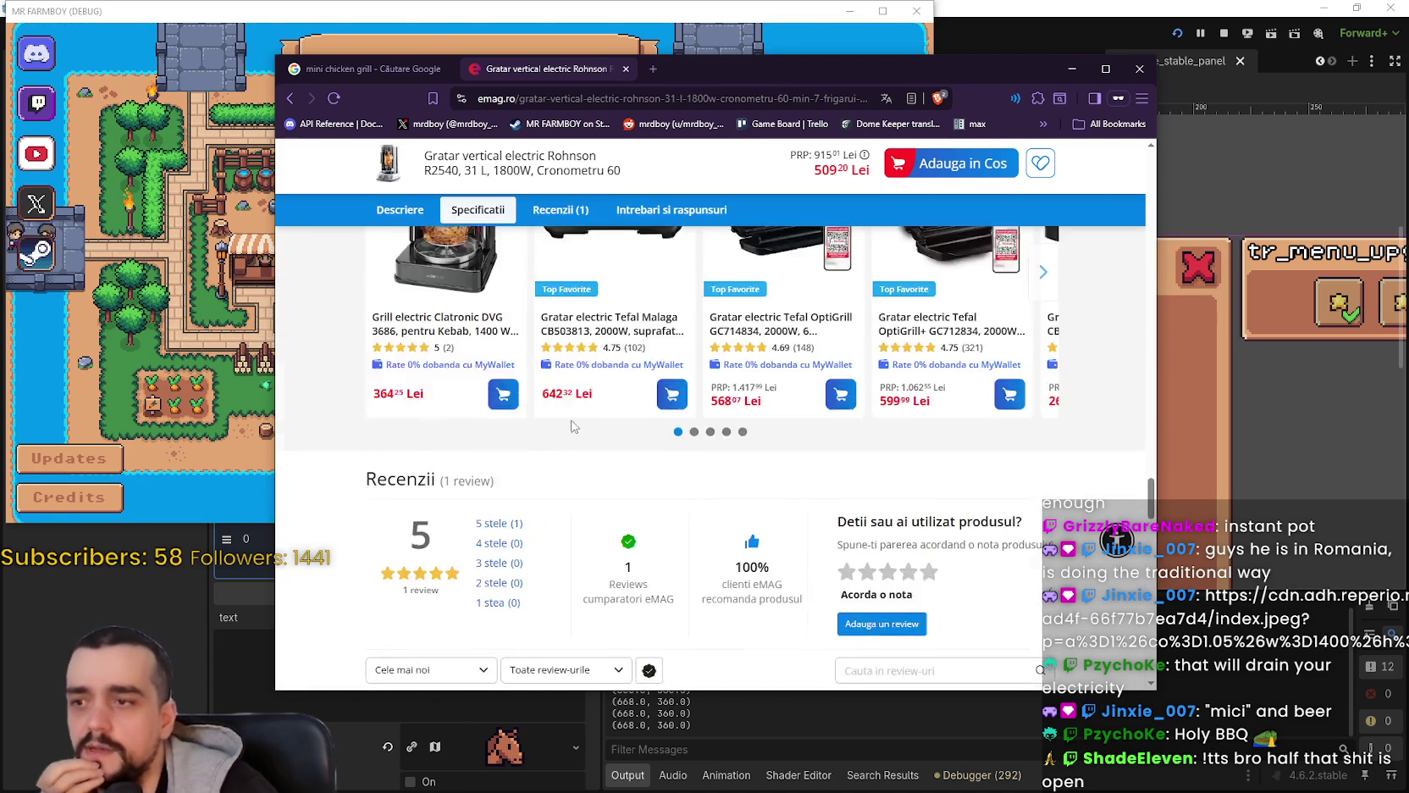
scroll(555, 436, up, 15)
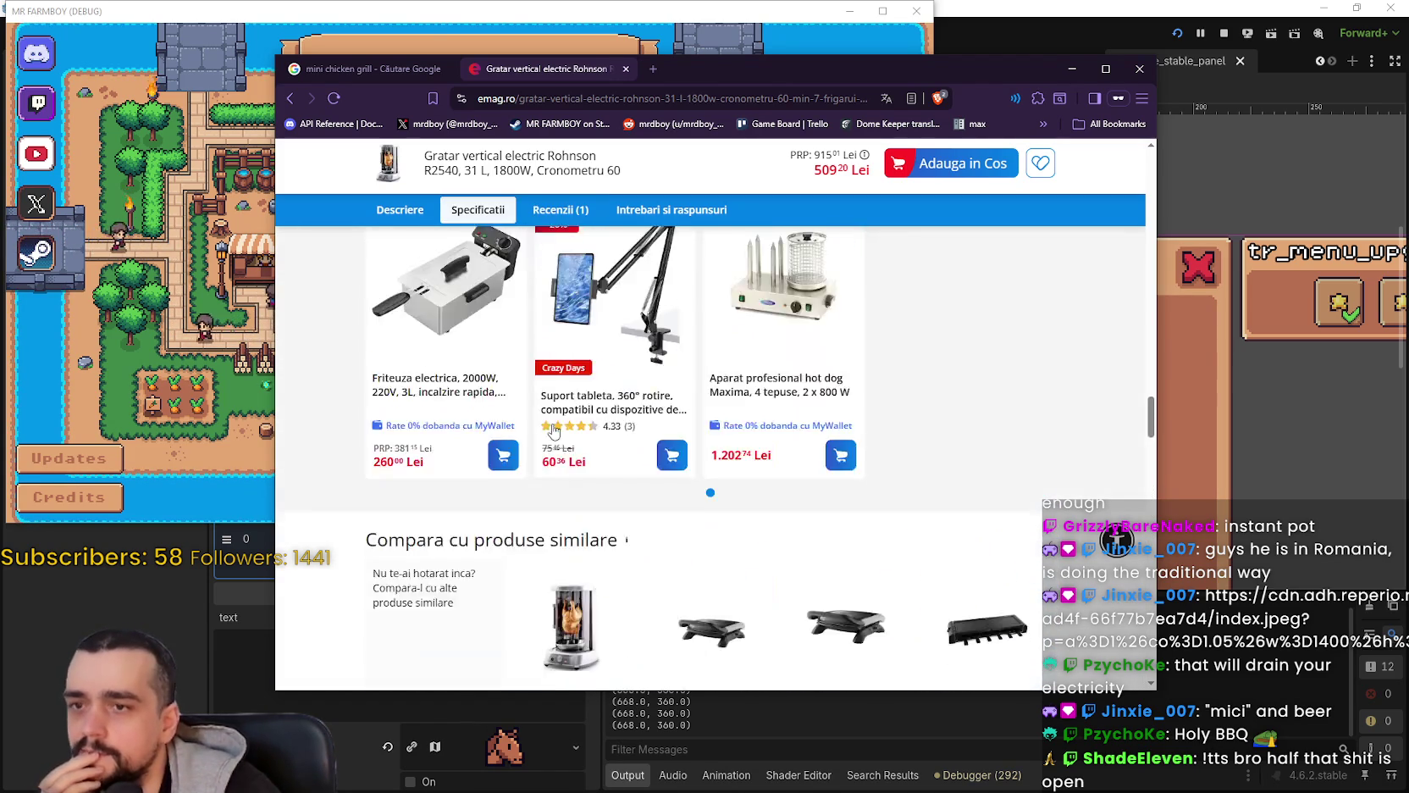
scroll(565, 453, up, 2)
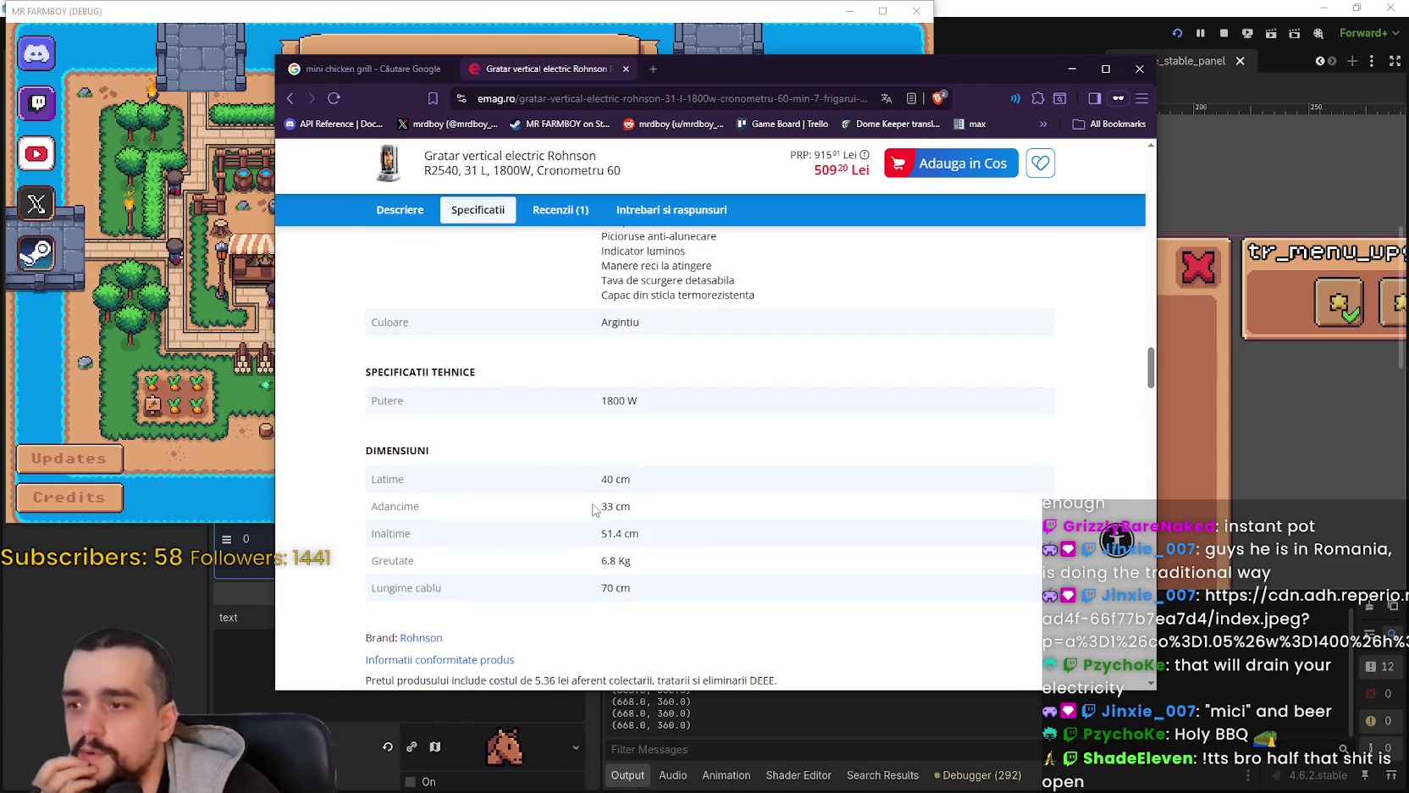
scroll(594, 508, up, 6)
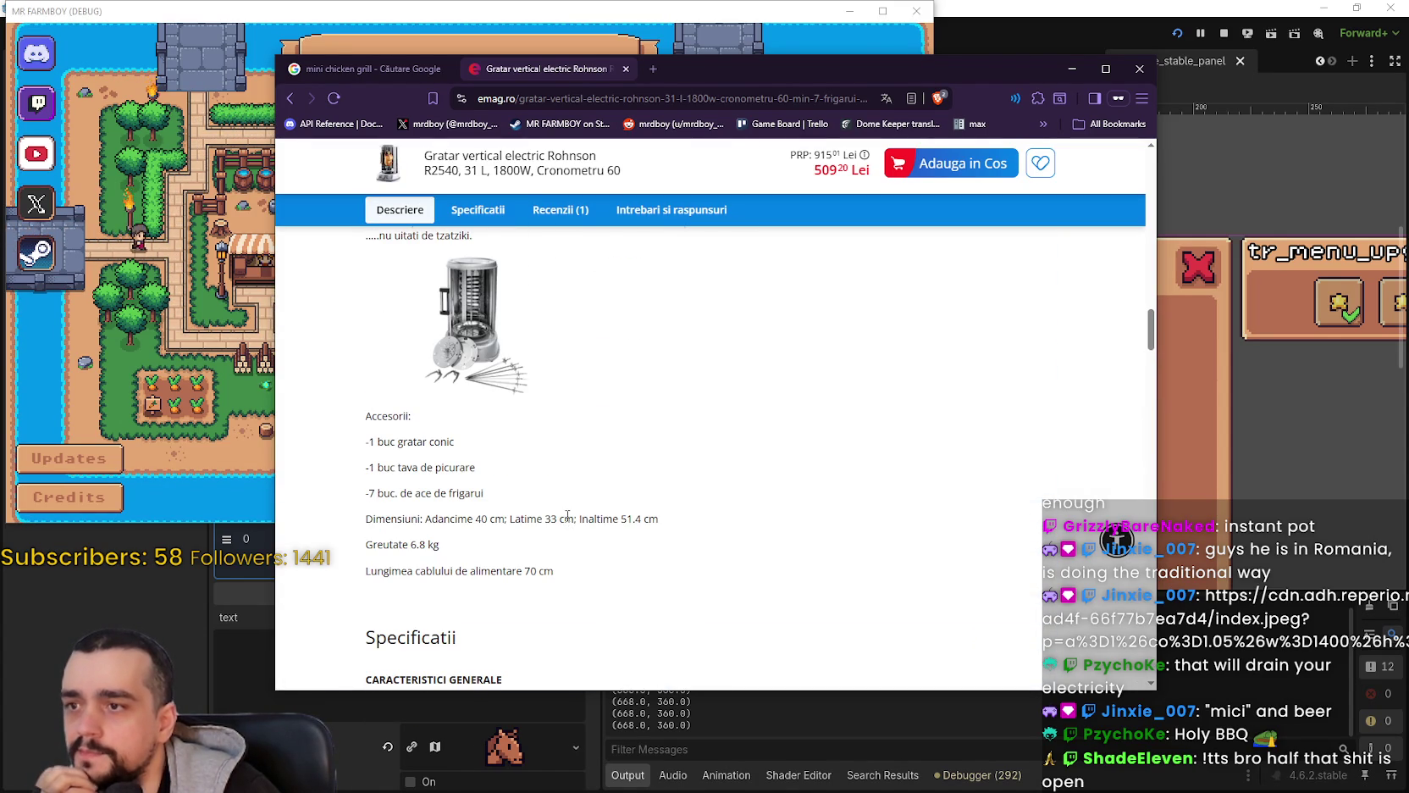
scroll(568, 515, up, 3)
scroll(479, 550, up, 1)
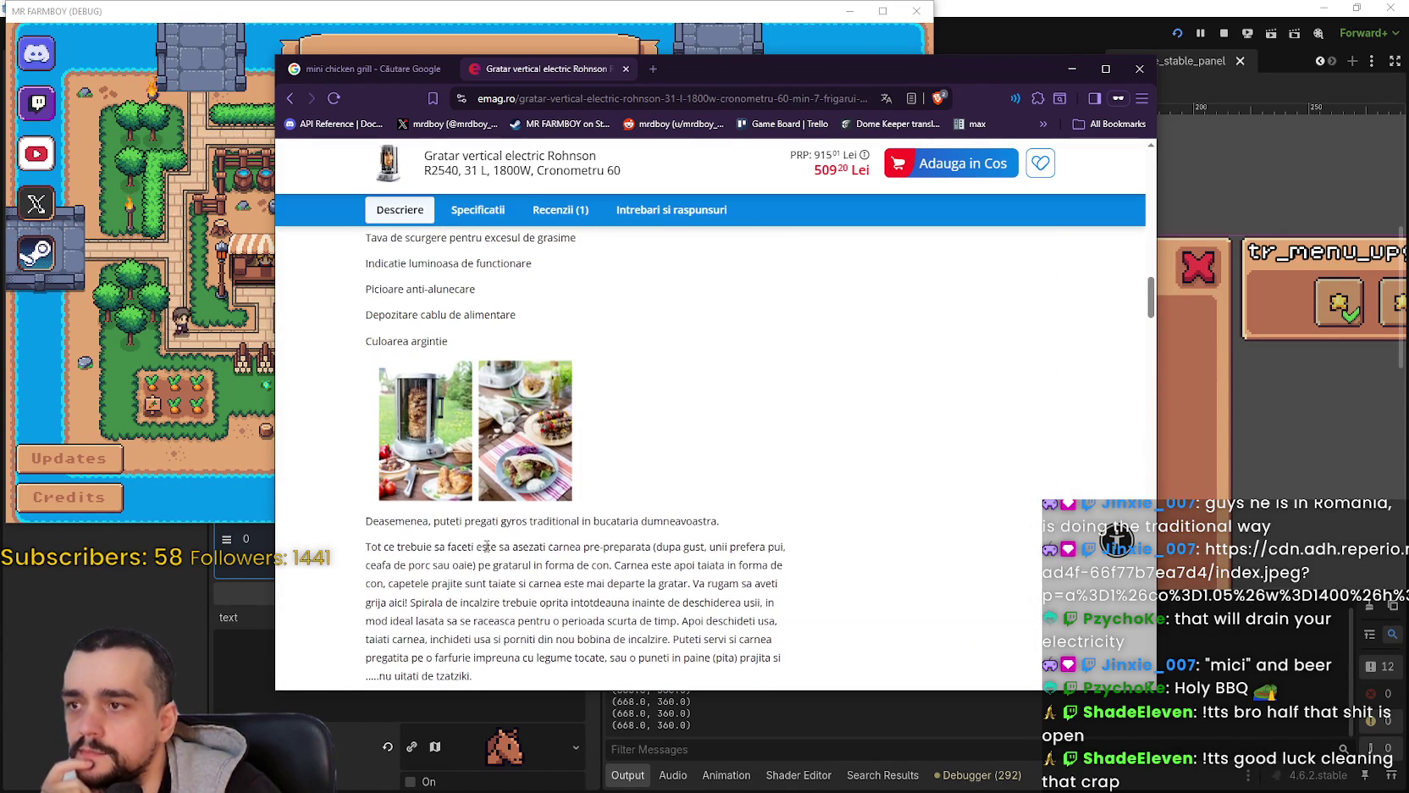
scroll(462, 432, down, 3)
scroll(463, 432, up, 6)
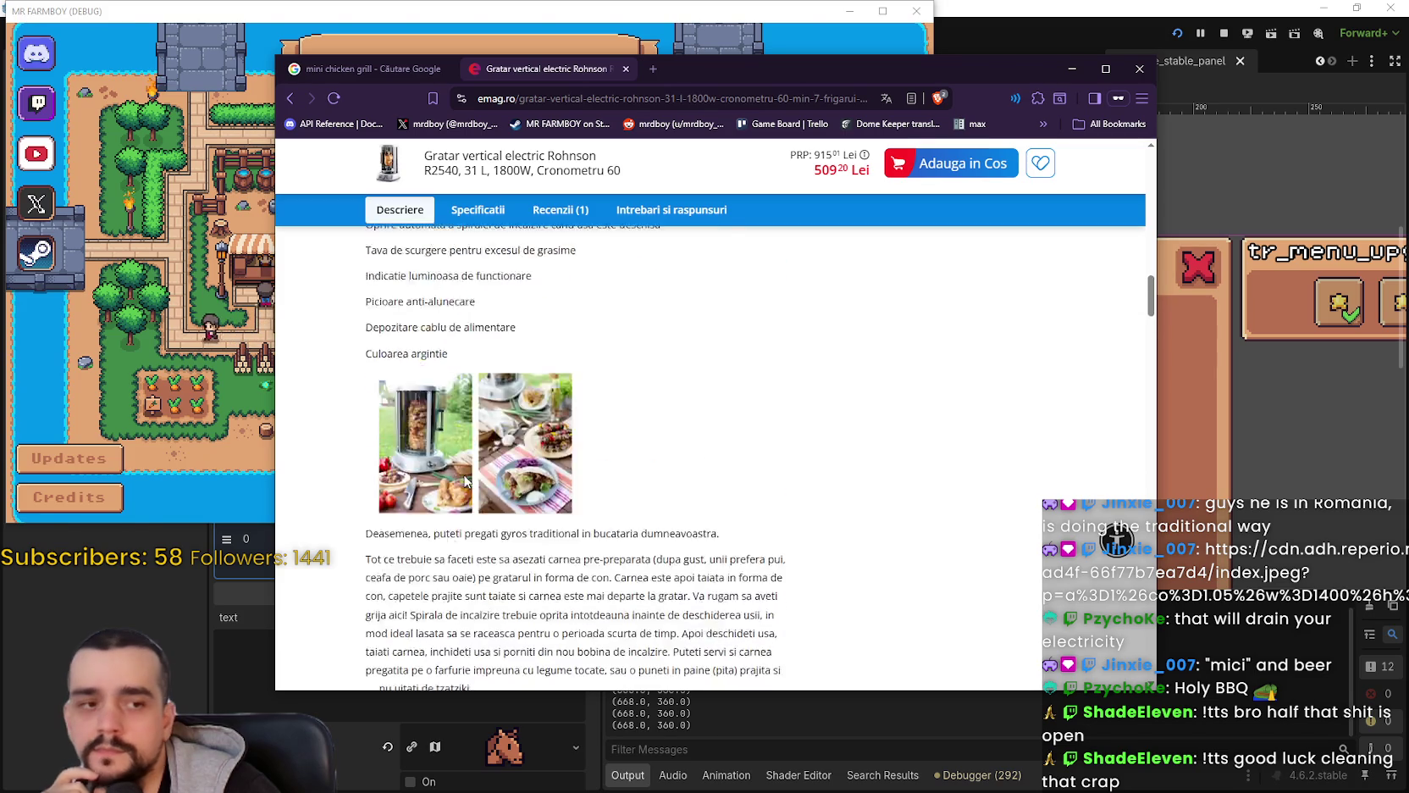
scroll(464, 475, up, 5)
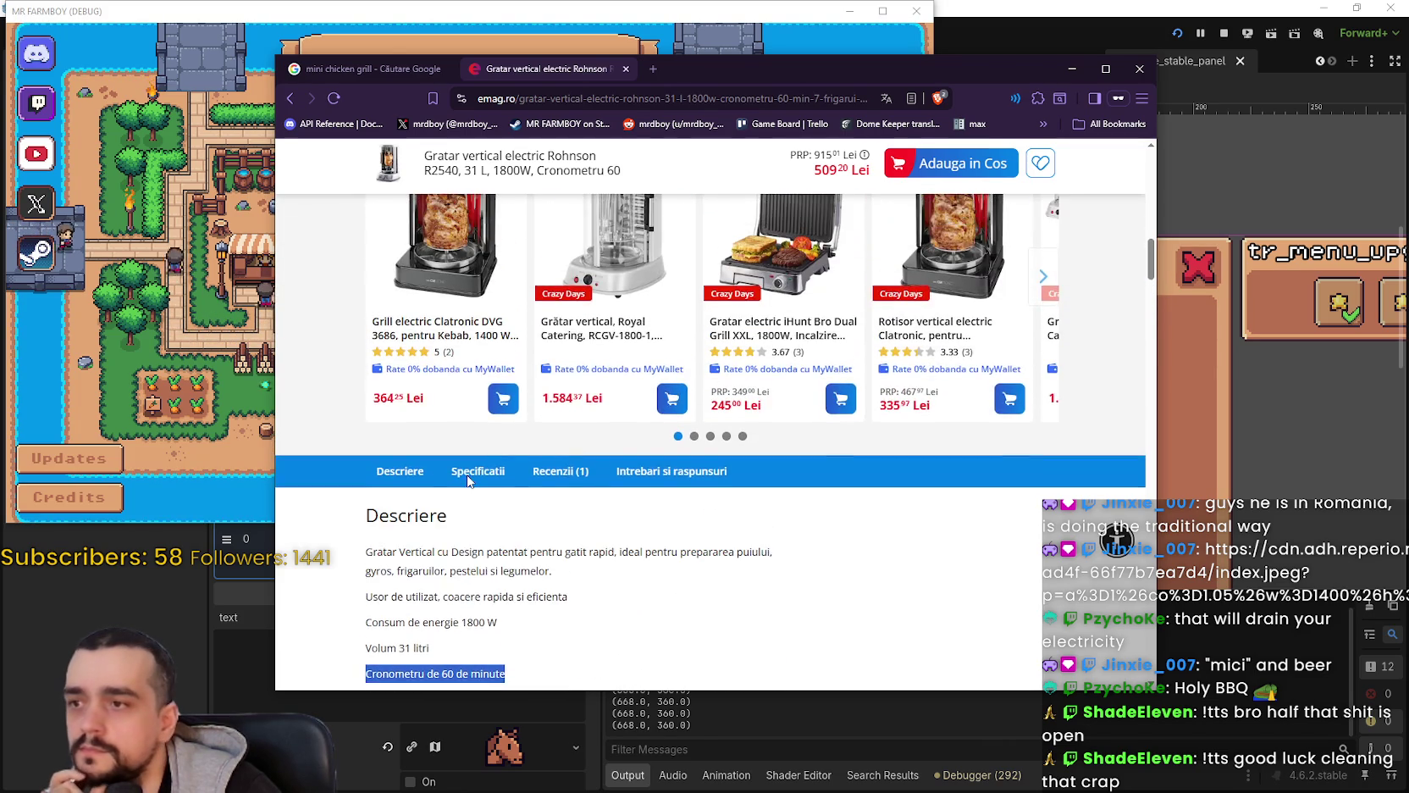
scroll(471, 484, down, 7)
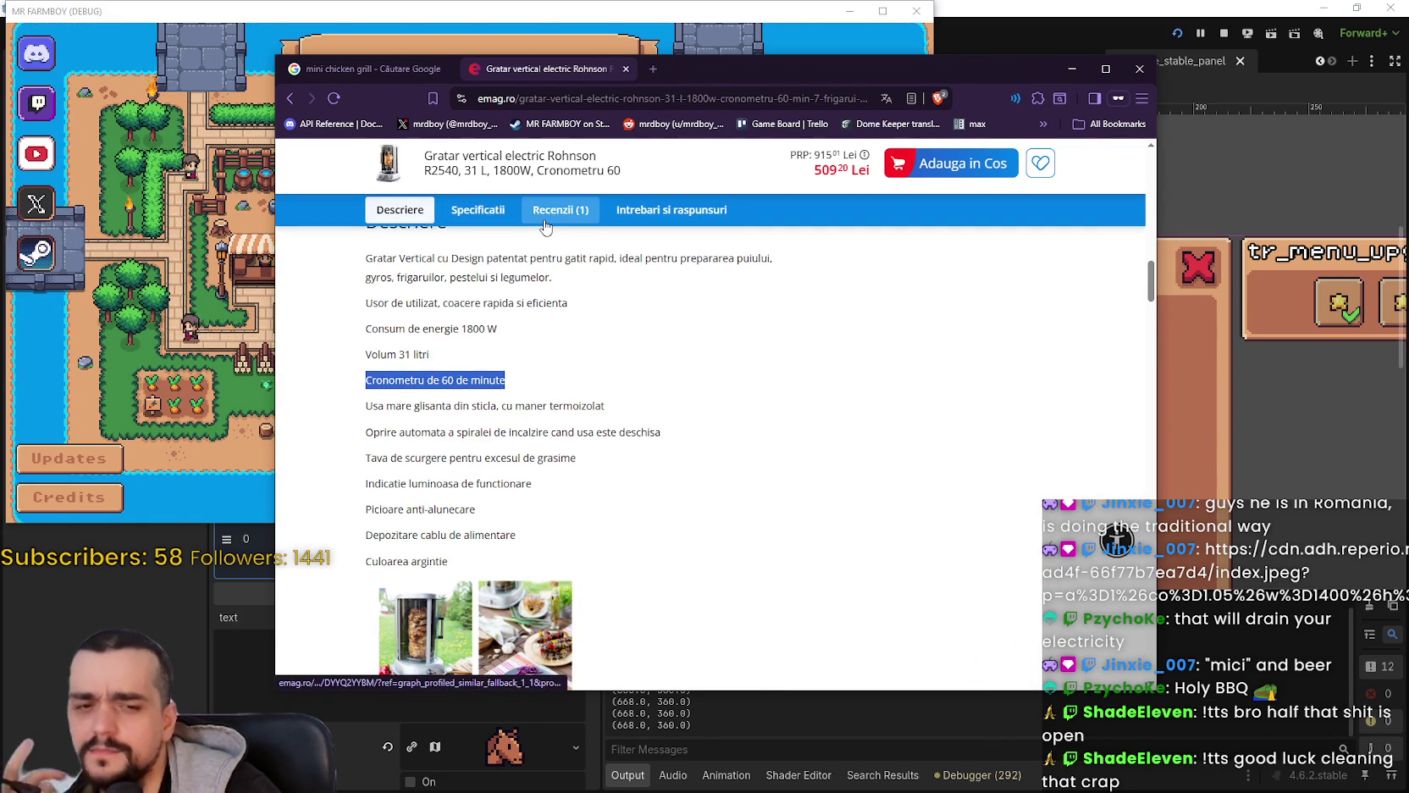
scroll(644, 339, up, 5)
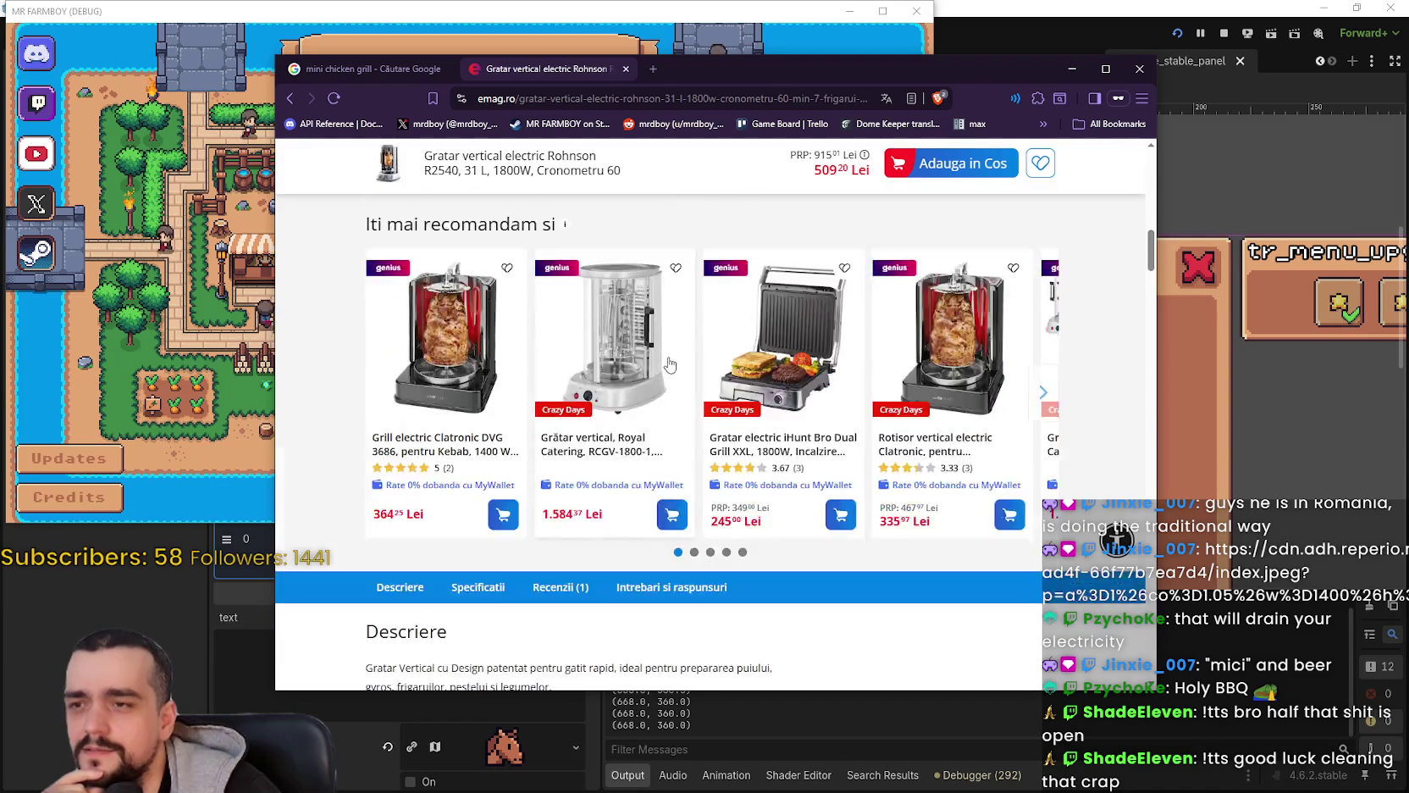
scroll(669, 364, down, 8)
scroll(455, 342, up, 5)
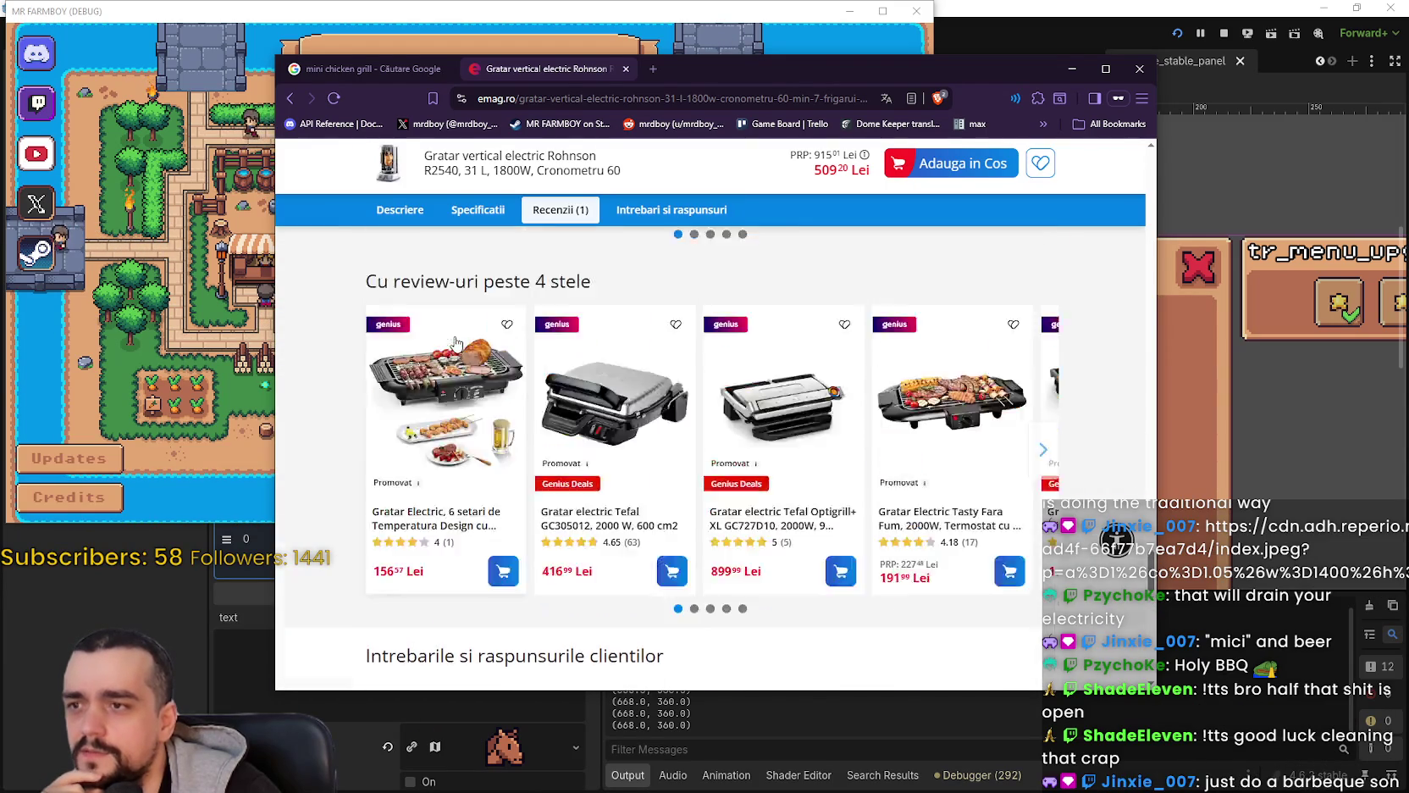
scroll(456, 343, up, 10)
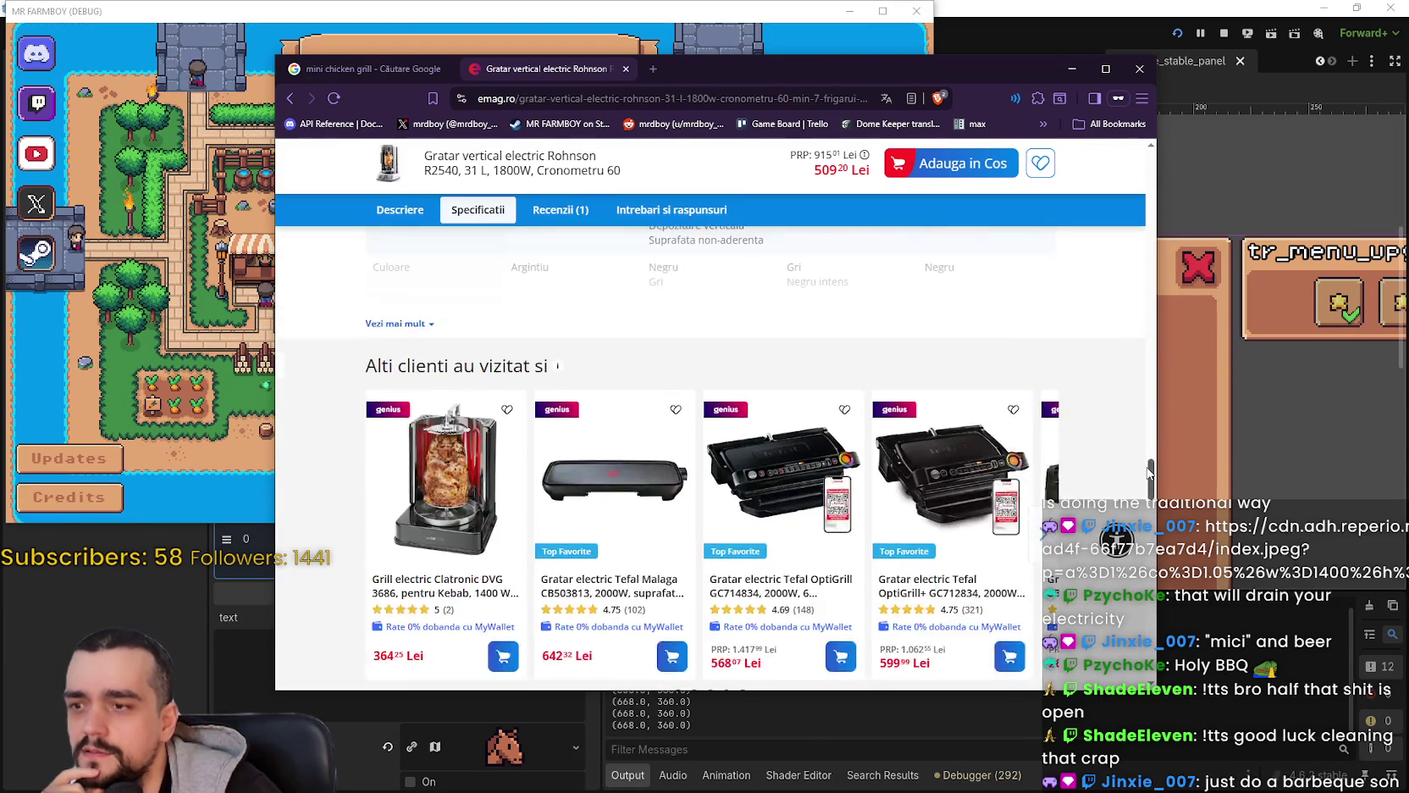
drag(1149, 473, 1132, 175)
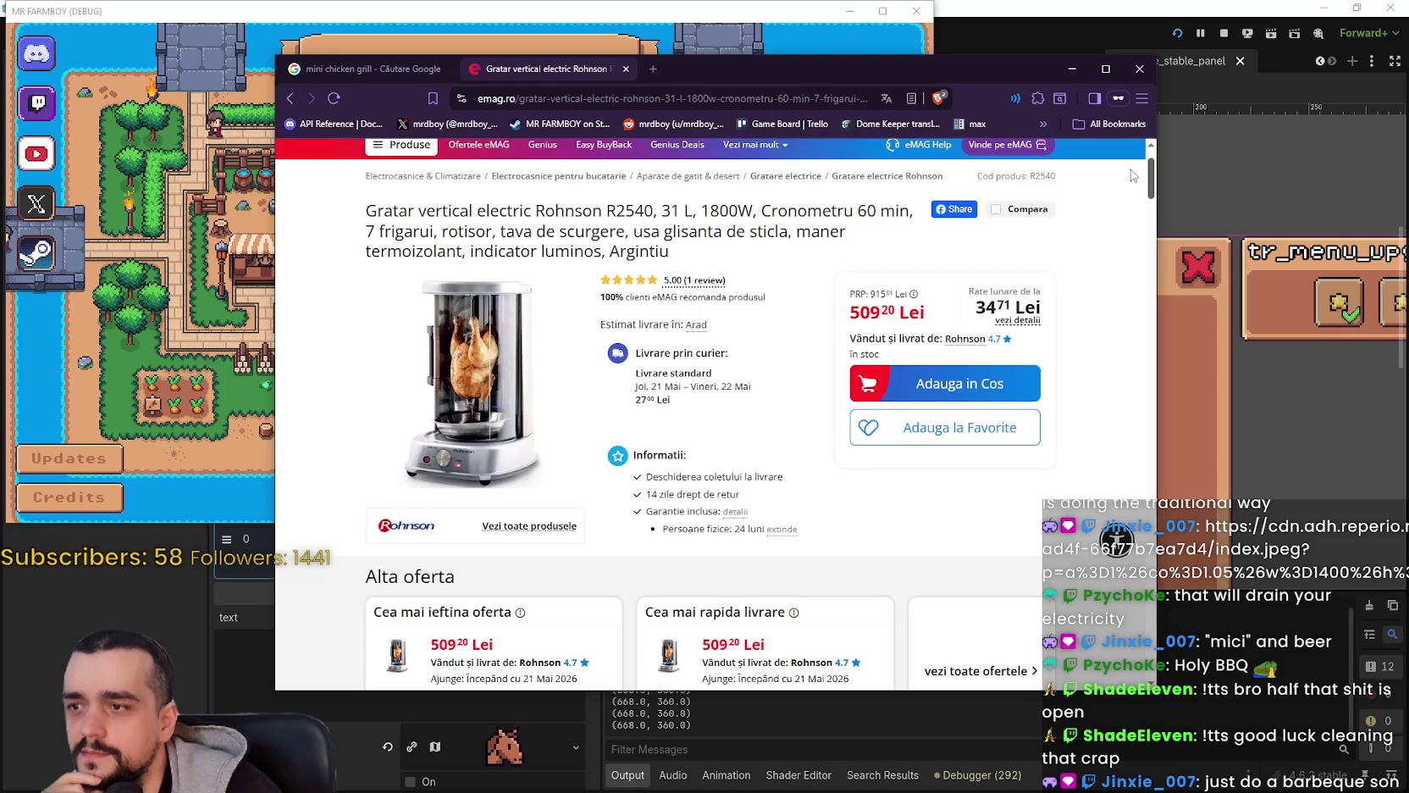
click(487, 372)
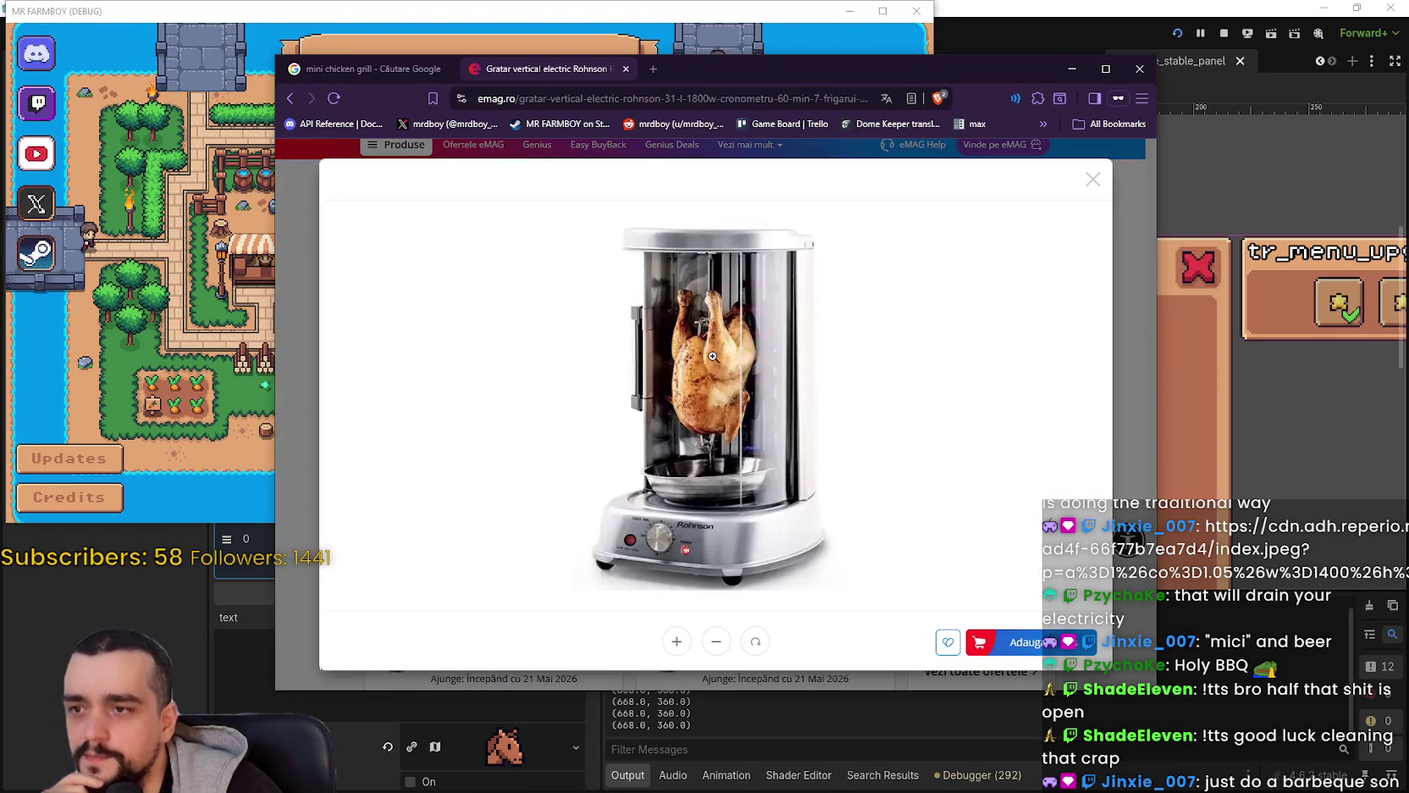
click(712, 357)
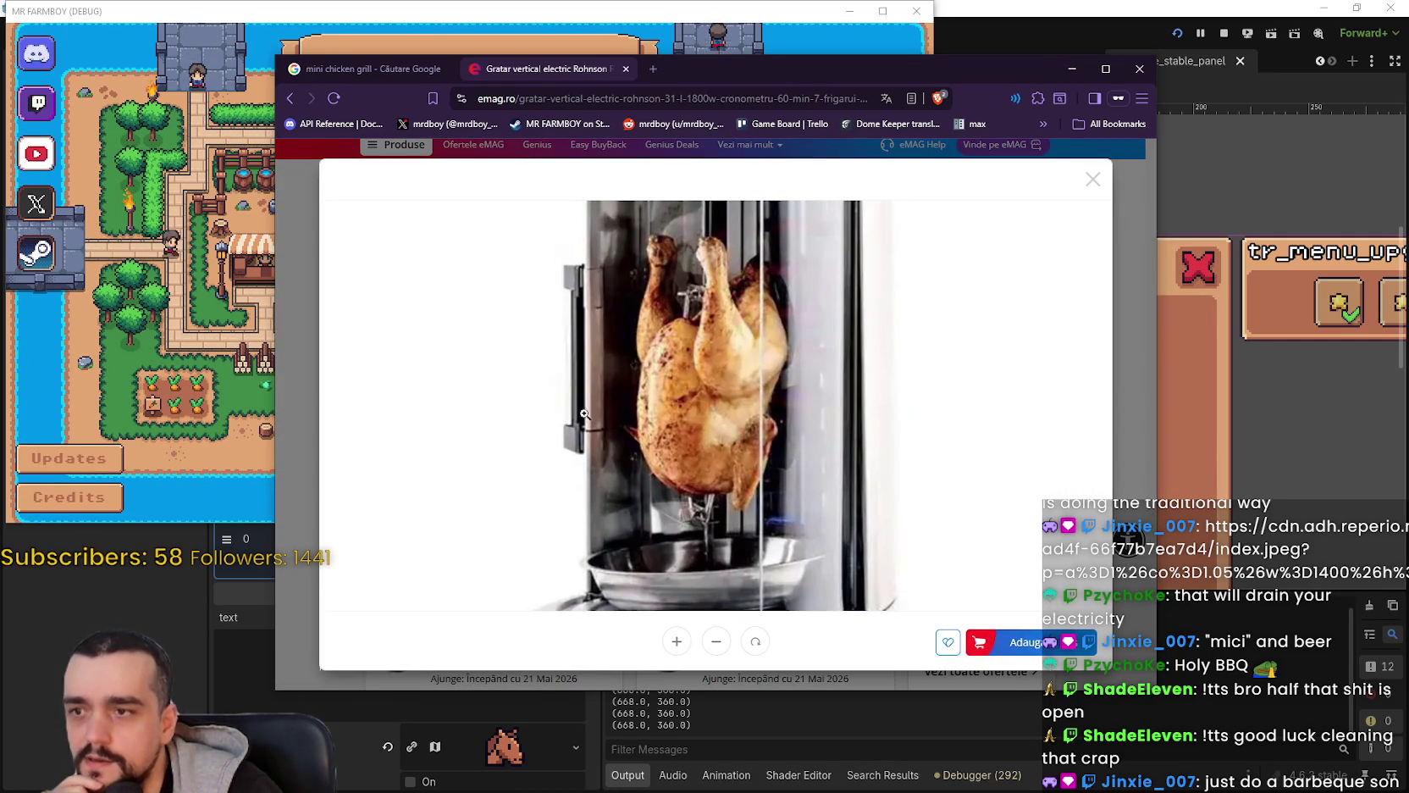
click(827, 469)
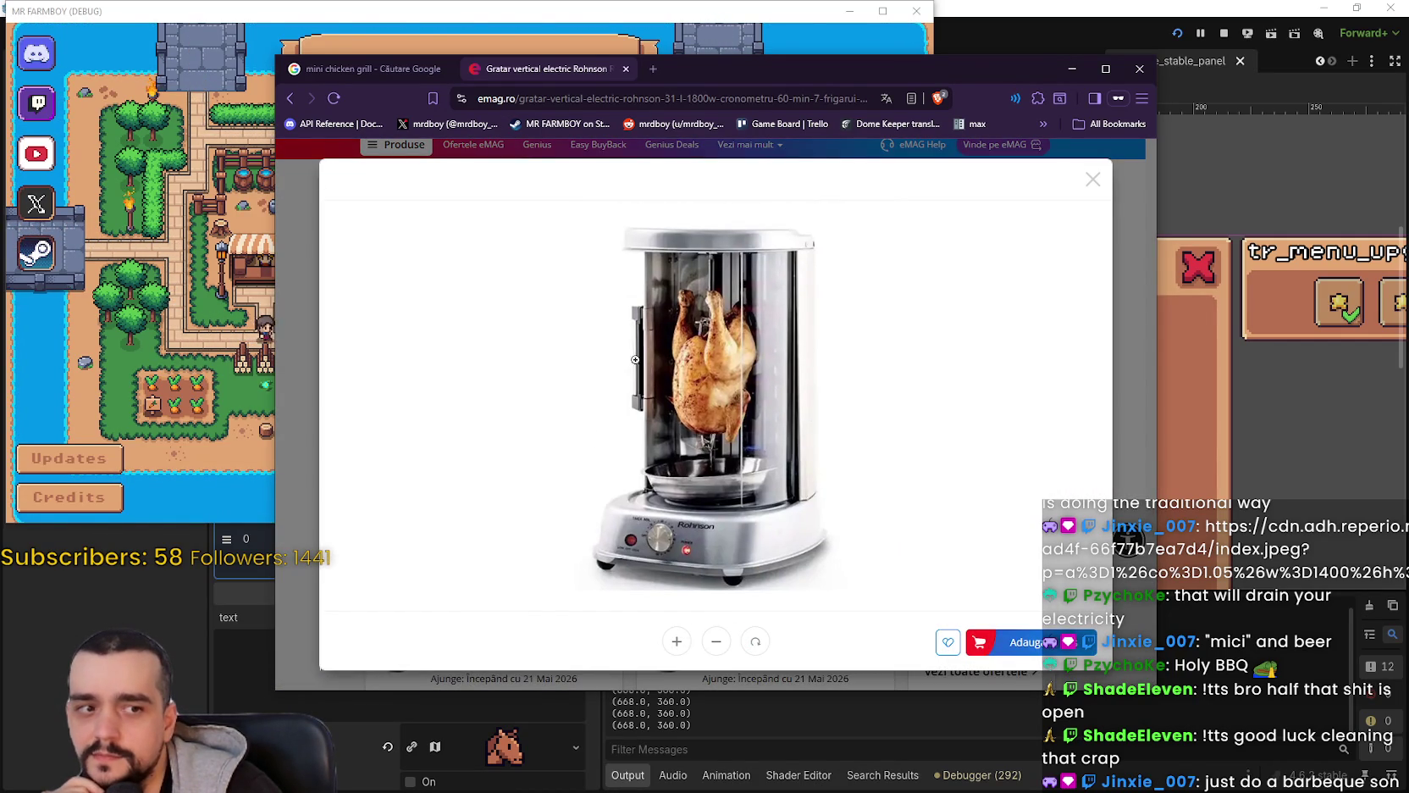
click(1094, 182)
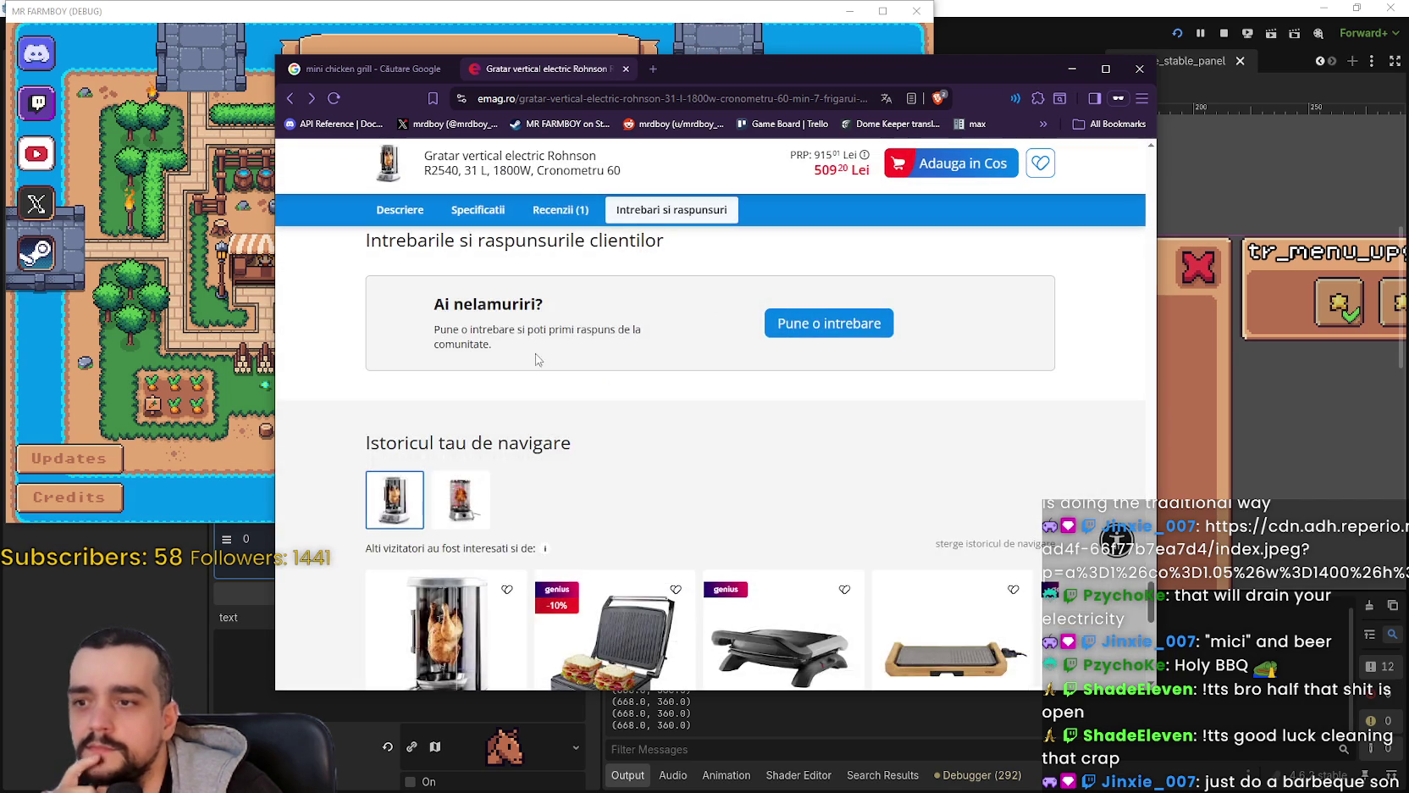
scroll(547, 494, up, 3)
scroll(547, 494, up, 10)
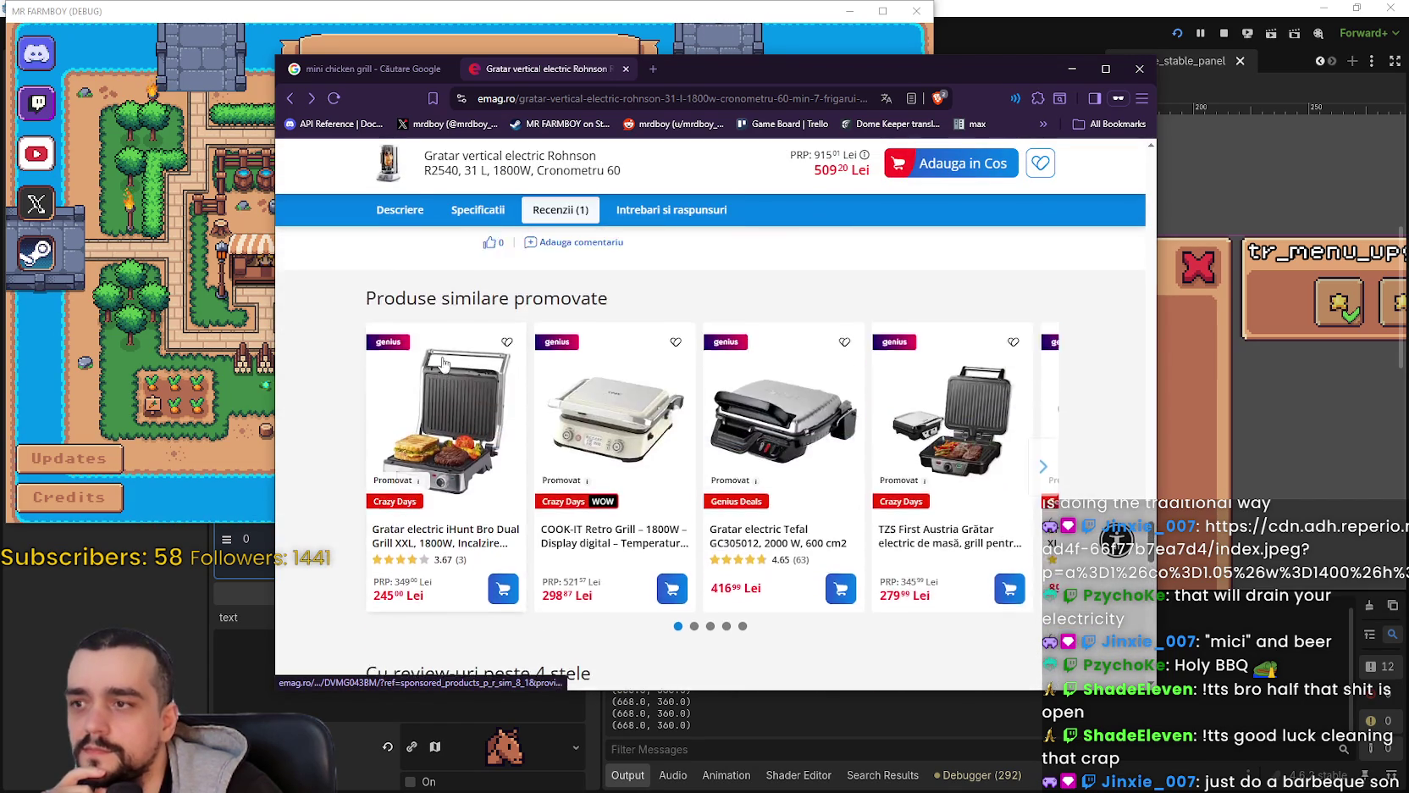
scroll(458, 379, up, 10)
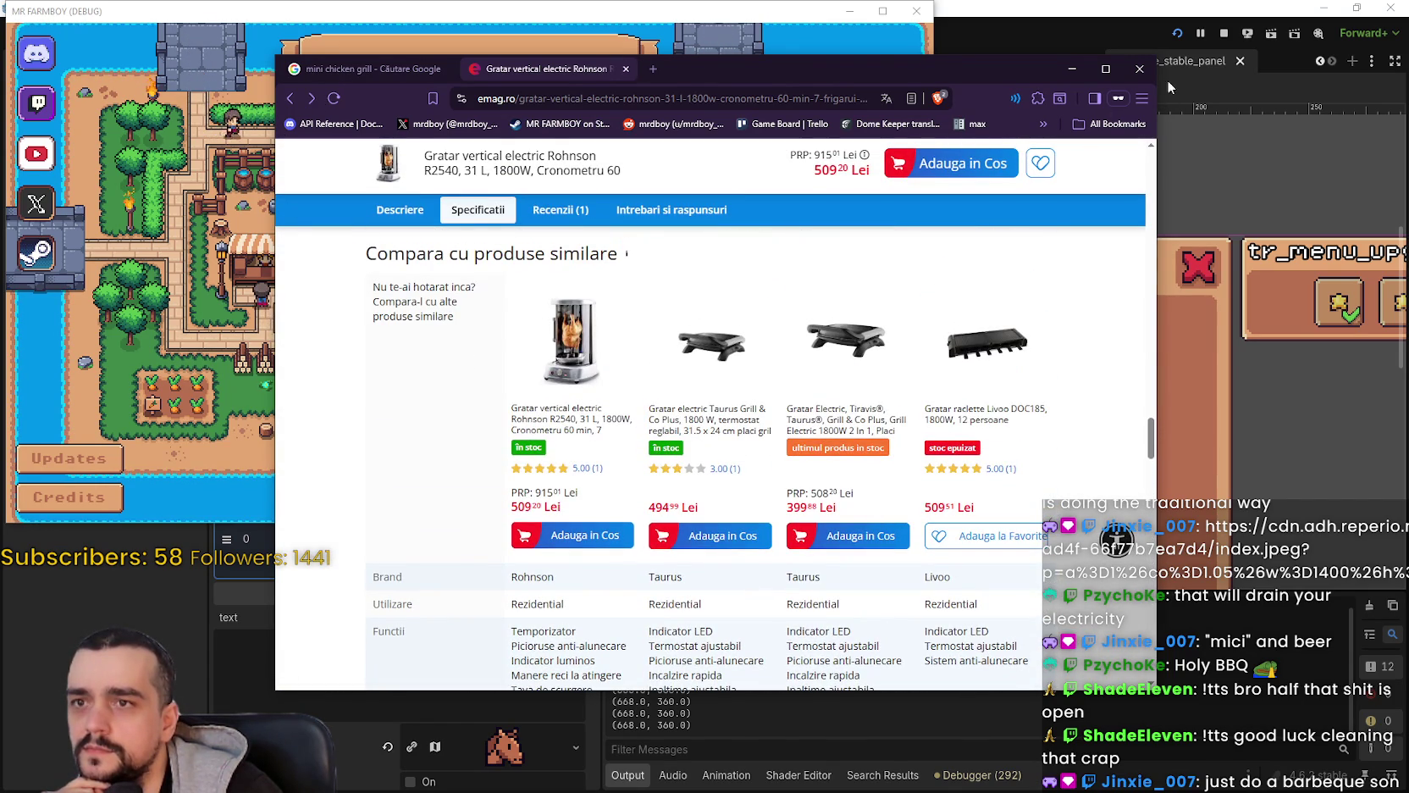
click(1140, 69)
Step: Close all Chrome tabs, load Save 1 in Mr Farmboy and maximize the game window
click(725, 244)
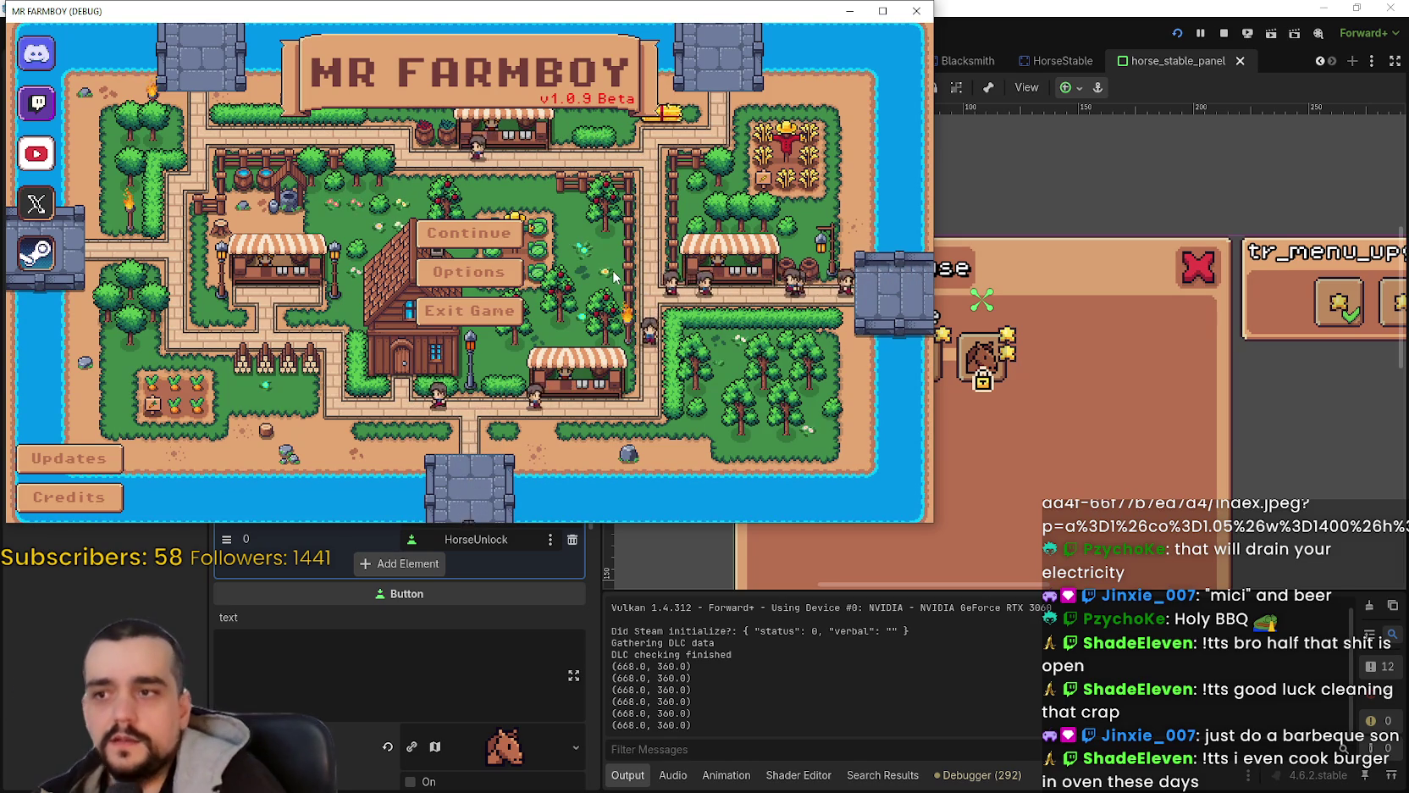
click(469, 232)
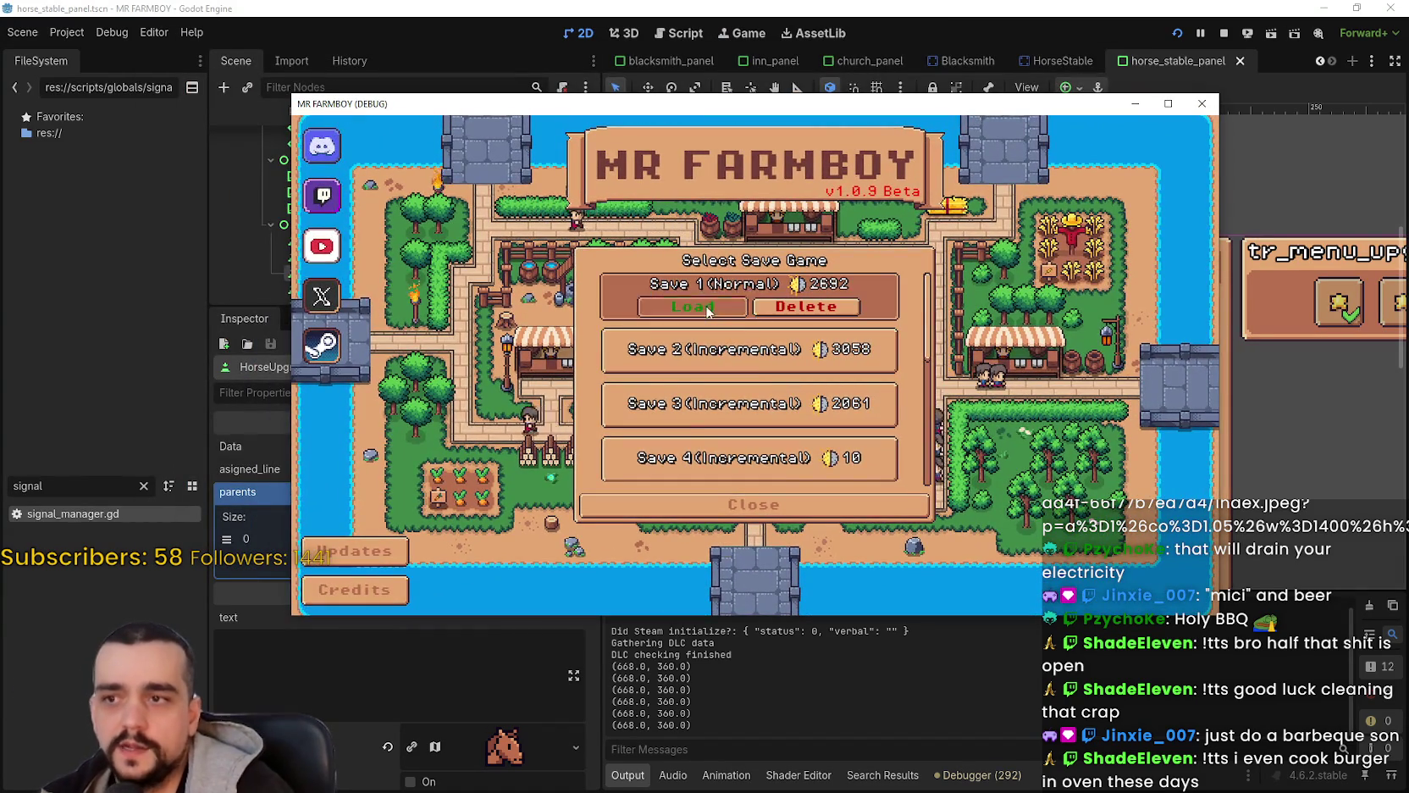
click(708, 308)
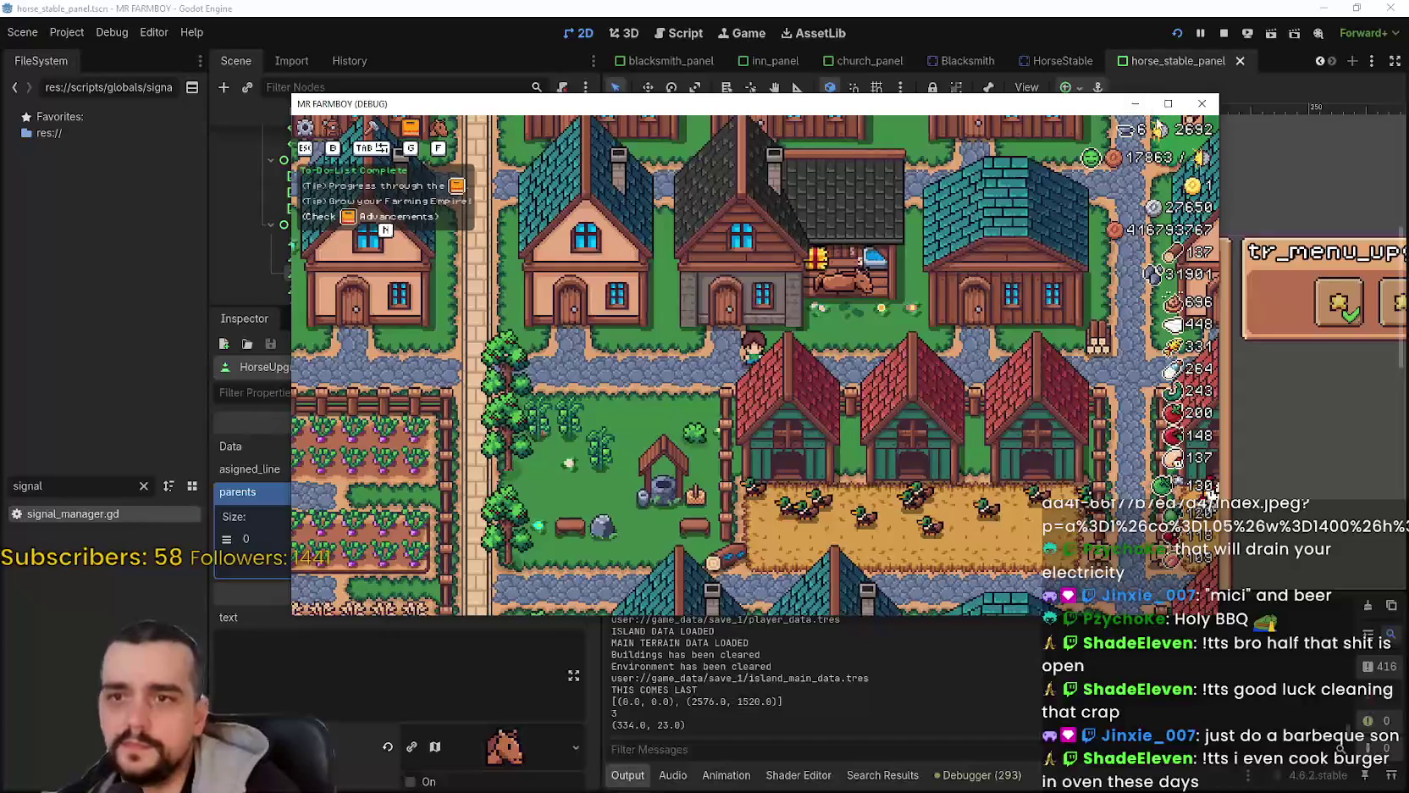
click(1168, 103)
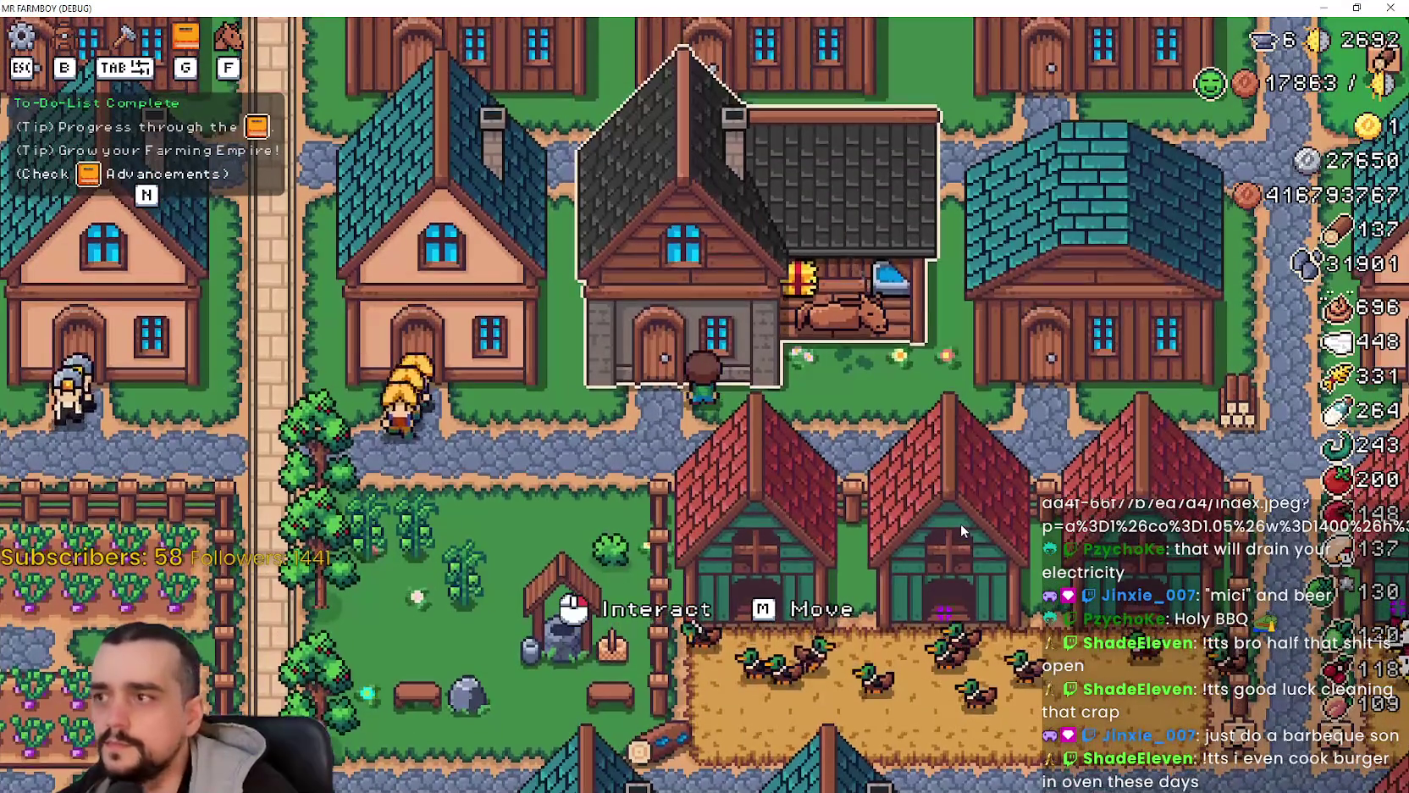
Step: From Advancements (G), jump to the Player House panel with its locked Horse Stable, hiding tips (N)
key(s)
key(g)
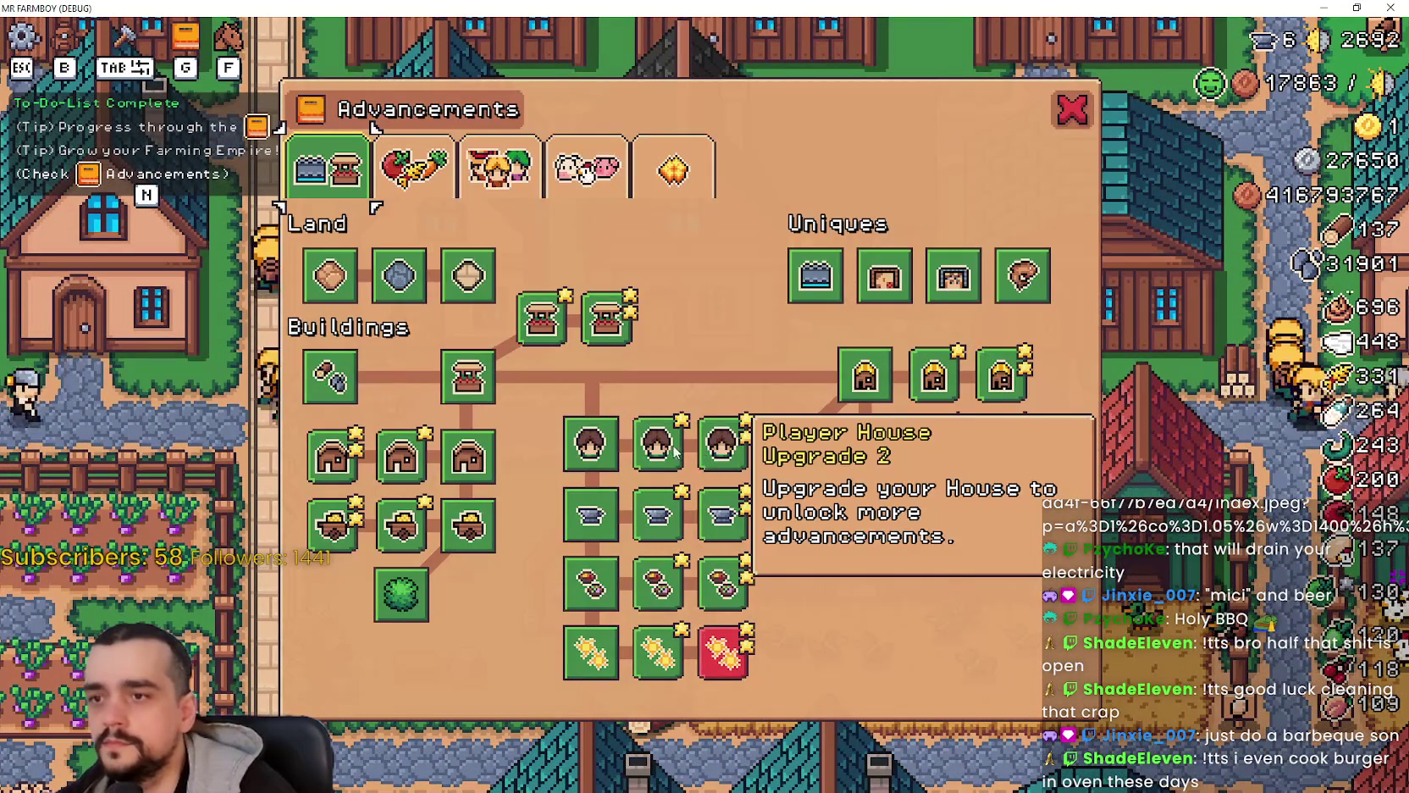
click(722, 443)
mouse_move(511, 337)
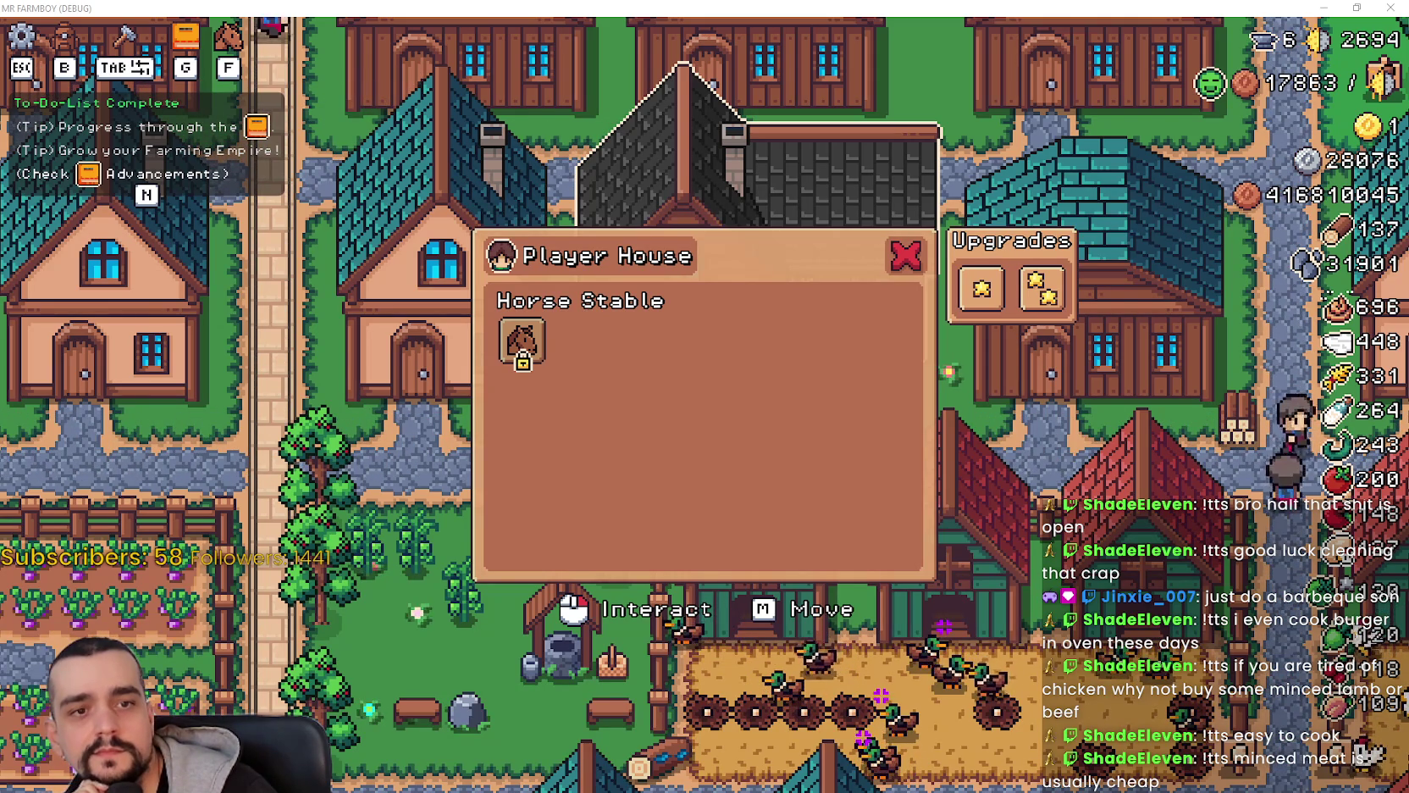
key(n)
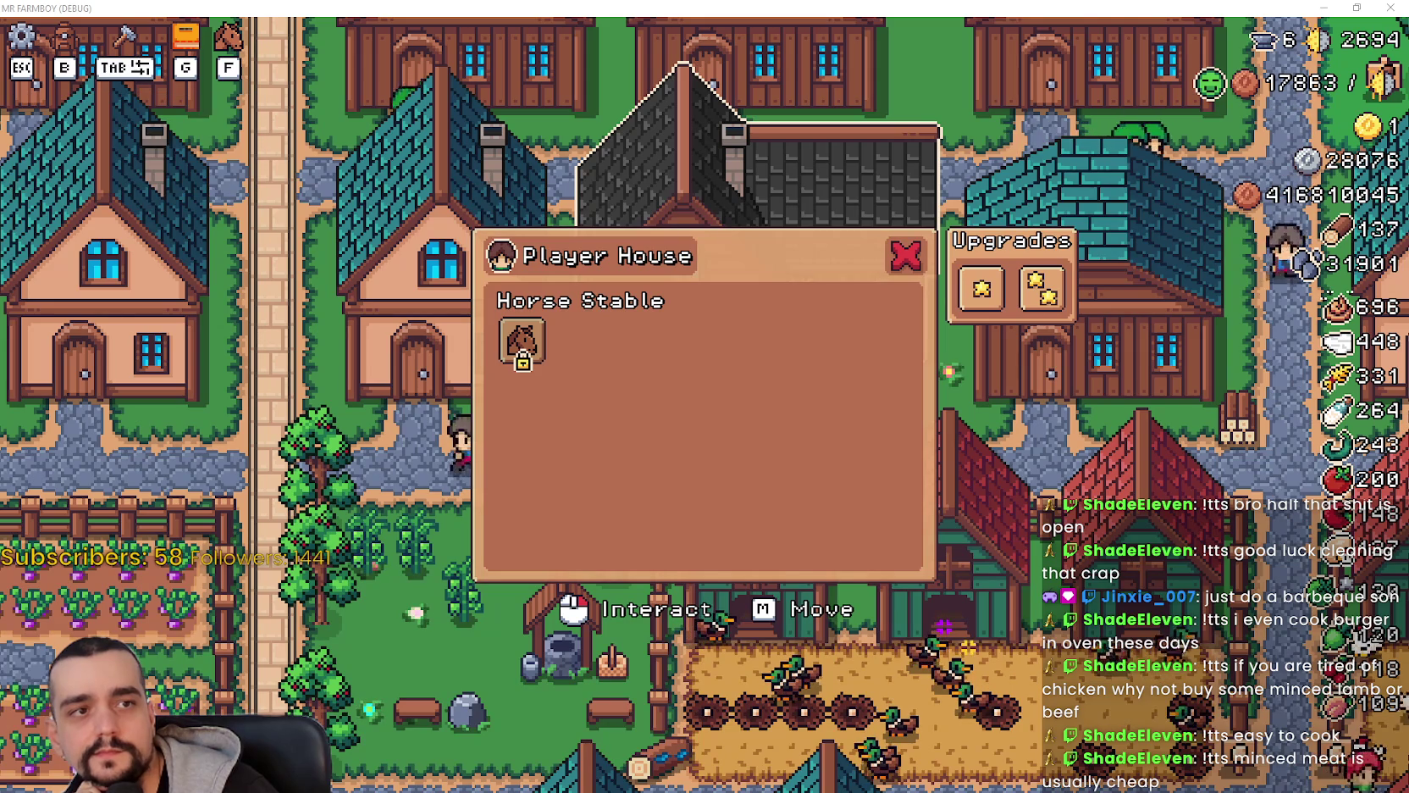